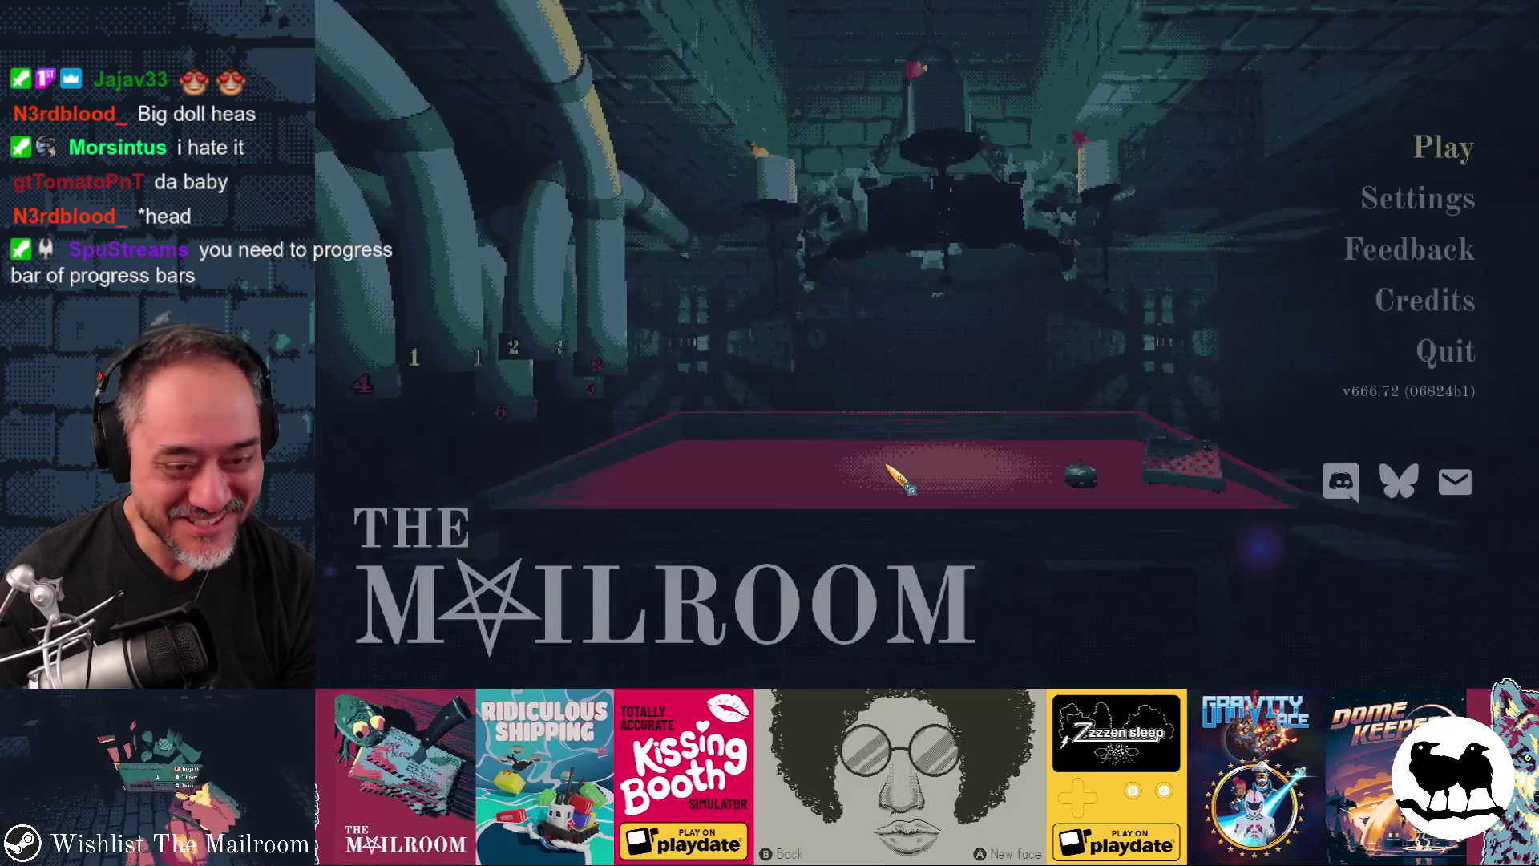
Step: Start The Mailroom from the title menu, drop the tripod lamp and walk to the giant doll face
{"action": "key", "text": "Return"}
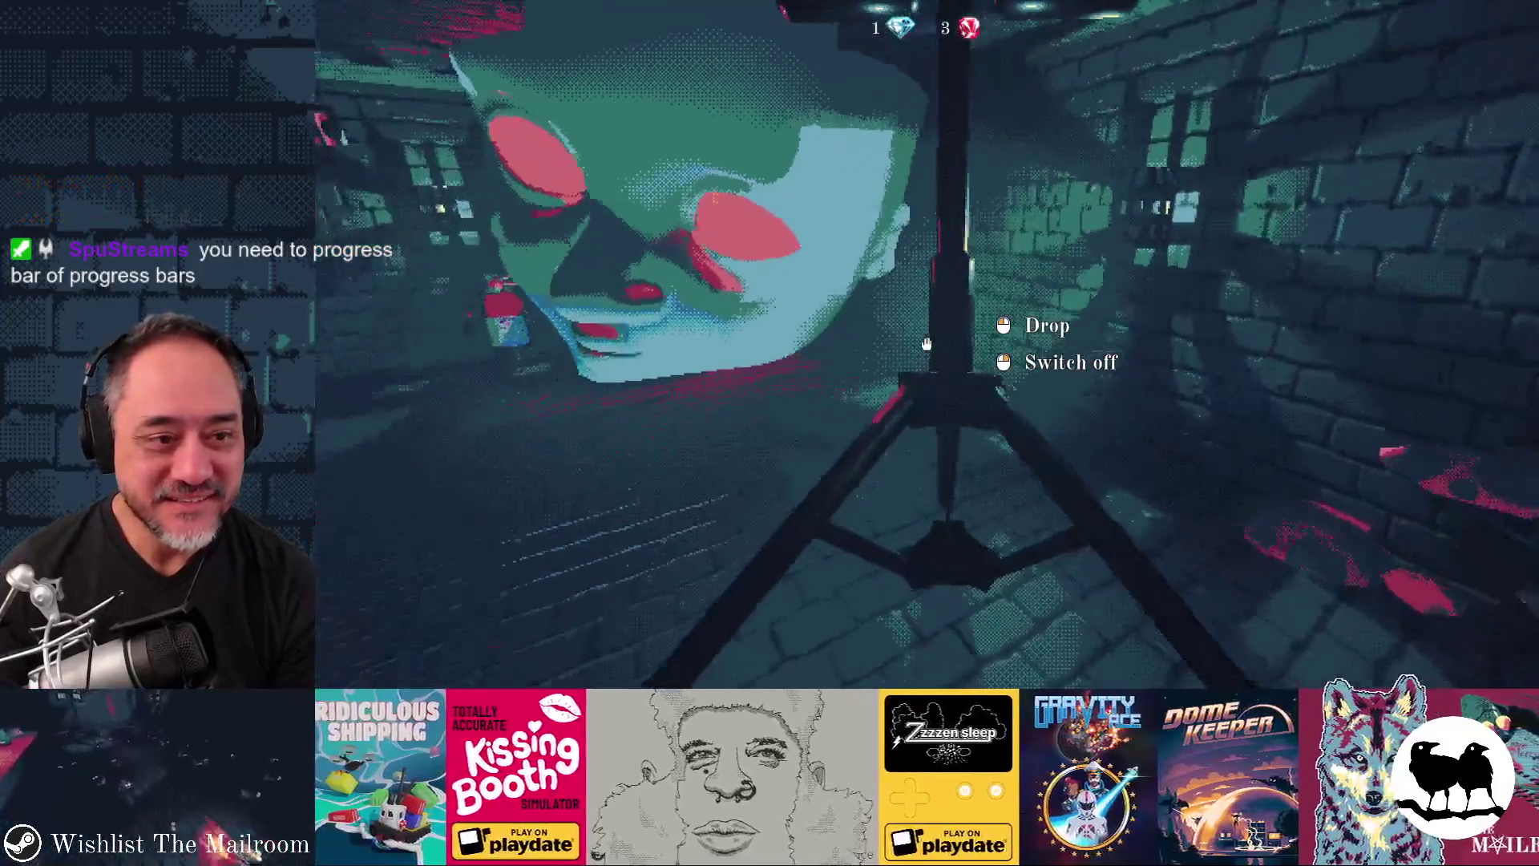
{"action": "left_click", "coordinate": [926, 343]}
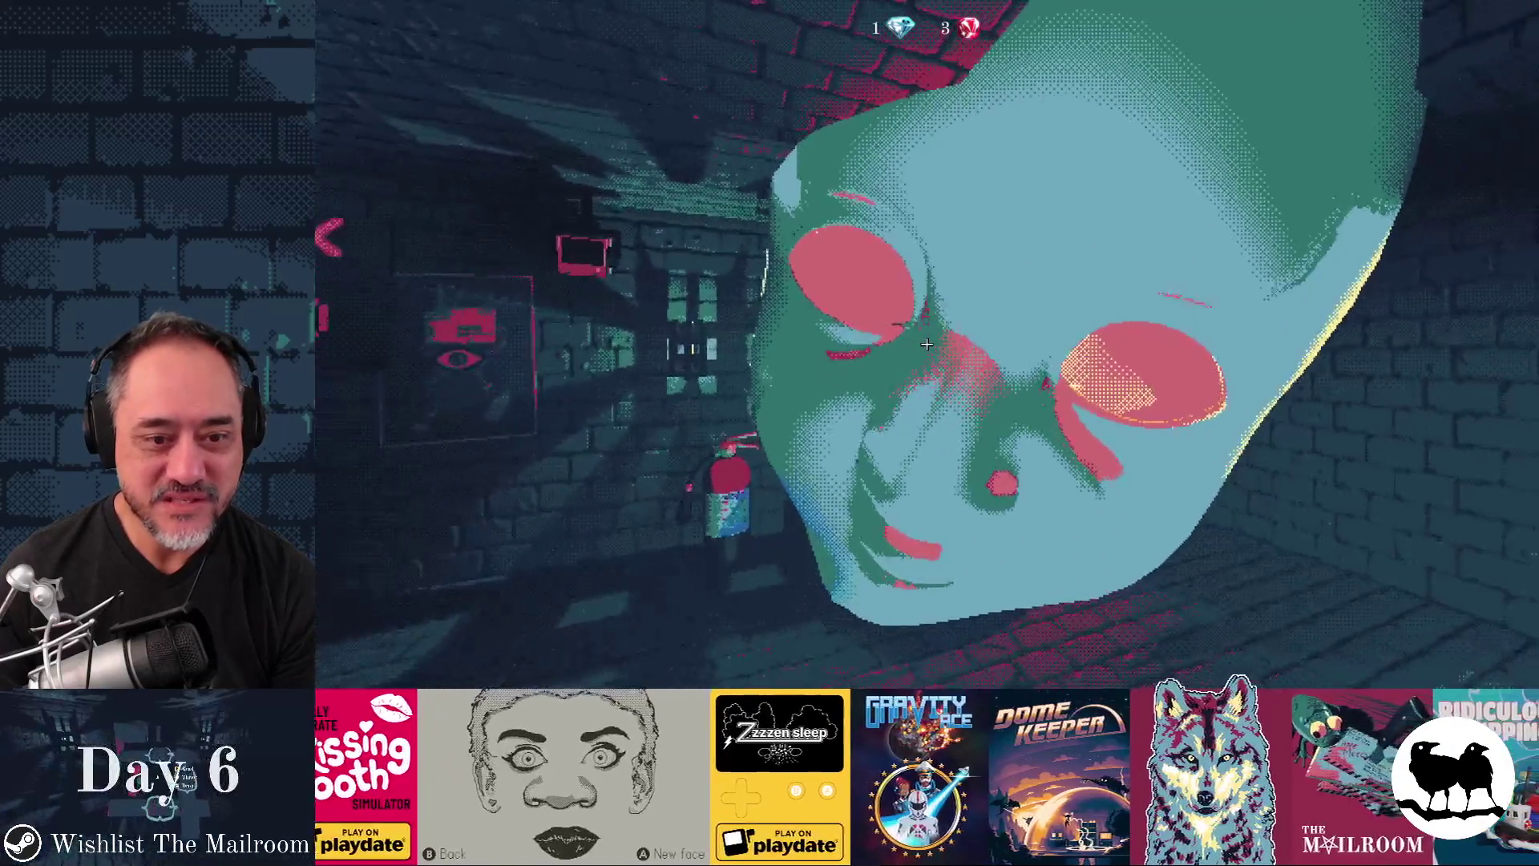
{"action": "key", "text": "w"}
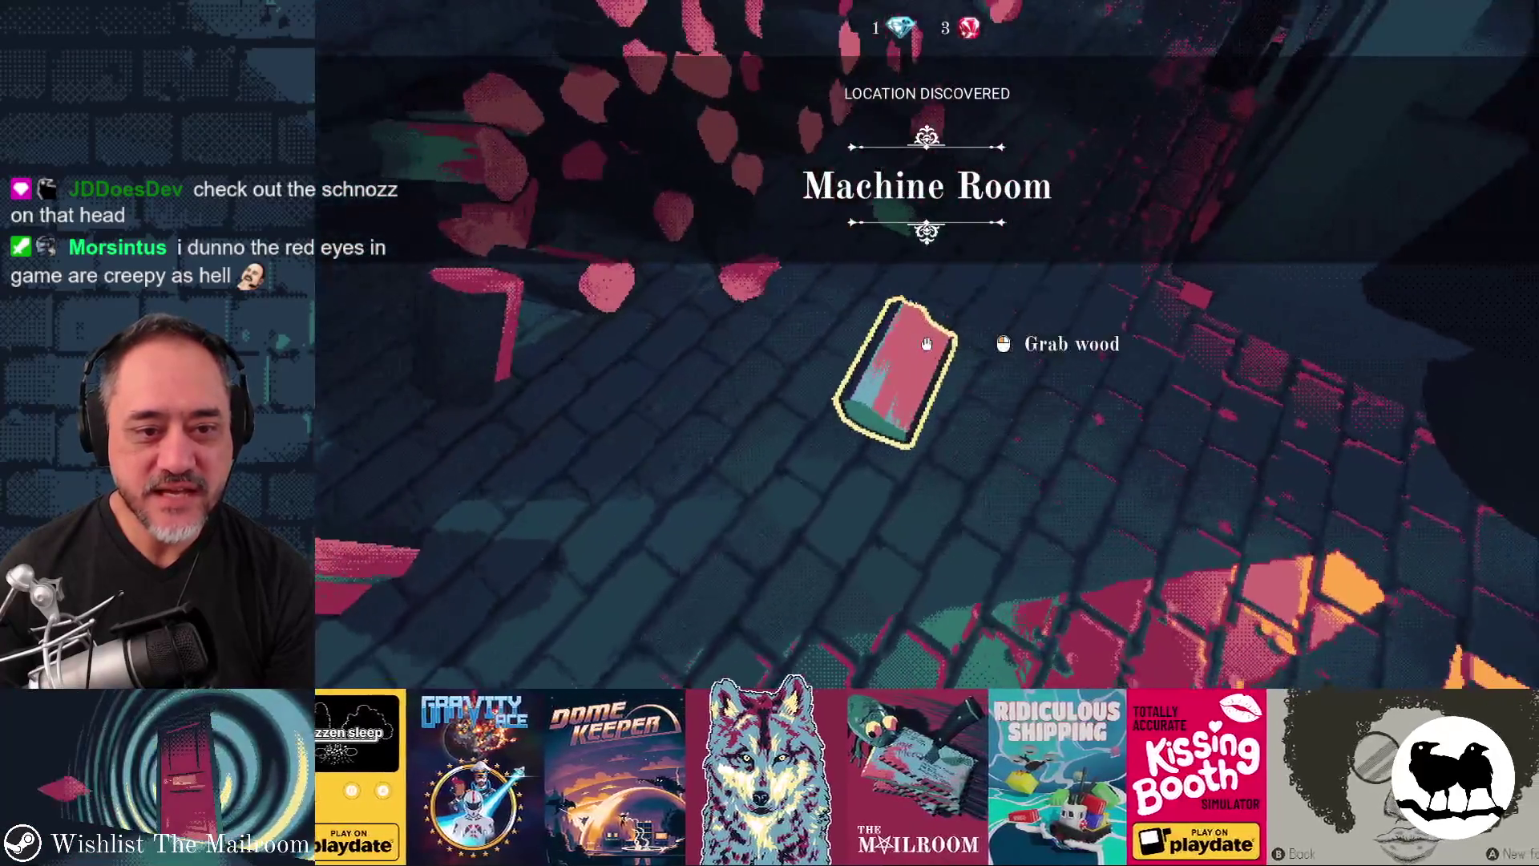
Step: Pick up the wood, drop the light-blue block, grab a floor object, then quit the game with F8
{"action": "left_click", "coordinate": [927, 343]}
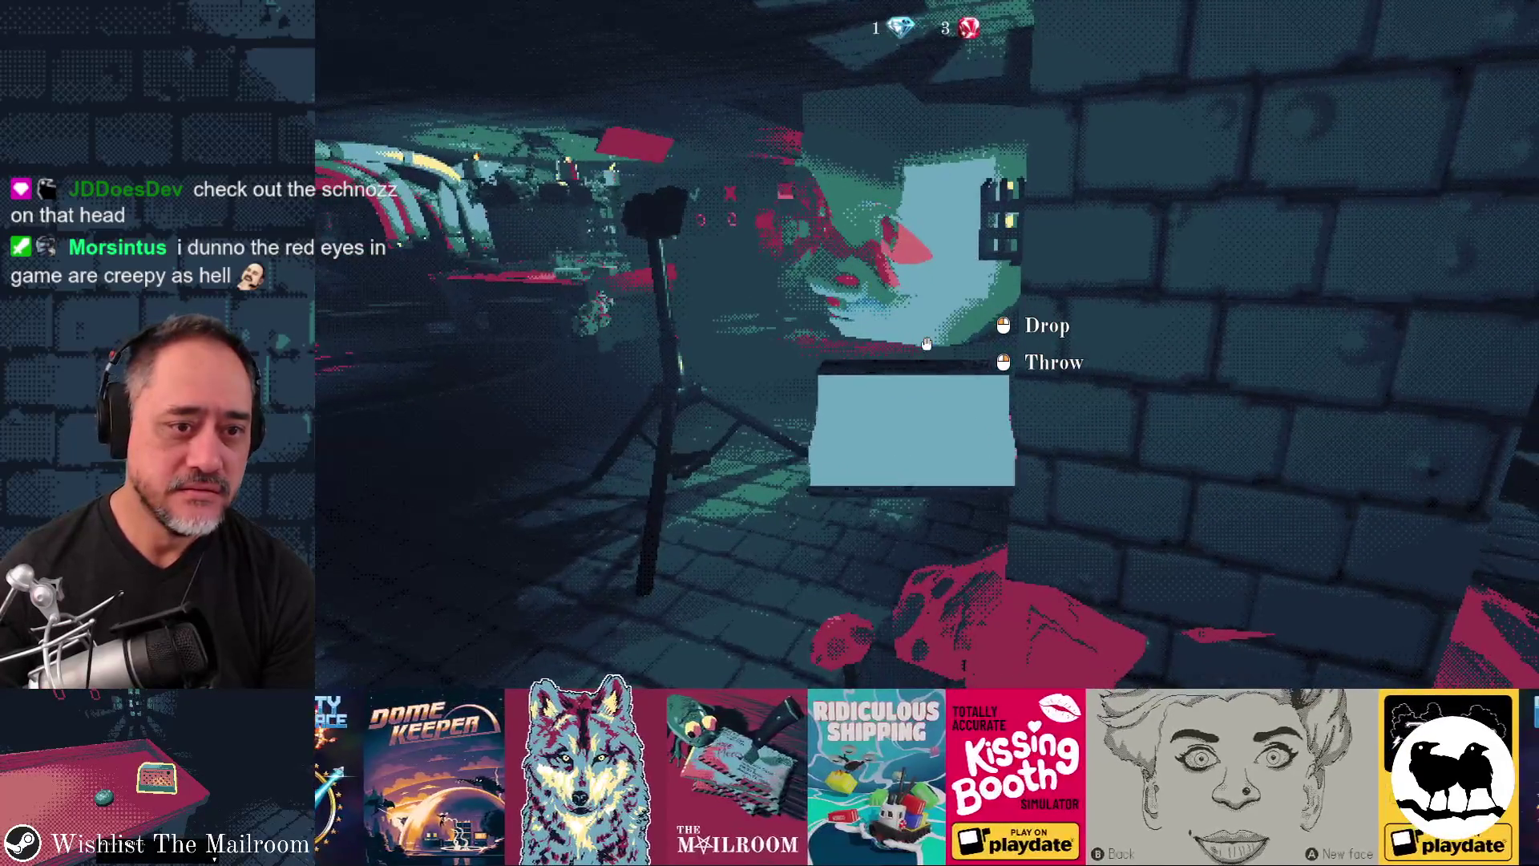
{"action": "left_click", "coordinate": [927, 344]}
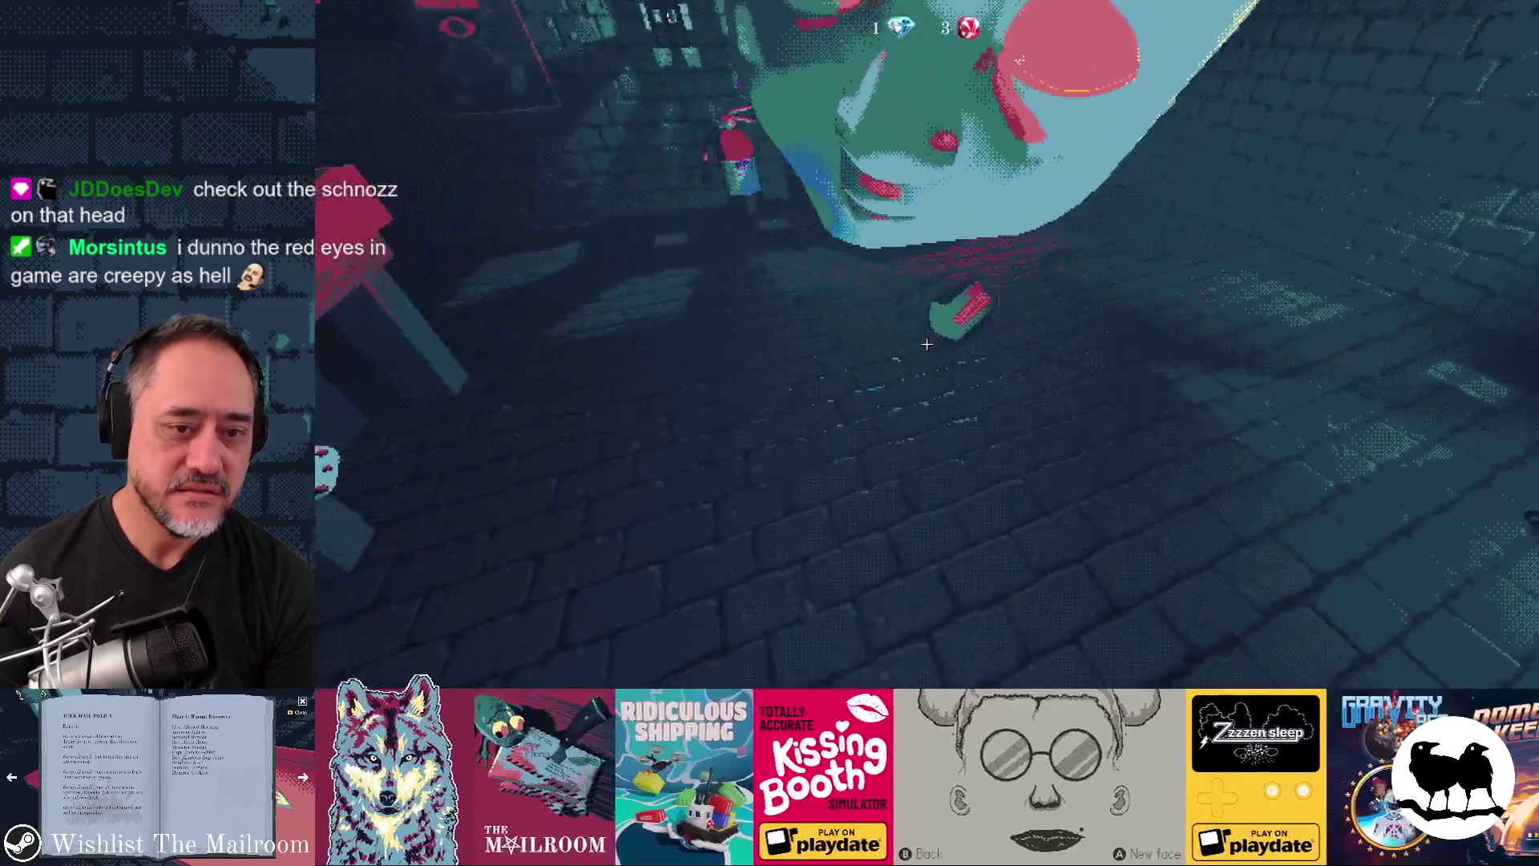
{"action": "left_click", "coordinate": [927, 344]}
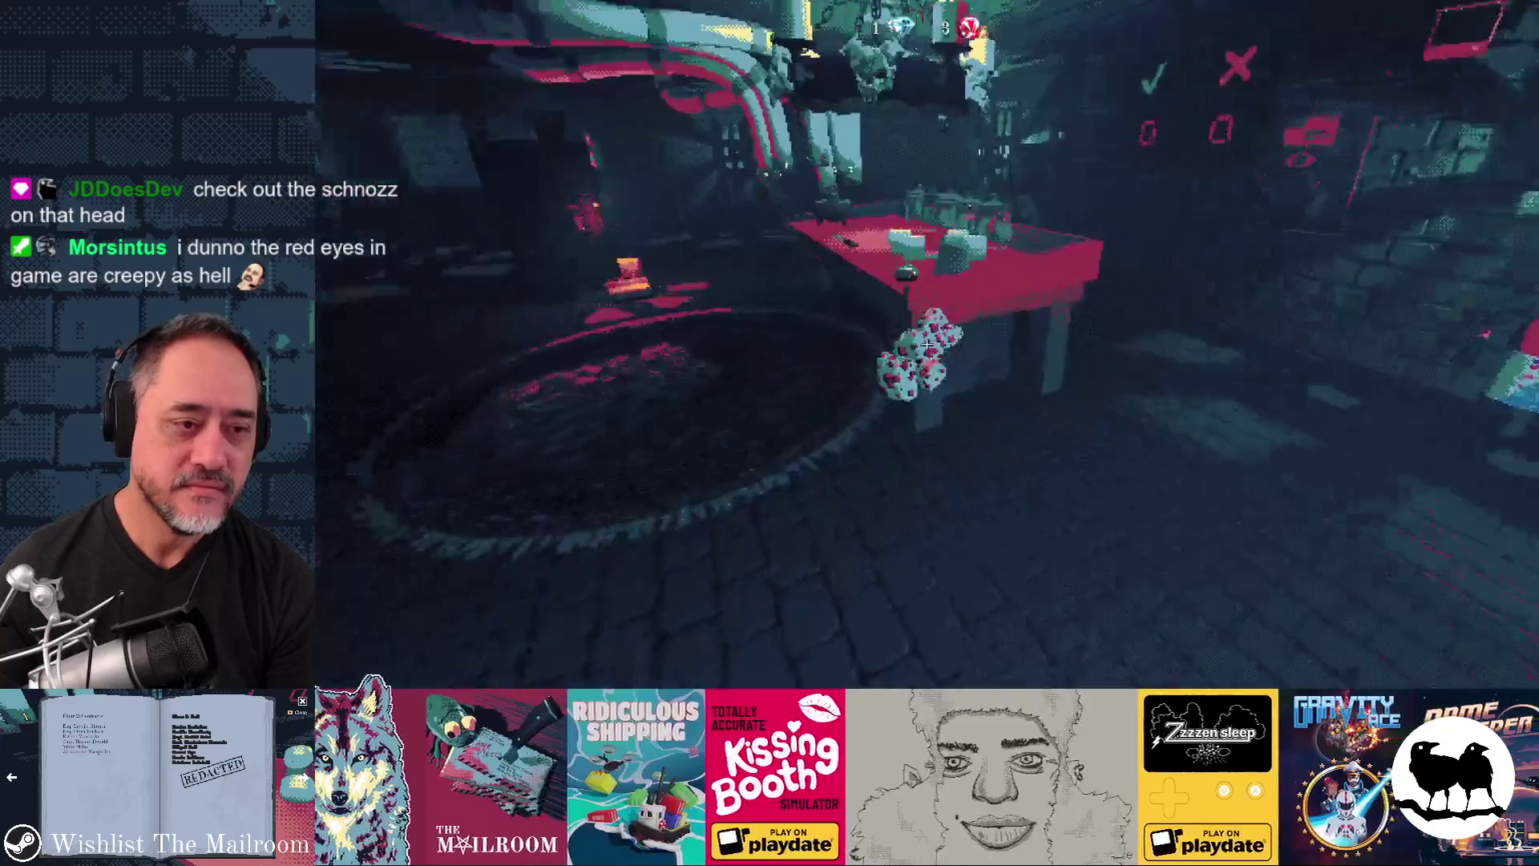
{"action": "key", "text": "F8"}
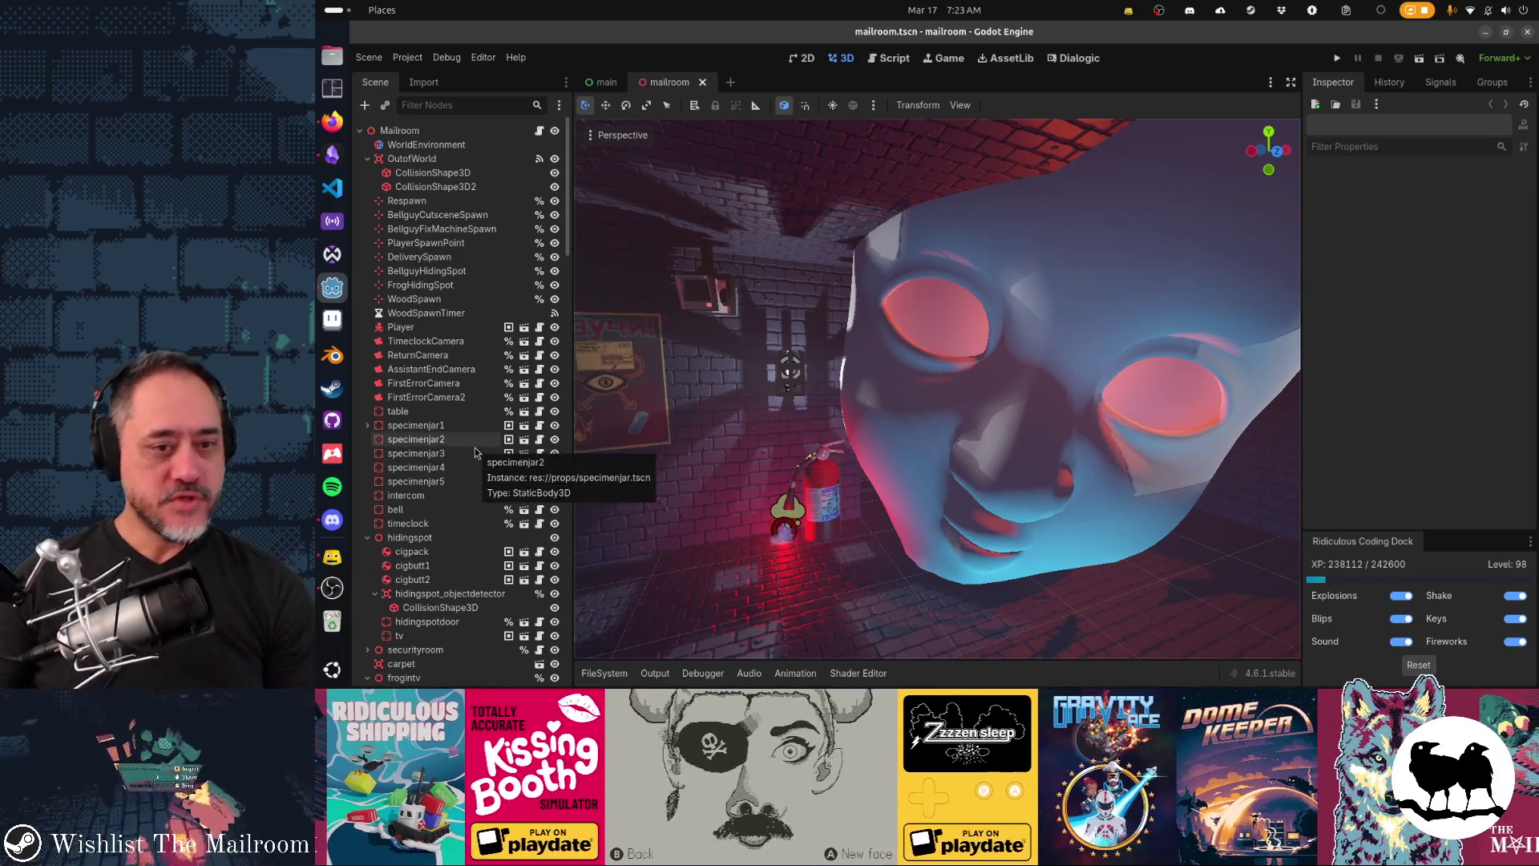
Step: Add a Node3D child under the Mailroom root node
{"action": "scroll", "coordinate": [475, 452], "scroll_direction": "down", "scroll_amount": 10}
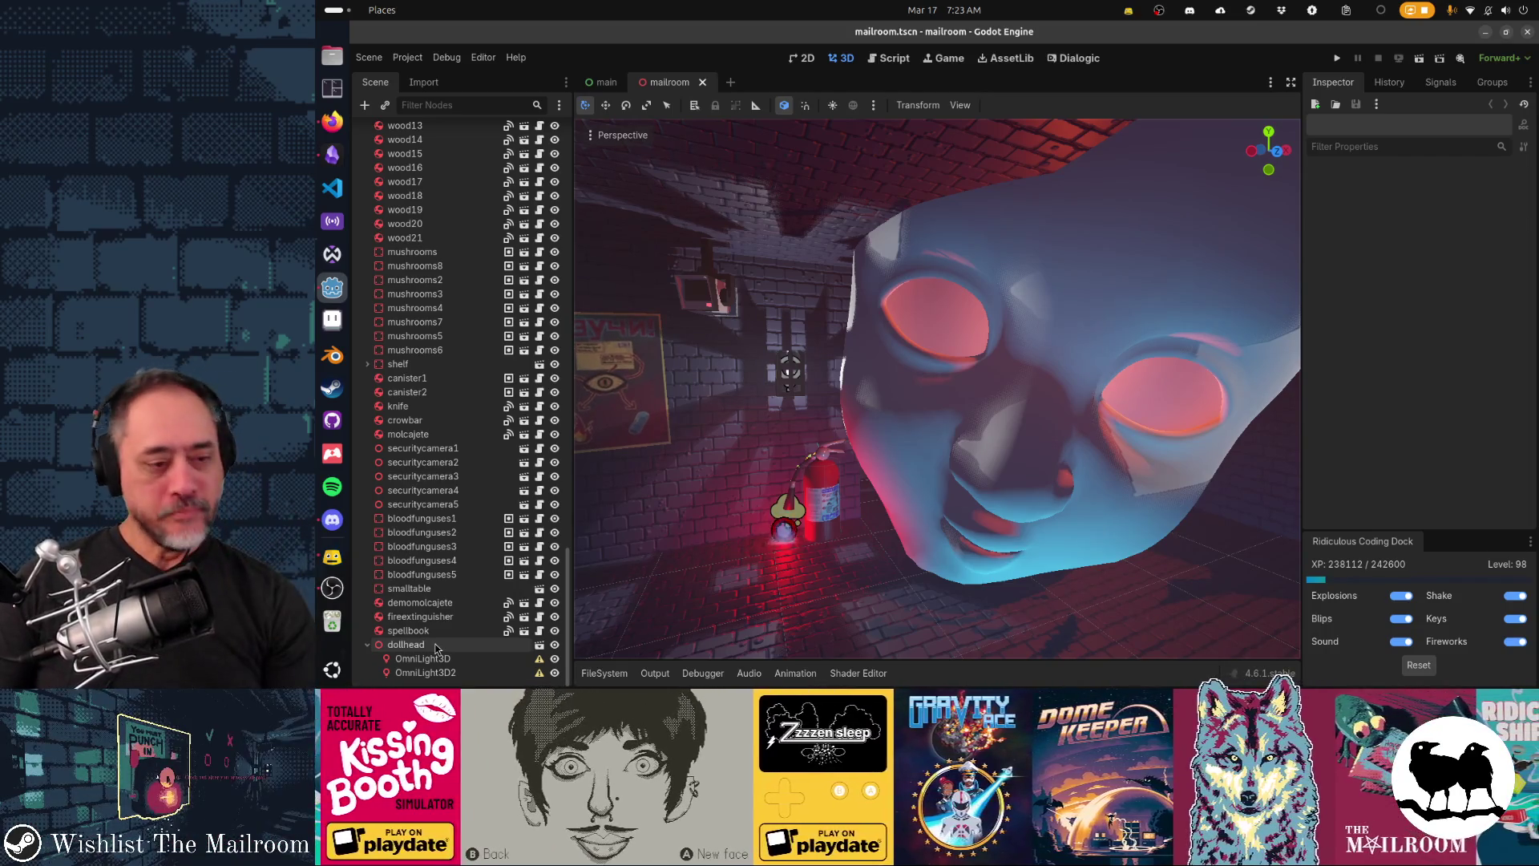
{"action": "left_click", "coordinate": [437, 648]}
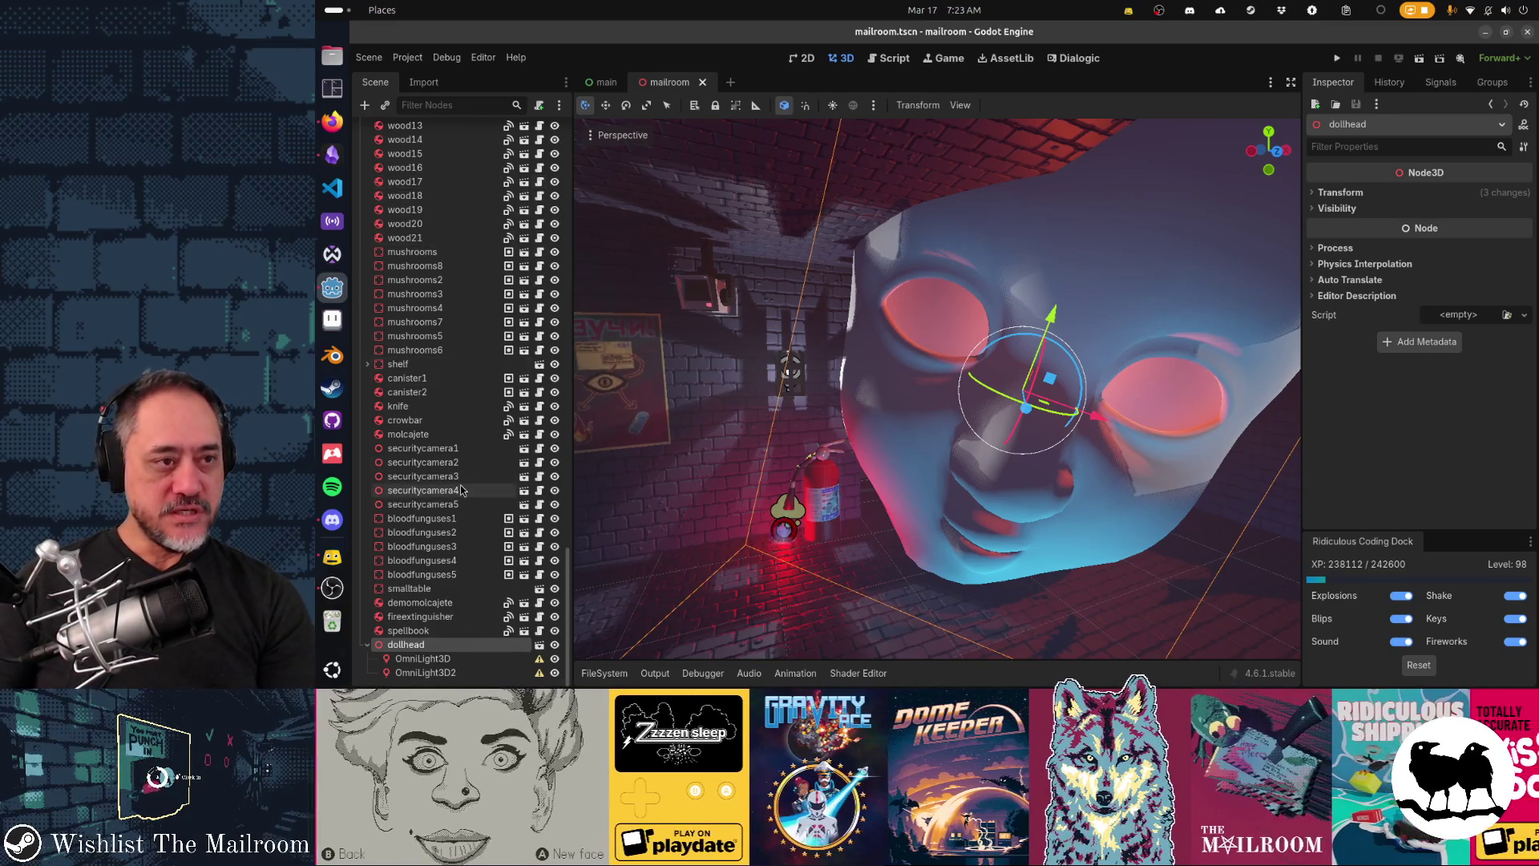
{"action": "scroll", "coordinate": [445, 240], "scroll_direction": "up", "scroll_amount": 15}
{"action": "left_click", "coordinate": [398, 130]}
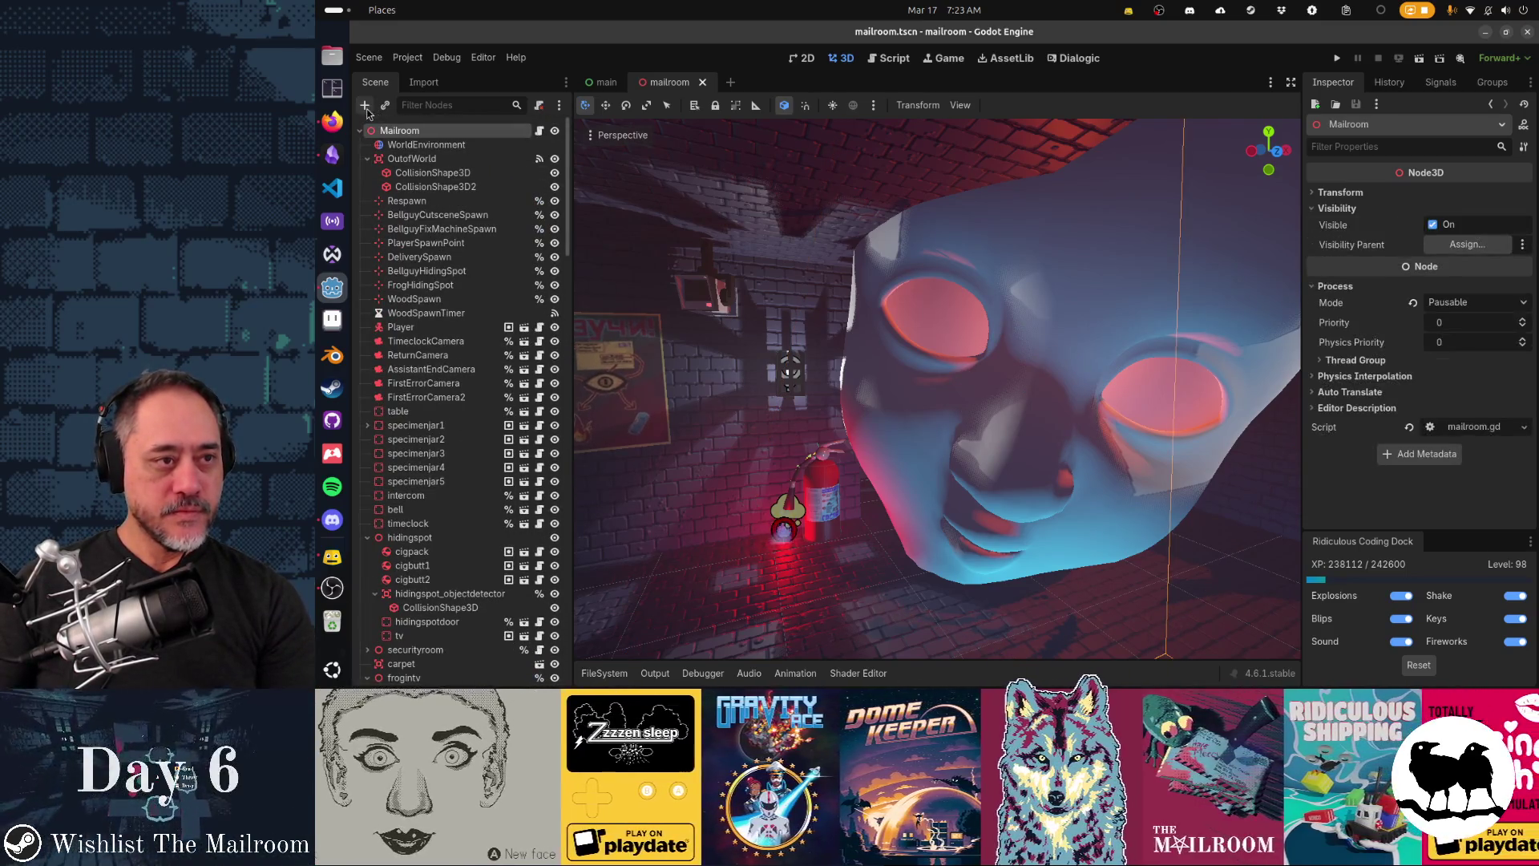
{"action": "left_click", "coordinate": [365, 105]}
{"action": "type", "text": "node3d"}
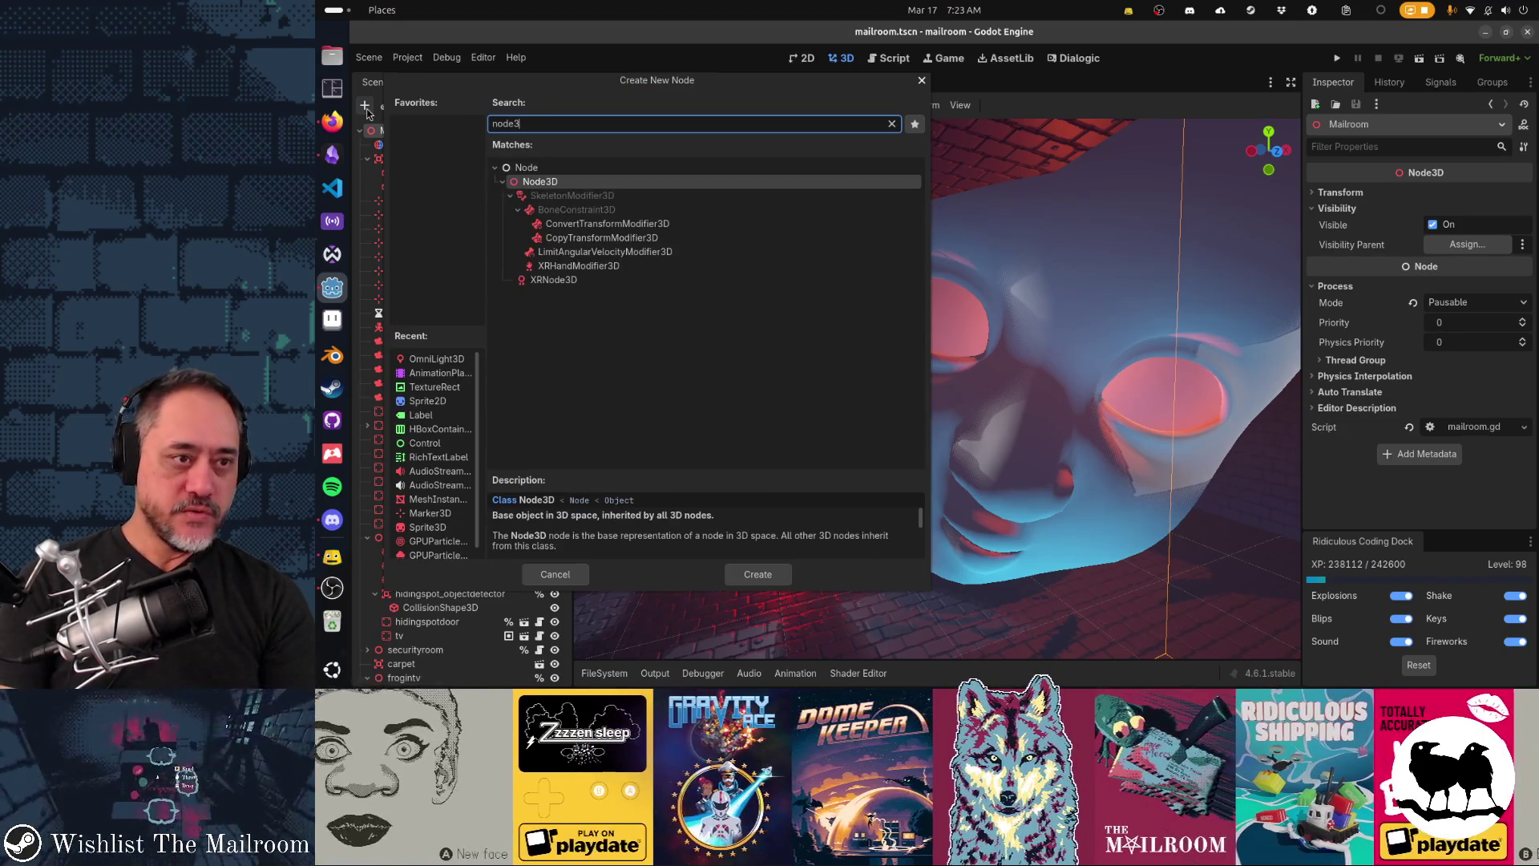
{"action": "key", "text": "Return"}
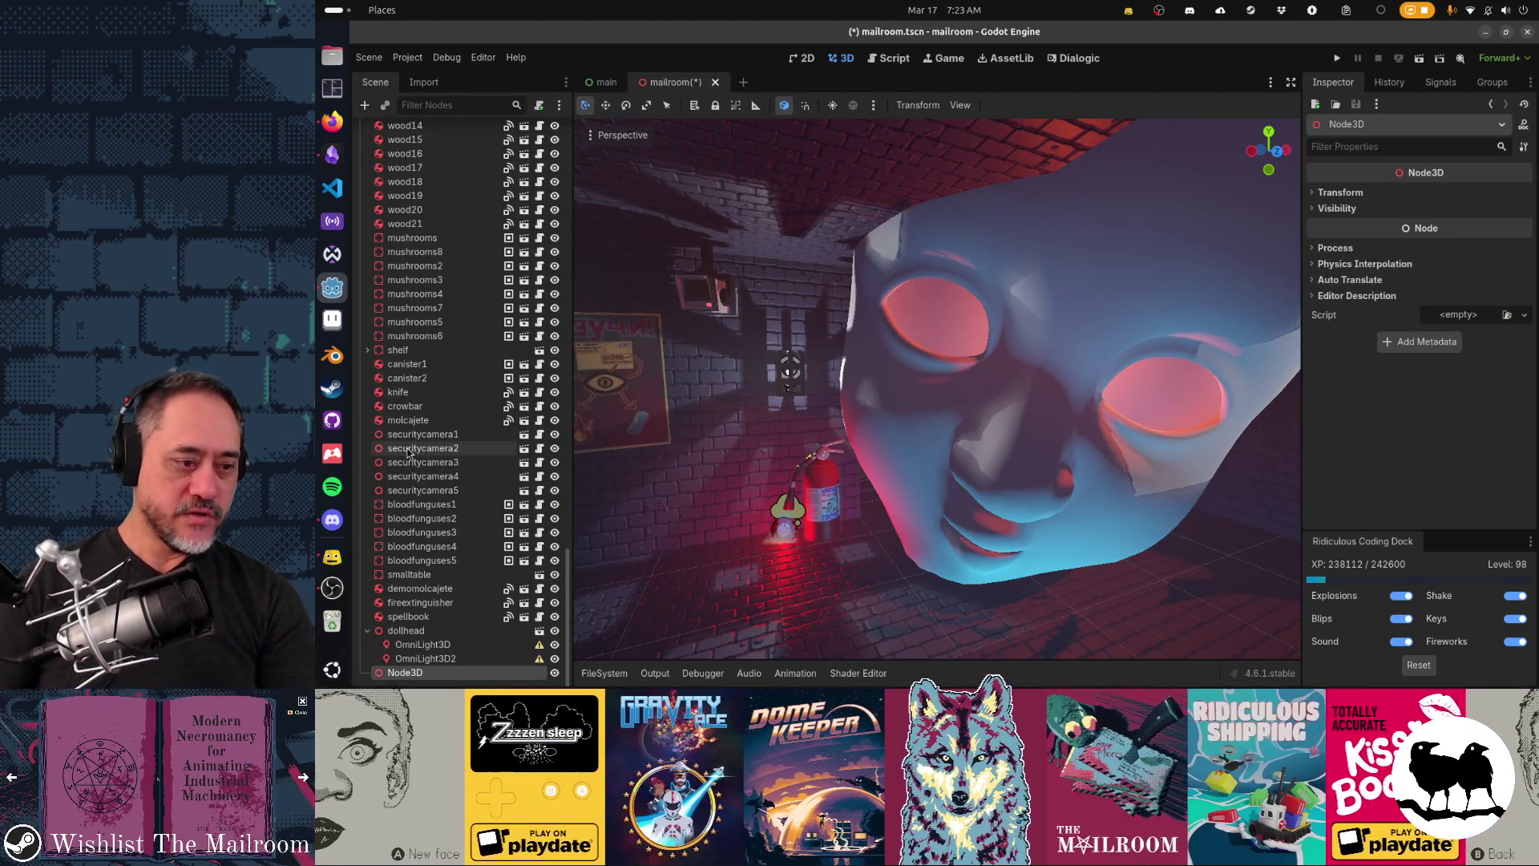
Step: Rename the new Node3D to DollheadManager and move the dollhead node inside it
{"action": "key", "text": "F2"}
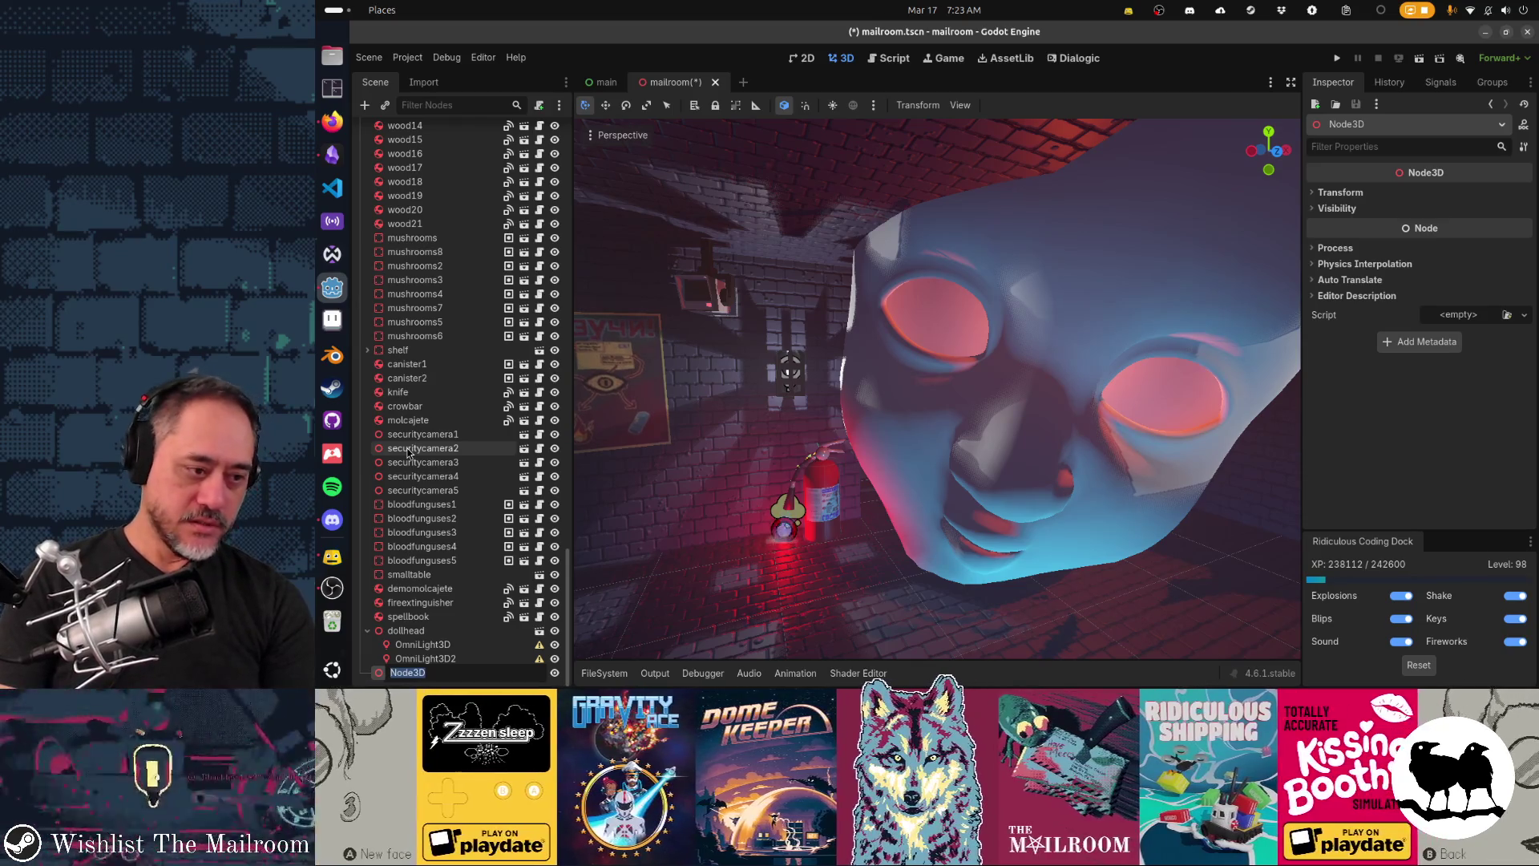
{"action": "type", "text": "DollheadManager"}
{"action": "key", "text": "Return"}
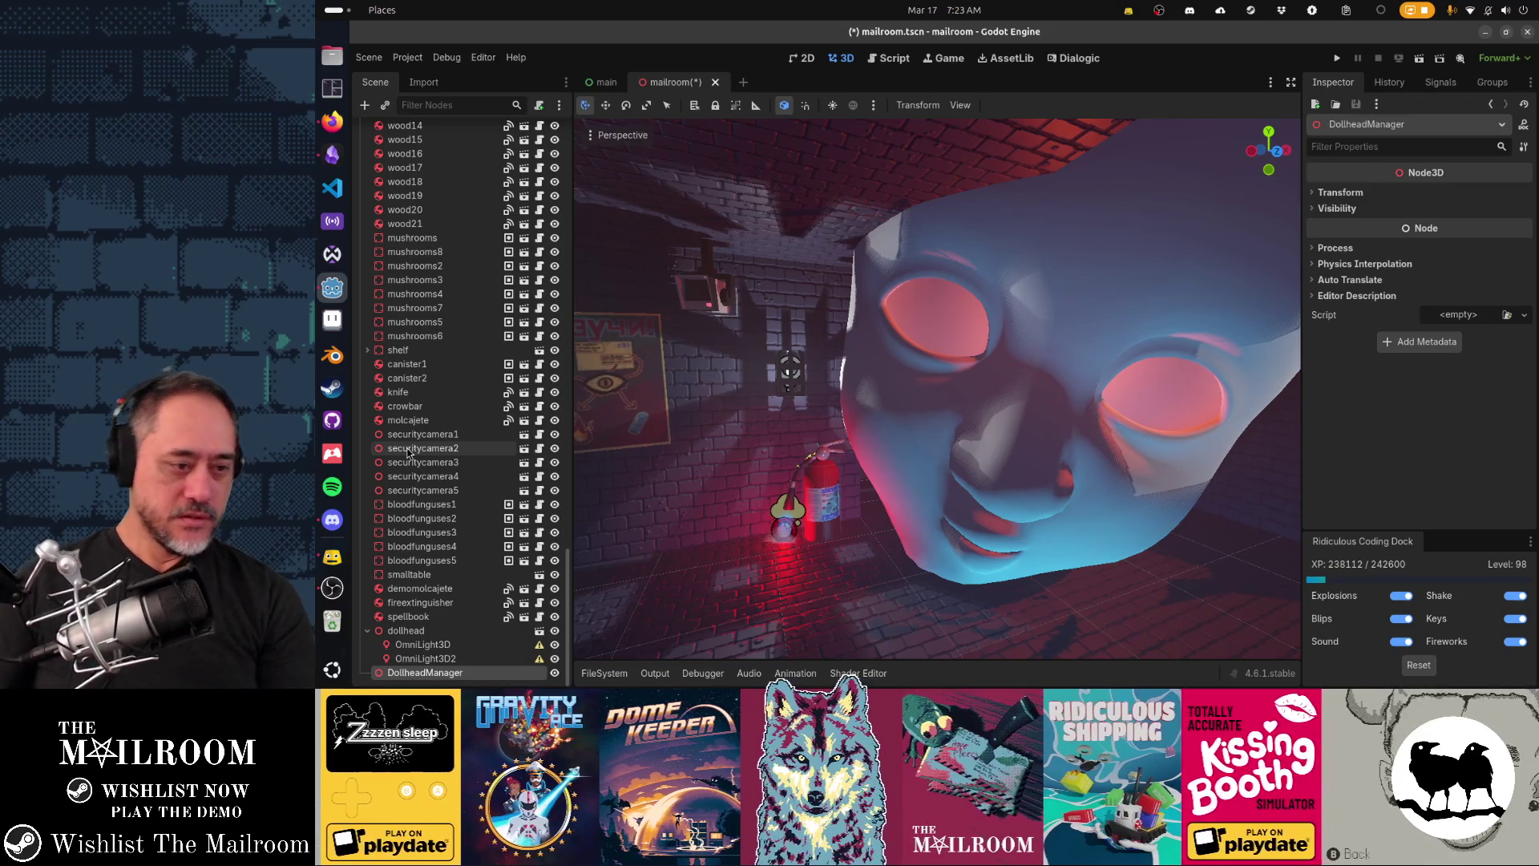
{"action": "left_click_drag", "start_coordinate": [409, 631], "coordinate": [427, 676]}
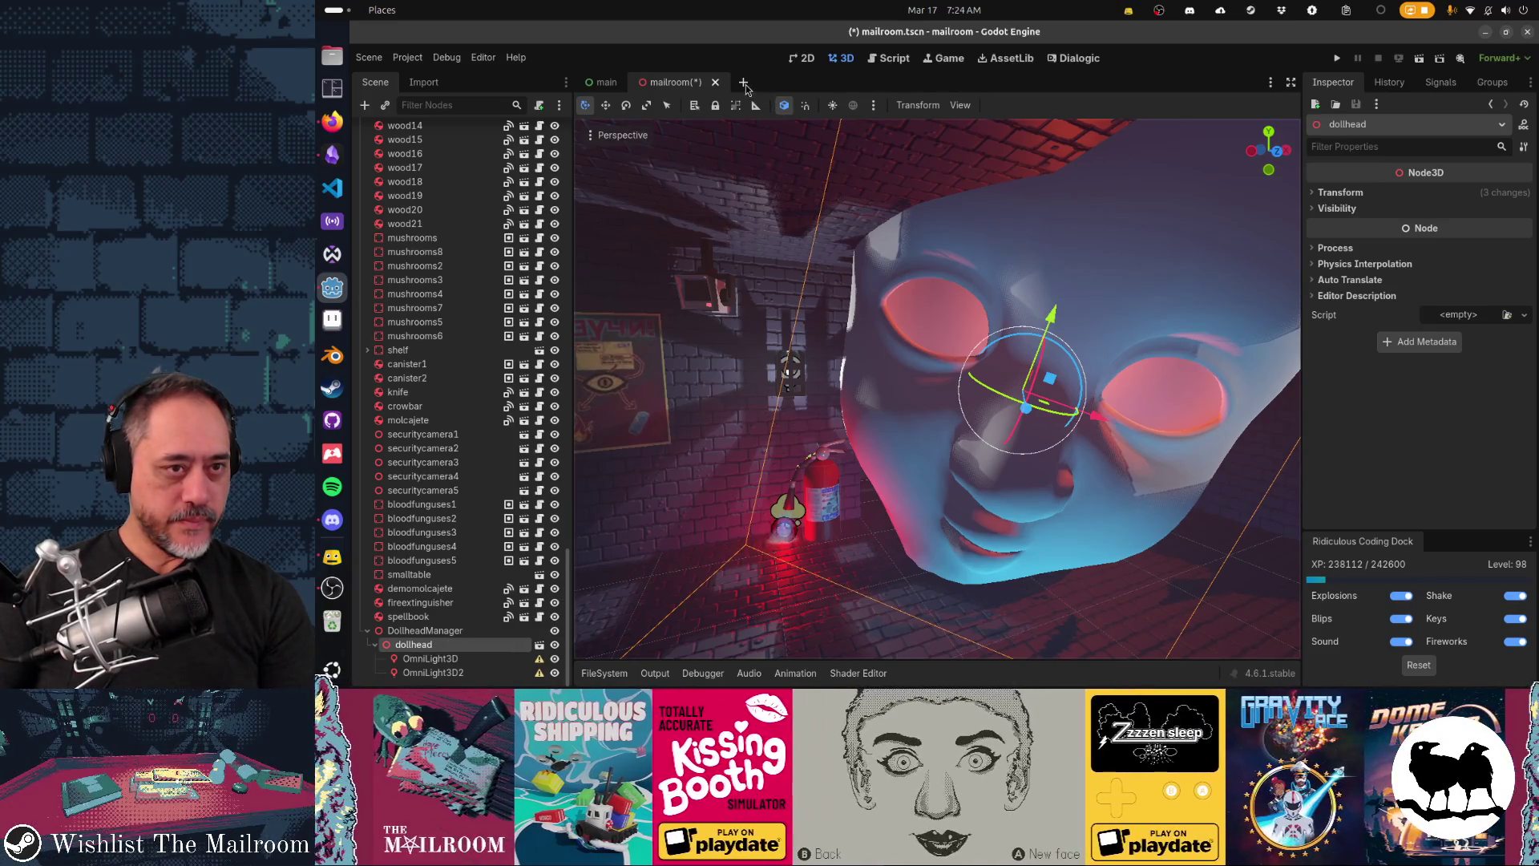
Step: Create a new scene with a StaticBody3D root named Dollhead
{"action": "left_click", "coordinate": [744, 83]}
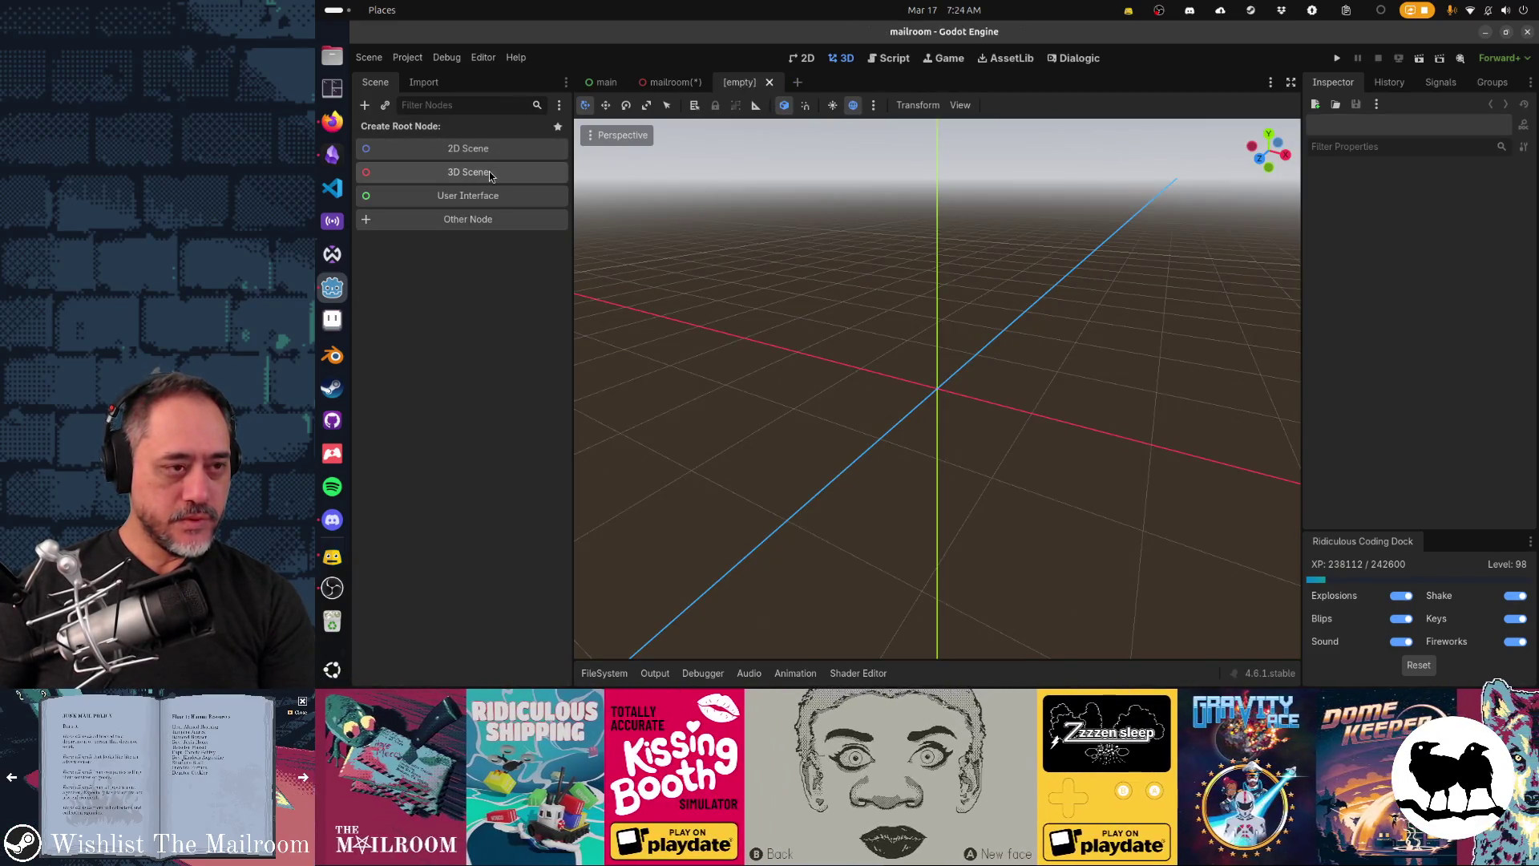
{"action": "left_click", "coordinate": [489, 220]}
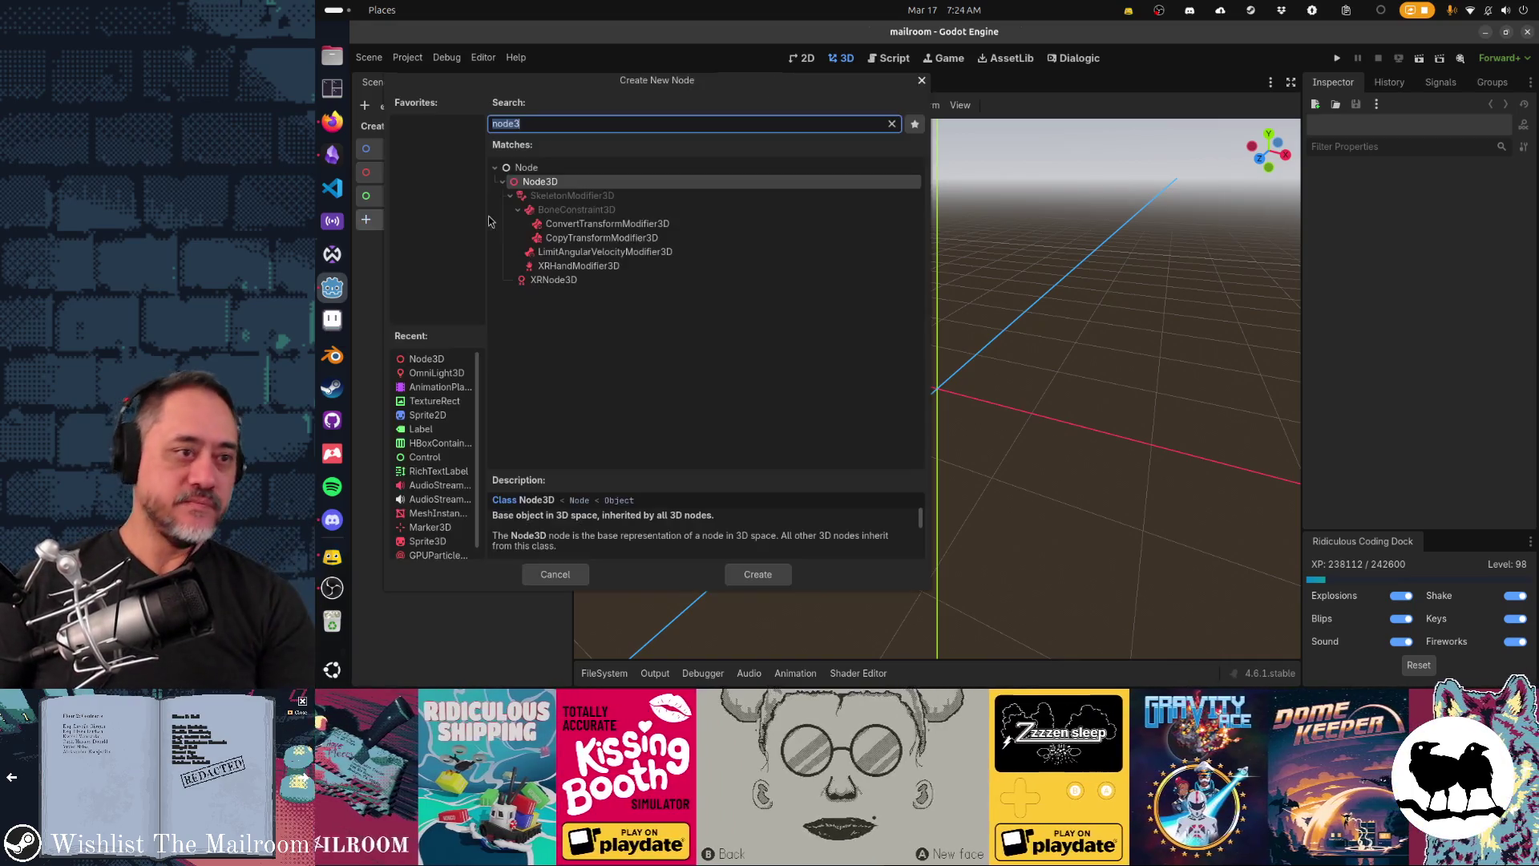
{"action": "type", "text": "staticbody"}
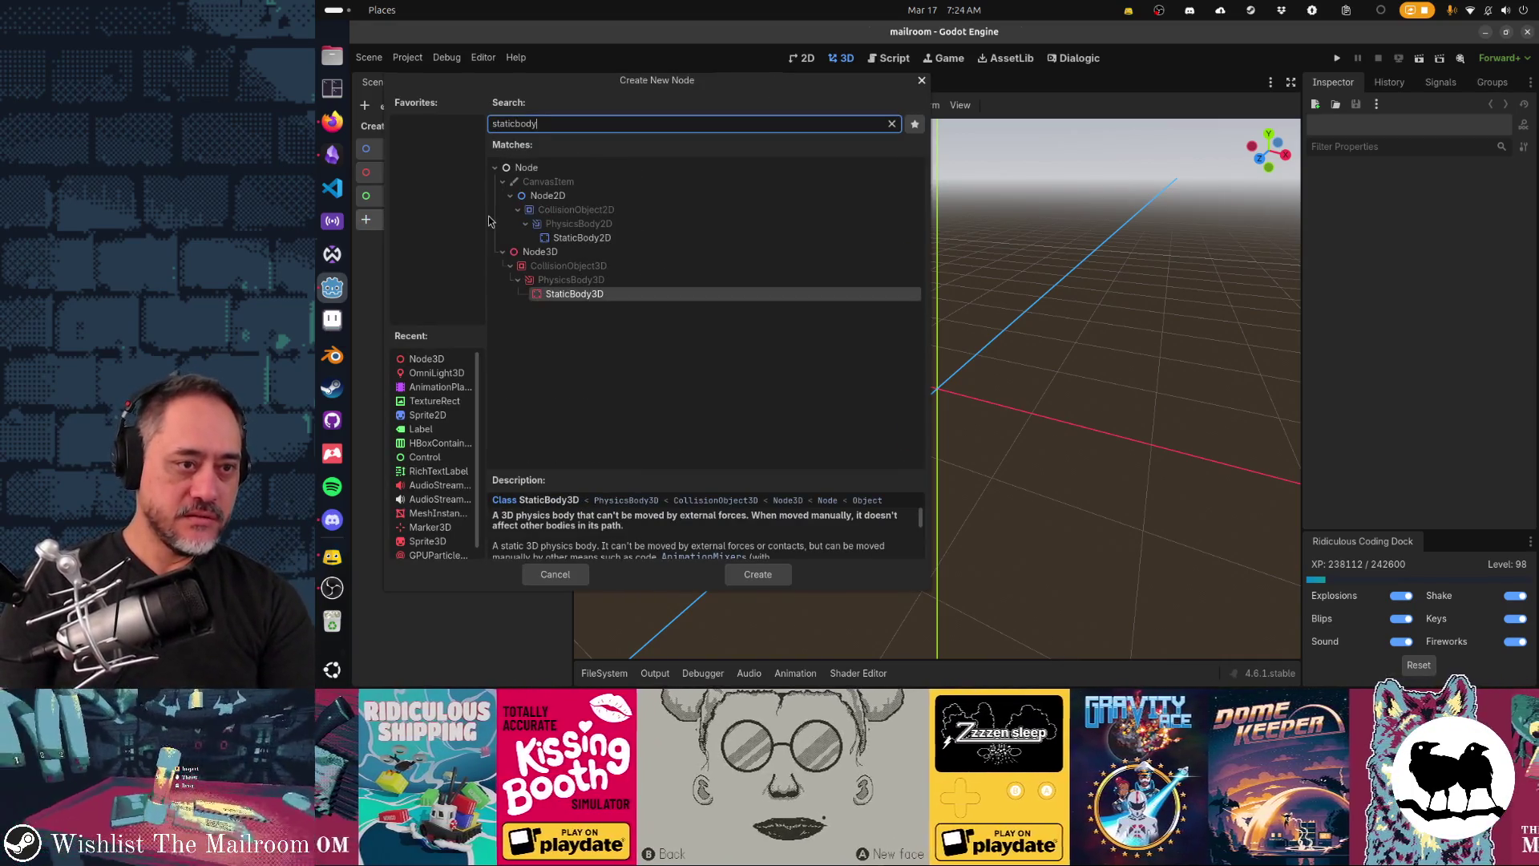
{"action": "key", "text": "Return"}
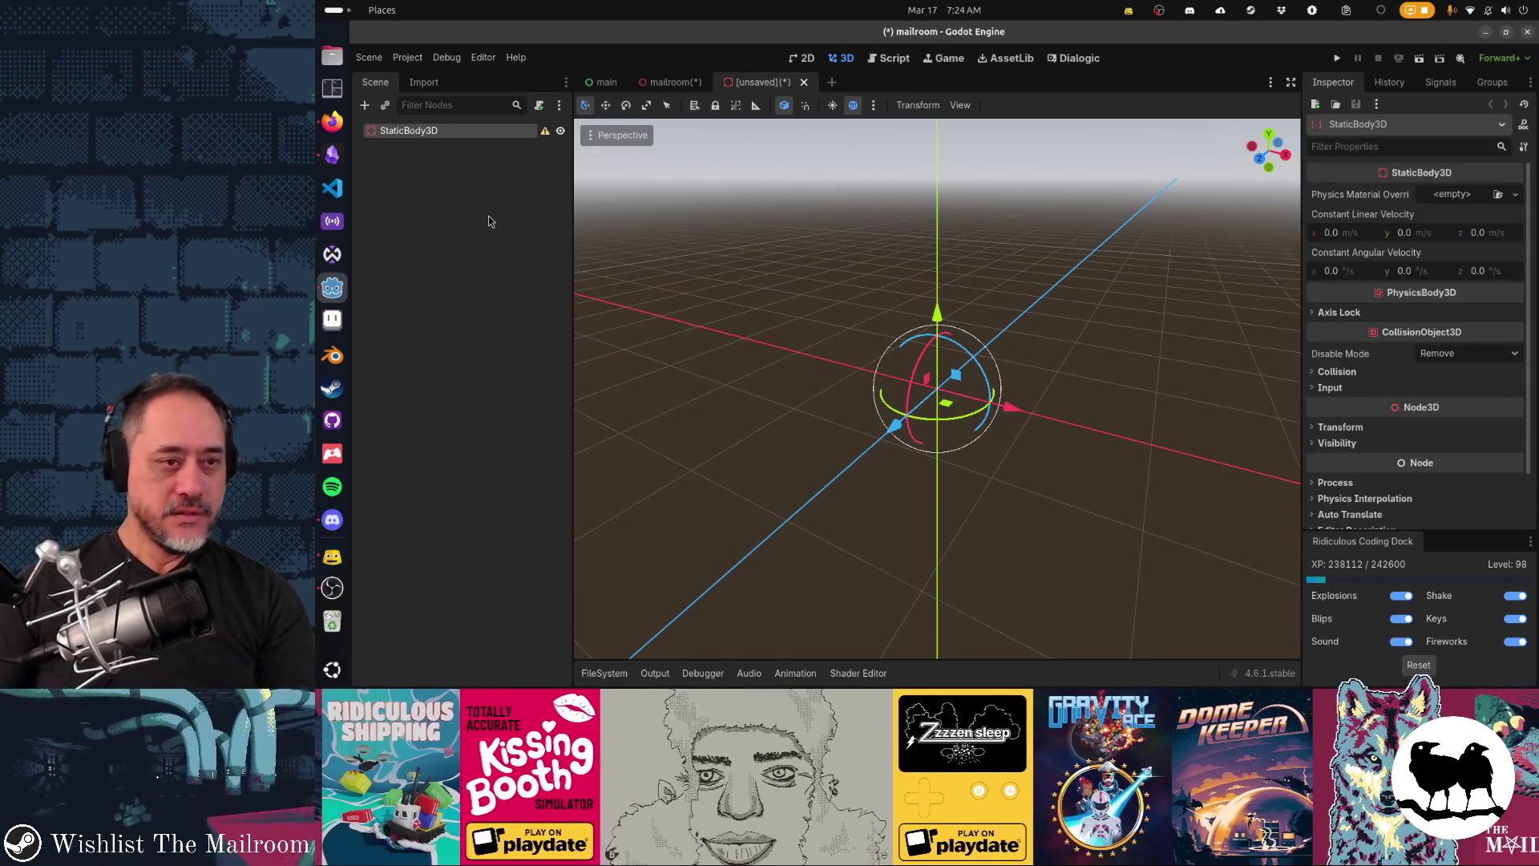
{"action": "double_click", "coordinate": [463, 132]}
{"action": "type", "text": "Dollhea"}
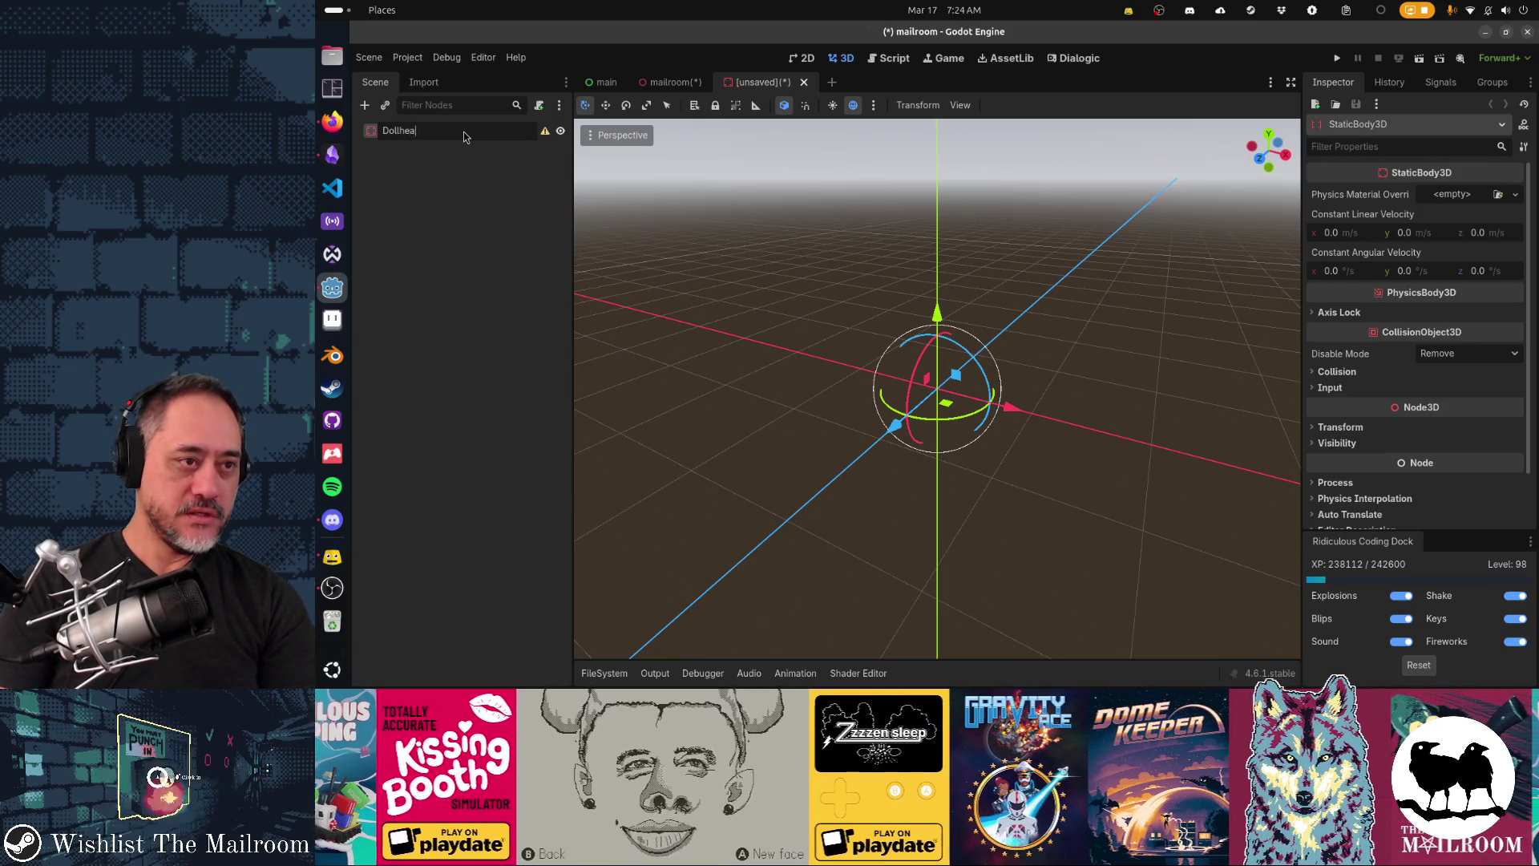
{"action": "type", "text": "d"}
{"action": "key", "text": "Return"}
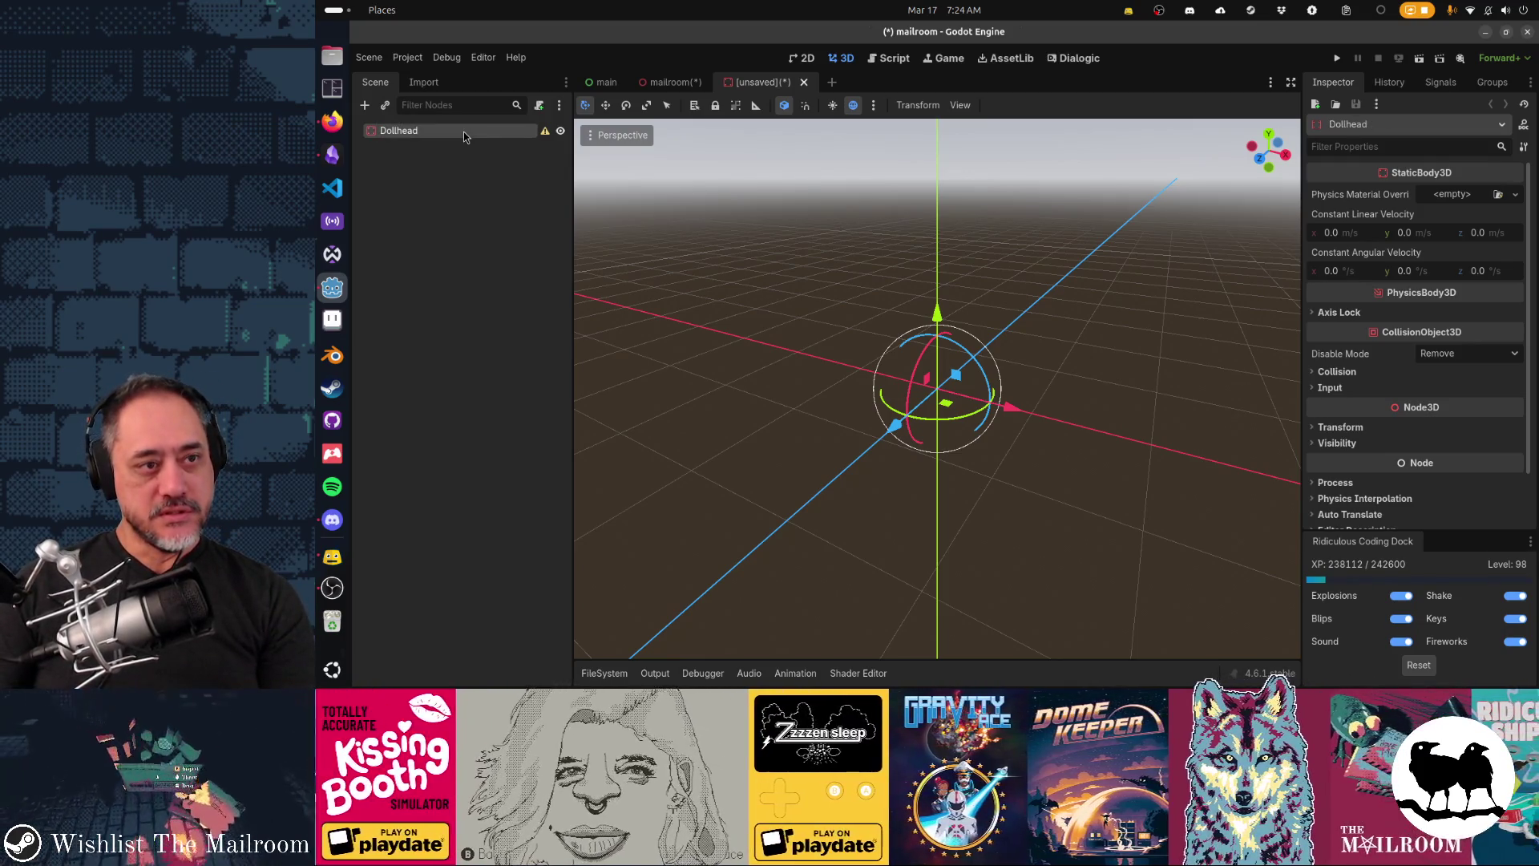
Step: Instance the dollhead.blend model as a child of Dollhead
{"action": "left_click", "coordinate": [386, 106]}
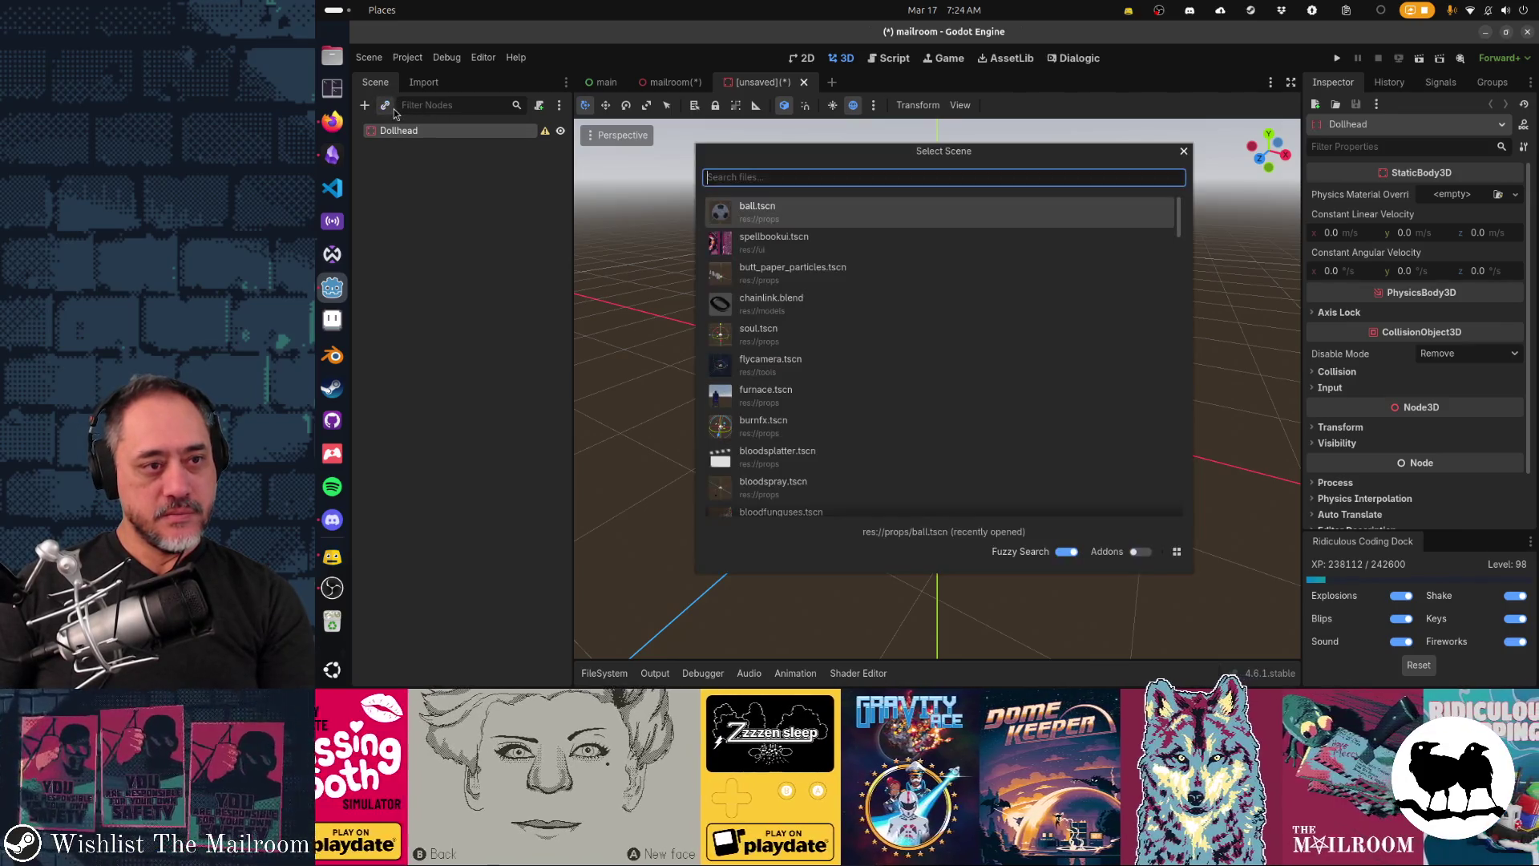
{"action": "type", "text": "doll"}
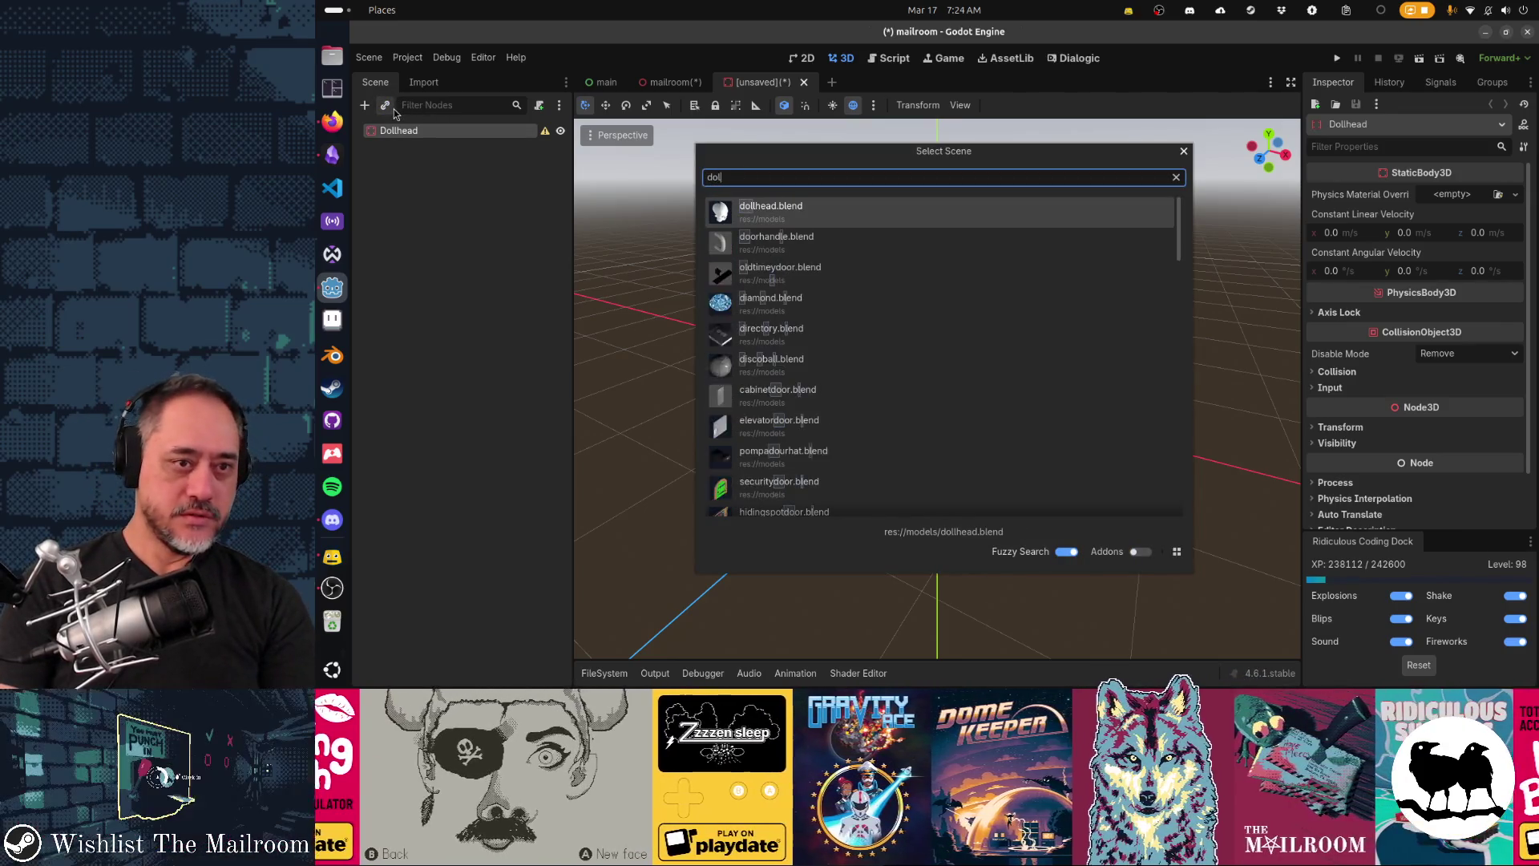
{"action": "key", "text": "Return"}
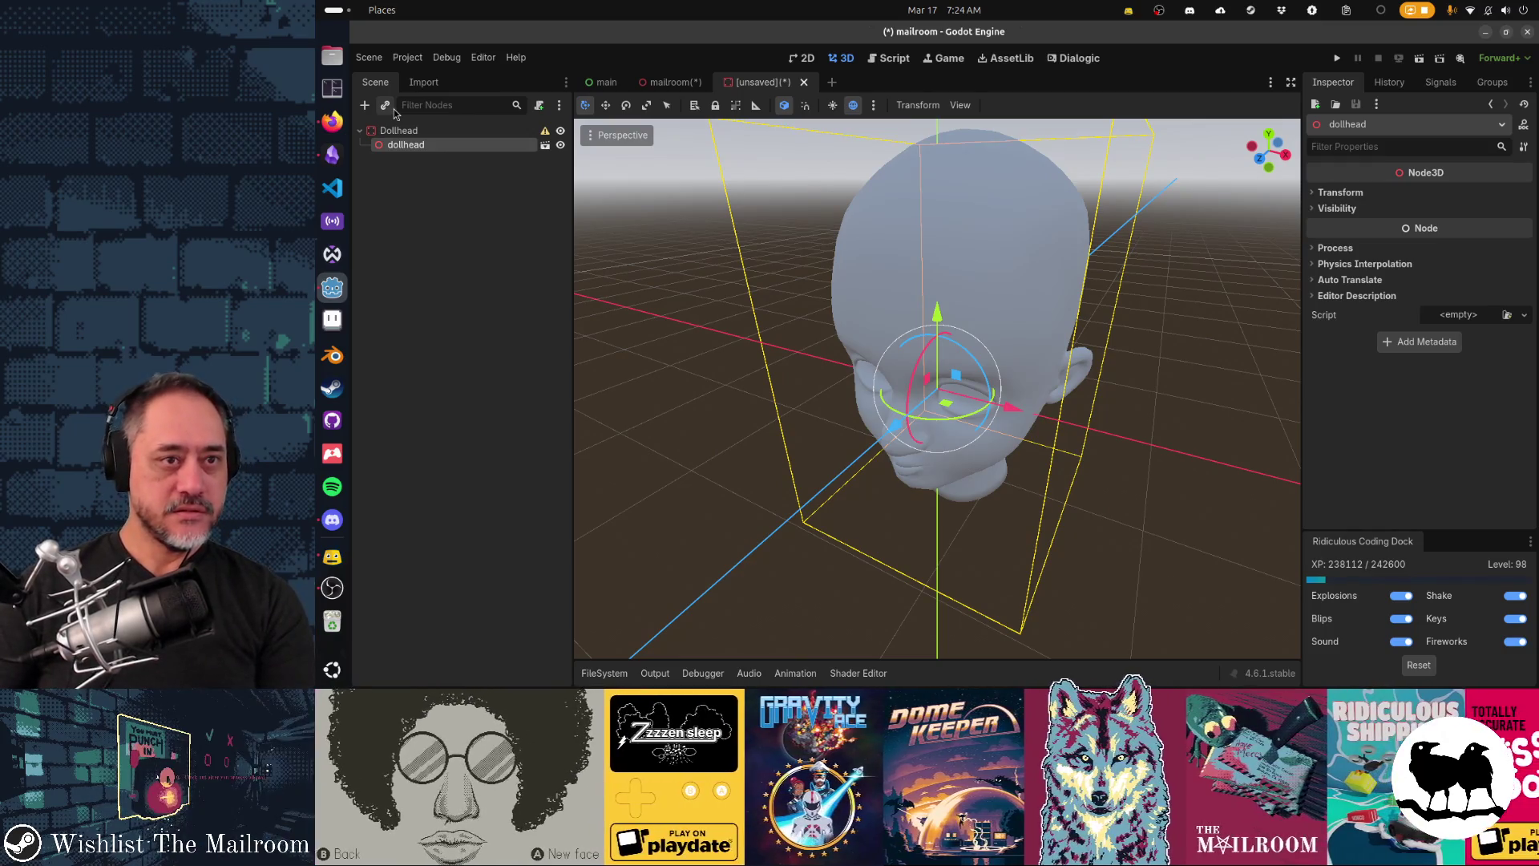
Step: Cut the dollhead and its two lights from the mailroom and paste them under Dollhead
{"action": "left_click", "coordinate": [680, 84]}
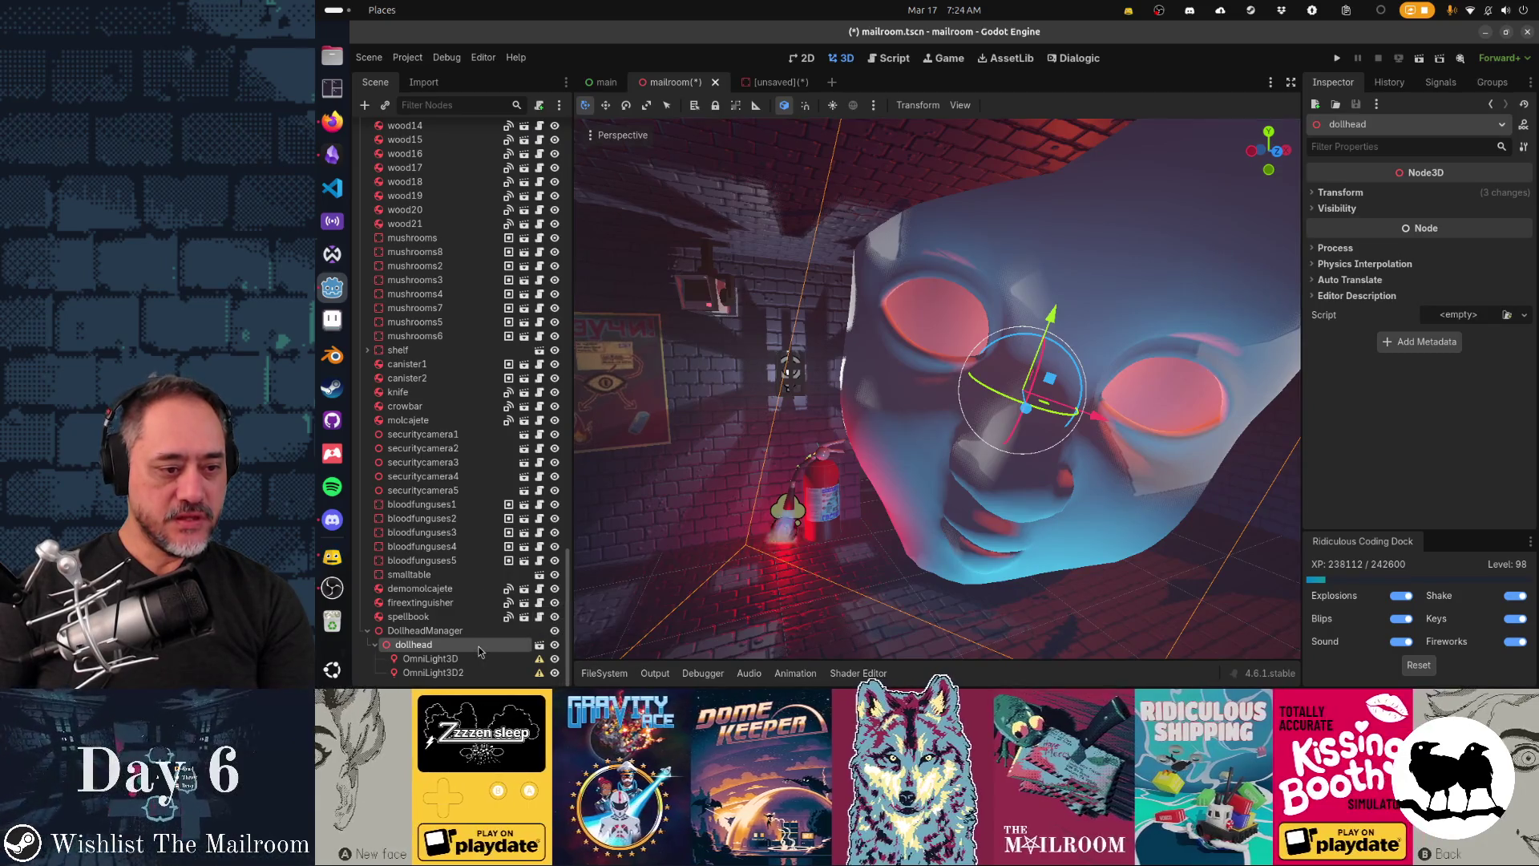
{"action": "key", "text": "Delete"}
{"action": "left_click", "coordinate": [764, 82]}
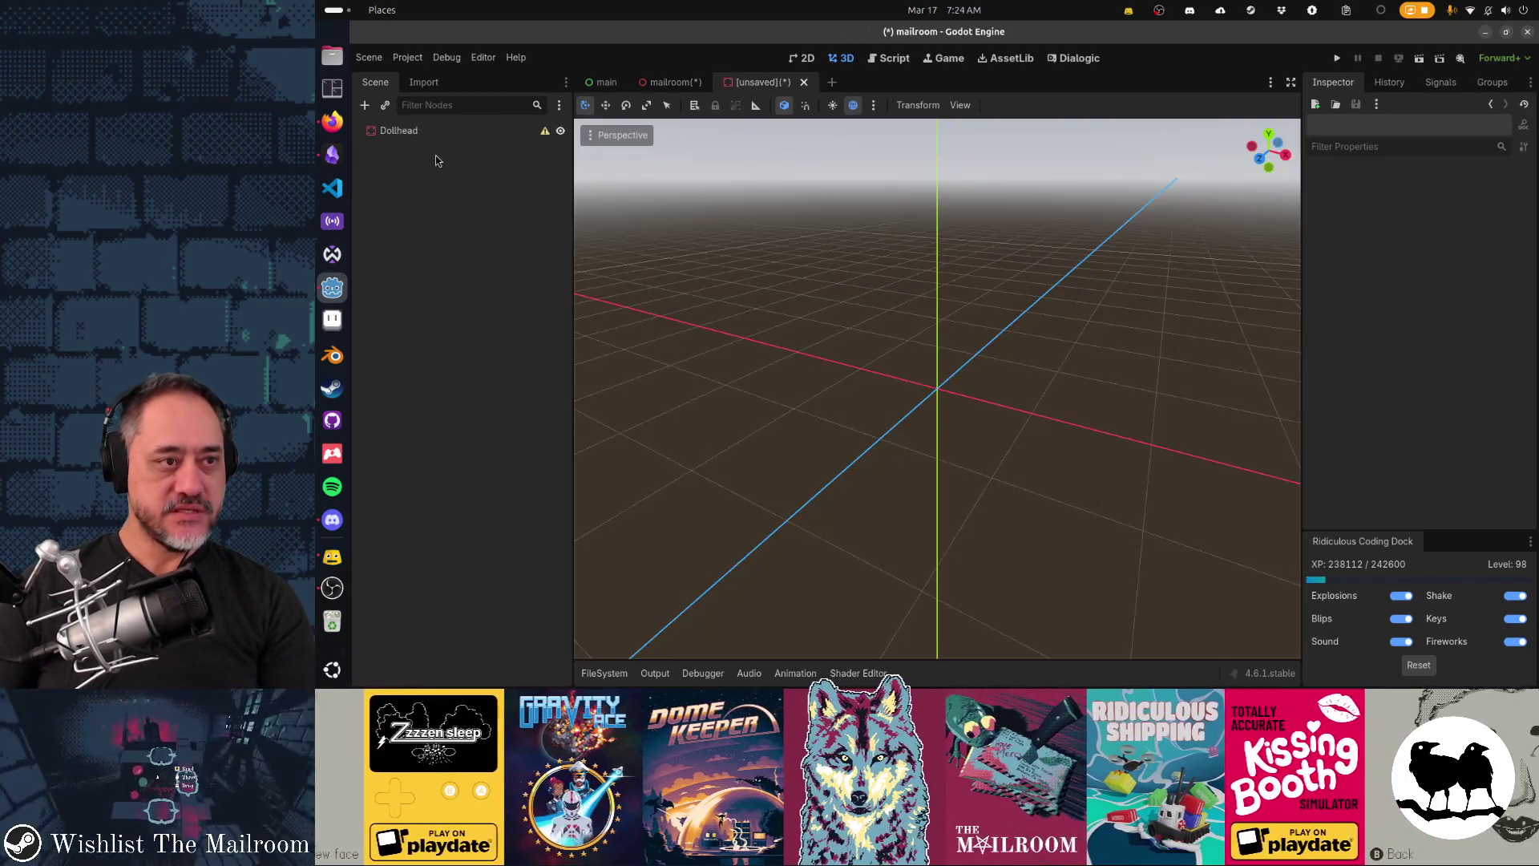
{"action": "key", "text": "ctrl+v"}
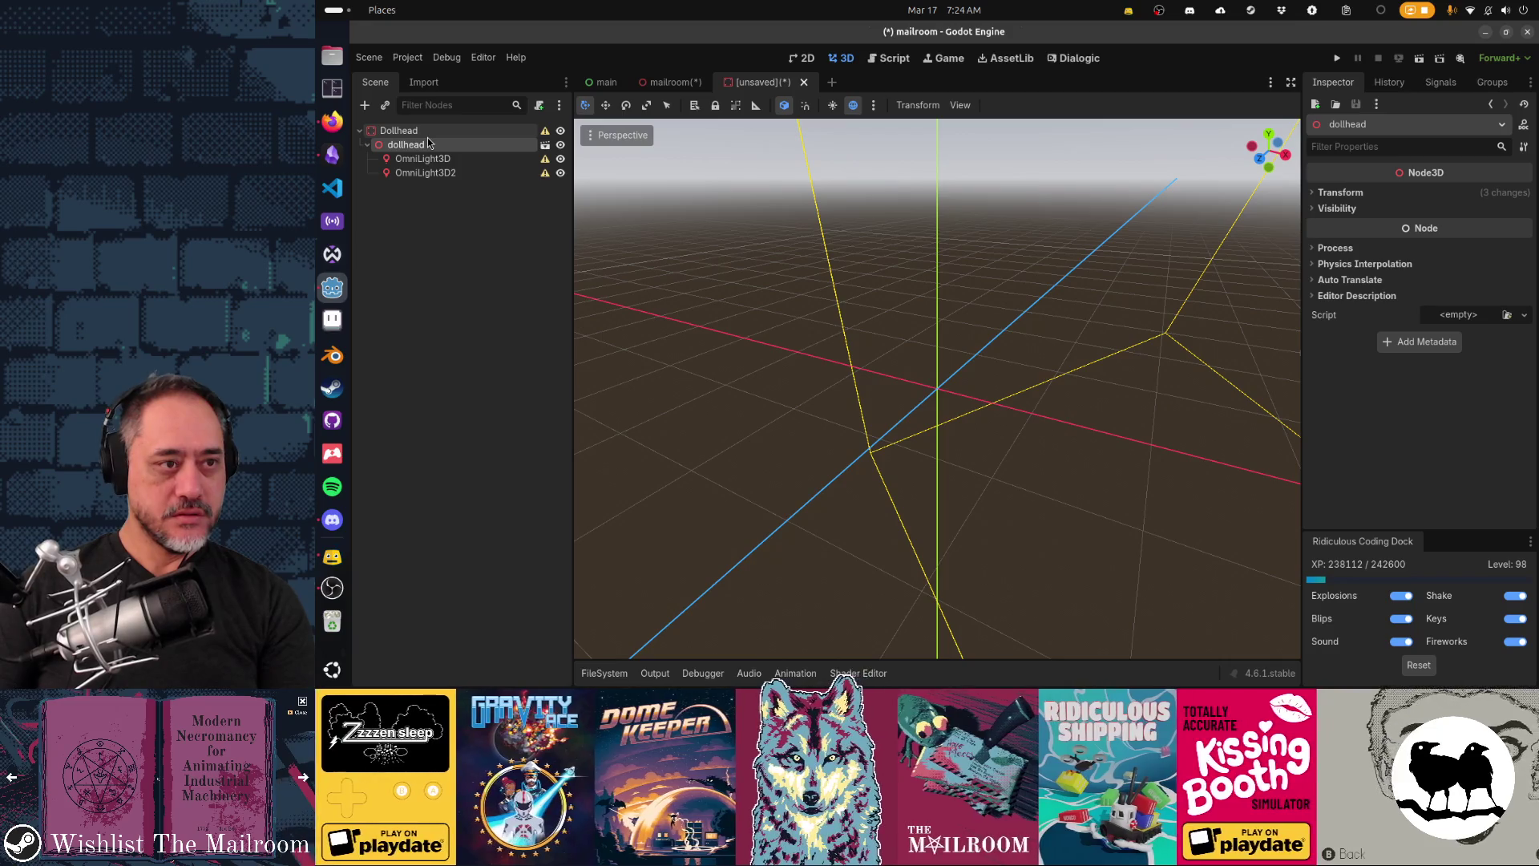
Step: Expand the dollhead's Transform section in the Inspector to see its position 5.451, 1.59, -4.25
{"action": "scroll", "coordinate": [719, 345], "scroll_direction": "up", "scroll_amount": 5}
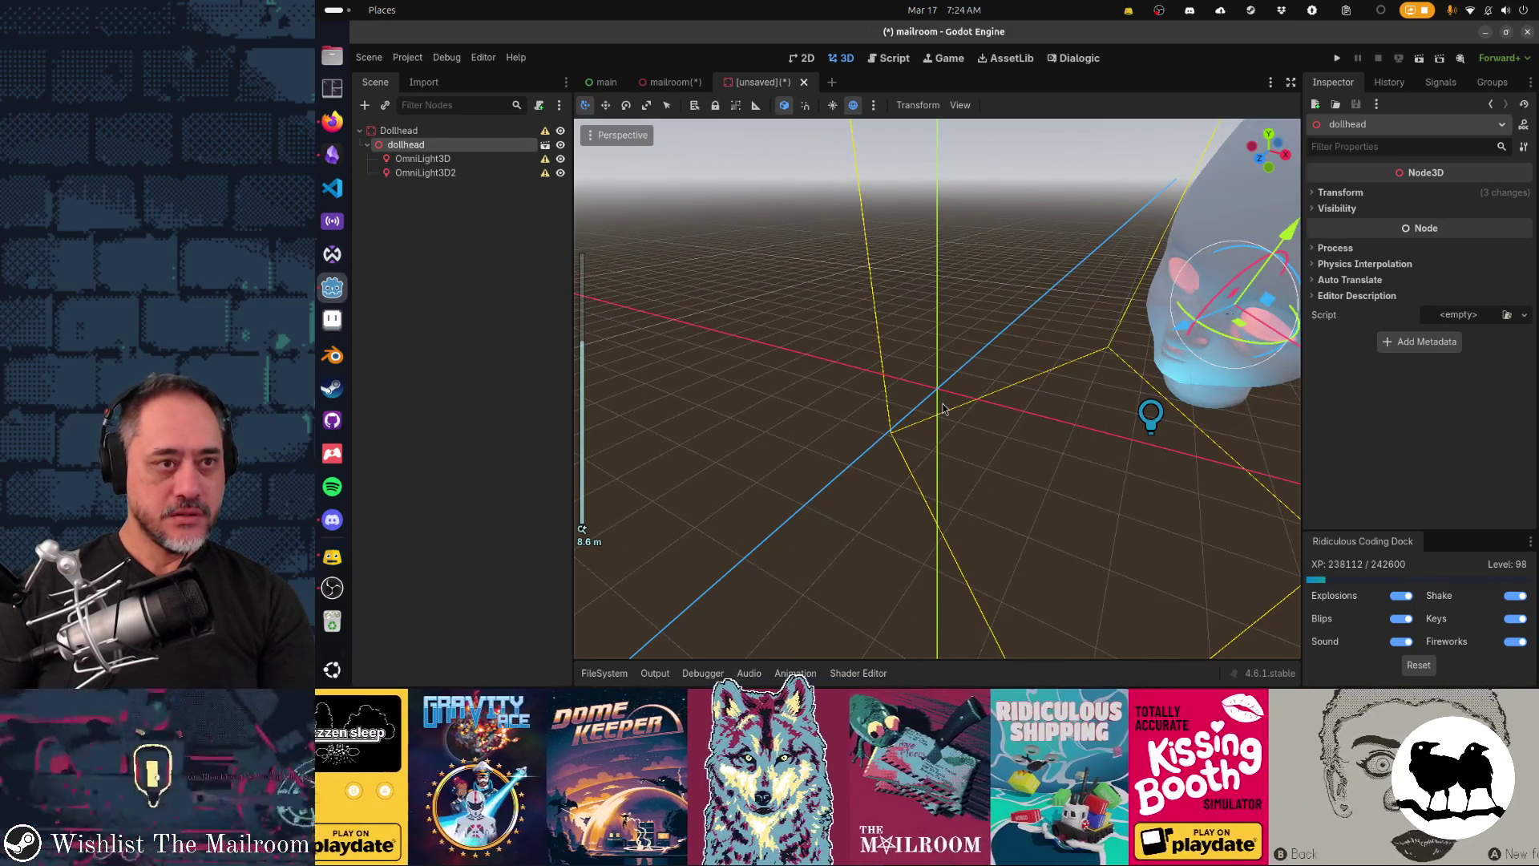
{"action": "left_click", "coordinate": [671, 82]}
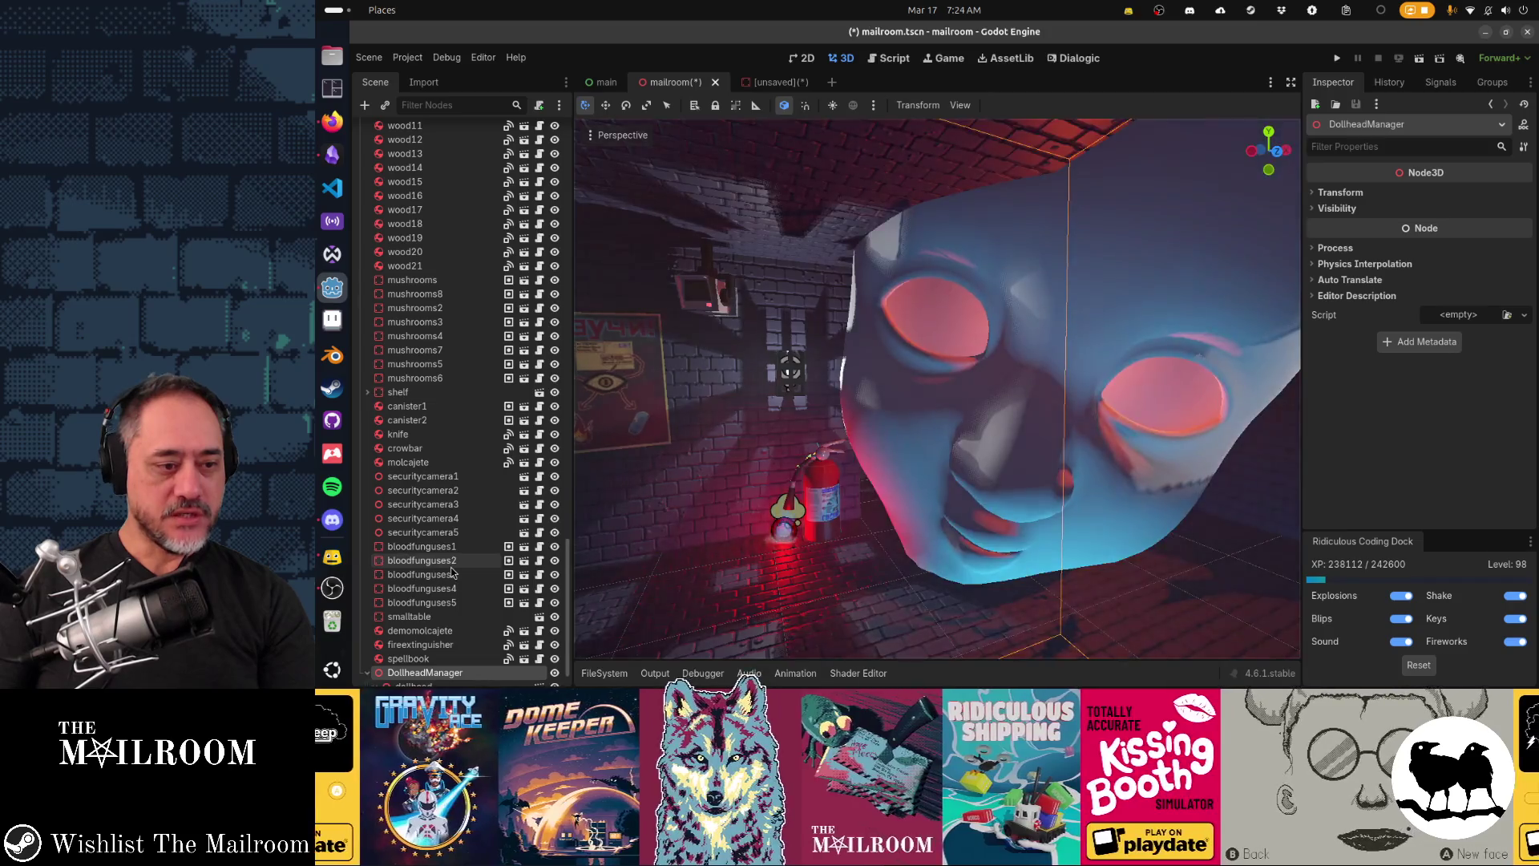
{"action": "left_click", "coordinate": [778, 83]}
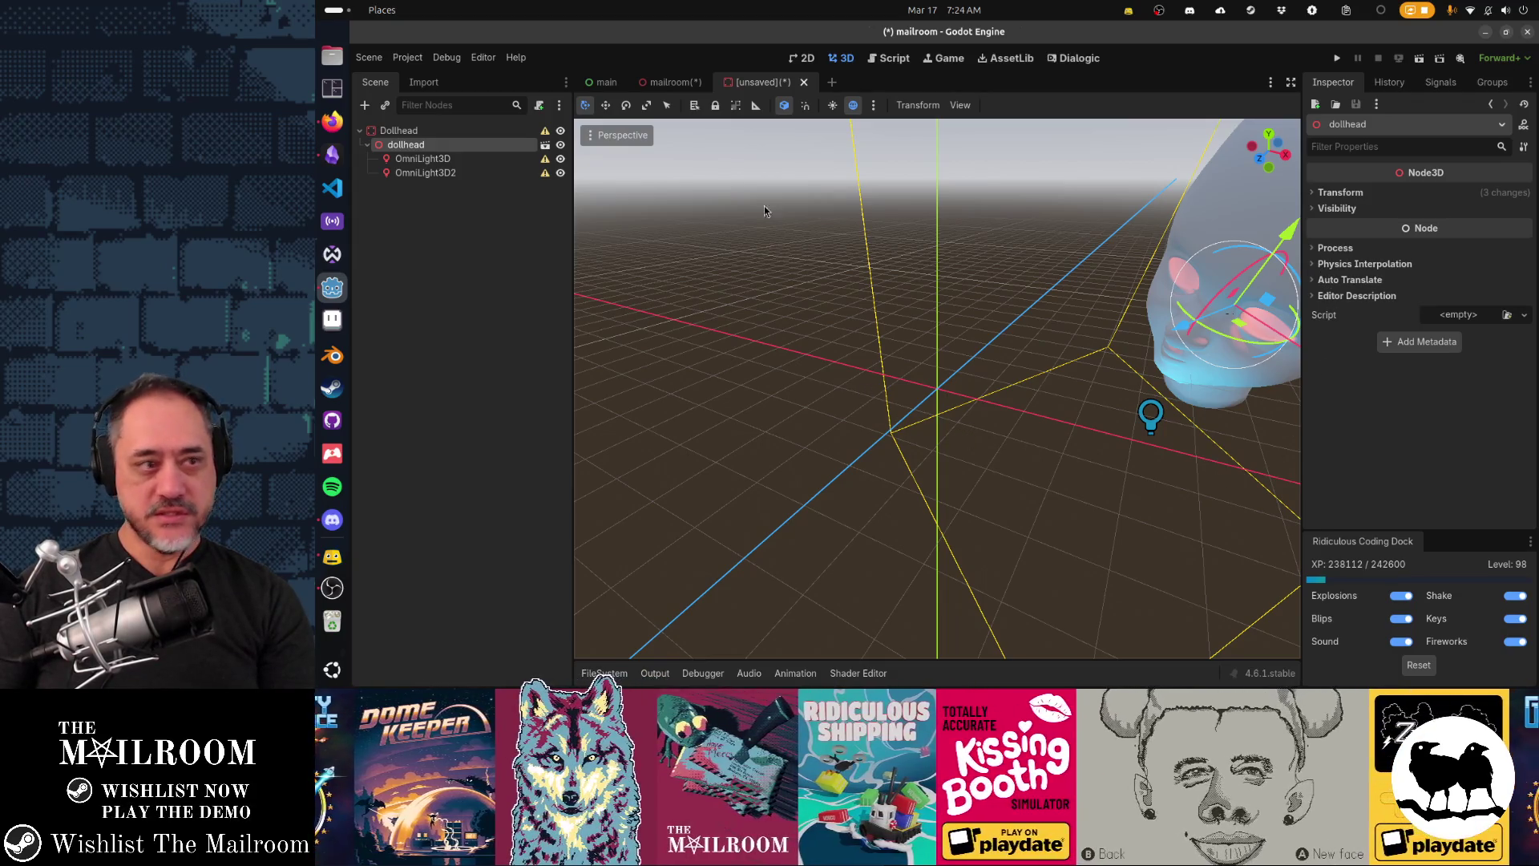
{"action": "left_click", "coordinate": [1345, 195]}
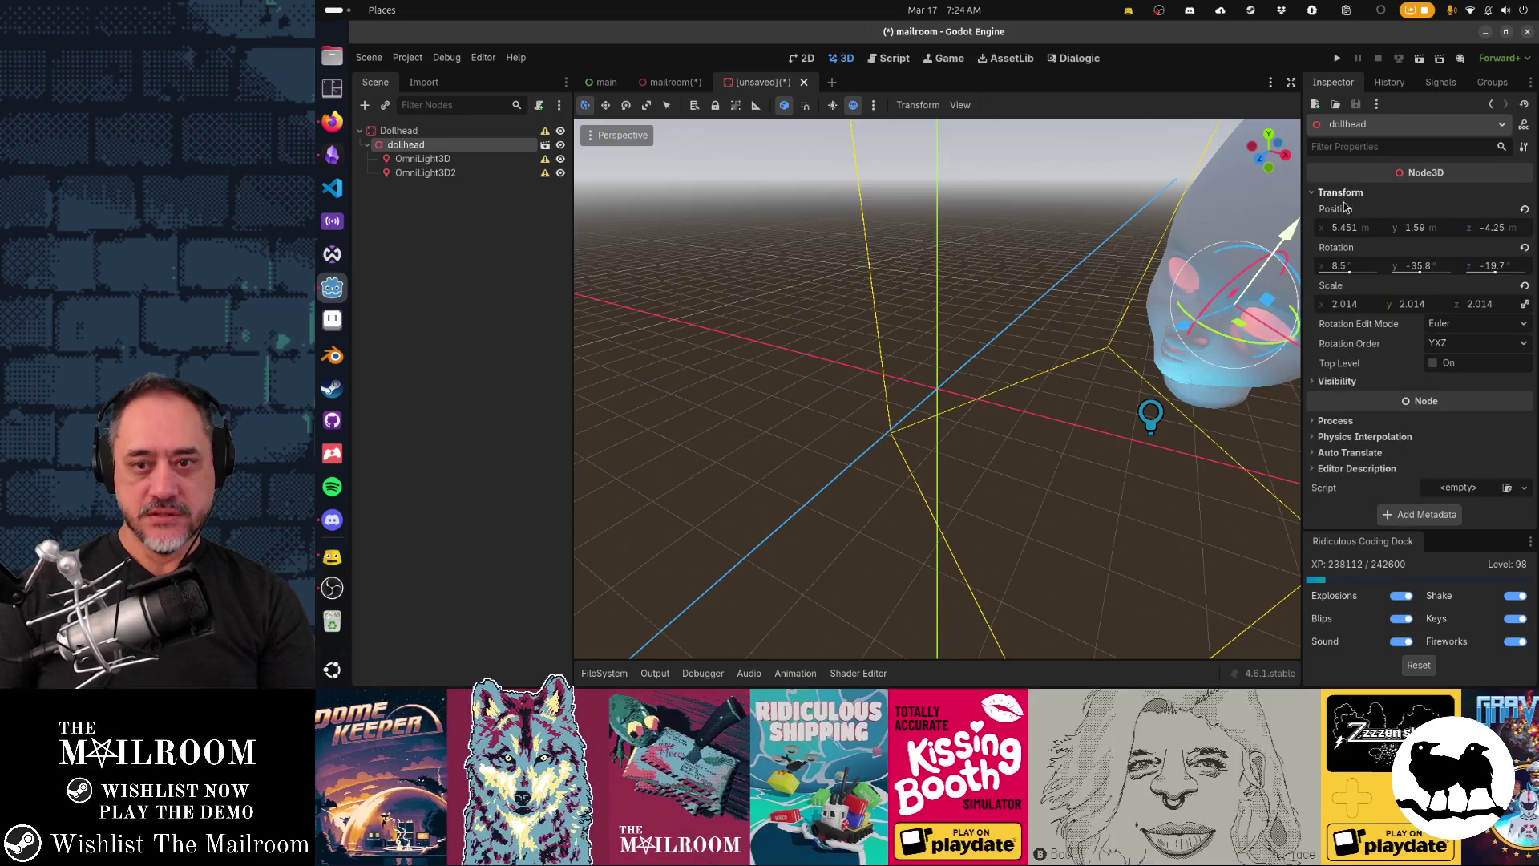
Step: Reset the dollhead's rotation and position to zero, then select the second eye light
{"action": "left_click", "coordinate": [1525, 248]}
{"action": "left_click", "coordinate": [1525, 209]}
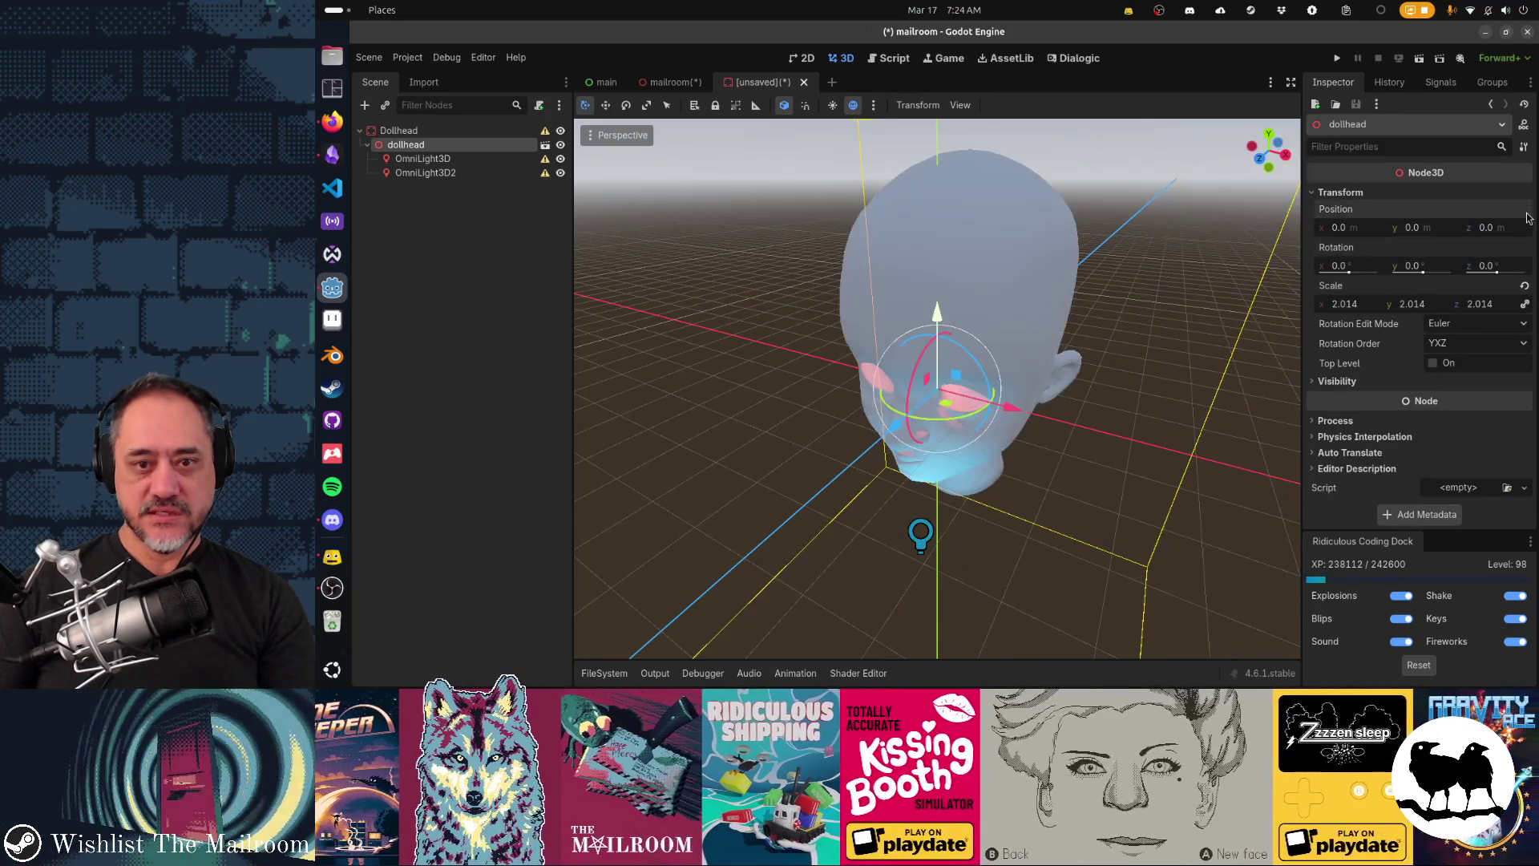
{"action": "left_click", "coordinate": [465, 173]}
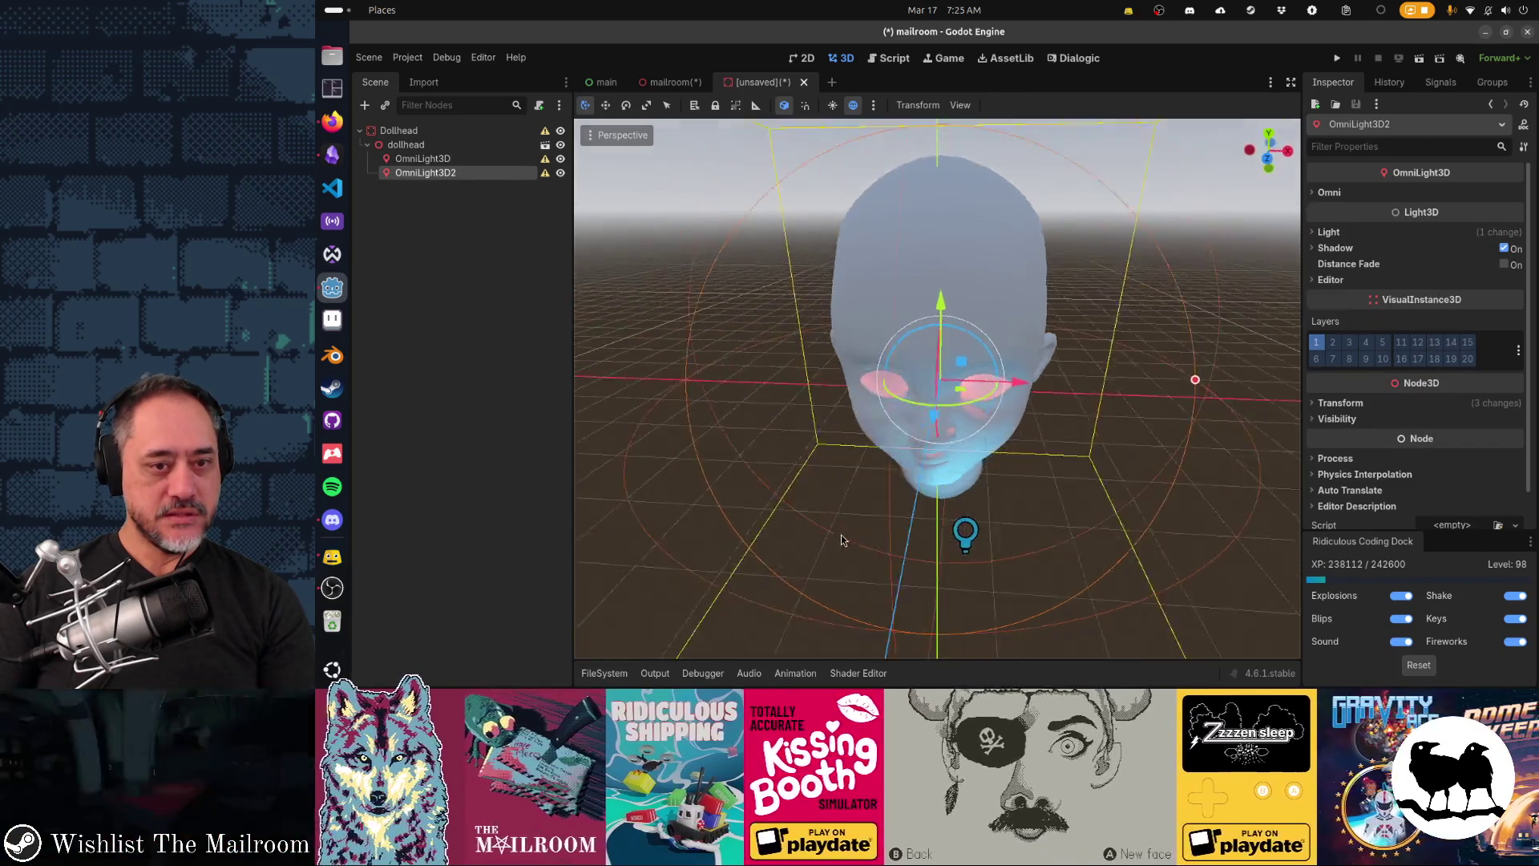
Step: Check the head from front, side and three-quarter views to confirm the lights sit at the eyes
{"action": "scroll", "coordinate": [853, 527], "scroll_direction": "up", "scroll_amount": 3}
{"action": "key", "text": "KP_1"}
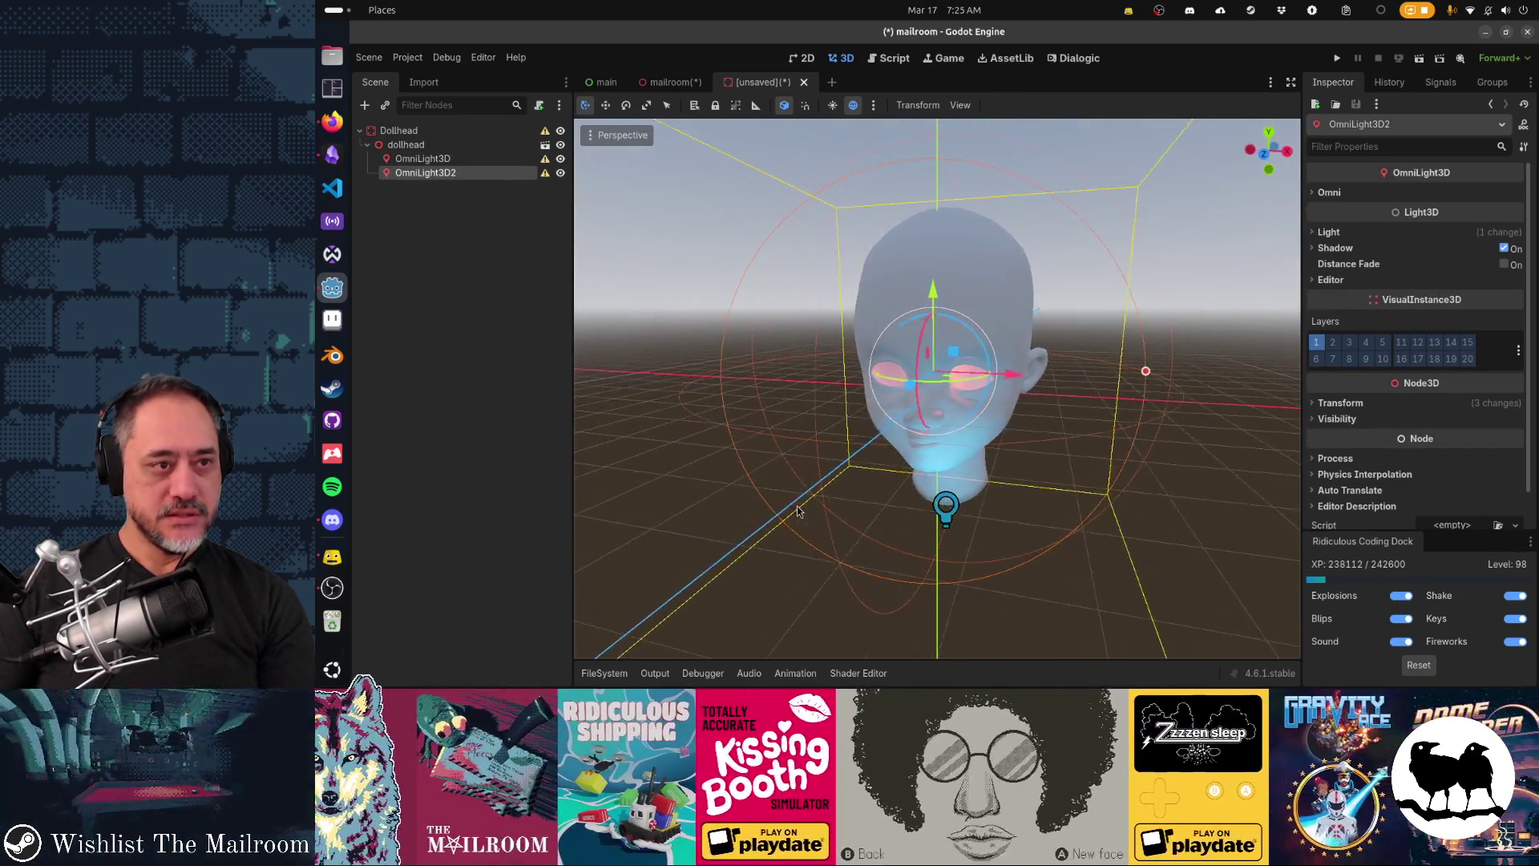
{"action": "scroll", "coordinate": [865, 473], "scroll_direction": "up", "scroll_amount": 3}
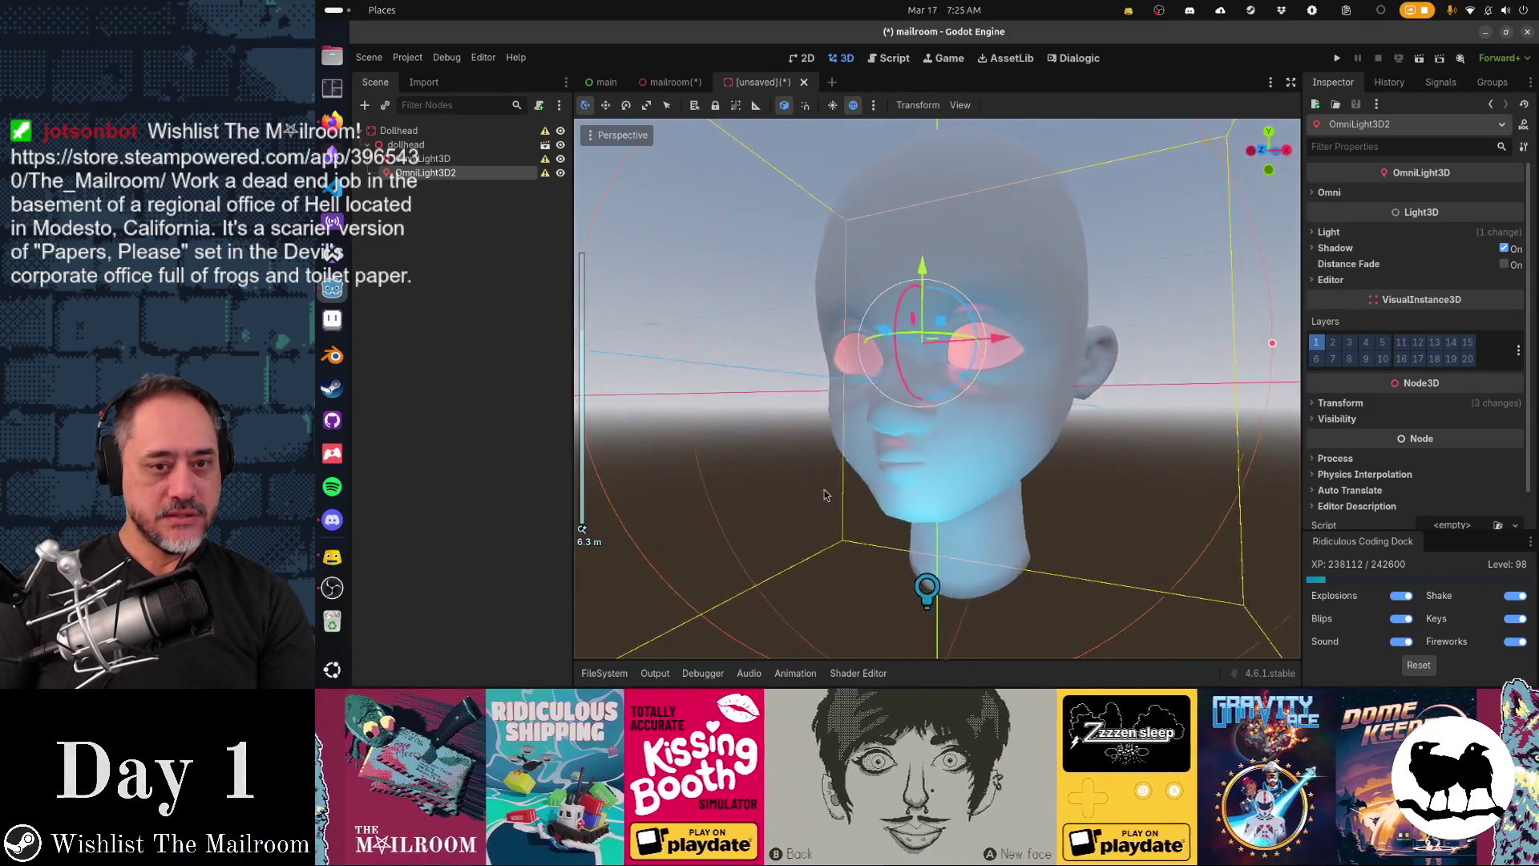
{"action": "key", "text": "KP_3"}
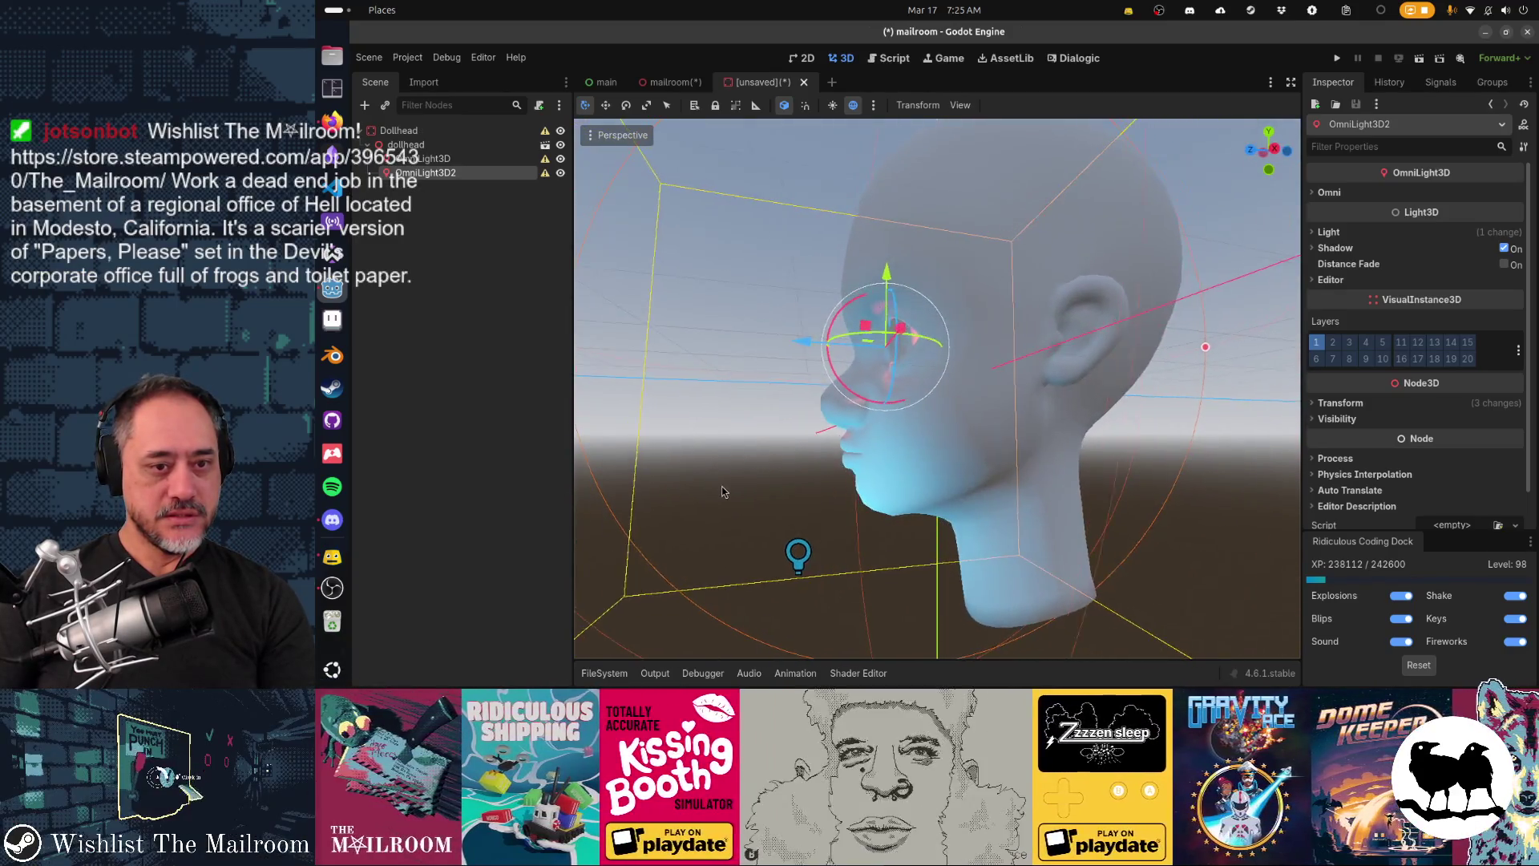
{"action": "key", "text": "KP_1"}
{"action": "key", "text": "KP_6"}
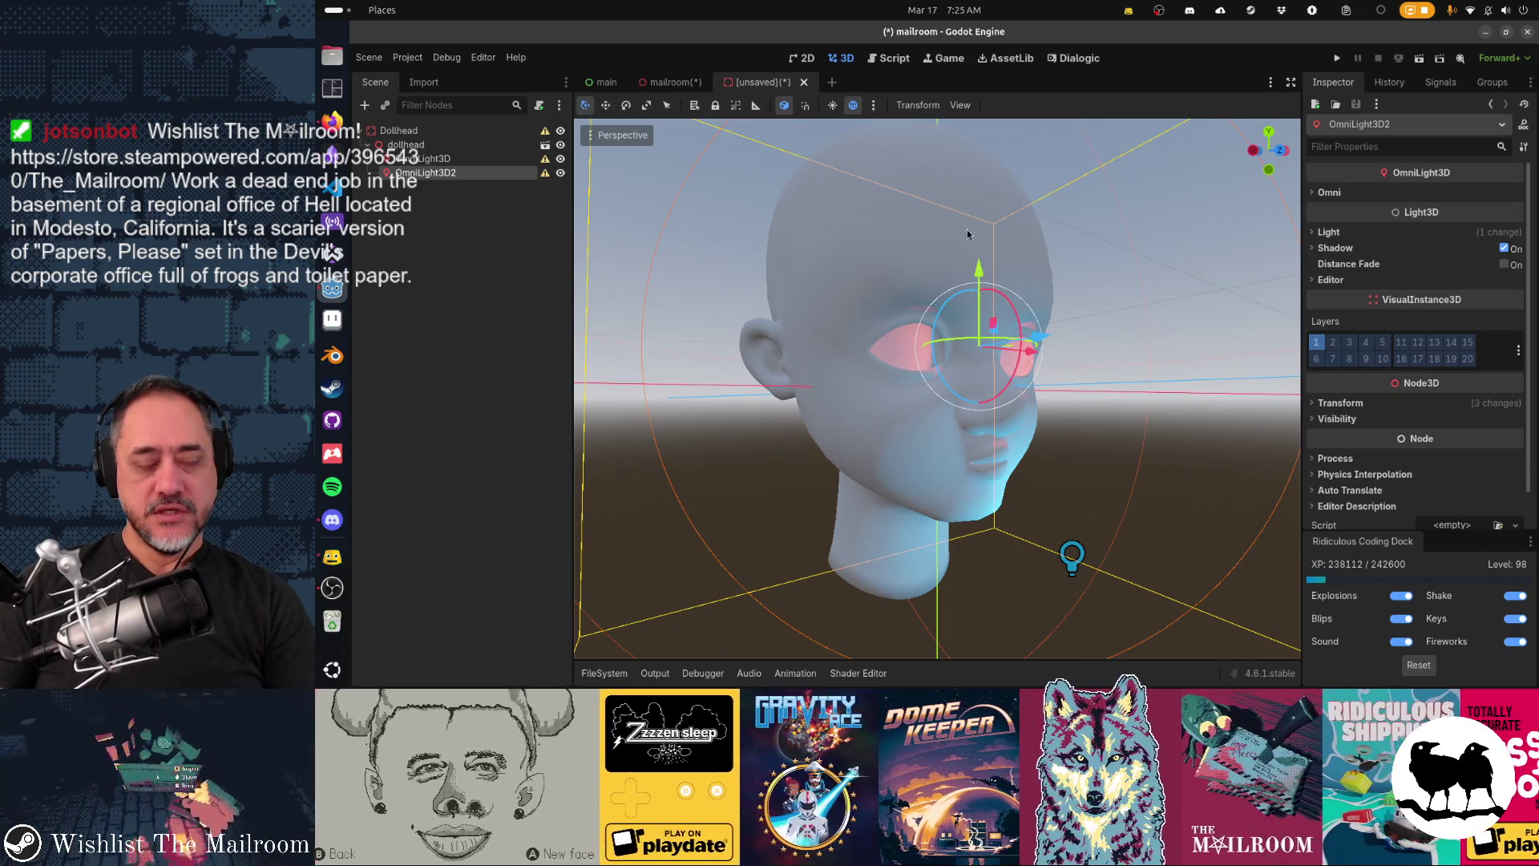
{"action": "left_click_drag", "start_coordinate": [1071, 312], "coordinate": [873, 336]}
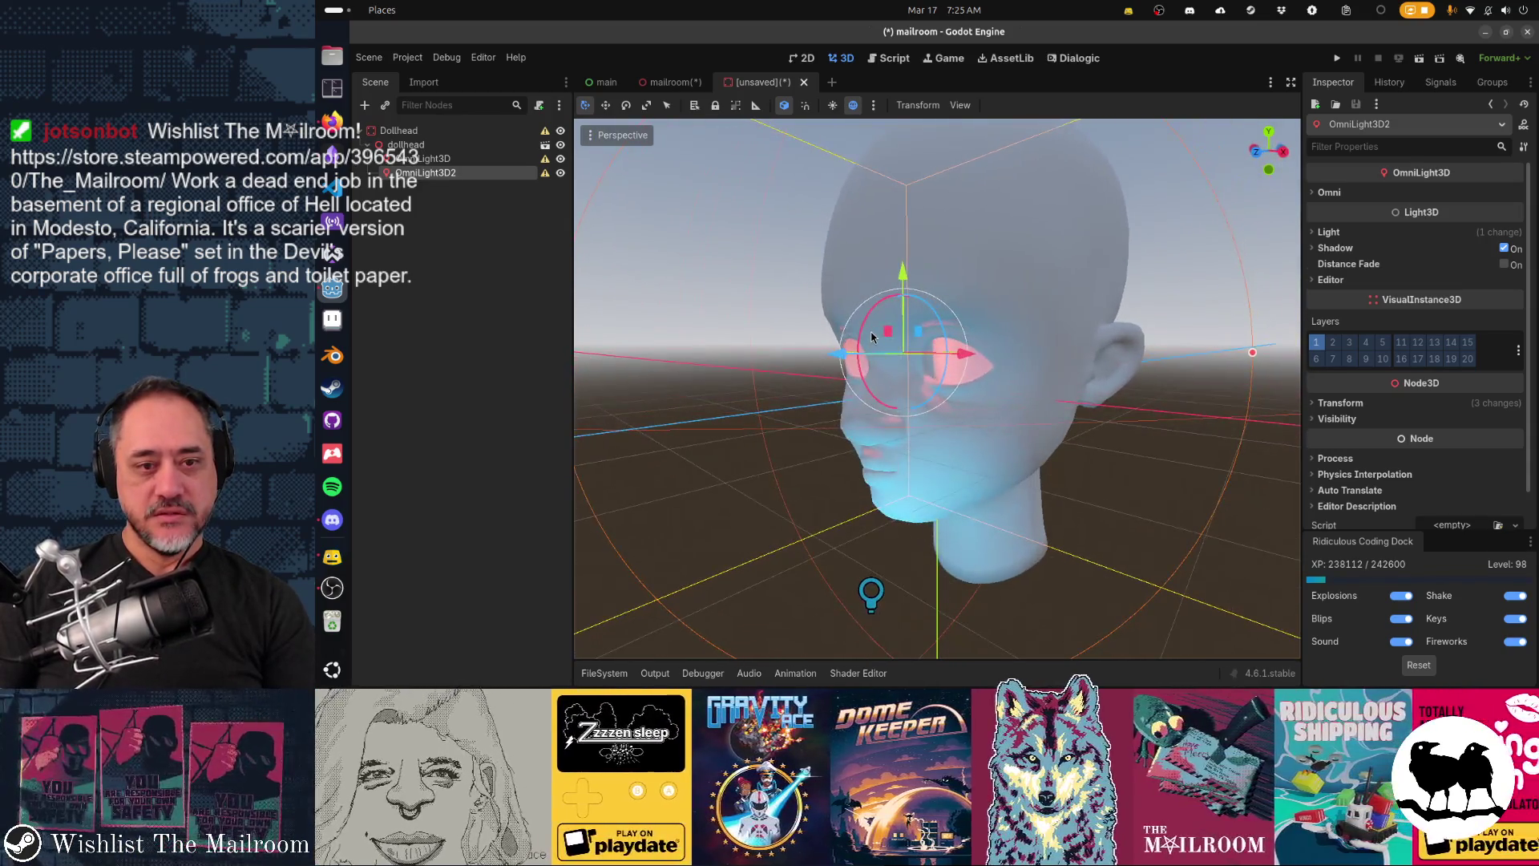
{"action": "key", "text": "KP_1"}
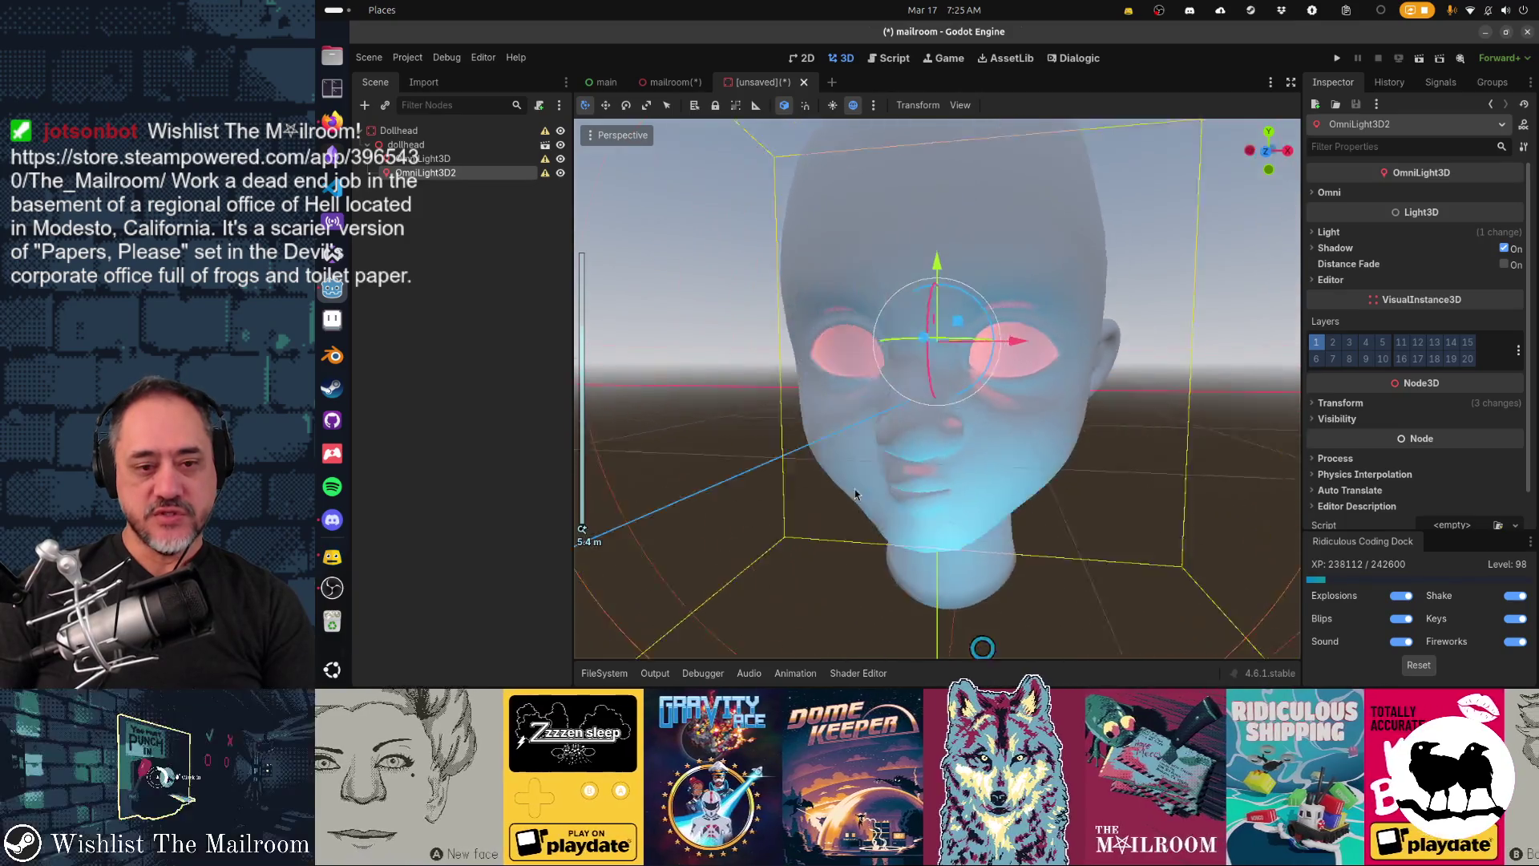
{"action": "scroll", "coordinate": [870, 489], "scroll_direction": "down", "scroll_amount": 3}
{"action": "left_click_drag", "start_coordinate": [896, 536], "coordinate": [992, 518]}
{"action": "mouse_move", "coordinate": [993, 518]}
{"action": "left_mouse_down"}
{"action": "mouse_move", "coordinate": [860, 466]}
{"action": "mouse_move", "coordinate": [943, 527]}
{"action": "mouse_move", "coordinate": [958, 511]}
{"action": "left_mouse_up"}
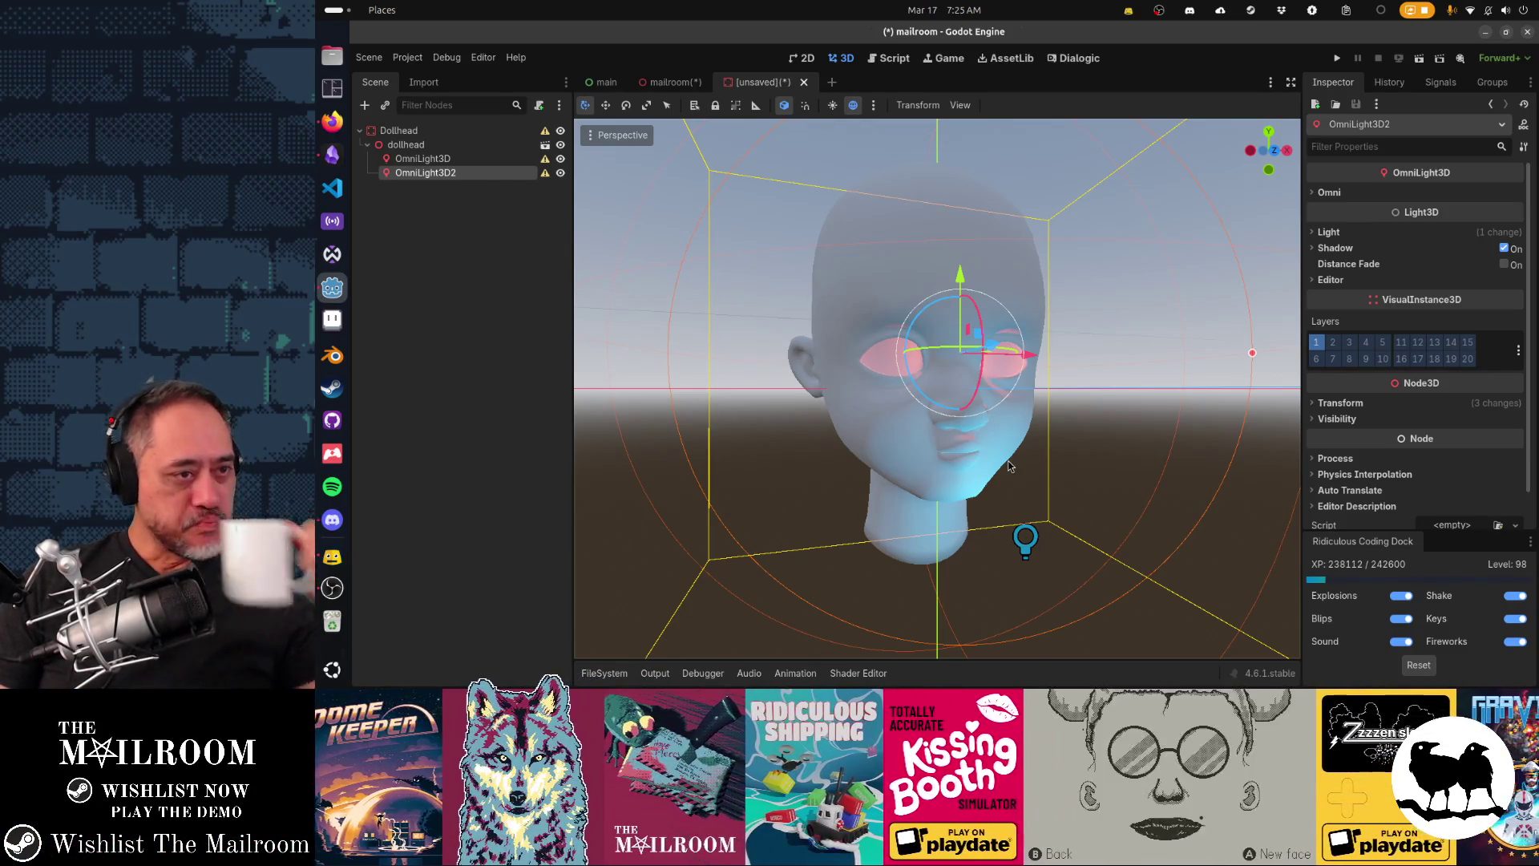
Step: Delete both eye lights, then undo to restore them under dollhead
{"action": "key", "text": "Delete"}
{"action": "key", "text": "Delete"}
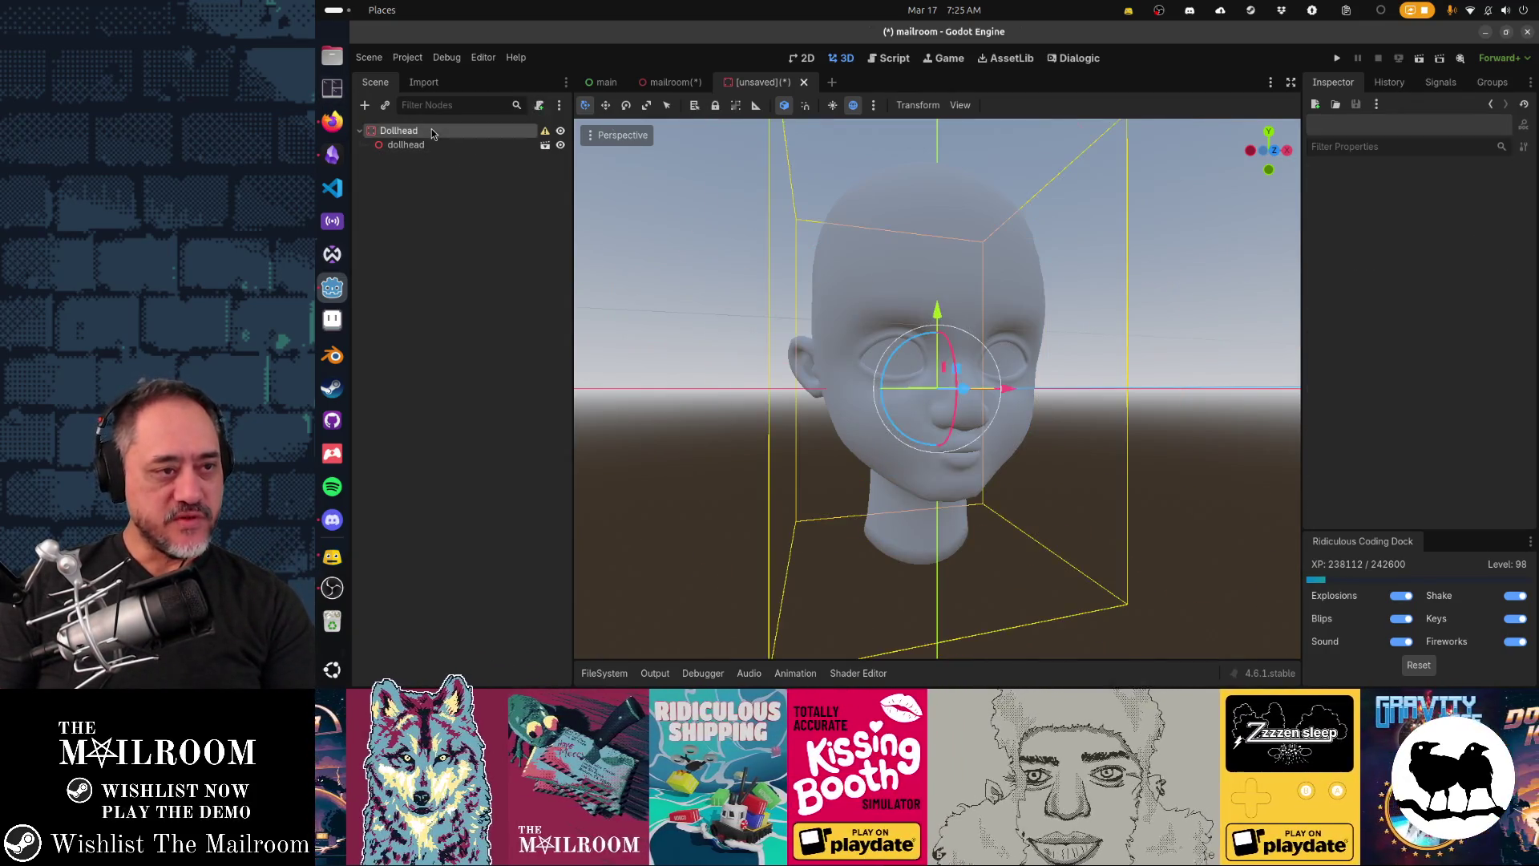
{"action": "key", "text": "ctrl+z"}
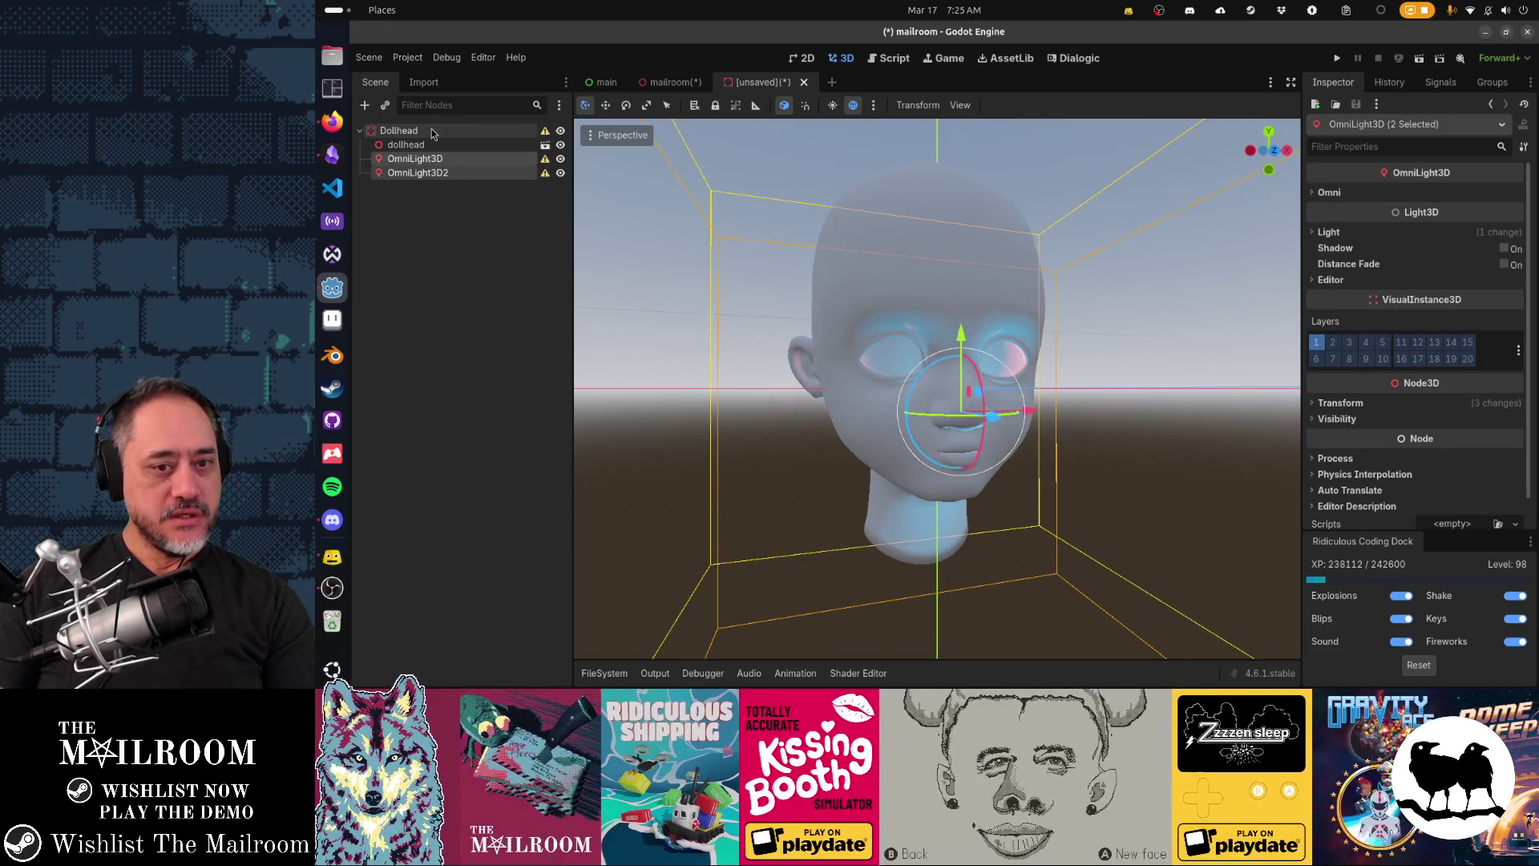
{"action": "mouse_move", "coordinate": [623, 292]}
{"action": "left_mouse_down"}
{"action": "mouse_move", "coordinate": [678, 416]}
{"action": "mouse_move", "coordinate": [732, 361]}
{"action": "left_mouse_up"}
{"action": "key", "text": "ctrl+z"}
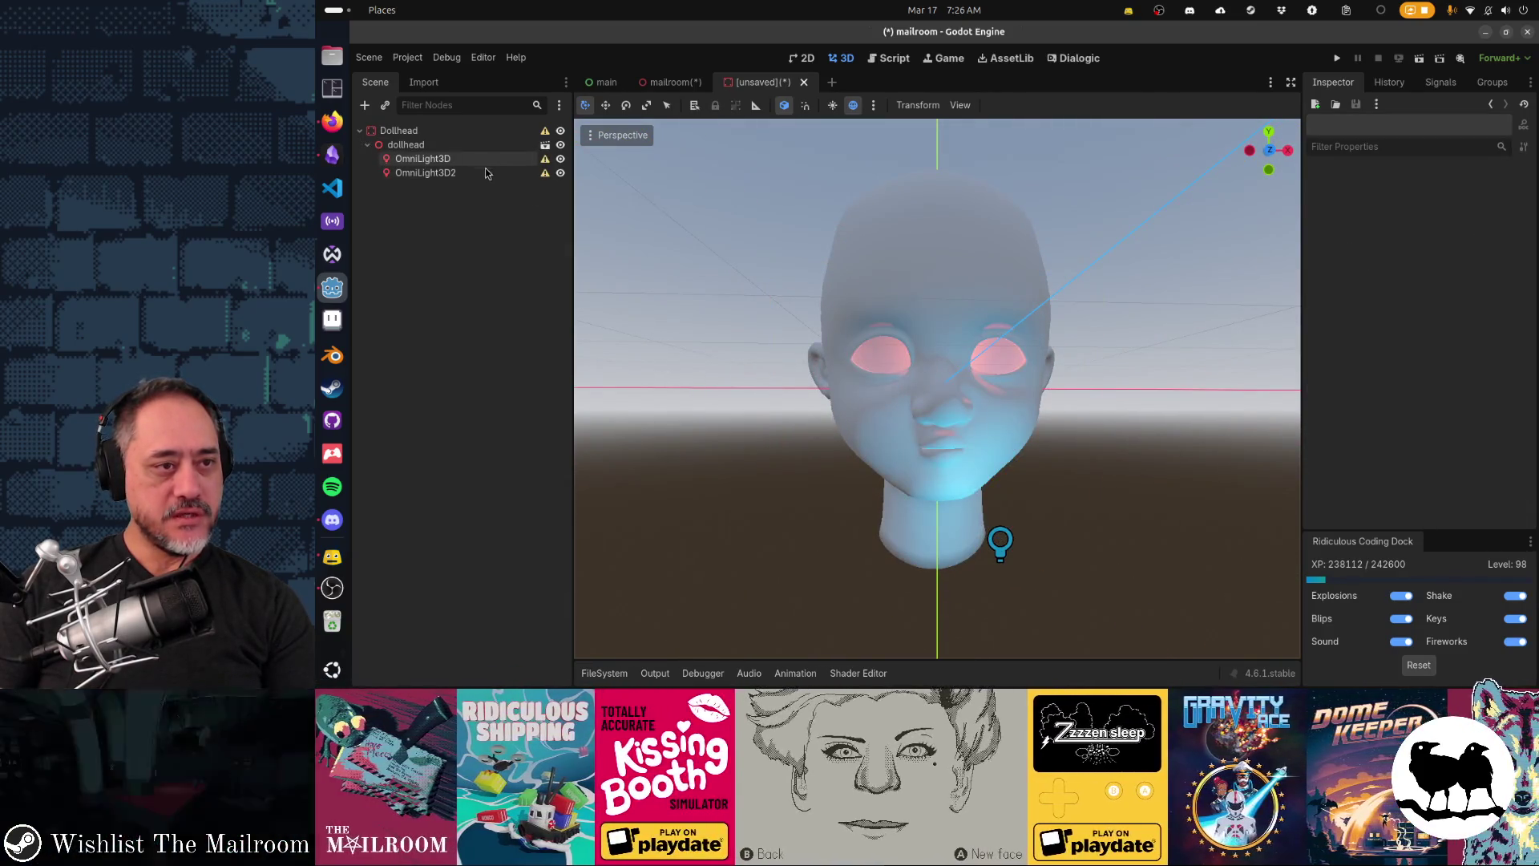
Step: Move both OmniLight3D eye lights out beside dollhead and drag dollhead above them
{"action": "left_click", "coordinate": [425, 172]}
{"action": "left_click", "coordinate": [440, 161], "text": "shift"}
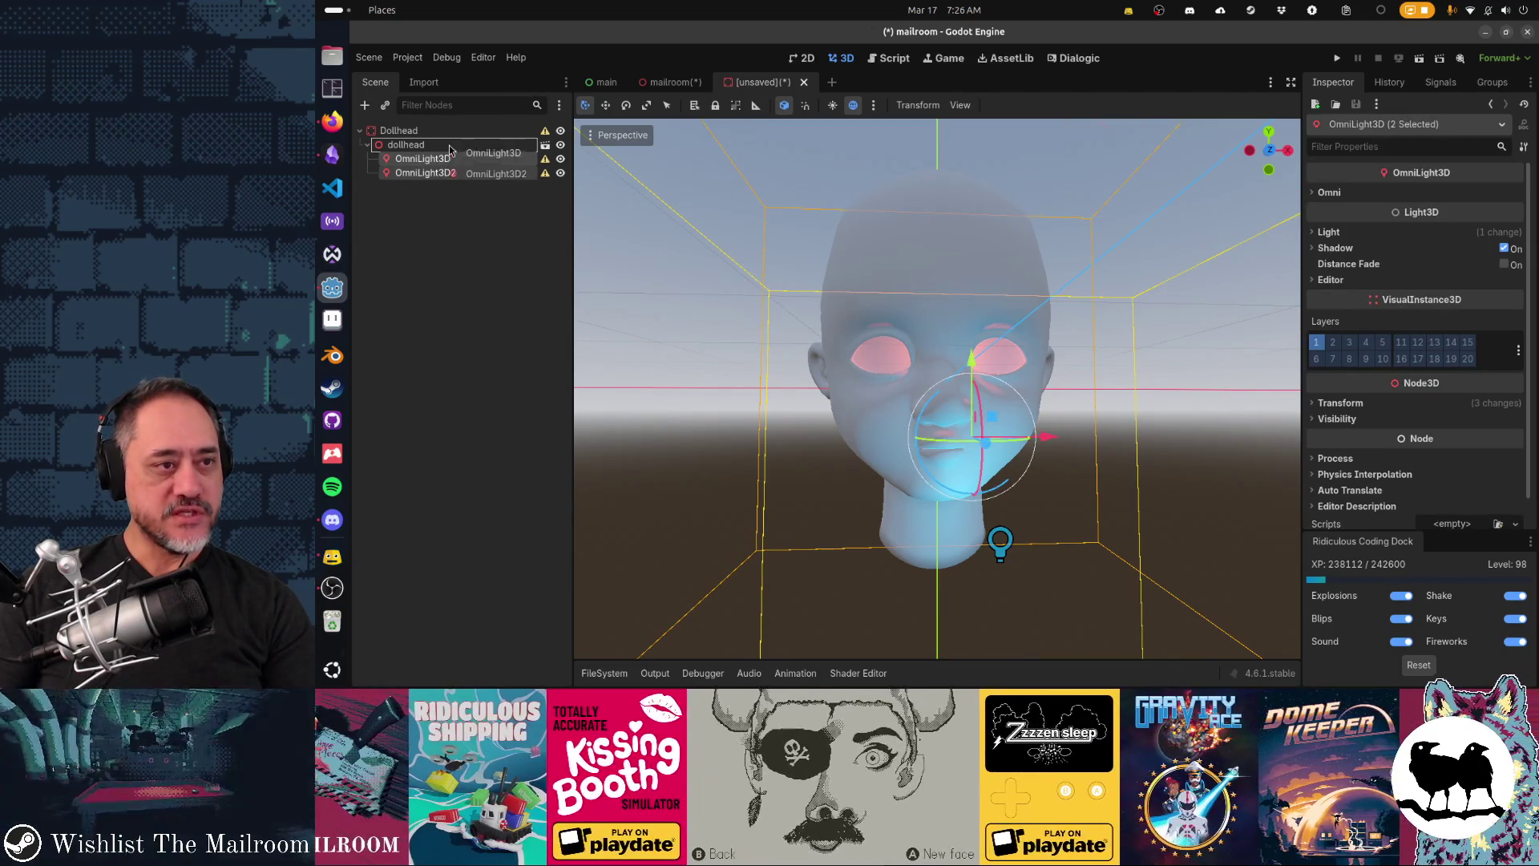
{"action": "left_click_drag", "start_coordinate": [440, 160], "coordinate": [458, 140]}
{"action": "left_click_drag", "start_coordinate": [987, 377], "coordinate": [1082, 367]}
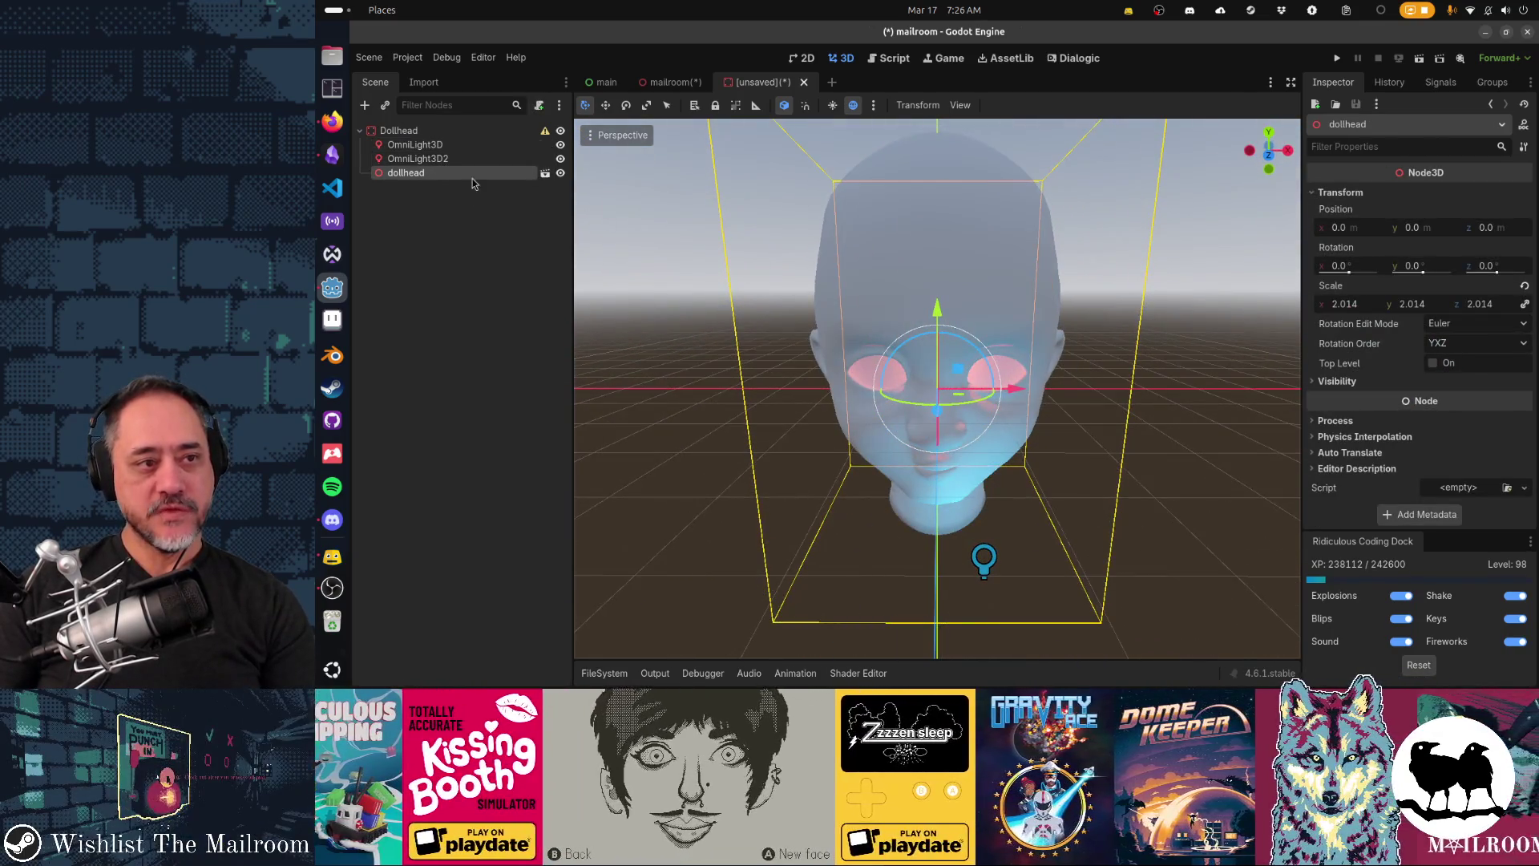
{"action": "left_click_drag", "start_coordinate": [449, 172], "coordinate": [439, 142]}
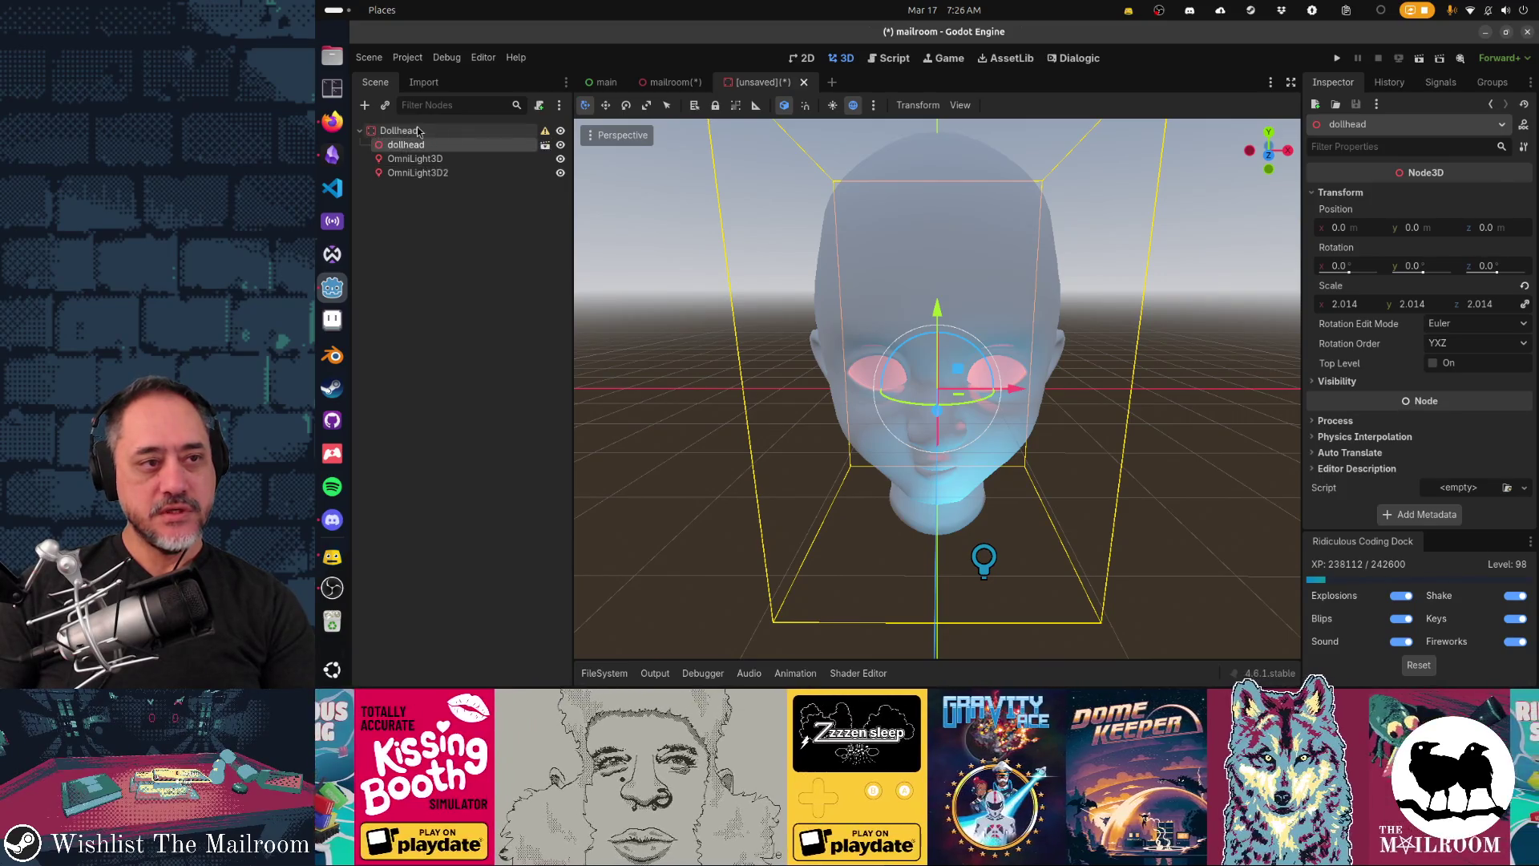
{"action": "left_click", "coordinate": [421, 130]}
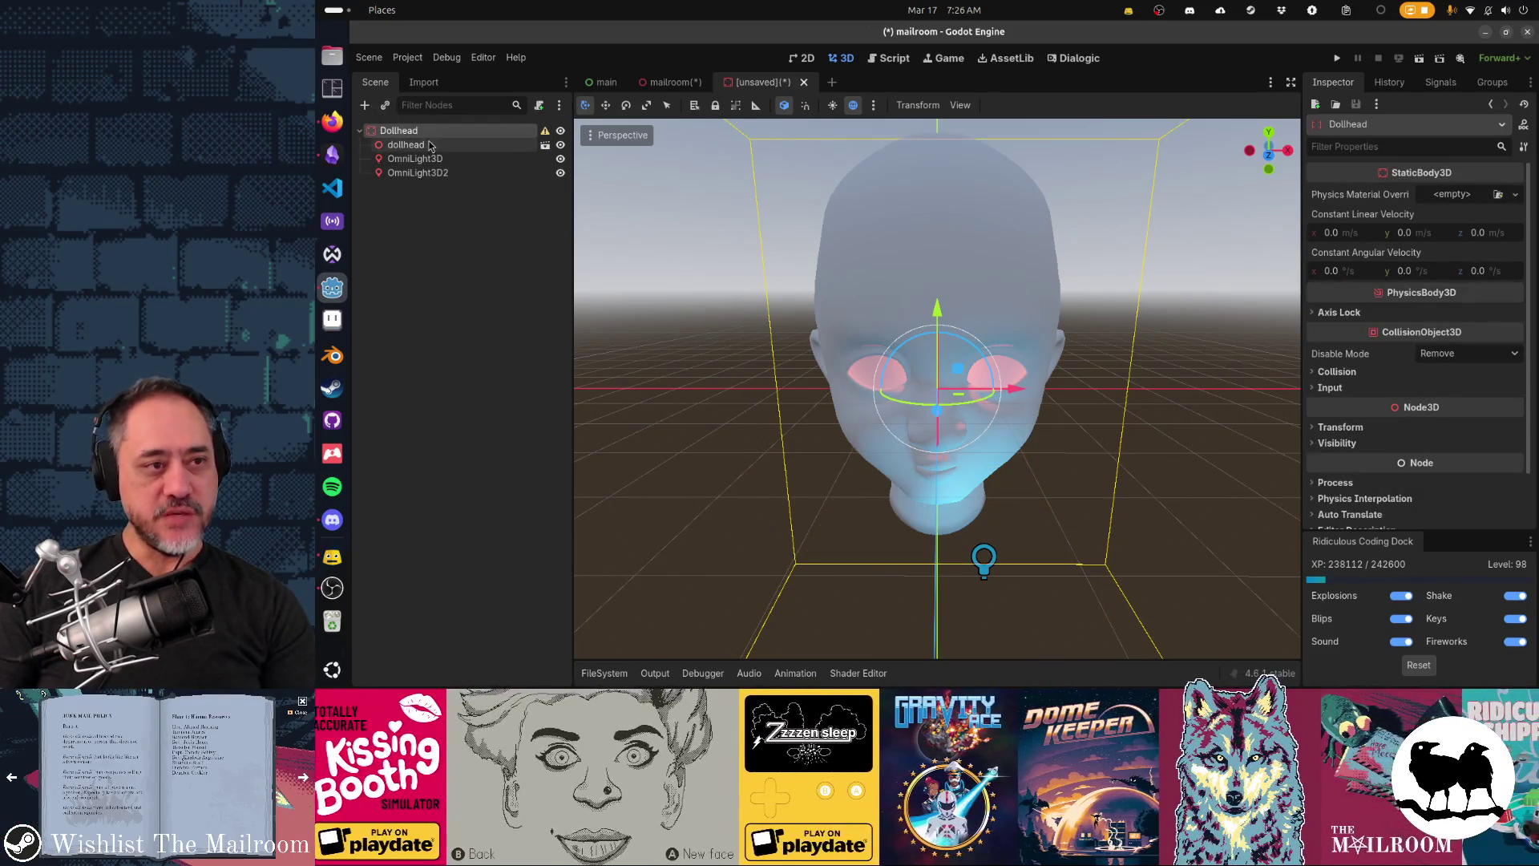
{"action": "left_click", "coordinate": [431, 145]}
Step: Enable Editable Children on dollhead and create a Single Convex collision shape from the head mesh
{"action": "right_click", "coordinate": [431, 145]}
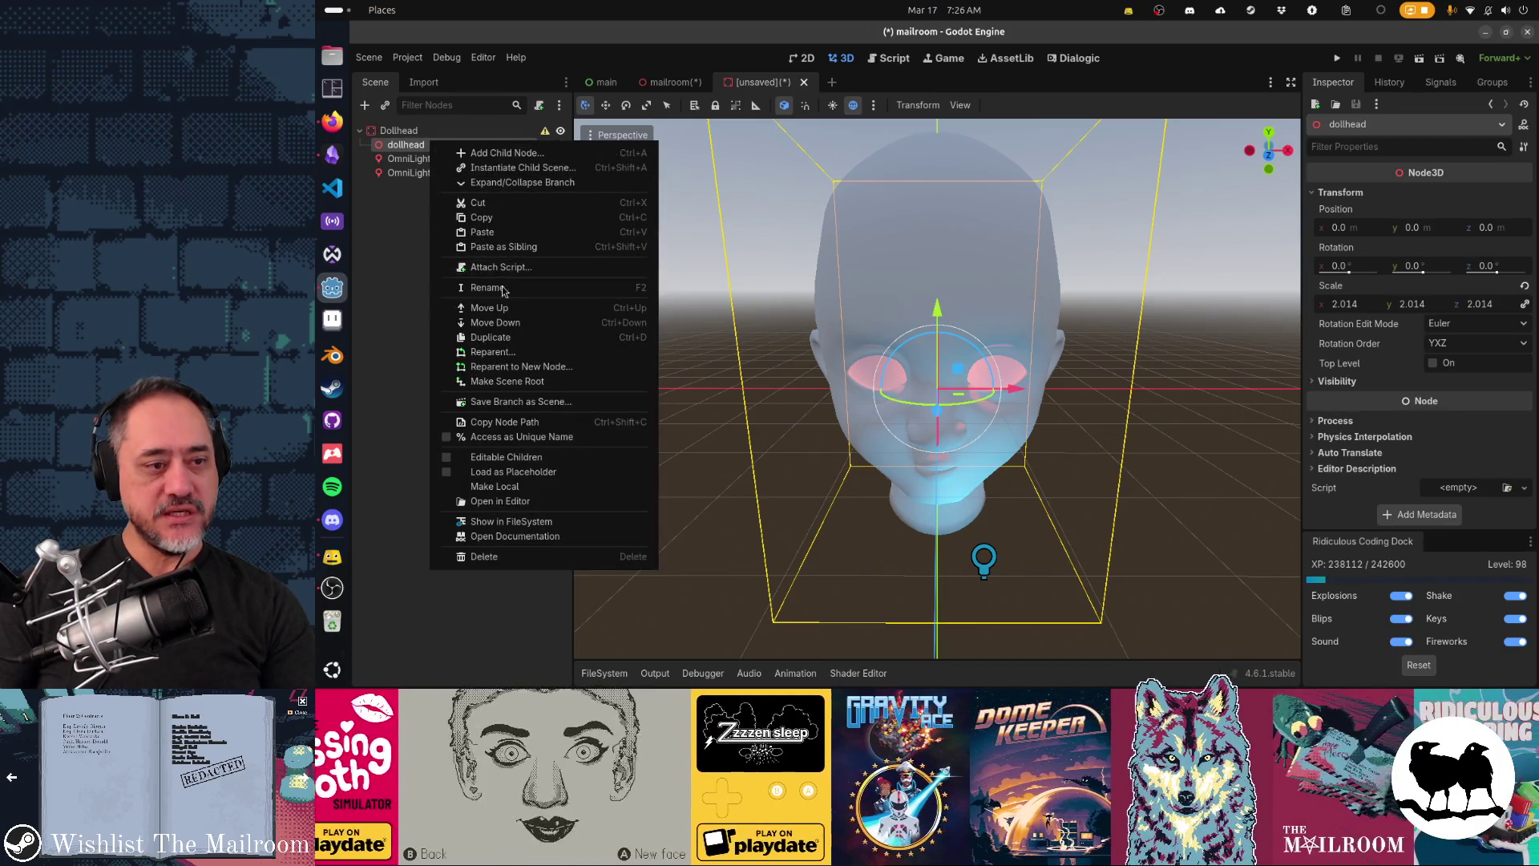
{"action": "left_click", "coordinate": [497, 457]}
{"action": "left_click", "coordinate": [418, 160]}
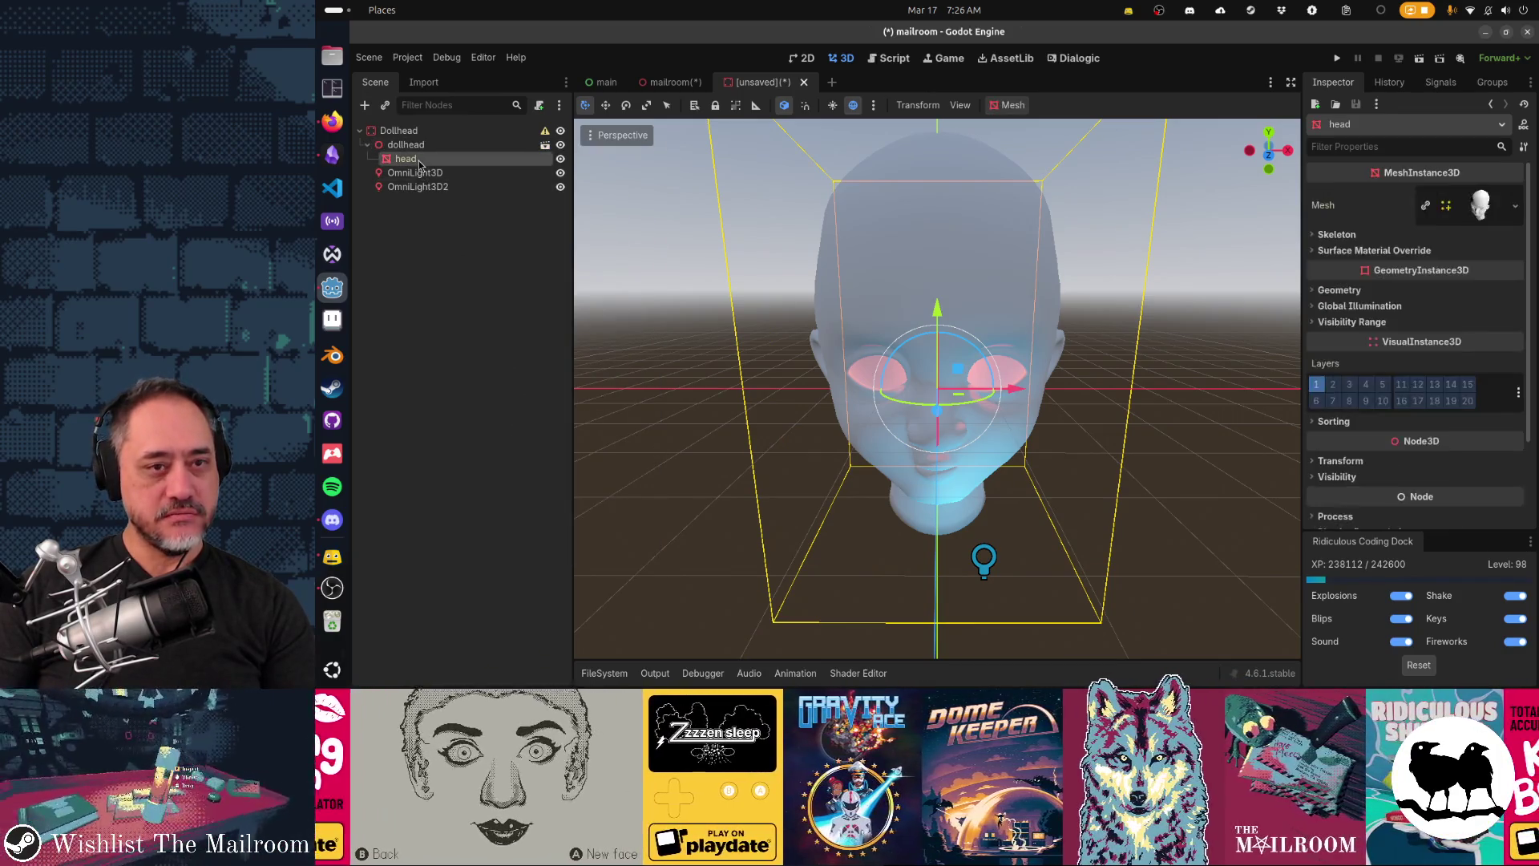
{"action": "left_click", "coordinate": [1007, 107]}
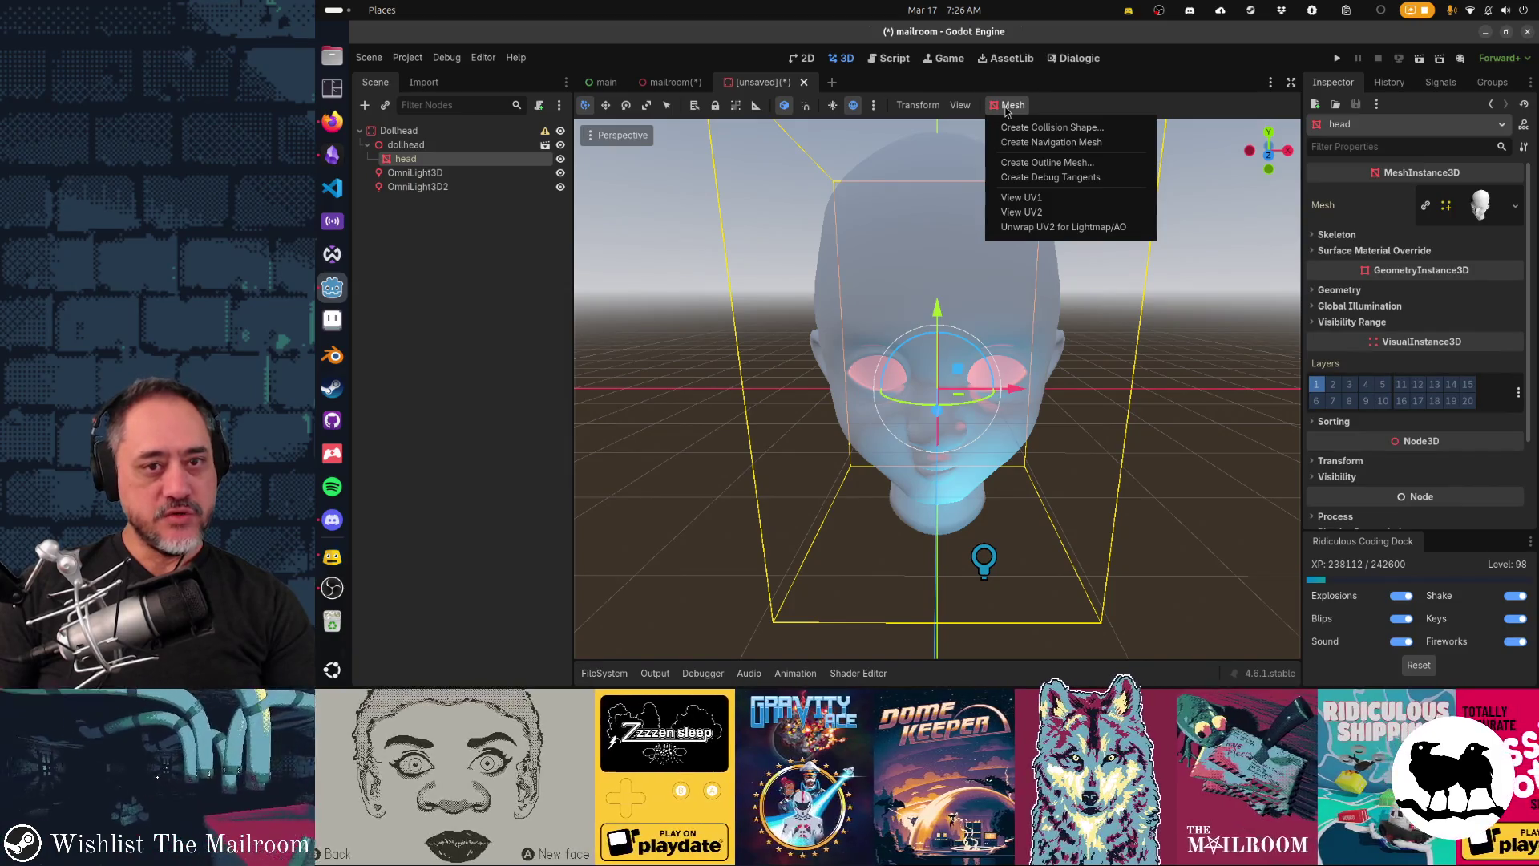
{"action": "left_click", "coordinate": [1009, 127]}
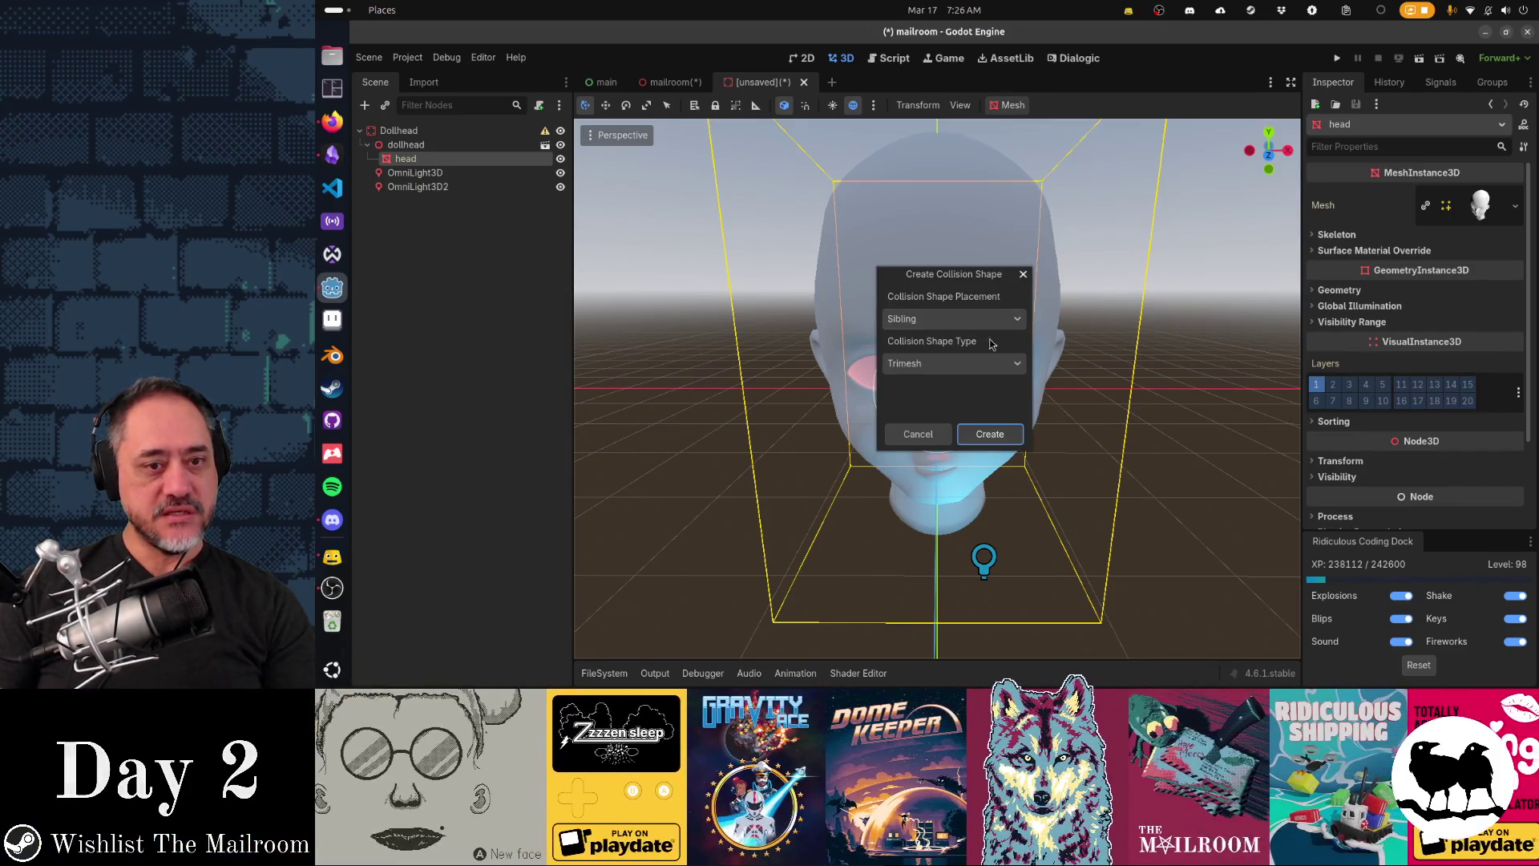
{"action": "left_click", "coordinate": [981, 365]}
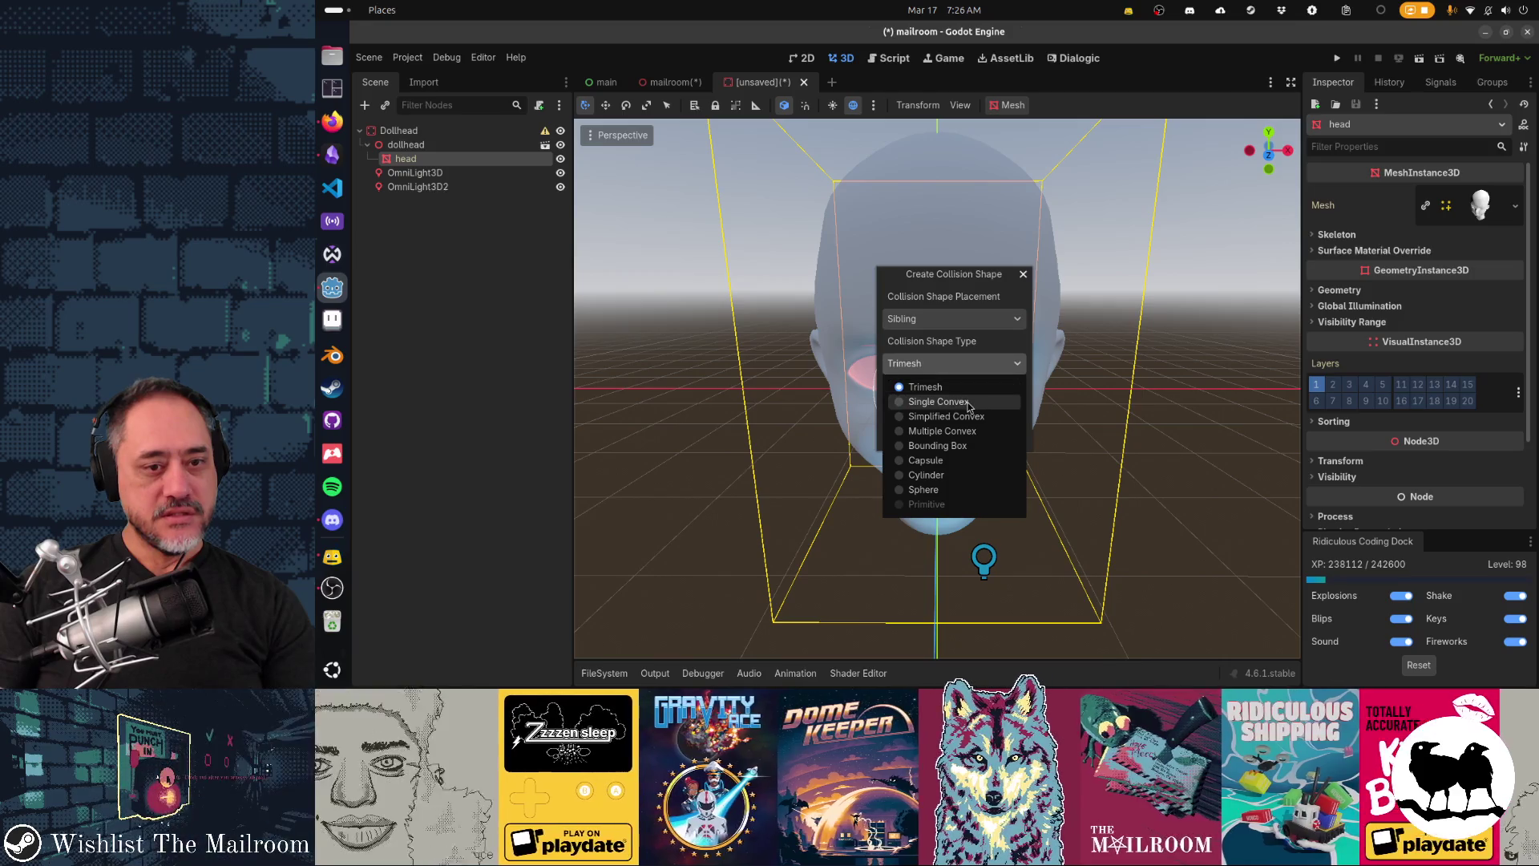
{"action": "left_click", "coordinate": [971, 402]}
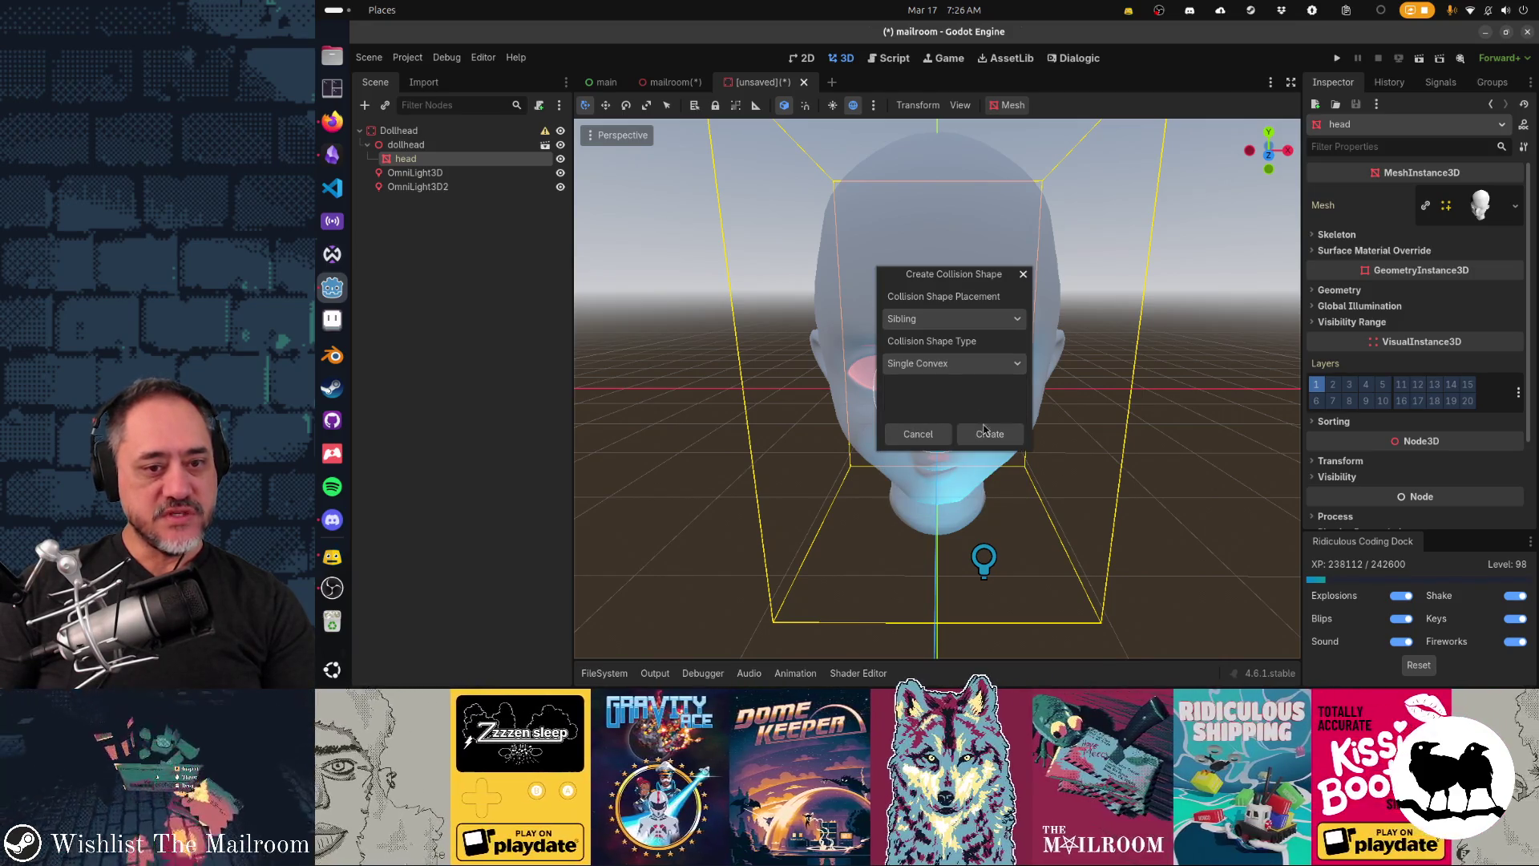
{"action": "left_click", "coordinate": [991, 435]}
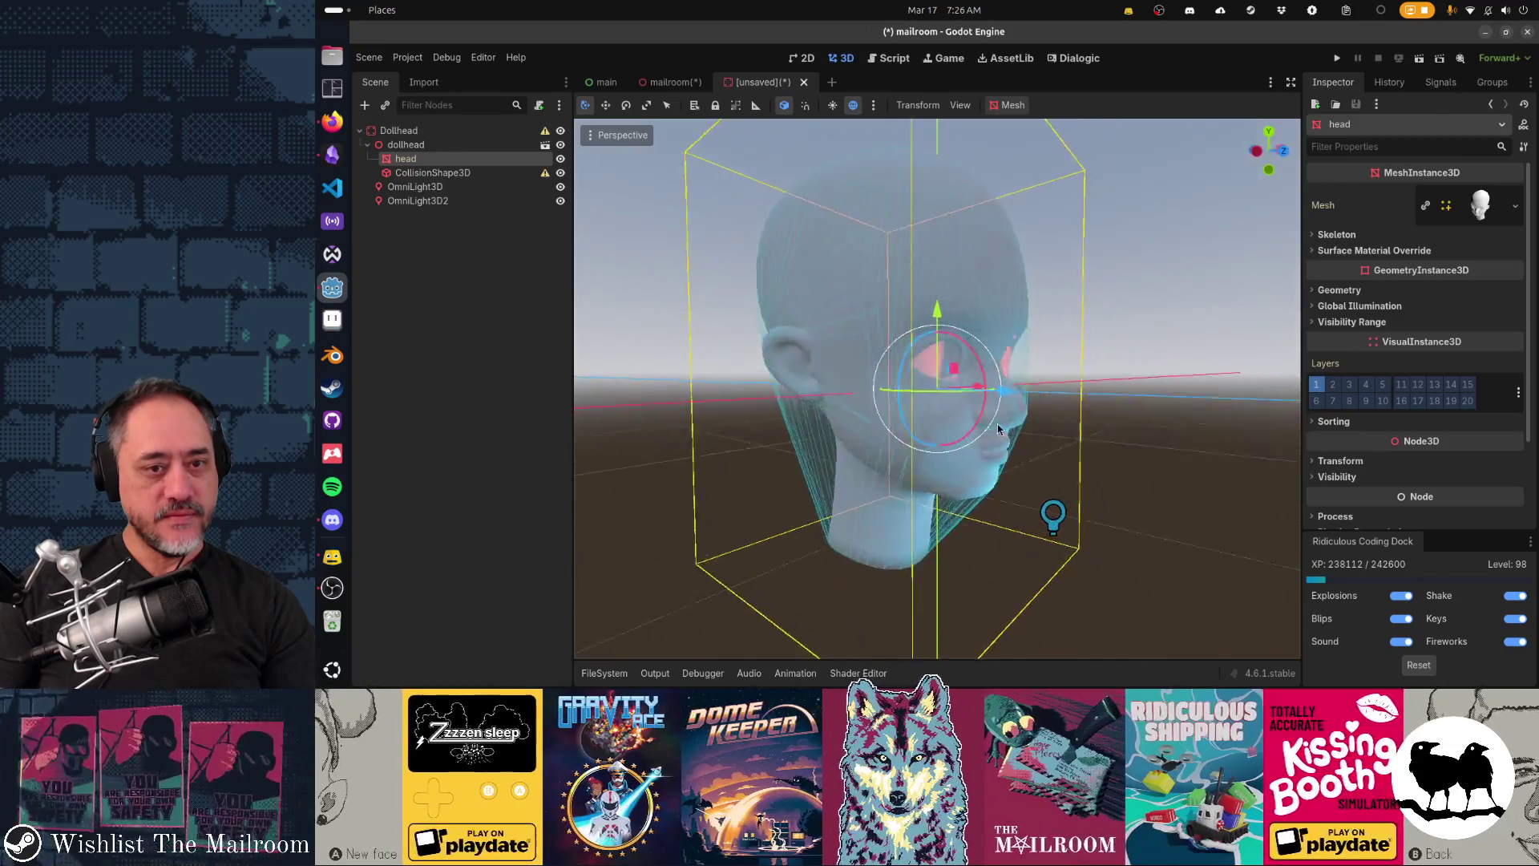
{"action": "mouse_move", "coordinate": [1034, 423]}
{"action": "left_mouse_down"}
{"action": "mouse_move", "coordinate": [1055, 416]}
{"action": "mouse_move", "coordinate": [1062, 387]}
{"action": "mouse_move", "coordinate": [1009, 439]}
{"action": "mouse_move", "coordinate": [931, 455]}
{"action": "mouse_move", "coordinate": [641, 420]}
{"action": "mouse_move", "coordinate": [590, 435]}
{"action": "mouse_move", "coordinate": [774, 441]}
{"action": "left_mouse_up"}
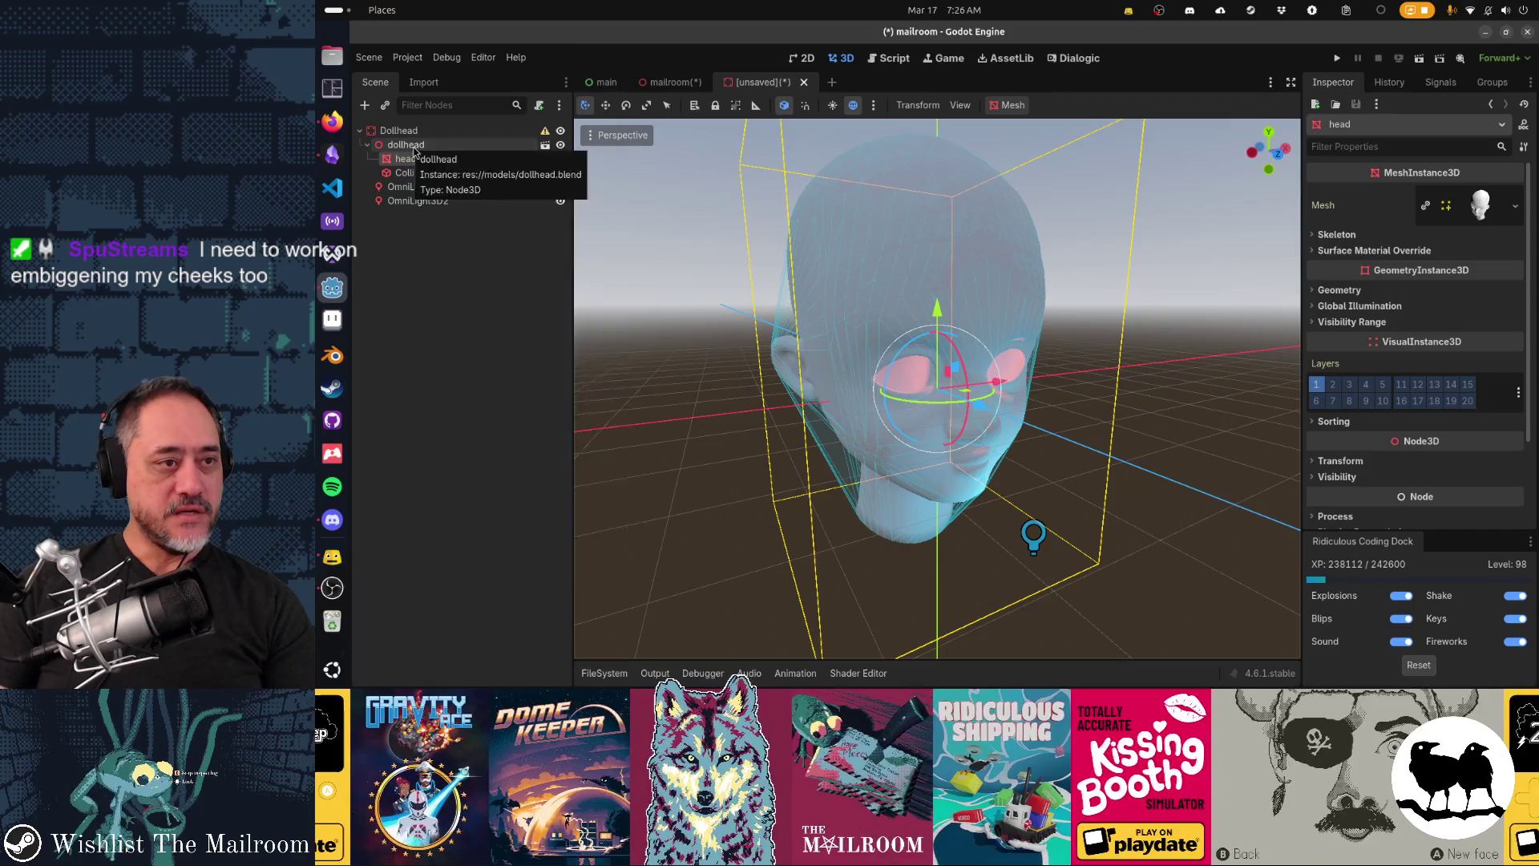
Step: Move the CollisionShape3D directly under the Dollhead root
{"action": "right_click", "coordinate": [413, 151]}
{"action": "left_click", "coordinate": [403, 173]}
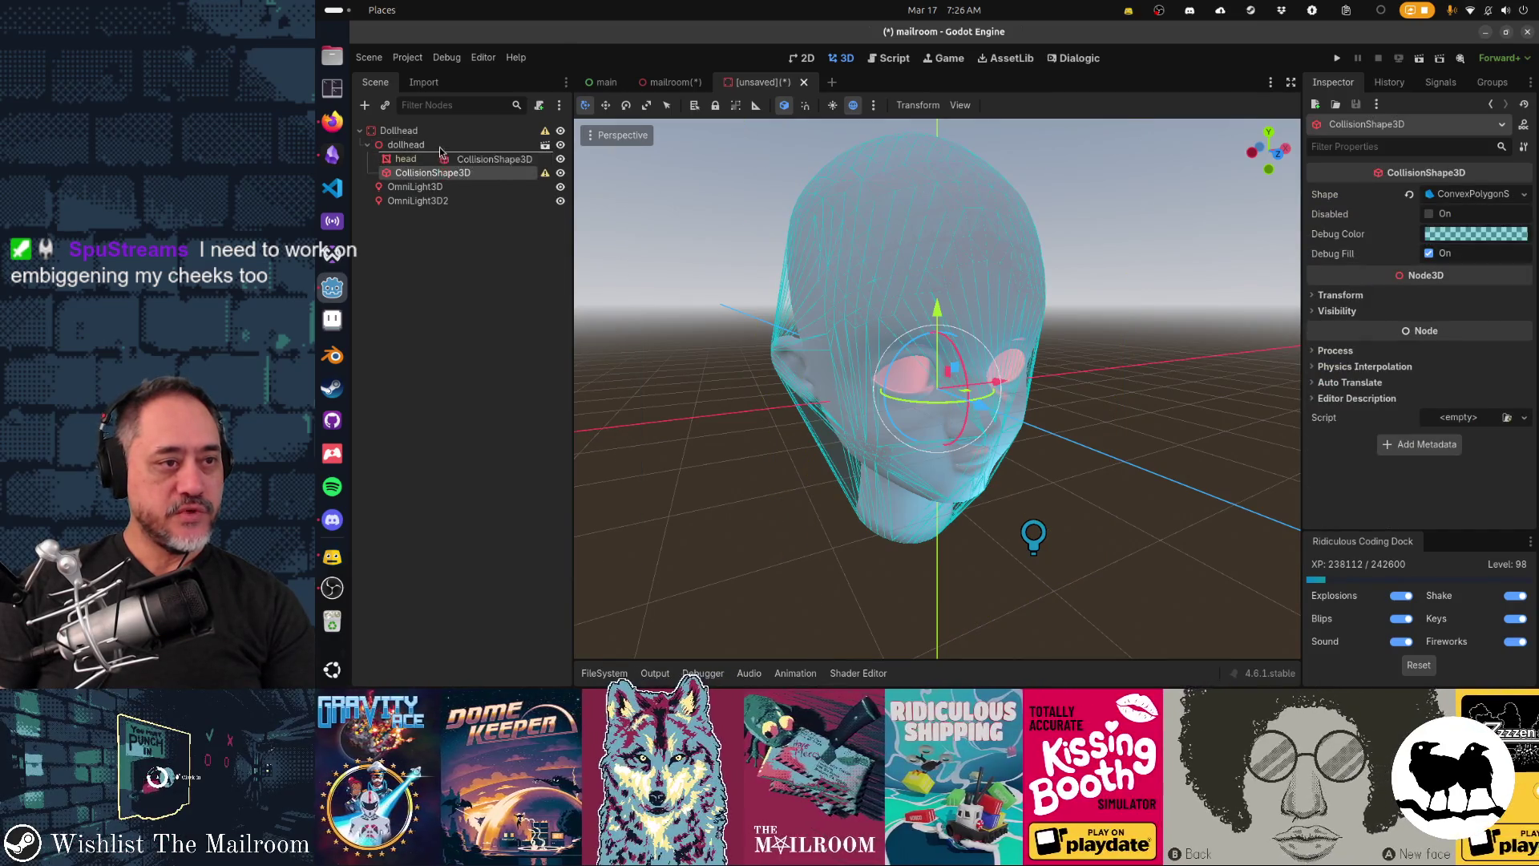
{"action": "left_click_drag", "start_coordinate": [441, 143], "coordinate": [441, 143]}
Step: Turn off Editable Children on dollhead and show Dollhead's Collision layer and mask settings
{"action": "right_click", "coordinate": [431, 160]}
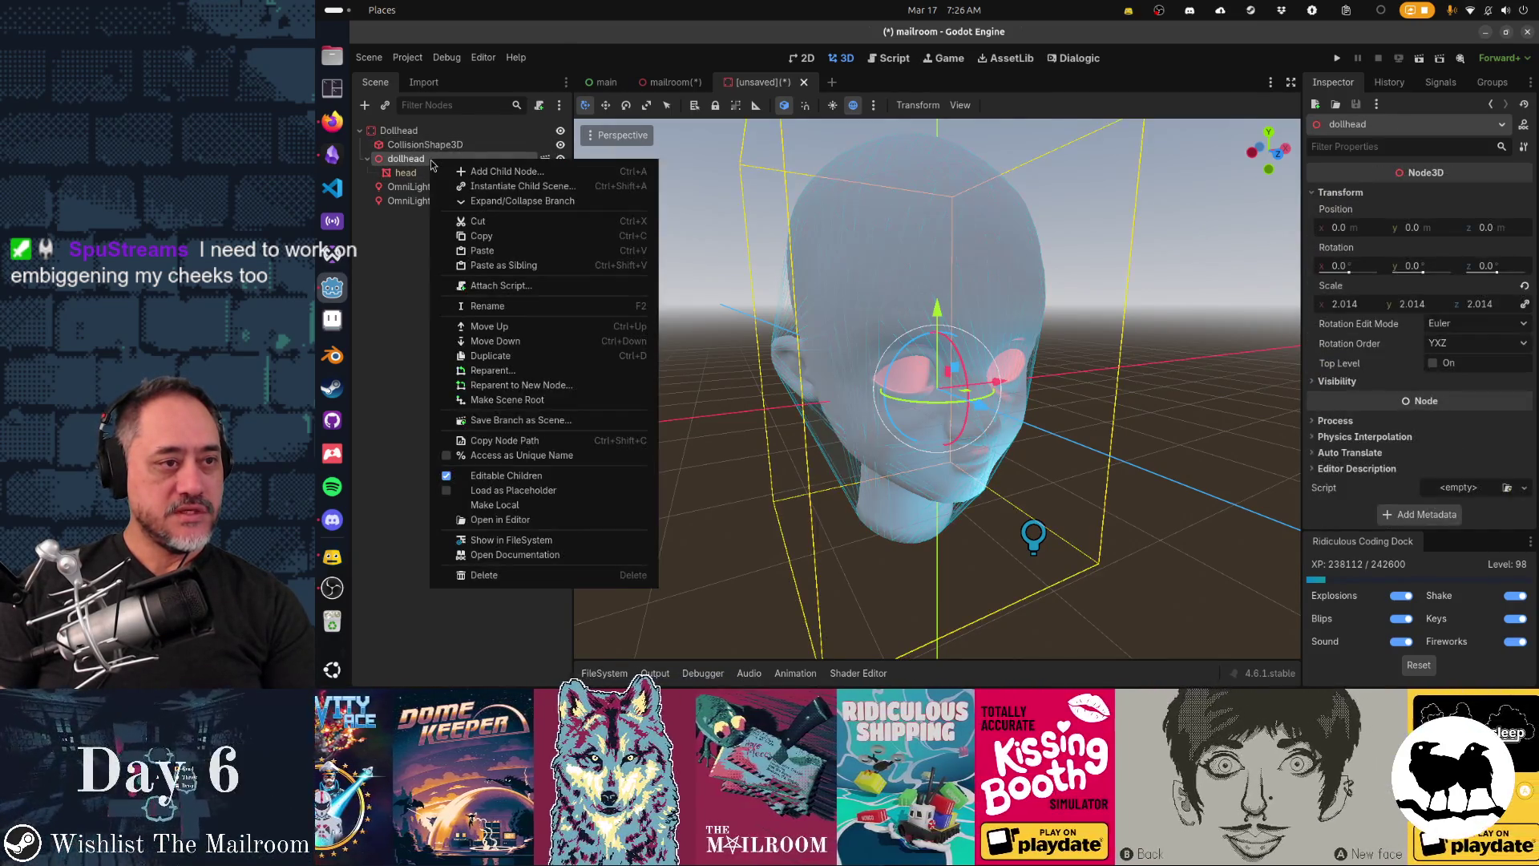
{"action": "left_click", "coordinate": [520, 476]}
{"action": "left_click", "coordinate": [1037, 380]}
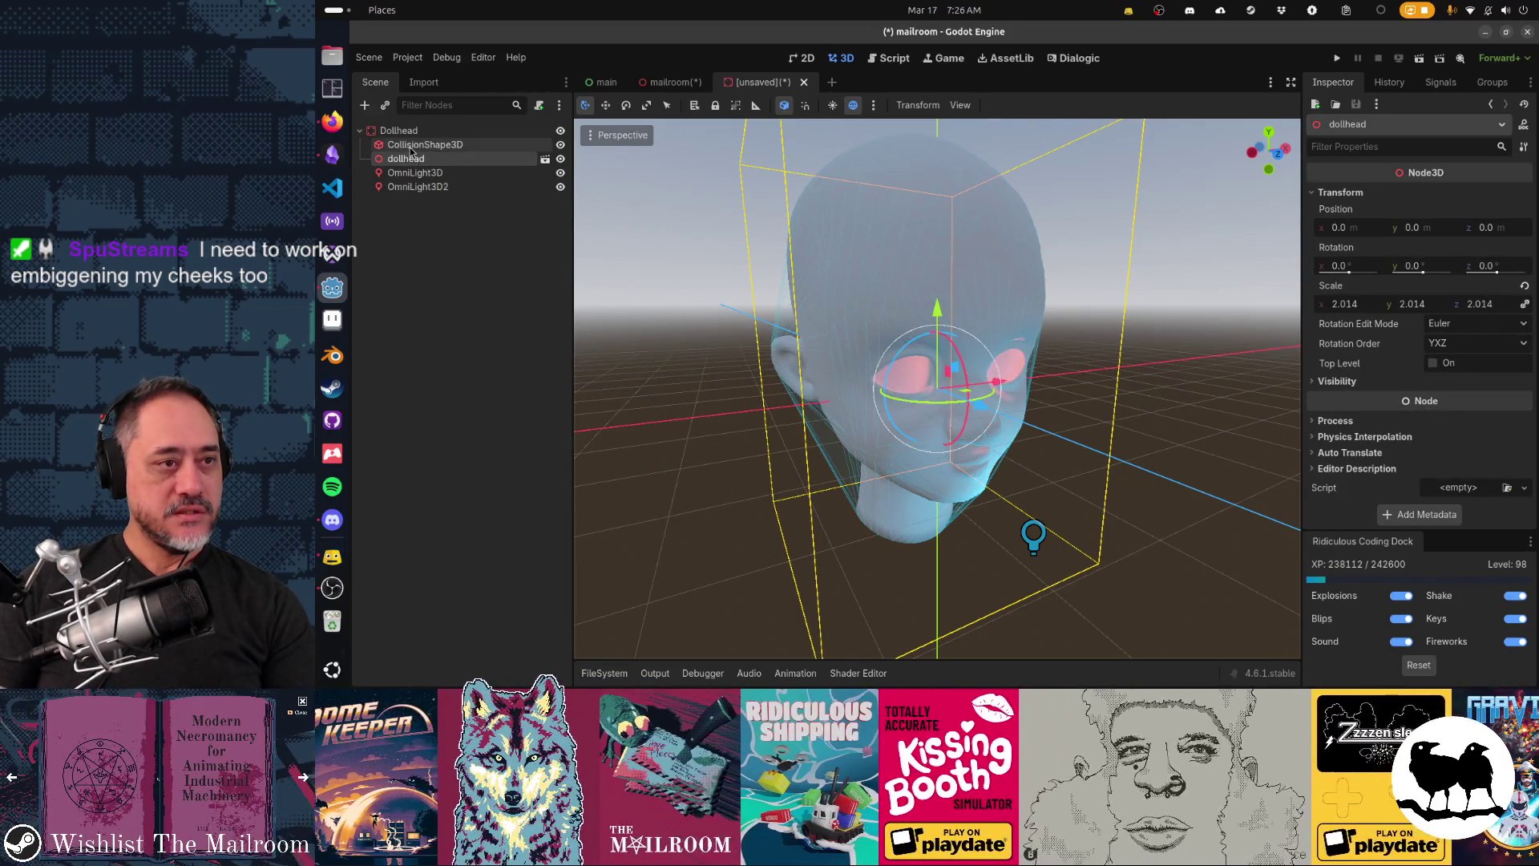
{"action": "left_click", "coordinate": [404, 130]}
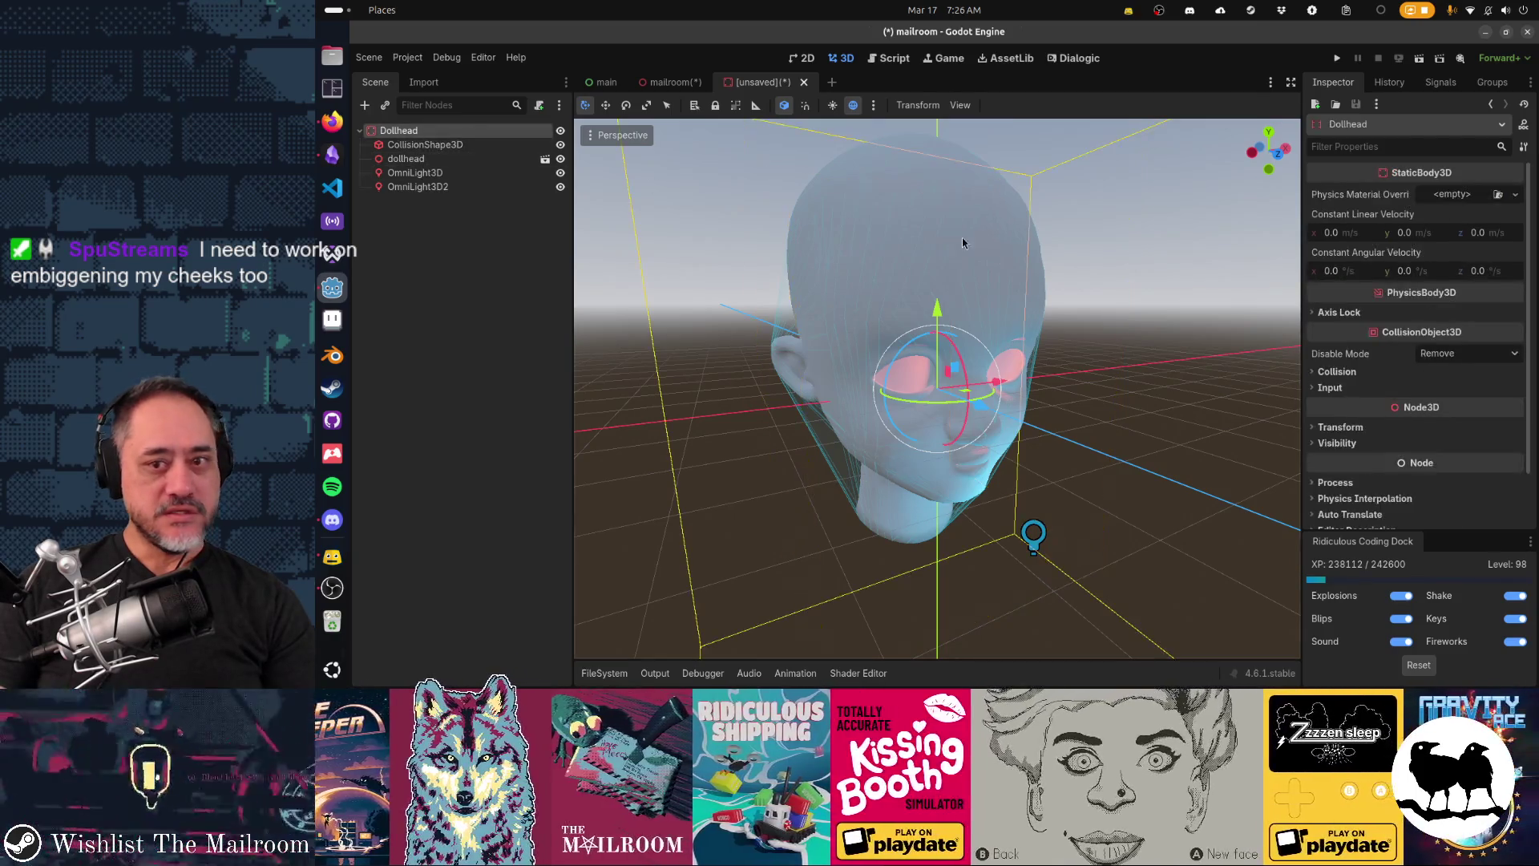
{"action": "left_click", "coordinate": [1334, 373]}
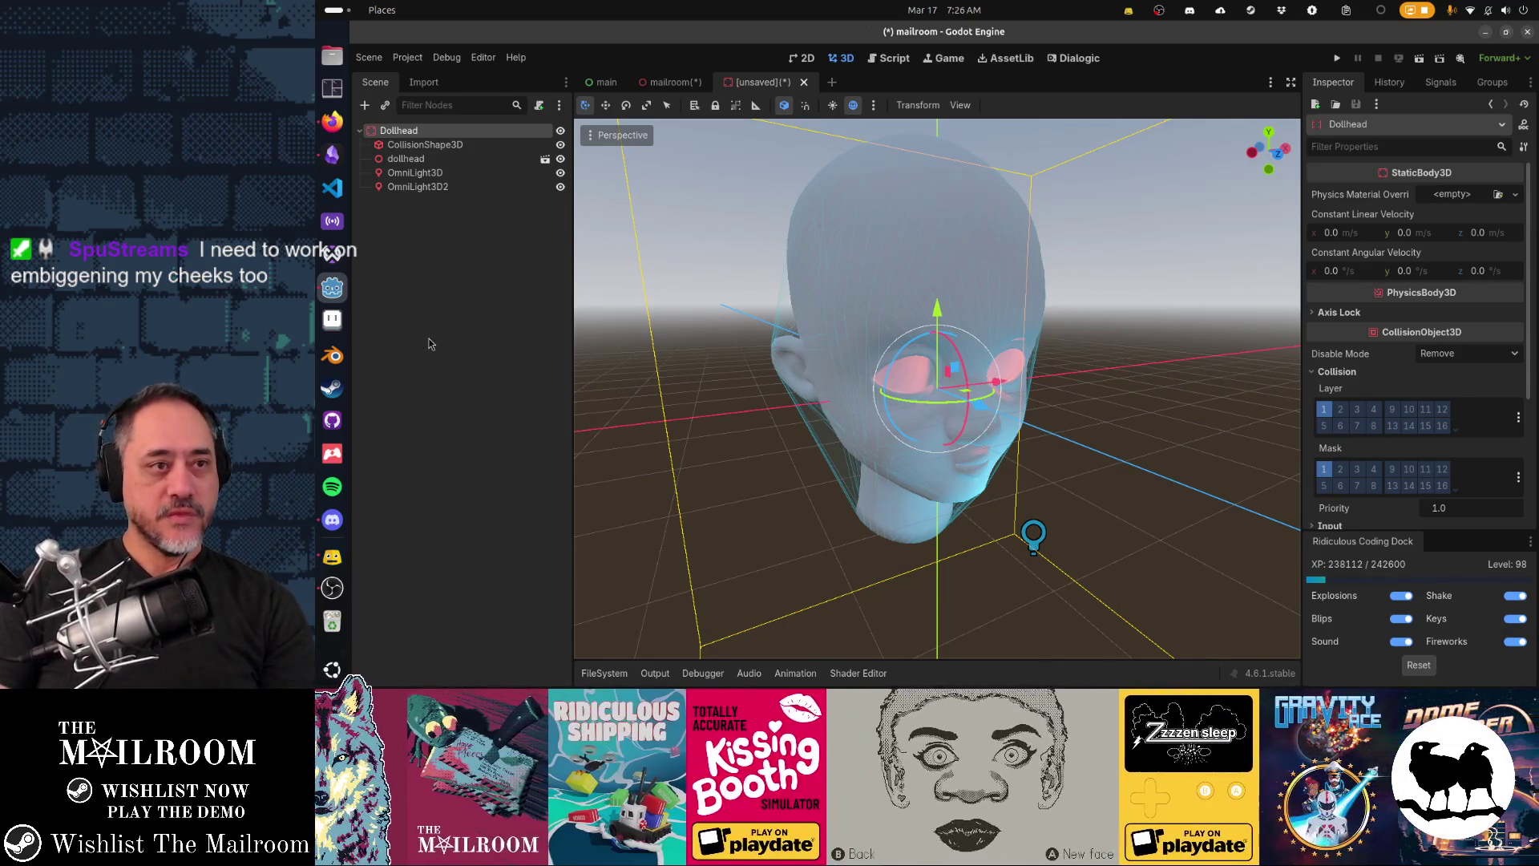
Step: Save the Dollhead scene as dollhead.tscn in res://props and go back to the mailroom scene
{"action": "key", "text": "ctrl+s"}
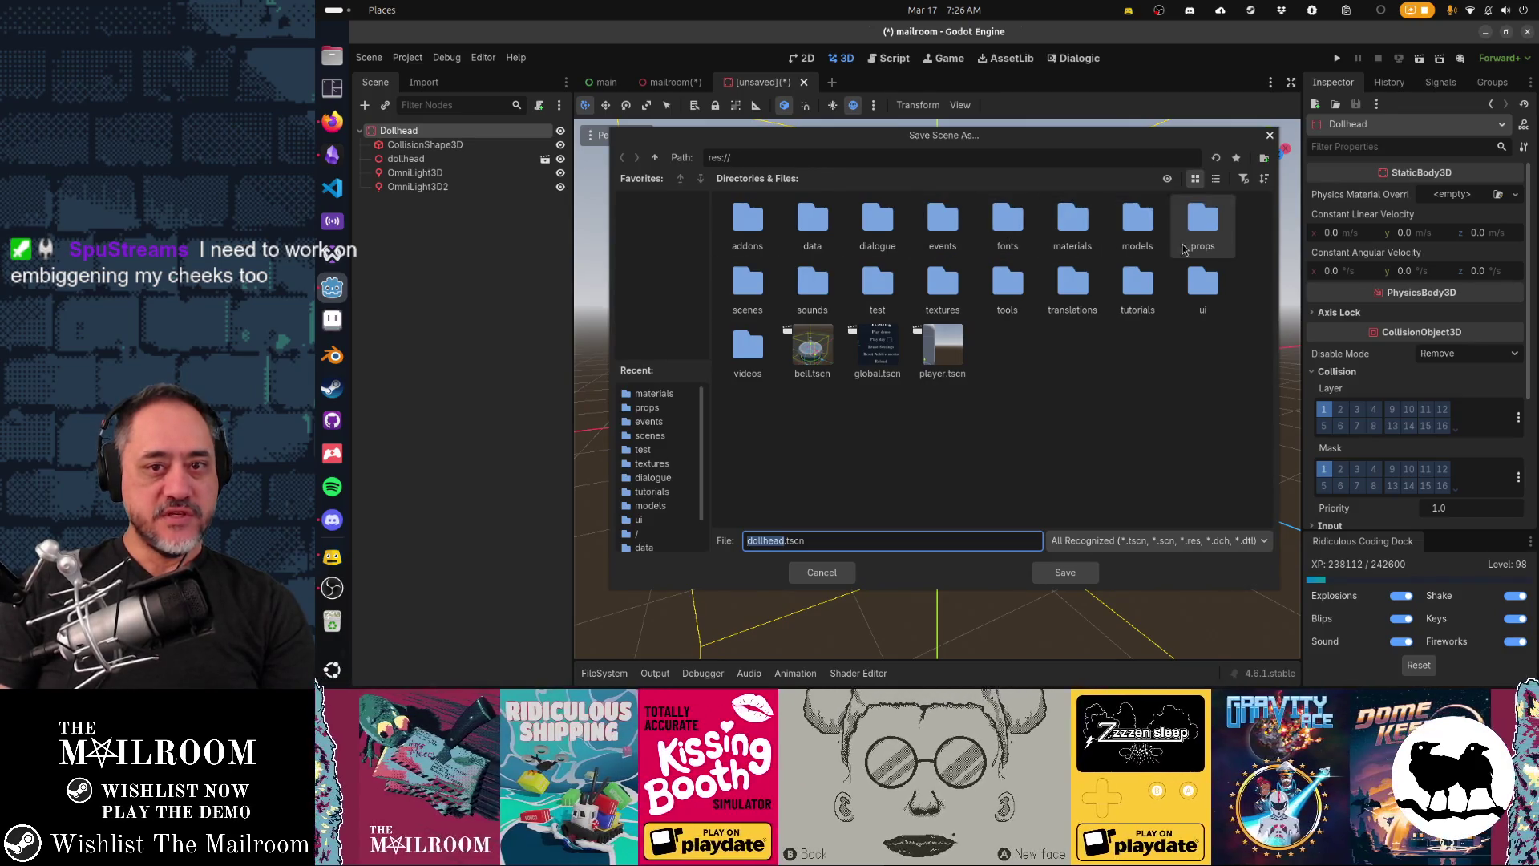
{"action": "double_click", "coordinate": [1203, 221]}
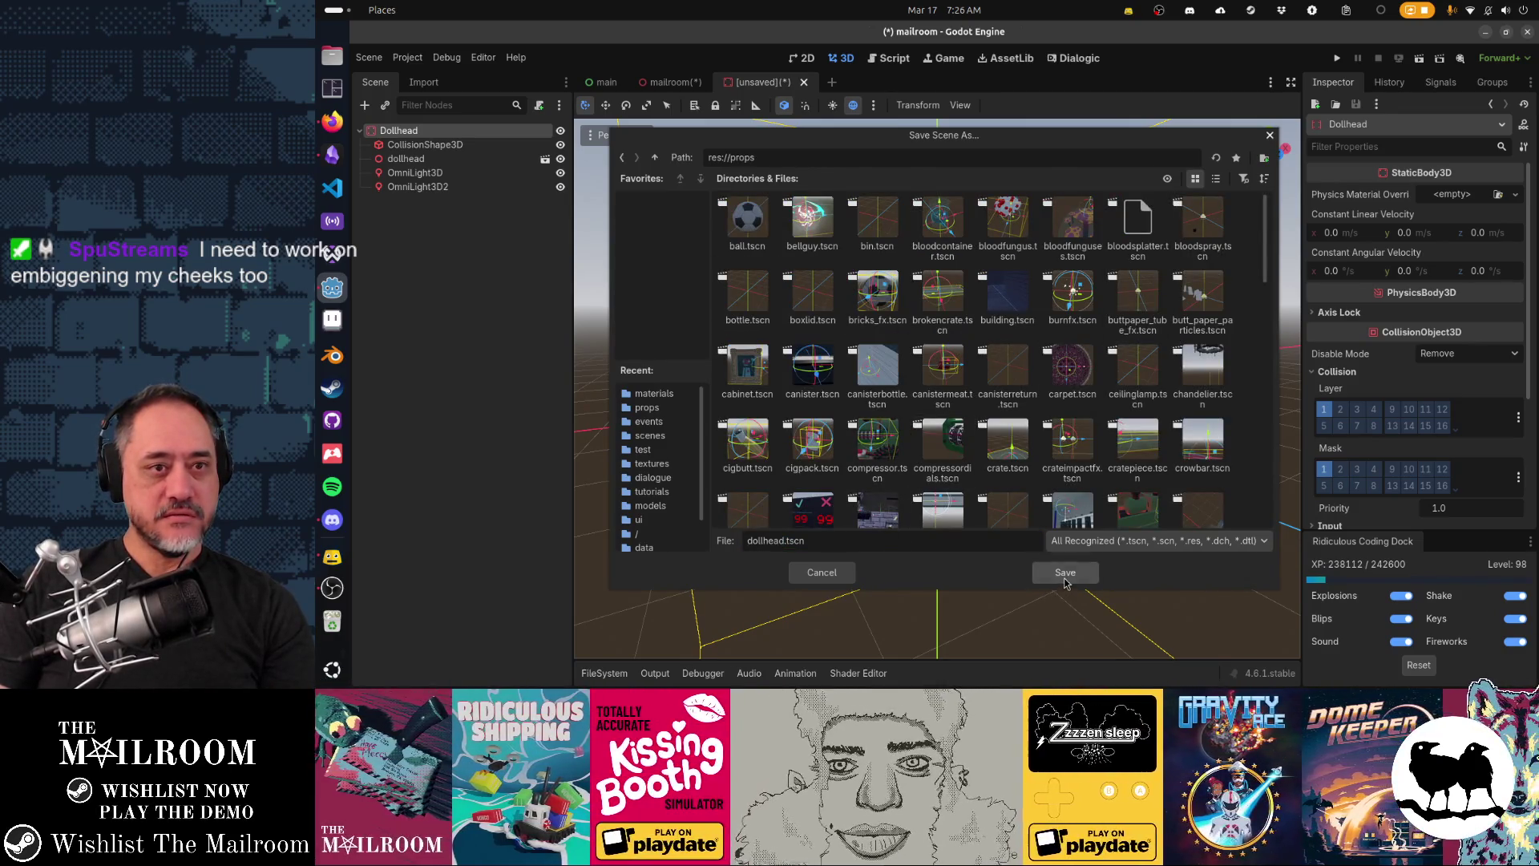
{"action": "left_click", "coordinate": [1065, 572]}
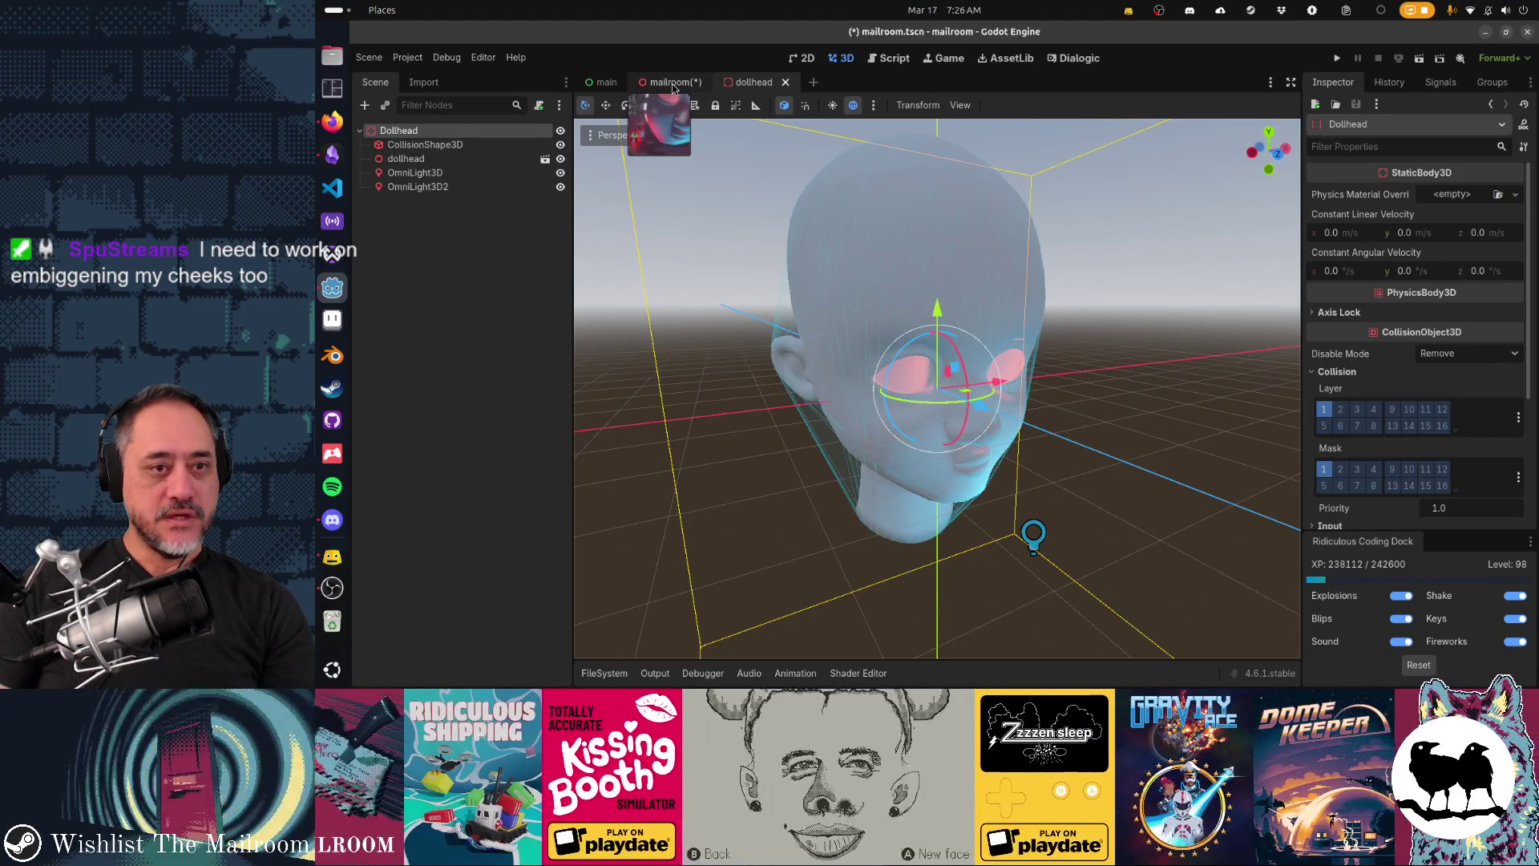
{"action": "left_click", "coordinate": [673, 83]}
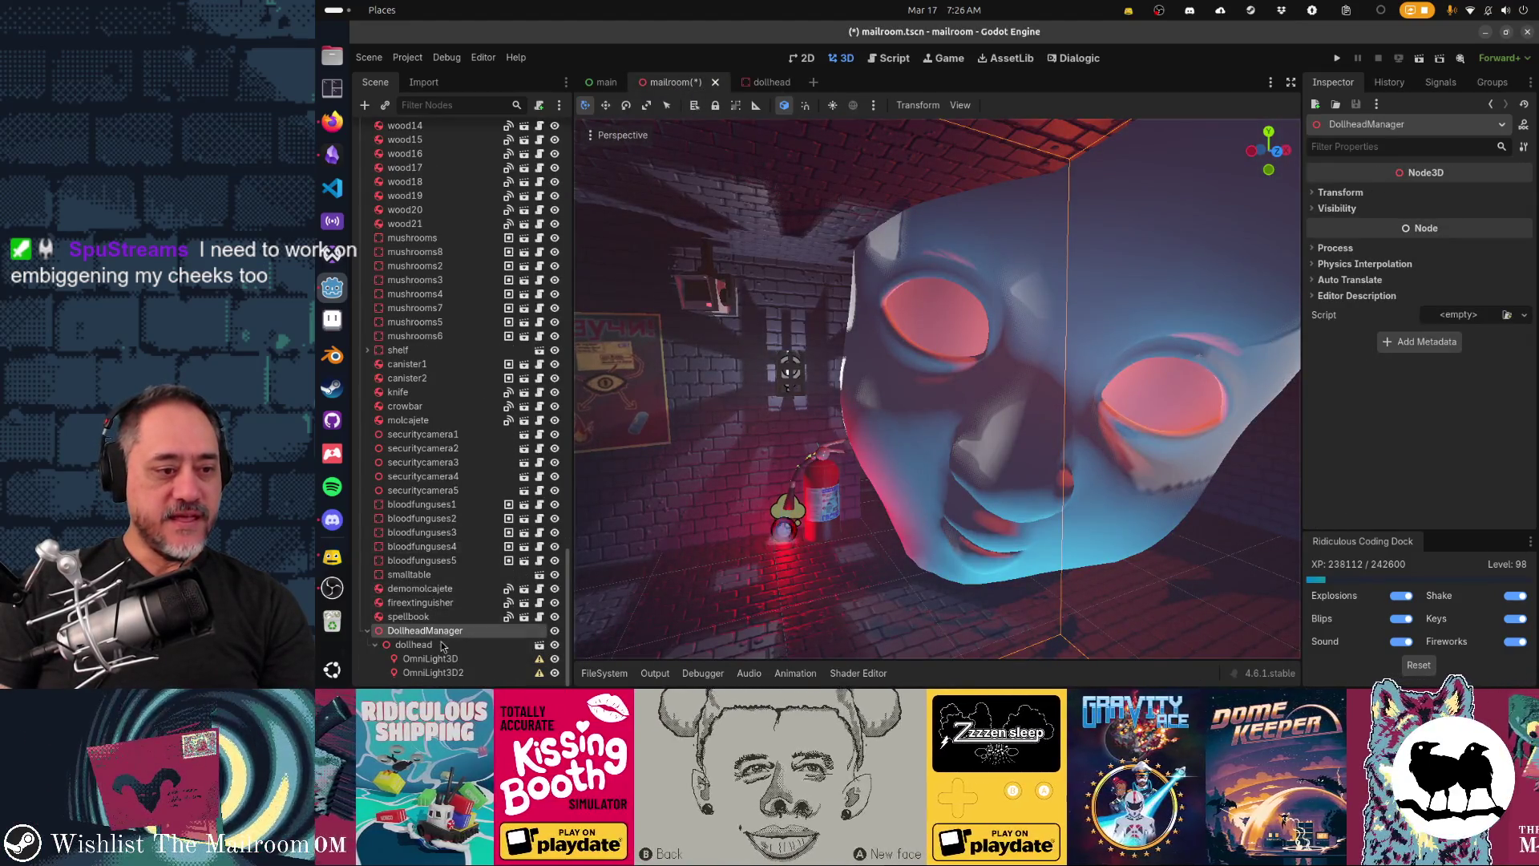
Step: Instance dollhead.tscn as a Dollhead node under DollheadManager next to the old dollhead
{"action": "left_click", "coordinate": [441, 644]}
{"action": "left_click", "coordinate": [386, 105]}
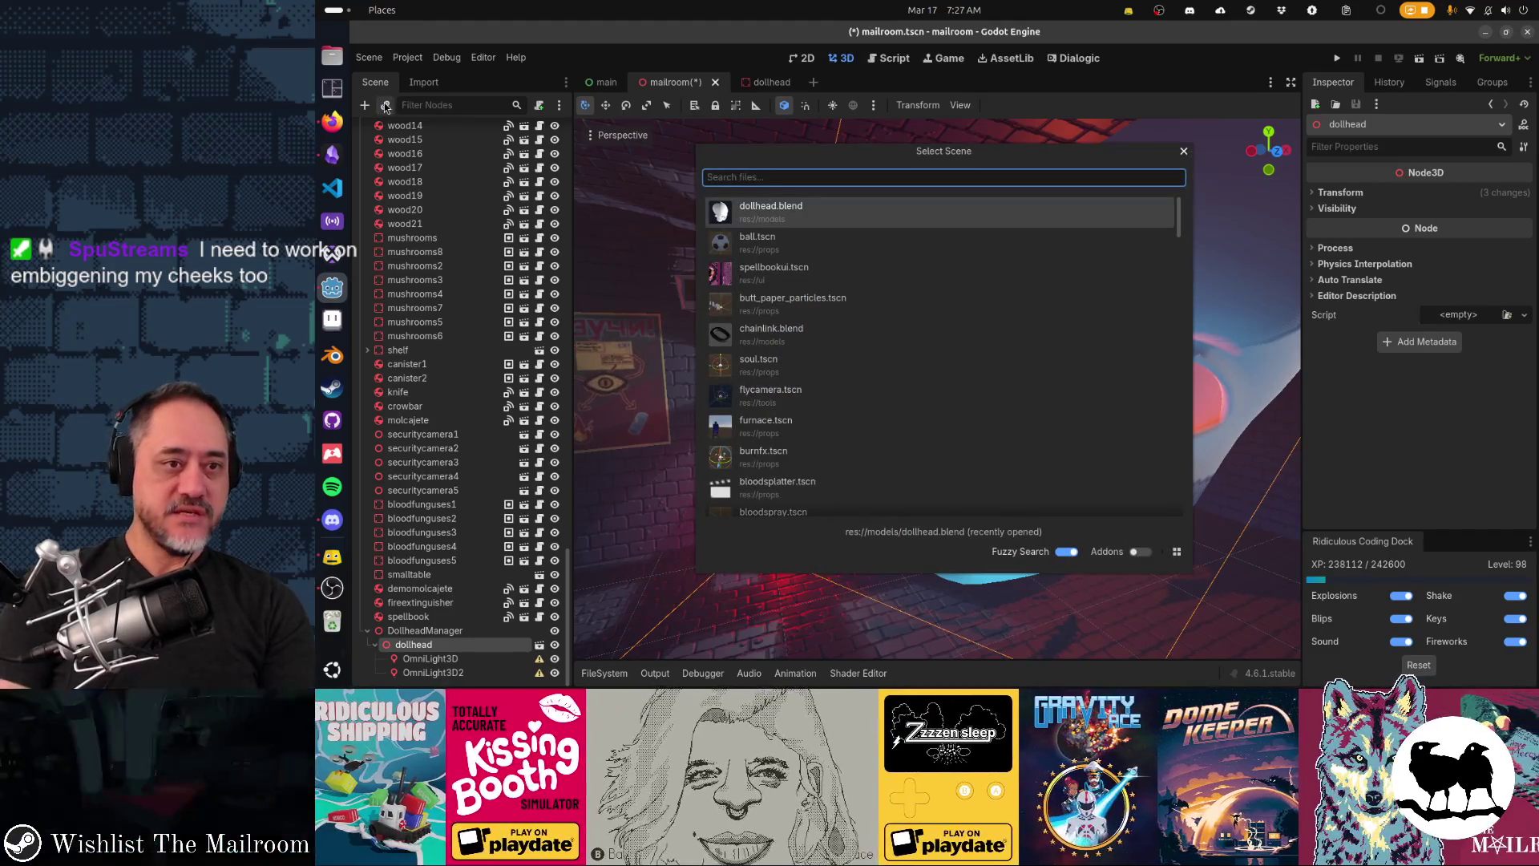
{"action": "type", "text": "dollh"}
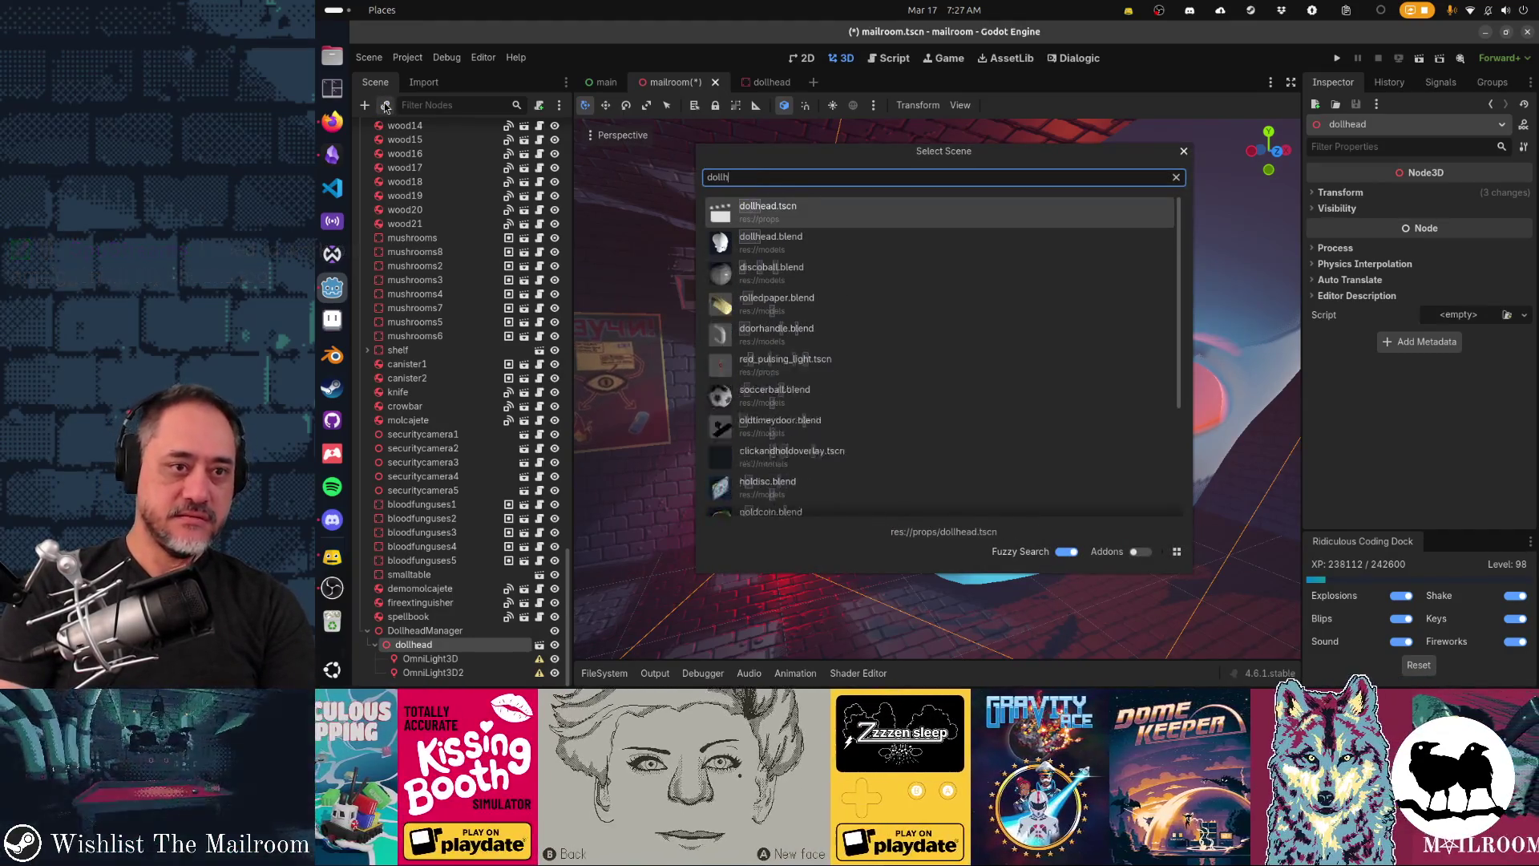
{"action": "type", "text": "ead"}
{"action": "key", "text": "Return"}
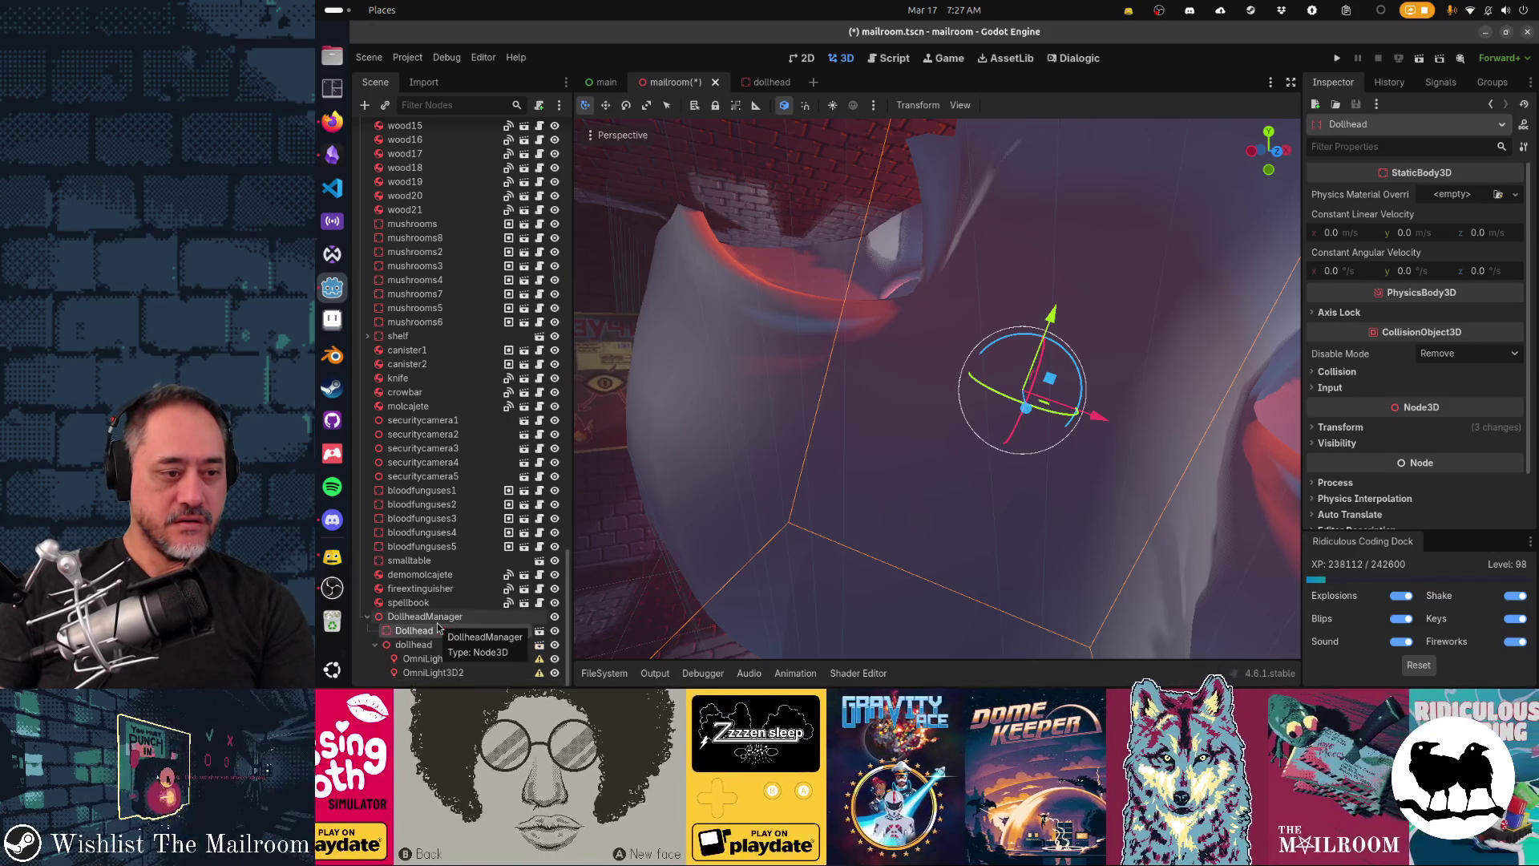
{"action": "left_click", "coordinate": [433, 647]}
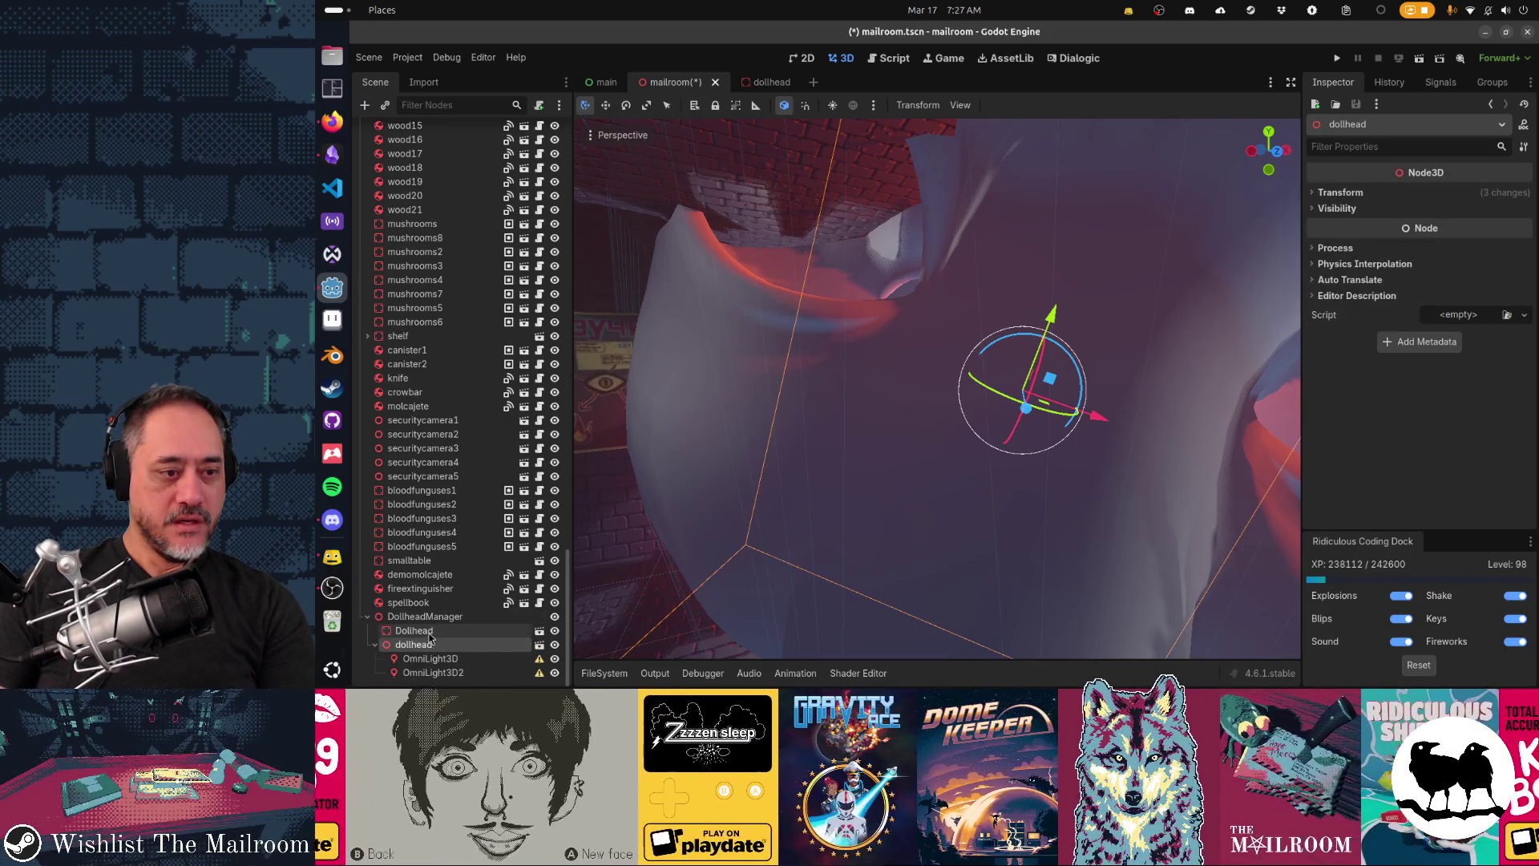
{"action": "left_click", "coordinate": [430, 635]}
{"action": "left_click", "coordinate": [758, 82]}
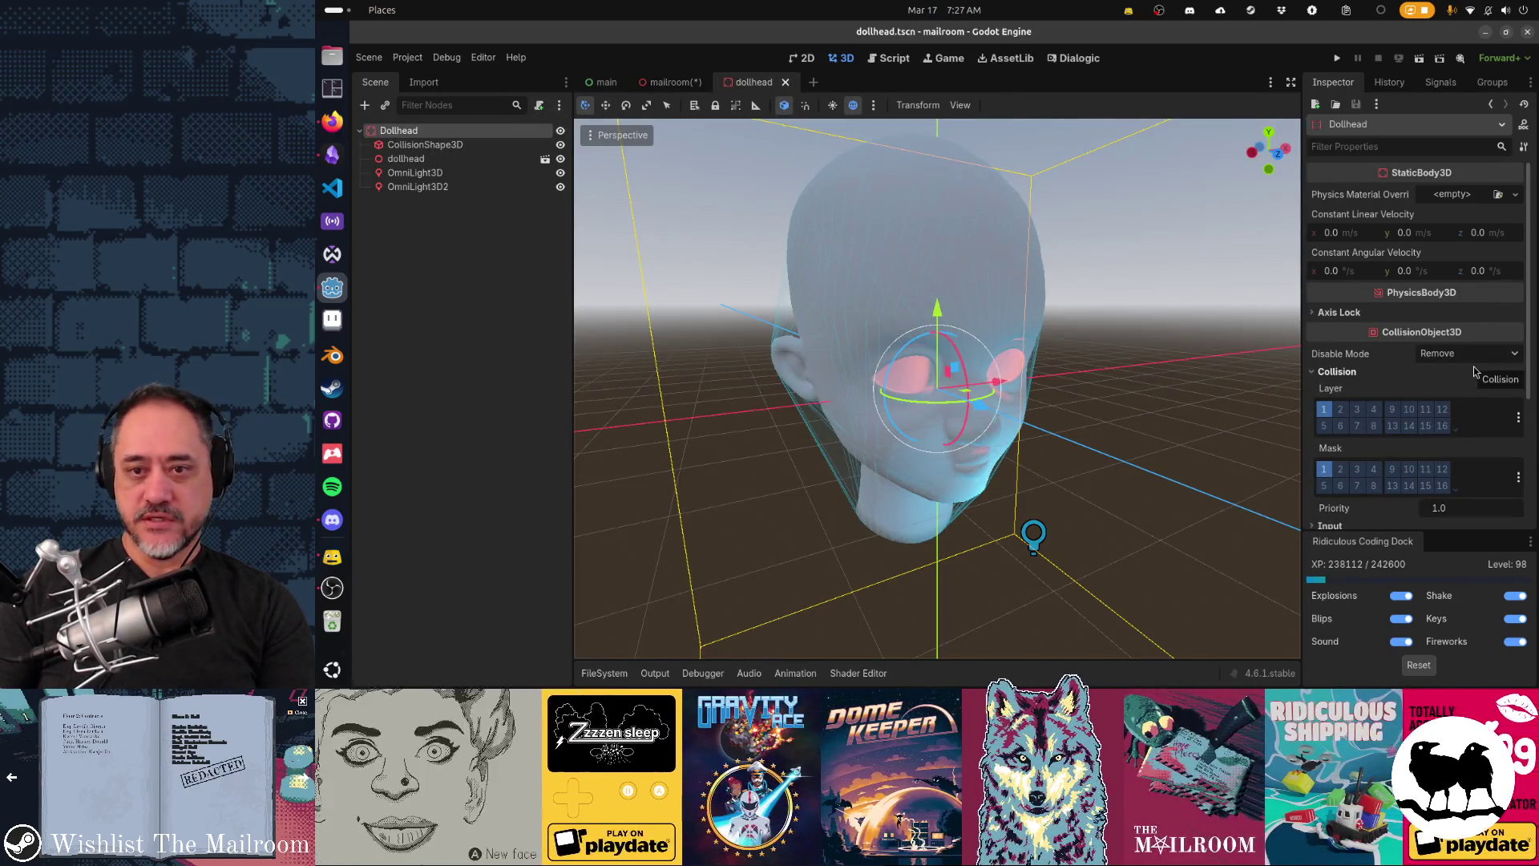
Step: Reset the dollhead model's scale to 1.0 and delete its old CollisionShape3D
{"action": "scroll", "coordinate": [1474, 371], "scroll_direction": "down", "scroll_amount": 5}
{"action": "left_click", "coordinate": [1340, 385]}
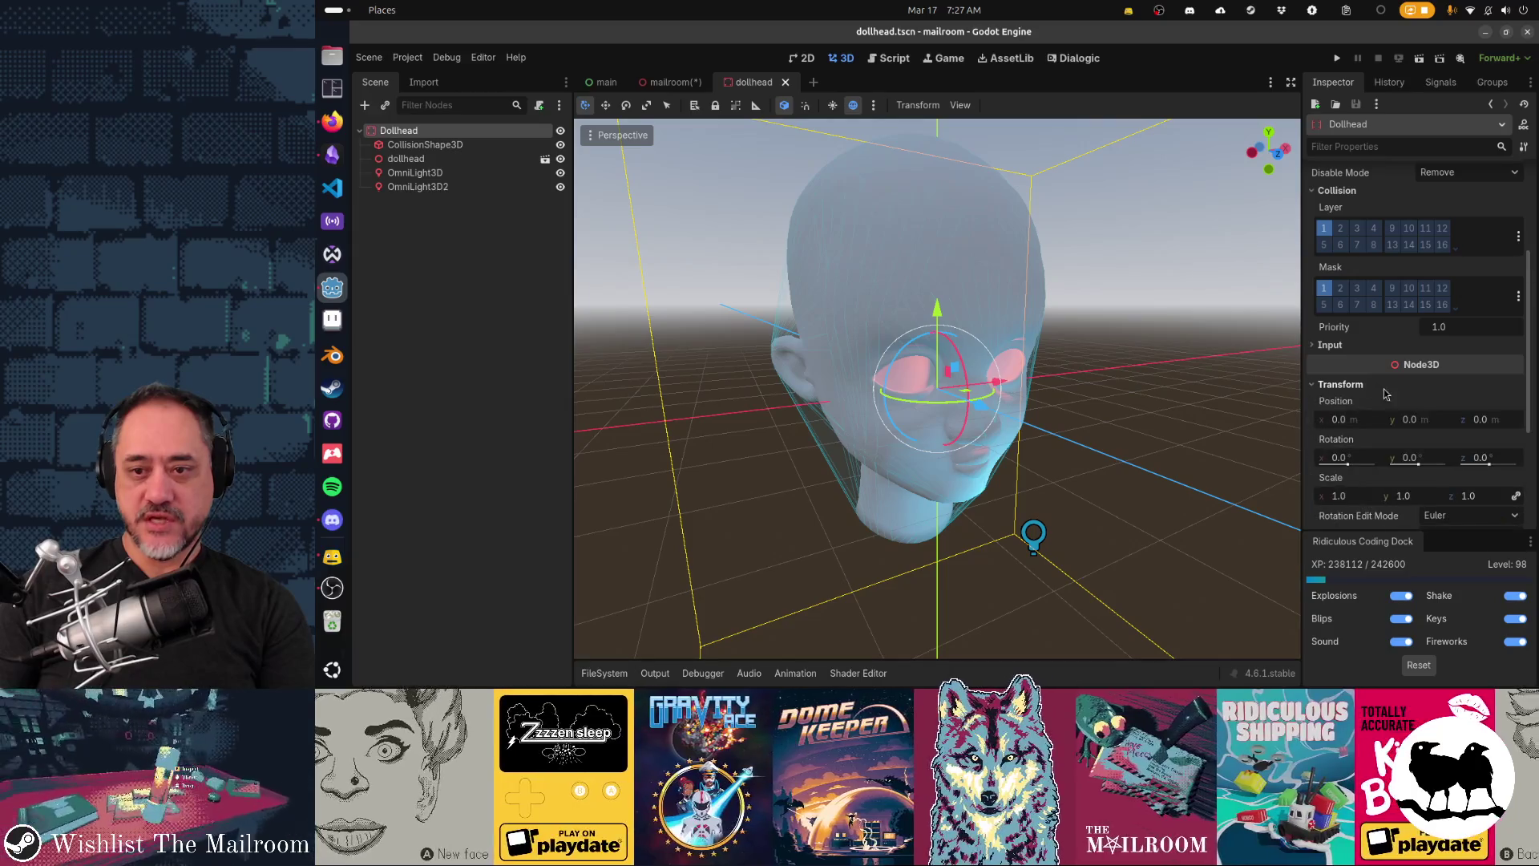
{"action": "scroll", "coordinate": [1446, 453], "scroll_direction": "down", "scroll_amount": 3}
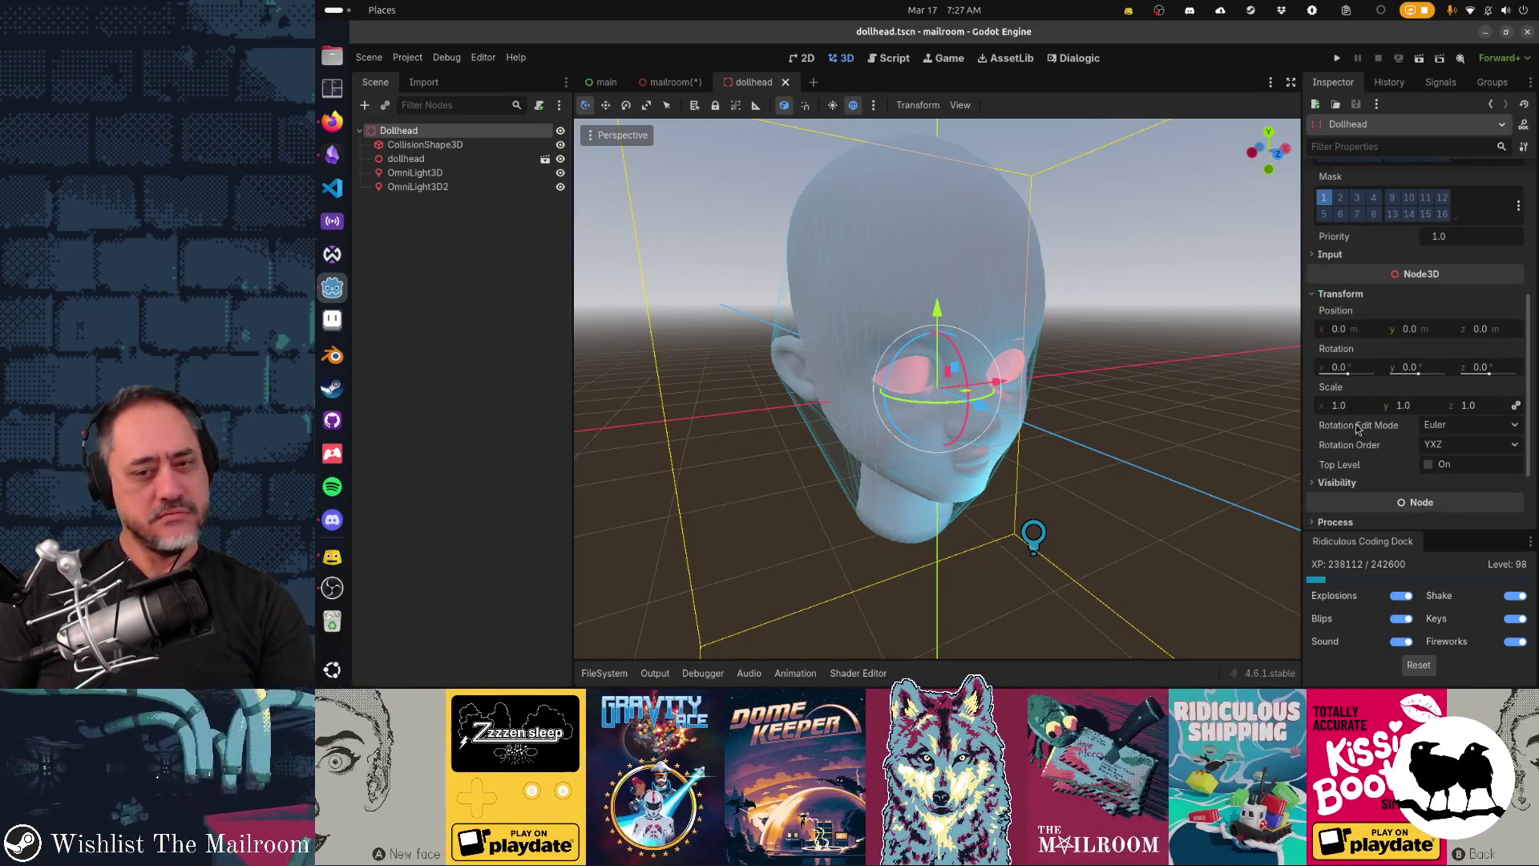
{"action": "mouse_move", "coordinate": [1357, 430]}
{"action": "left_click", "coordinate": [443, 160]}
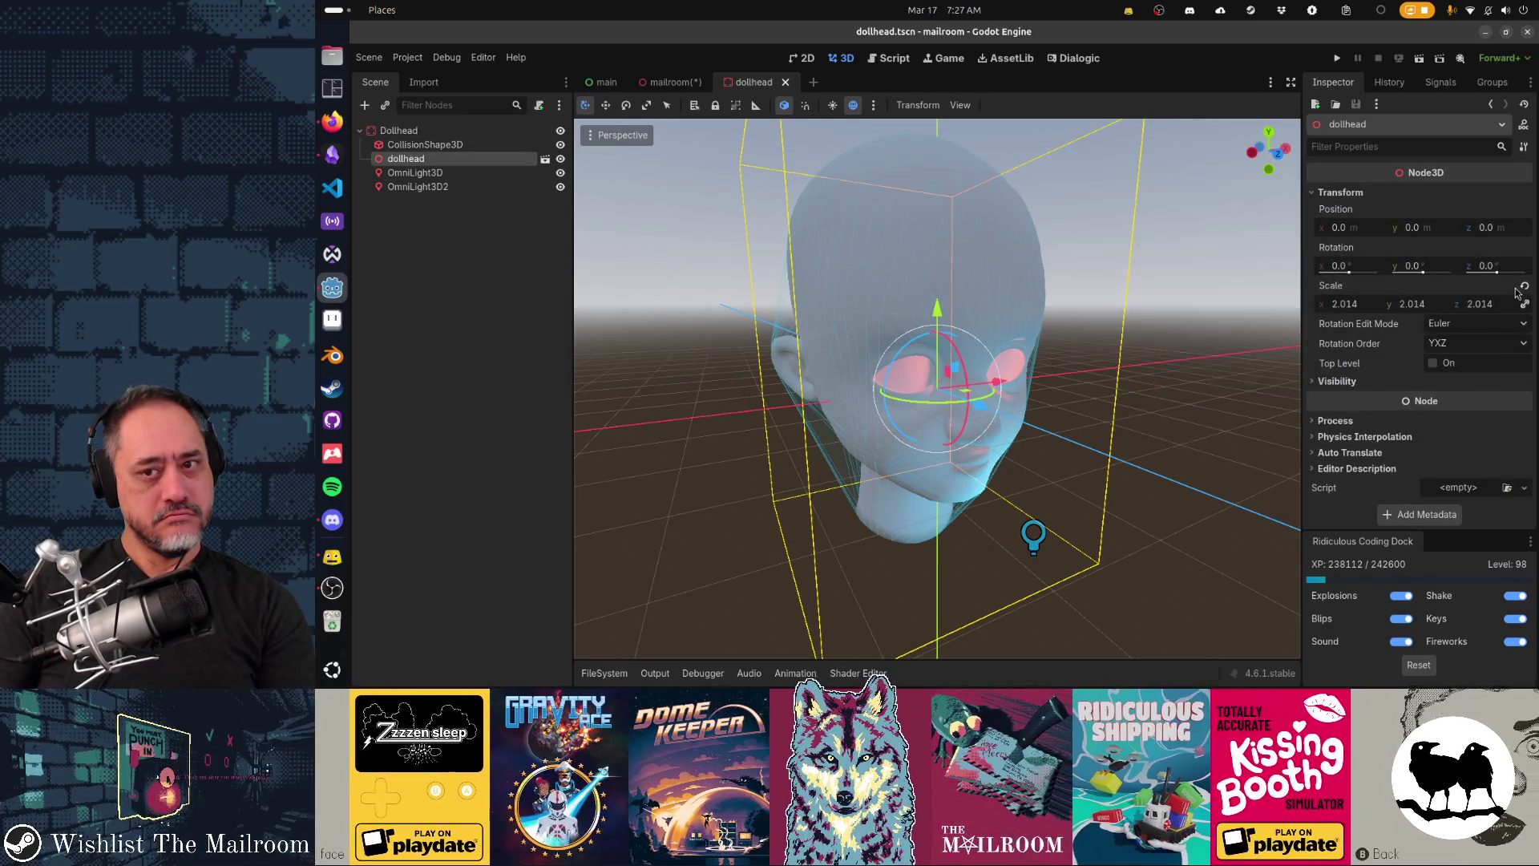
{"action": "left_click", "coordinate": [1525, 285]}
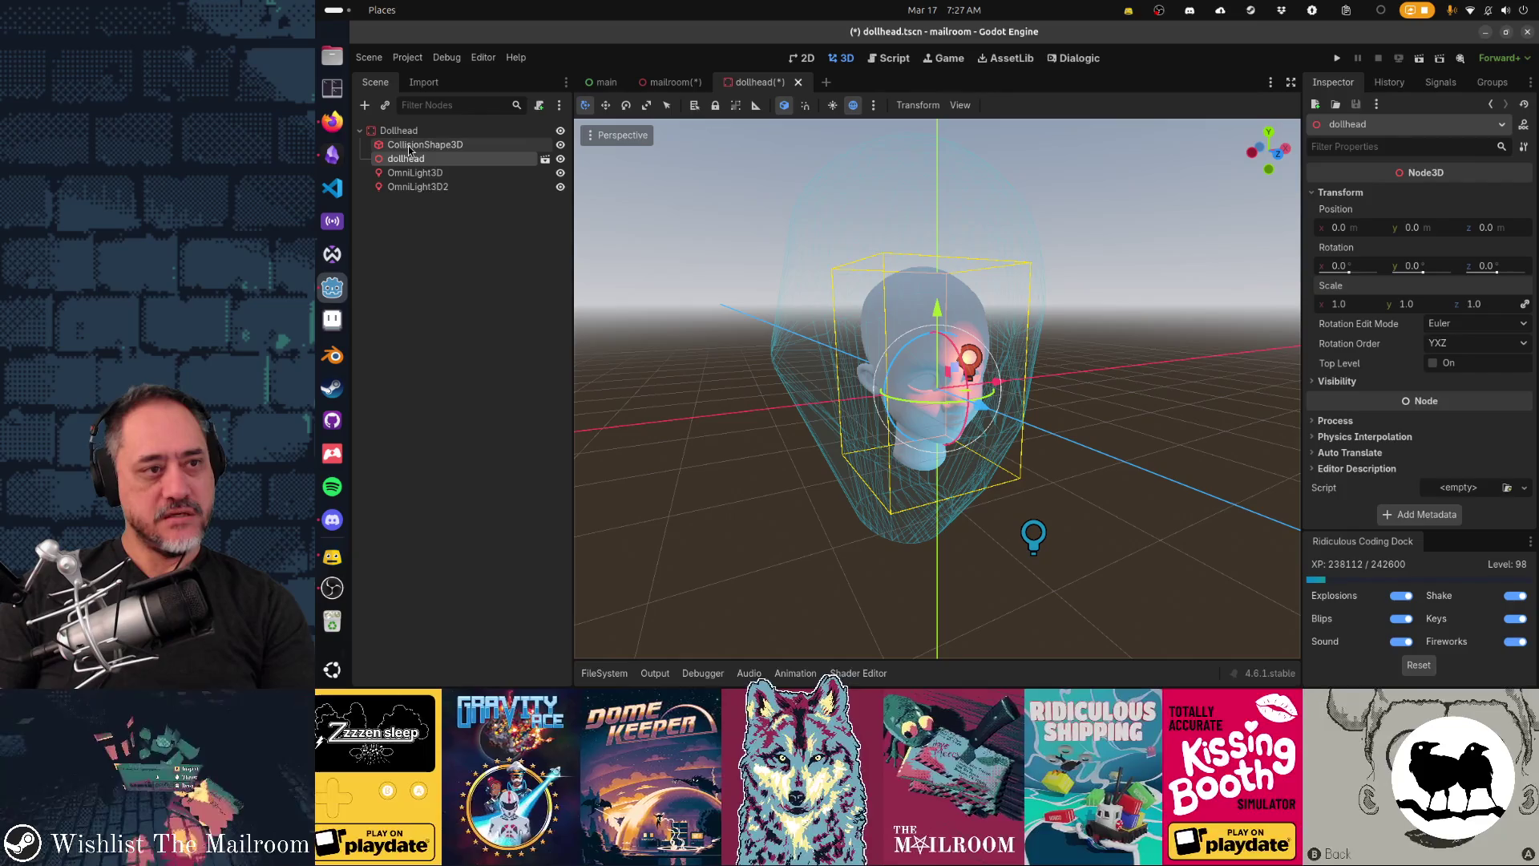
{"action": "left_click", "coordinate": [410, 145]}
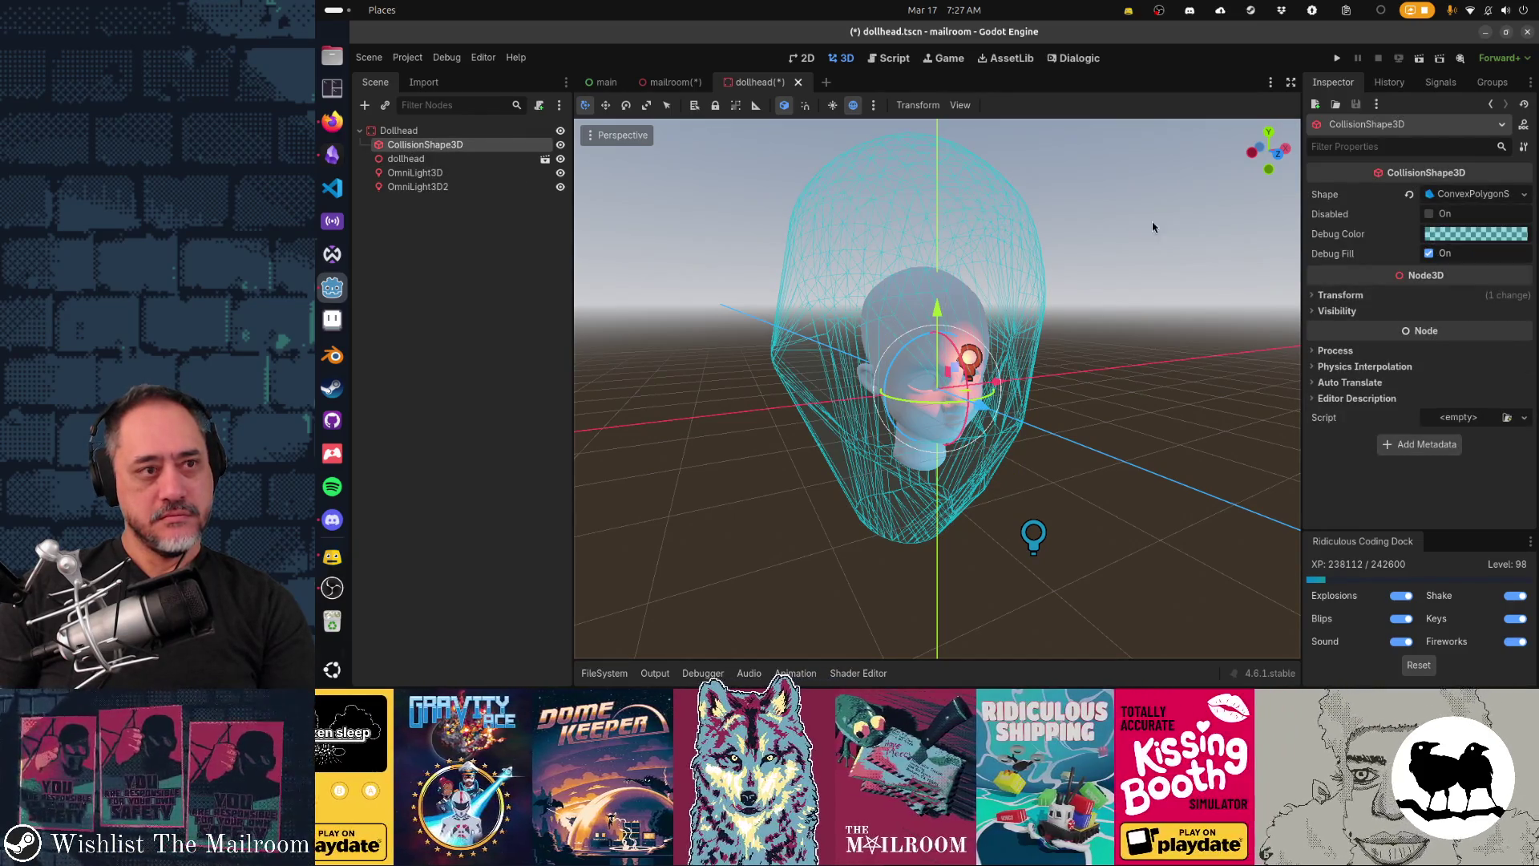
{"action": "key", "text": "Delete"}
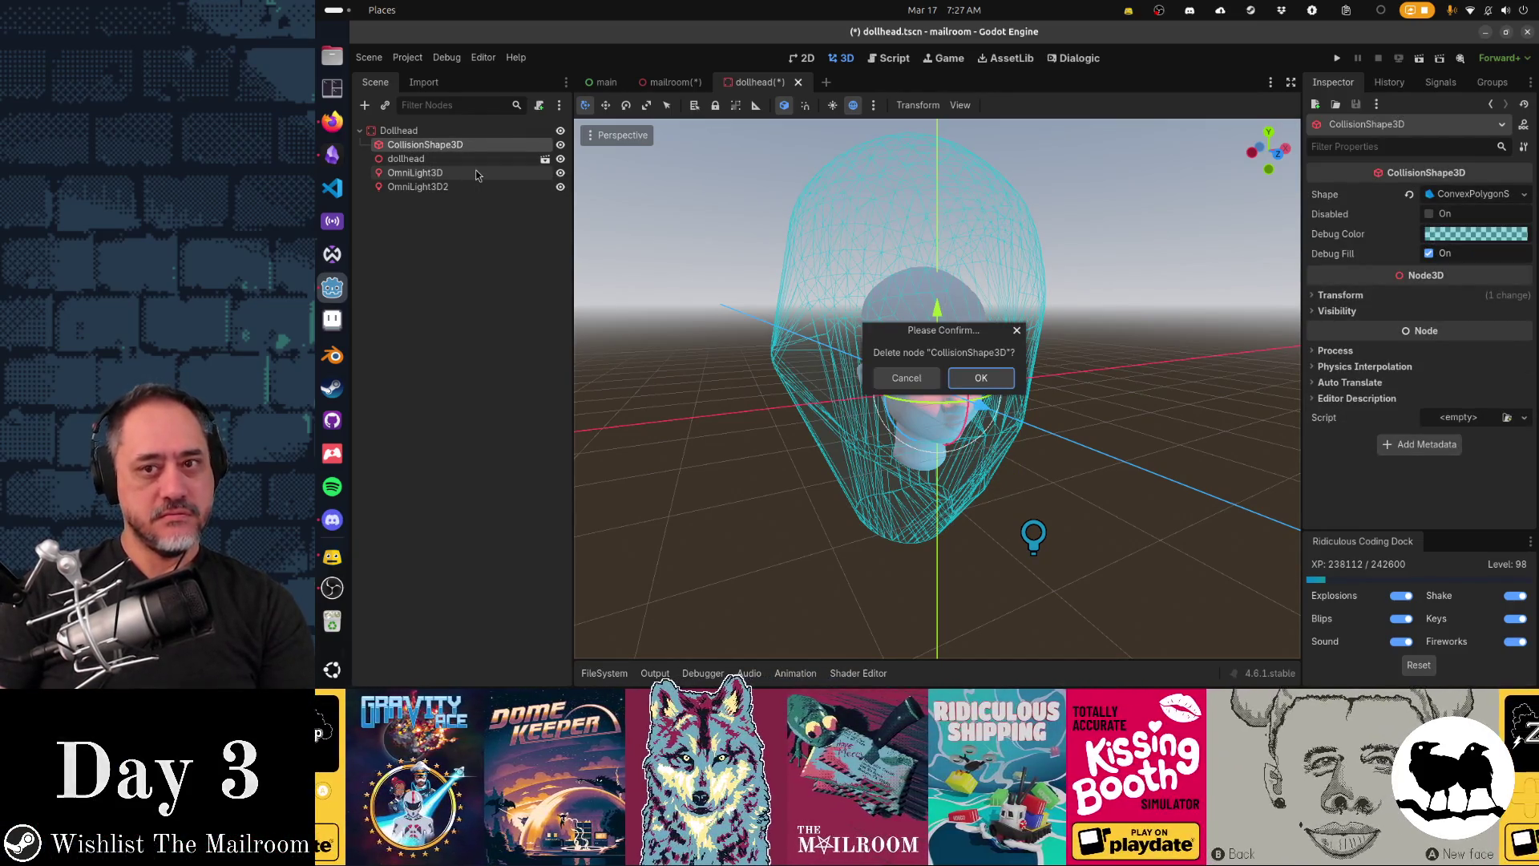
{"action": "key", "text": "Return"}
Step: Generate a Single Convex collision shape from the head mesh and move it under Dollhead
{"action": "right_click", "coordinate": [481, 146]}
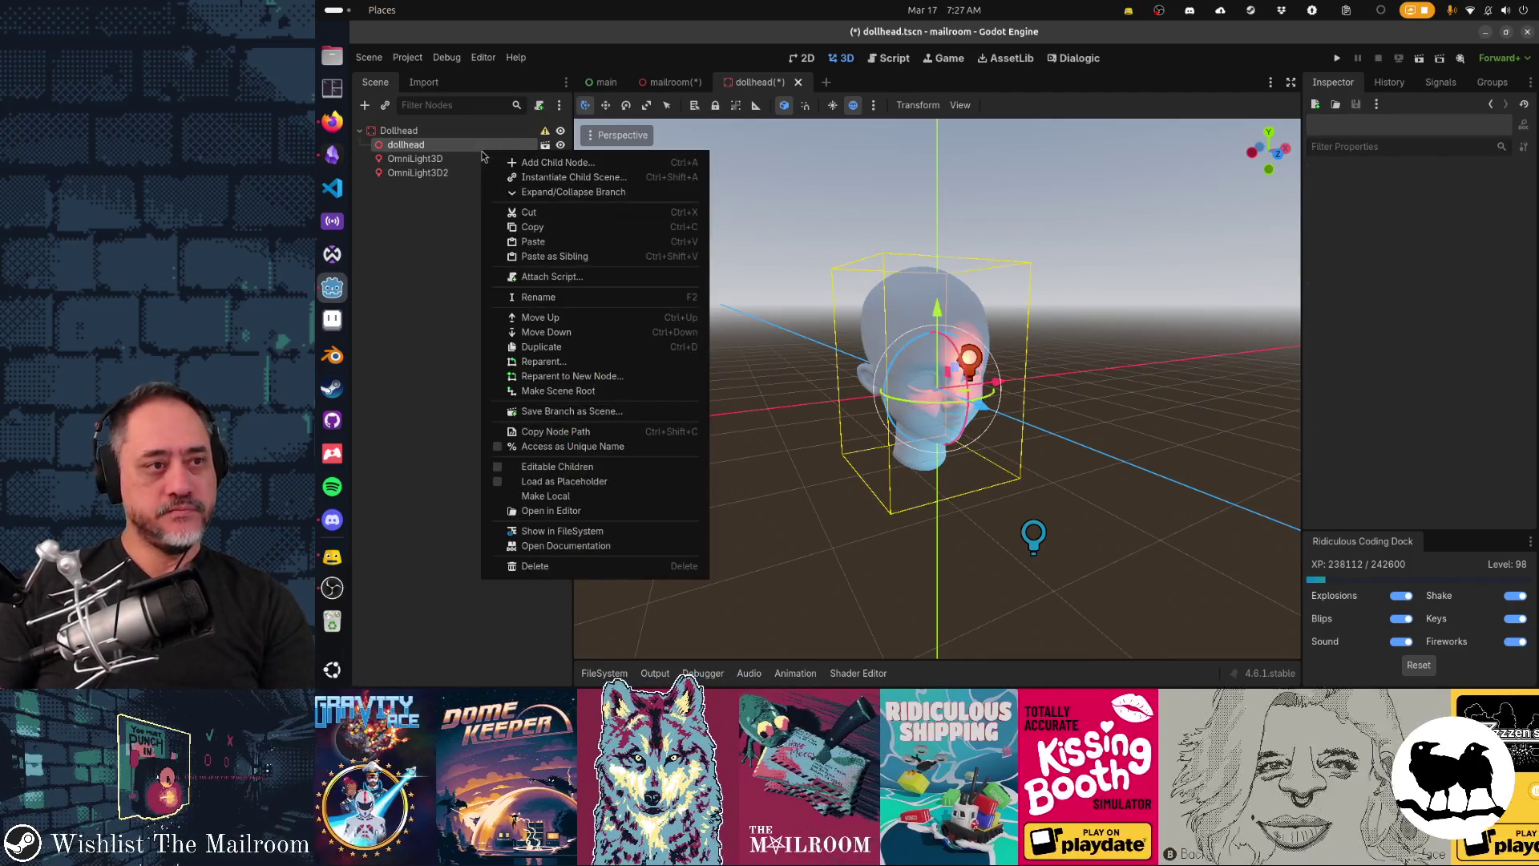
{"action": "left_click", "coordinate": [564, 468]}
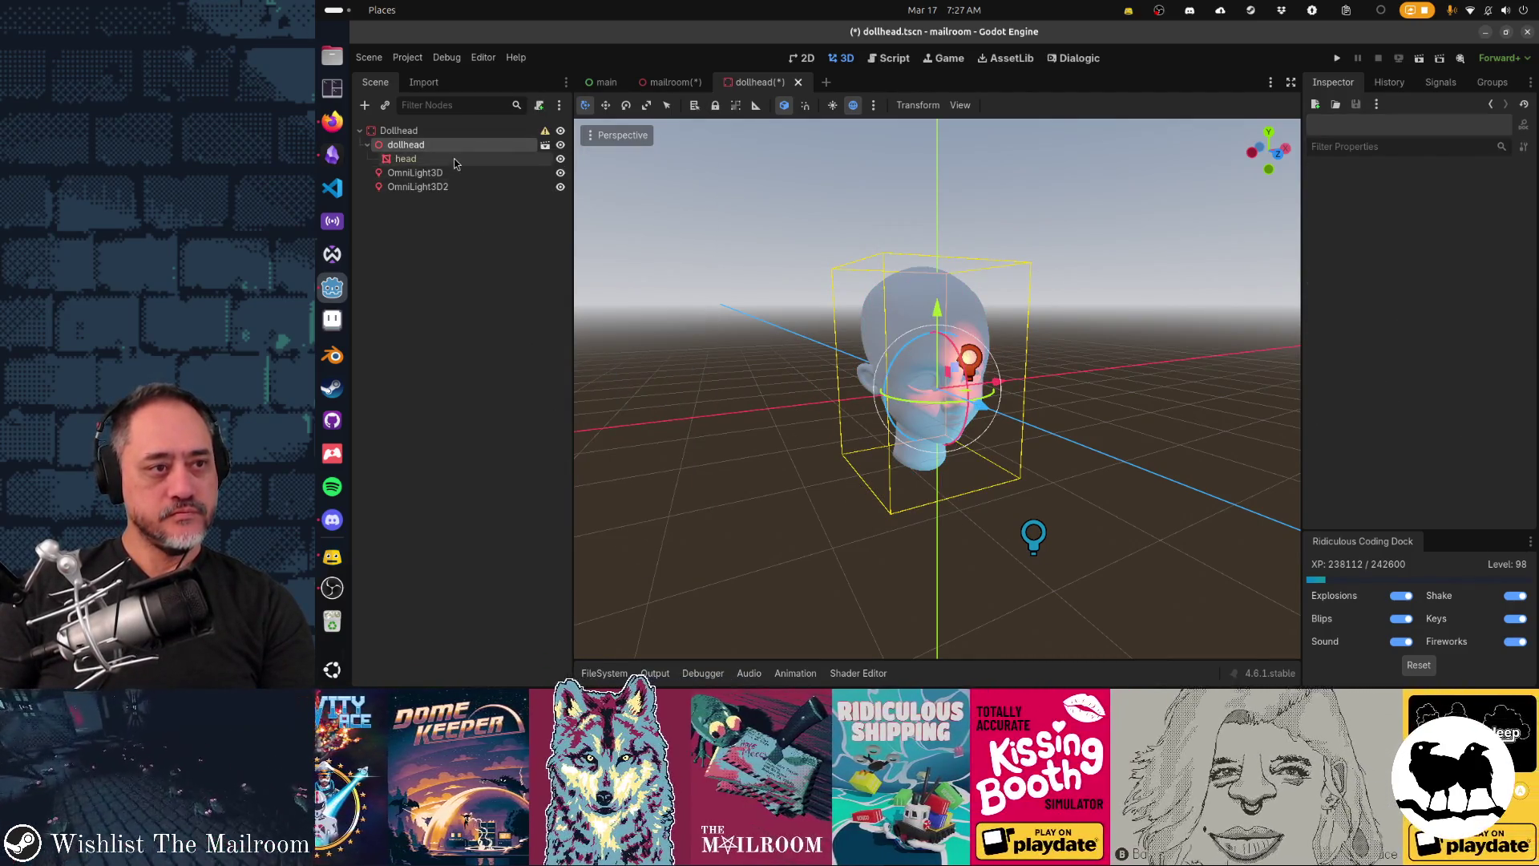
{"action": "left_click", "coordinate": [454, 161]}
{"action": "left_click", "coordinate": [994, 107]}
{"action": "left_click", "coordinate": [1022, 123]}
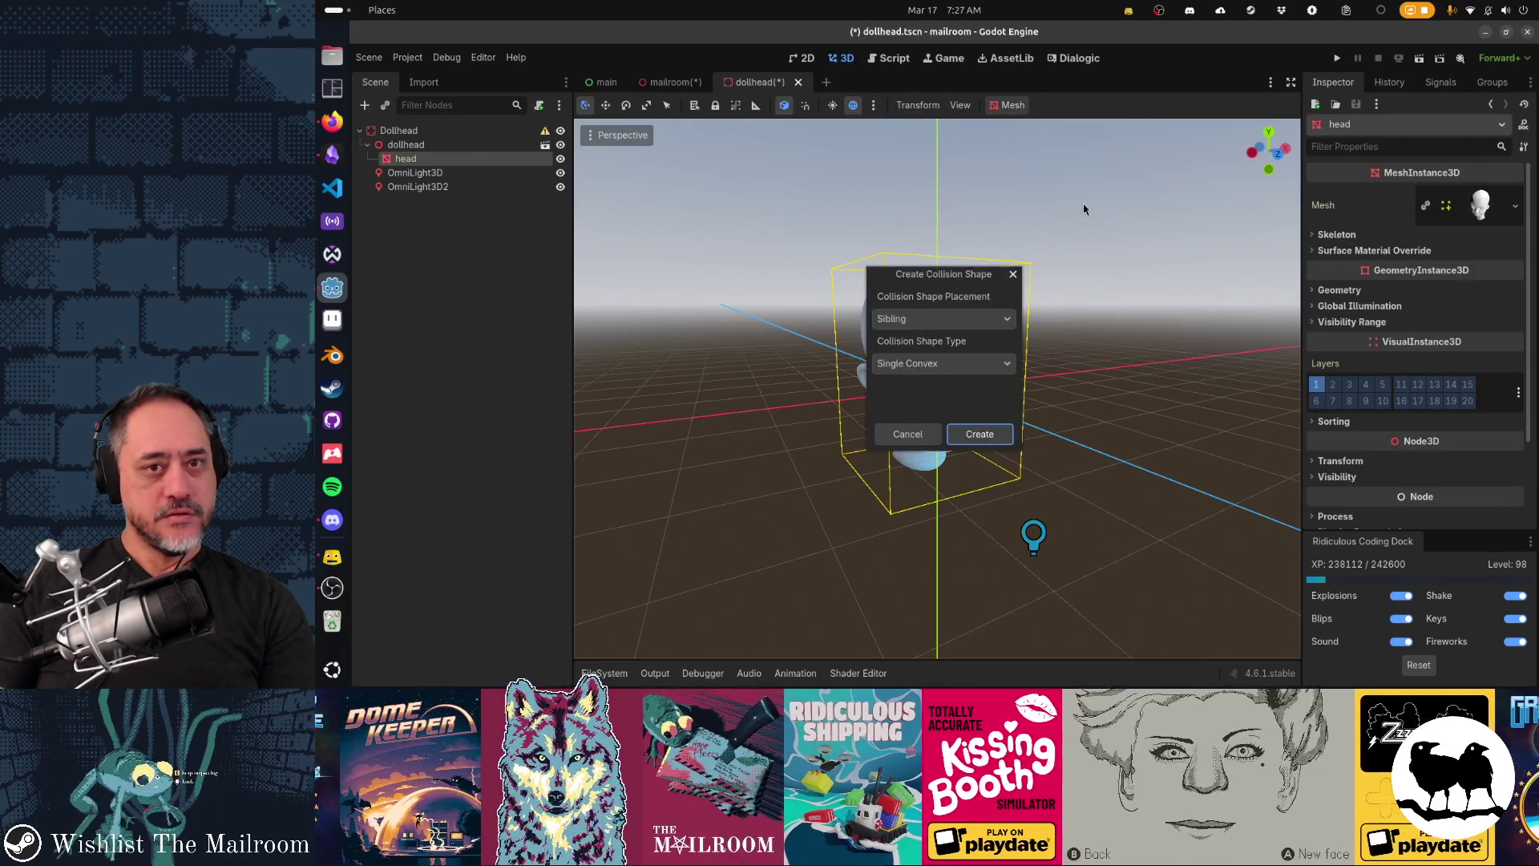
{"action": "left_click", "coordinate": [976, 427]}
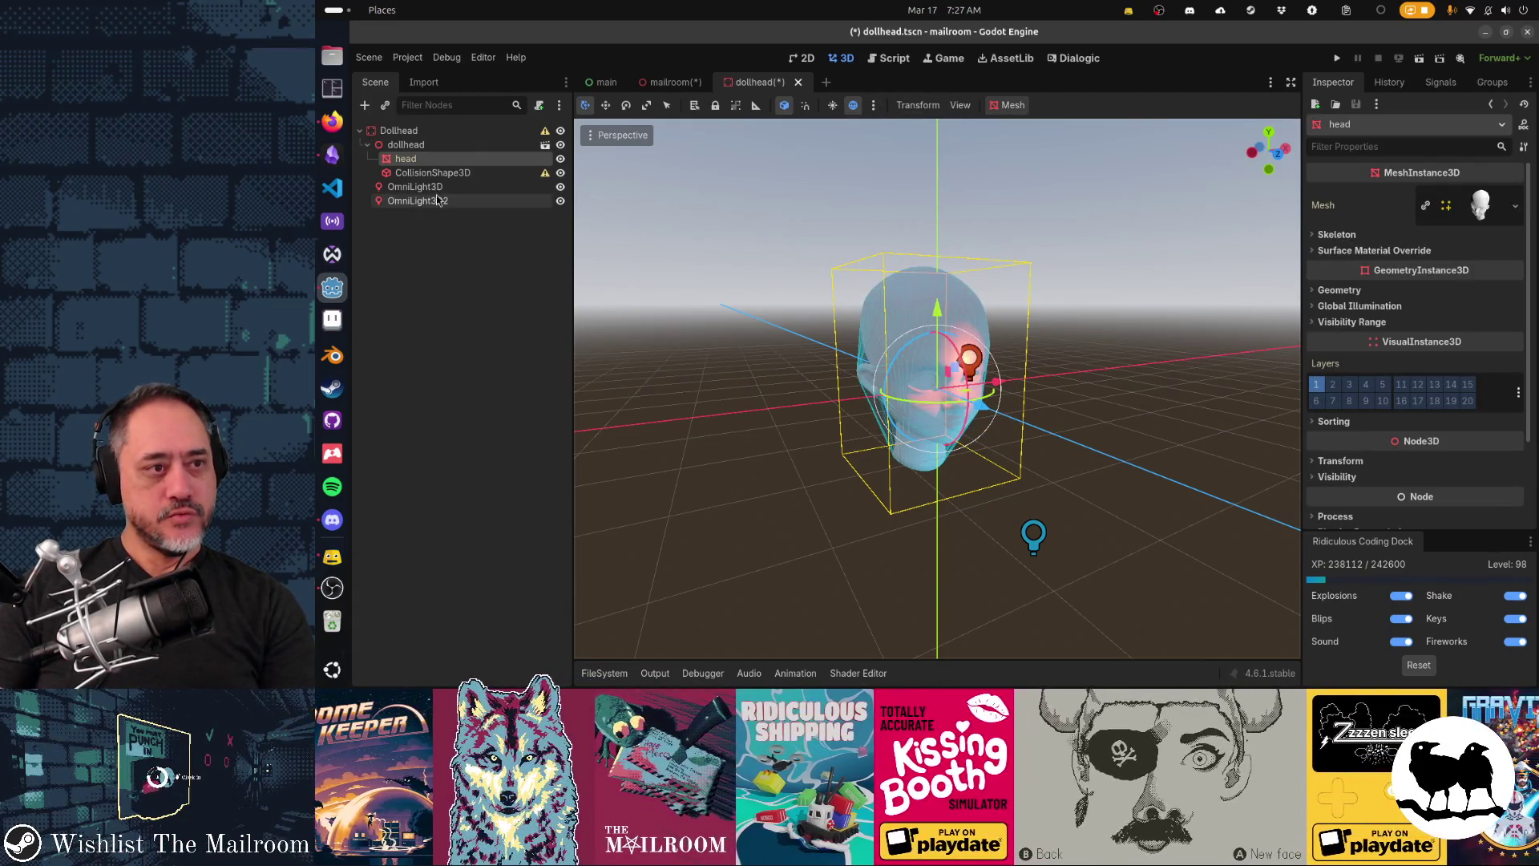
{"action": "left_click", "coordinate": [437, 171]}
{"action": "left_click_drag", "start_coordinate": [436, 139], "coordinate": [436, 133]}
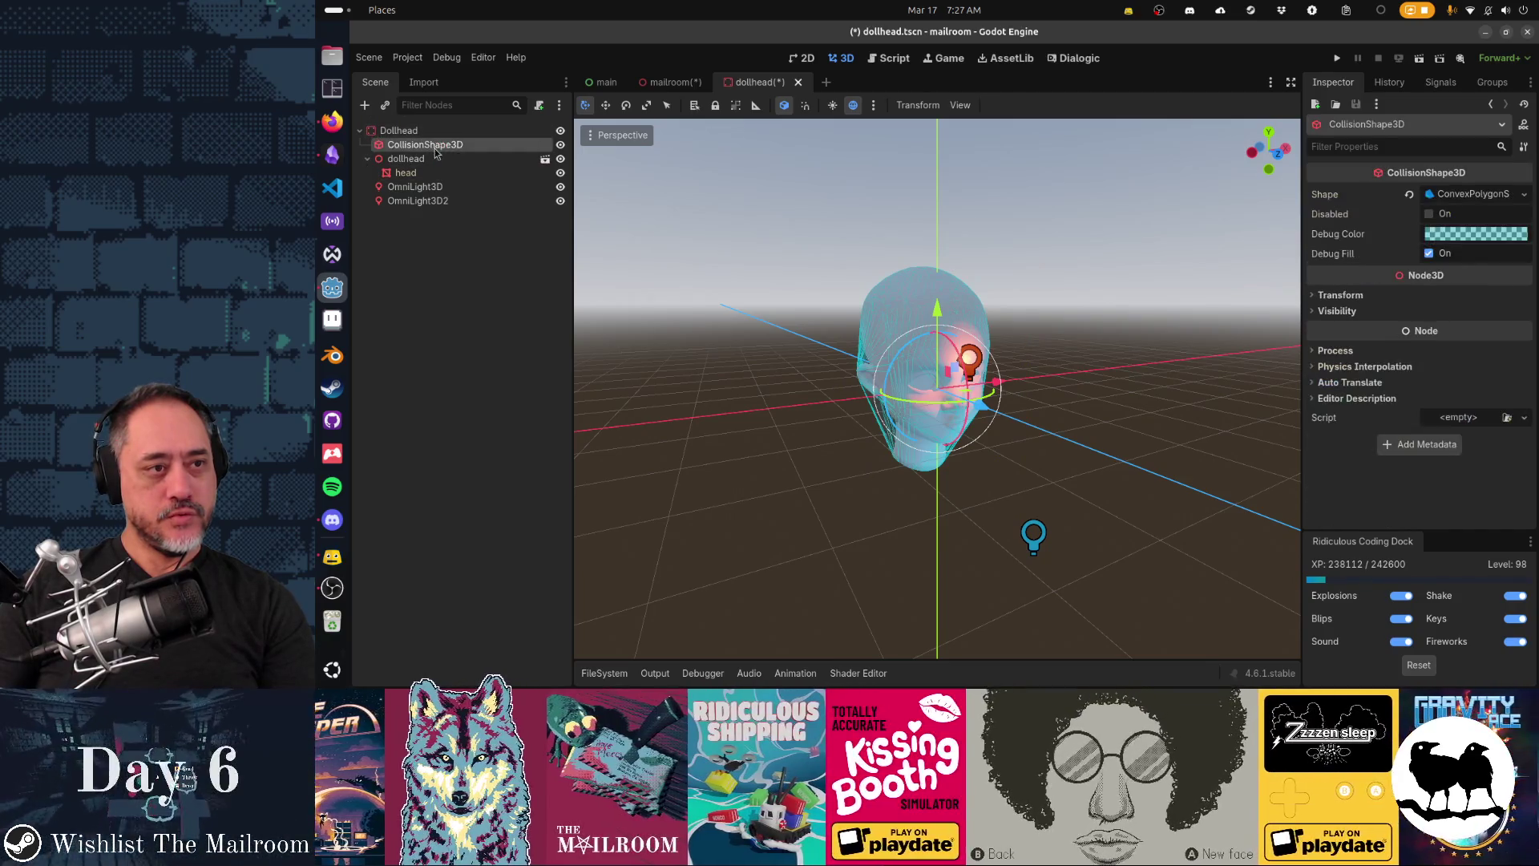
Step: Turn off Editable Children on the dollhead model and save the doll head scene
{"action": "right_click", "coordinate": [436, 159]}
{"action": "left_click", "coordinate": [512, 473]}
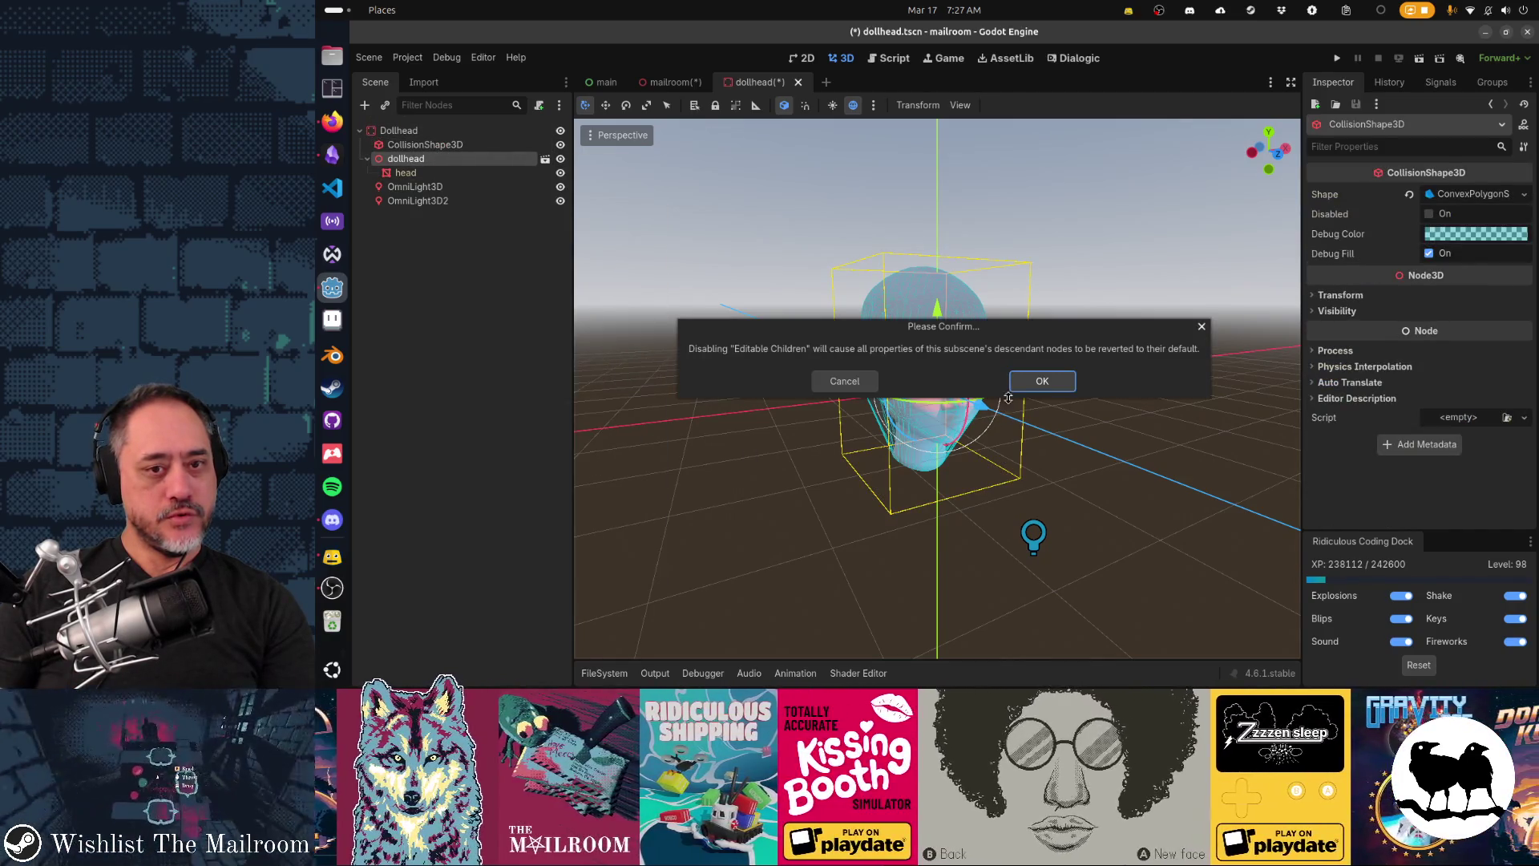
{"action": "left_click", "coordinate": [1038, 382]}
{"action": "key", "text": "ctrl+s"}
Step: Delete the old dollhead node from the mailroom, keeping the Dollhead instance, and save
{"action": "left_click", "coordinate": [657, 84]}
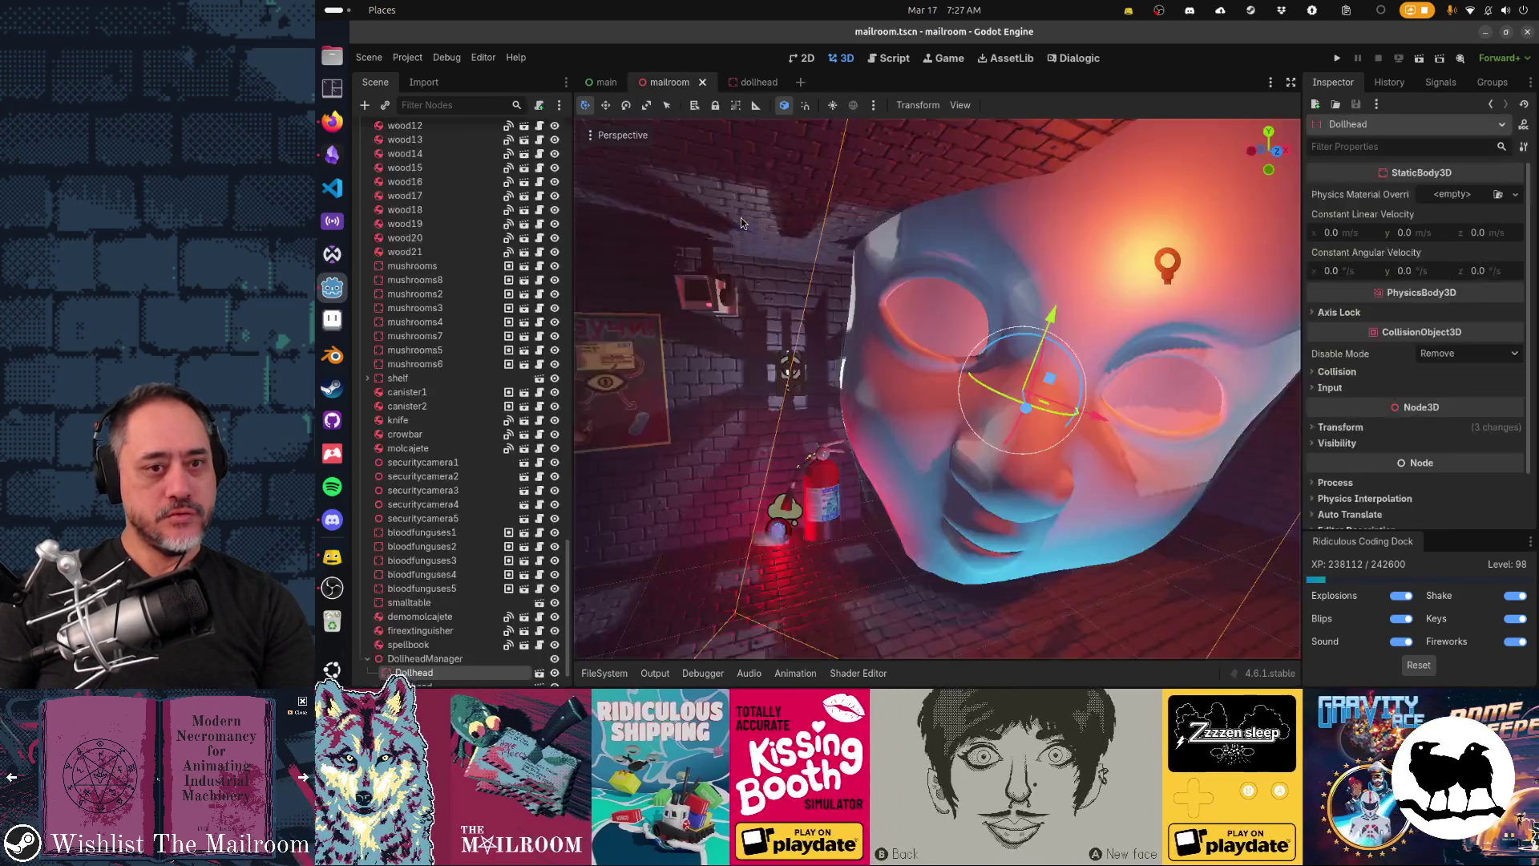
{"action": "scroll", "coordinate": [433, 625], "scroll_direction": "down", "scroll_amount": 1}
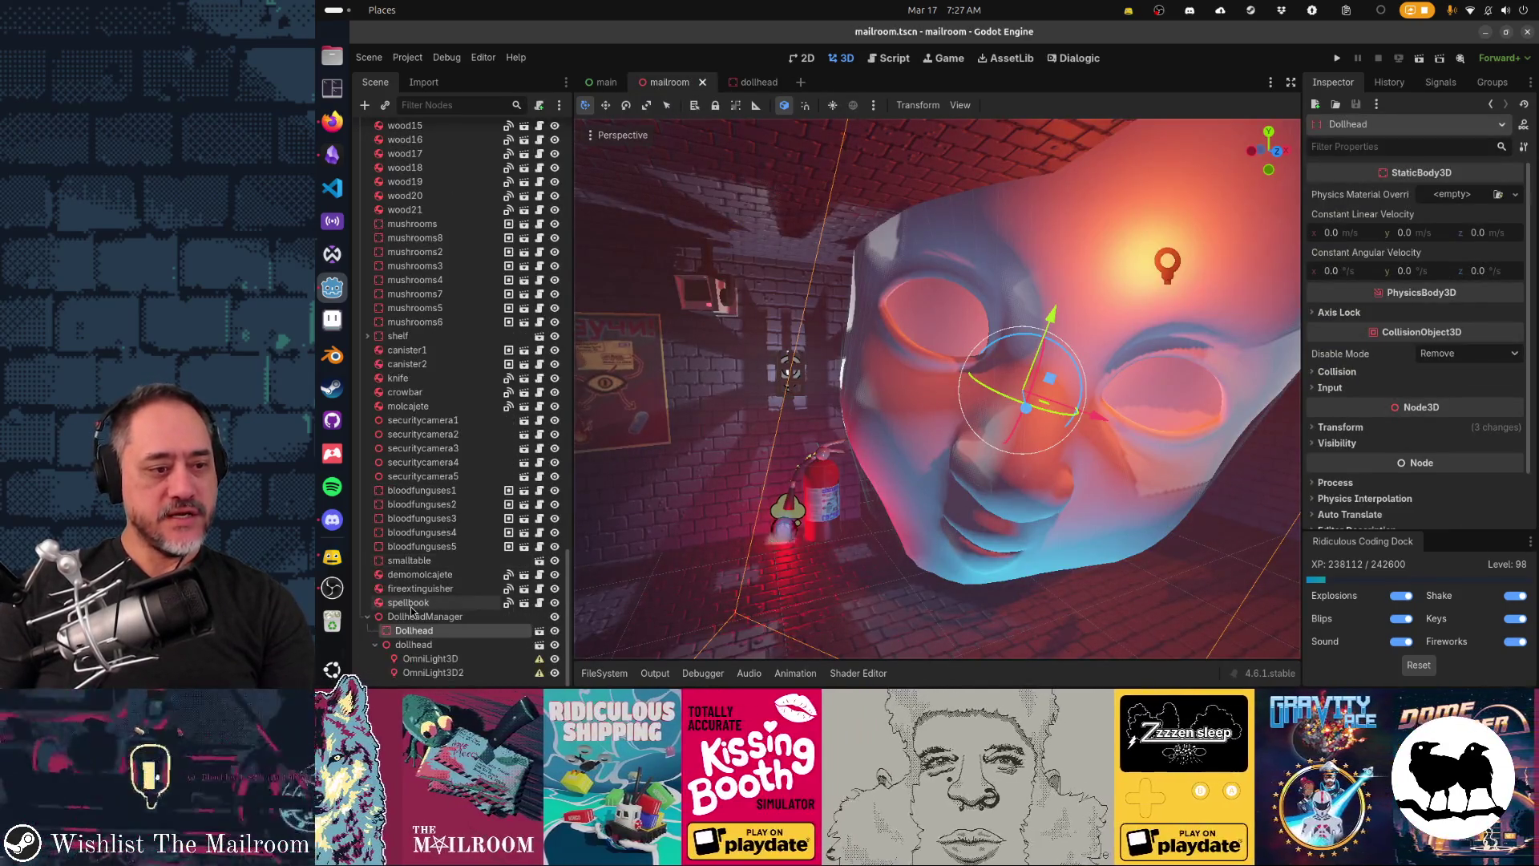
{"action": "left_click", "coordinate": [425, 645]}
{"action": "key", "text": "Delete"}
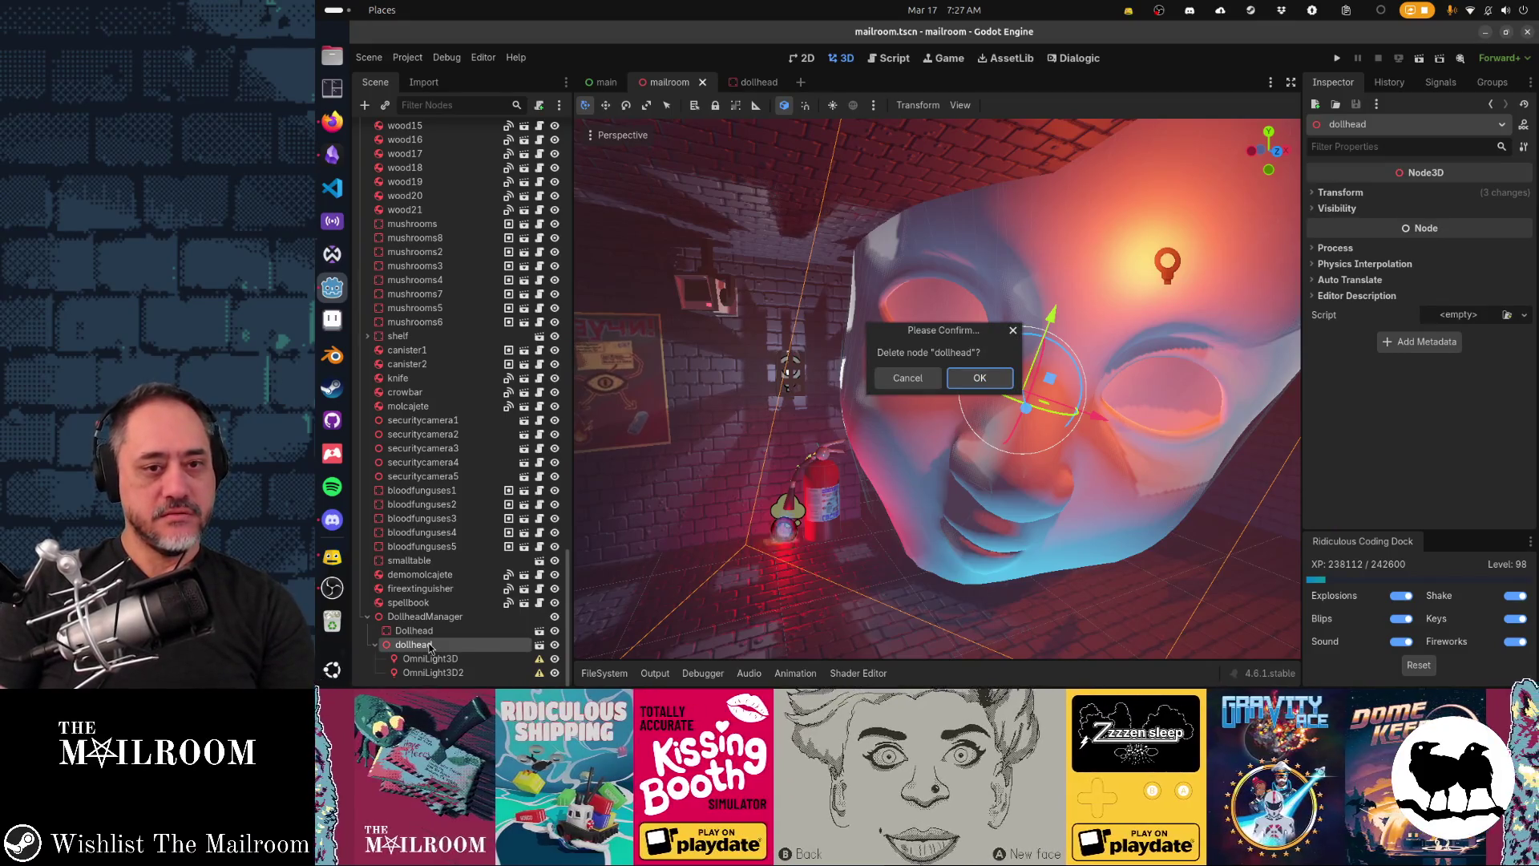
{"action": "key", "text": "Return"}
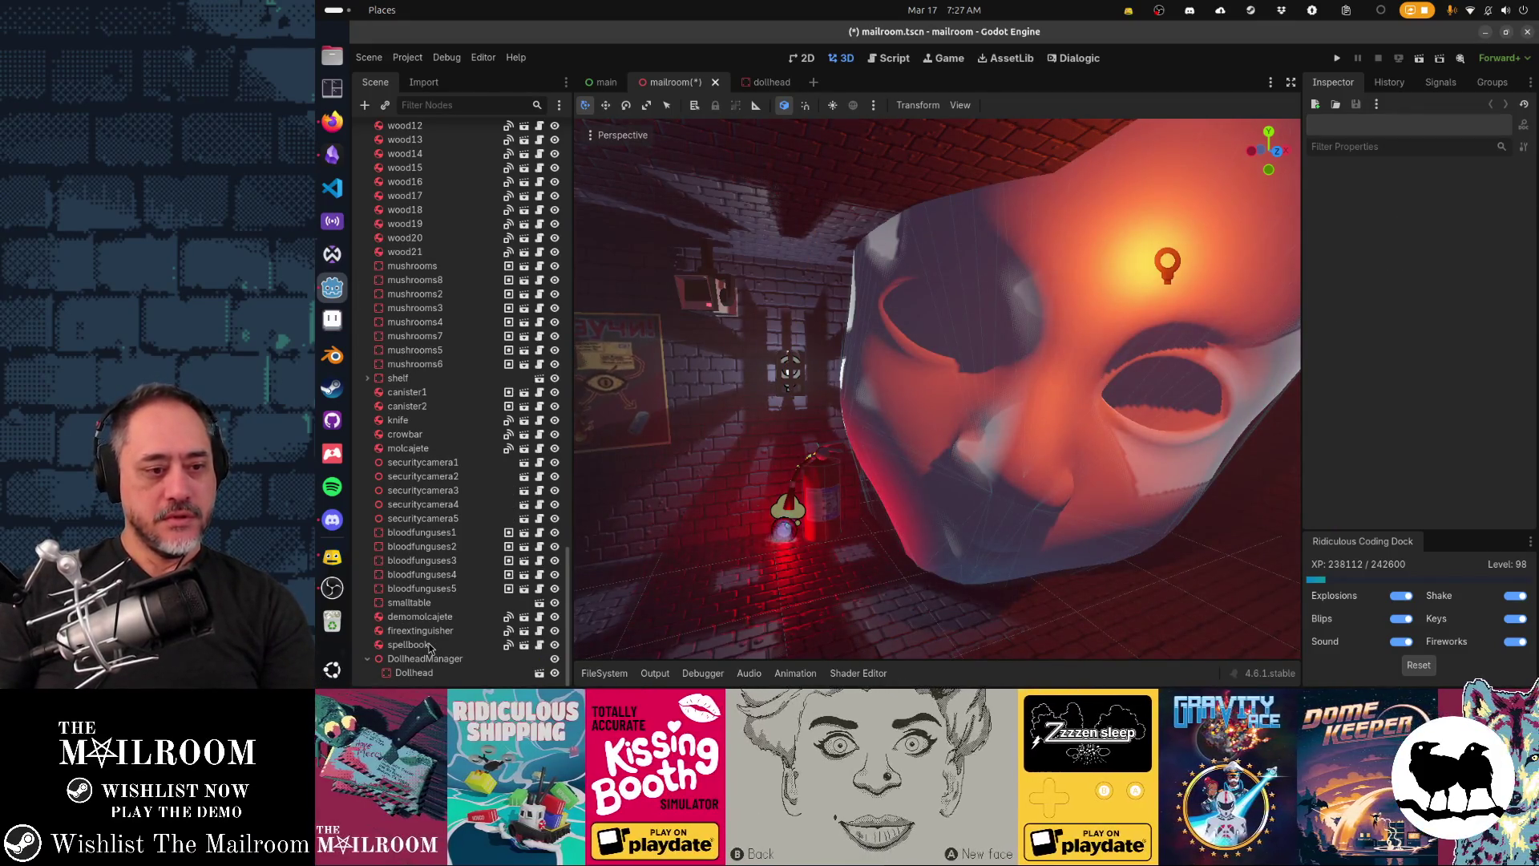
{"action": "left_click", "coordinate": [429, 674]}
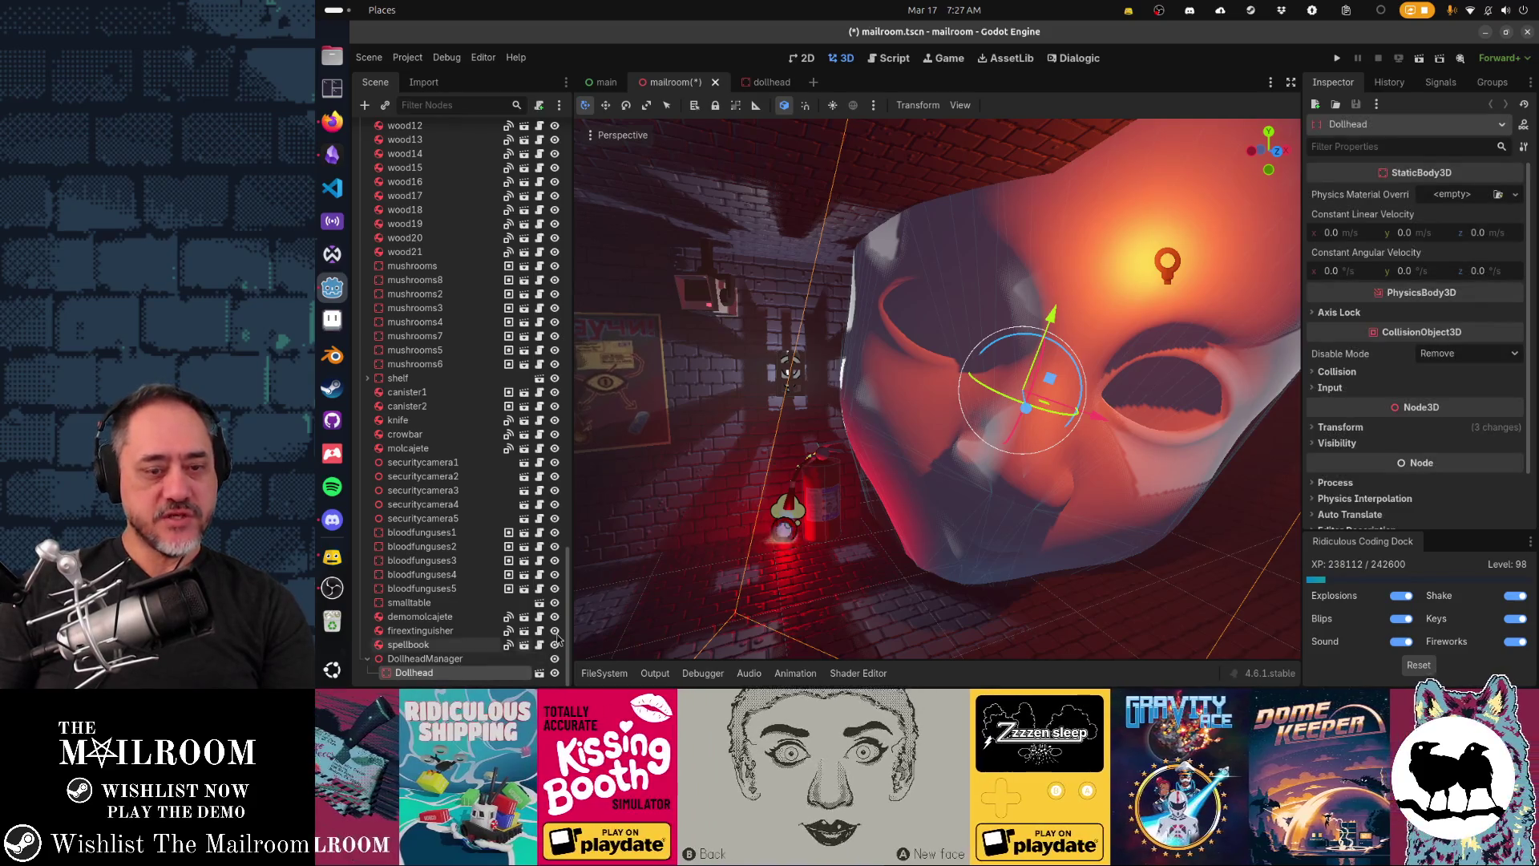
{"action": "key", "text": "ctrl+s"}
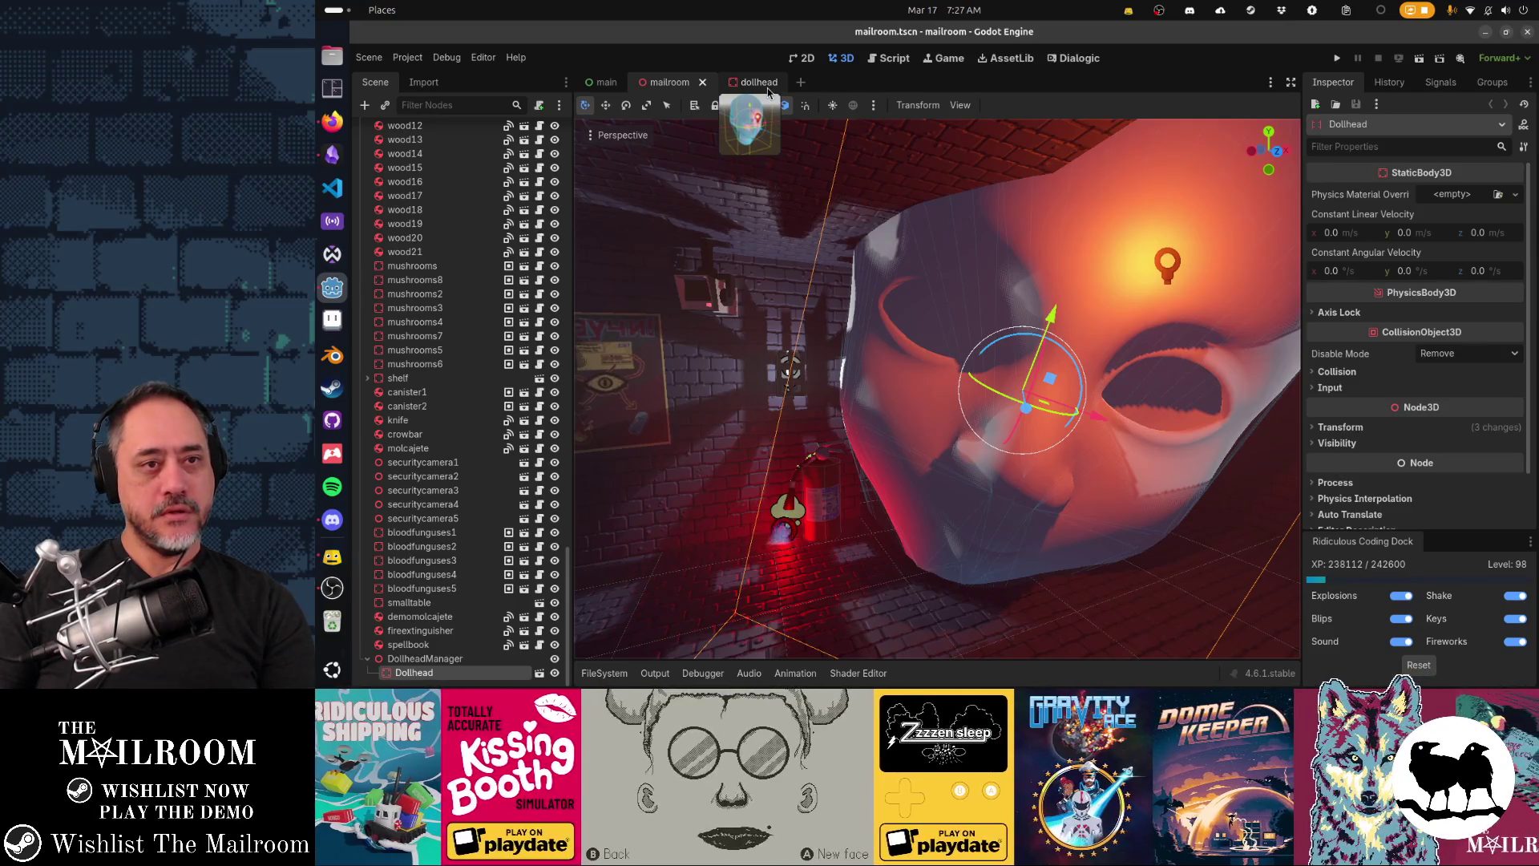
{"action": "left_click", "coordinate": [766, 84]}
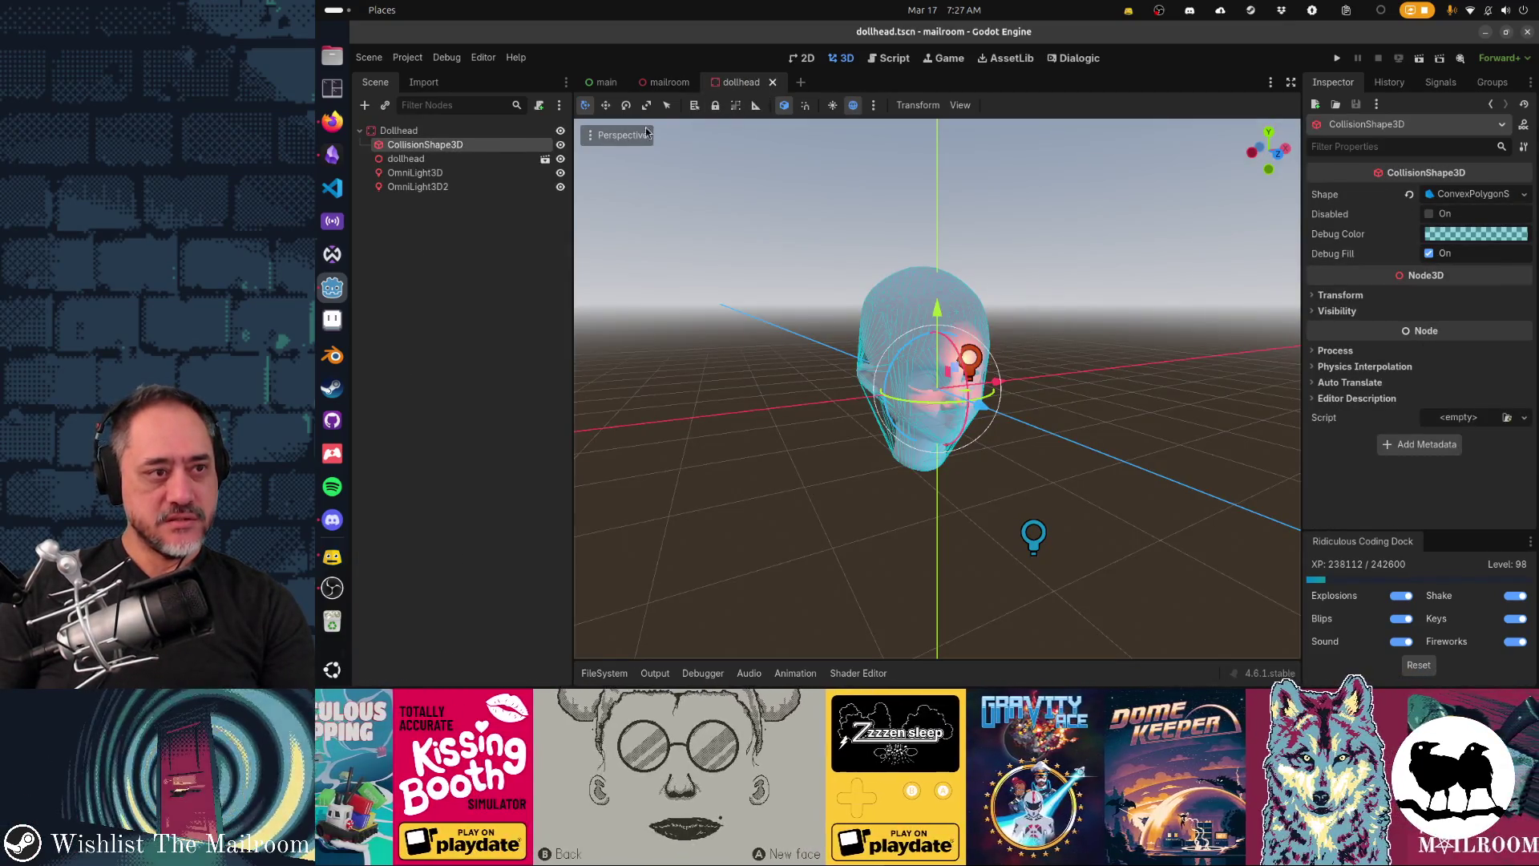
Step: Raise the first OmniLight3D by about 0.9 and shrink its range
{"action": "left_click", "coordinate": [414, 173]}
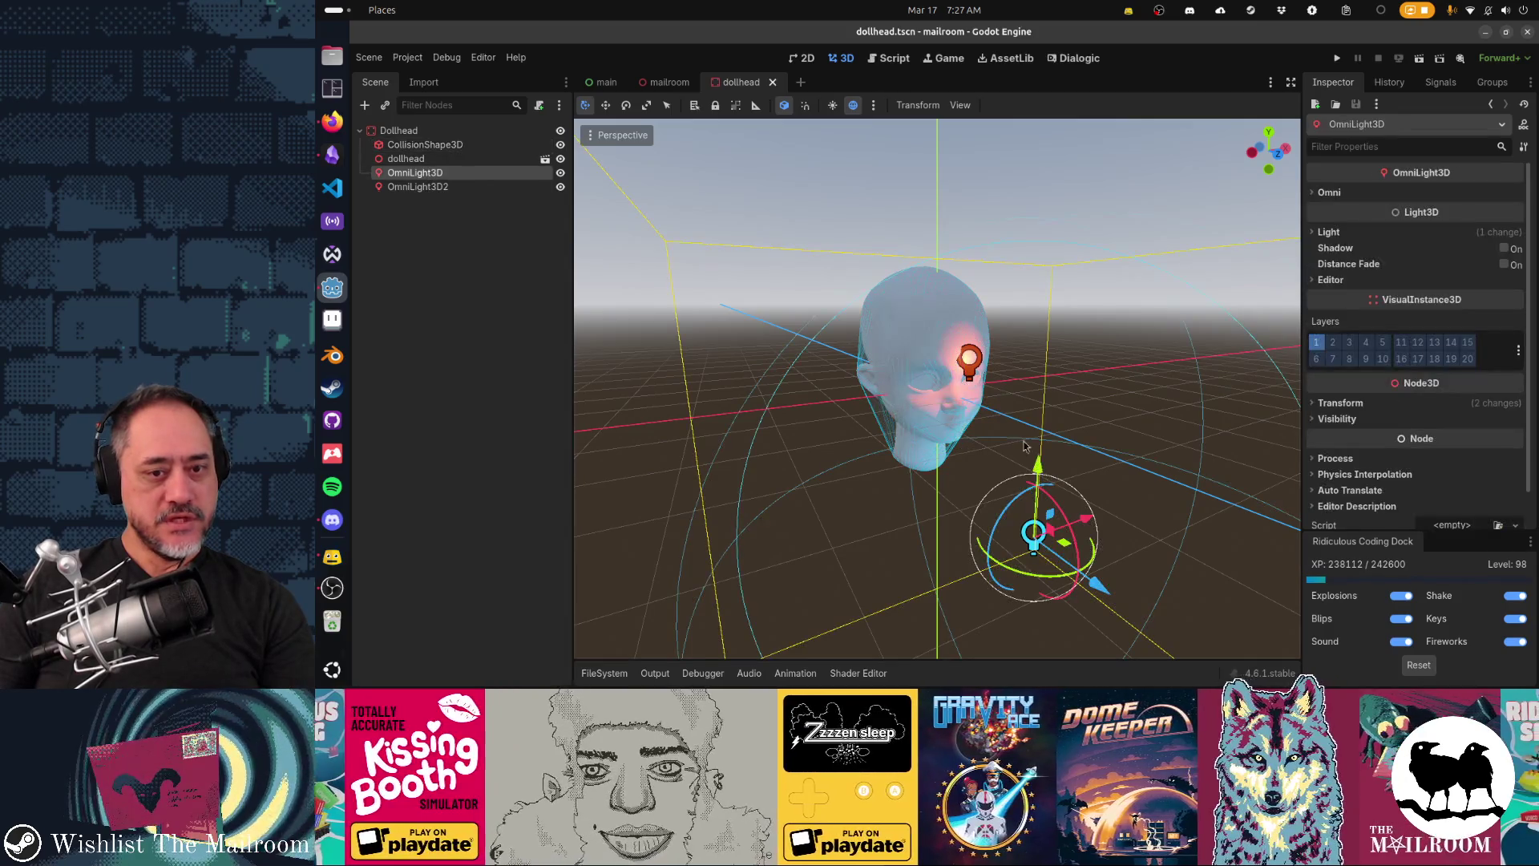
{"action": "mouse_move", "coordinate": [1036, 456]}
{"action": "left_mouse_down"}
{"action": "mouse_move", "coordinate": [826, 529]}
{"action": "mouse_move", "coordinate": [882, 545]}
{"action": "mouse_move", "coordinate": [1172, 503]}
{"action": "mouse_move", "coordinate": [1147, 563]}
{"action": "mouse_move", "coordinate": [1066, 548]}
{"action": "left_mouse_up"}
{"action": "scroll", "coordinate": [1026, 529], "scroll_direction": "up", "scroll_amount": 2}
{"action": "mouse_move", "coordinate": [994, 433]}
{"action": "left_mouse_down"}
{"action": "mouse_move", "coordinate": [1000, 385]}
{"action": "mouse_move", "coordinate": [962, 433]}
{"action": "mouse_move", "coordinate": [845, 478]}
{"action": "mouse_move", "coordinate": [936, 550]}
{"action": "mouse_move", "coordinate": [970, 552]}
{"action": "mouse_move", "coordinate": [985, 508]}
{"action": "mouse_move", "coordinate": [1229, 536]}
{"action": "left_mouse_up"}
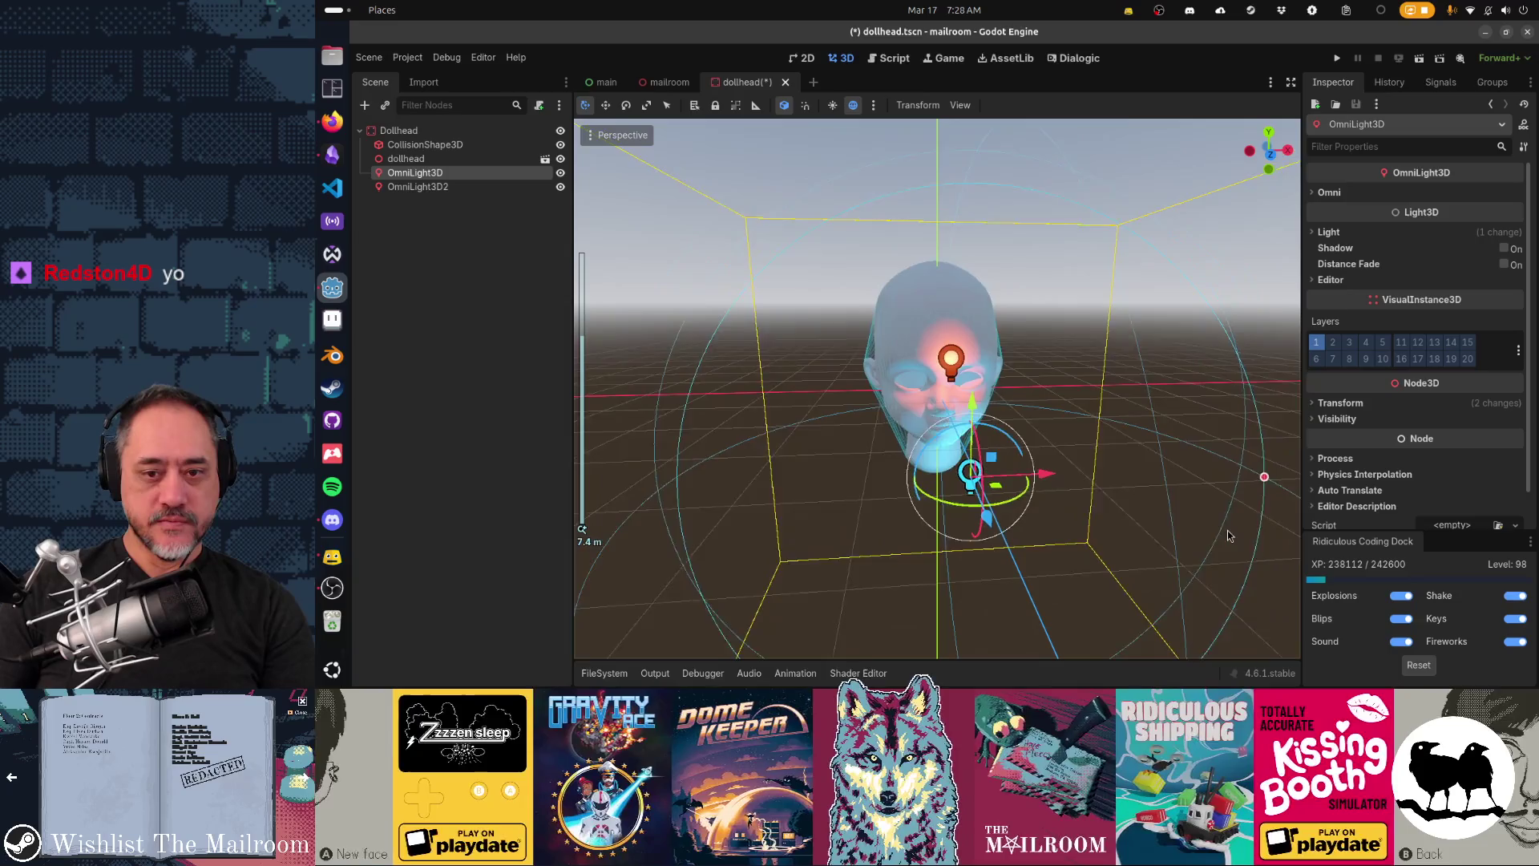
{"action": "mouse_move", "coordinate": [1265, 479]}
{"action": "left_mouse_down"}
{"action": "mouse_move", "coordinate": [1126, 475]}
{"action": "mouse_move", "coordinate": [1148, 474]}
{"action": "left_mouse_up"}
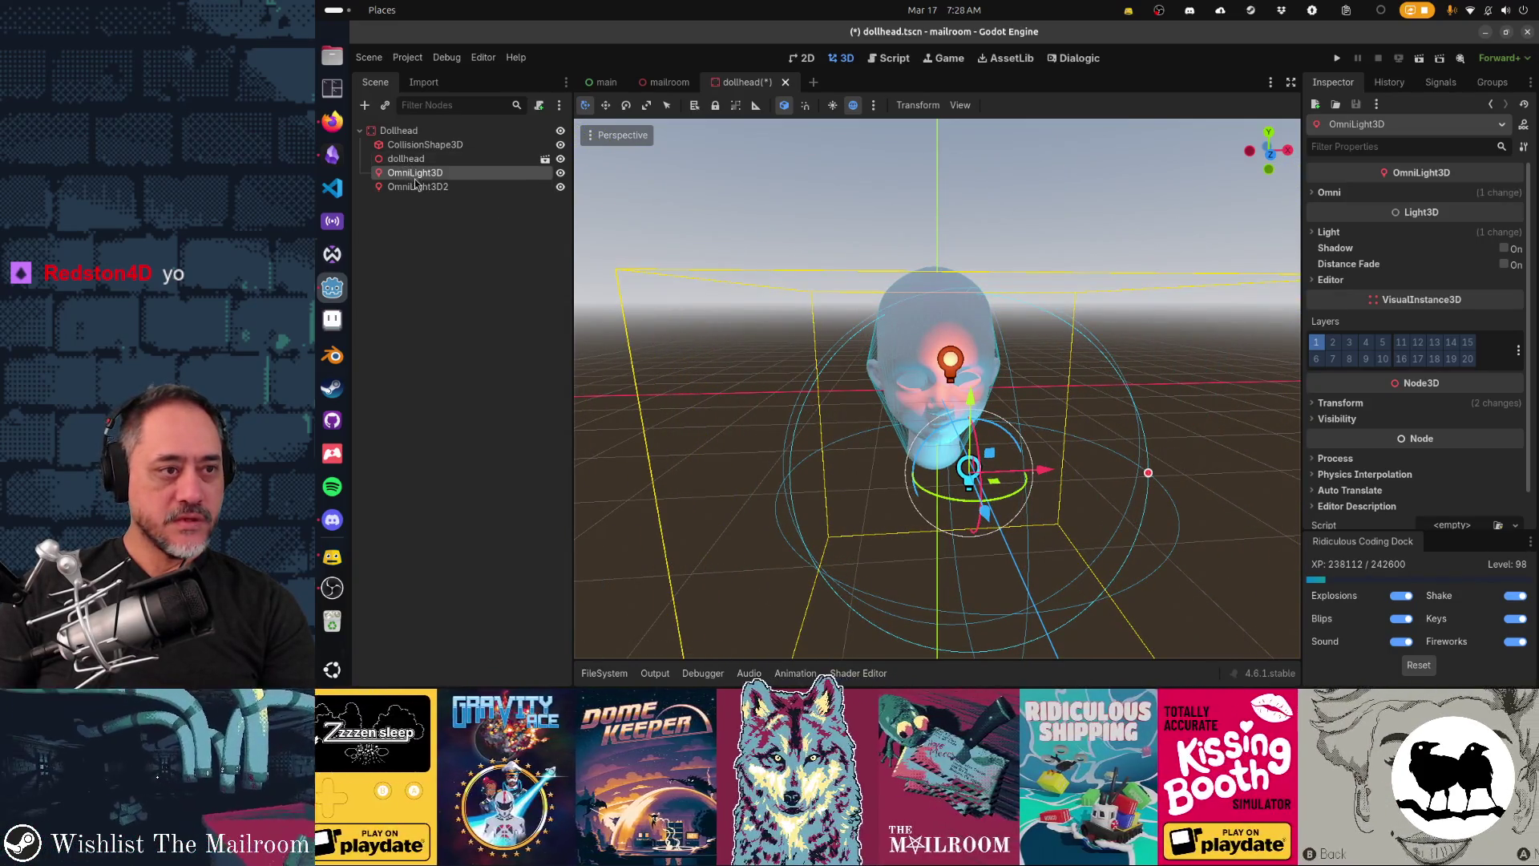
Step: Shrink OmniLight3D2's range to 2.65, reposition it in front view, and save dollhead.tscn
{"action": "left_click", "coordinate": [437, 190]}
{"action": "mouse_move", "coordinate": [1251, 368]}
{"action": "left_mouse_down"}
{"action": "mouse_move", "coordinate": [1104, 364]}
{"action": "mouse_move", "coordinate": [852, 434]}
{"action": "left_mouse_up"}
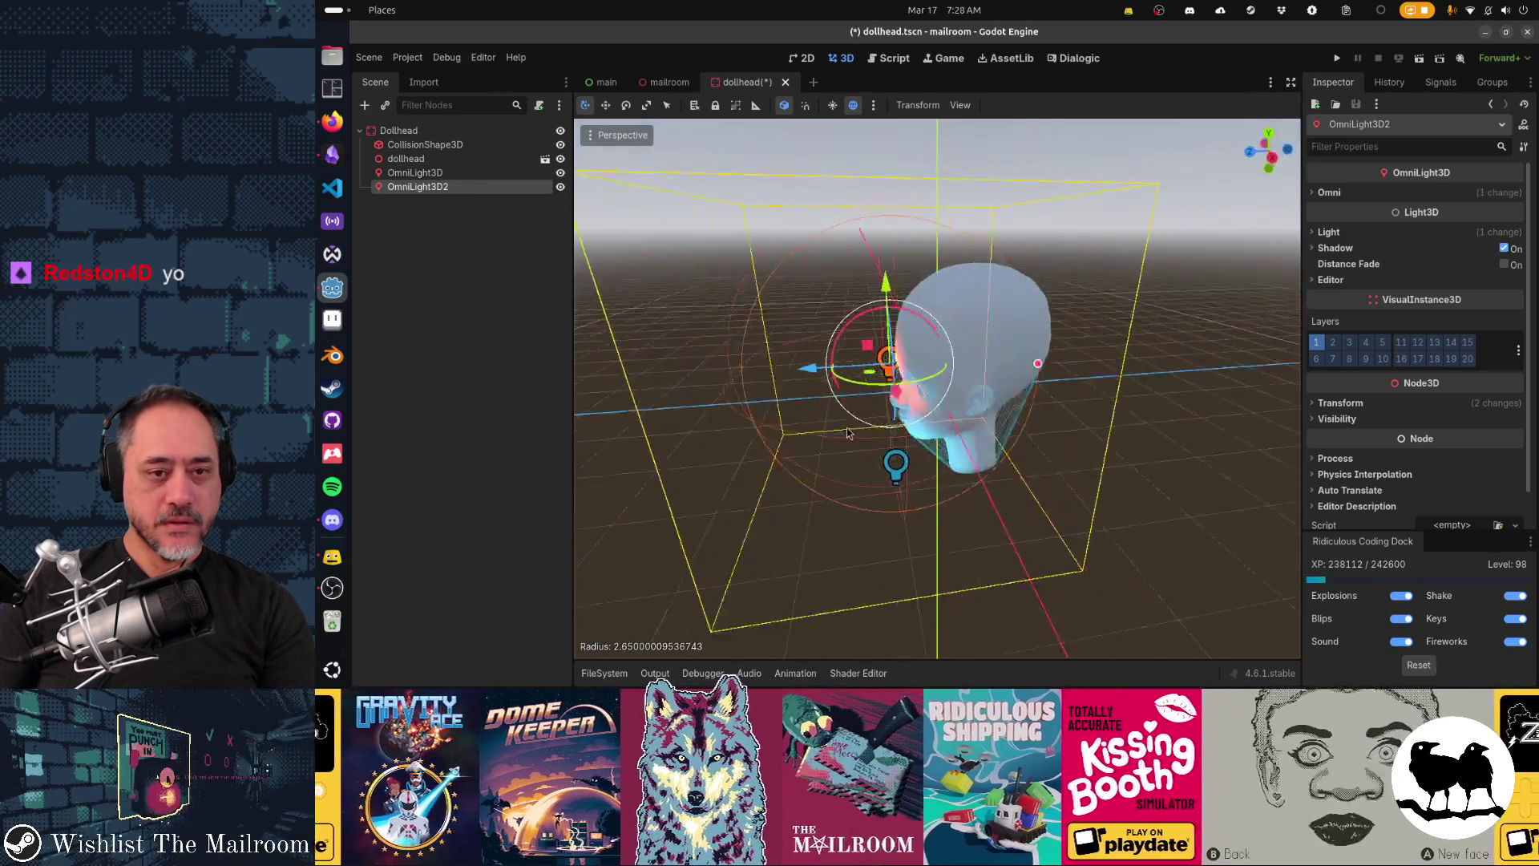
{"action": "mouse_move", "coordinate": [815, 377]}
{"action": "left_mouse_down"}
{"action": "mouse_move", "coordinate": [851, 360]}
{"action": "mouse_move", "coordinate": [1095, 388]}
{"action": "mouse_move", "coordinate": [1062, 383]}
{"action": "left_mouse_up"}
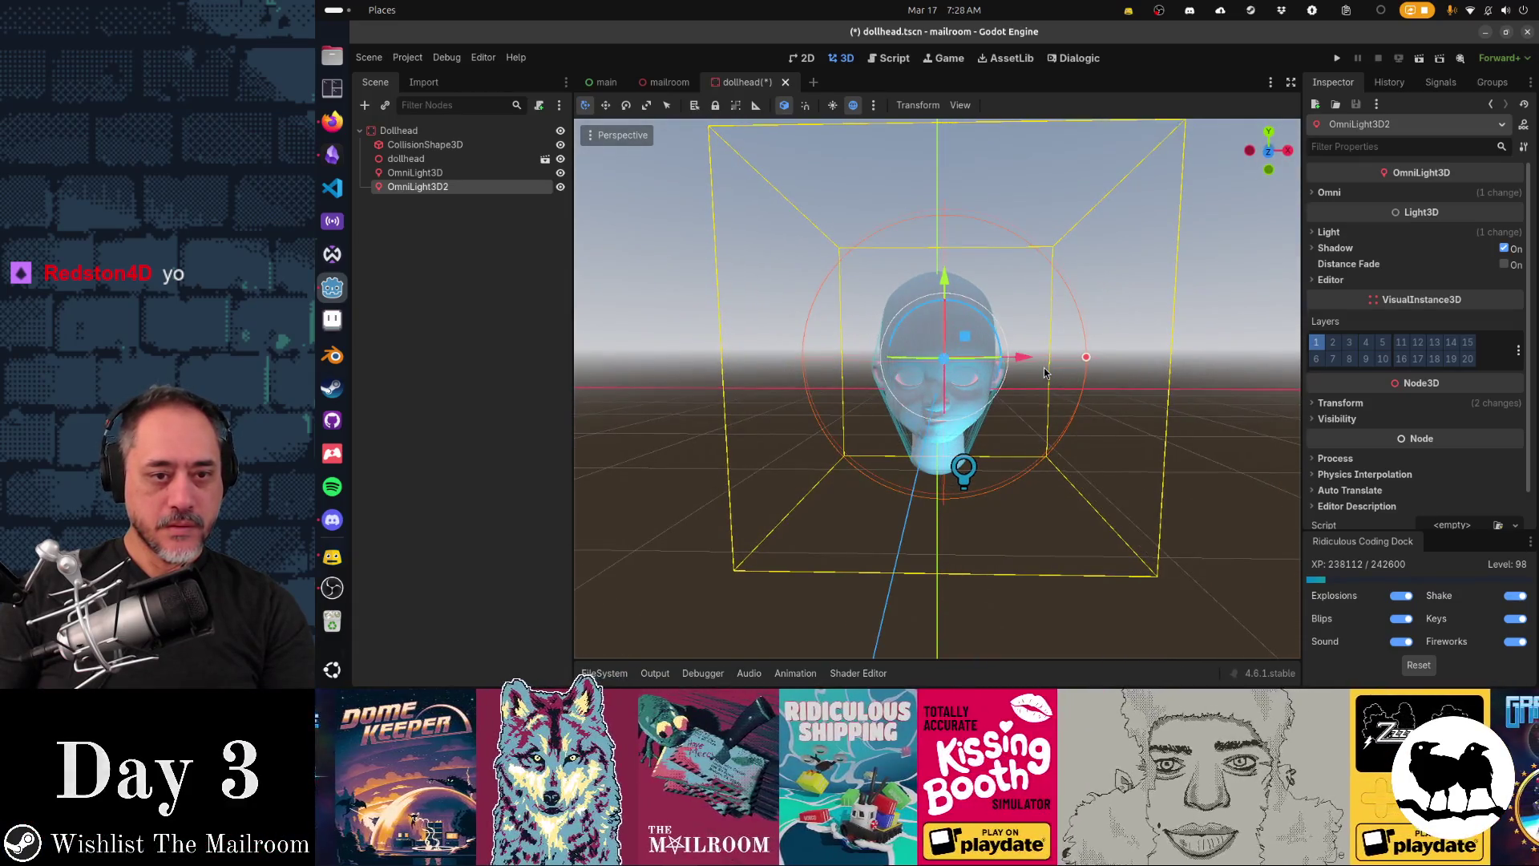
{"action": "key", "text": "KP_1"}
{"action": "left_click_drag", "start_coordinate": [971, 340], "coordinate": [964, 344]}
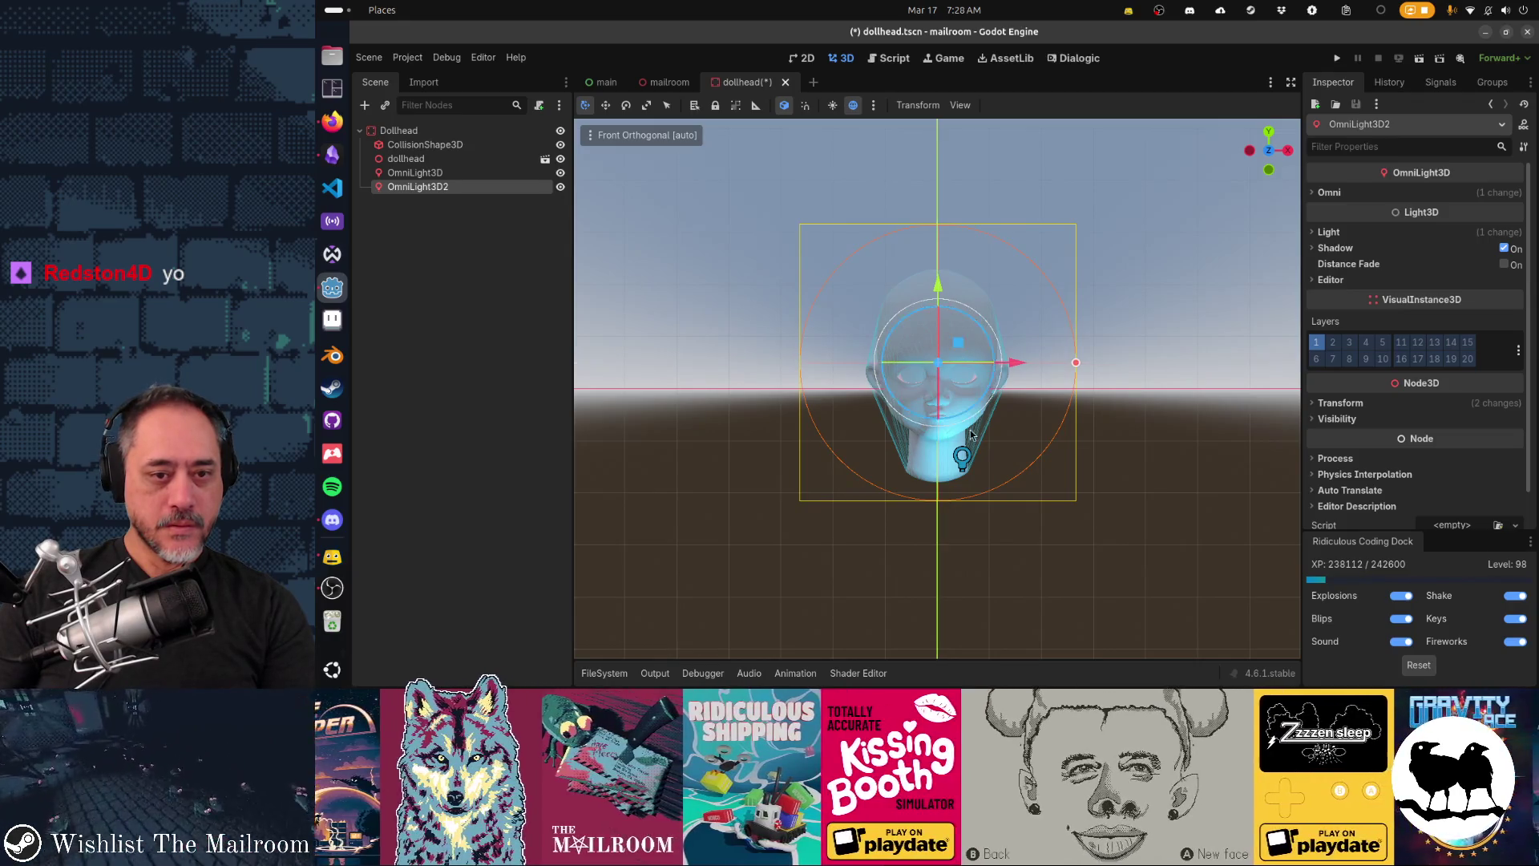
{"action": "key", "text": "ctrl+s"}
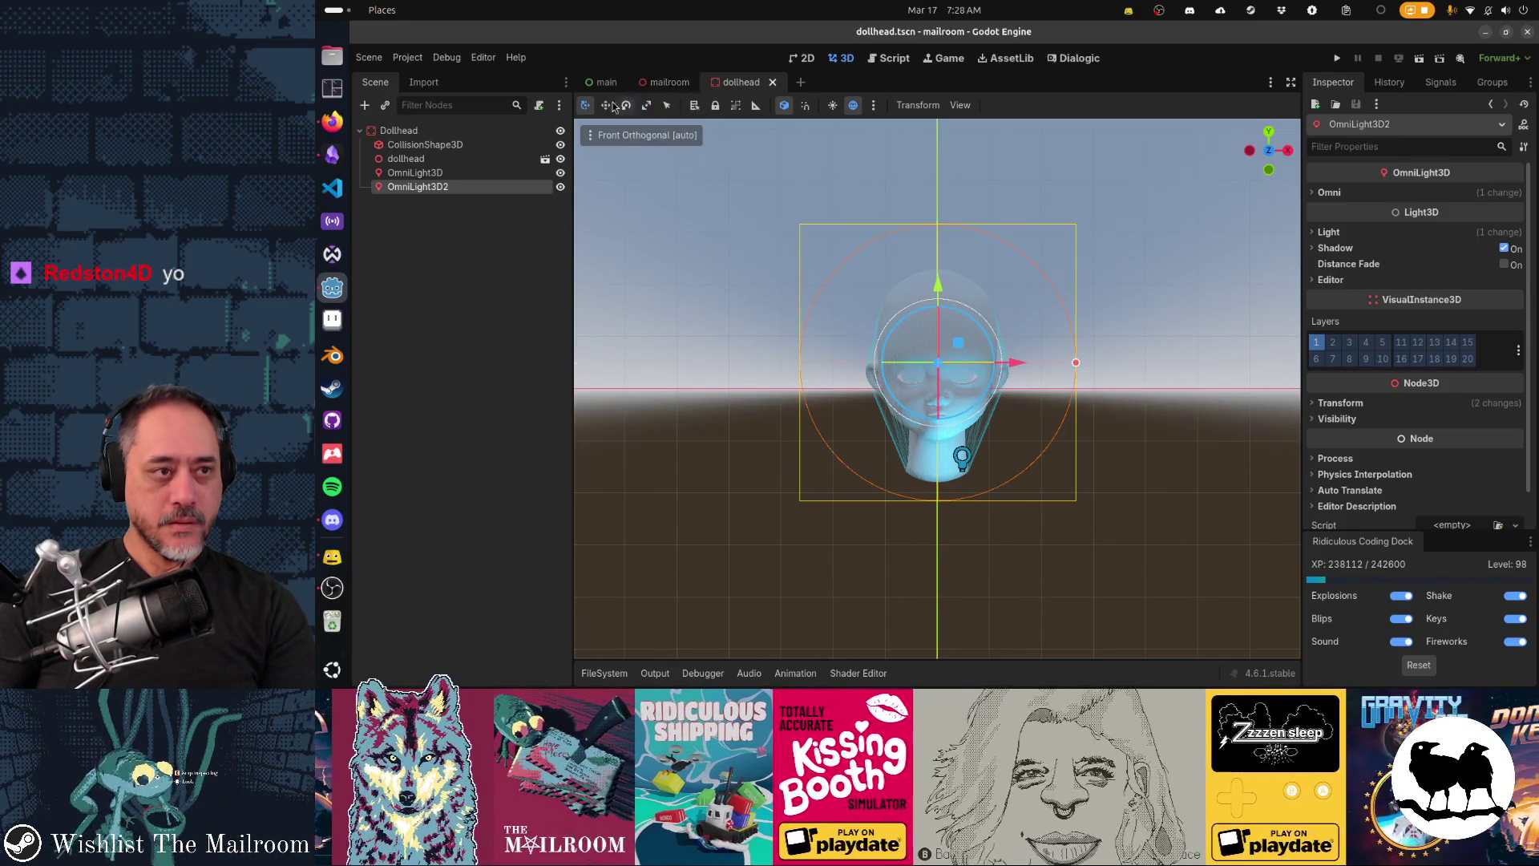
{"action": "left_click", "coordinate": [667, 83]}
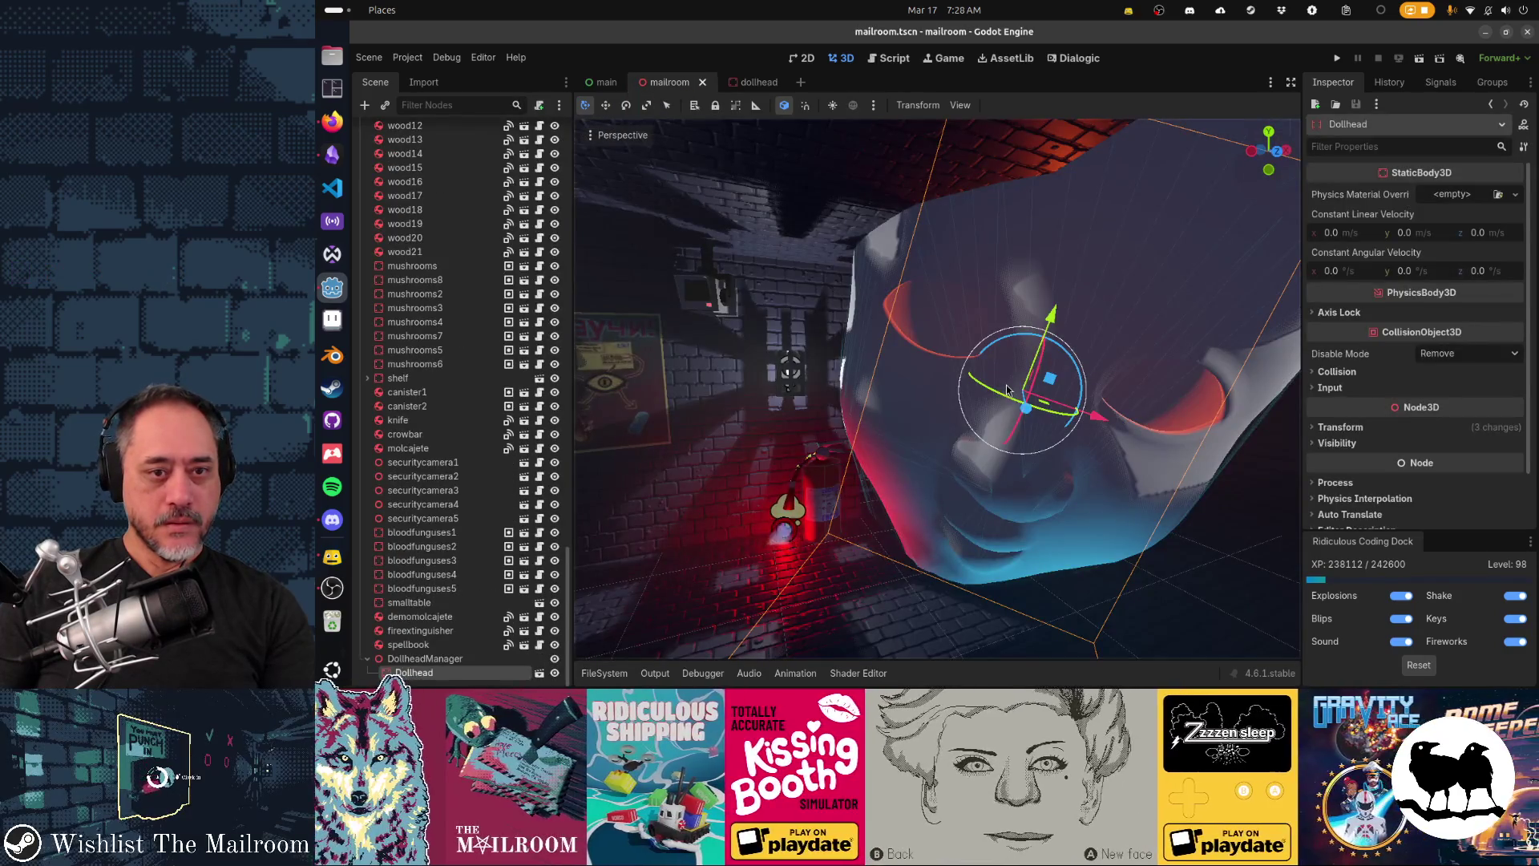
Step: Run the mailroom scene, then pick up and drop the fire extinguisher in game
{"action": "left_click_drag", "start_coordinate": [1128, 536], "coordinate": [1081, 539]}
{"action": "key", "text": "F5"}
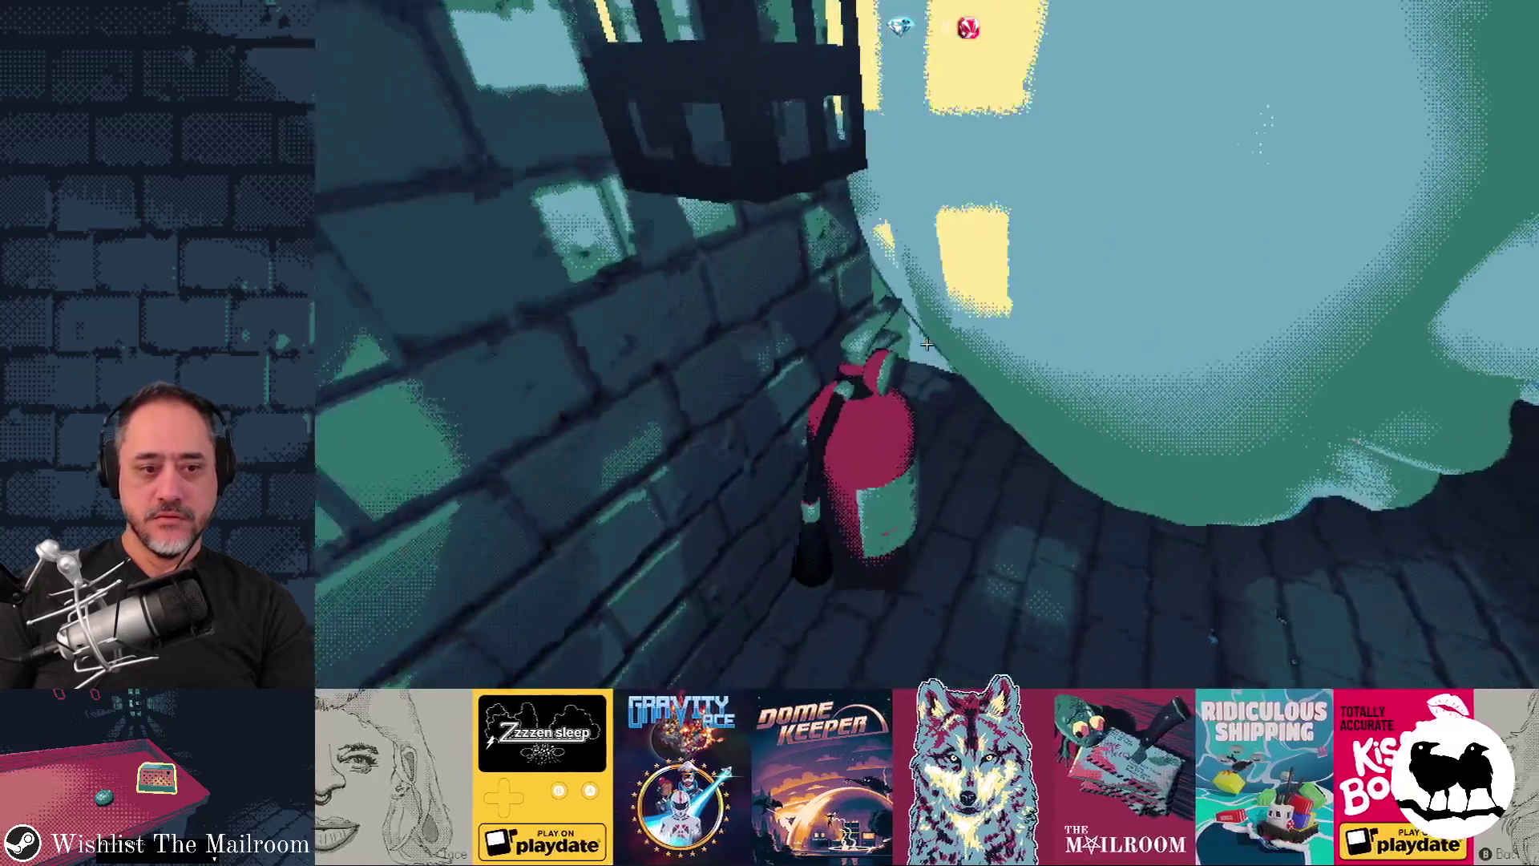
{"action": "left_click", "coordinate": [927, 344]}
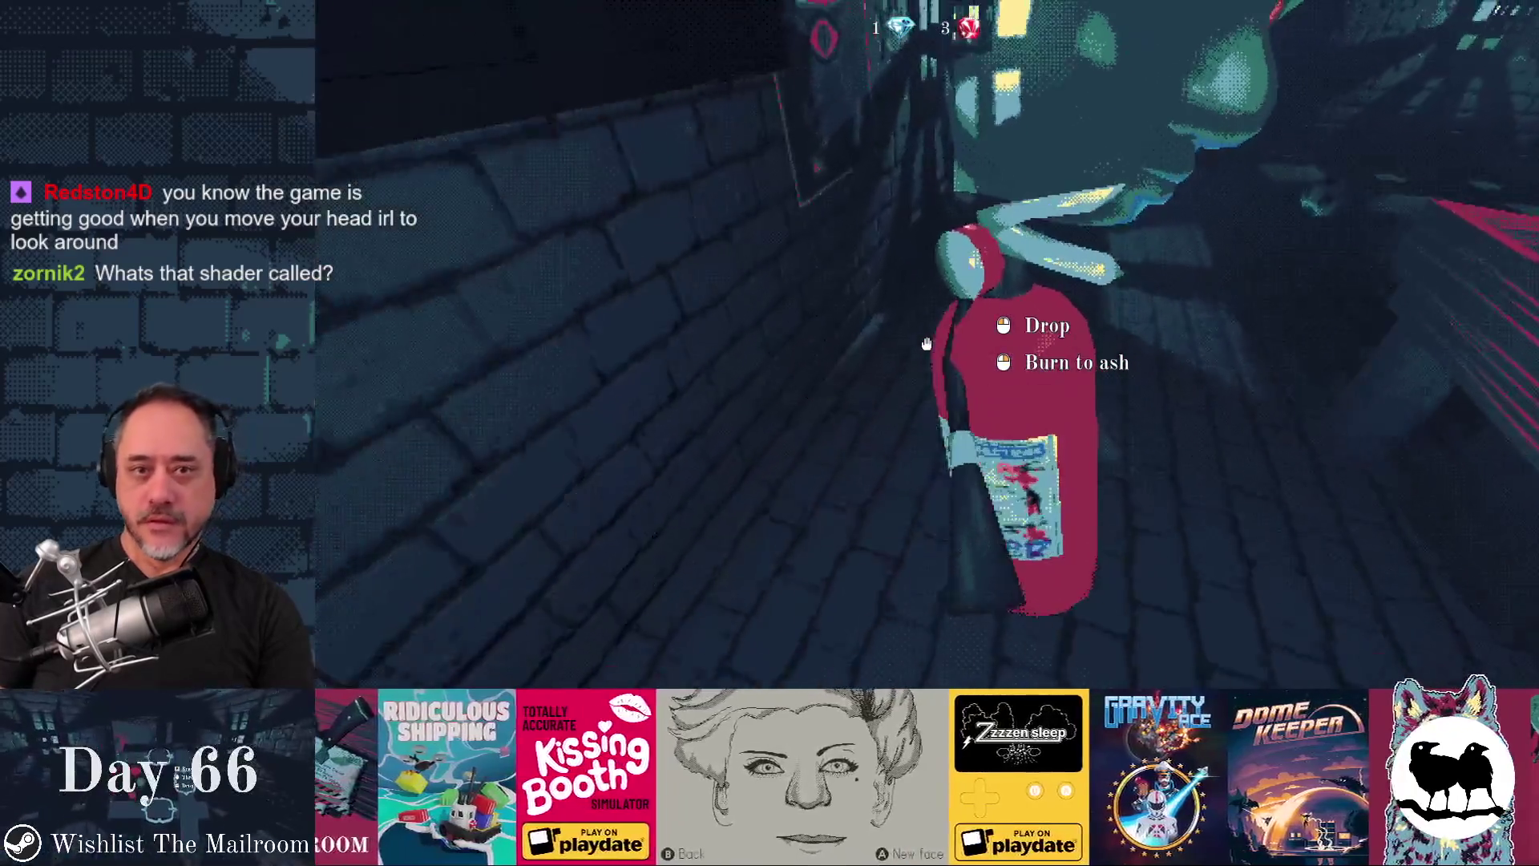
{"action": "left_click", "coordinate": [926, 344]}
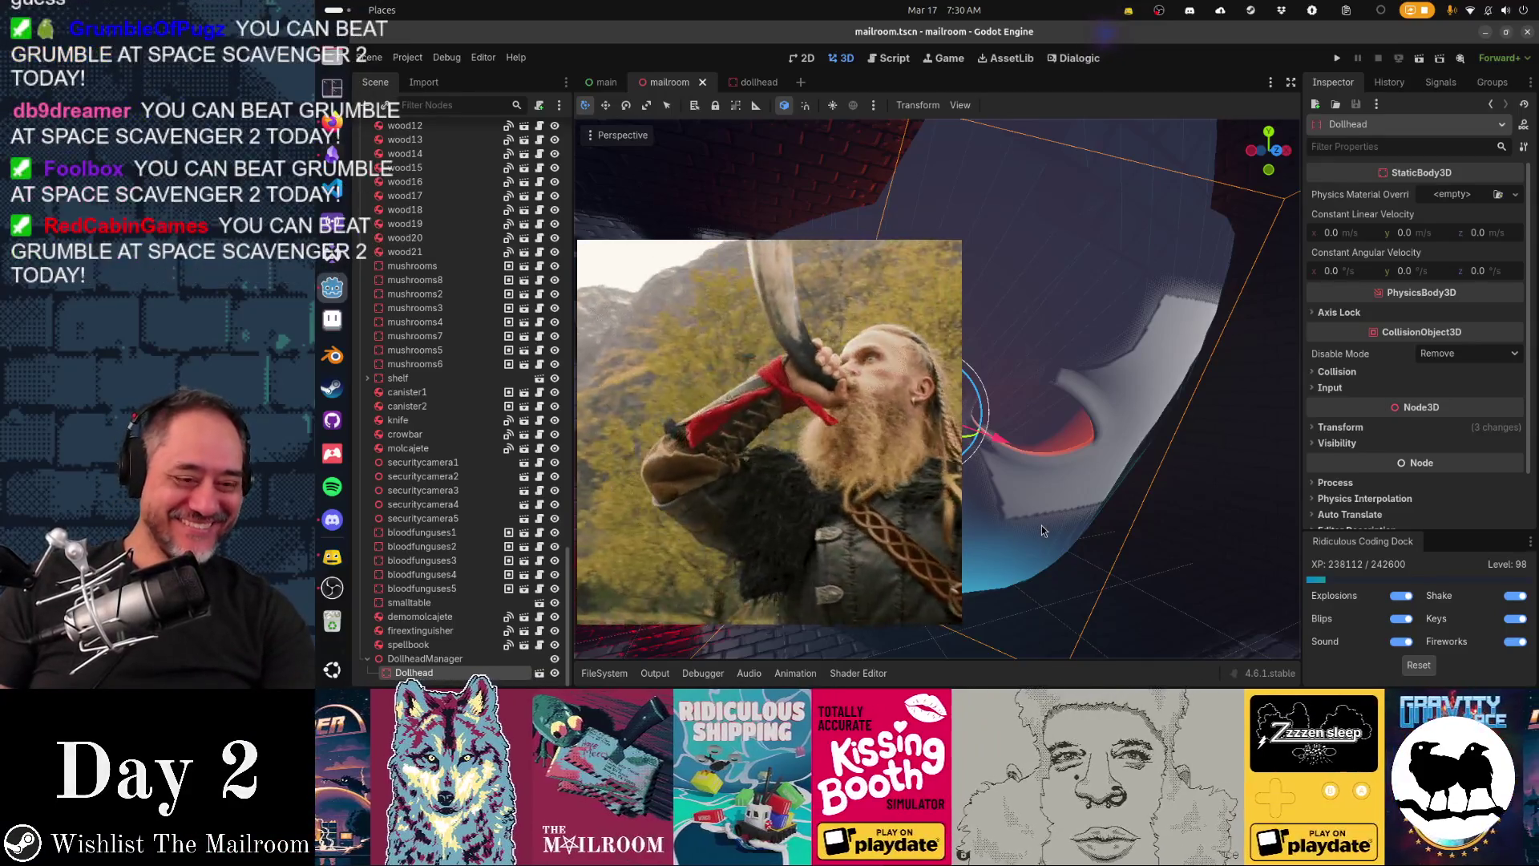
{"action": "left_click_drag", "start_coordinate": [1041, 525], "coordinate": [1010, 514]}
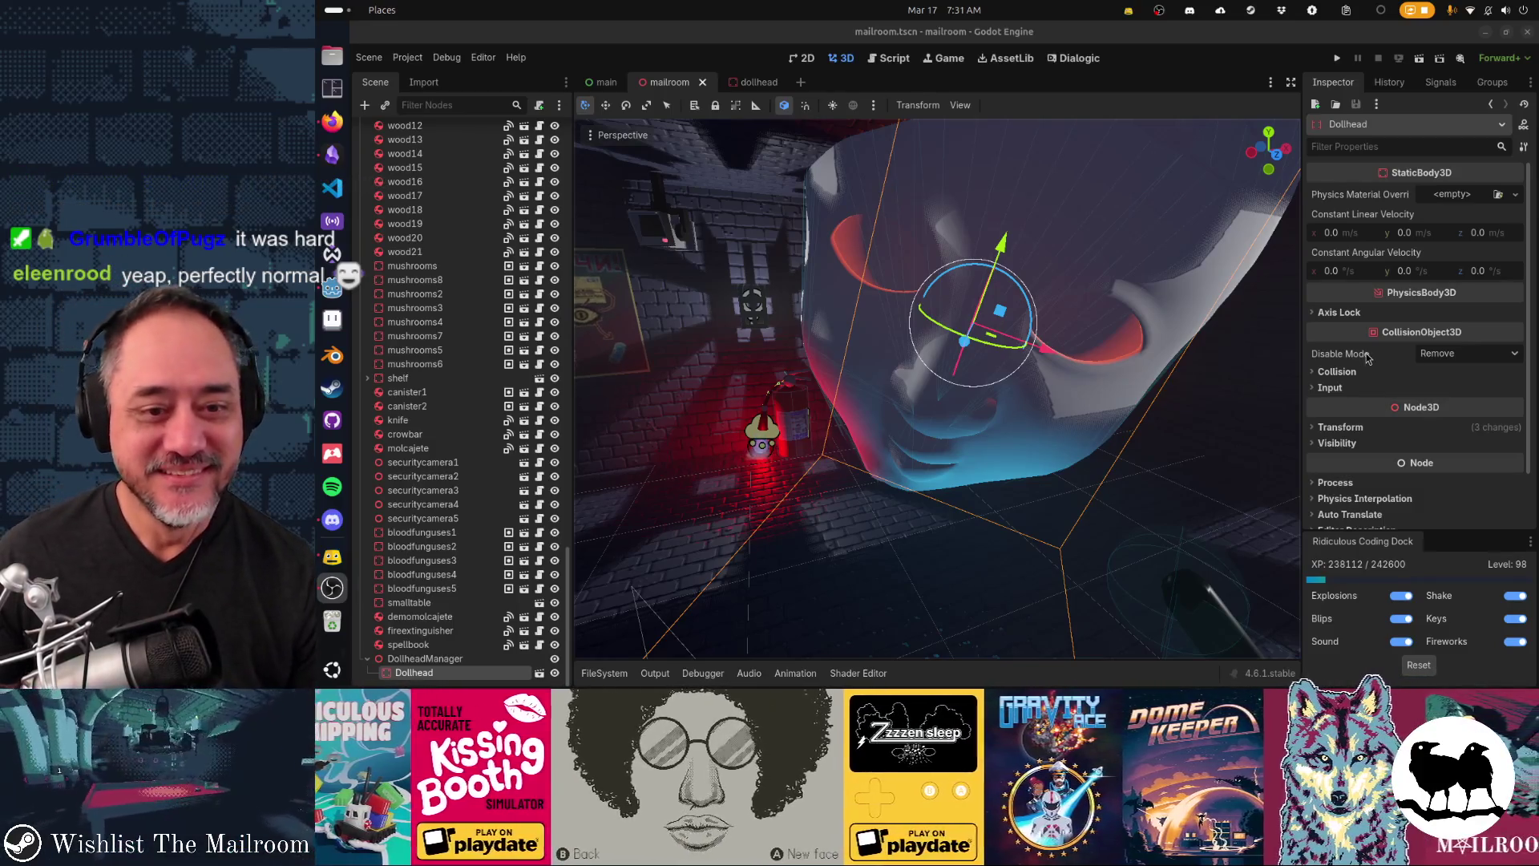
{"action": "mouse_move", "coordinate": [1368, 359]}
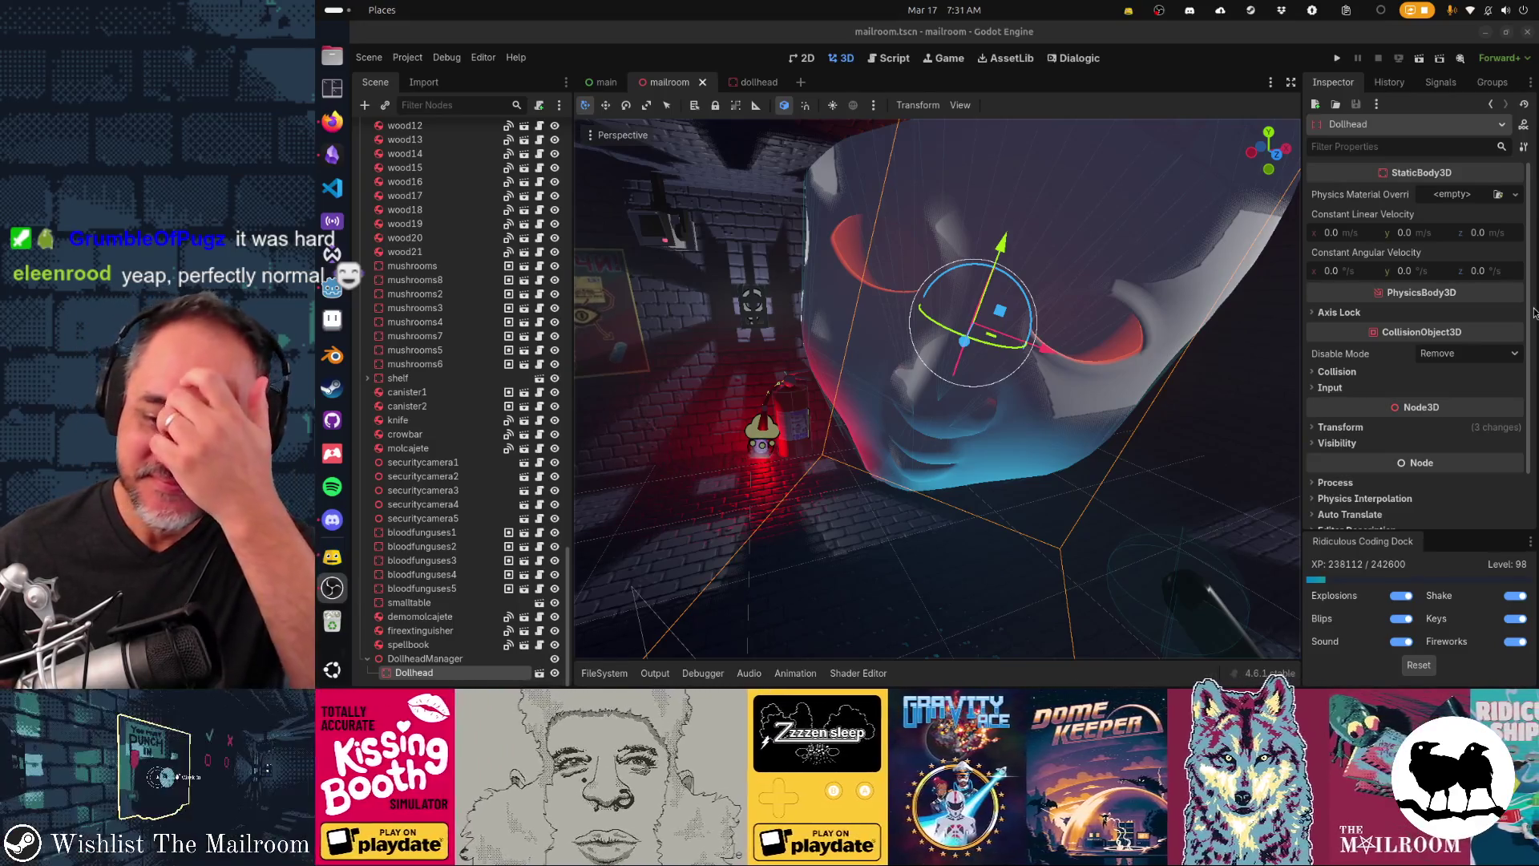
{"action": "left_click_drag", "start_coordinate": [1047, 307], "coordinate": [1291, 314]}
{"action": "mouse_move", "coordinate": [936, 389]}
{"action": "left_mouse_down"}
{"action": "mouse_move", "coordinate": [1155, 393]}
{"action": "mouse_move", "coordinate": [962, 393]}
{"action": "mouse_move", "coordinate": [1090, 393]}
{"action": "mouse_move", "coordinate": [962, 393]}
{"action": "mouse_move", "coordinate": [866, 361]}
{"action": "mouse_move", "coordinate": [985, 340]}
{"action": "left_mouse_up"}
{"action": "left_click", "coordinate": [984, 339]}
{"action": "key", "text": "alt+Tab"}
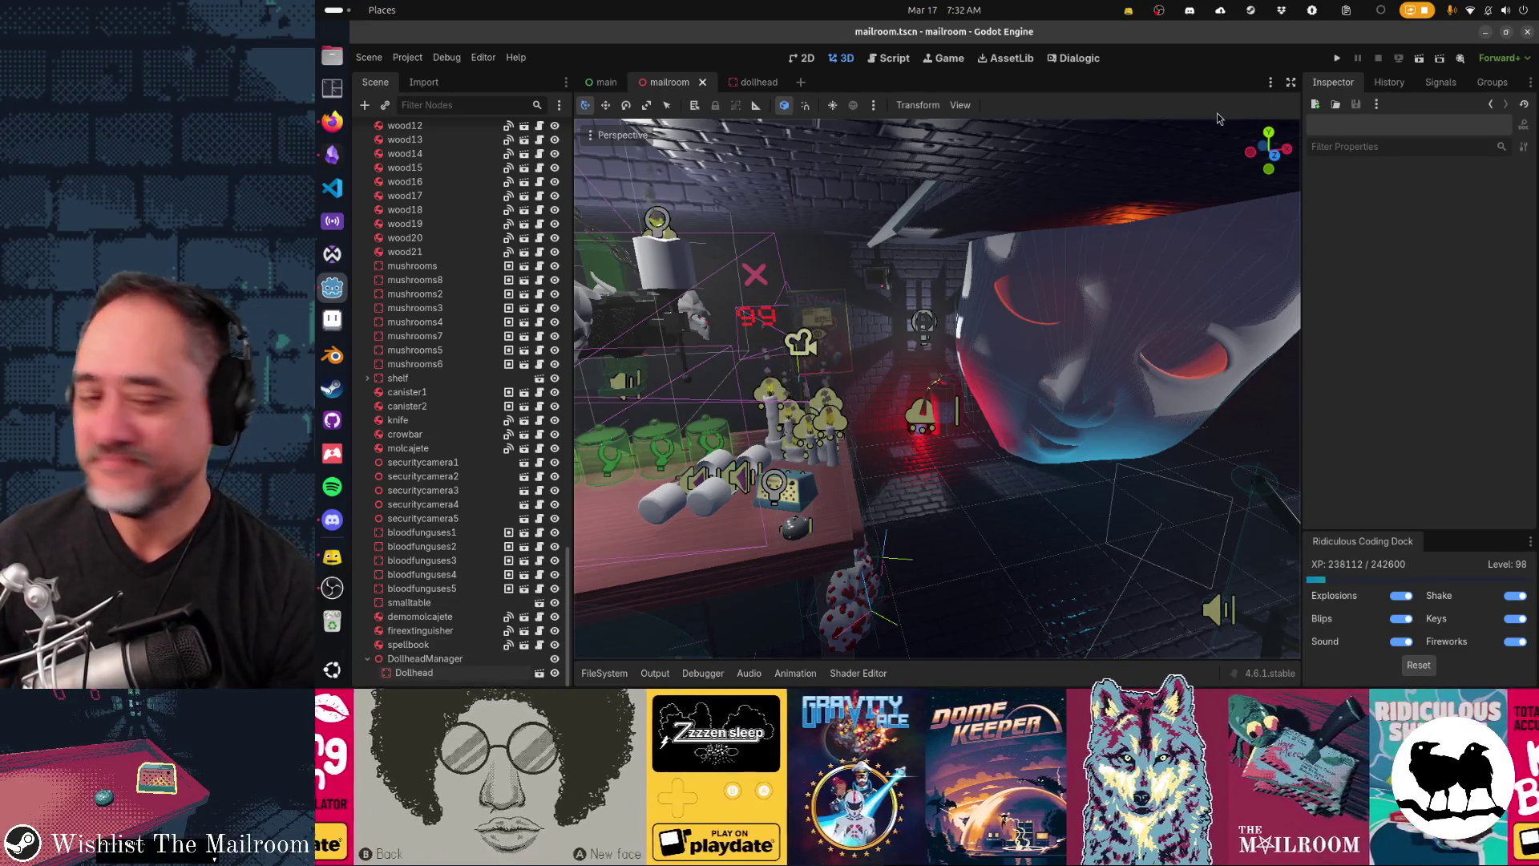
Step: Instance flame.tscn as a Flame child of the Dollhead root in dollhead.tscn
{"action": "left_click", "coordinate": [758, 82]}
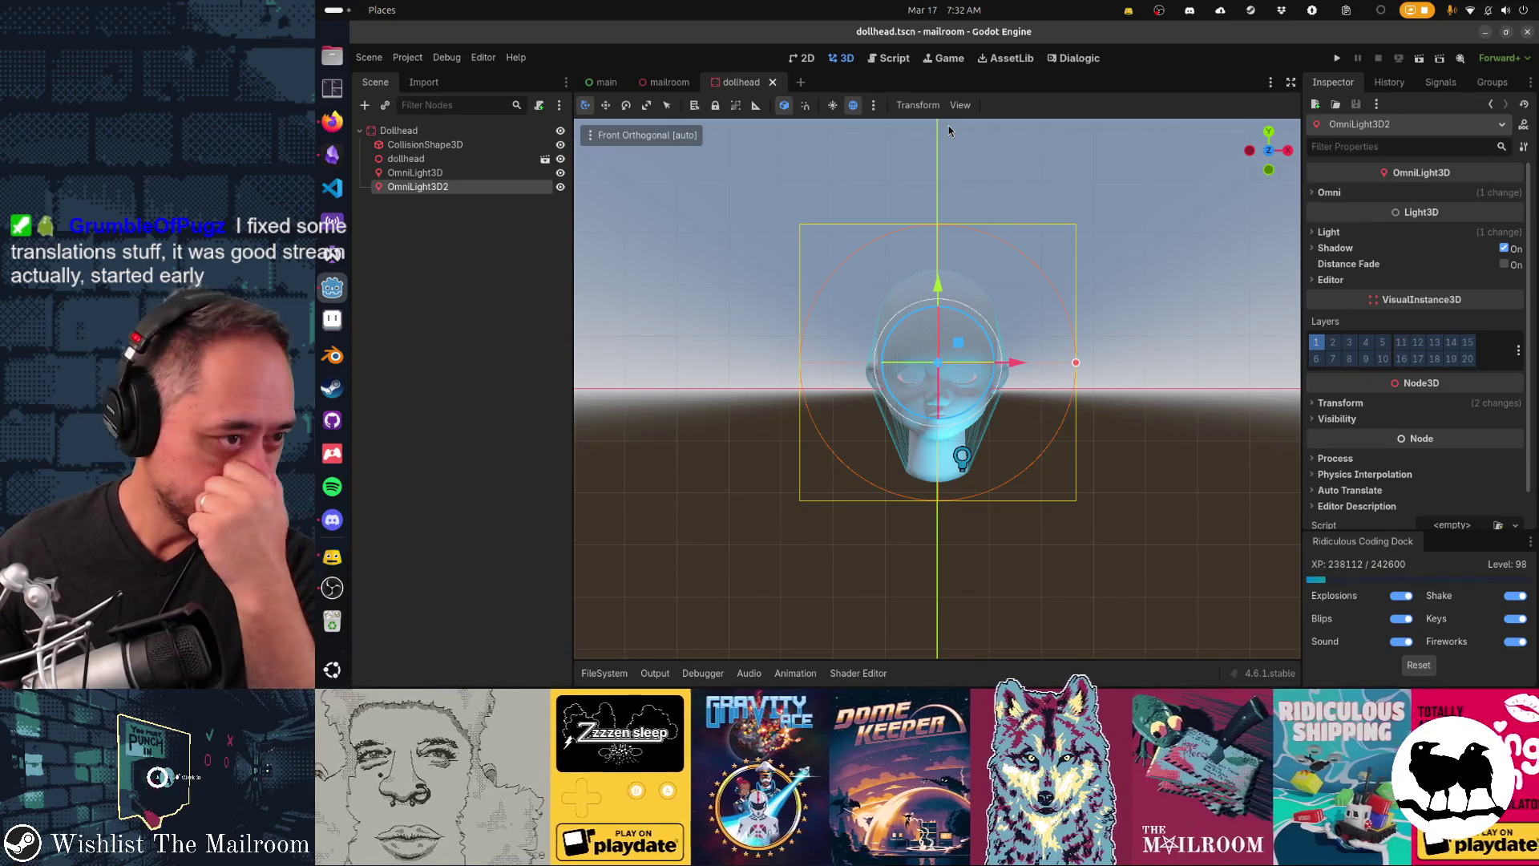
{"action": "left_click", "coordinate": [485, 131]}
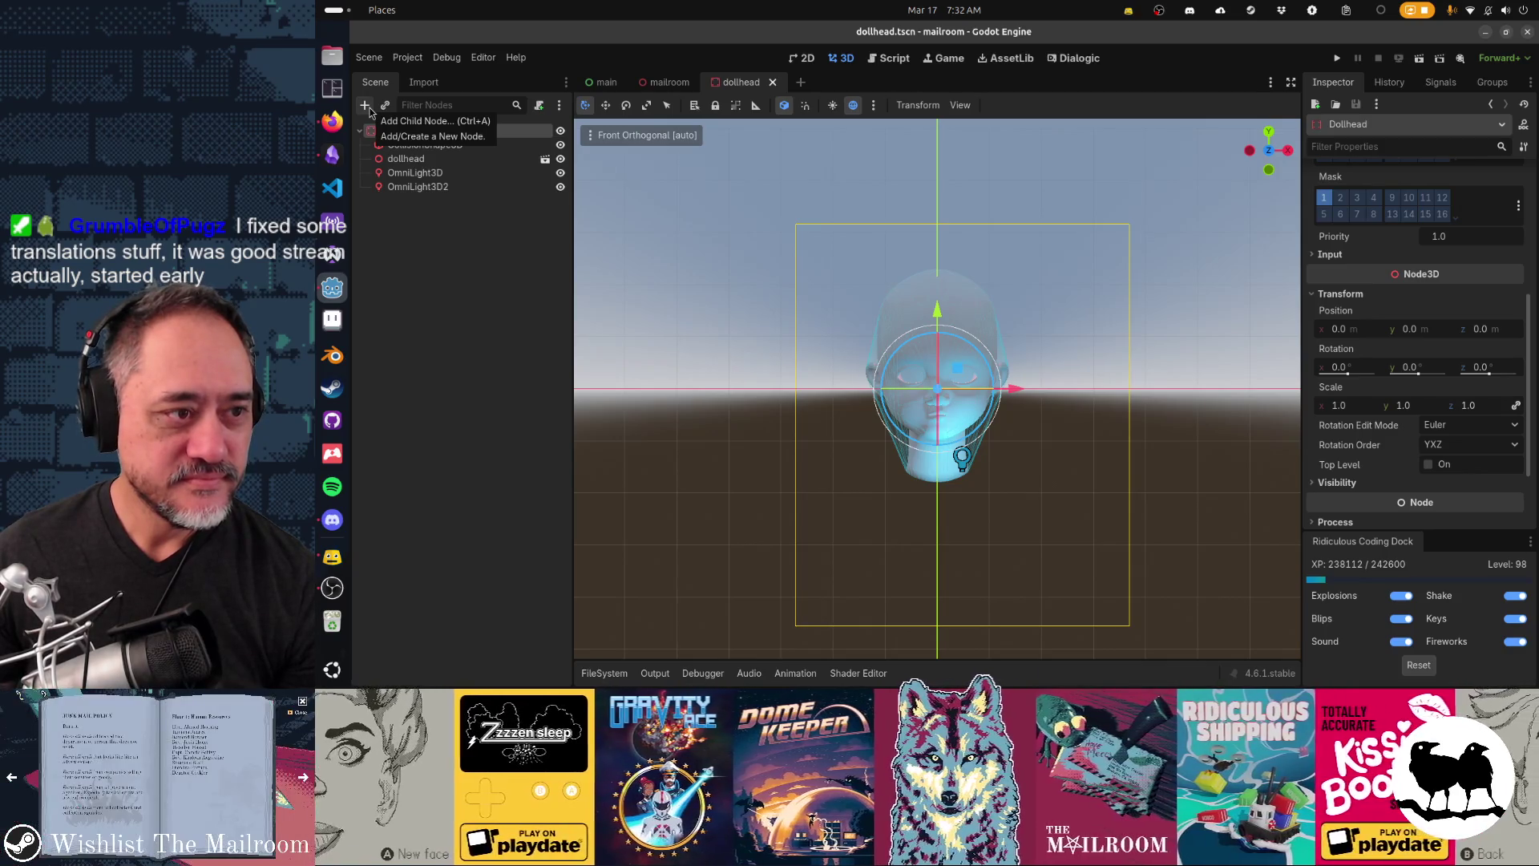
{"action": "left_click", "coordinate": [367, 108]}
{"action": "type", "text": "flame"}
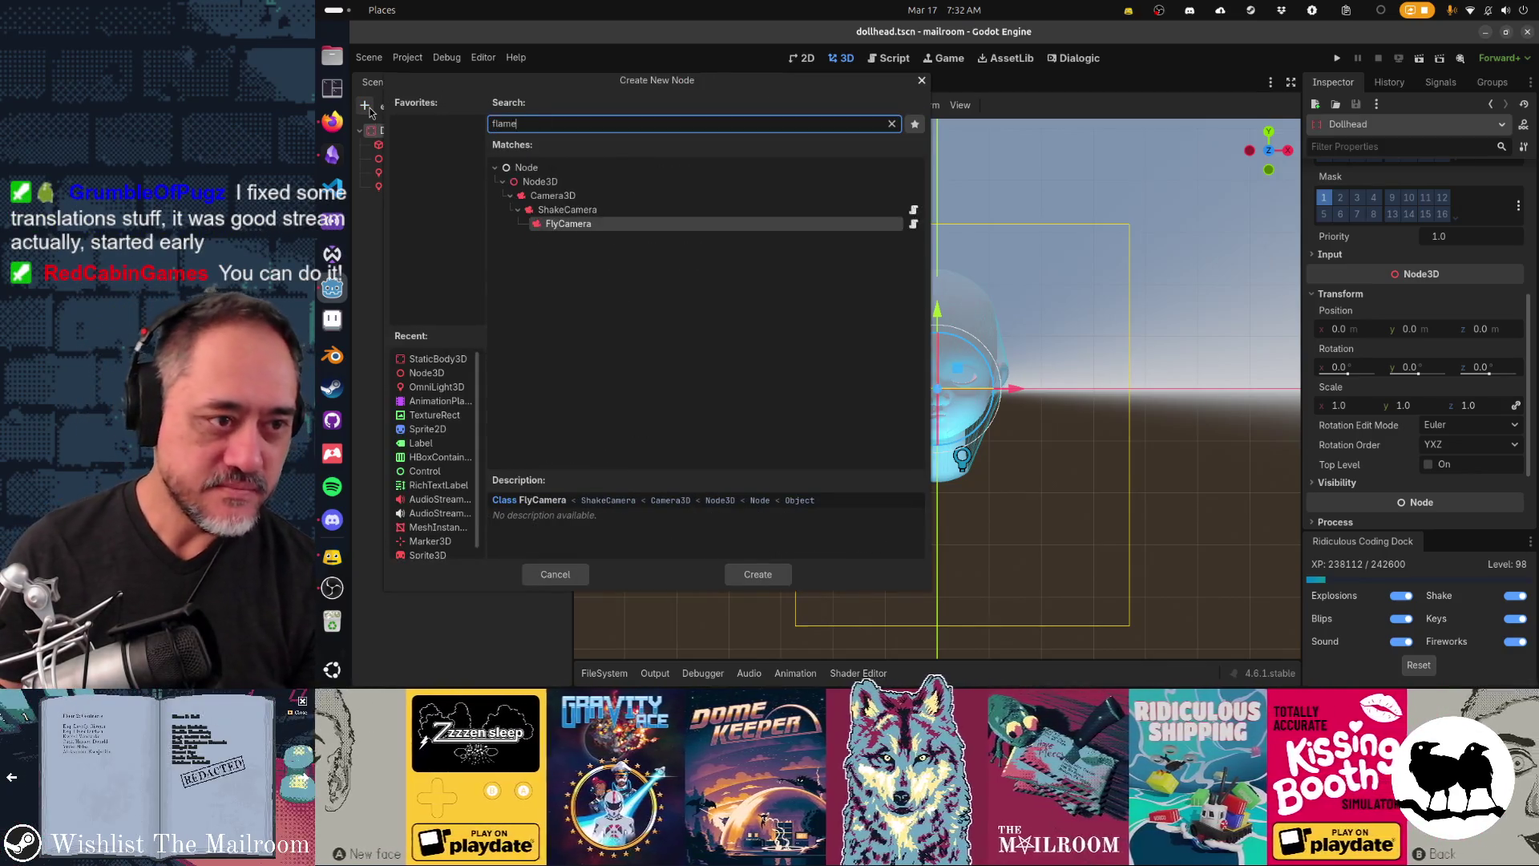
{"action": "key", "text": "Escape"}
{"action": "left_click", "coordinate": [386, 108]}
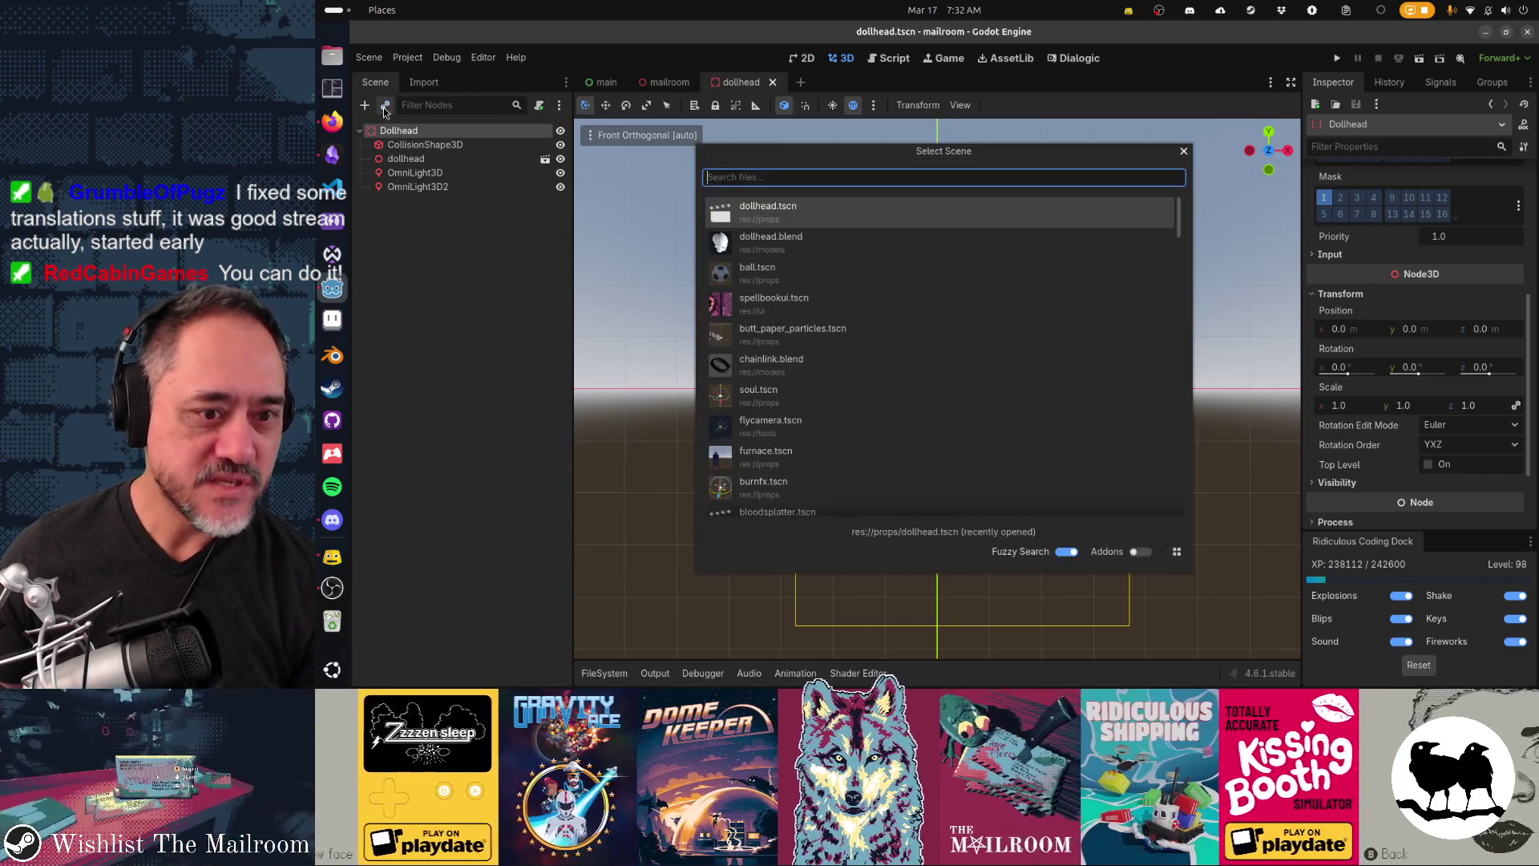
{"action": "type", "text": "flame"}
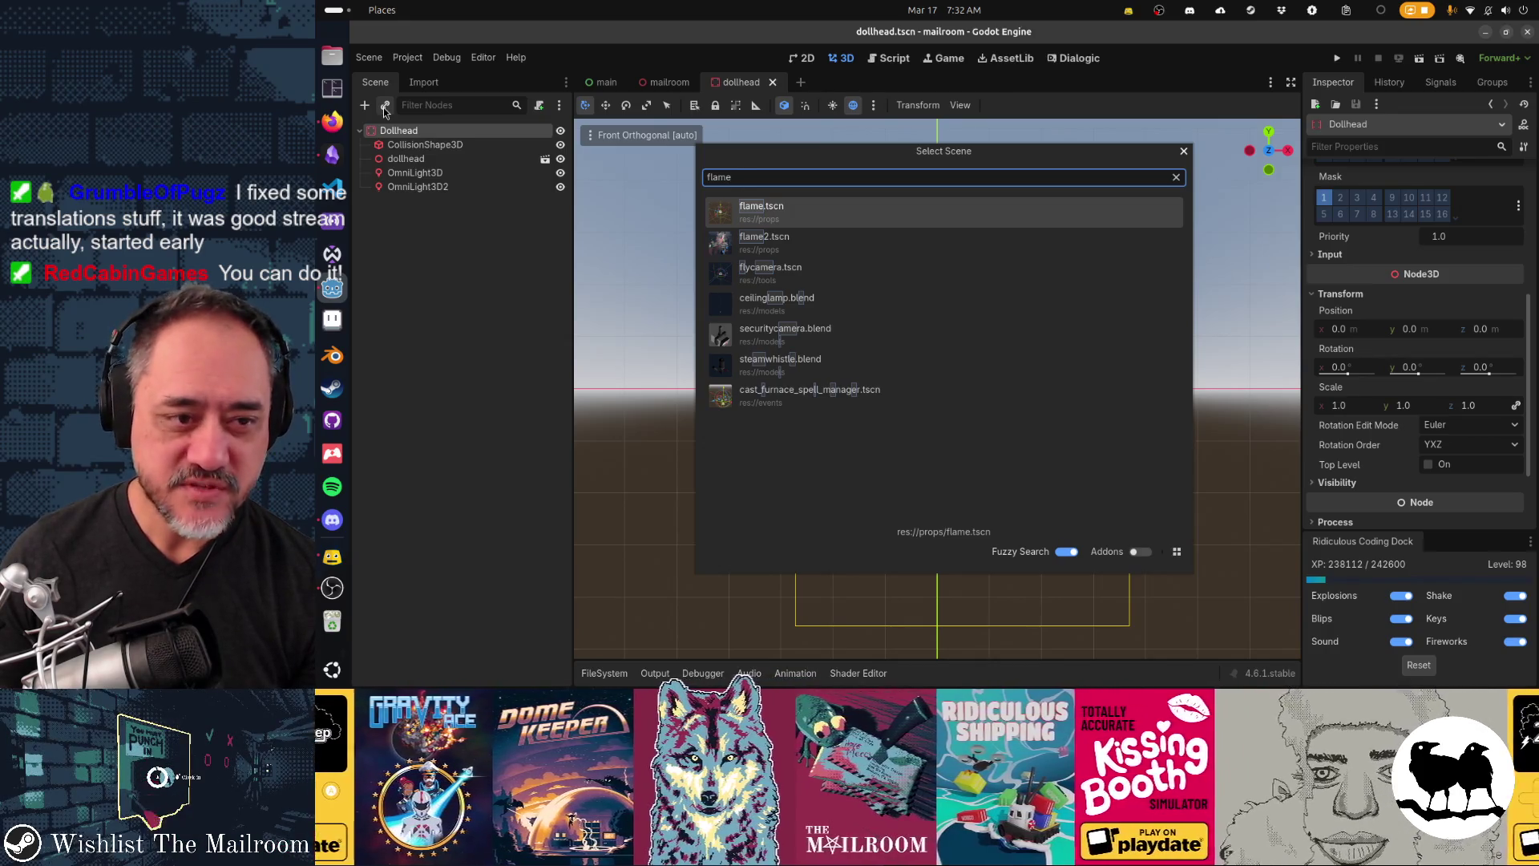
{"action": "key", "text": "Return"}
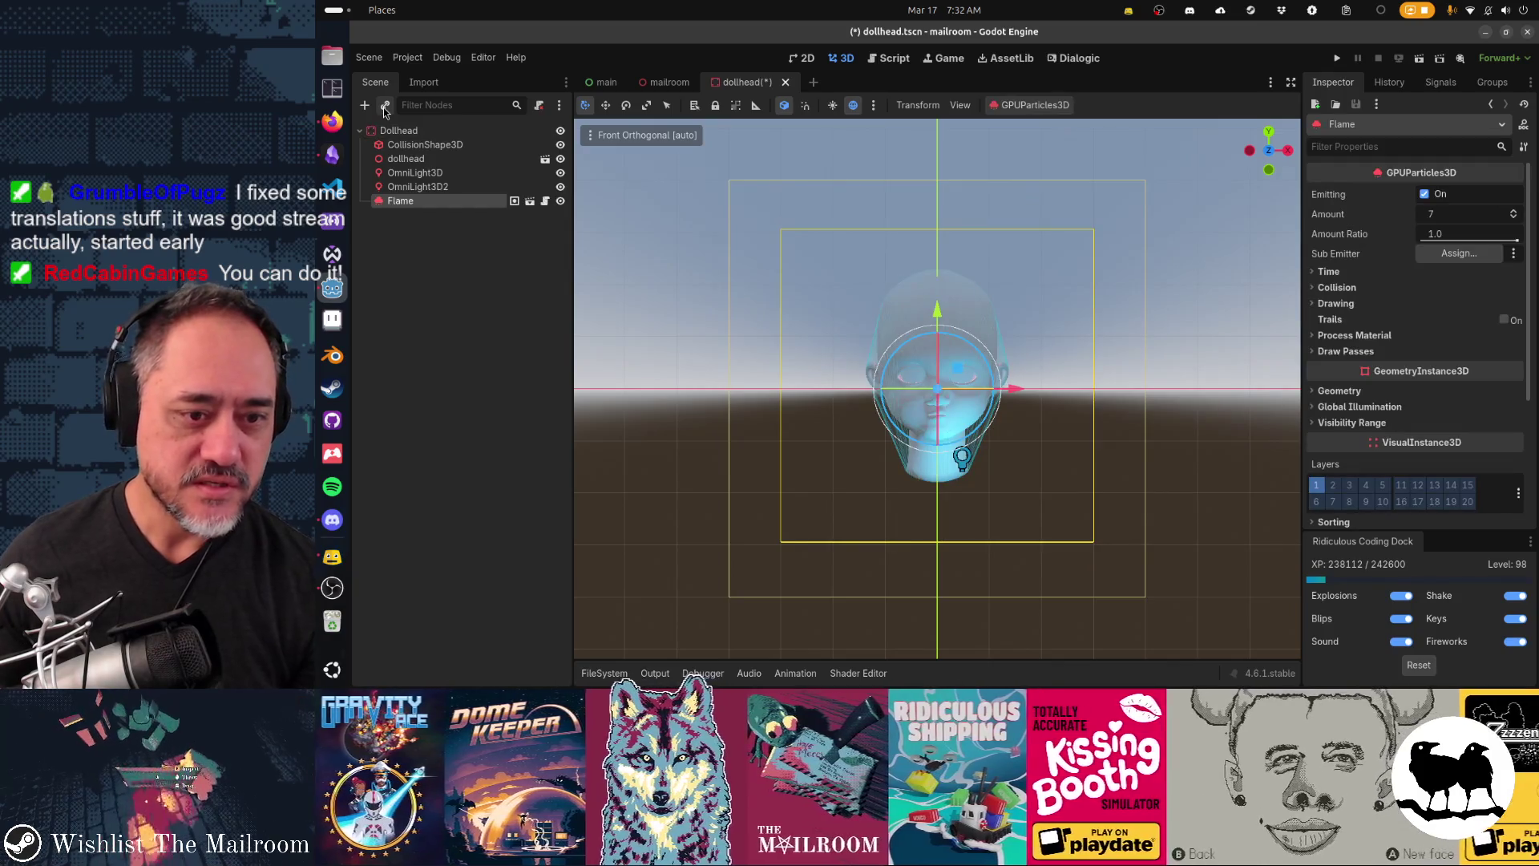
Step: Move the Flame instance onto one of the doll head's eyes
{"action": "scroll", "coordinate": [892, 385], "scroll_direction": "up", "scroll_amount": 5}
{"action": "mouse_move", "coordinate": [958, 371]}
{"action": "left_mouse_down"}
{"action": "mouse_move", "coordinate": [886, 341]}
{"action": "mouse_move", "coordinate": [896, 333]}
{"action": "mouse_move", "coordinate": [835, 387]}
{"action": "mouse_move", "coordinate": [745, 379]}
{"action": "mouse_move", "coordinate": [806, 361]}
{"action": "mouse_move", "coordinate": [744, 381]}
{"action": "mouse_move", "coordinate": [904, 405]}
{"action": "mouse_move", "coordinate": [975, 389]}
{"action": "mouse_move", "coordinate": [759, 416]}
{"action": "mouse_move", "coordinate": [782, 405]}
{"action": "left_mouse_up"}
{"action": "left_click", "coordinate": [744, 377]}
{"action": "left_click", "coordinate": [824, 341]}
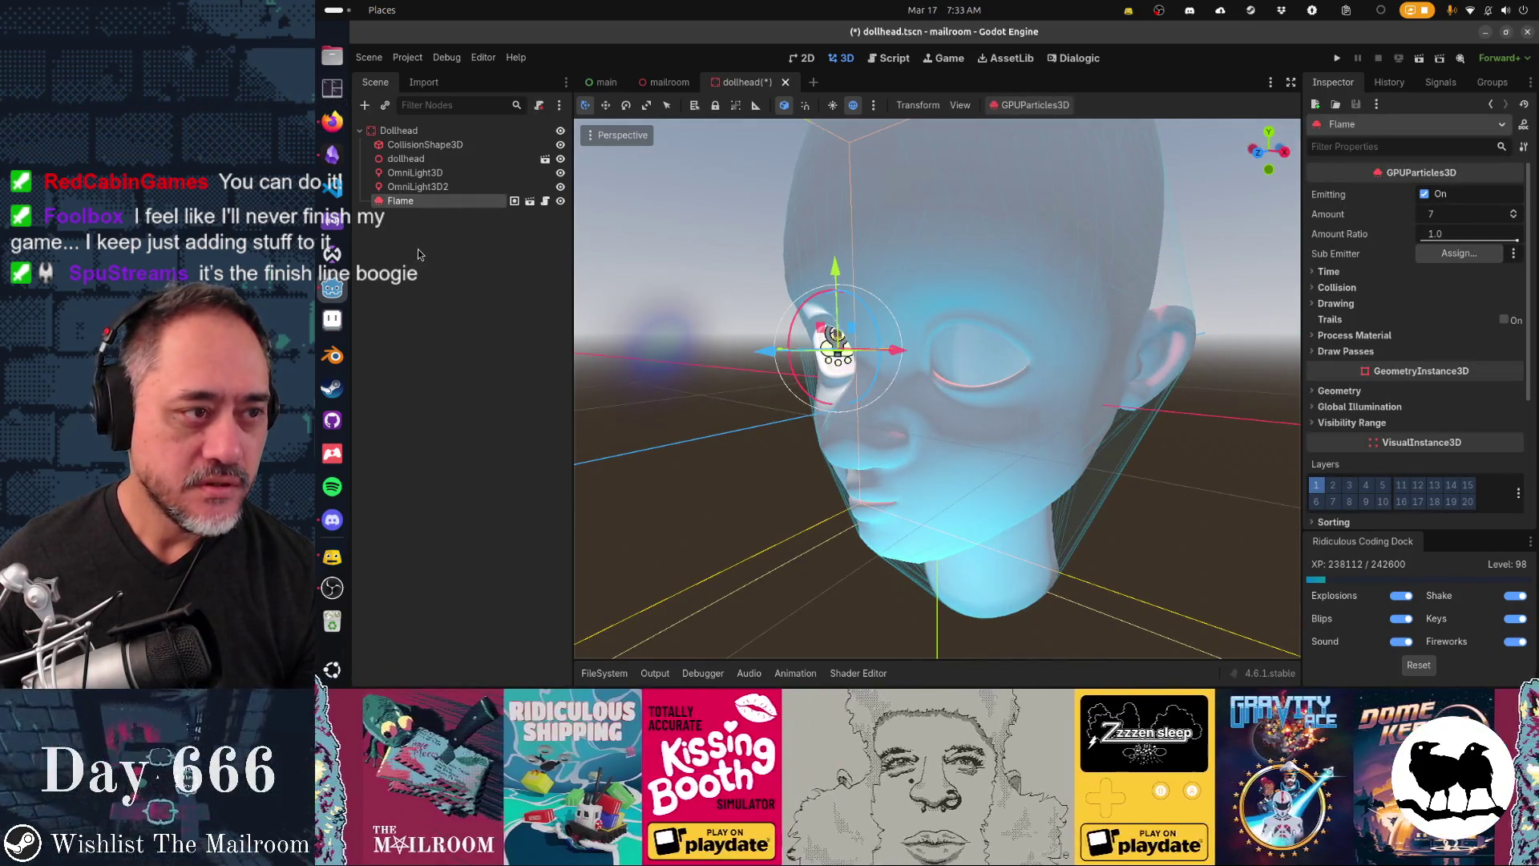
{"action": "left_click", "coordinate": [609, 241]}
Step: Instance flame2.tscn under Dollhead and position it in the other eye socket
{"action": "left_click", "coordinate": [395, 131]}
{"action": "left_click", "coordinate": [385, 106]}
{"action": "type", "text": "flame"}
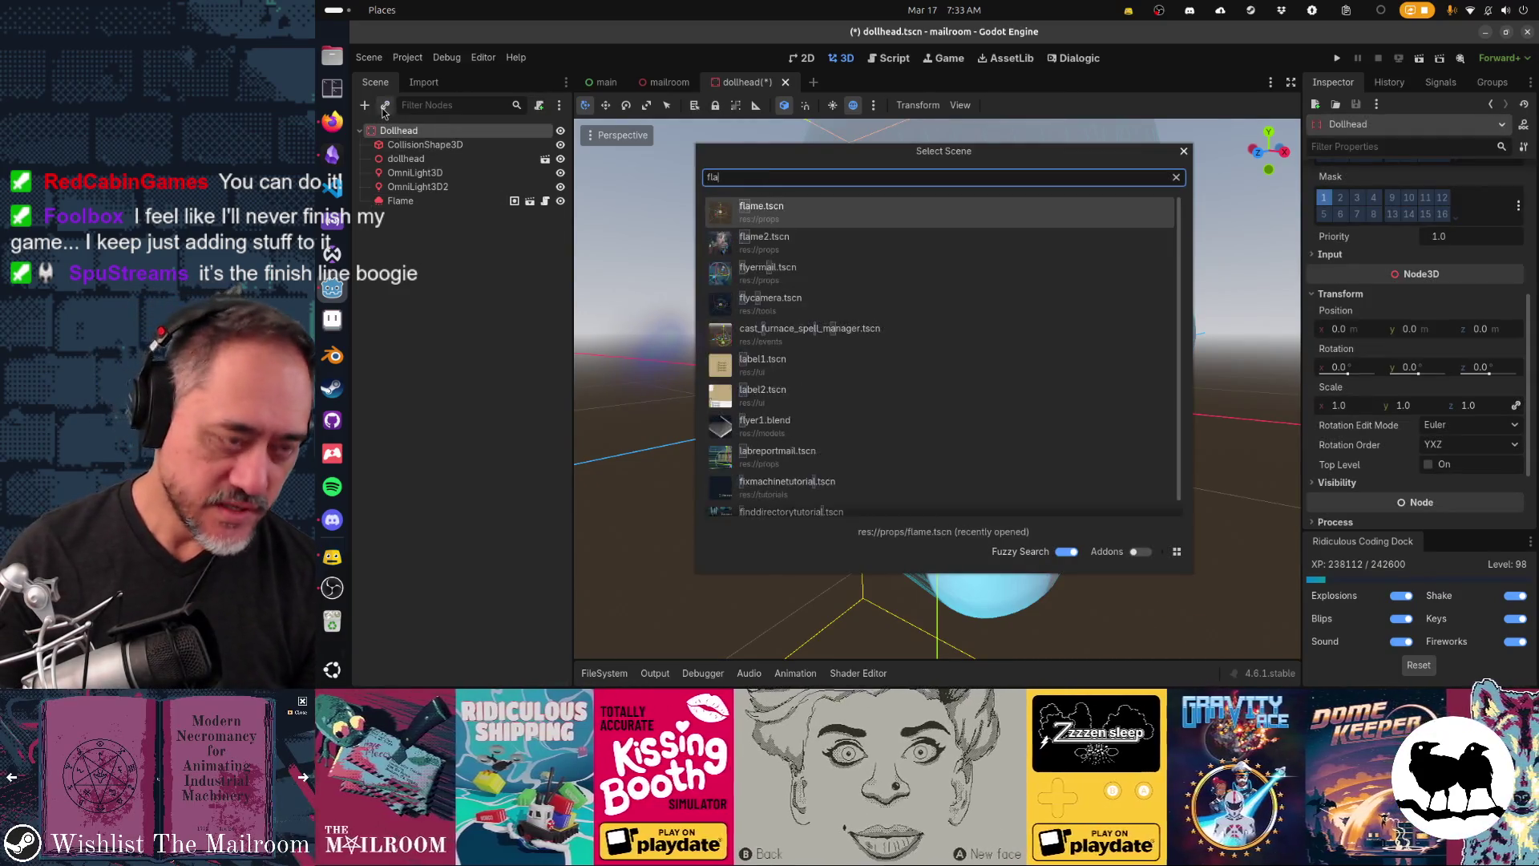
{"action": "key", "text": "Down"}
{"action": "key", "text": "Return"}
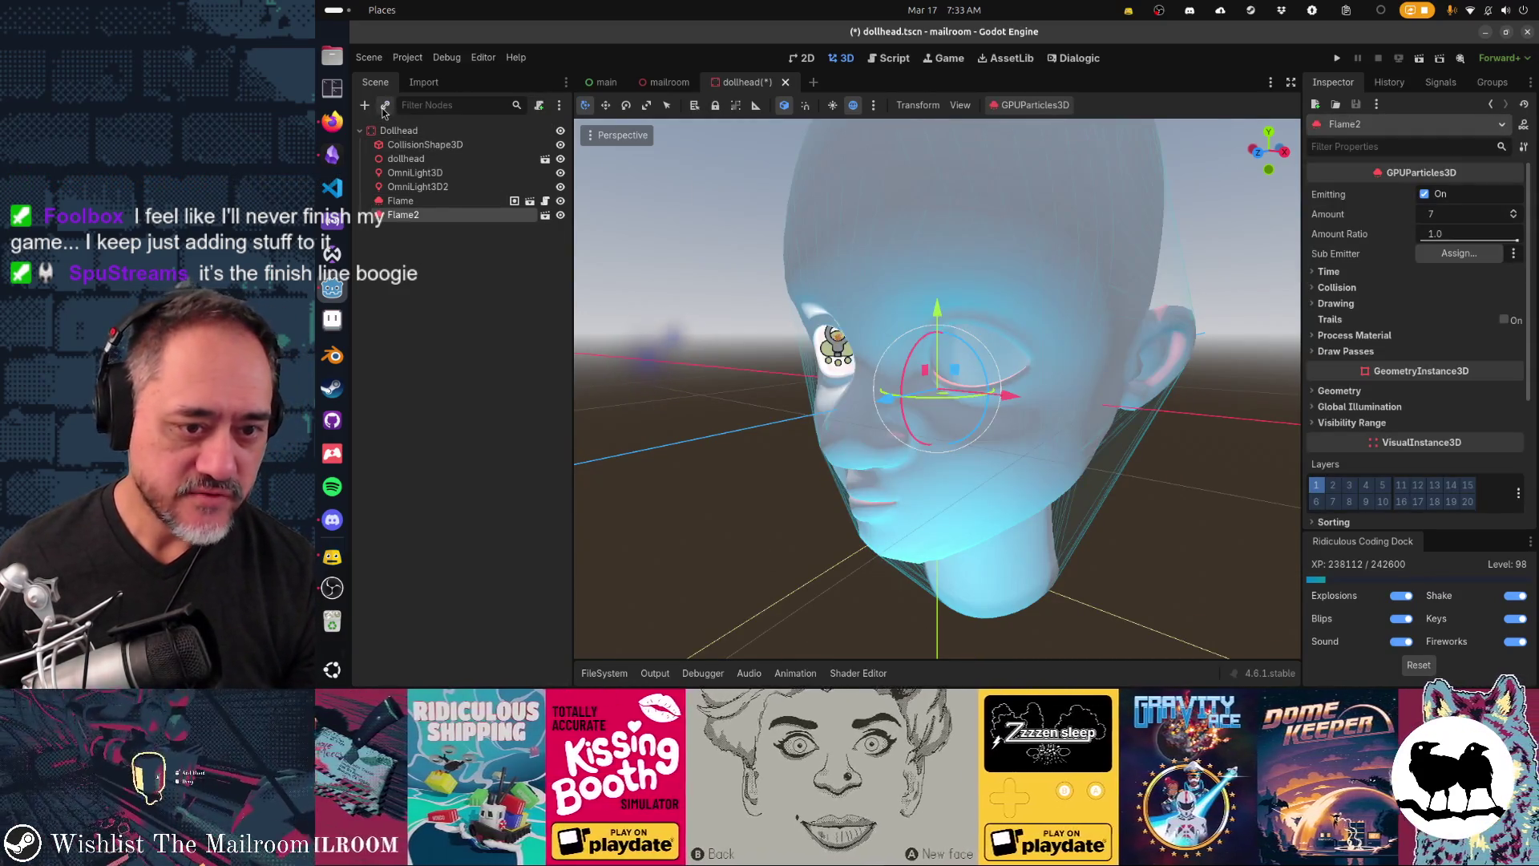
{"action": "key", "text": "KP_1"}
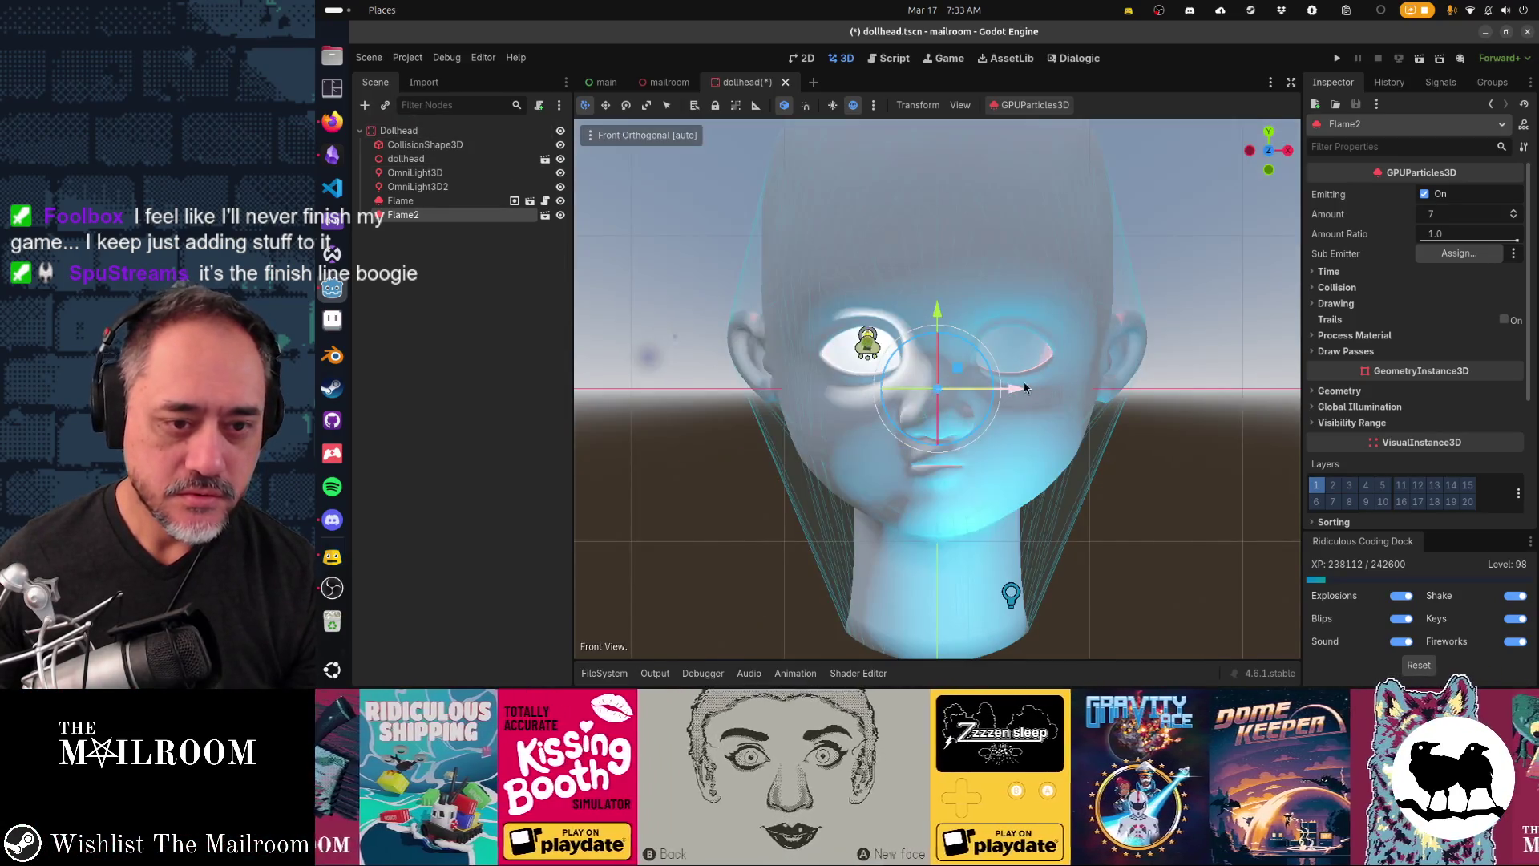
{"action": "mouse_move", "coordinate": [962, 375]}
{"action": "left_mouse_down"}
{"action": "mouse_move", "coordinate": [1019, 341]}
{"action": "mouse_move", "coordinate": [1054, 351]}
{"action": "mouse_move", "coordinate": [1044, 329]}
{"action": "mouse_move", "coordinate": [1032, 332]}
{"action": "mouse_move", "coordinate": [1120, 393]}
{"action": "mouse_move", "coordinate": [1050, 403]}
{"action": "left_mouse_up"}
{"action": "left_click_drag", "start_coordinate": [941, 368], "coordinate": [842, 378]}
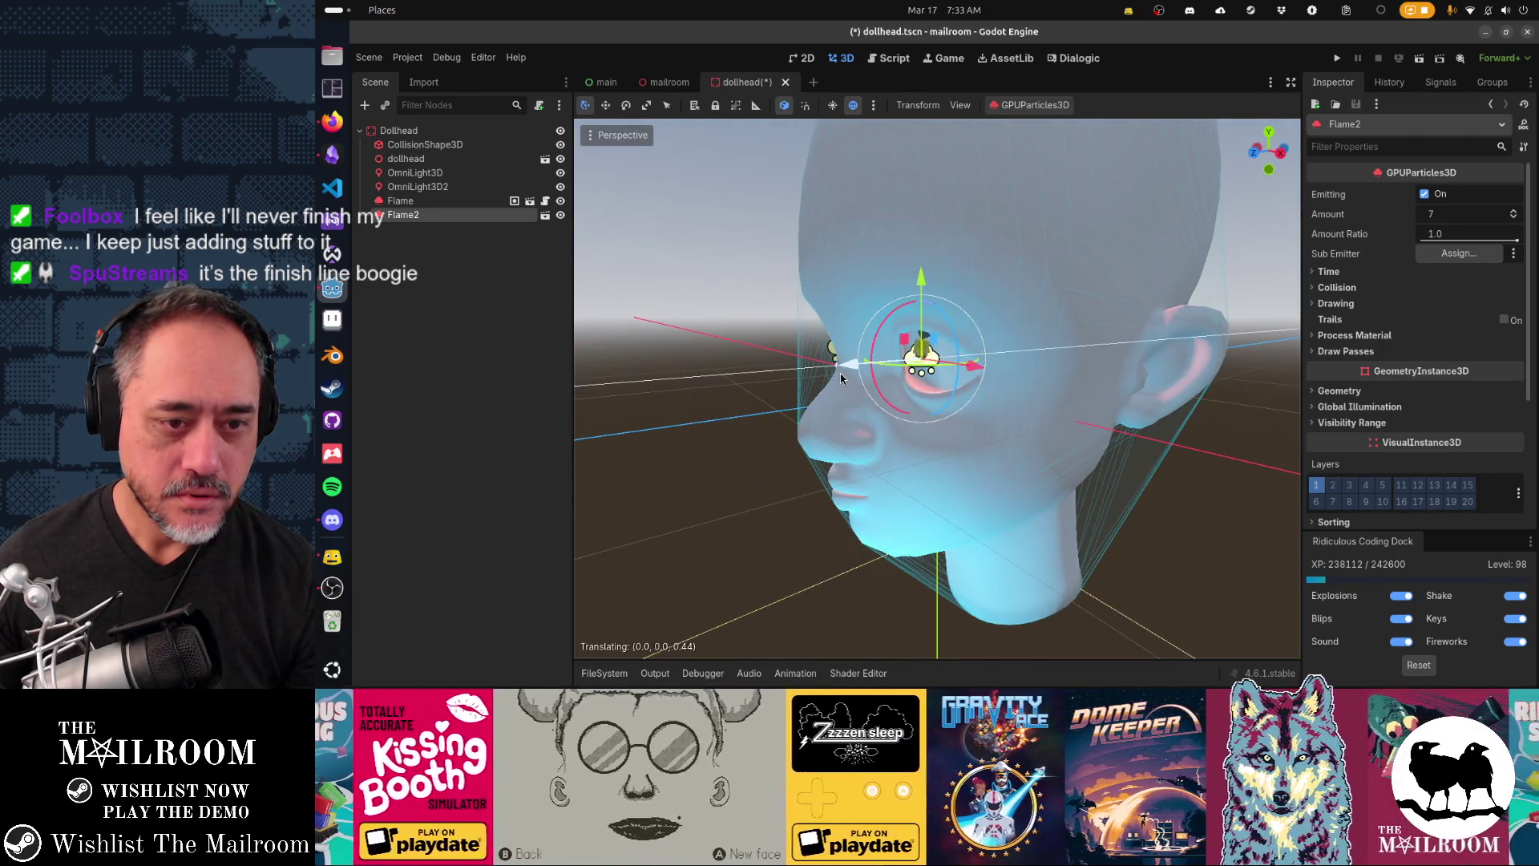
{"action": "key", "text": "KP_1"}
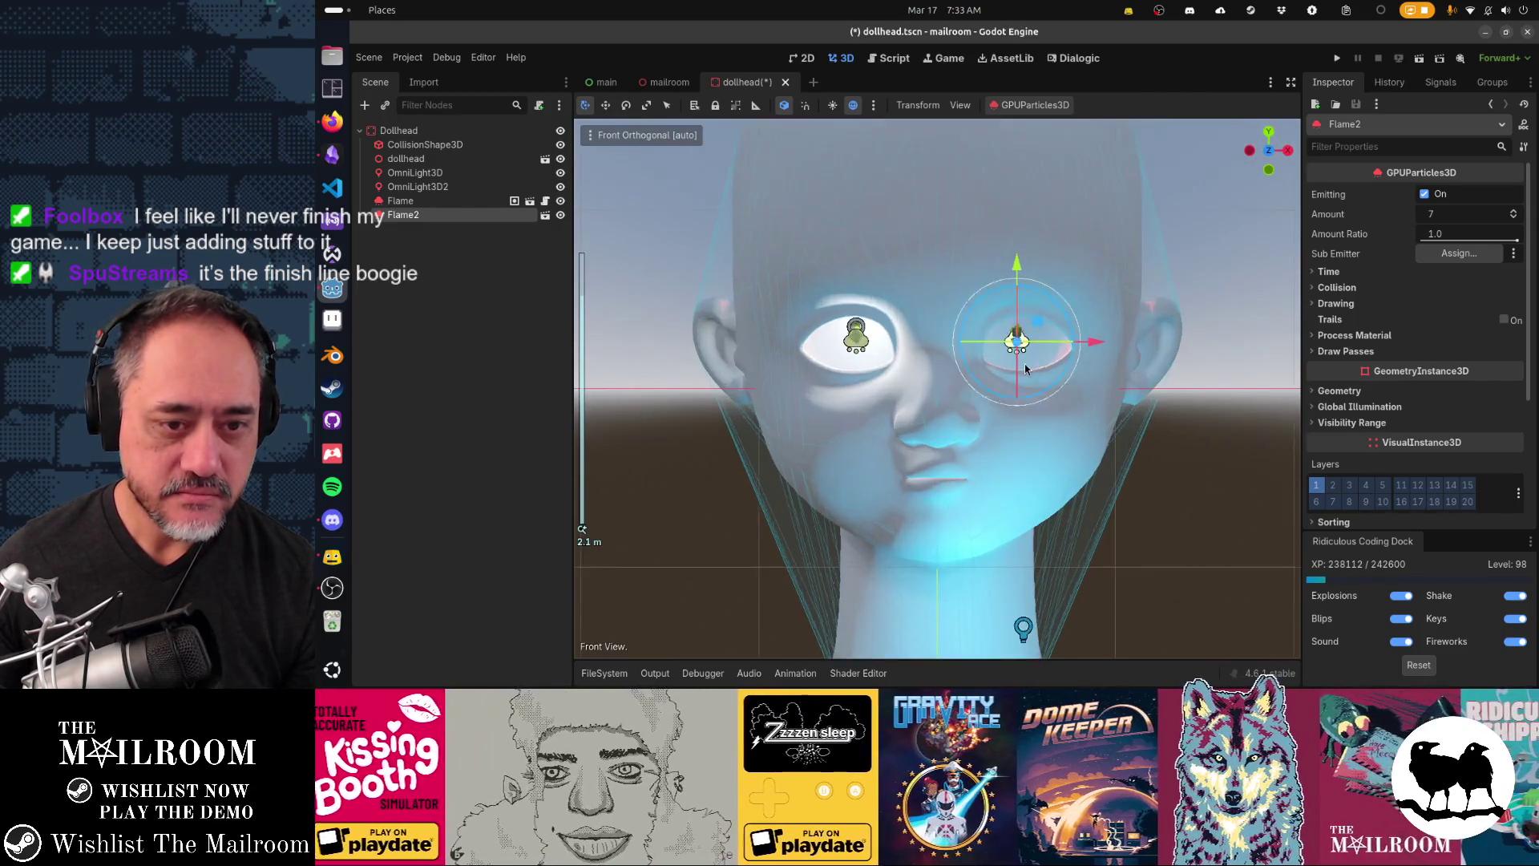
{"action": "scroll", "coordinate": [1024, 364], "scroll_direction": "up", "scroll_amount": 5}
{"action": "left_click", "coordinate": [1263, 474]}
{"action": "left_click_drag", "start_coordinate": [1042, 461], "coordinate": [789, 450]}
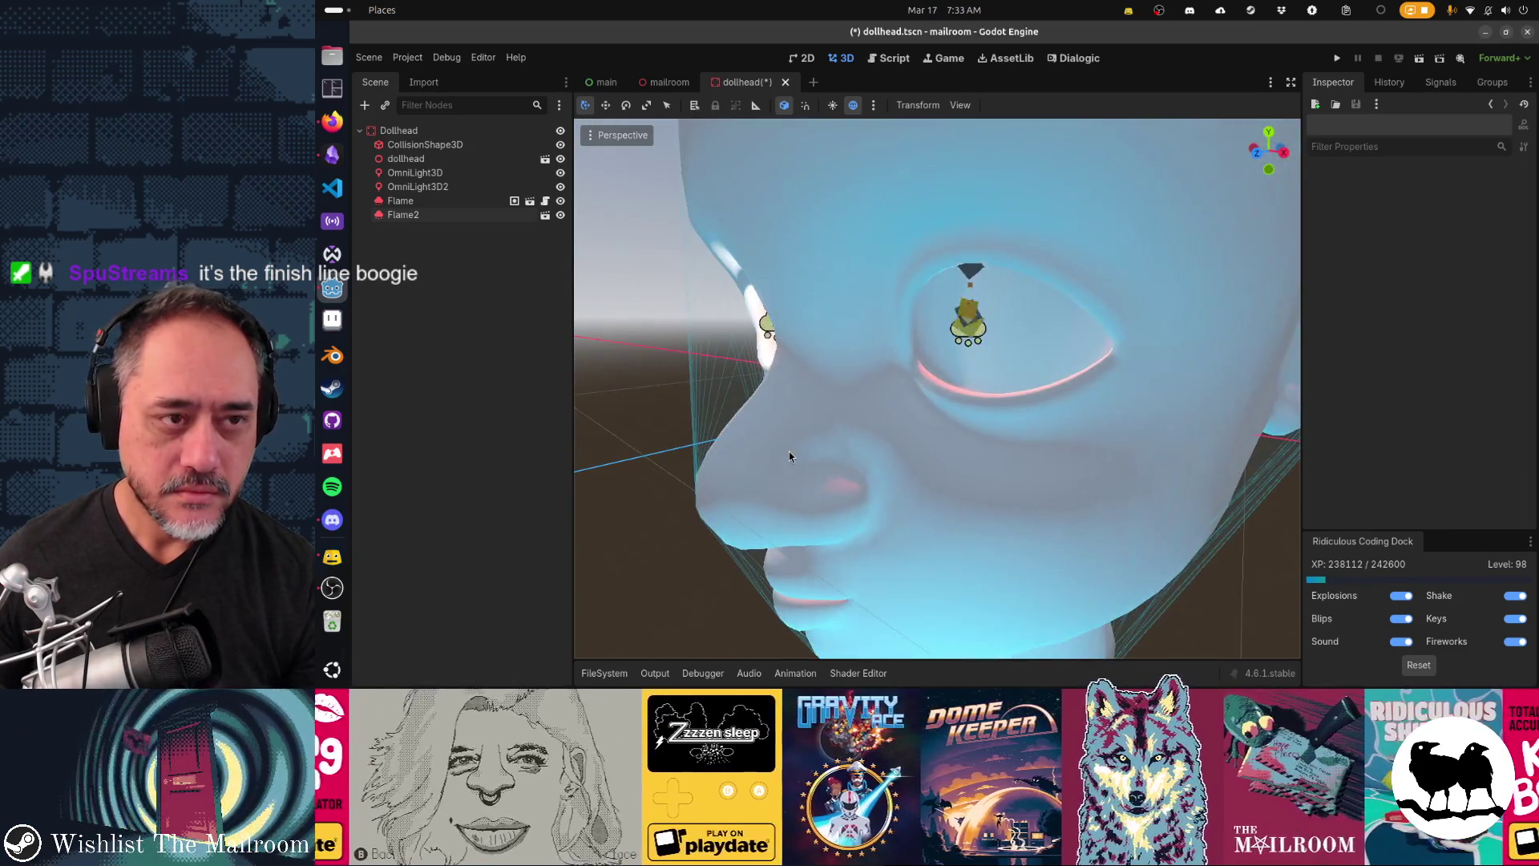
Step: Open flame.tscn and flame2.tscn in their own tabs
{"action": "key", "text": "shift+alt+o"}
{"action": "type", "text": "flame"}
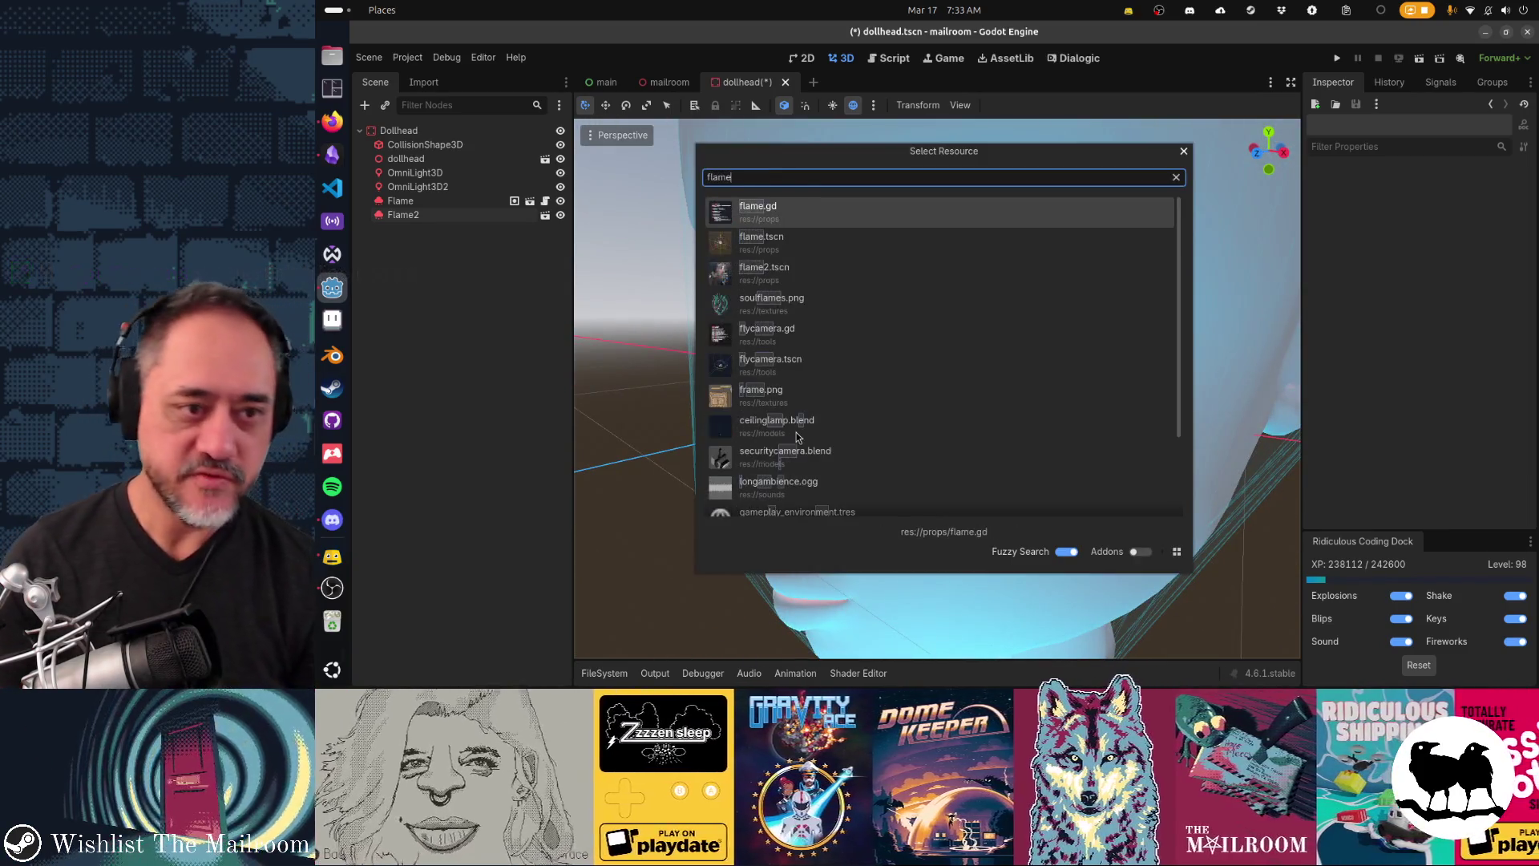
{"action": "key", "text": "Down"}
{"action": "key", "text": "Return"}
{"action": "key", "text": "shift+alt+o"}
{"action": "type", "text": "flame2"}
{"action": "key", "text": "Return"}
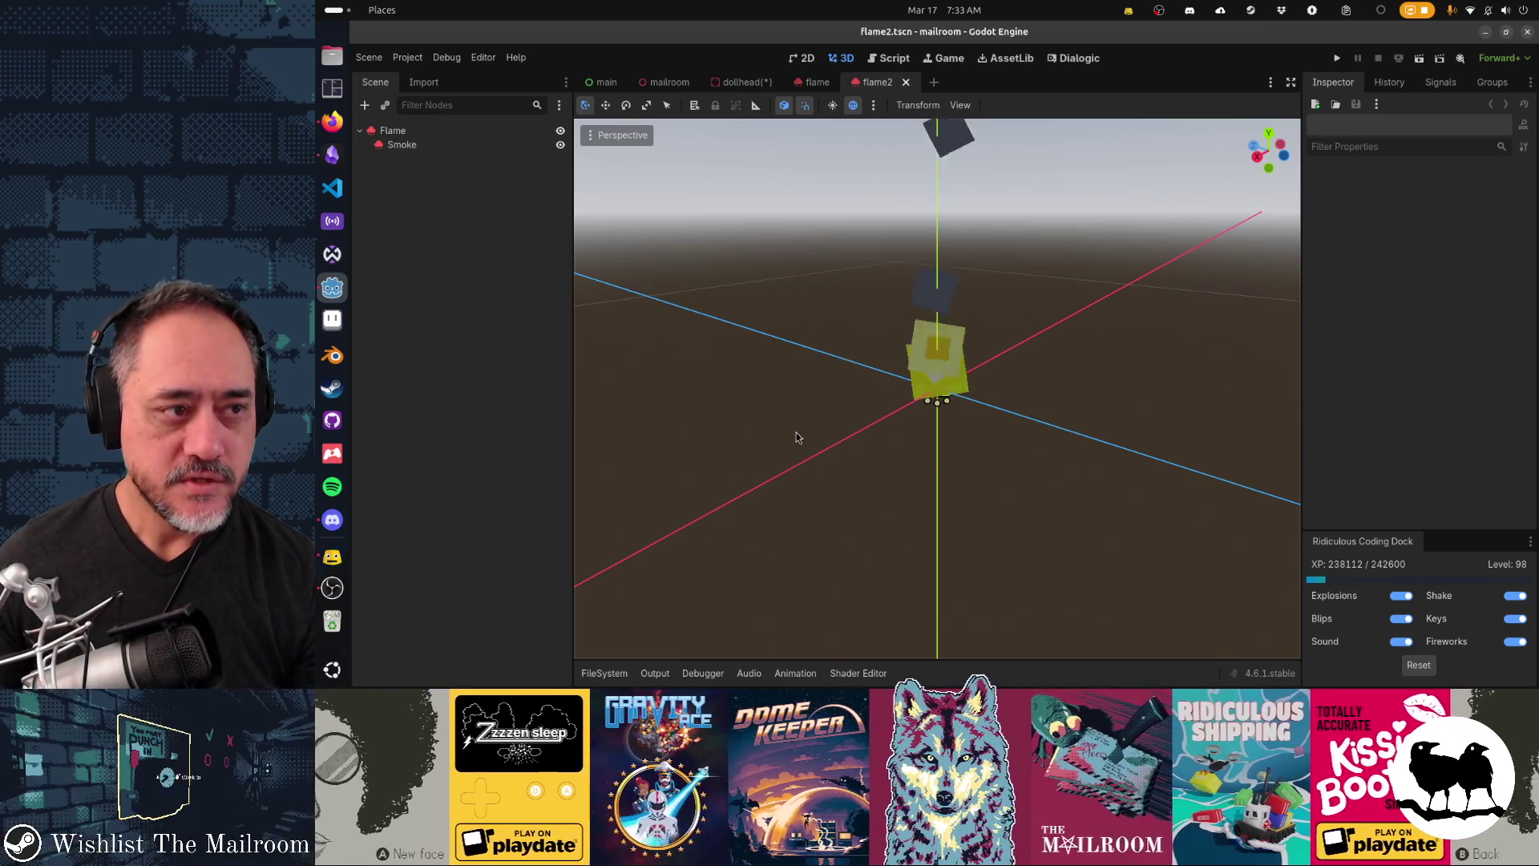
Step: Review the Smoke and OmniLight3D nodes, then close the flame and flame2 scenes
{"action": "left_click_drag", "start_coordinate": [796, 437], "coordinate": [1019, 393]}
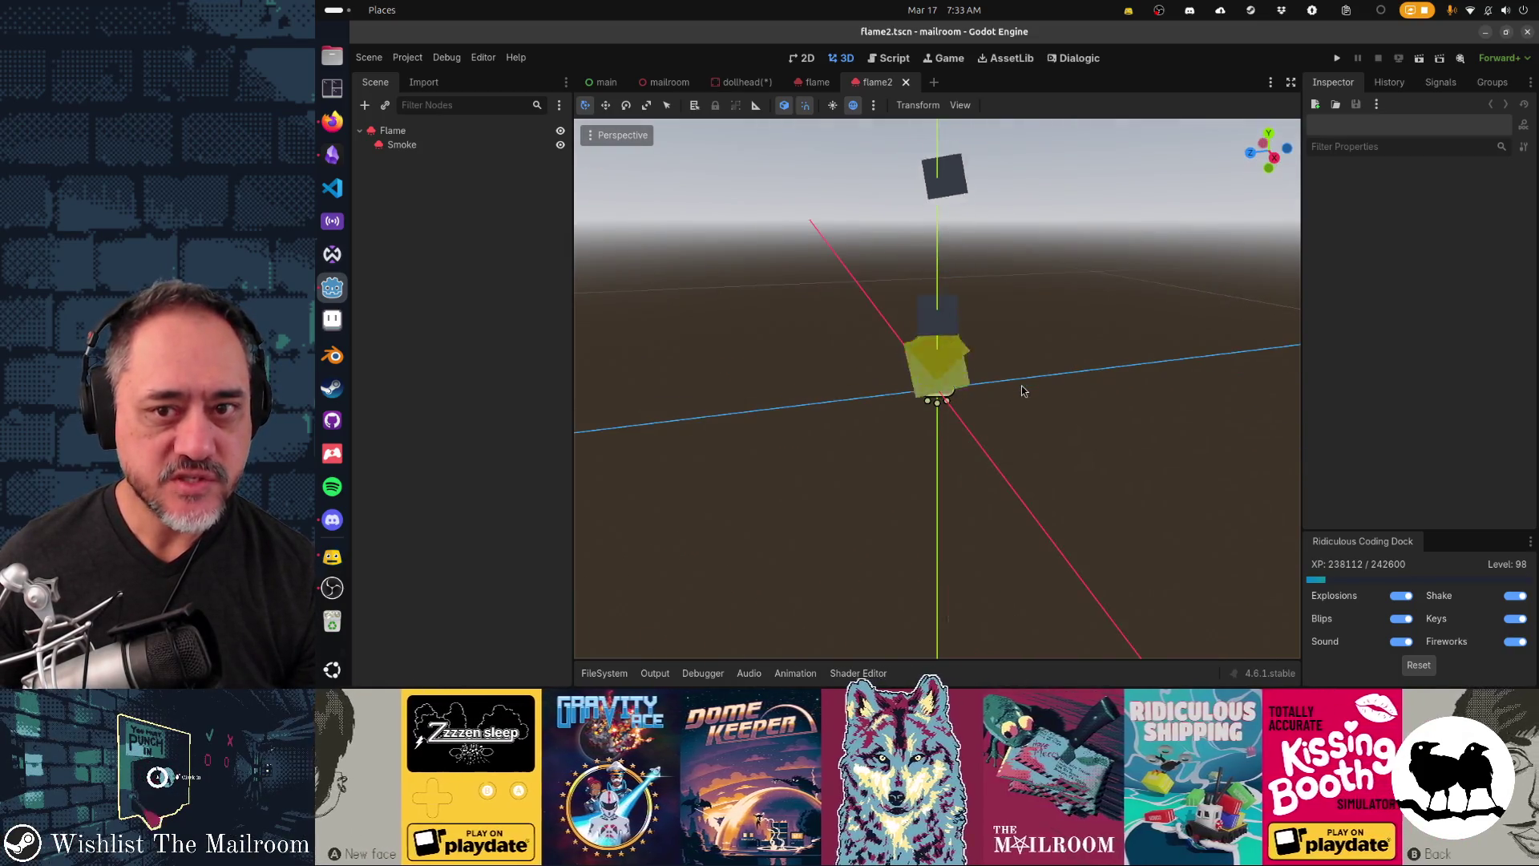
{"action": "left_click", "coordinate": [468, 149]}
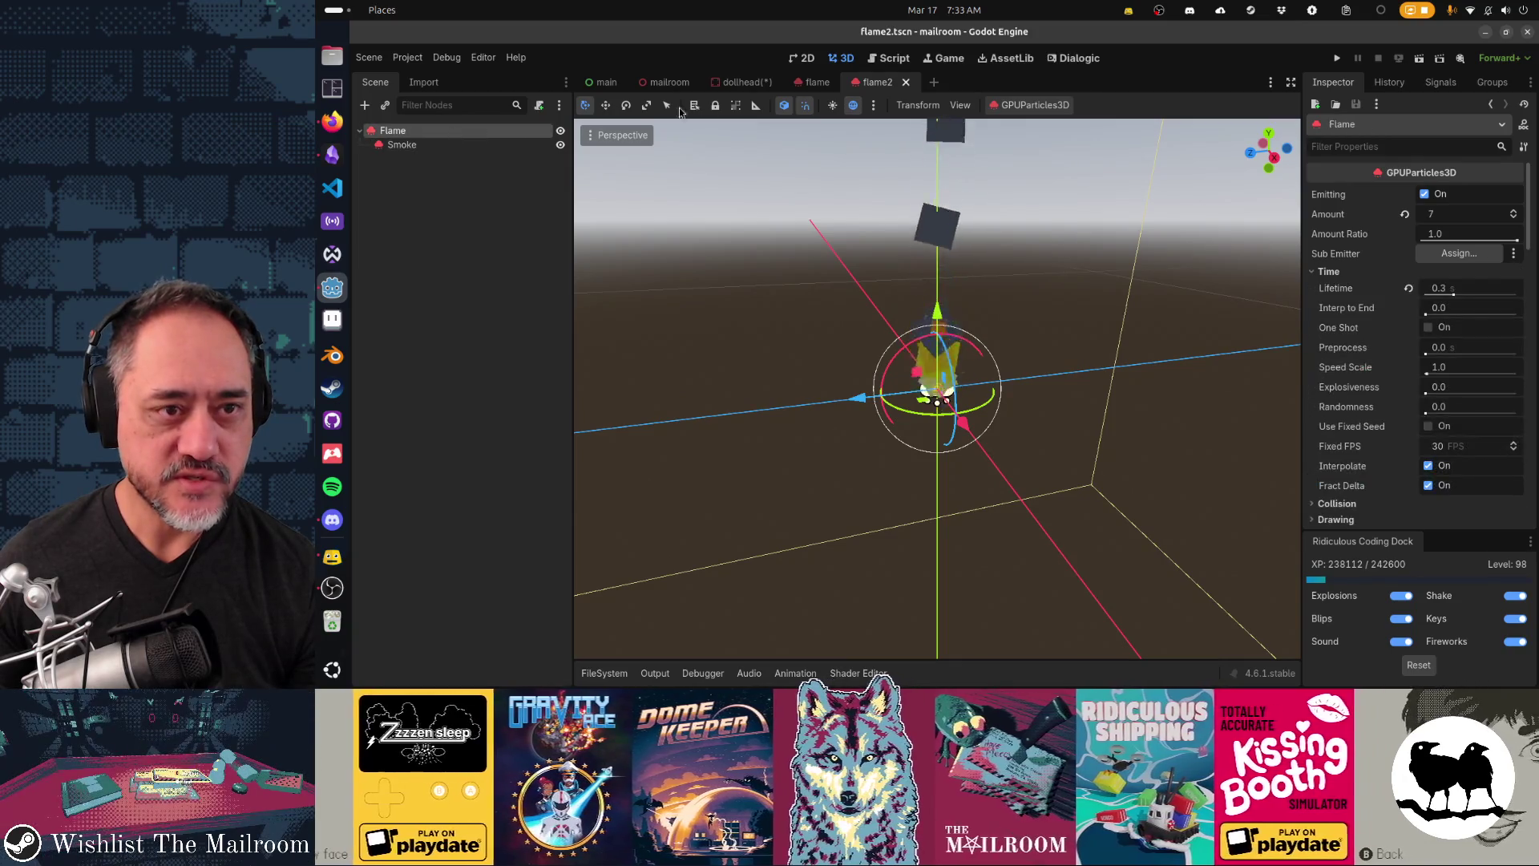
{"action": "left_click", "coordinate": [816, 81]}
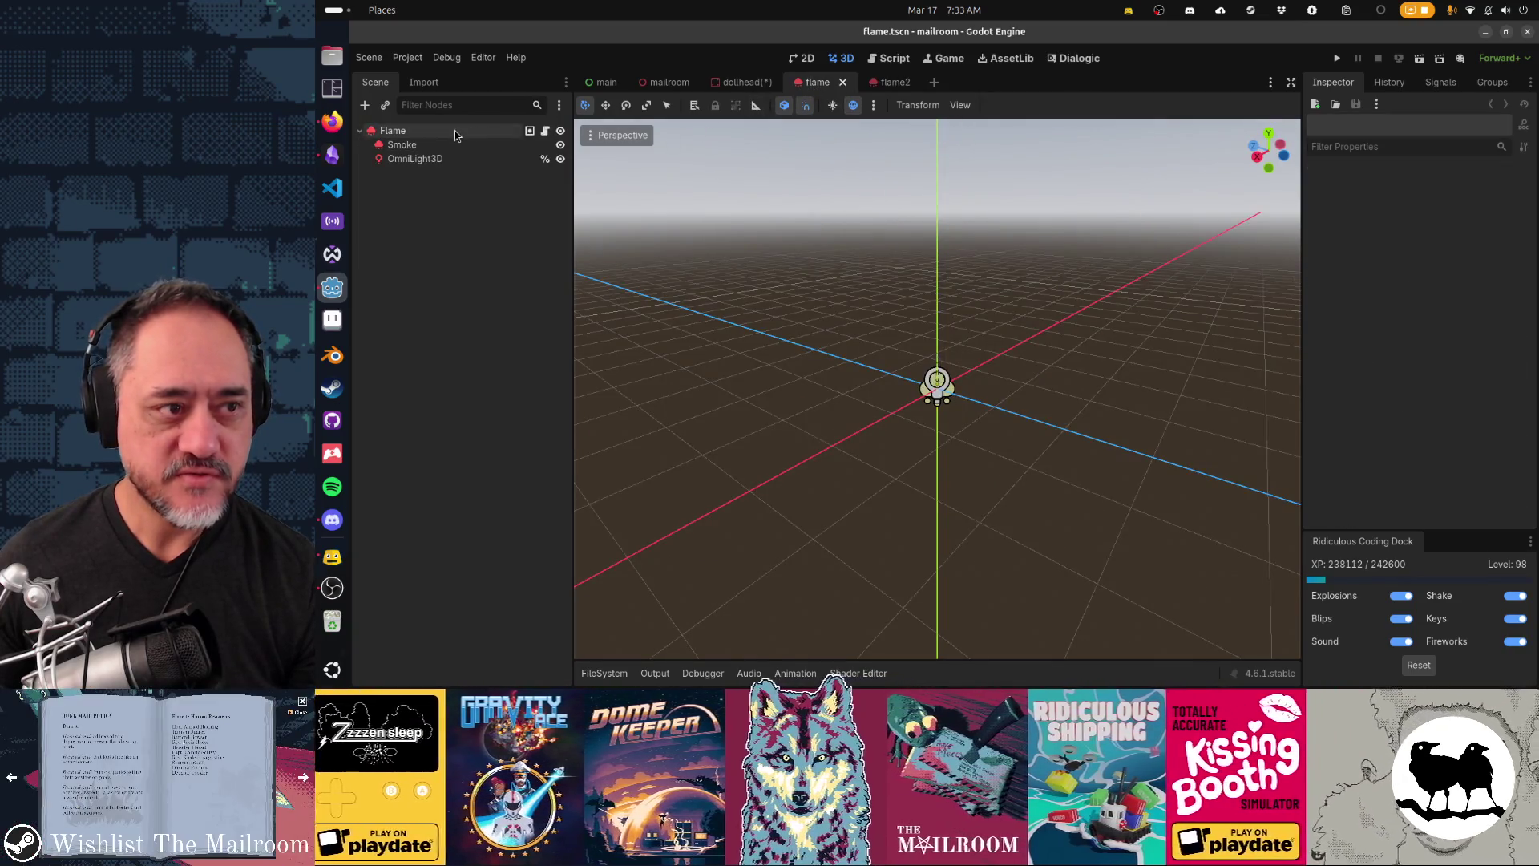
{"action": "left_click", "coordinate": [457, 144]}
{"action": "left_click", "coordinate": [461, 158]}
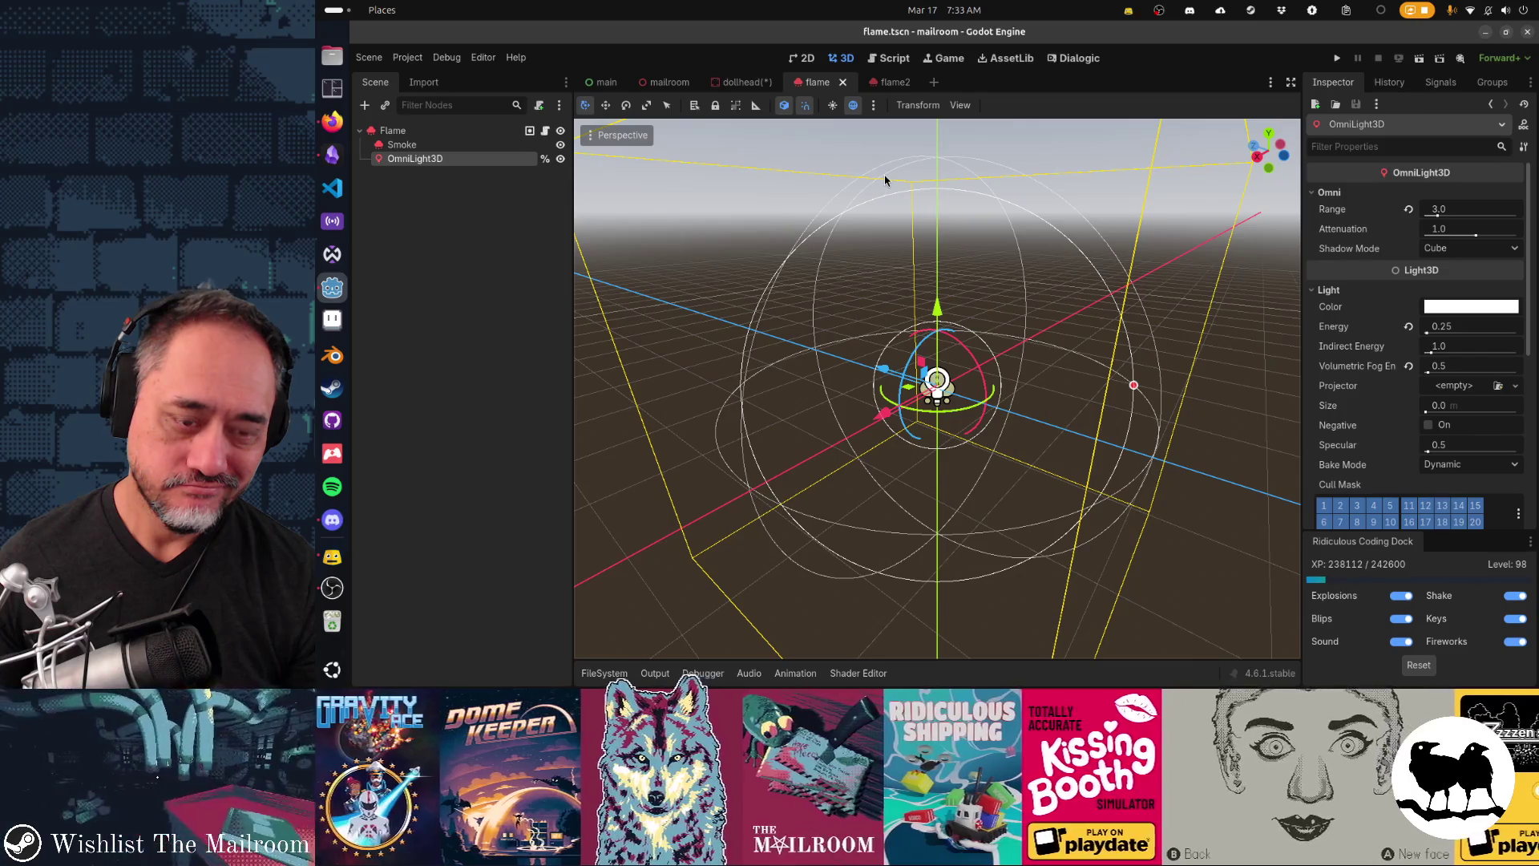
{"action": "left_click", "coordinate": [843, 84]}
{"action": "left_click", "coordinate": [838, 82]}
{"action": "left_click", "coordinate": [866, 82]}
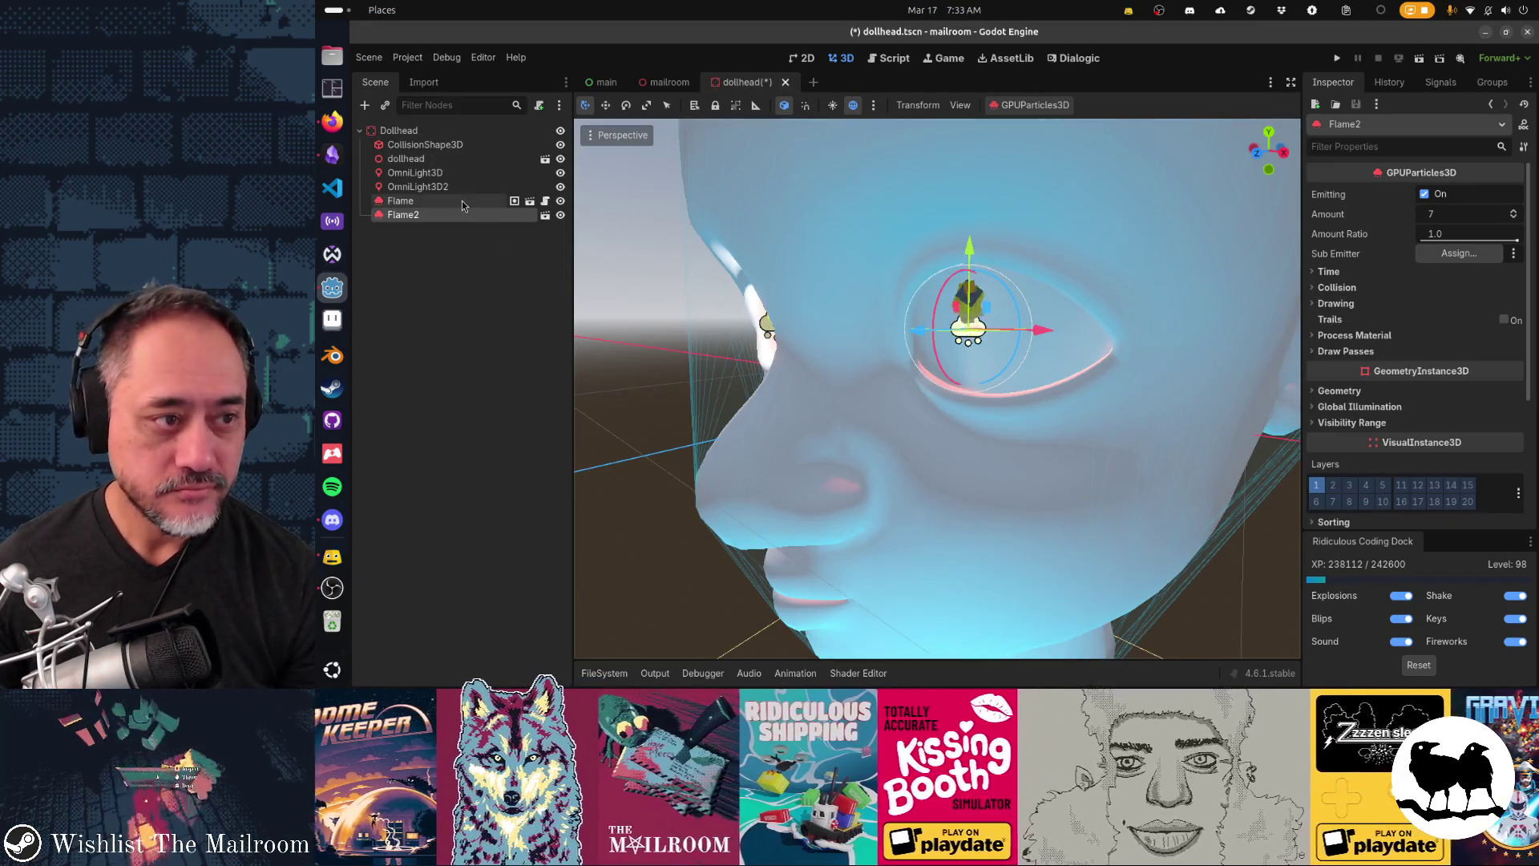
Step: Delete the Flame2 node and view the head from the front
{"action": "key", "text": "Delete"}
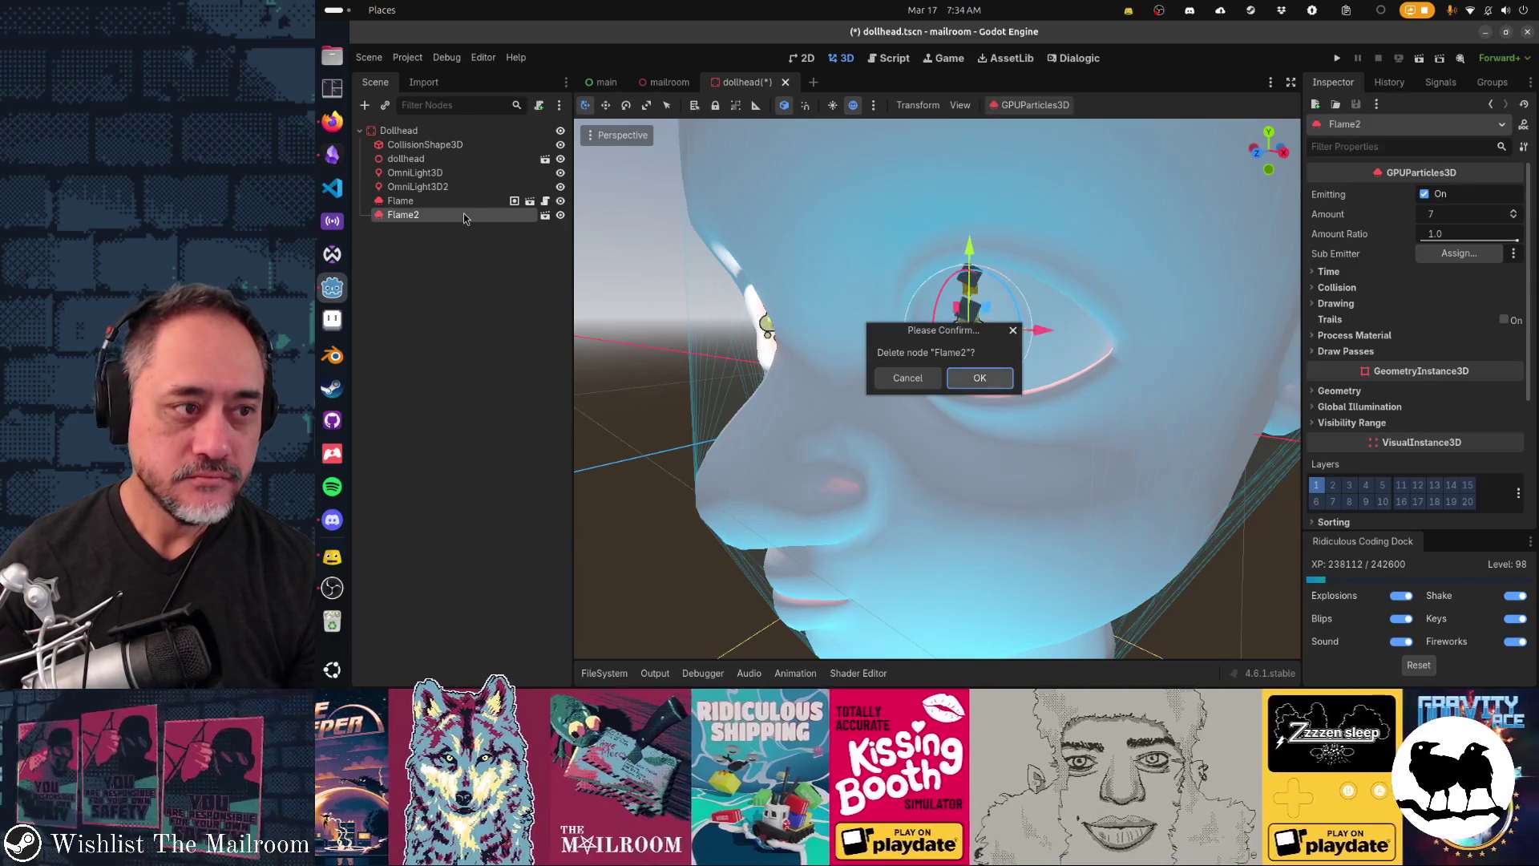
{"action": "key", "text": "Return"}
{"action": "left_click", "coordinate": [464, 200]}
{"action": "left_click_drag", "start_coordinate": [736, 372], "coordinate": [861, 366]}
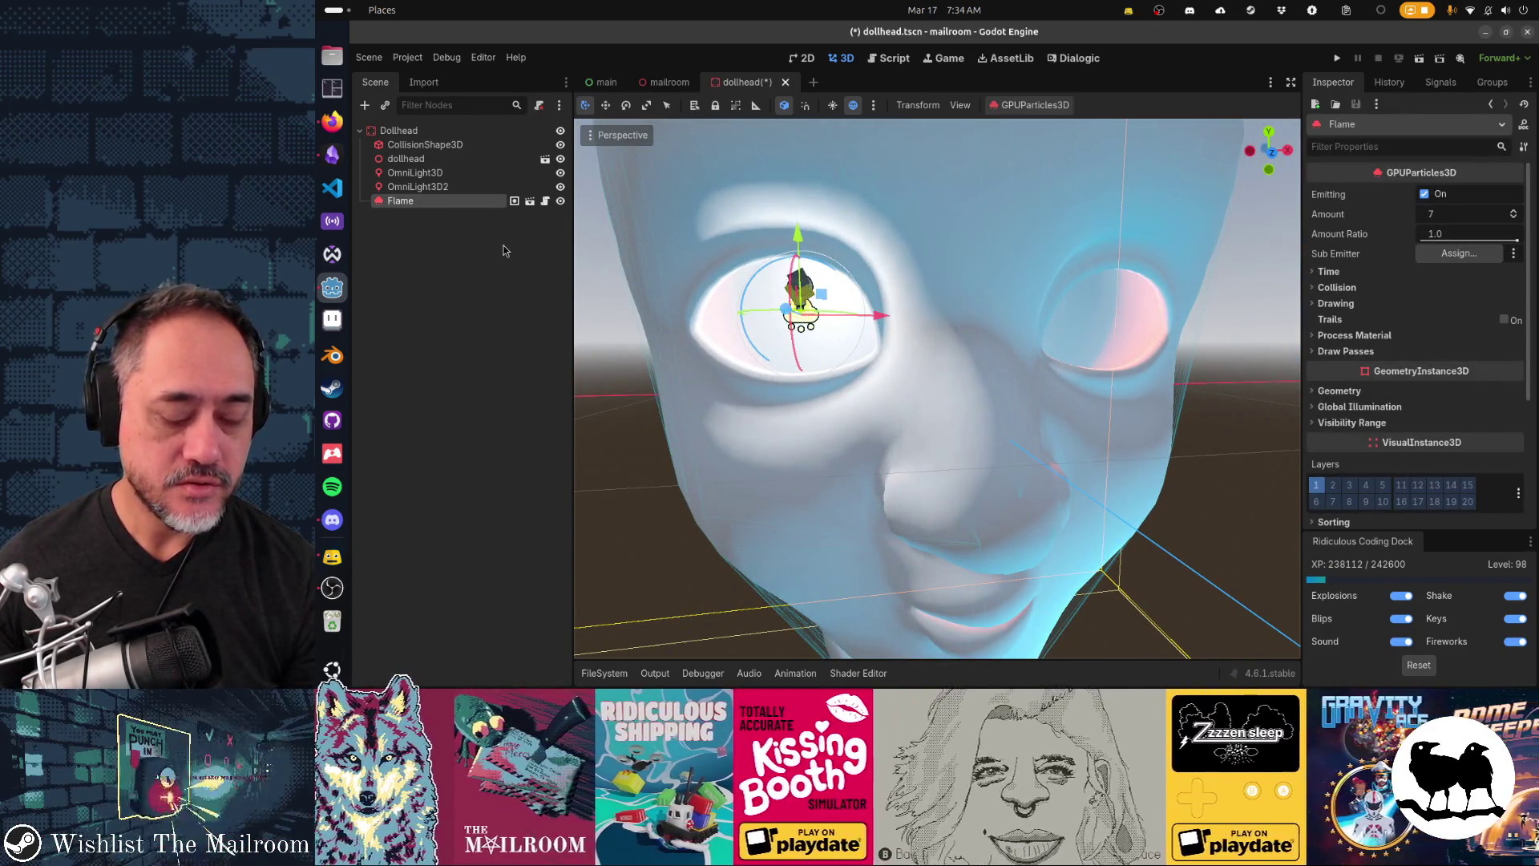
{"action": "key", "text": "KP_1"}
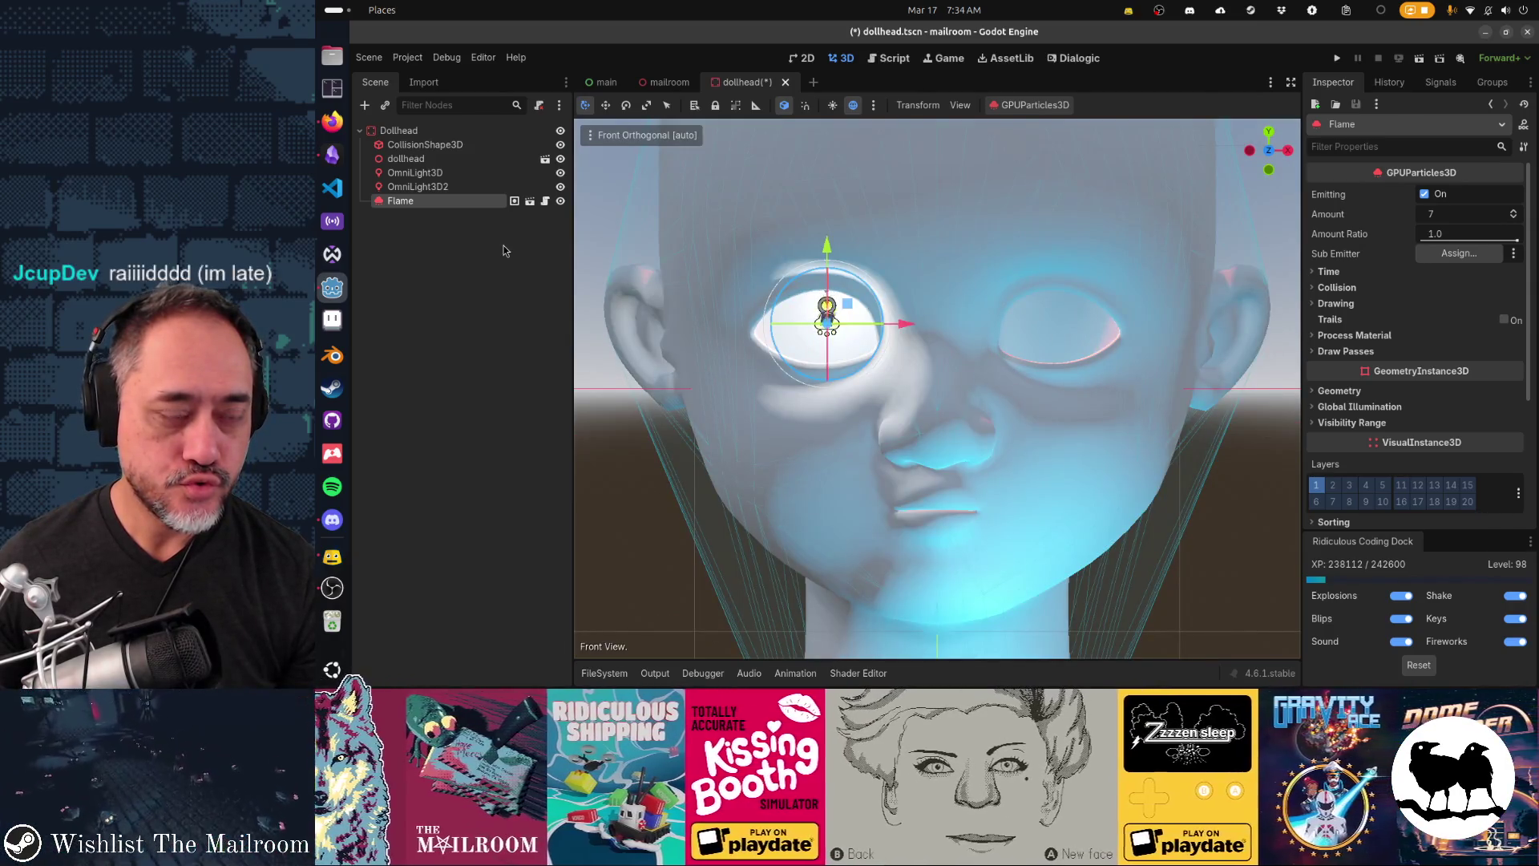
Step: Rename Flame to Eye1, duplicate it as Eye2 in the right eye, and save
{"action": "double_click", "coordinate": [413, 206]}
{"action": "type", "text": "1"}
{"action": "key", "text": "Return"}
{"action": "key", "text": "ctrl+d"}
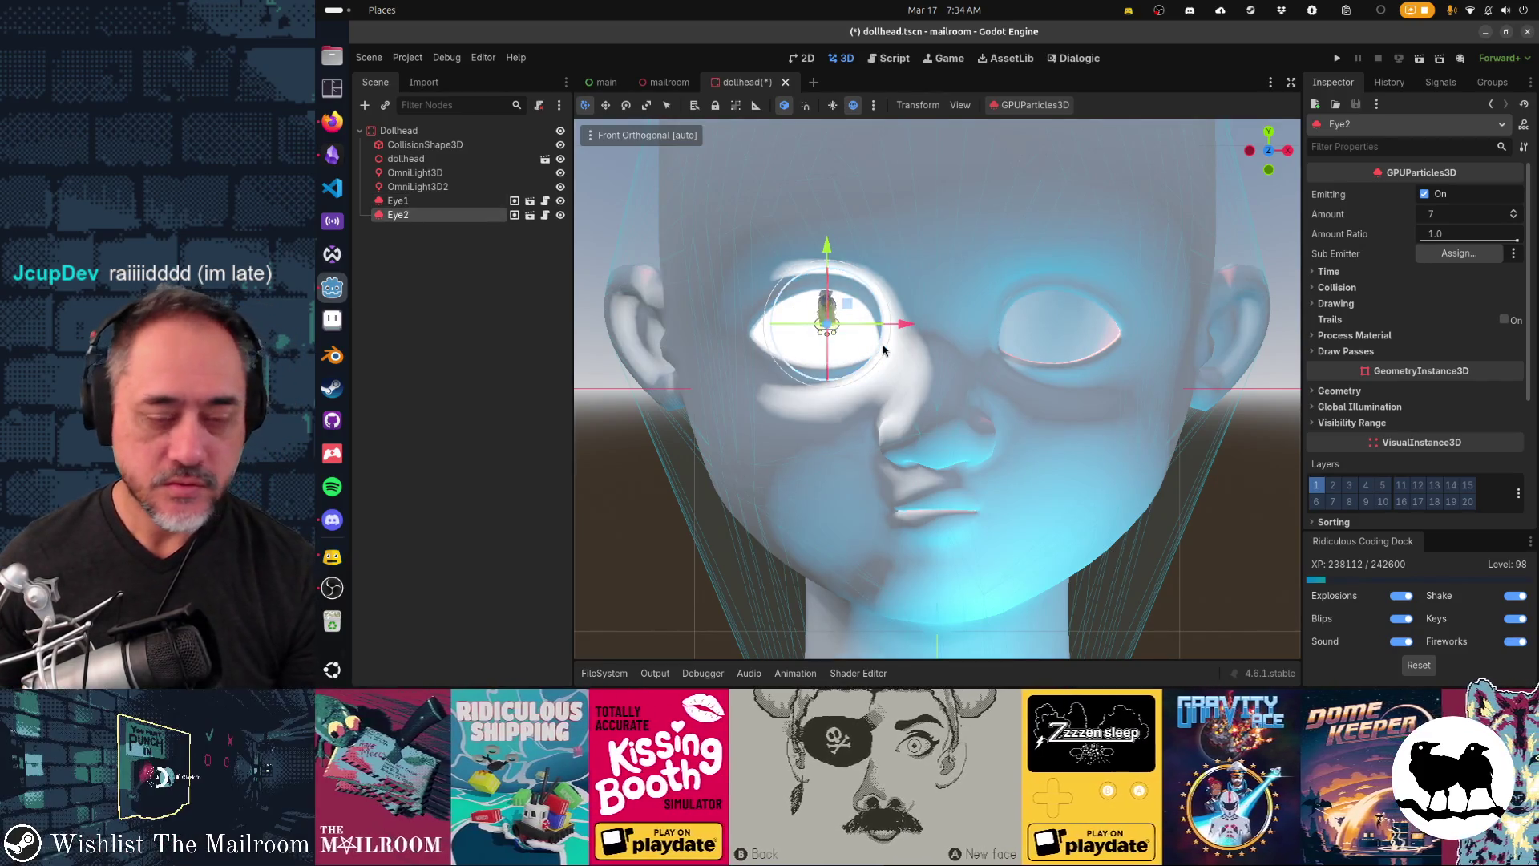
{"action": "left_click_drag", "start_coordinate": [903, 331], "coordinate": [1125, 340]}
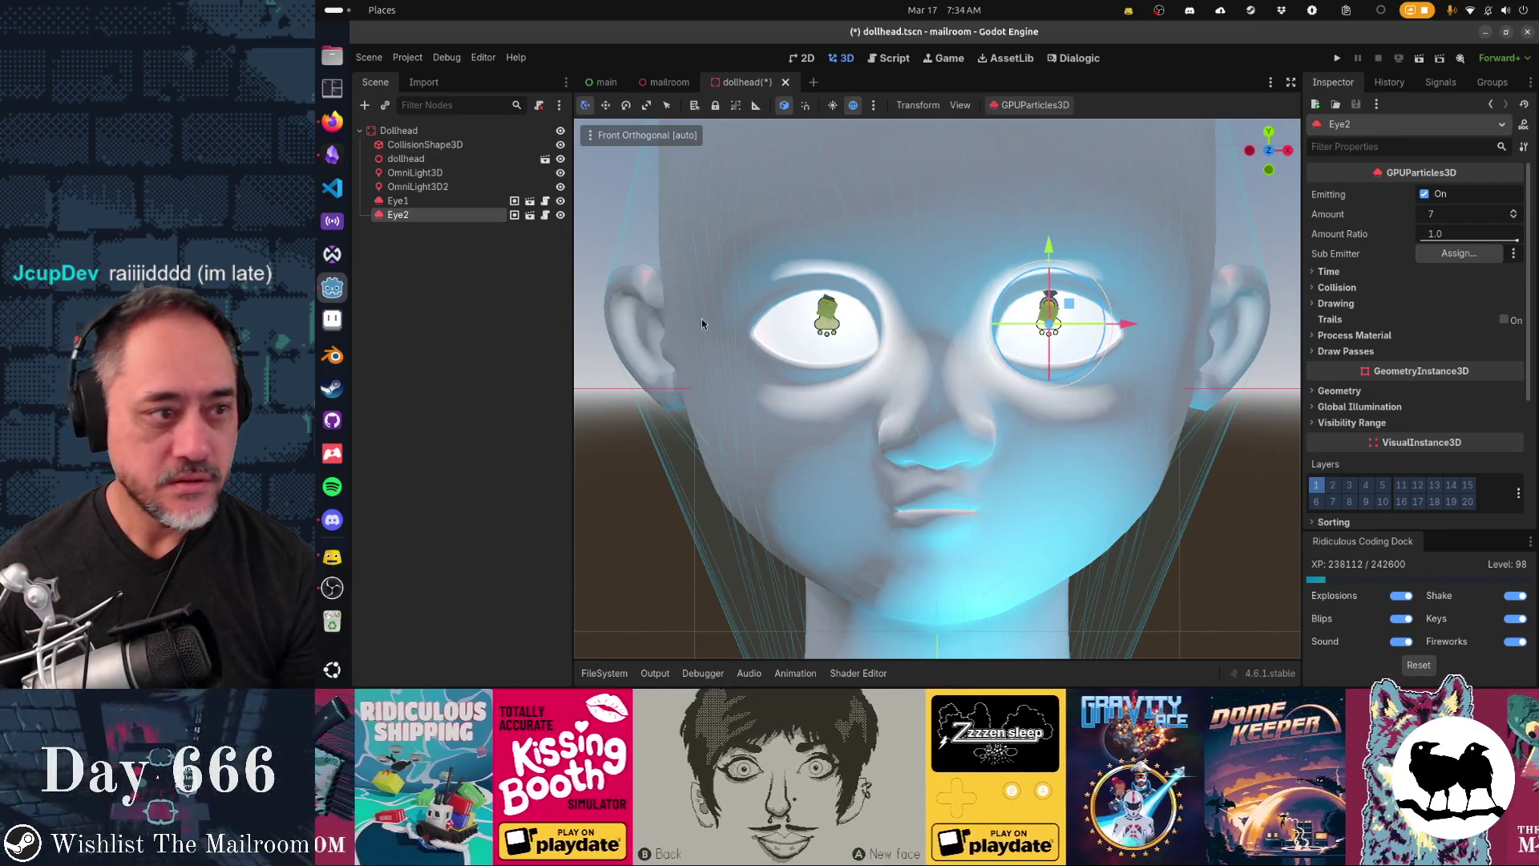
{"action": "key", "text": "ctrl+s"}
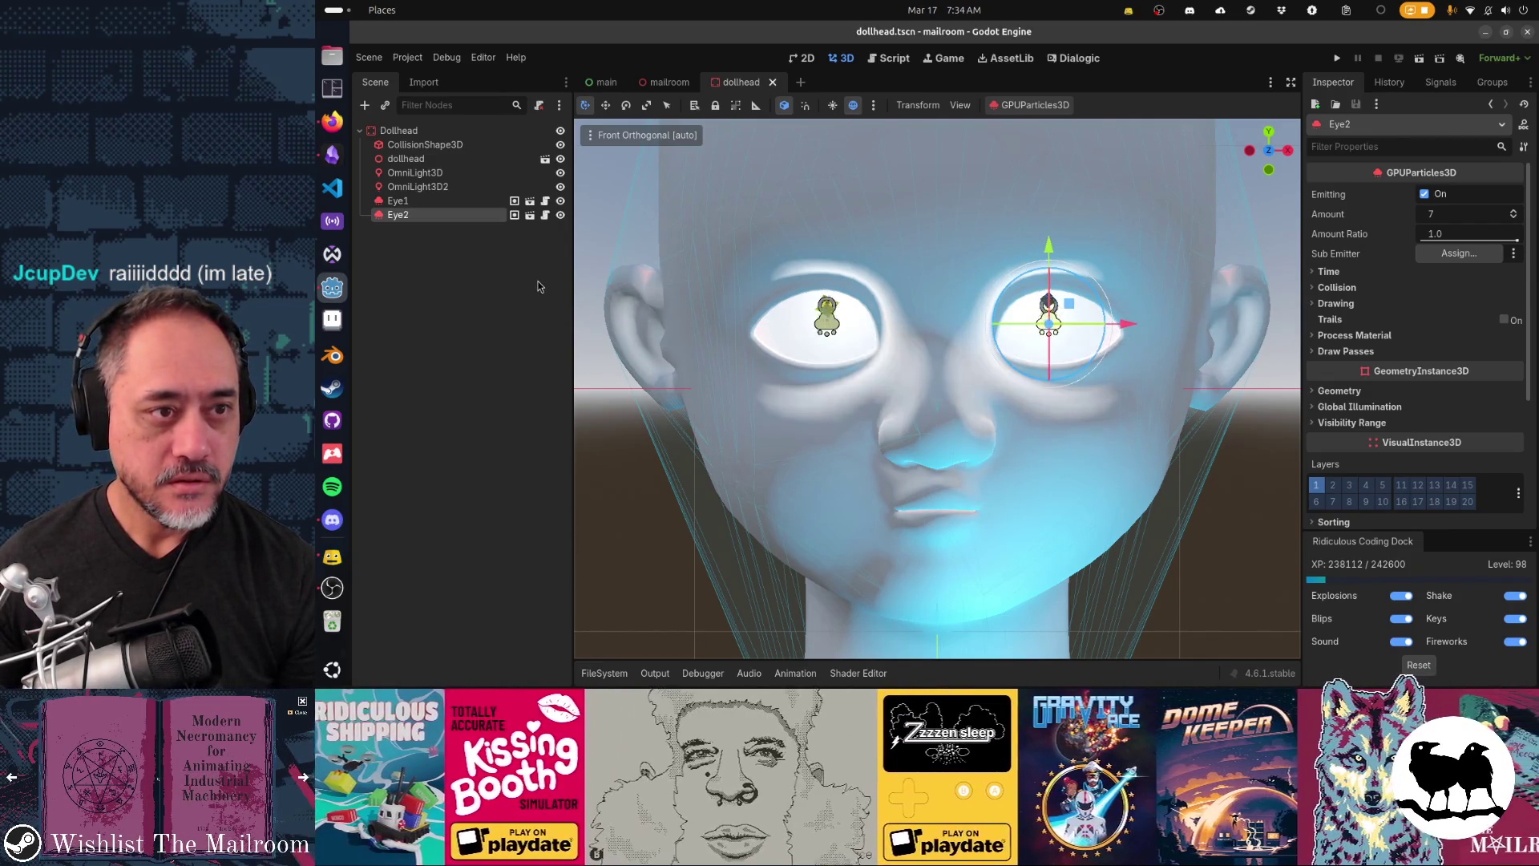
Step: Run the game to view the doll head's flame eyes, then return to the editor
{"action": "key", "text": "F5"}
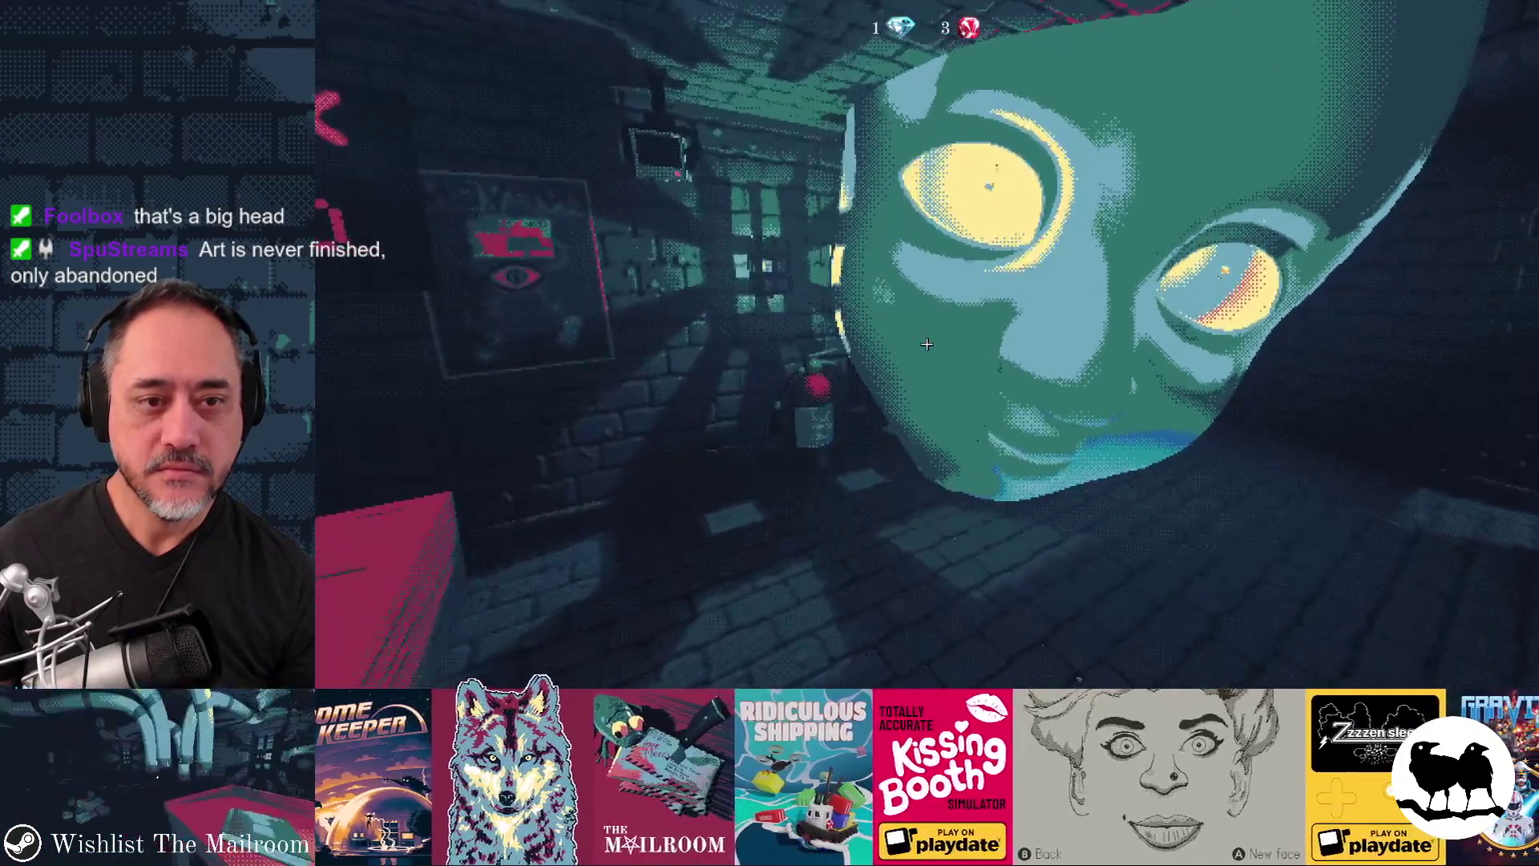
{"action": "key", "text": "F8"}
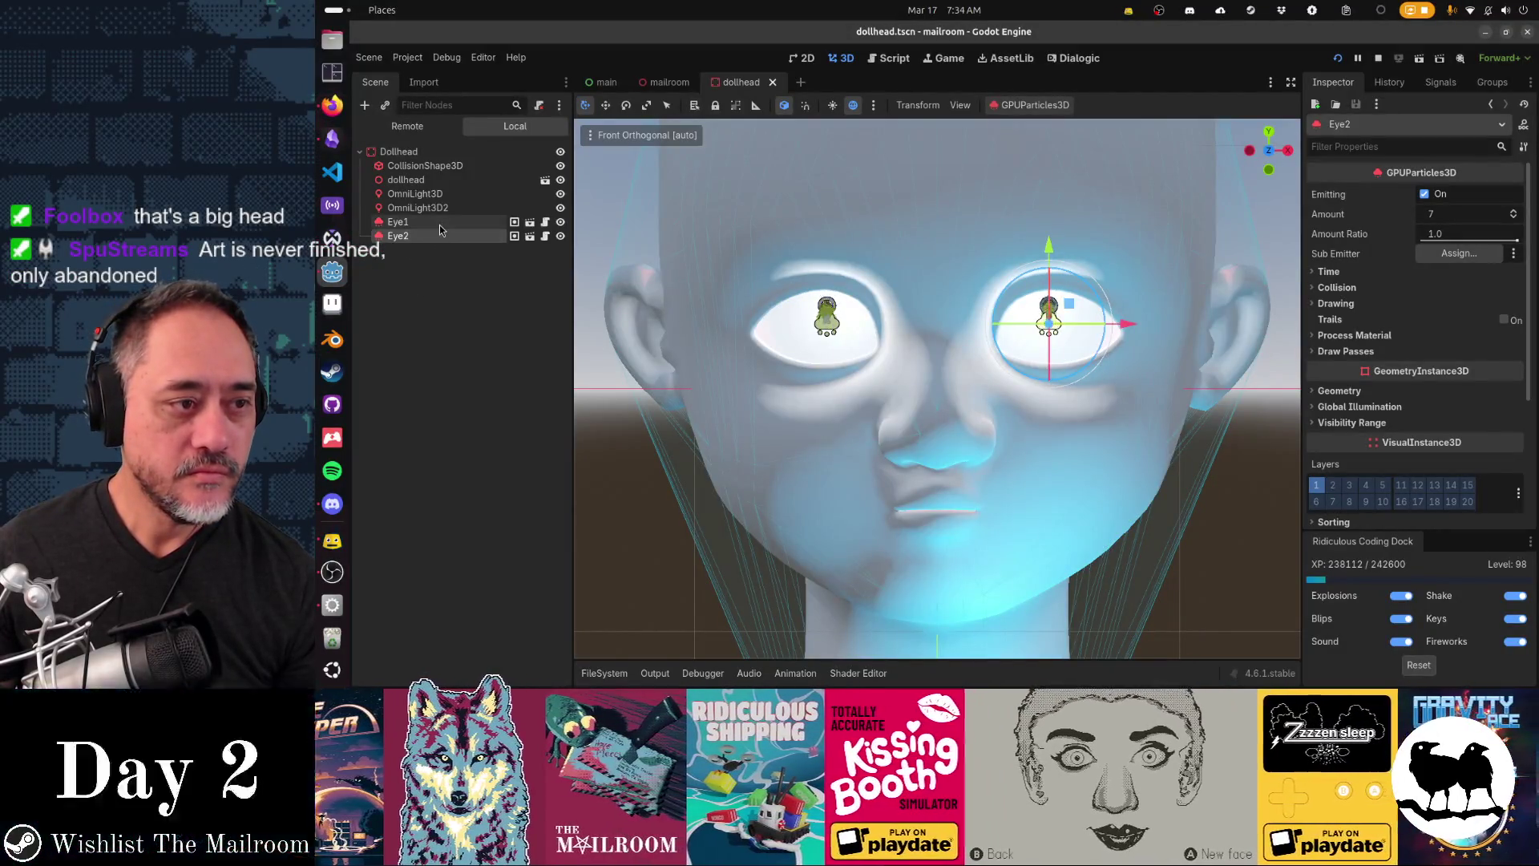
Step: Delete the Eye1 and Eye2 flames, then test-run the game to check the red-eyed head
{"action": "left_click", "coordinate": [441, 225], "text": "shift"}
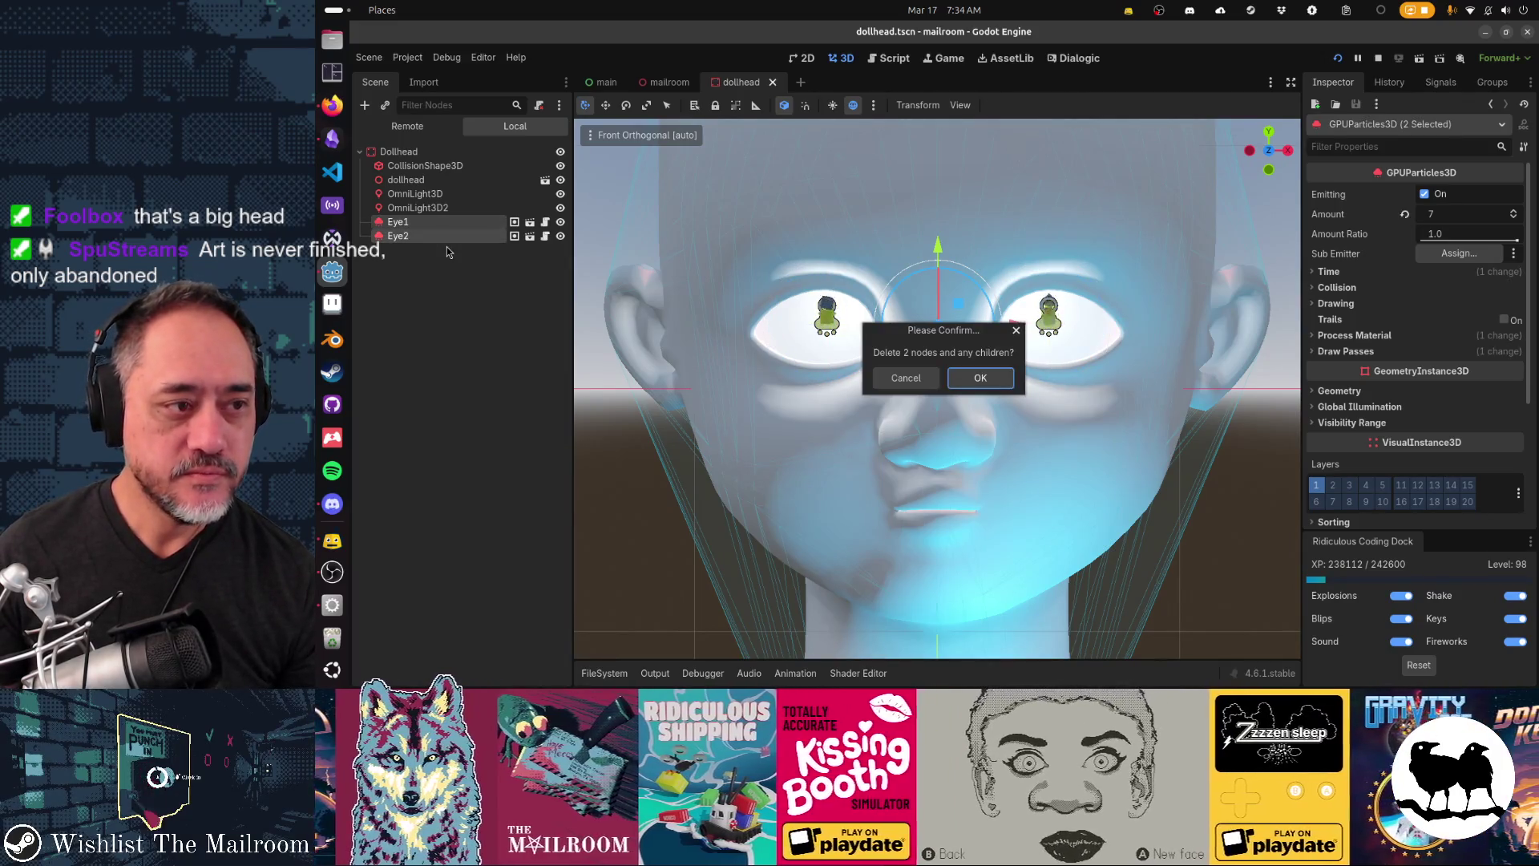
{"action": "key", "text": "Return"}
{"action": "key", "text": "F5"}
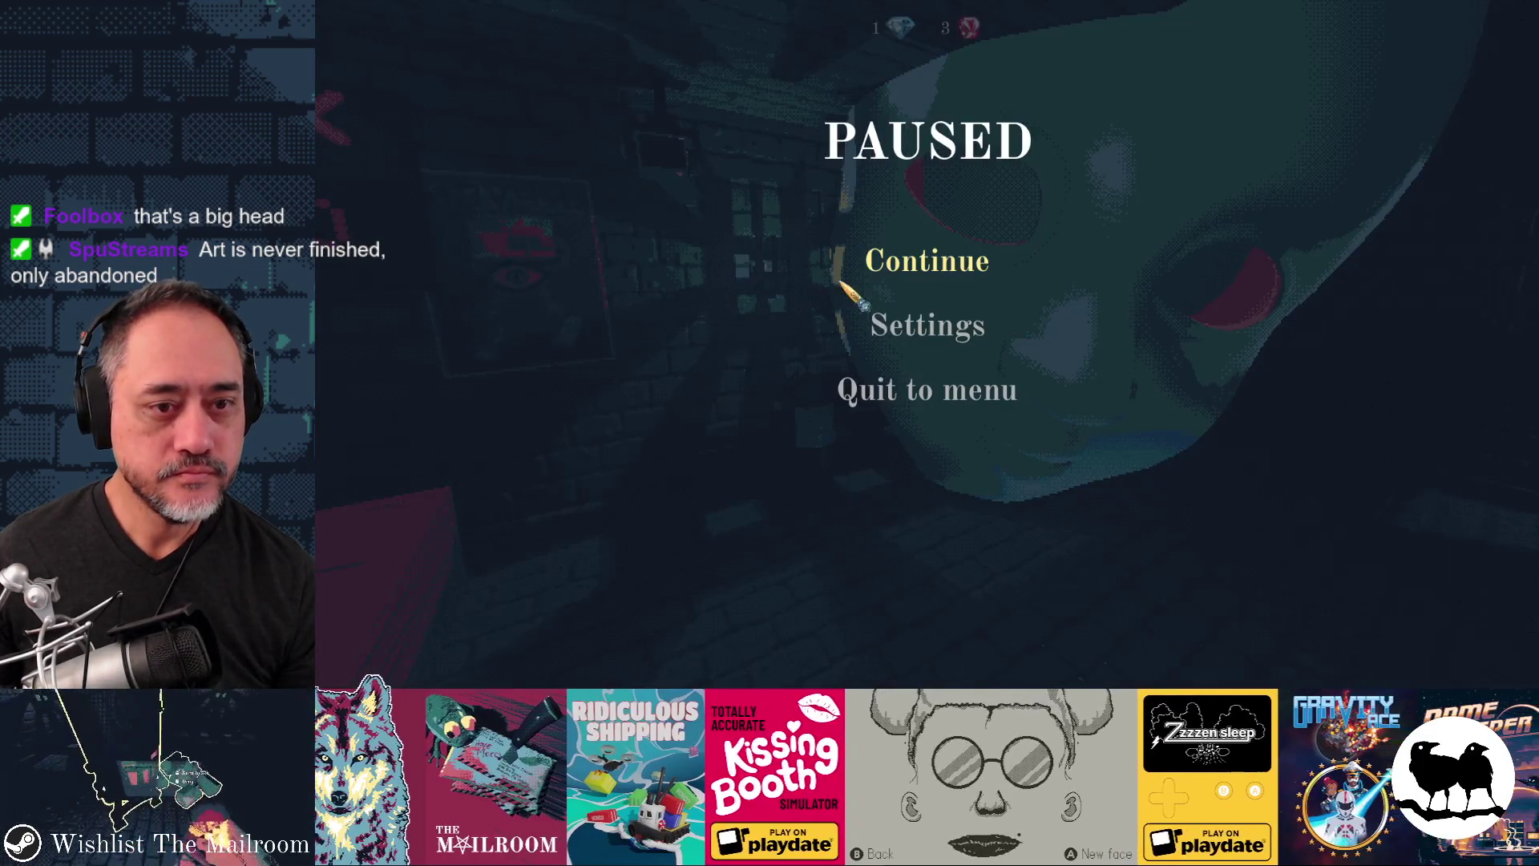
{"action": "left_click", "coordinate": [926, 265]}
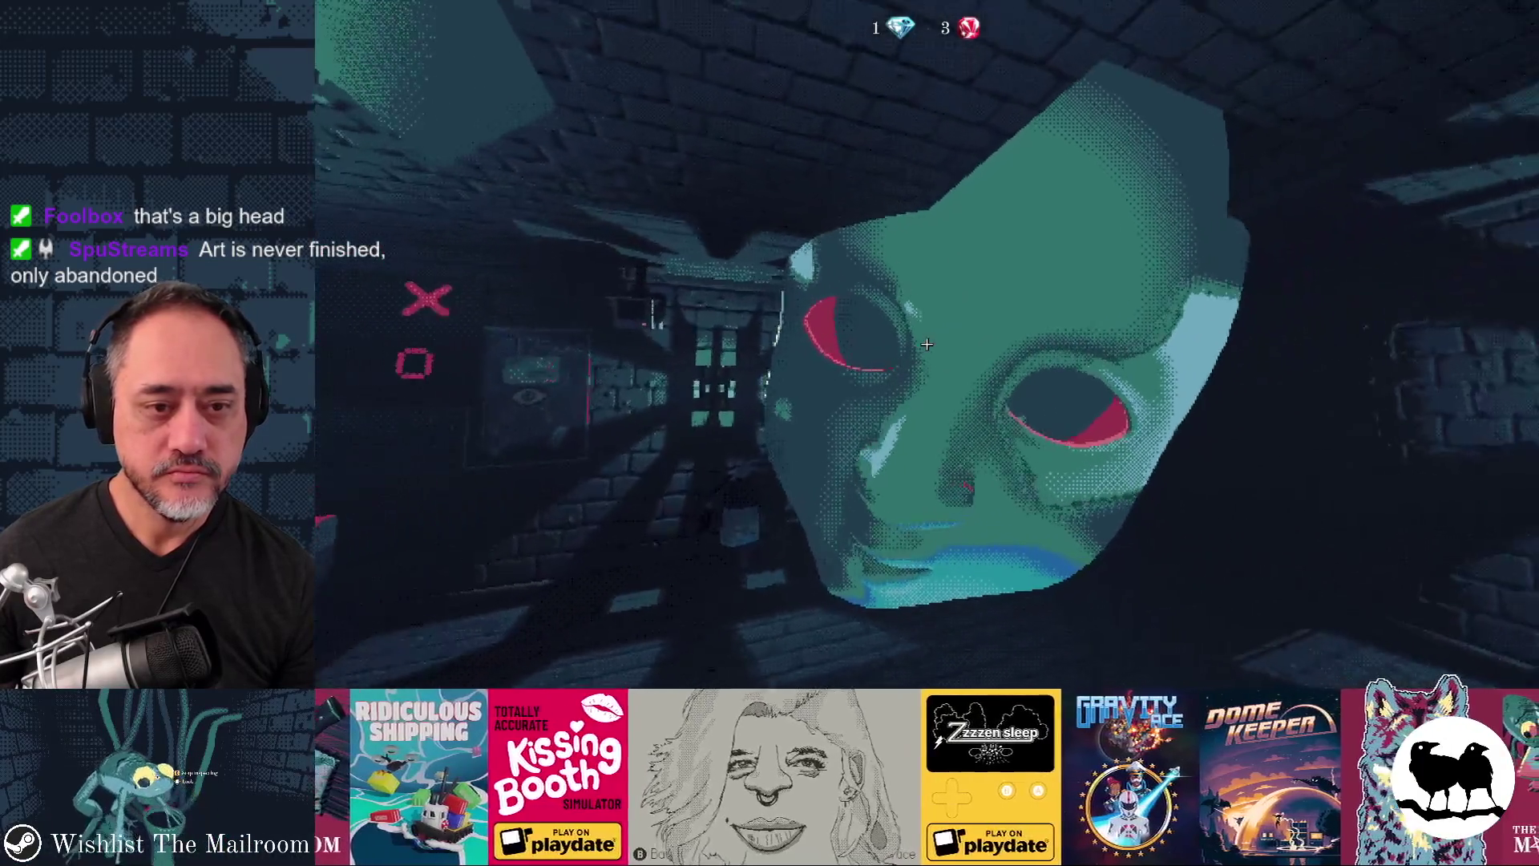
{"action": "key", "text": "F8"}
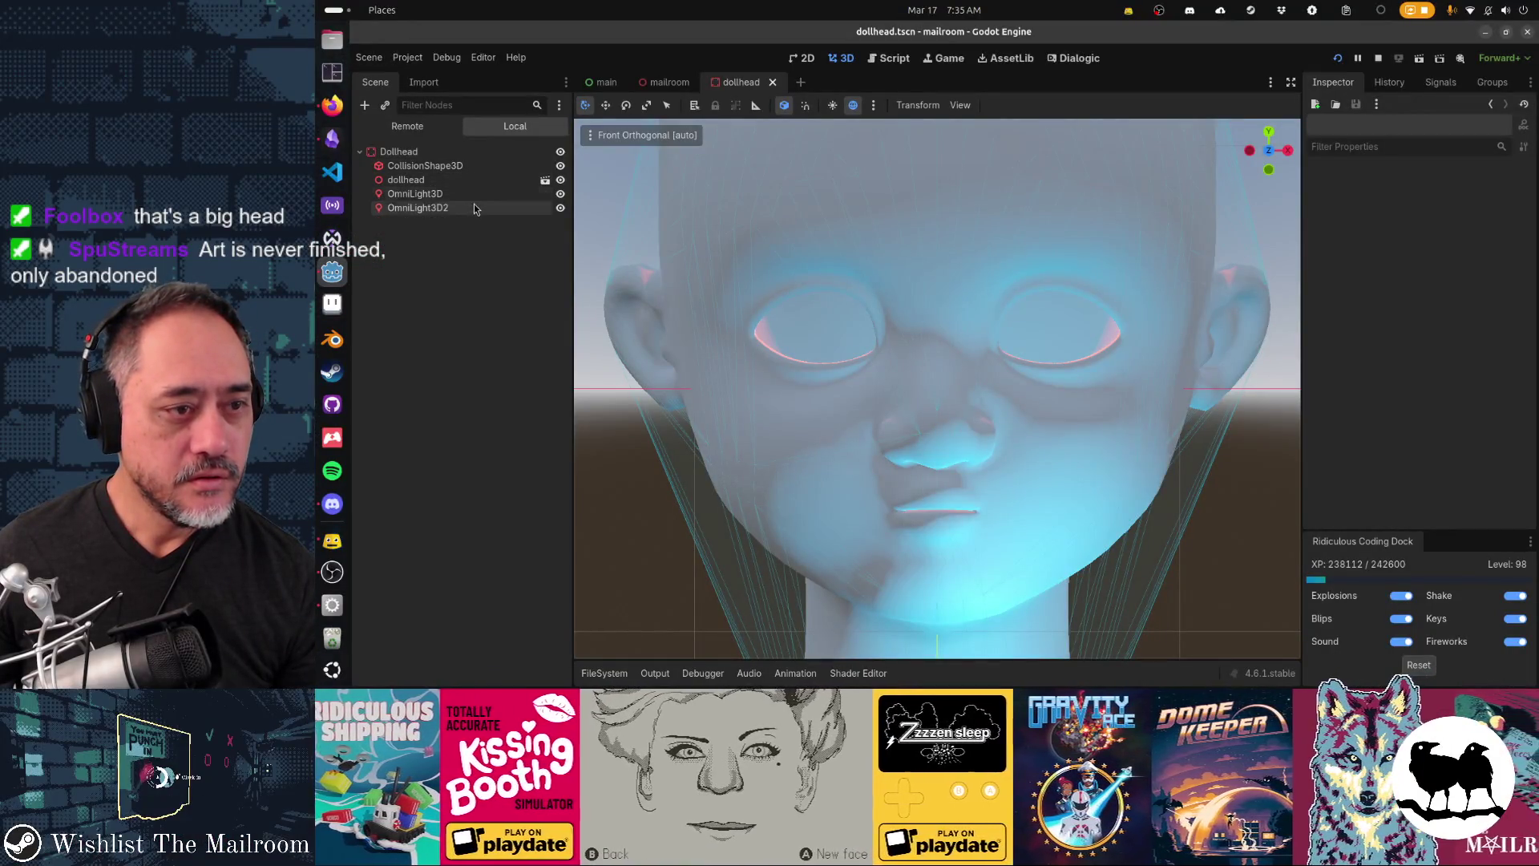
Step: Lower the second omni light (OmniLight3D2) toward eye level from the Right orthogonal view
{"action": "left_click", "coordinate": [475, 208]}
{"action": "mouse_move", "coordinate": [997, 264]}
{"action": "left_mouse_down"}
{"action": "mouse_move", "coordinate": [1011, 316]}
{"action": "mouse_move", "coordinate": [917, 326]}
{"action": "left_mouse_up"}
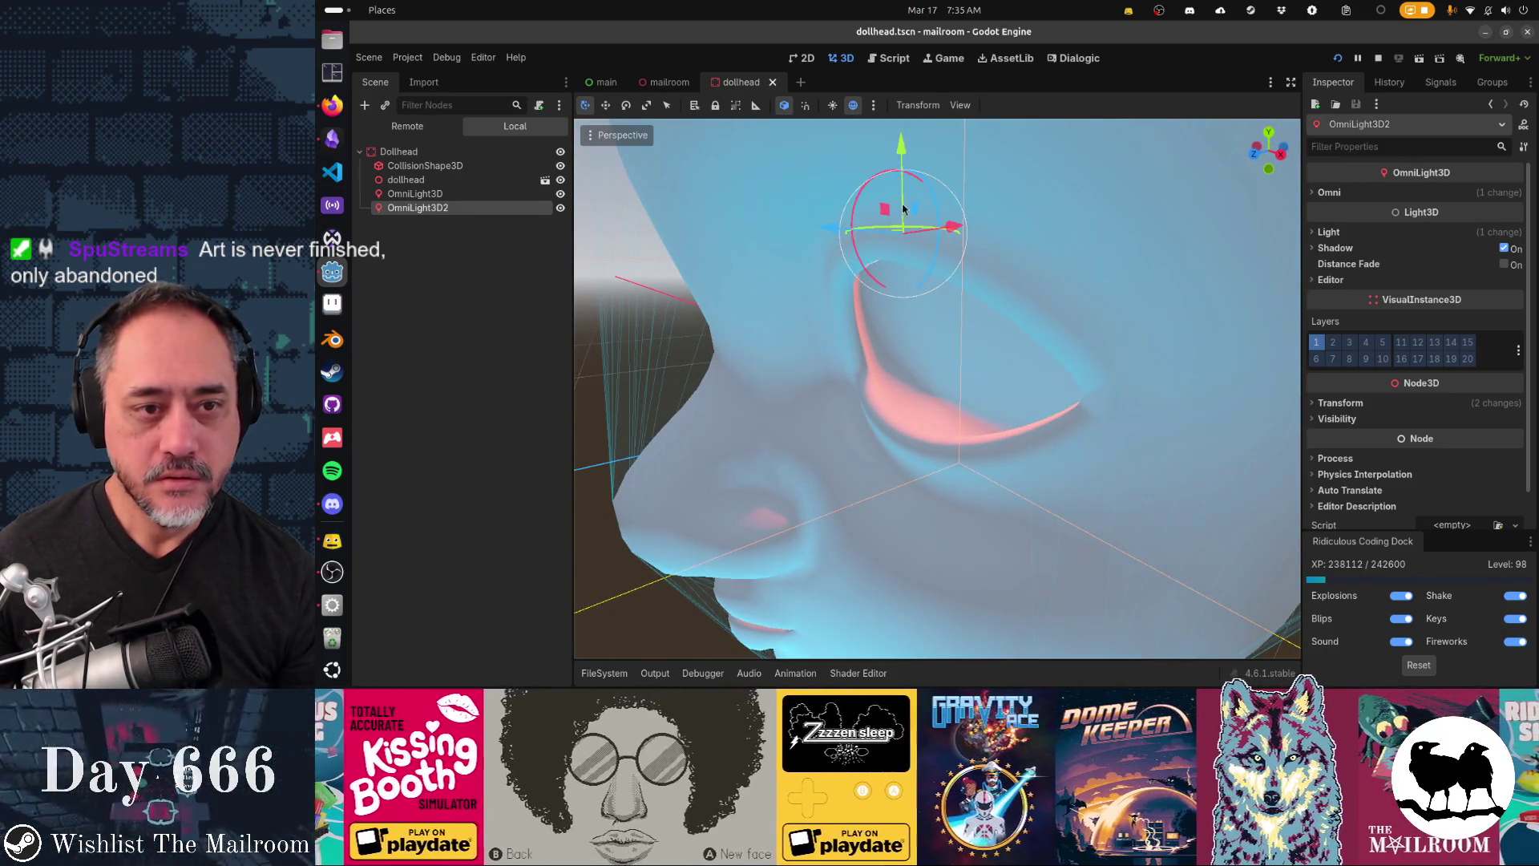
{"action": "key", "text": "KP_3"}
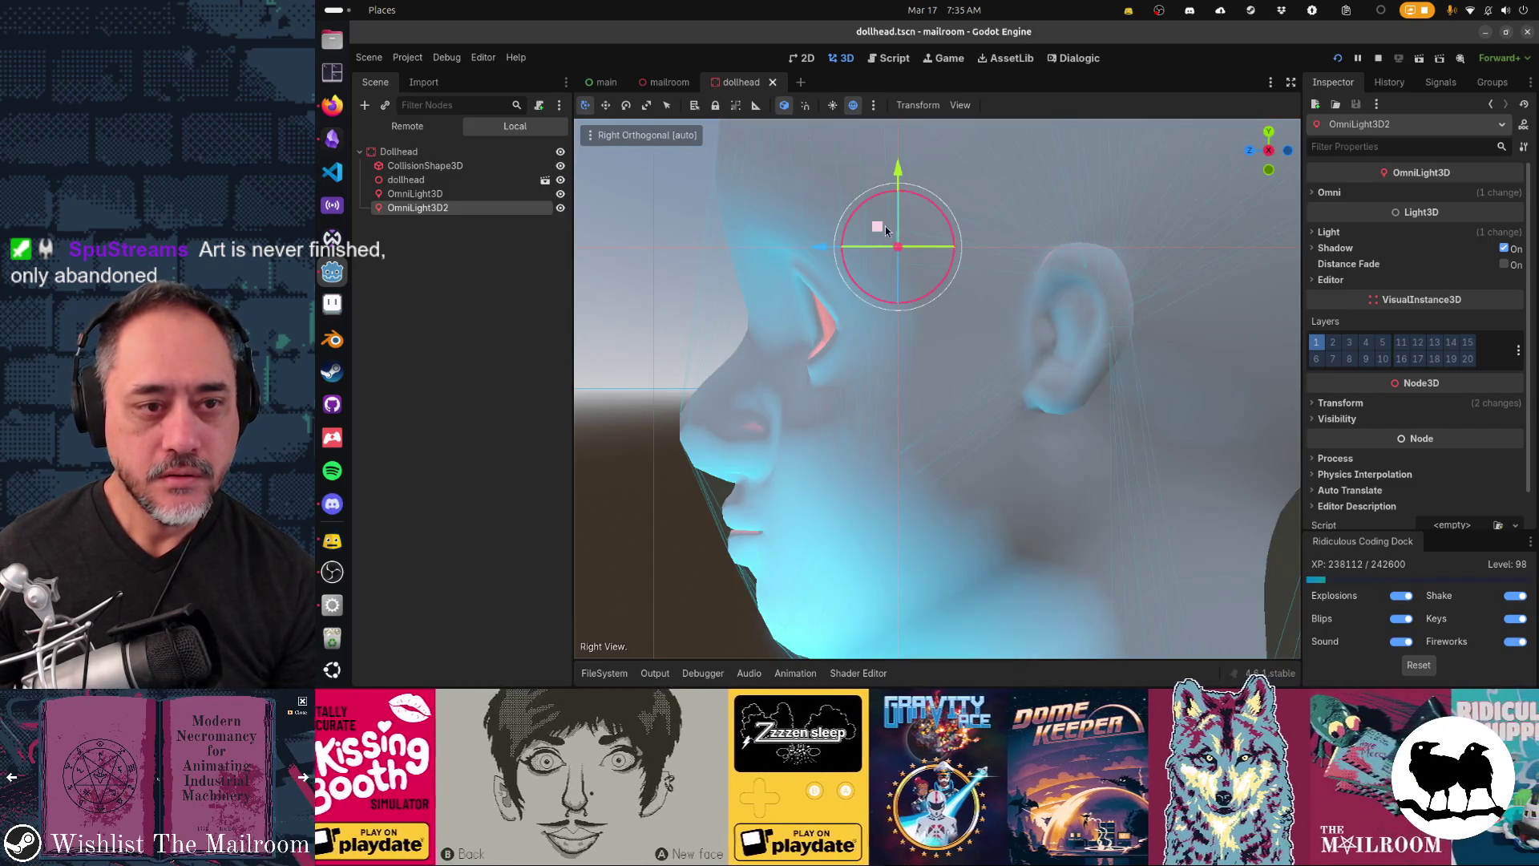
{"action": "left_click_drag", "start_coordinate": [896, 182], "coordinate": [903, 236]}
{"action": "key", "text": "g"}
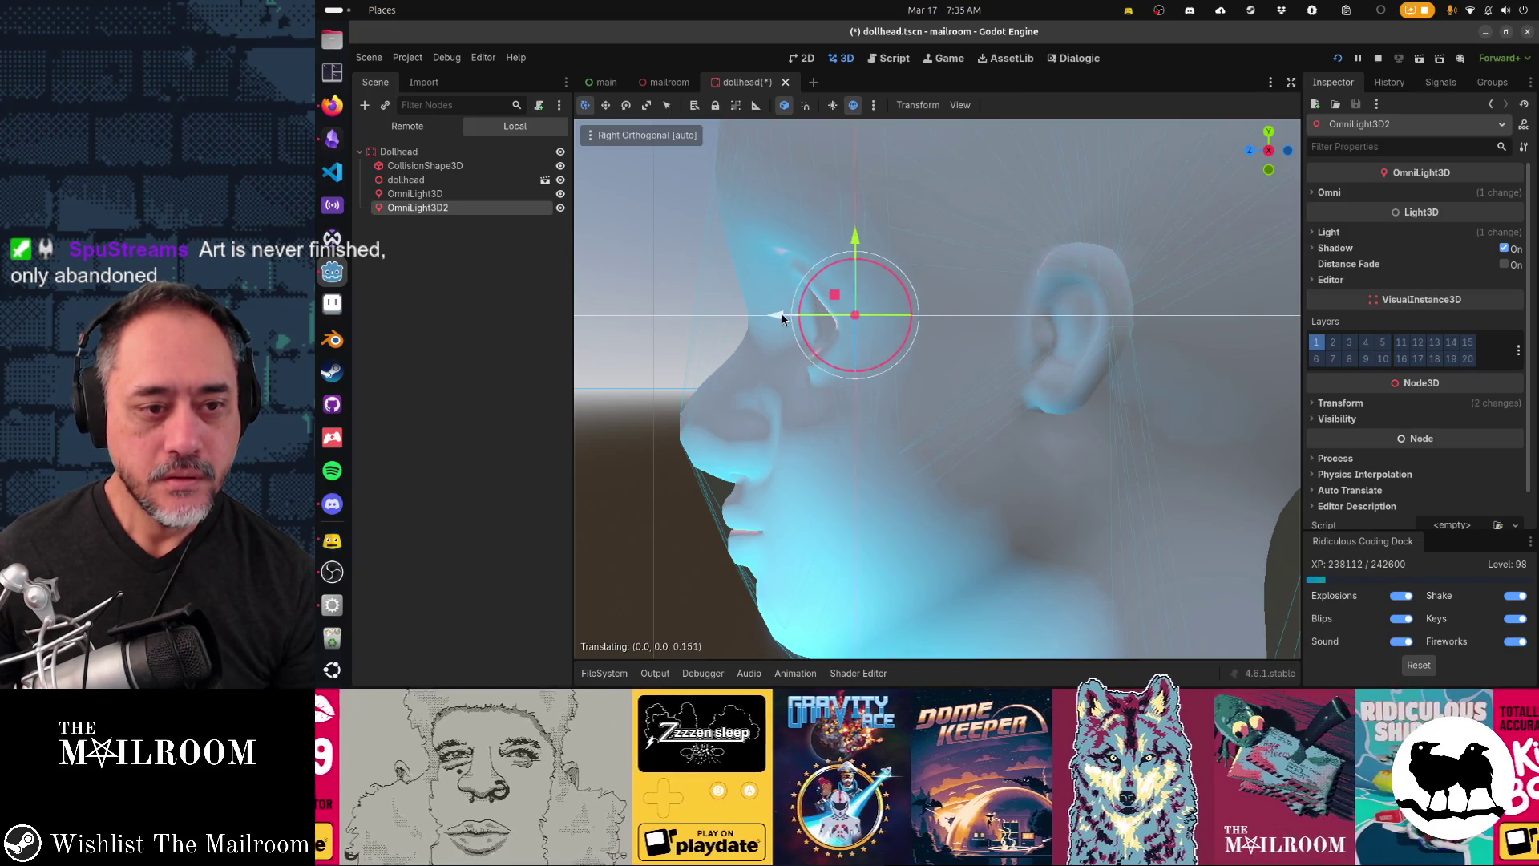
{"action": "left_click", "coordinate": [821, 311]}
{"action": "mouse_move", "coordinate": [771, 345]}
{"action": "left_mouse_down"}
{"action": "mouse_move", "coordinate": [792, 392]}
{"action": "mouse_move", "coordinate": [1109, 412]}
{"action": "mouse_move", "coordinate": [1076, 401]}
{"action": "left_mouse_up"}
{"action": "mouse_move", "coordinate": [1156, 333]}
{"action": "left_mouse_down"}
{"action": "mouse_move", "coordinate": [1079, 379]}
{"action": "mouse_move", "coordinate": [783, 374]}
{"action": "mouse_move", "coordinate": [965, 384]}
{"action": "left_mouse_up"}
Step: Save the dollhead scene, drag OmniLight3D2 onto the head's left eye, and relaunch the game
{"action": "key", "text": "ctrl+s"}
{"action": "scroll", "coordinate": [961, 390], "scroll_direction": "down", "scroll_amount": 3}
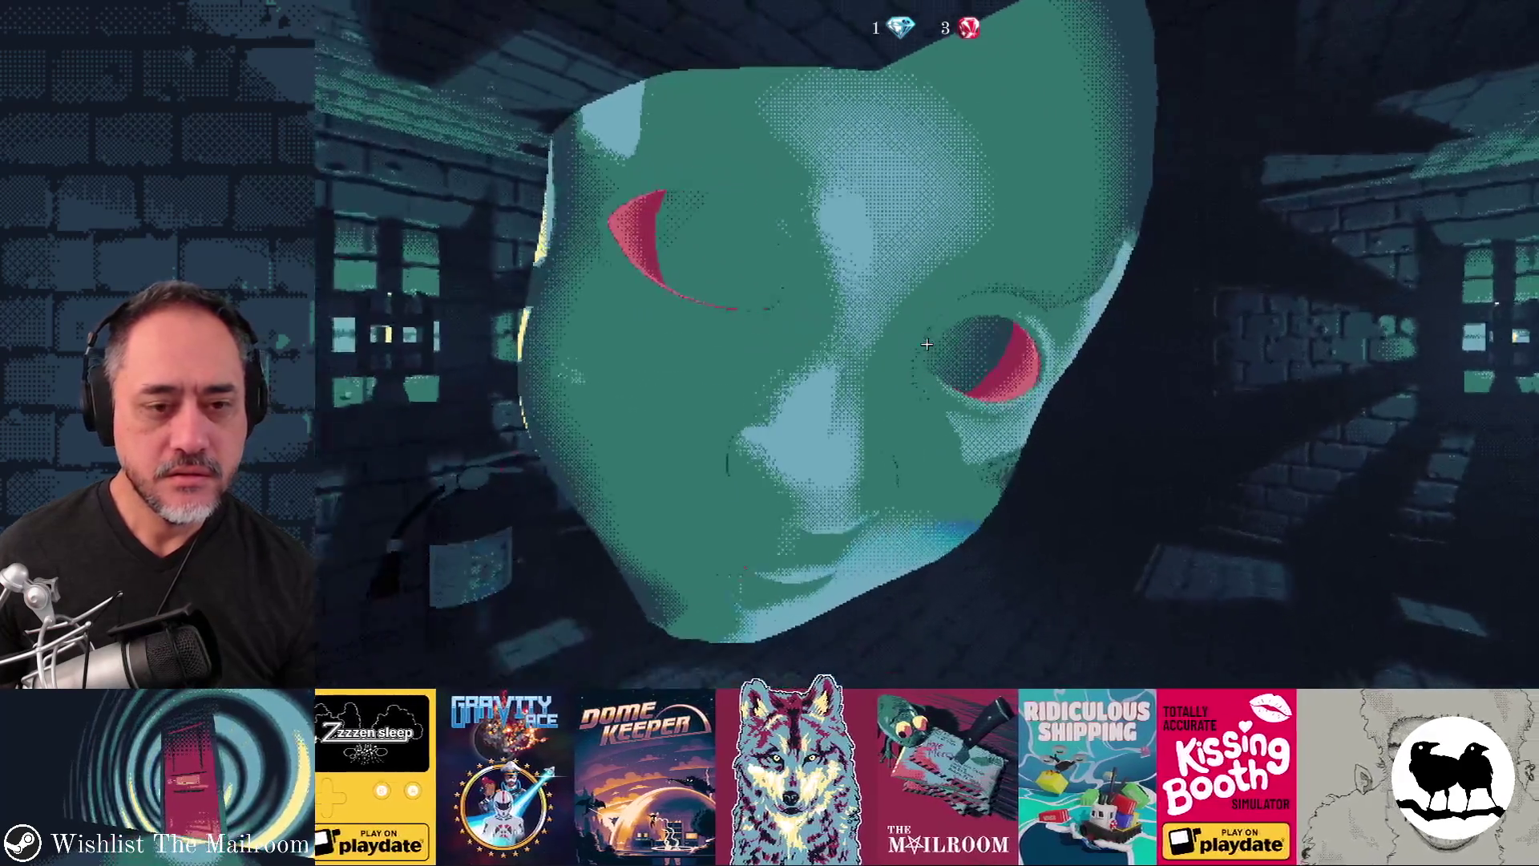
{"action": "key", "text": "alt+Tab"}
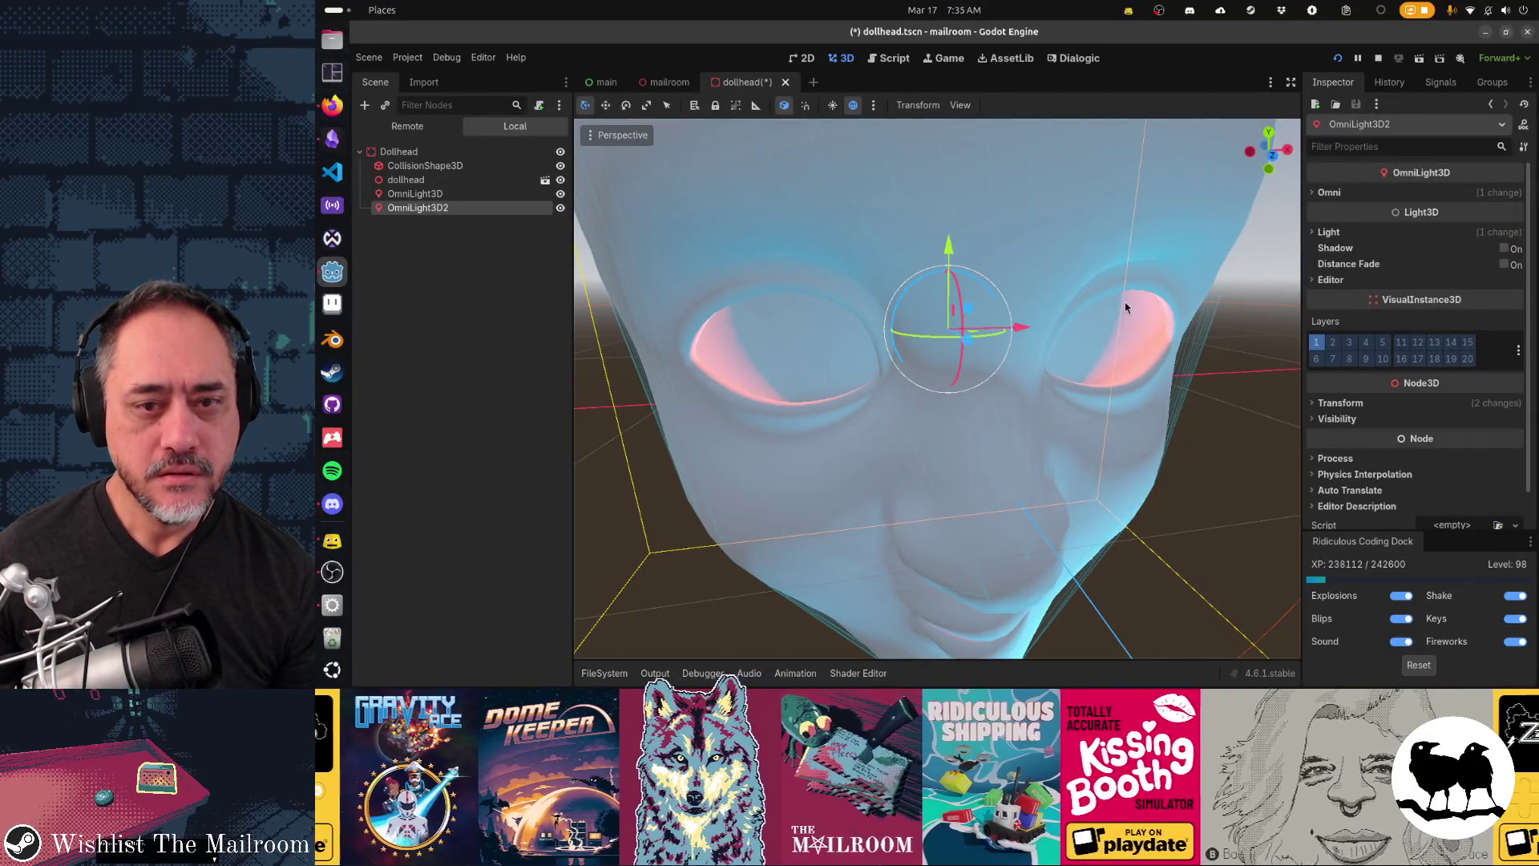
{"action": "key", "text": "ctrl+s"}
{"action": "key", "text": "alt+Tab"}
{"action": "left_click", "coordinate": [982, 271]}
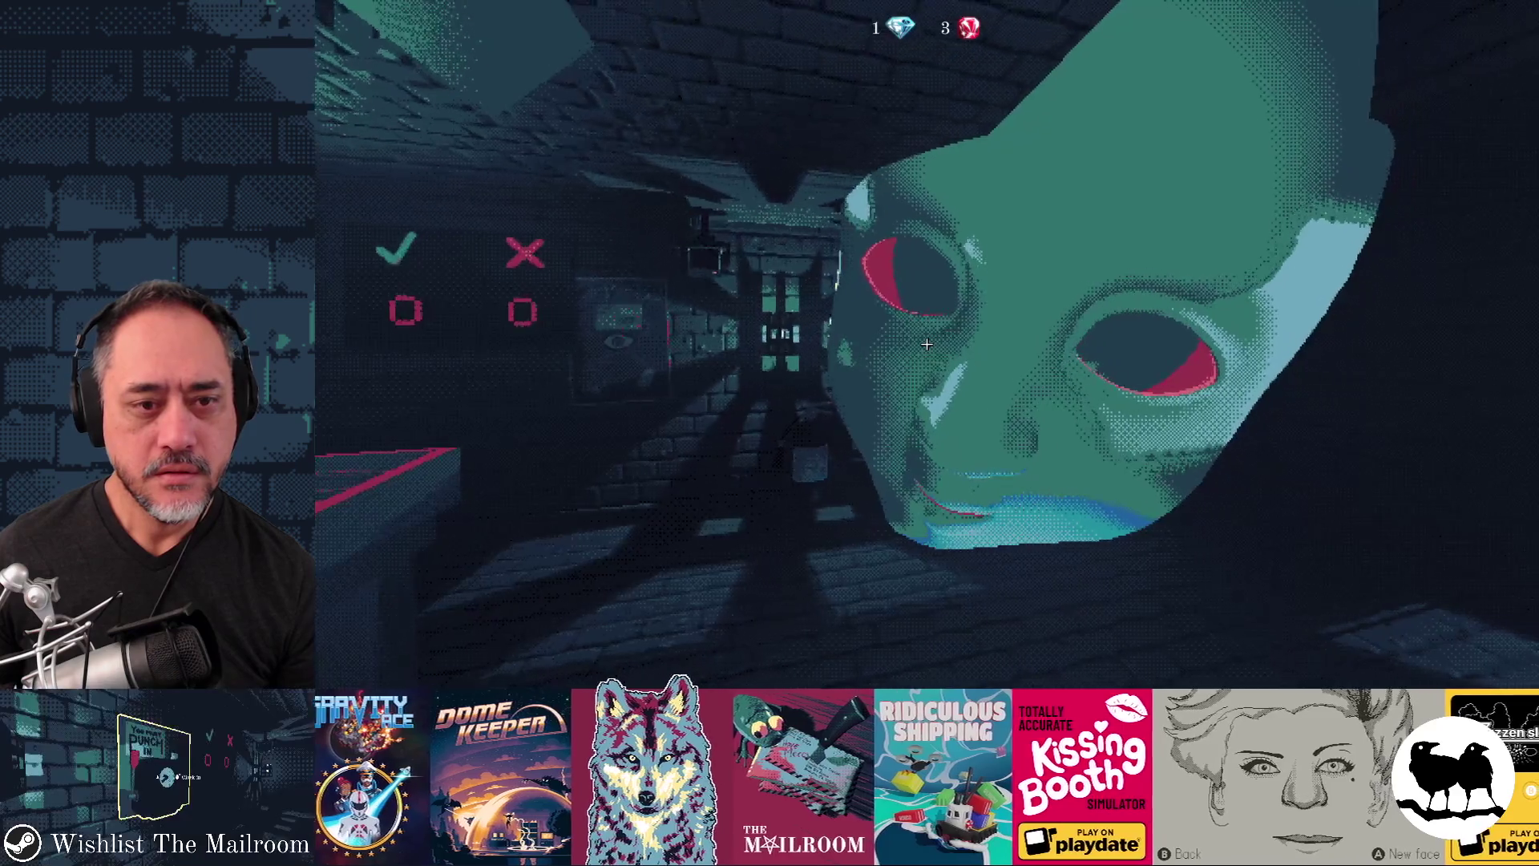
{"action": "key", "text": "alt+Tab"}
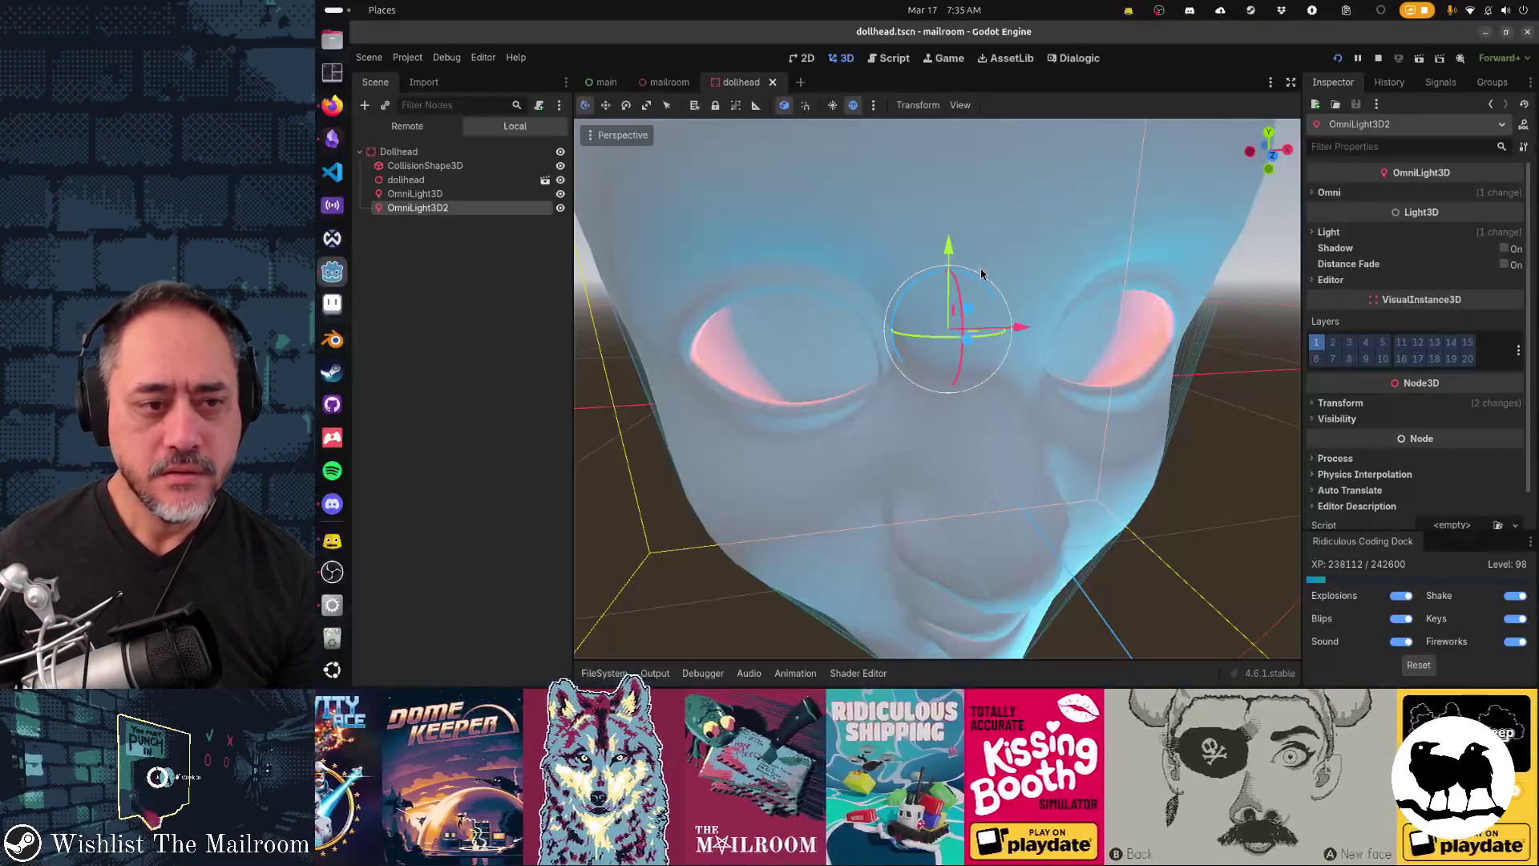
{"action": "mouse_move", "coordinate": [1018, 328]}
{"action": "left_mouse_down"}
{"action": "mouse_move", "coordinate": [794, 345]}
{"action": "mouse_move", "coordinate": [633, 458]}
{"action": "mouse_move", "coordinate": [725, 414]}
{"action": "left_mouse_up"}
{"action": "key", "text": "F5"}
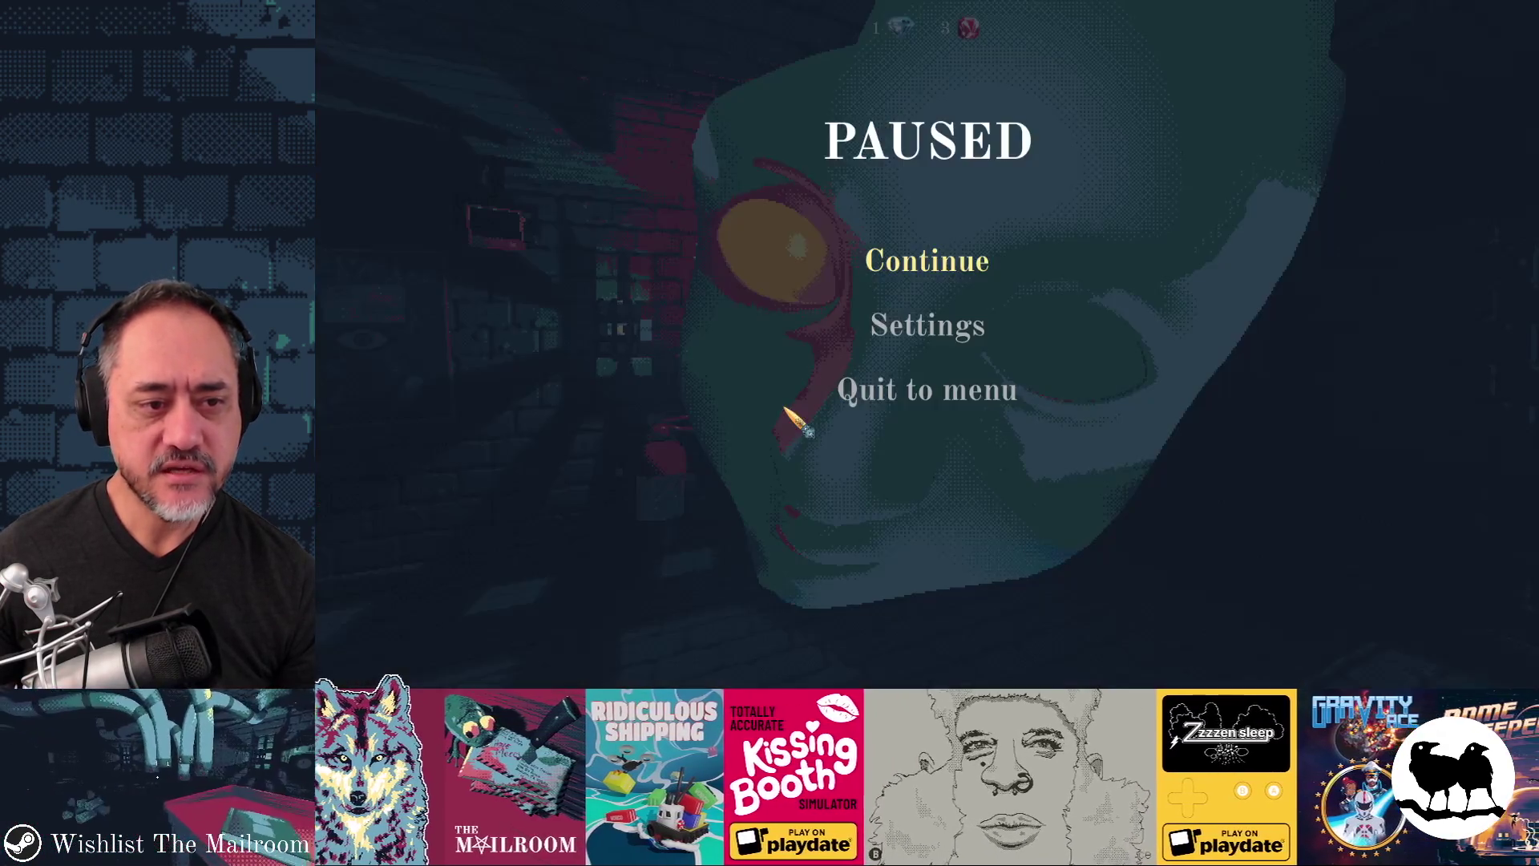
Step: Inspect the orange-glowing left eye in the running game, orbiting the head in the editor between checks
{"action": "key", "text": "Escape"}
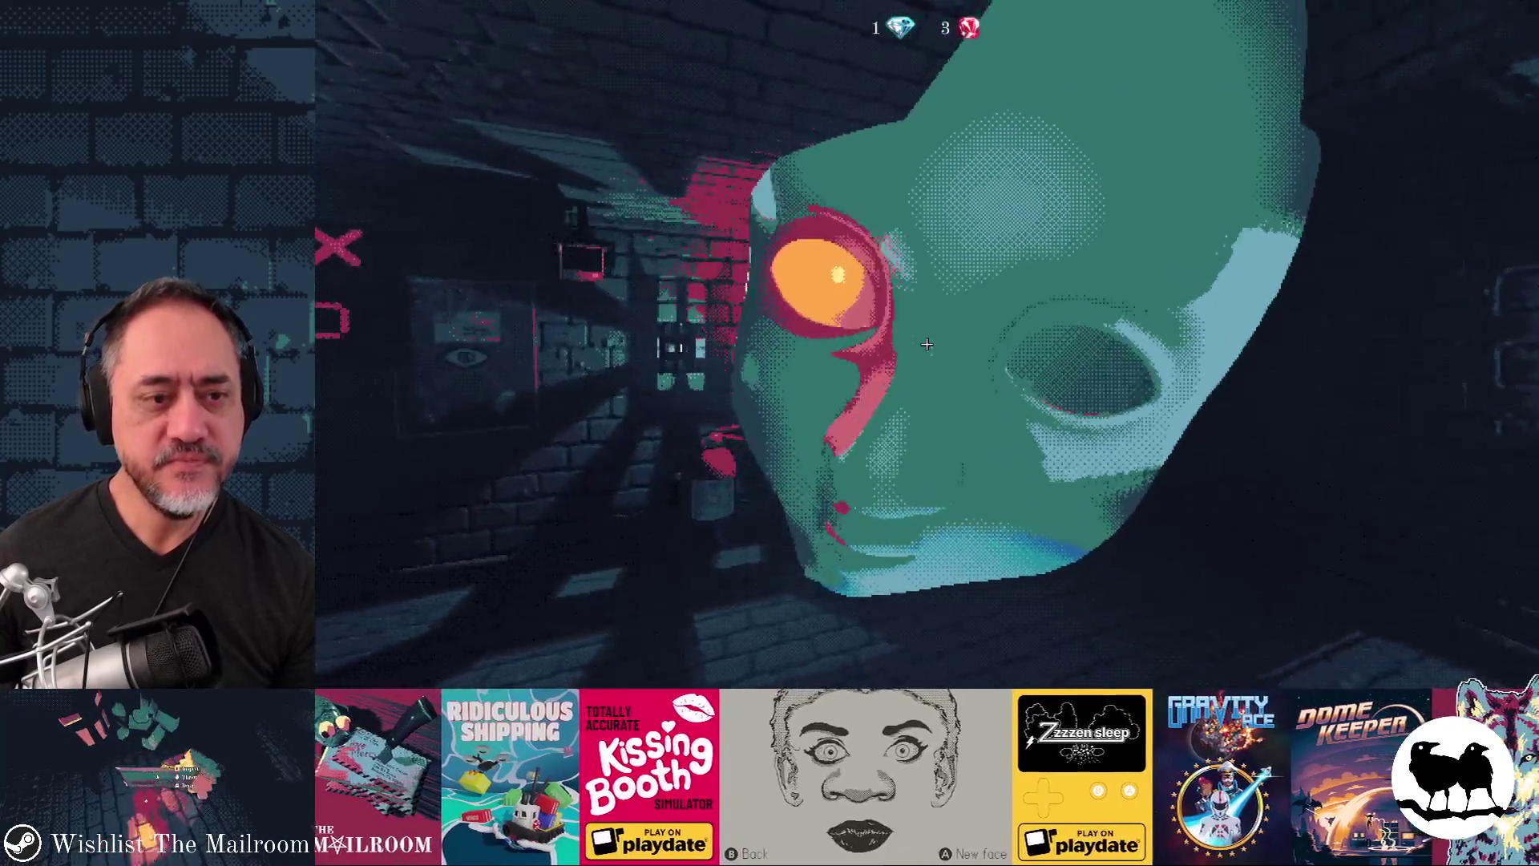
{"action": "key", "text": "F8"}
{"action": "mouse_move", "coordinate": [898, 305]}
{"action": "left_mouse_down"}
{"action": "mouse_move", "coordinate": [845, 420]}
{"action": "mouse_move", "coordinate": [847, 360]}
{"action": "mouse_move", "coordinate": [753, 269]}
{"action": "left_mouse_up"}
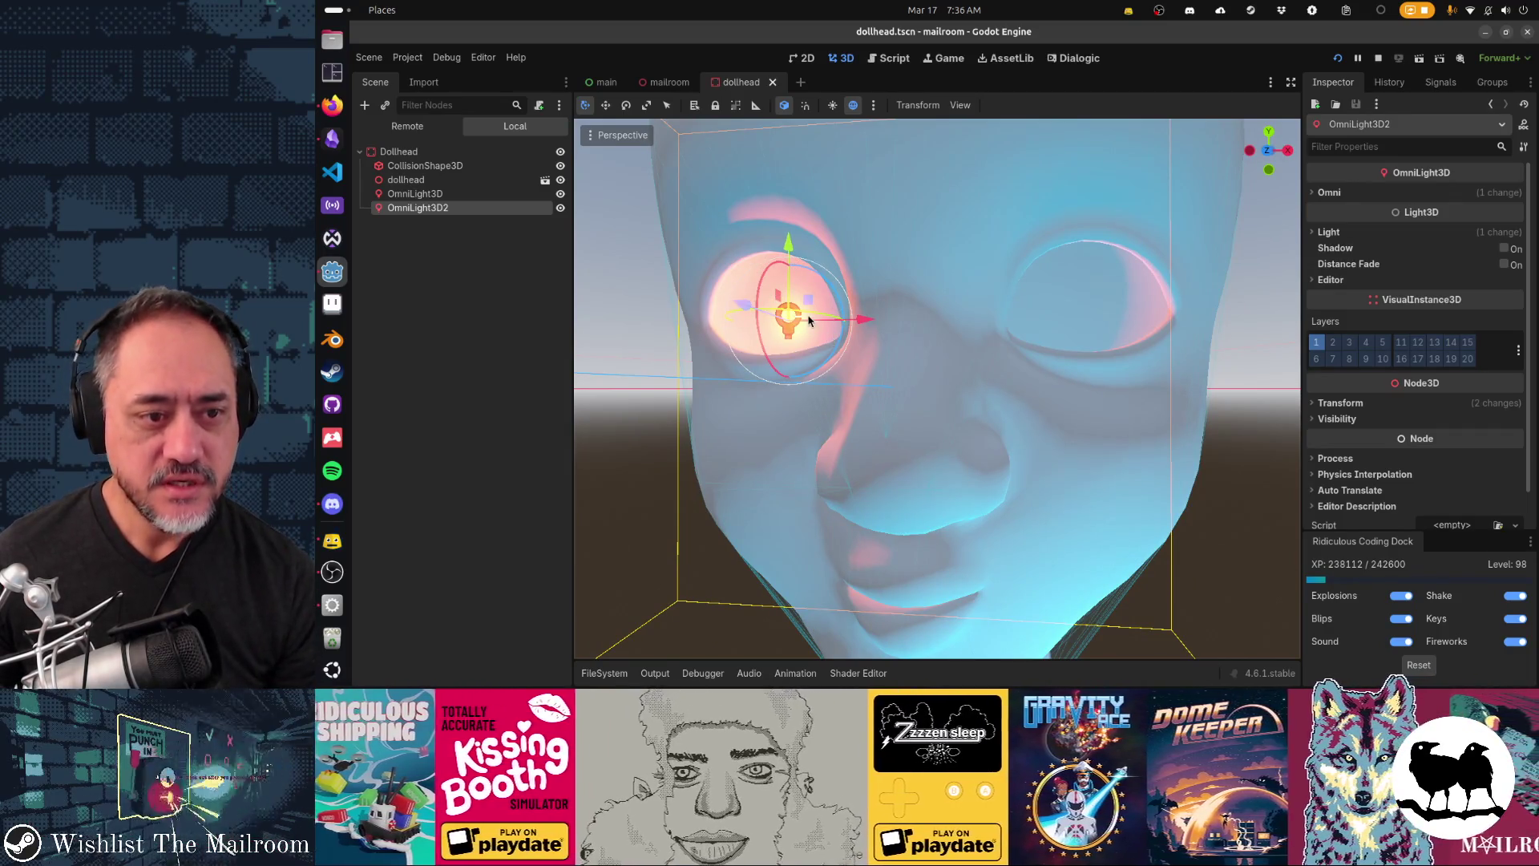
{"action": "mouse_move", "coordinate": [802, 339]}
{"action": "left_mouse_down"}
{"action": "mouse_move", "coordinate": [839, 358]}
{"action": "mouse_move", "coordinate": [790, 333]}
{"action": "mouse_move", "coordinate": [961, 354]}
{"action": "mouse_move", "coordinate": [1013, 447]}
{"action": "mouse_move", "coordinate": [885, 408]}
{"action": "left_mouse_up"}
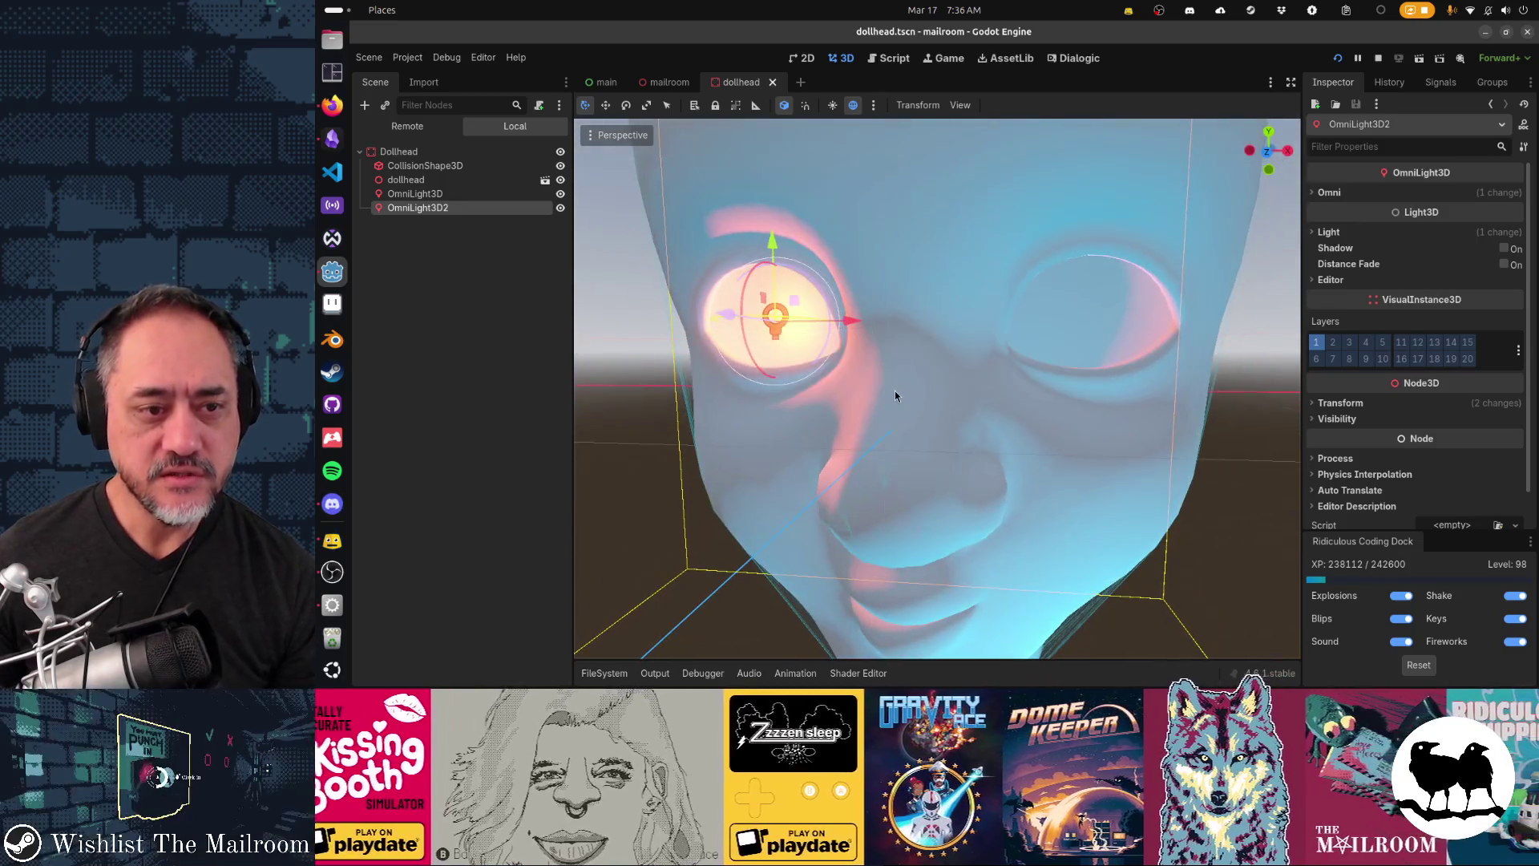
{"action": "key", "text": "alt+Tab"}
{"action": "left_click", "coordinate": [933, 273]}
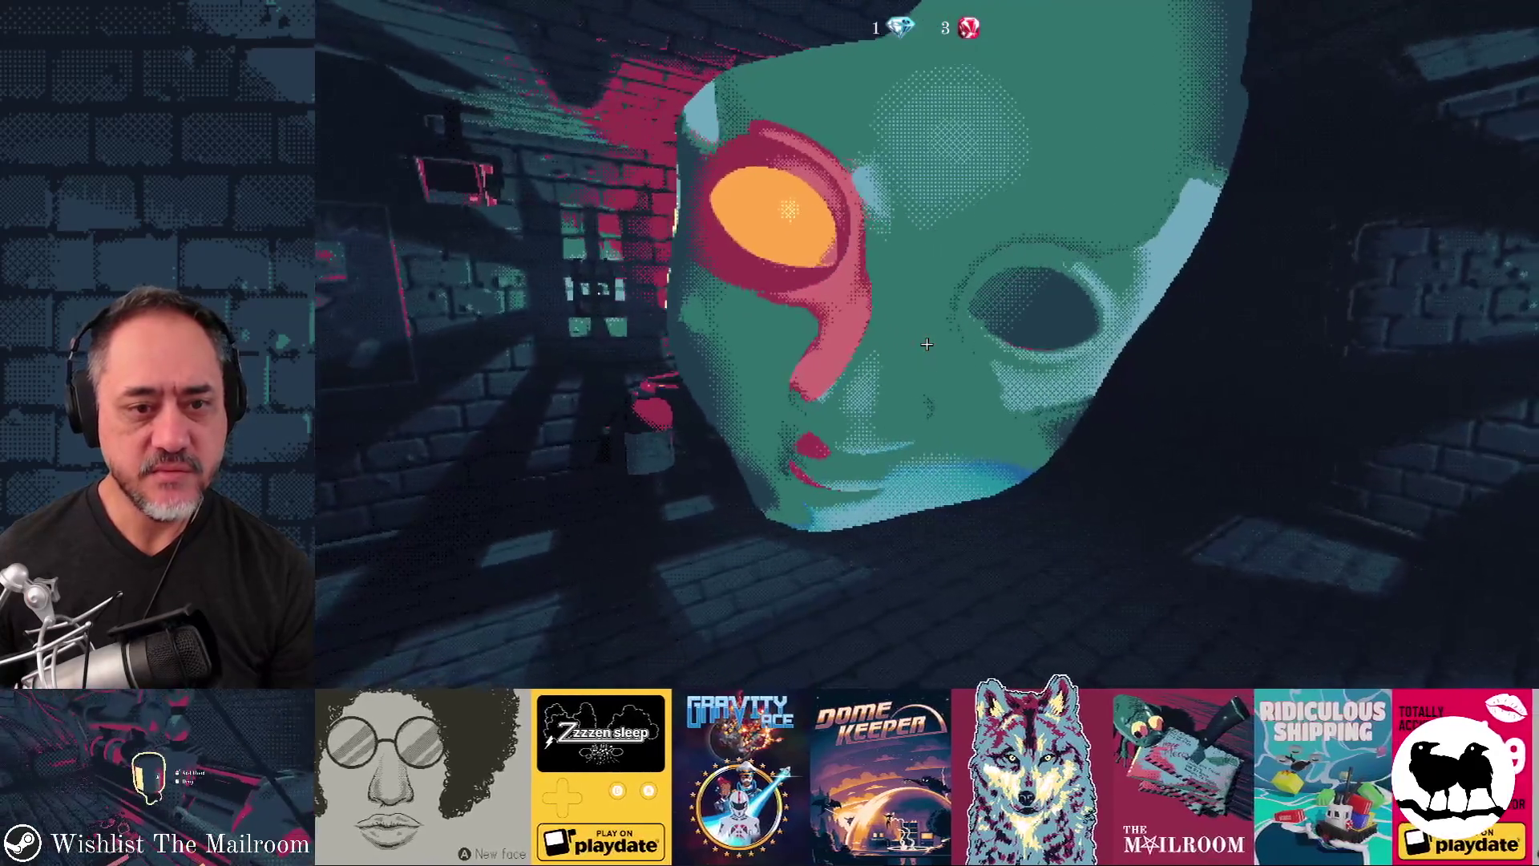
{"action": "key", "text": "F8"}
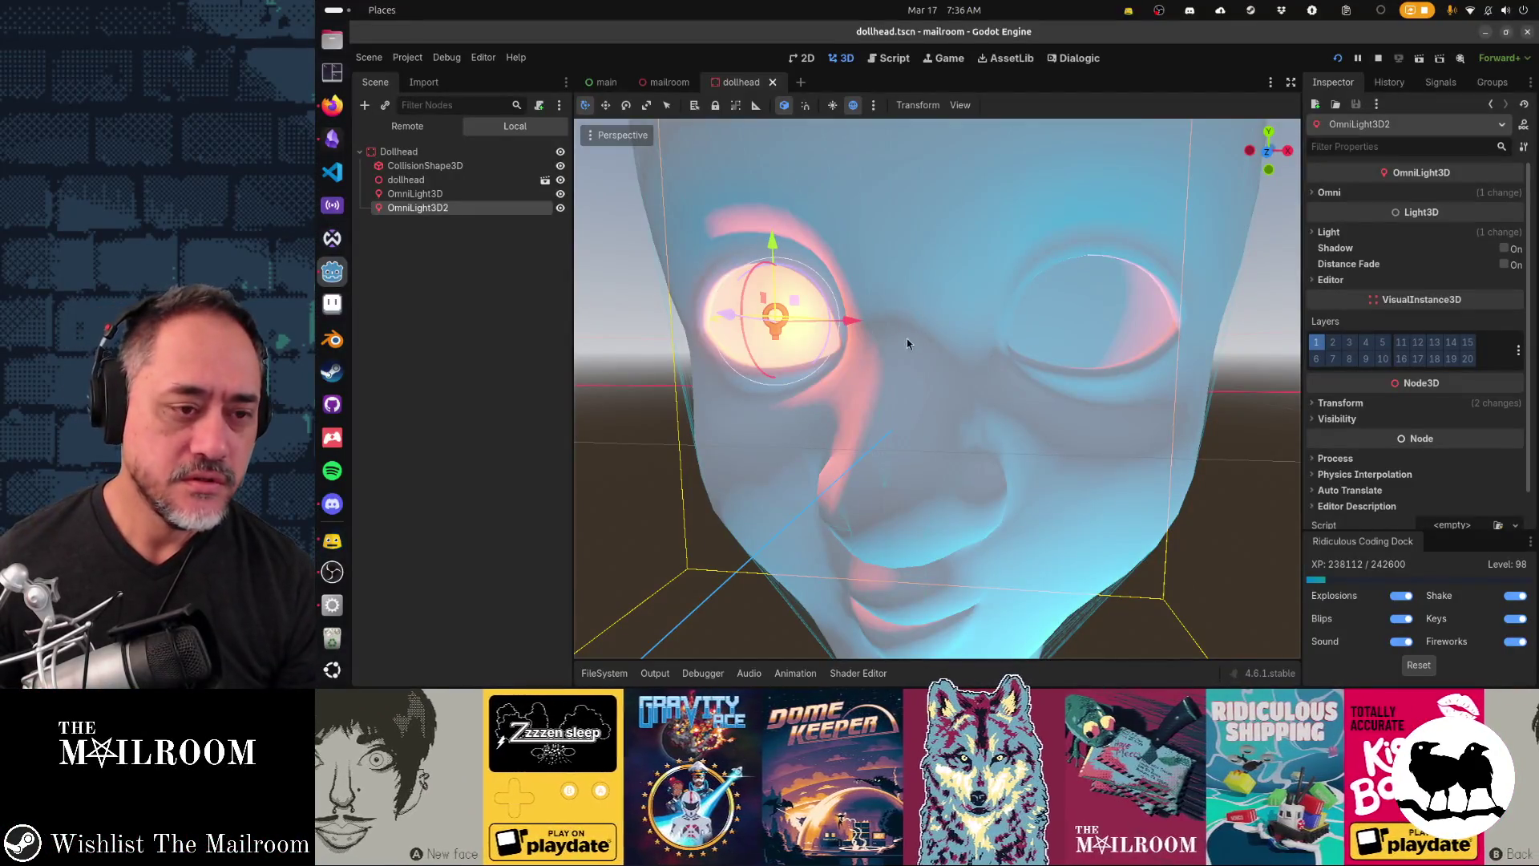
{"action": "scroll", "coordinate": [864, 365], "scroll_direction": "down", "scroll_amount": 5}
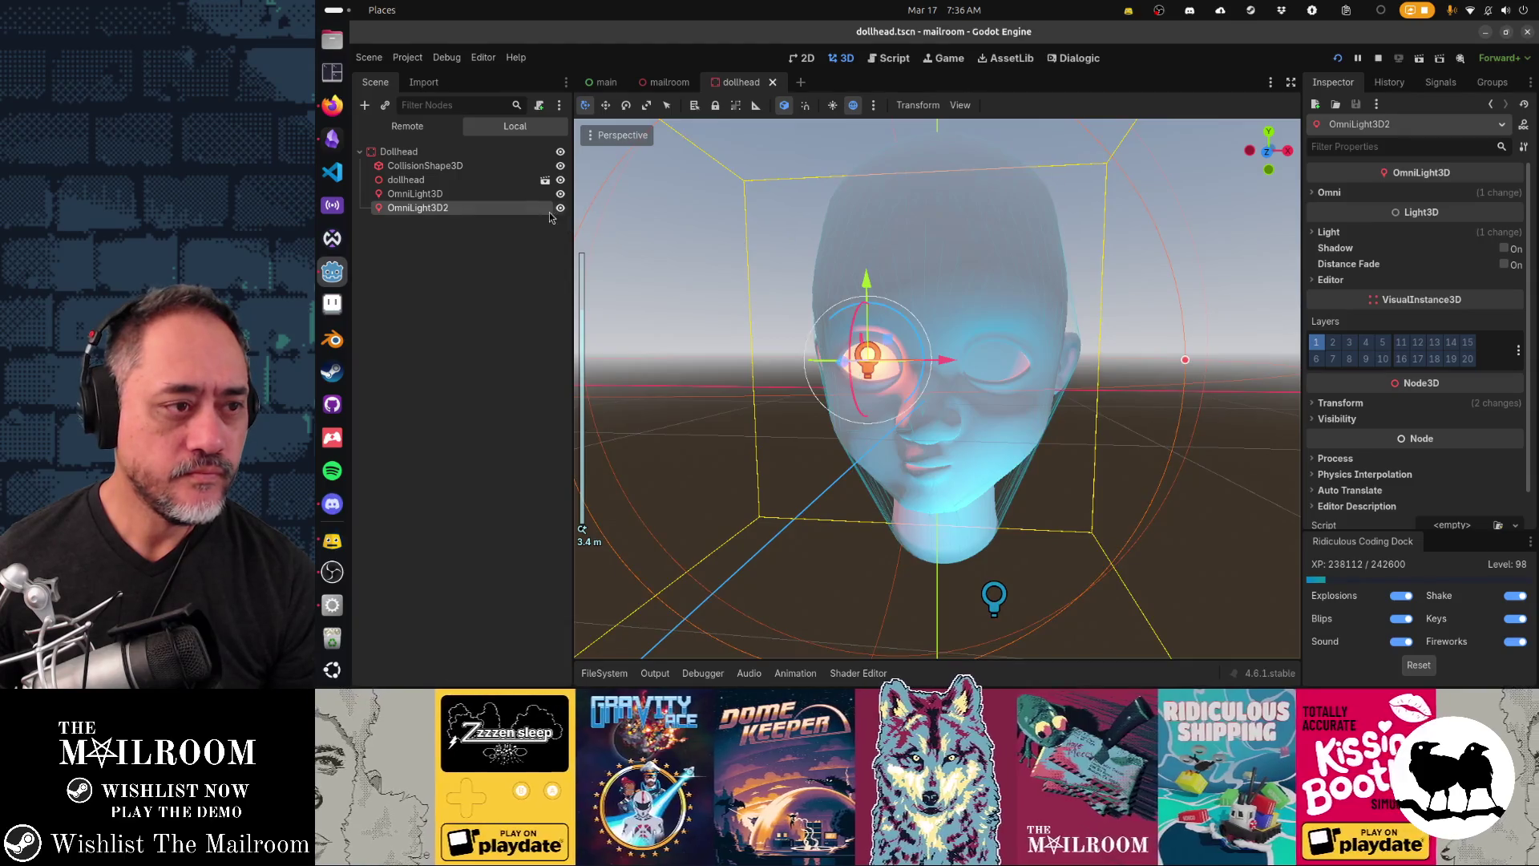
Step: Shrink OmniLight3D2's range to about 0.38 and set its light energy to 0.5
{"action": "left_click", "coordinate": [514, 197]}
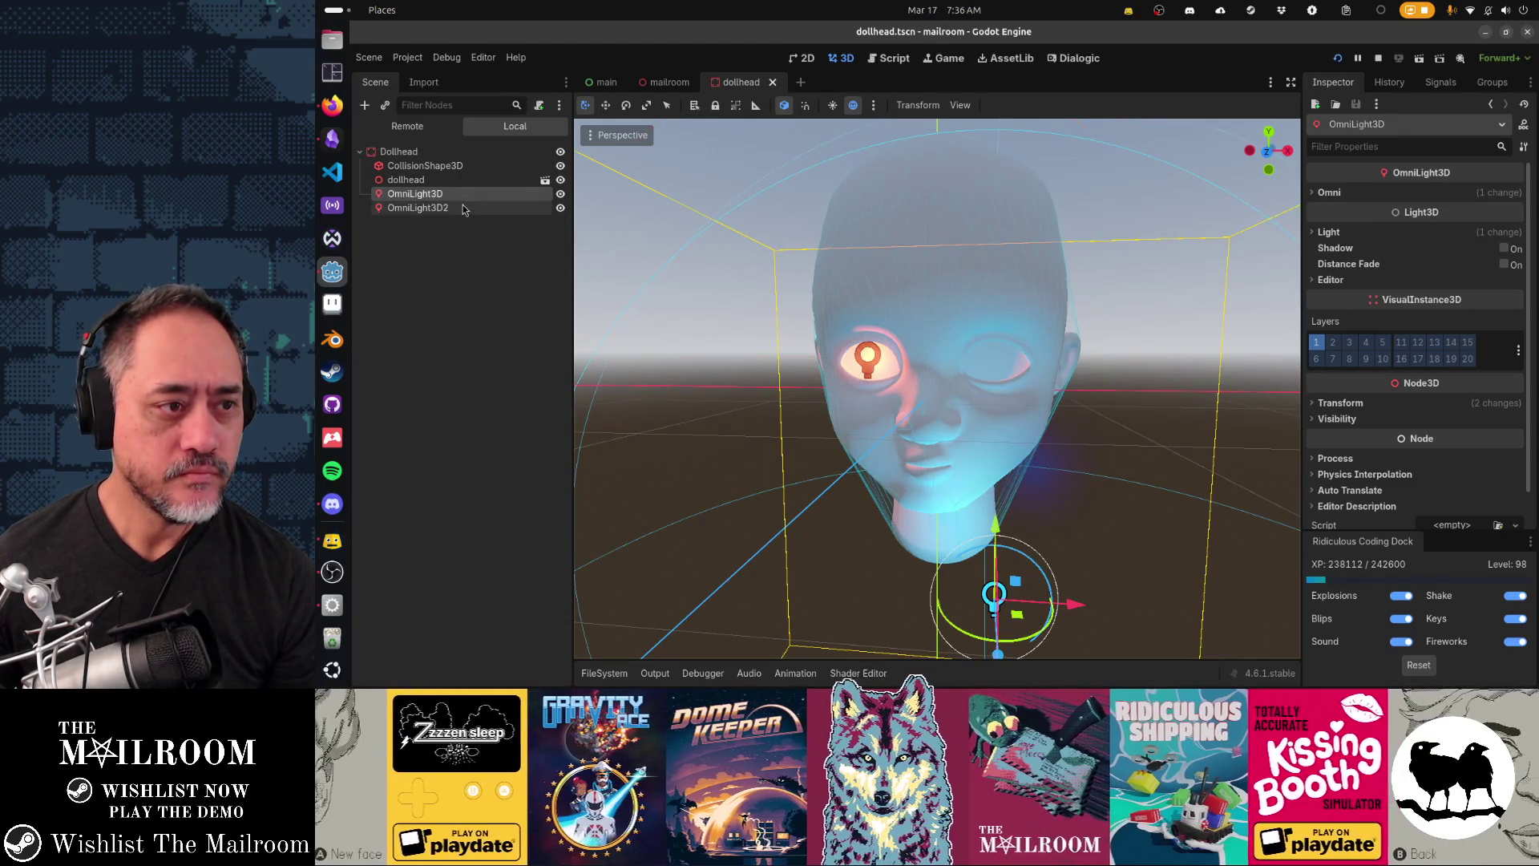
{"action": "left_click", "coordinate": [463, 208]}
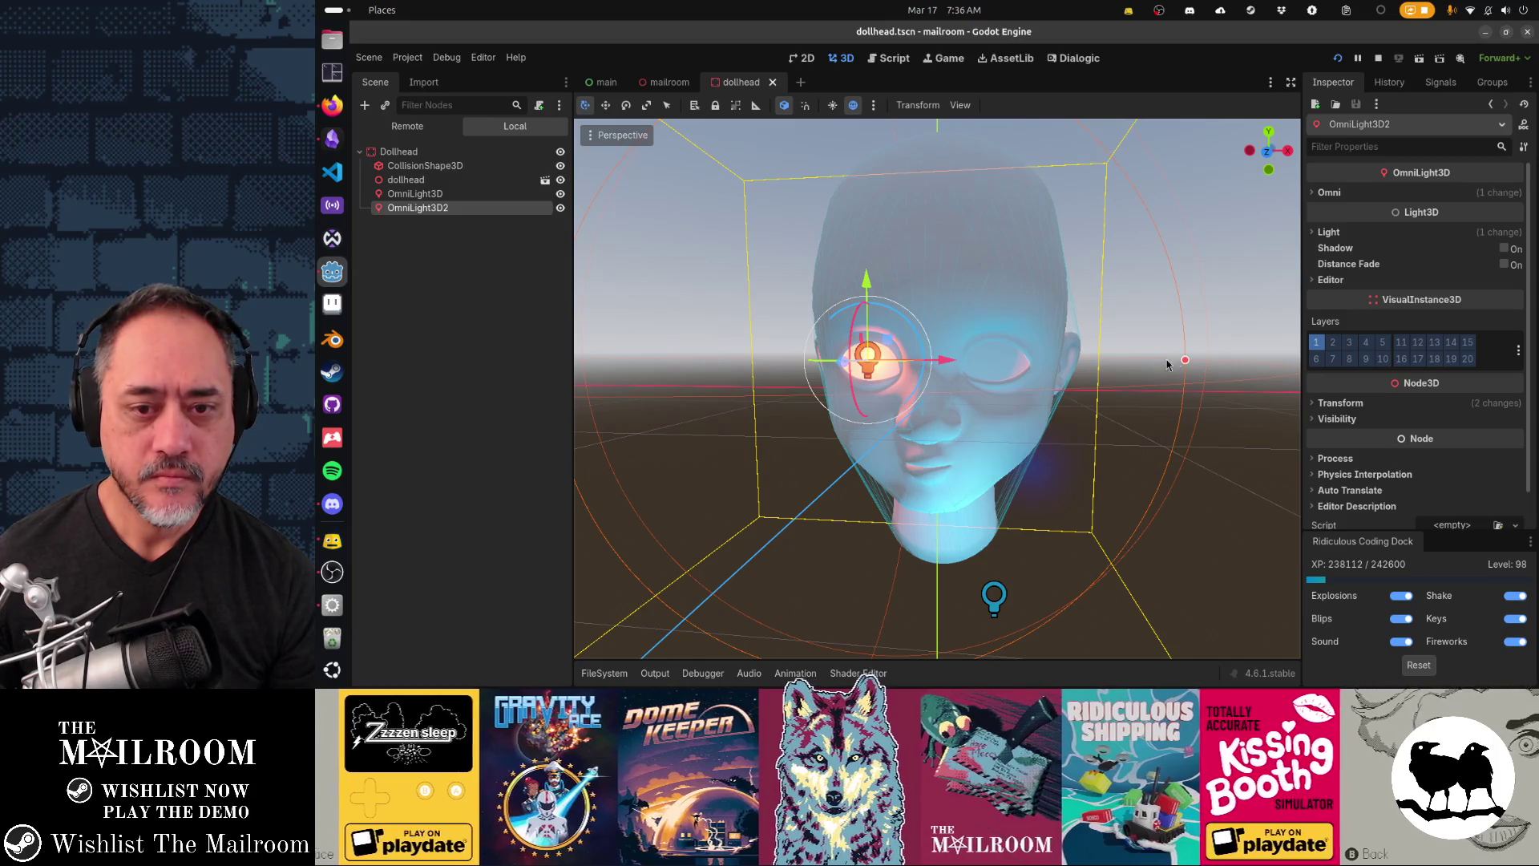
{"action": "left_click_drag", "start_coordinate": [1186, 361], "coordinate": [914, 353]}
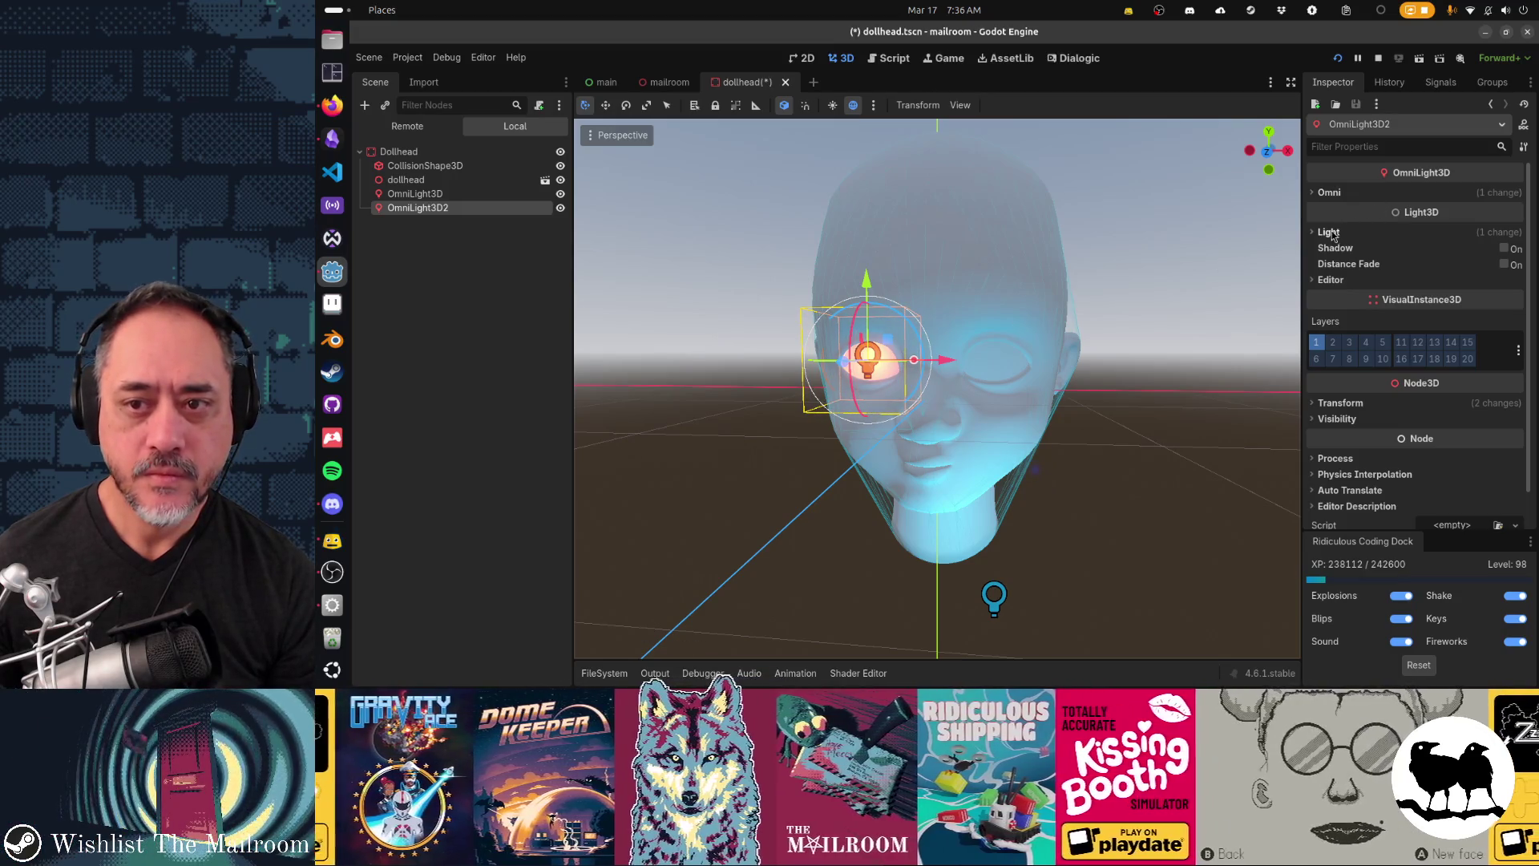
{"action": "left_click", "coordinate": [1328, 231]}
{"action": "left_click", "coordinate": [1428, 269]}
{"action": "type", "text": "0.5"}
{"action": "key", "text": "Return"}
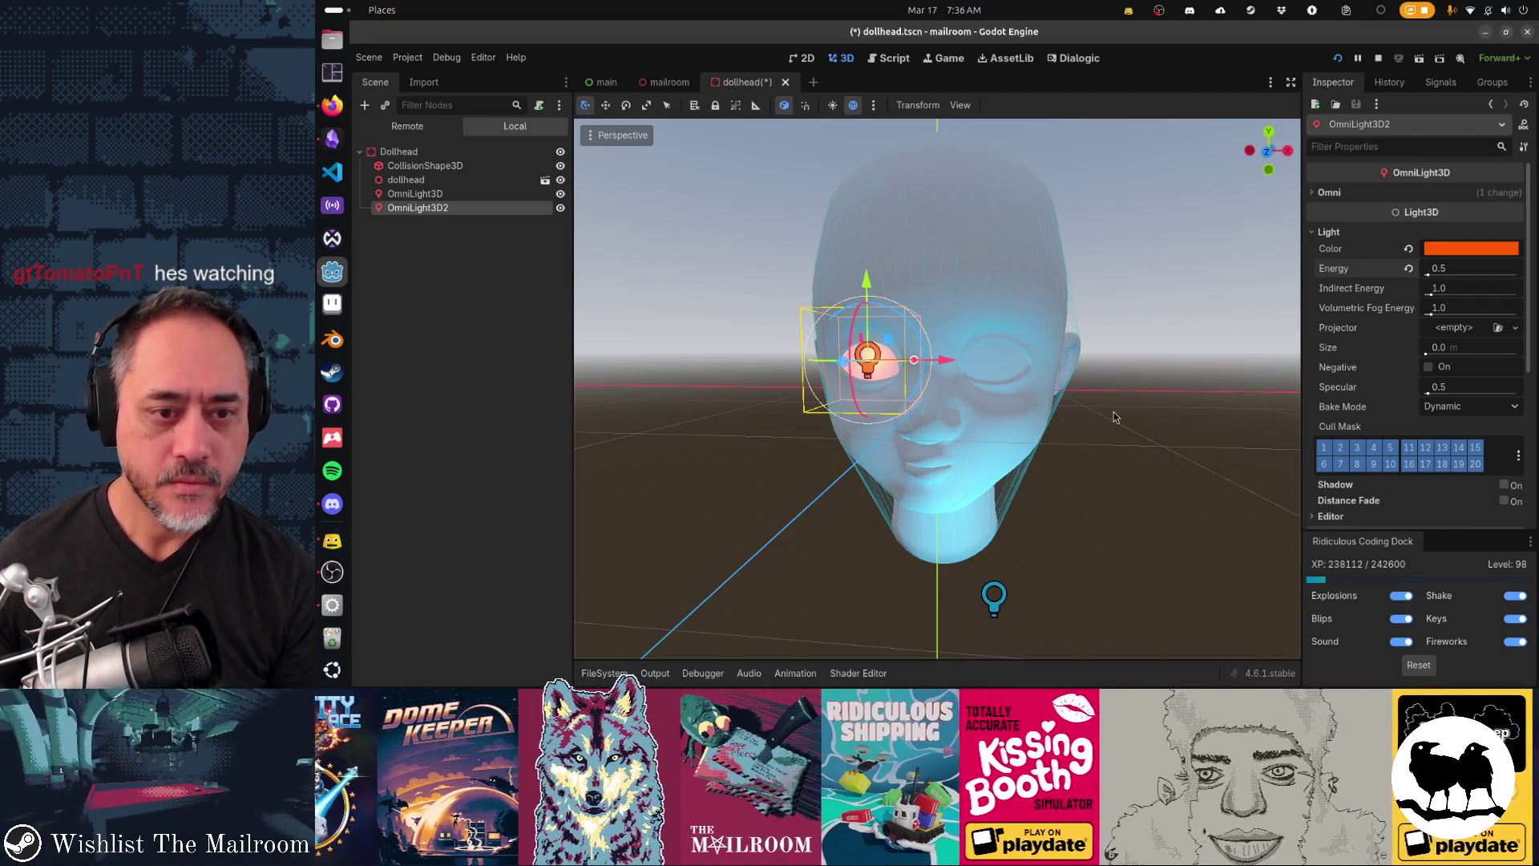
Step: In front view, shift the eye light along X and duplicate it for the other eye
{"action": "key", "text": "KP_1"}
{"action": "left_click_drag", "start_coordinate": [957, 361], "coordinate": [1070, 366]}
{"action": "key", "text": "ctrl+d"}
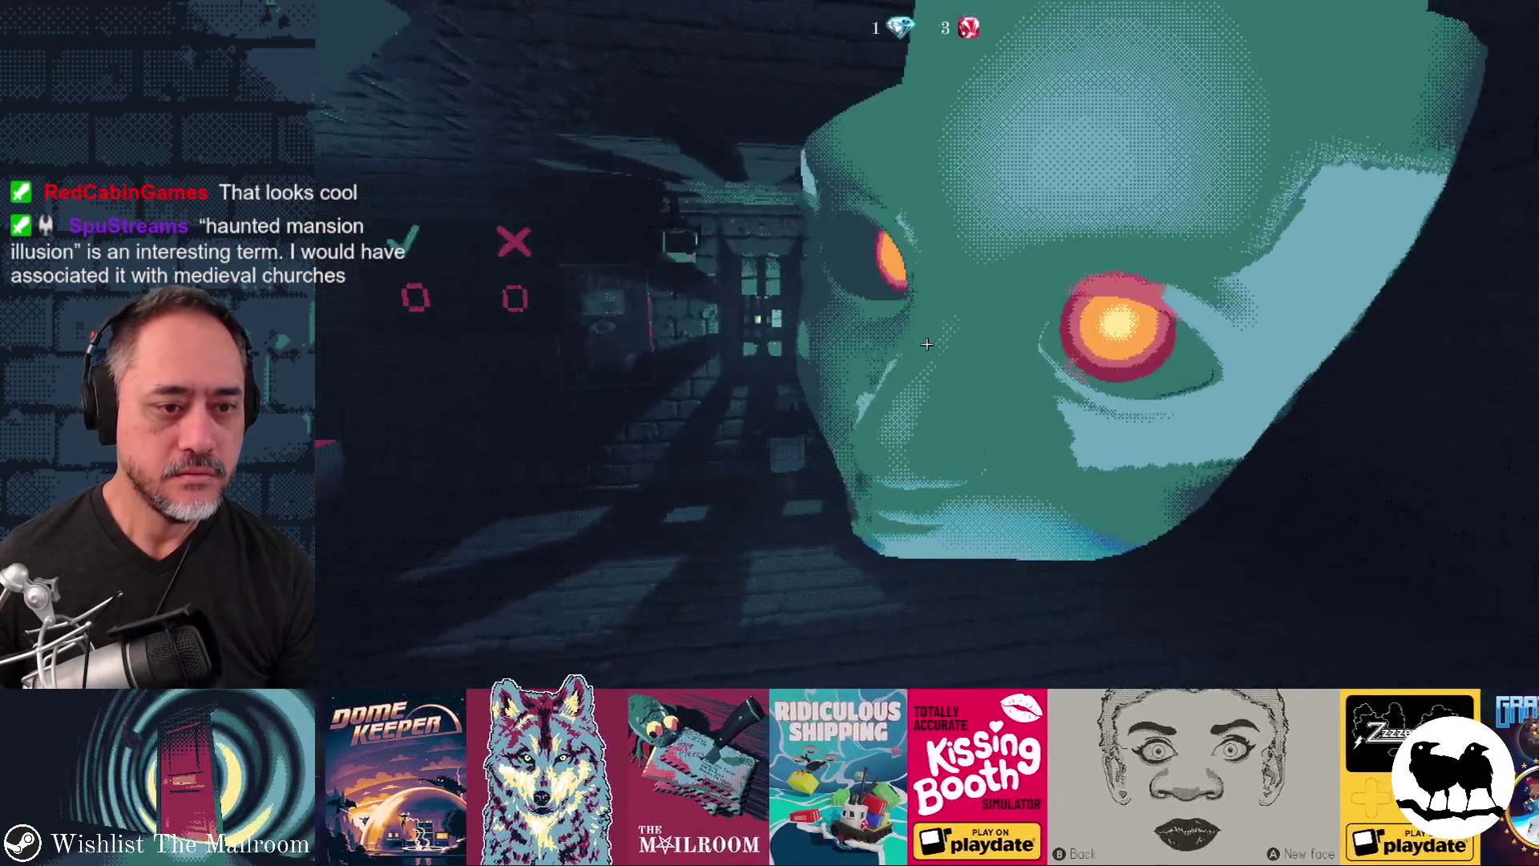
Step: Pause The Mailroom test run, then bring up the overview of open windows
{"action": "key", "text": "Escape"}
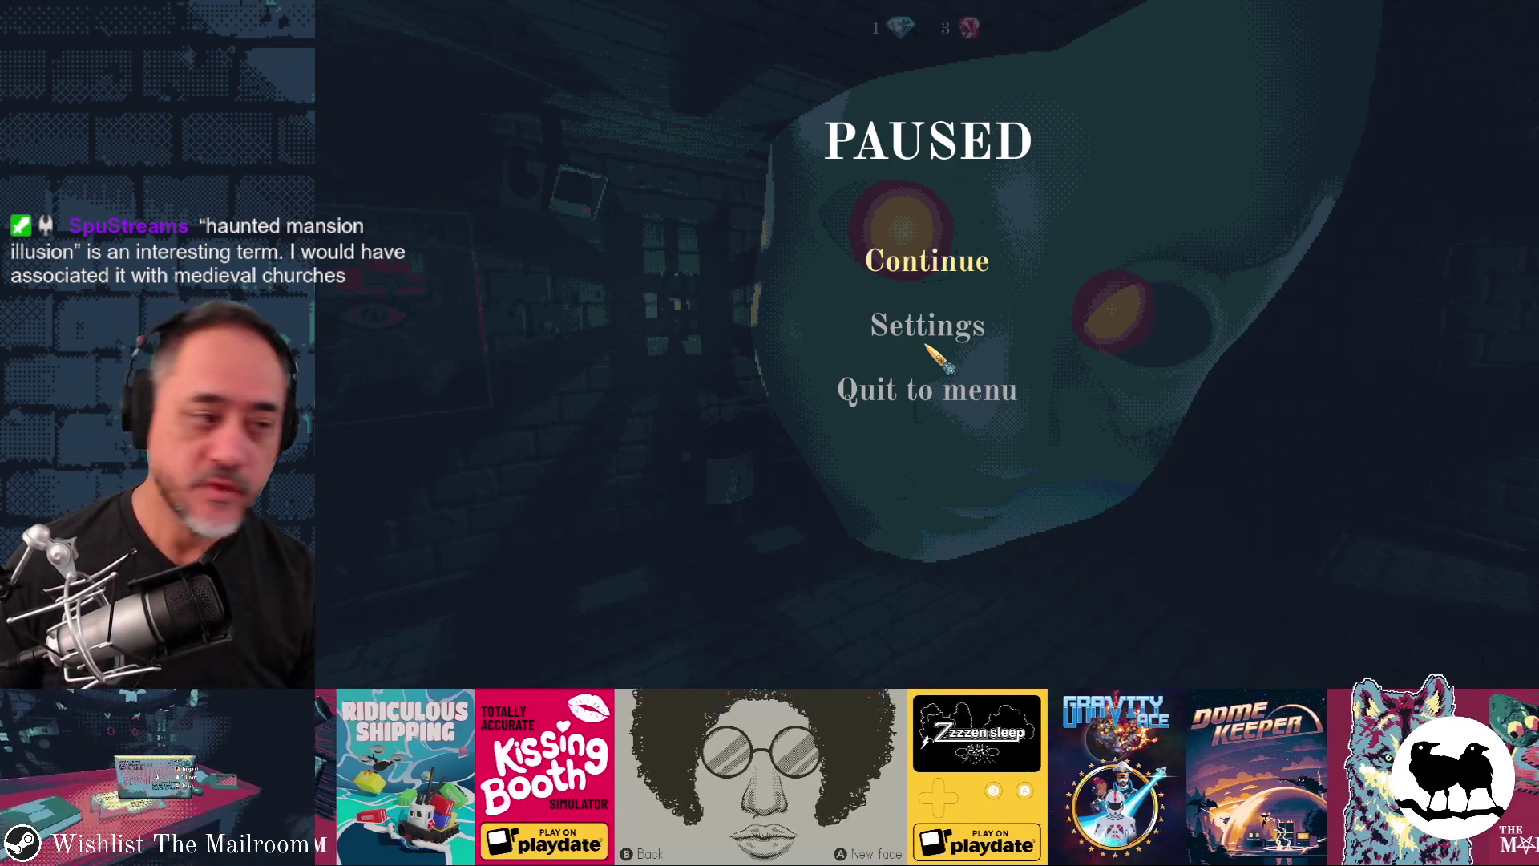
{"action": "key", "text": "super"}
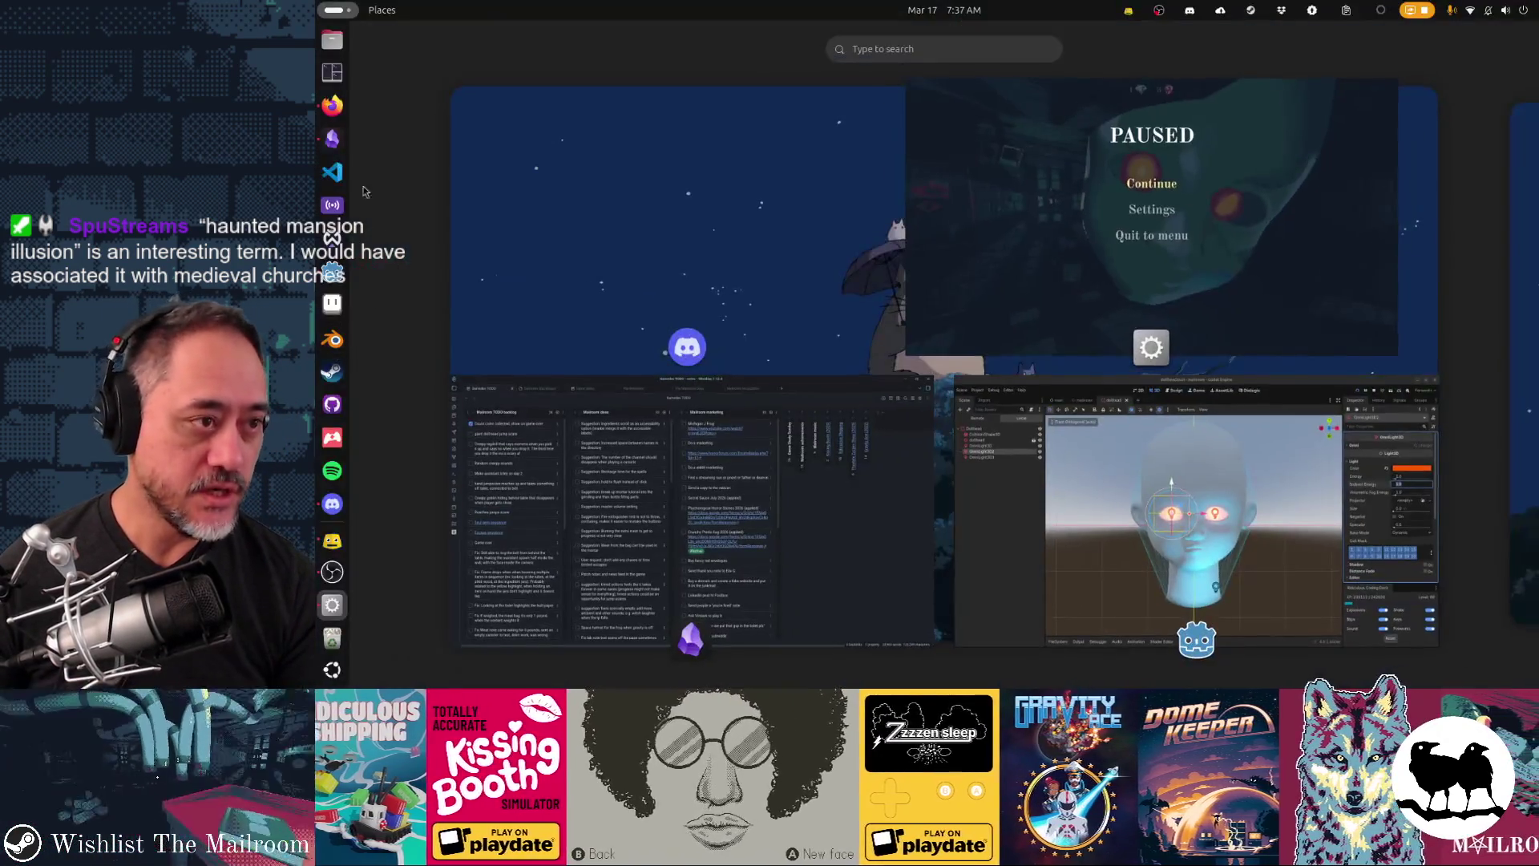
Step: Return to the paused game, then bring forward the 'disney haunted mansion illusion' search results
{"action": "left_click", "coordinate": [965, 217]}
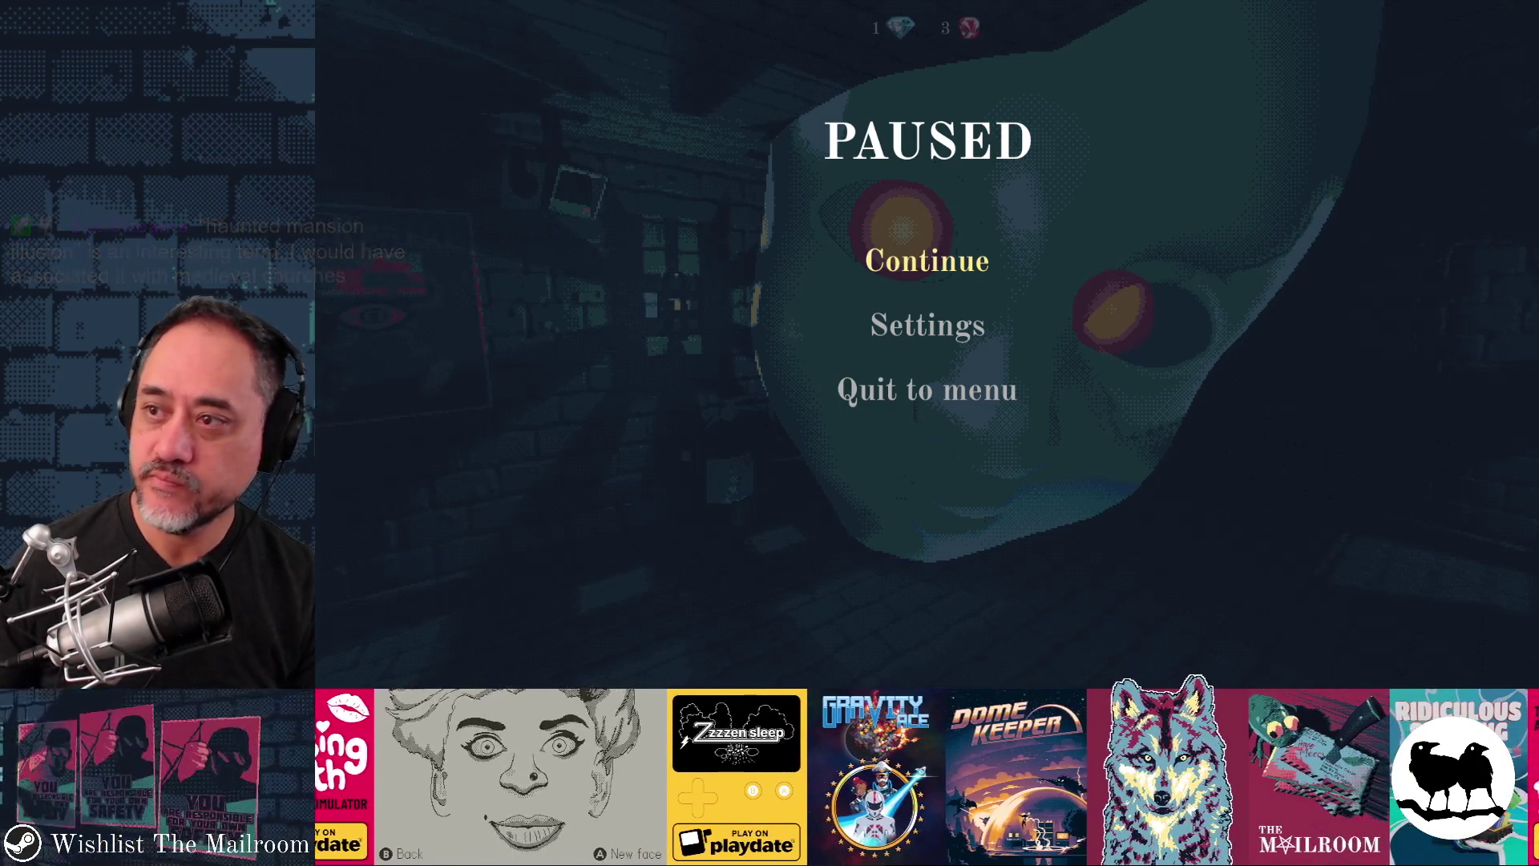
{"action": "key", "text": "alt+Tab"}
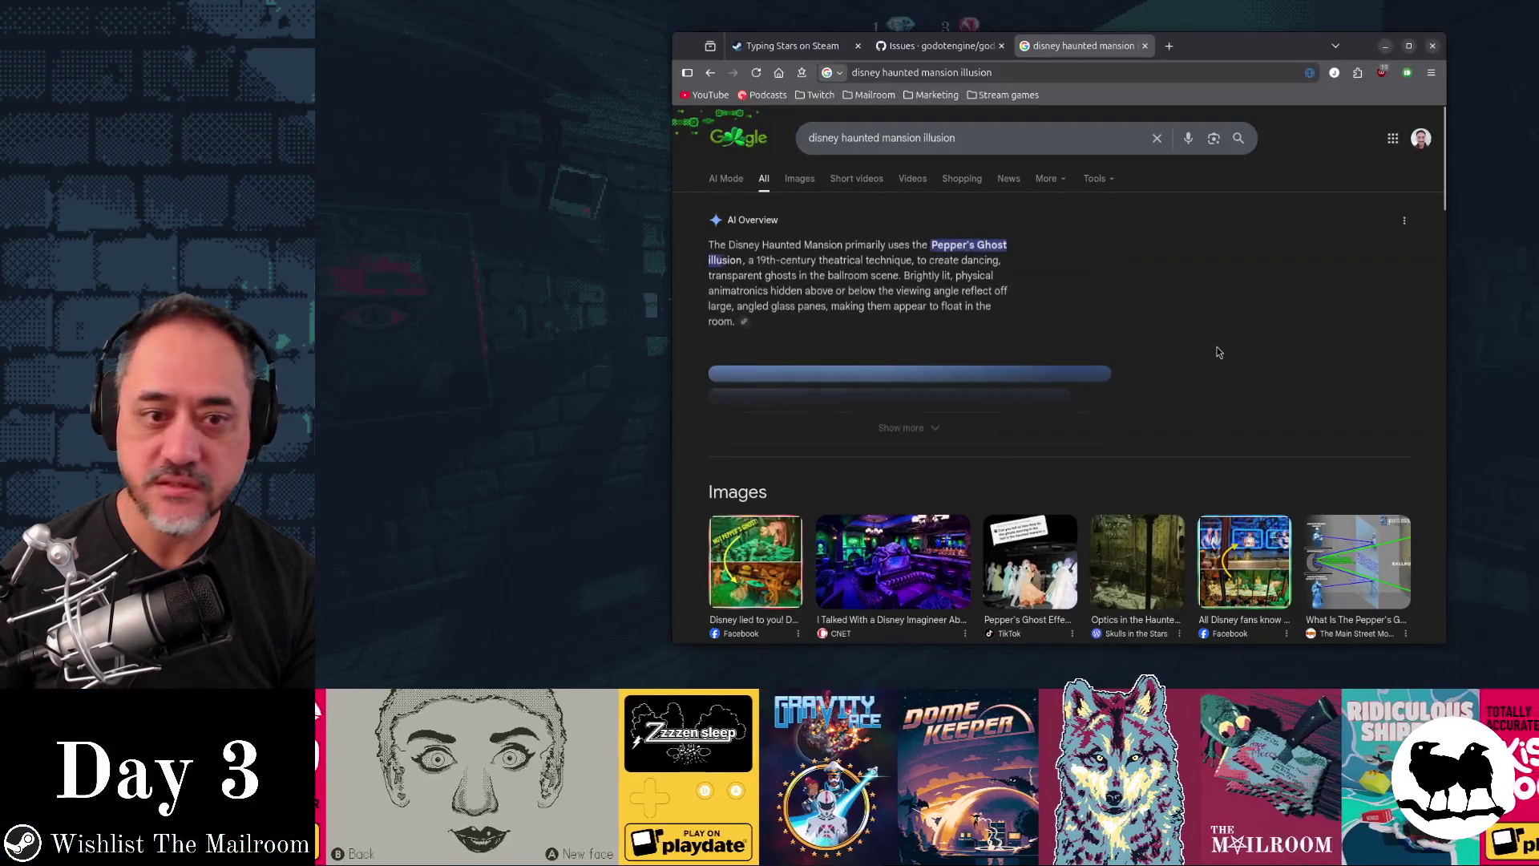
Step: Browse image results and open the 'How Disney Tricks Your Mind' video on YouTube
{"action": "left_click", "coordinate": [818, 187]}
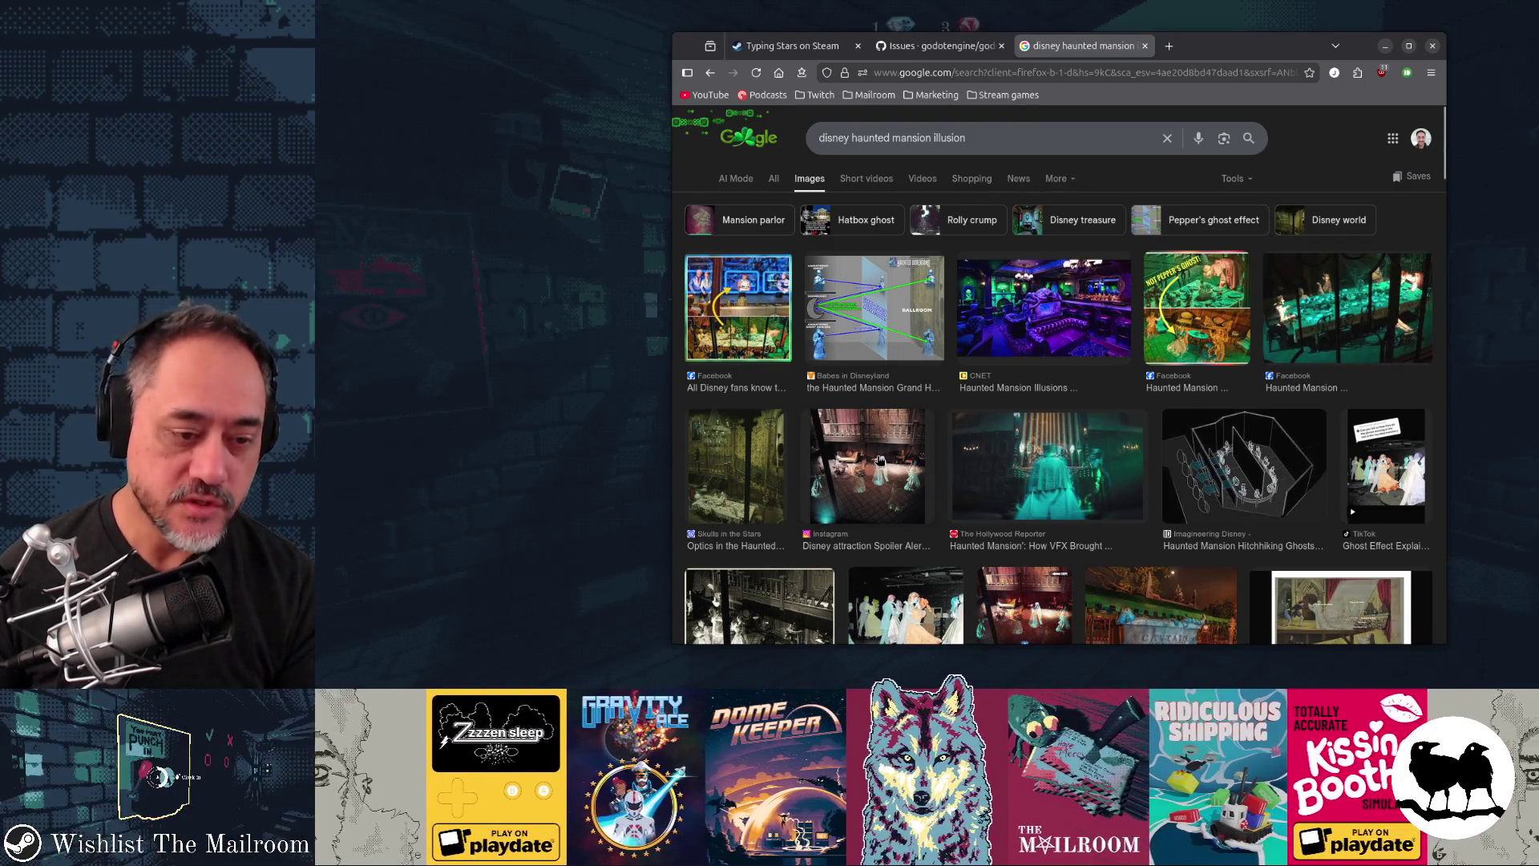
{"action": "scroll", "coordinate": [994, 369], "scroll_direction": "down", "scroll_amount": 3}
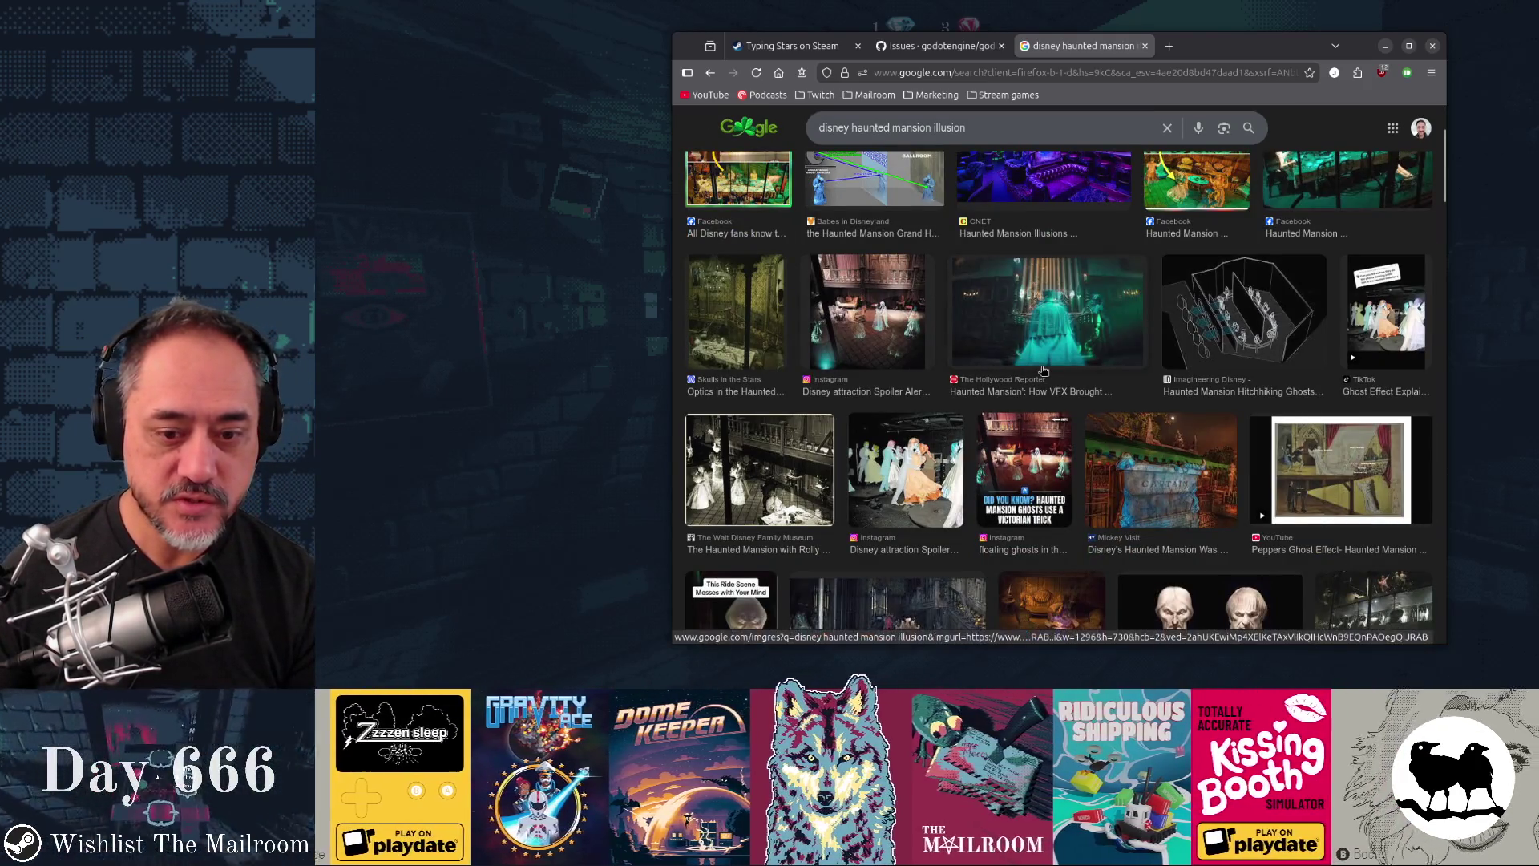
{"action": "scroll", "coordinate": [1090, 433], "scroll_direction": "down", "scroll_amount": 3}
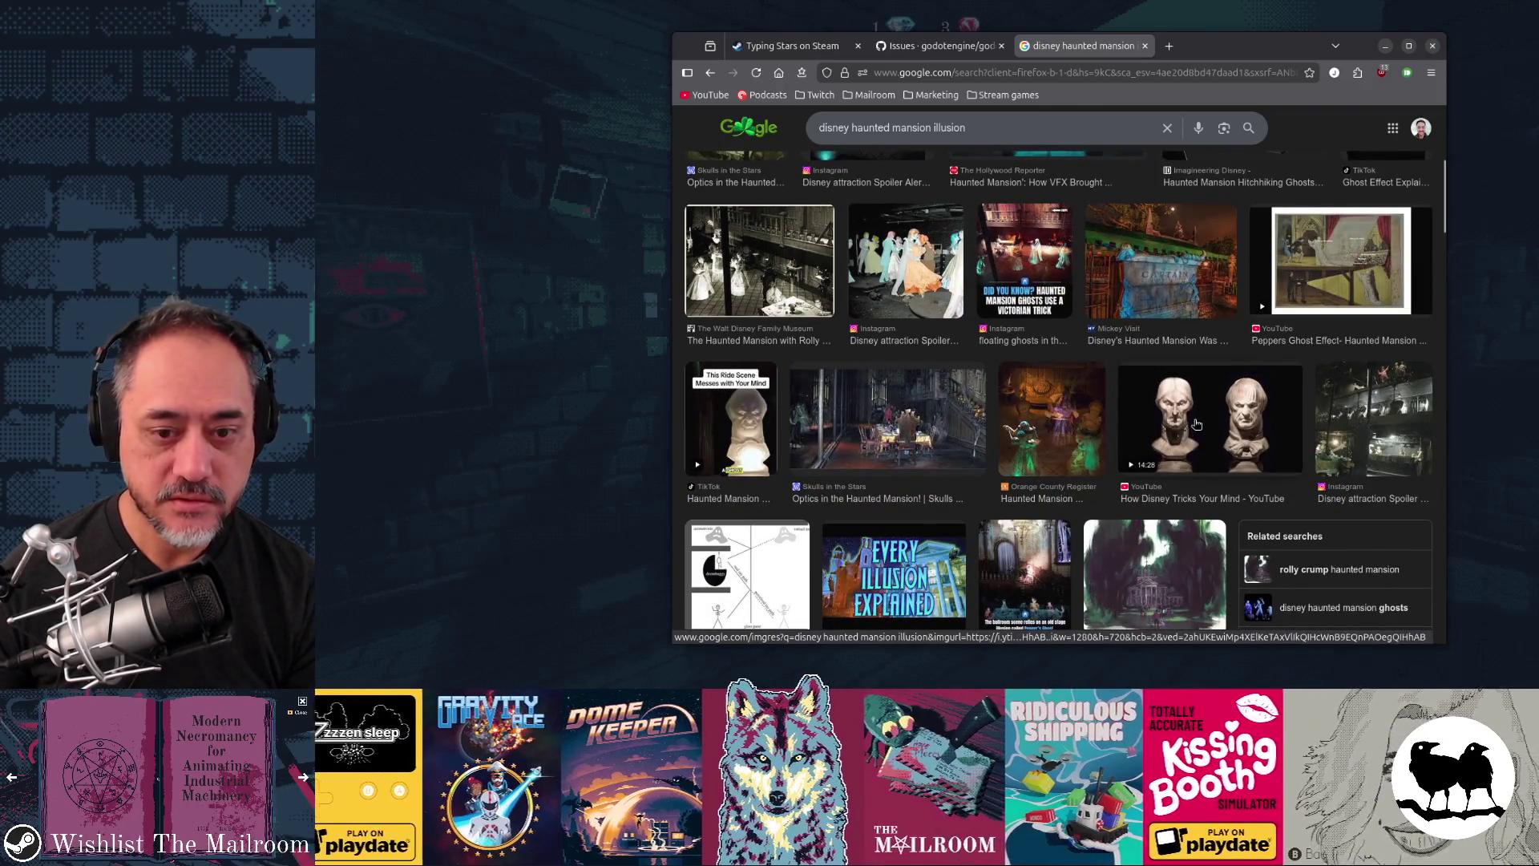
{"action": "left_click", "coordinate": [1196, 424]}
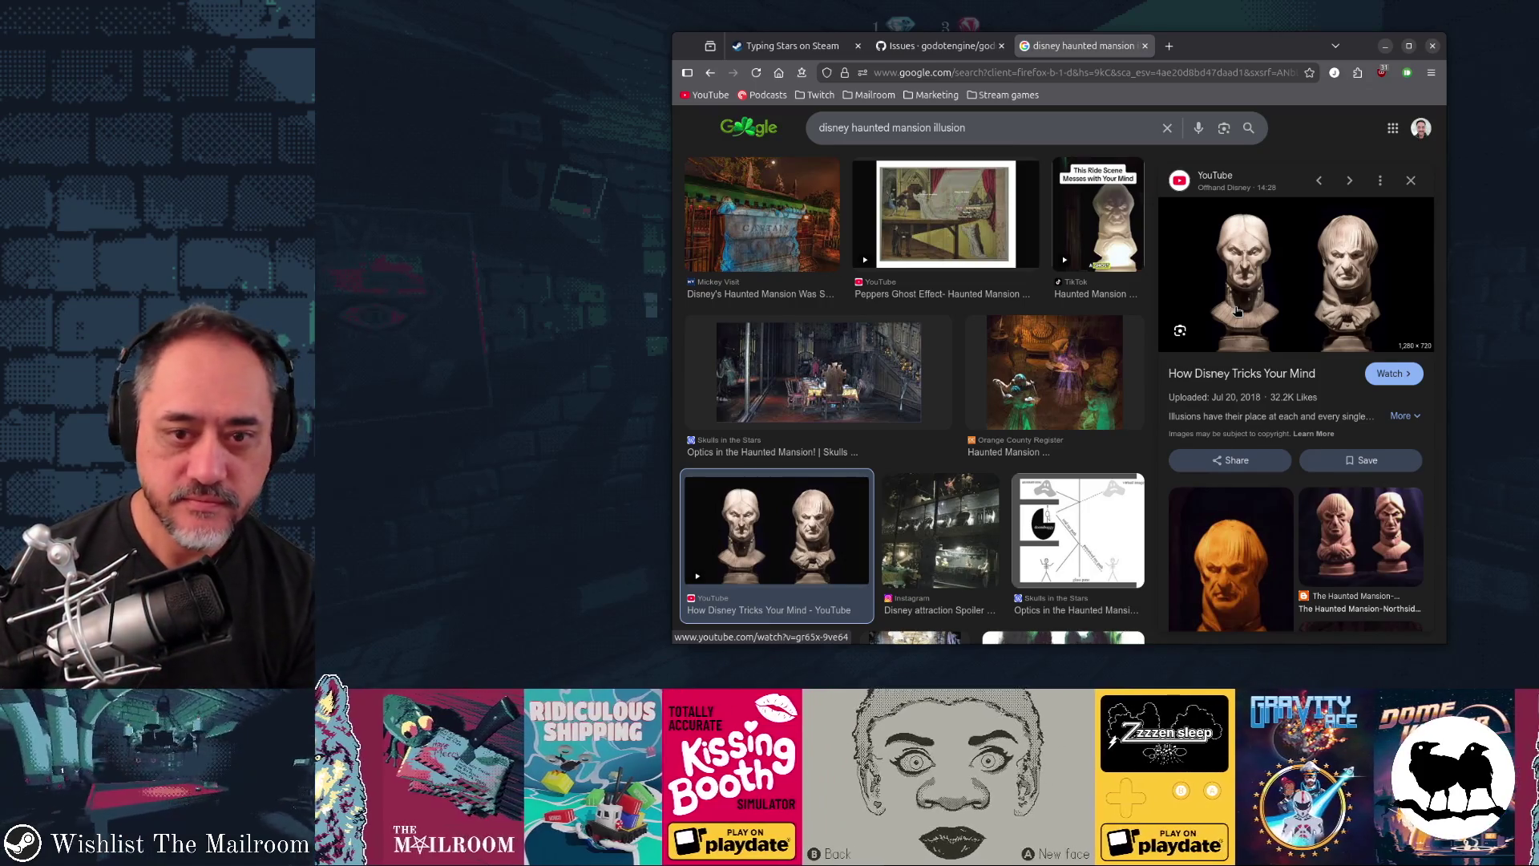
{"action": "left_click", "coordinate": [1238, 311]}
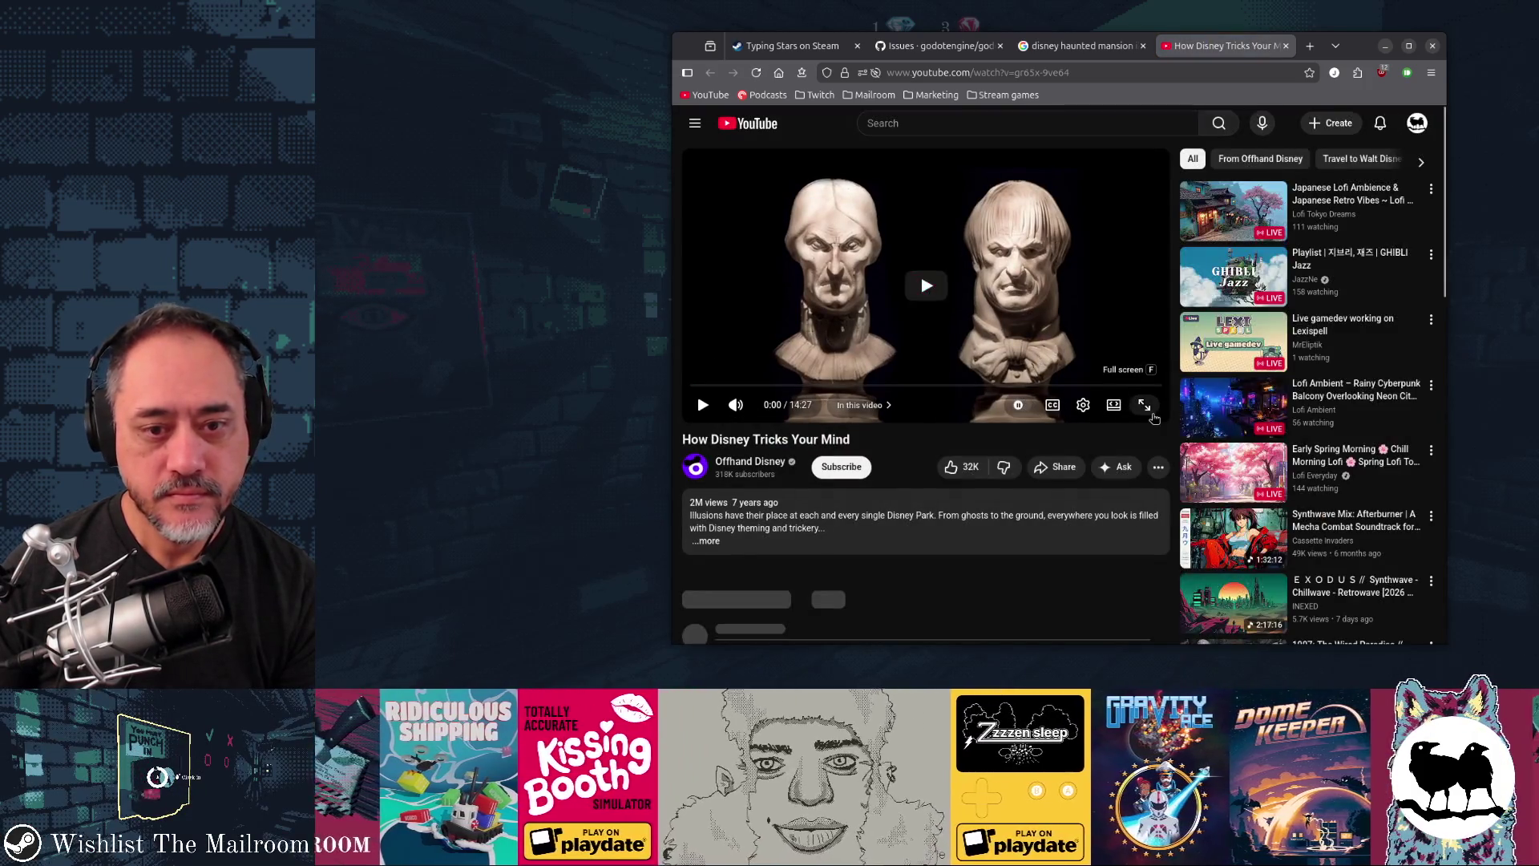
Step: Play 'How Disney Tricks Your Mind', close the fast.com speed-test tab, and skip to 2:13
{"action": "left_click", "coordinate": [1146, 408]}
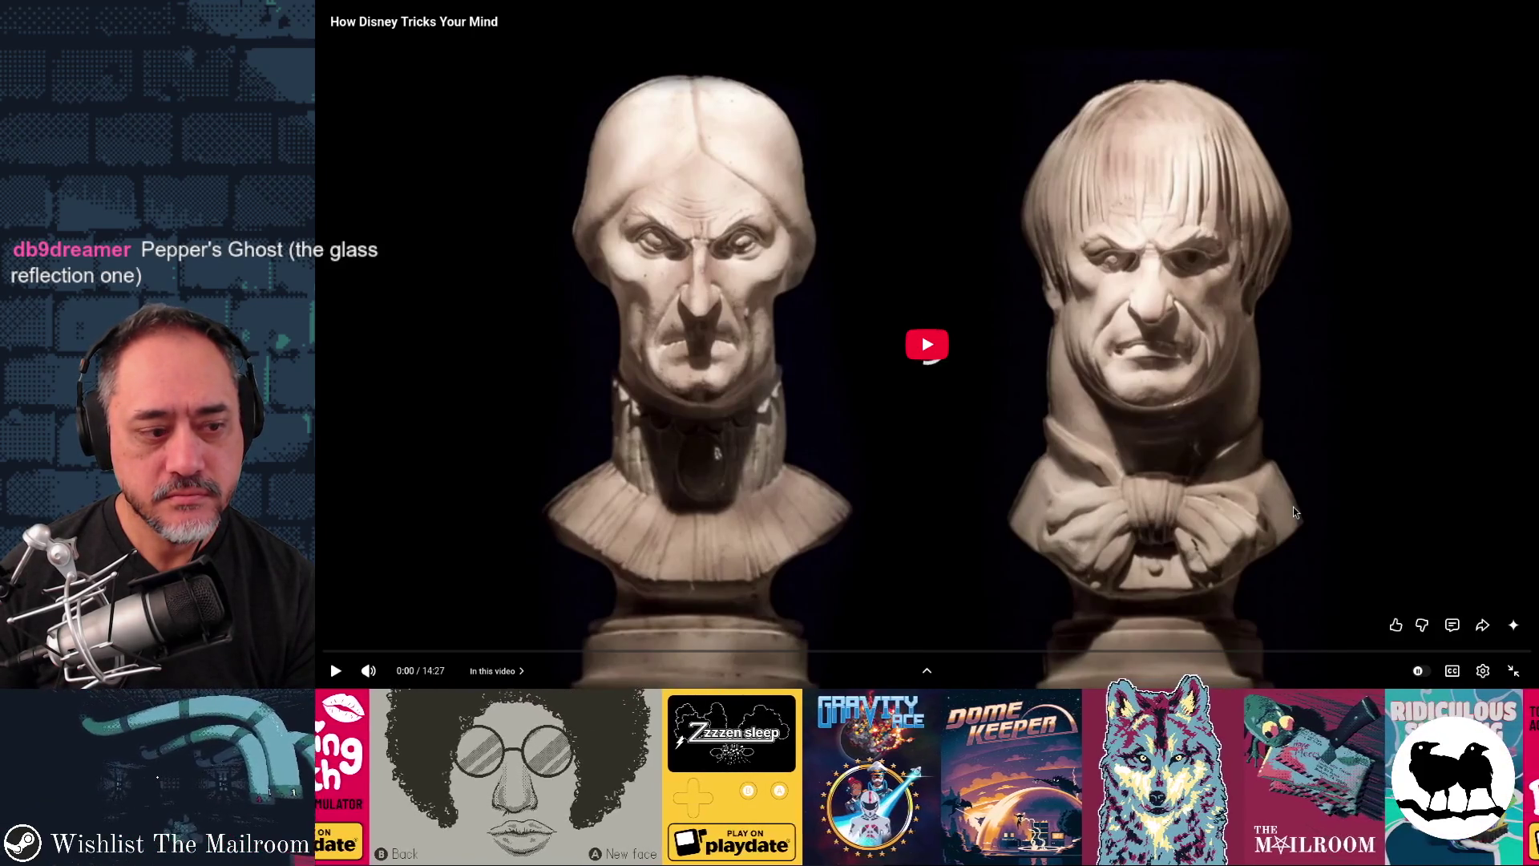
{"action": "left_click", "coordinate": [347, 676]}
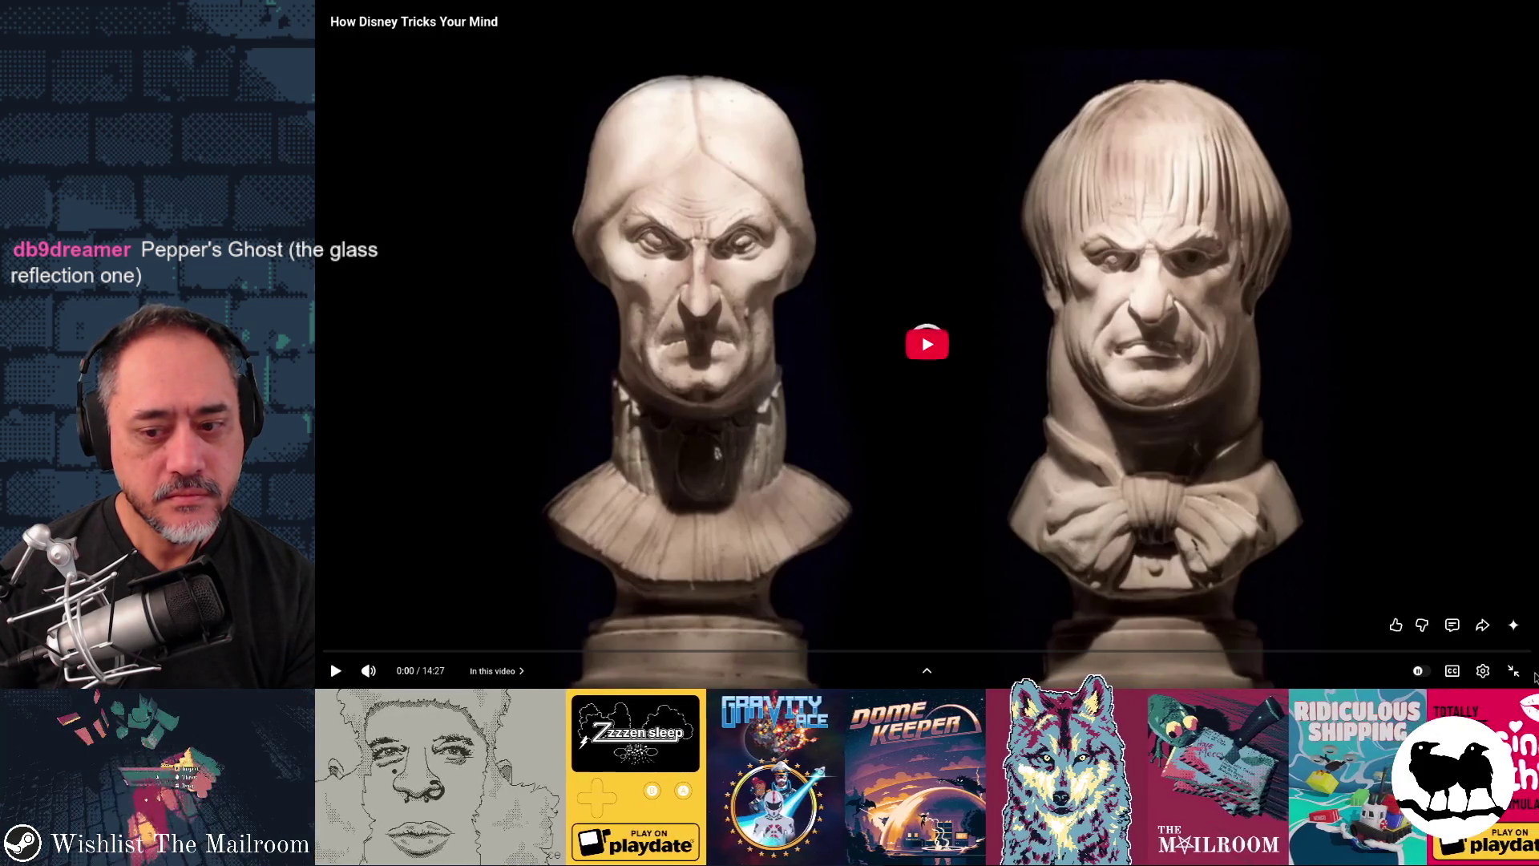
{"action": "double_click", "coordinate": [1322, 481]}
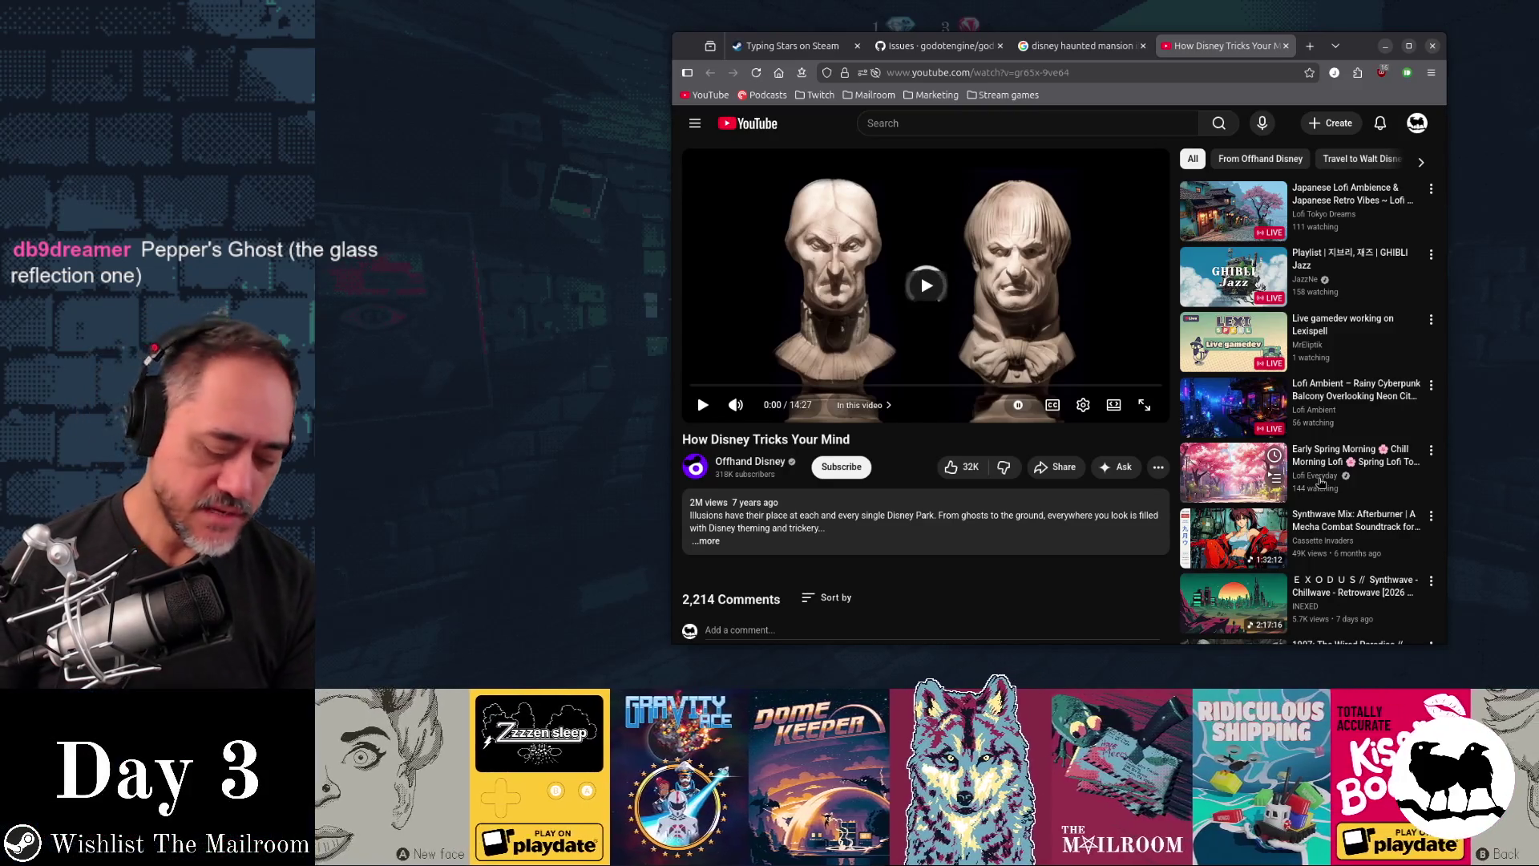
{"action": "key", "text": "ctrl+t"}
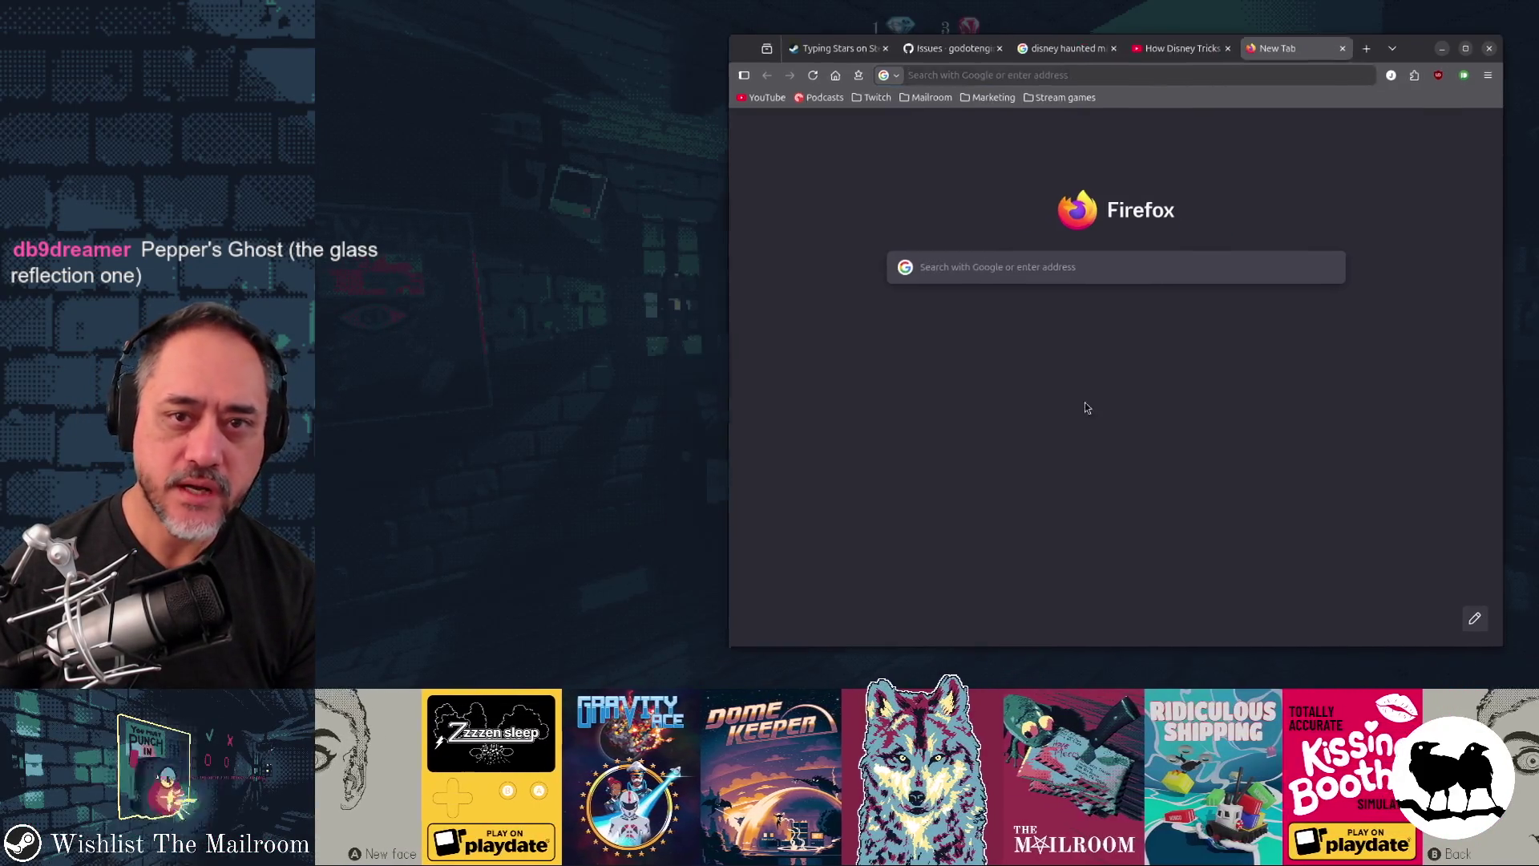
{"action": "key", "text": "alt+Tab"}
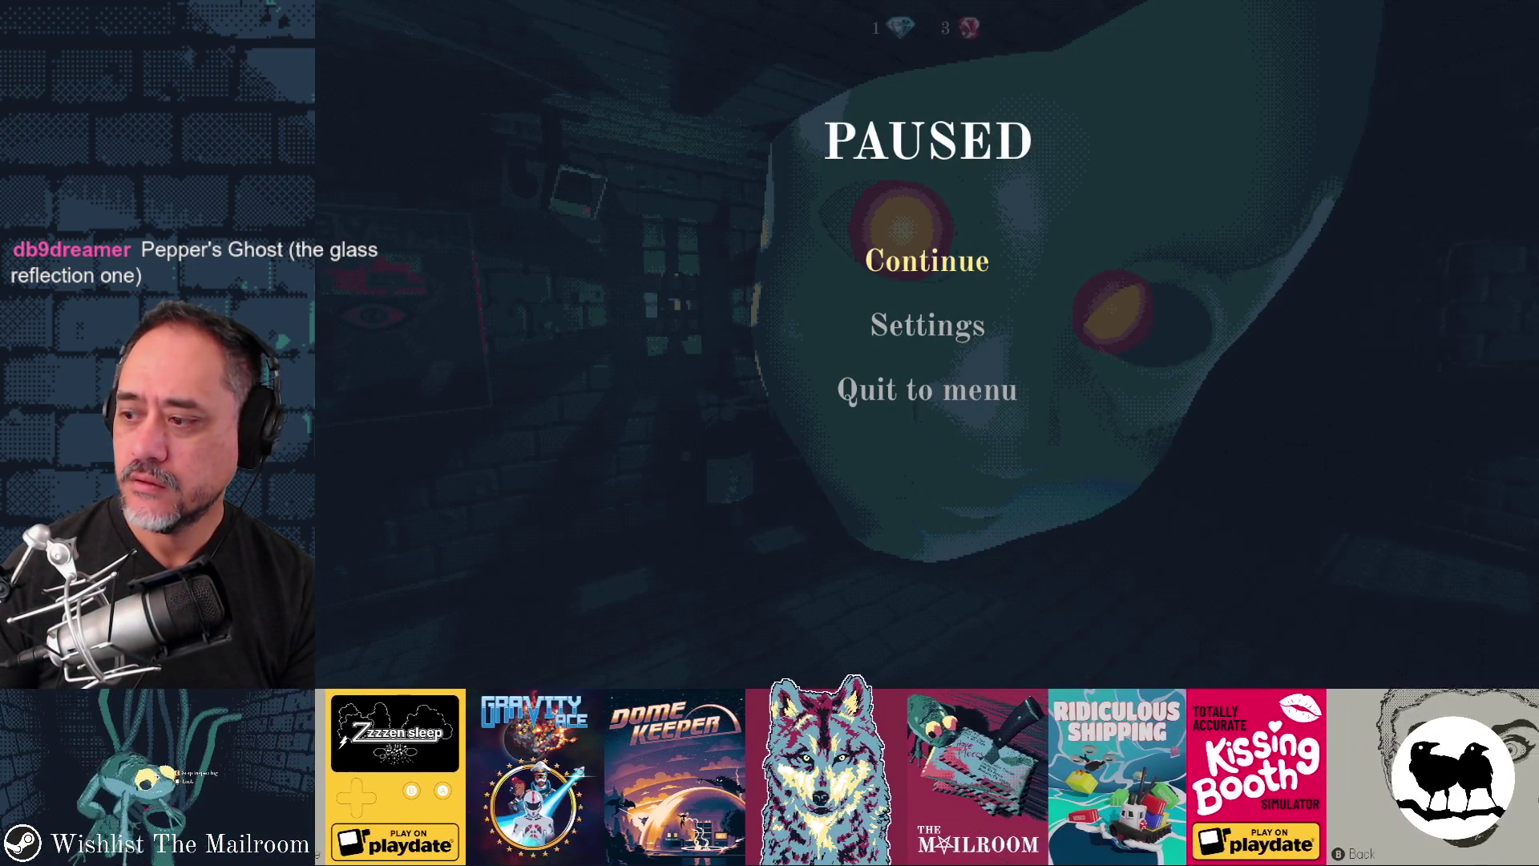
{"action": "key", "text": "alt+Tab"}
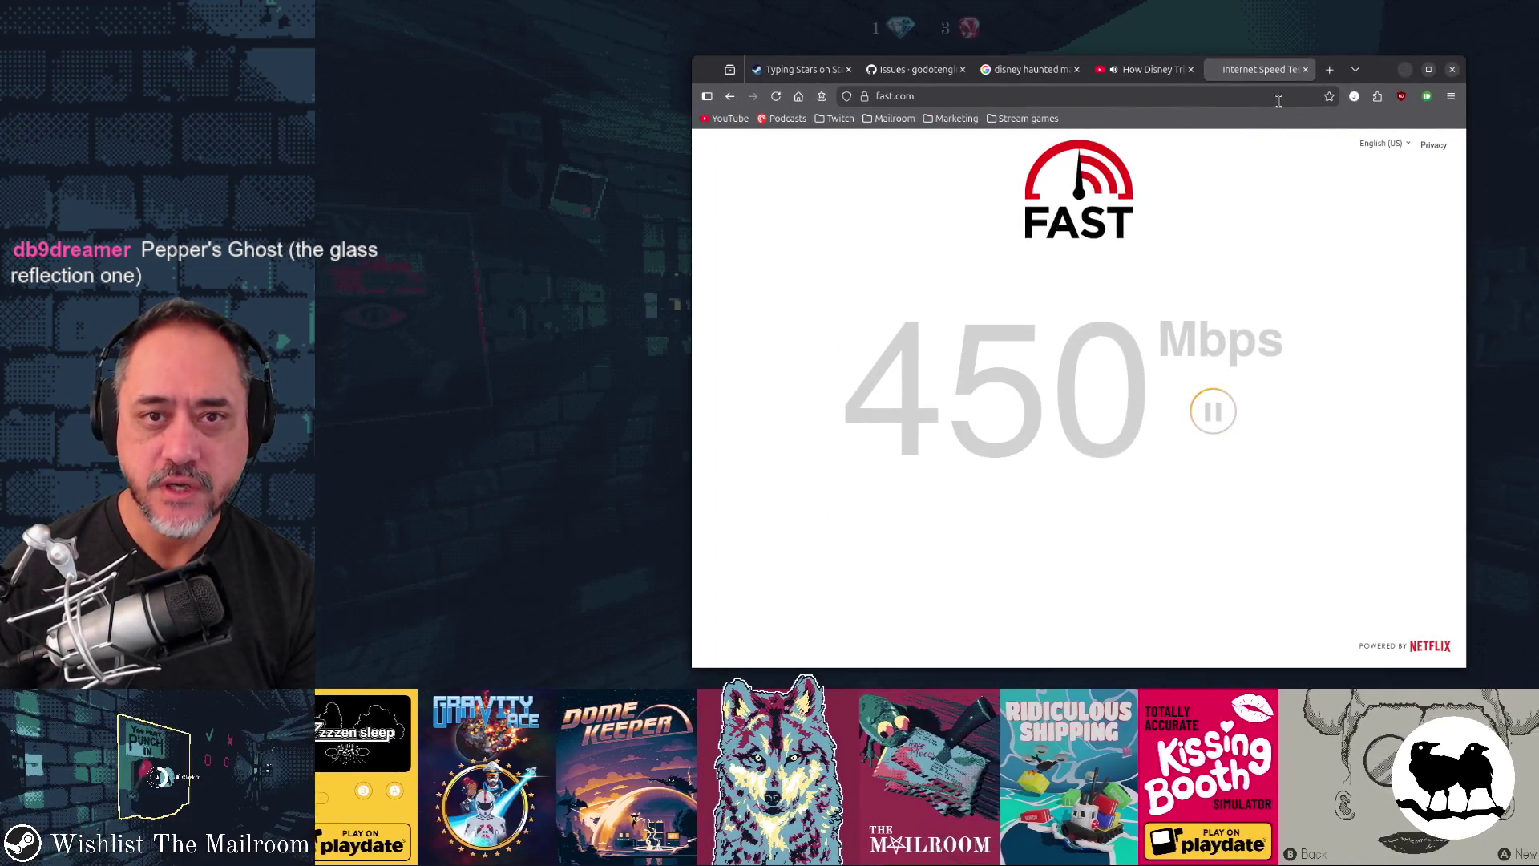
{"action": "middle_click", "coordinate": [1262, 78]}
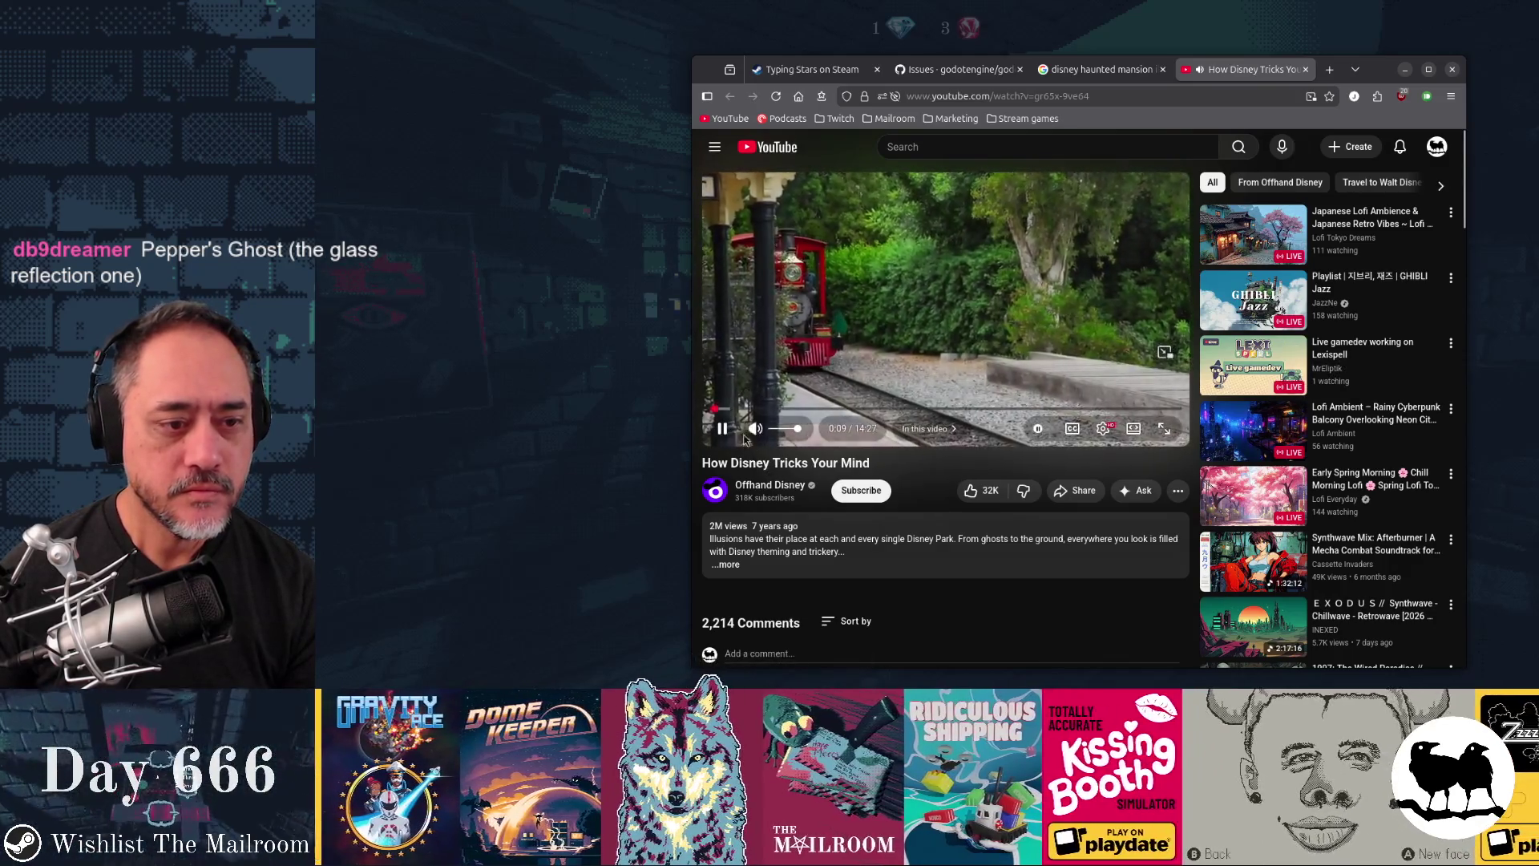
{"action": "left_click_drag", "start_coordinate": [780, 409], "coordinate": [1157, 410]}
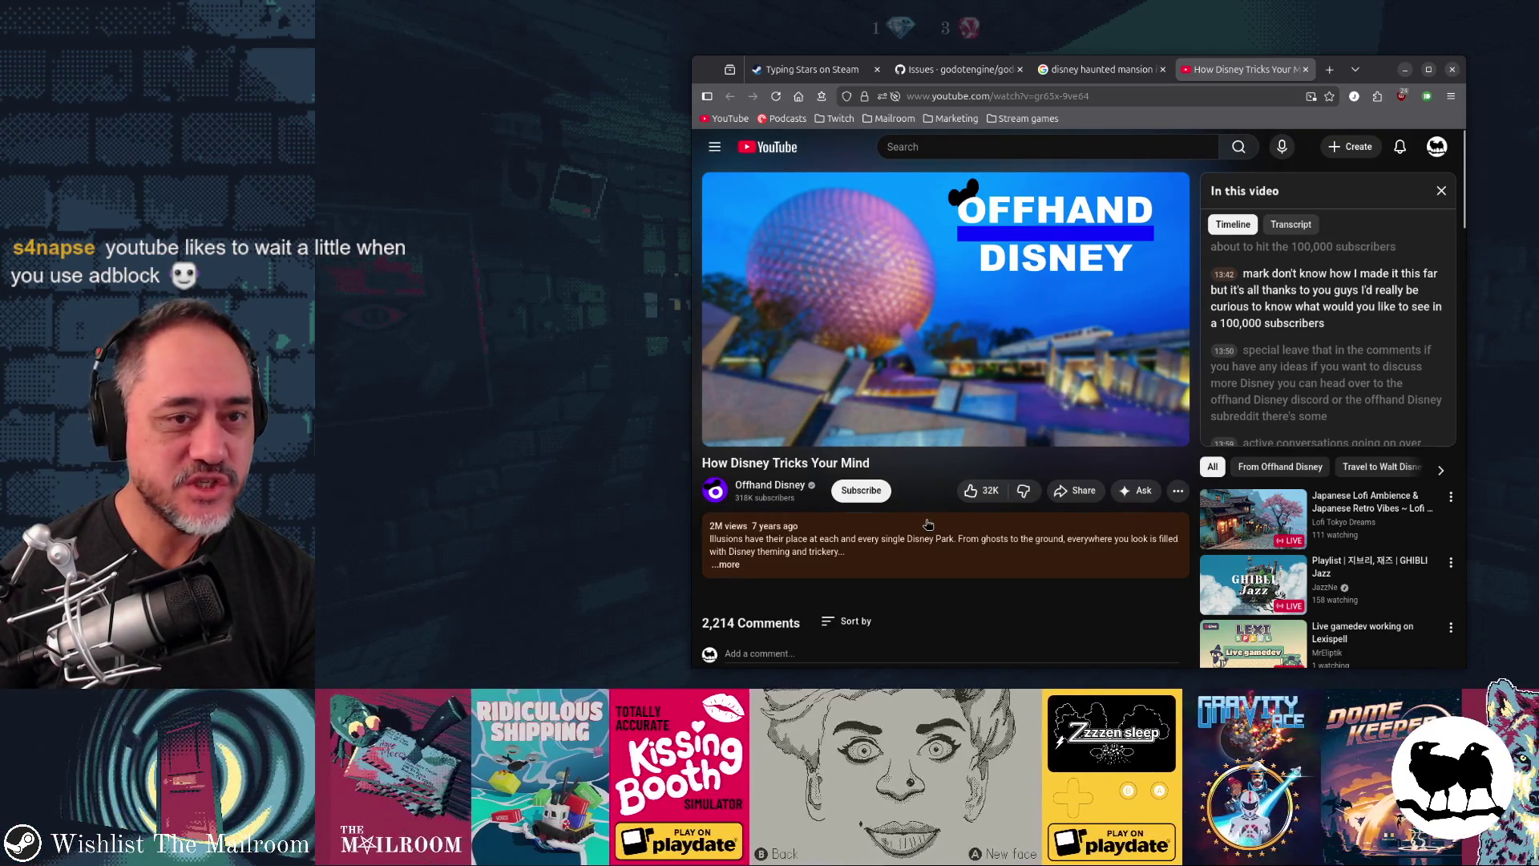
Step: Search 'disney haunted mansion illusion heads' and open Grimlock Manor's 'The Hollow Face Illusion.' post
{"action": "left_click", "coordinate": [1306, 69]}
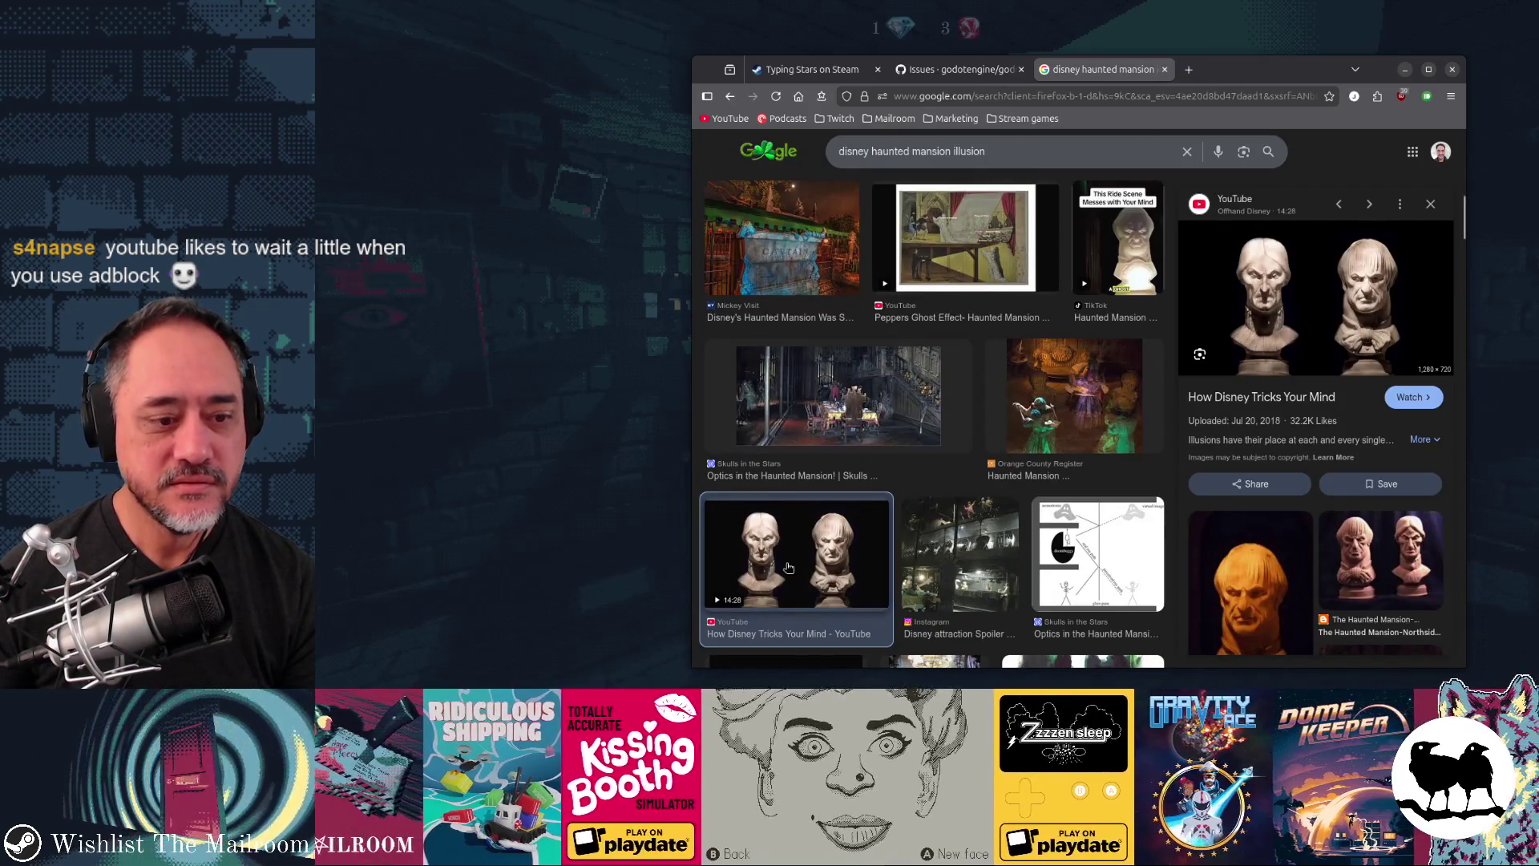
{"action": "scroll", "coordinate": [1129, 412], "scroll_direction": "down", "scroll_amount": 3}
{"action": "scroll", "coordinate": [1129, 412], "scroll_direction": "down", "scroll_amount": 10}
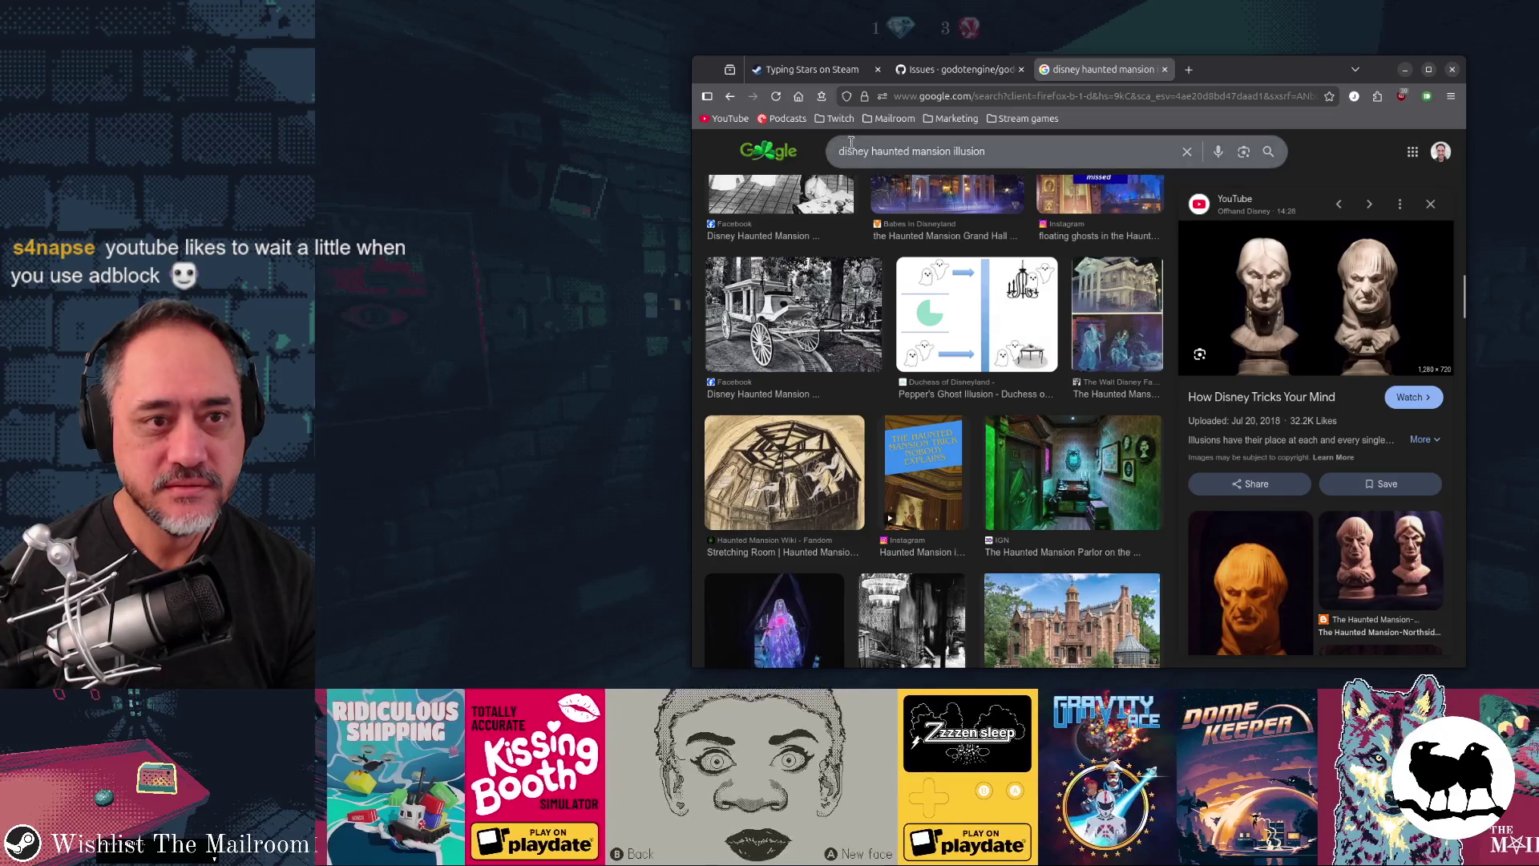
{"action": "left_click", "coordinate": [1003, 151]}
{"action": "type", "text": "heads"}
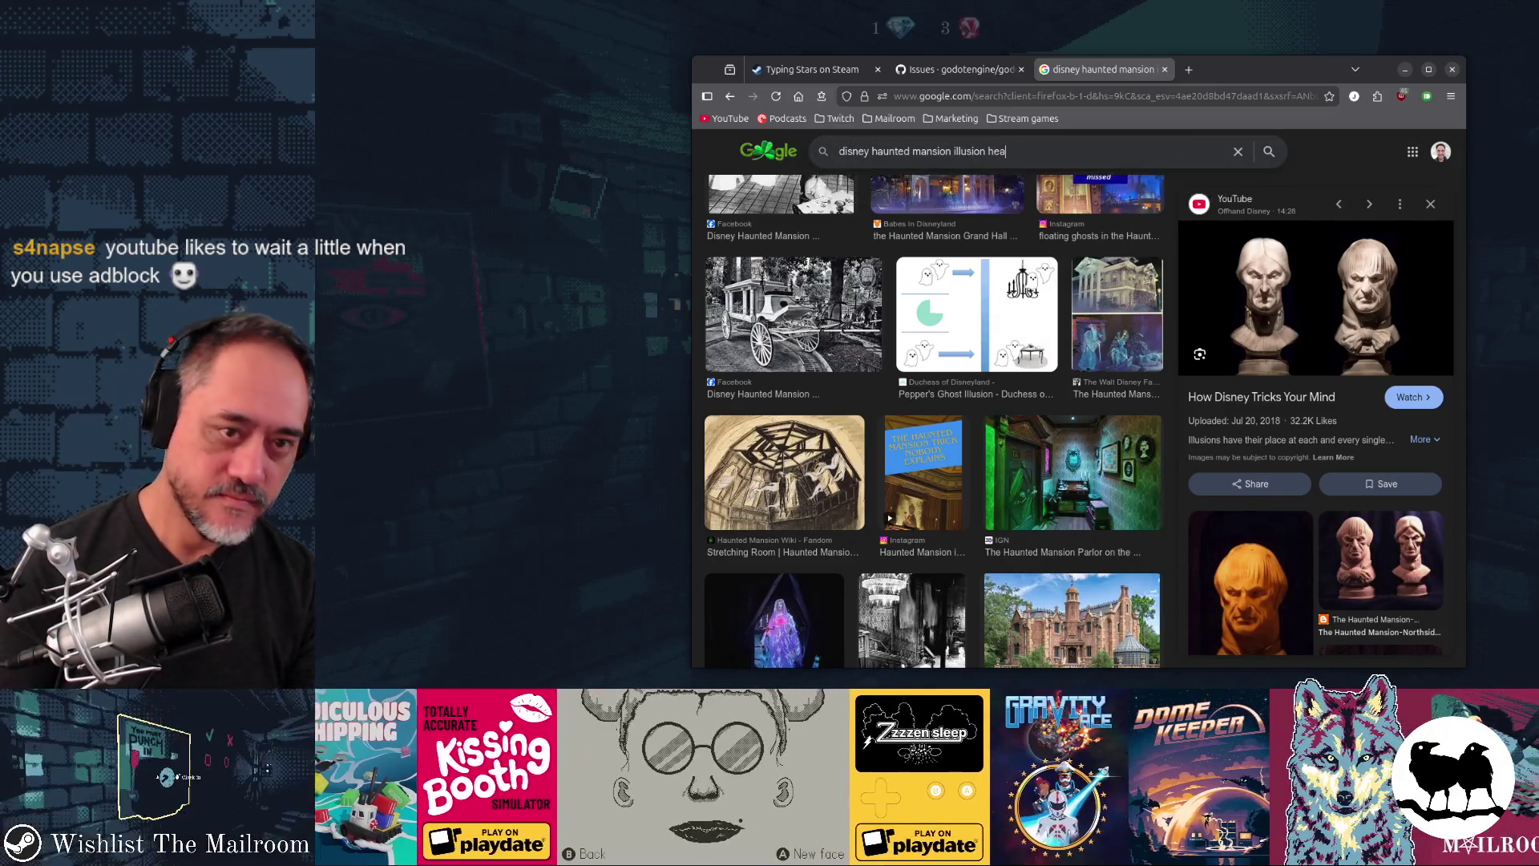
{"action": "key", "text": "Return"}
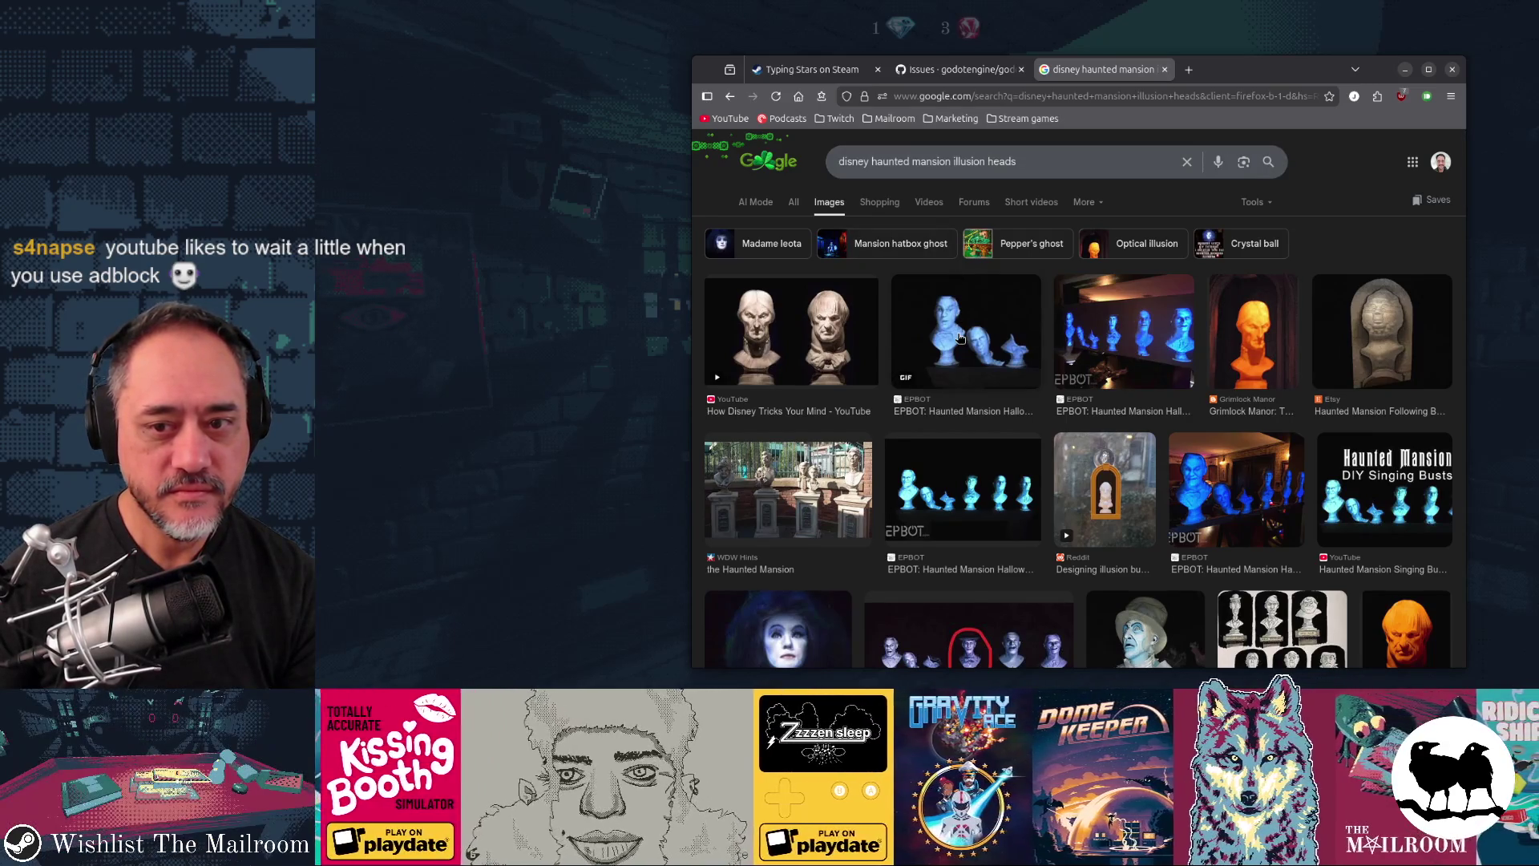
{"action": "left_click", "coordinate": [1264, 356]}
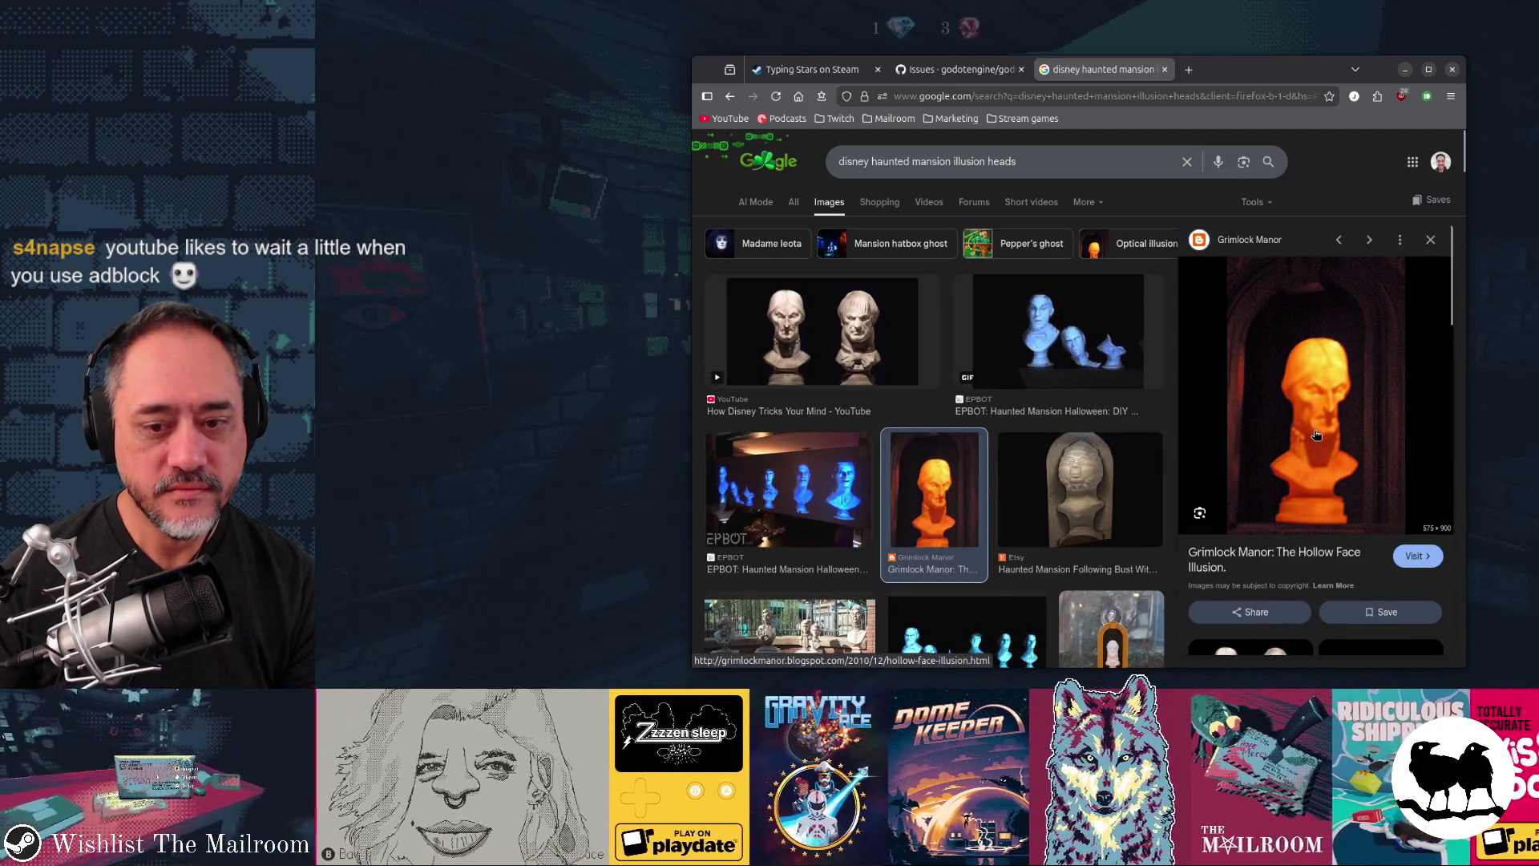
{"action": "left_click", "coordinate": [1316, 434]}
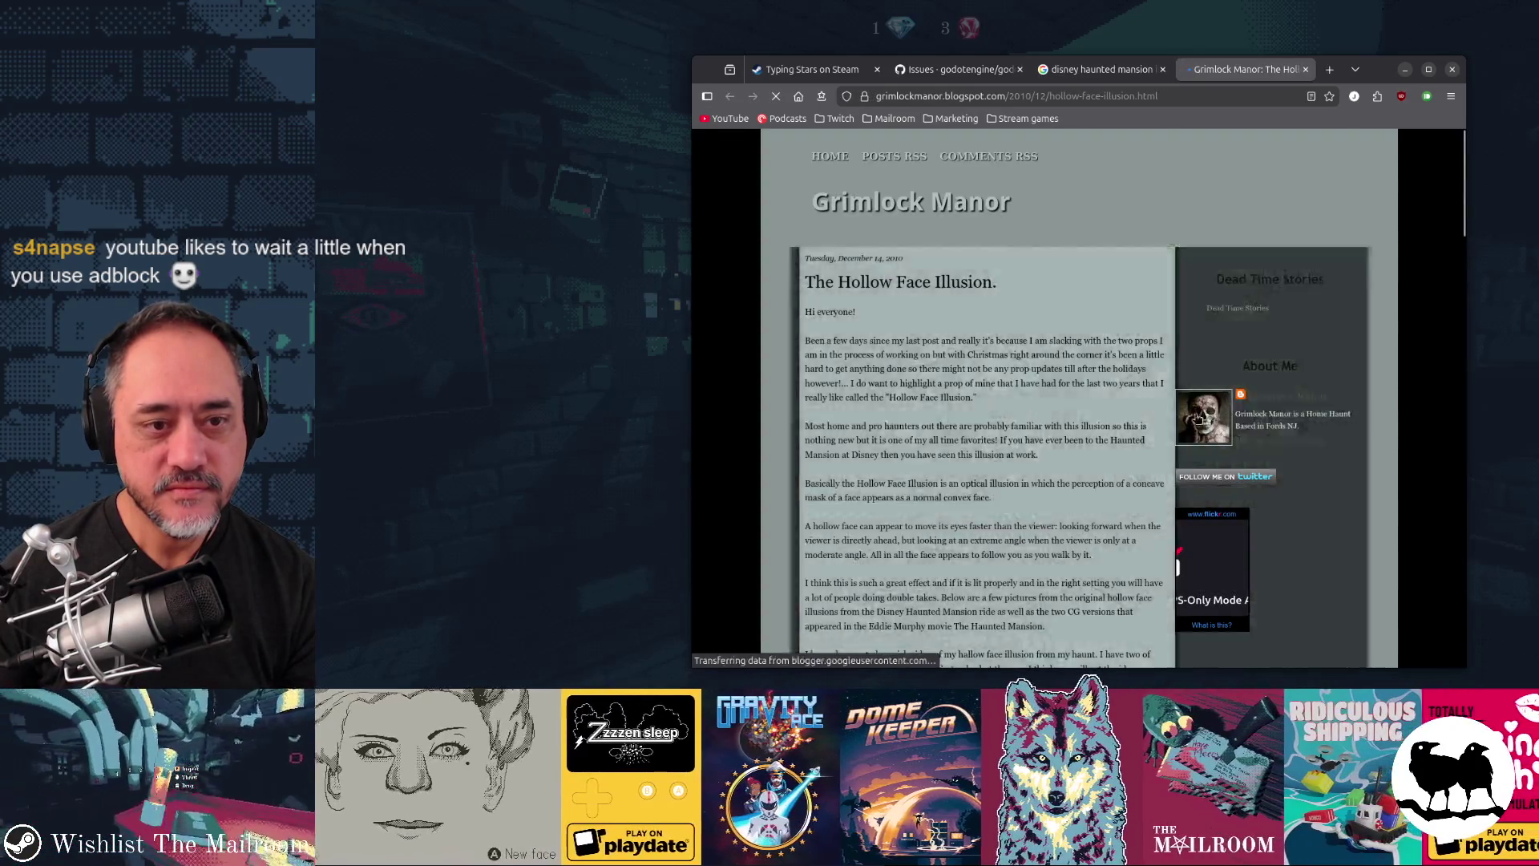
Step: Read the Grimlock Manor hollow-face bust post, close both browser tabs, and return to the game
{"action": "scroll", "coordinate": [1163, 412], "scroll_direction": "down", "scroll_amount": 10}
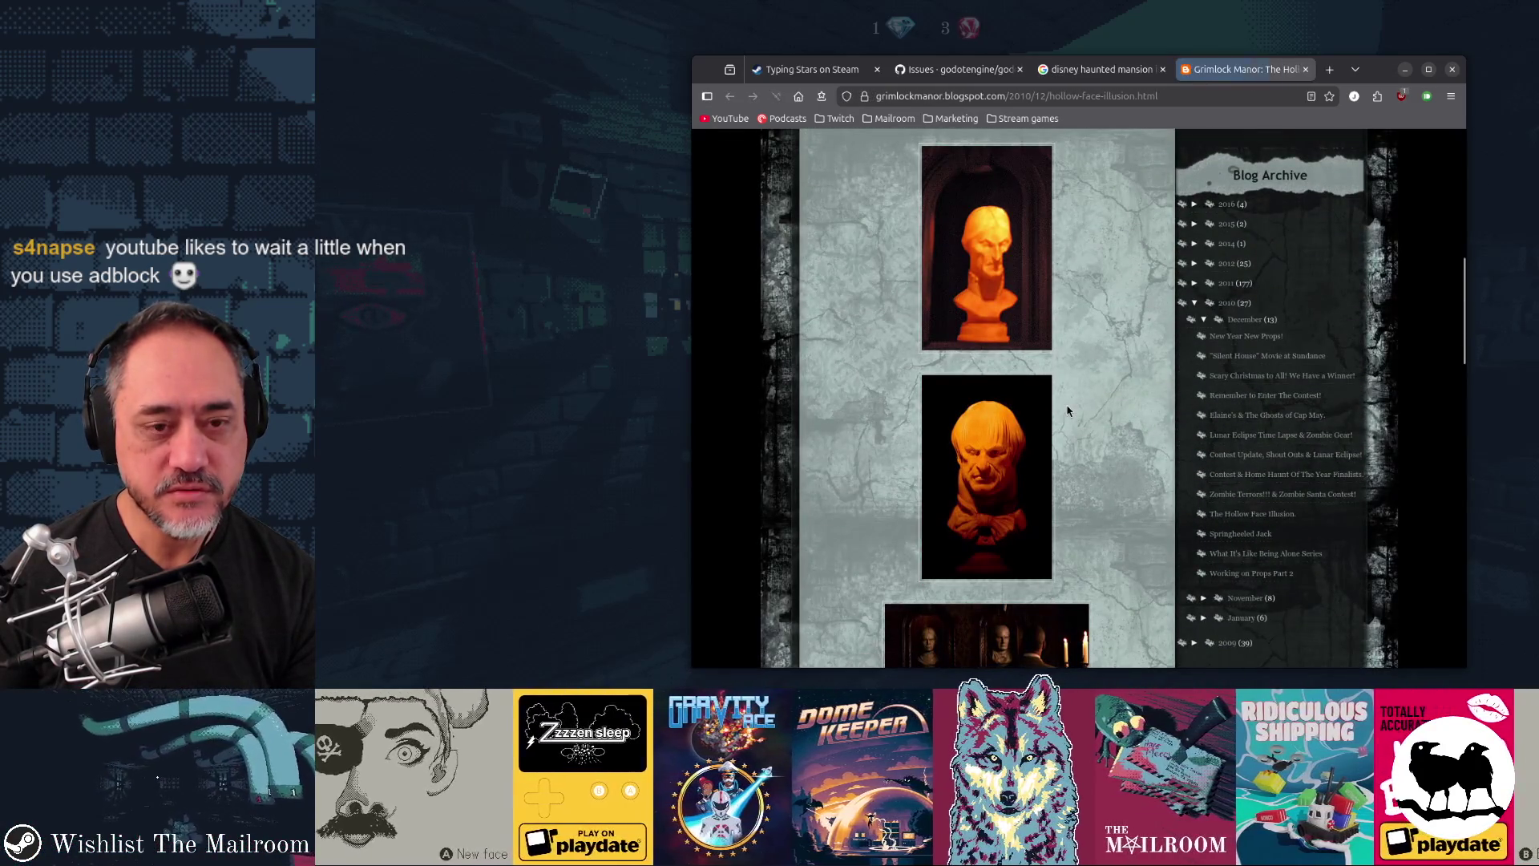
{"action": "scroll", "coordinate": [1068, 411], "scroll_direction": "down", "scroll_amount": 7}
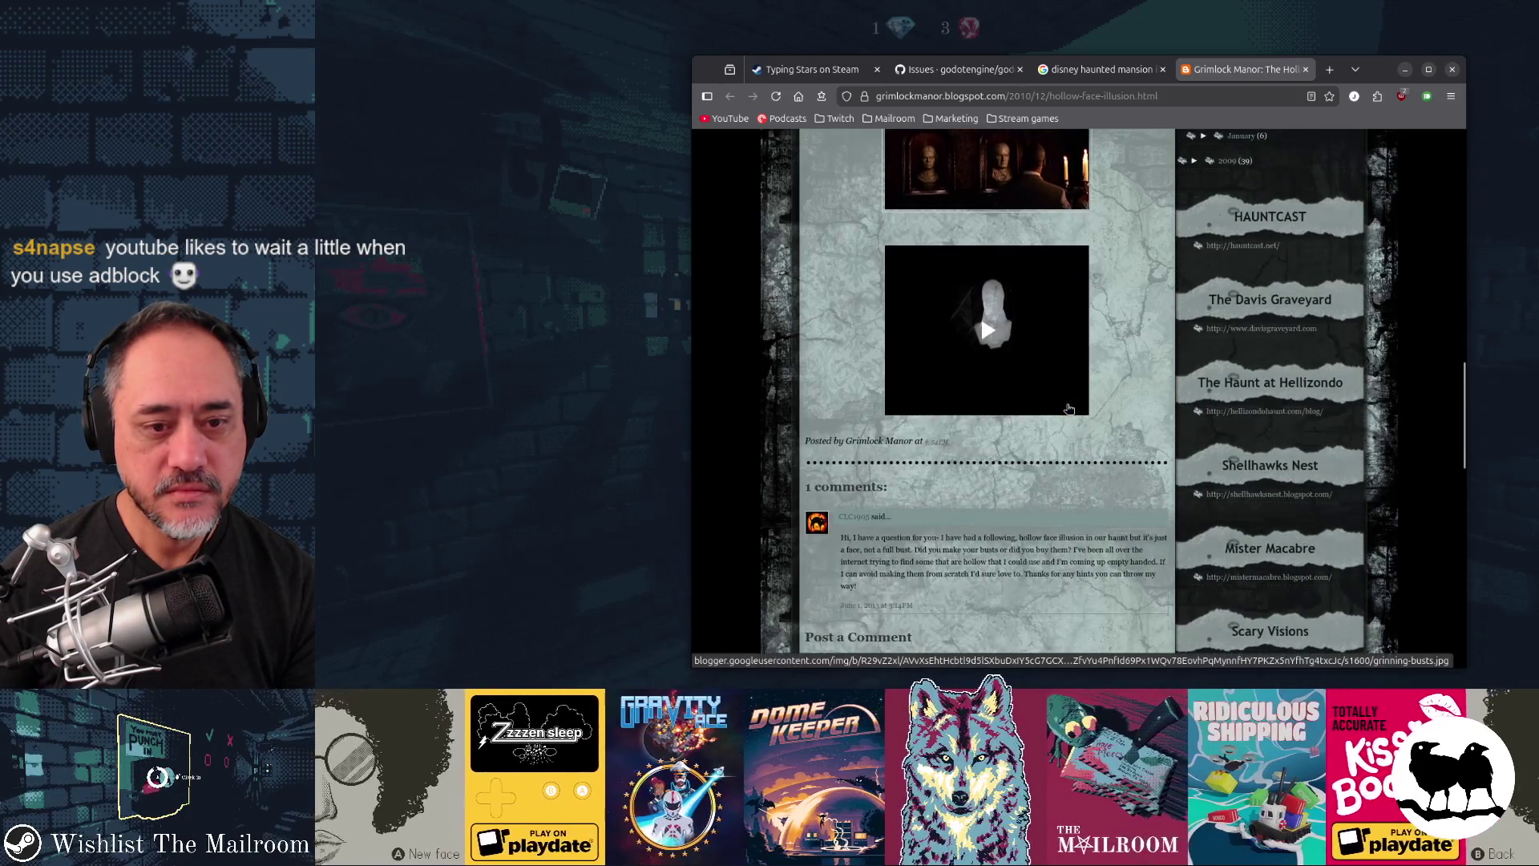
{"action": "scroll", "coordinate": [1069, 409], "scroll_direction": "up", "scroll_amount": 8}
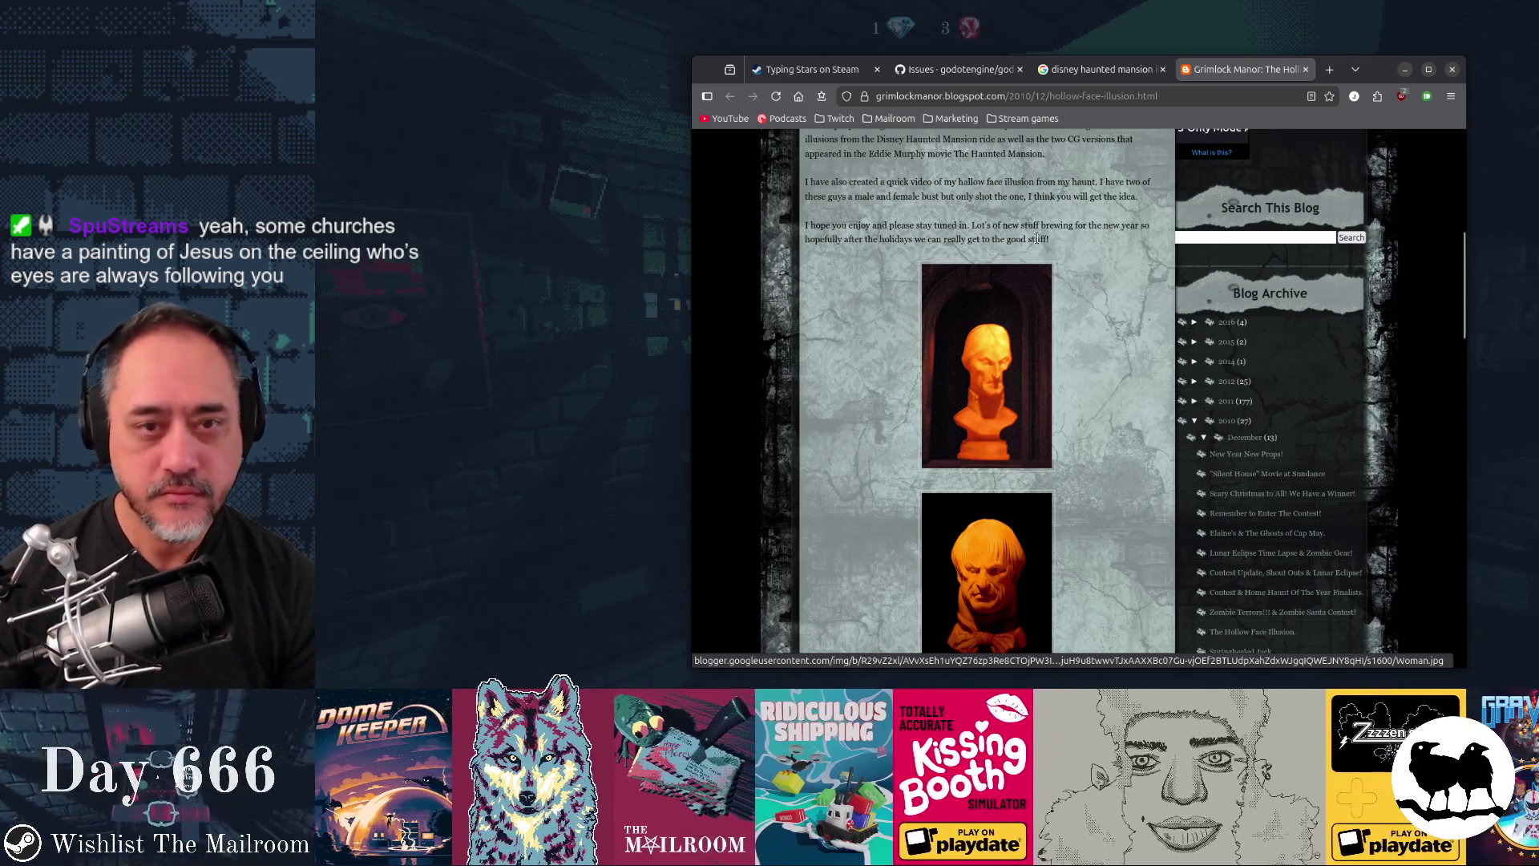
{"action": "key", "text": "ctrl+w"}
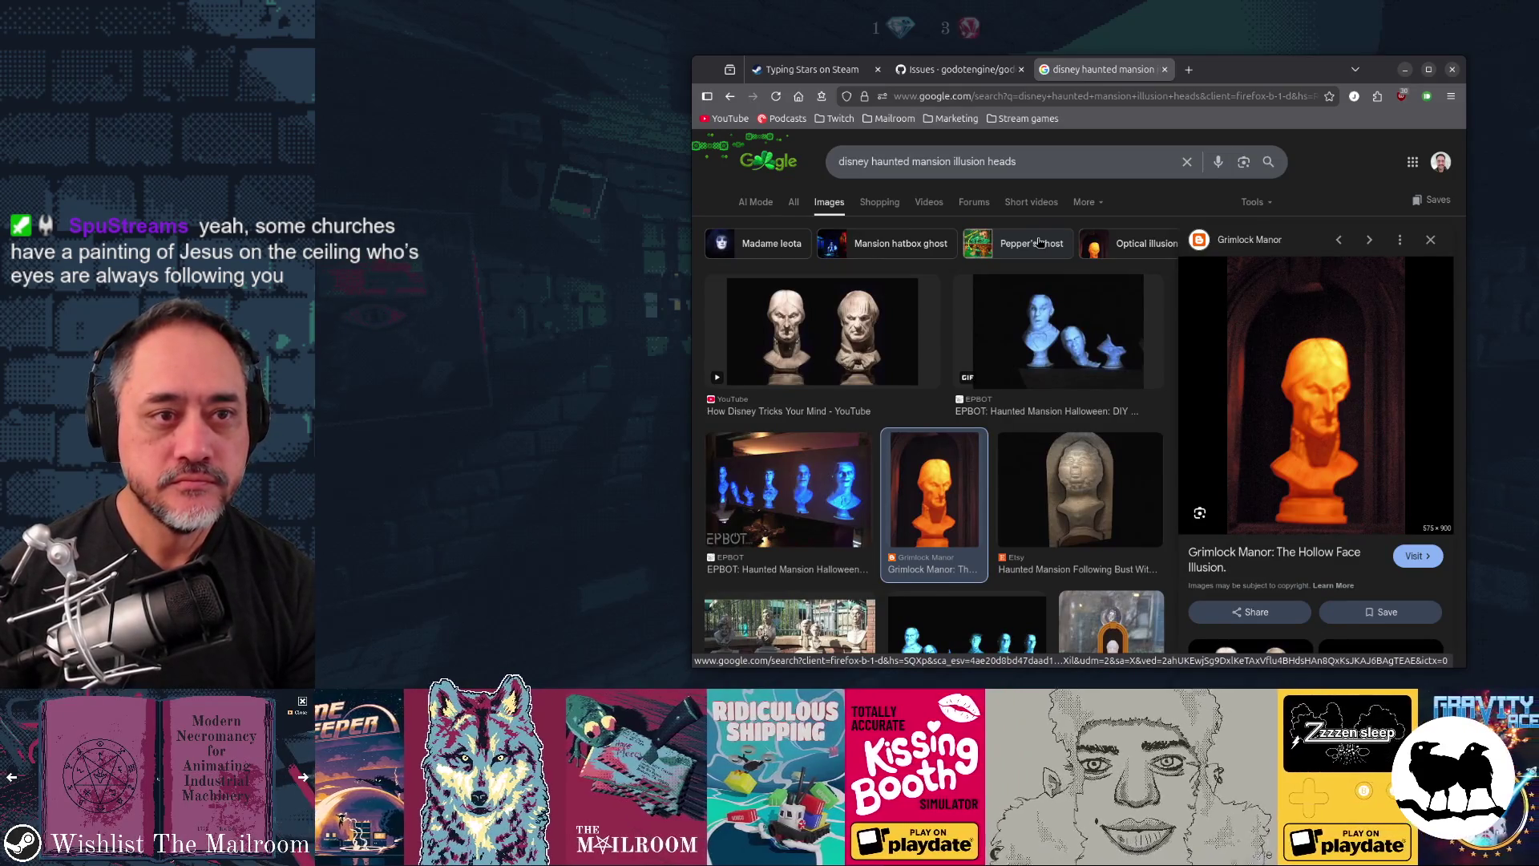
{"action": "key", "text": "ctrl+w"}
{"action": "key", "text": "alt+Tab"}
Step: Resume the paused Mailroom run to view the glowing-eyed doll head, then switch to the editor
{"action": "left_click", "coordinate": [928, 257]}
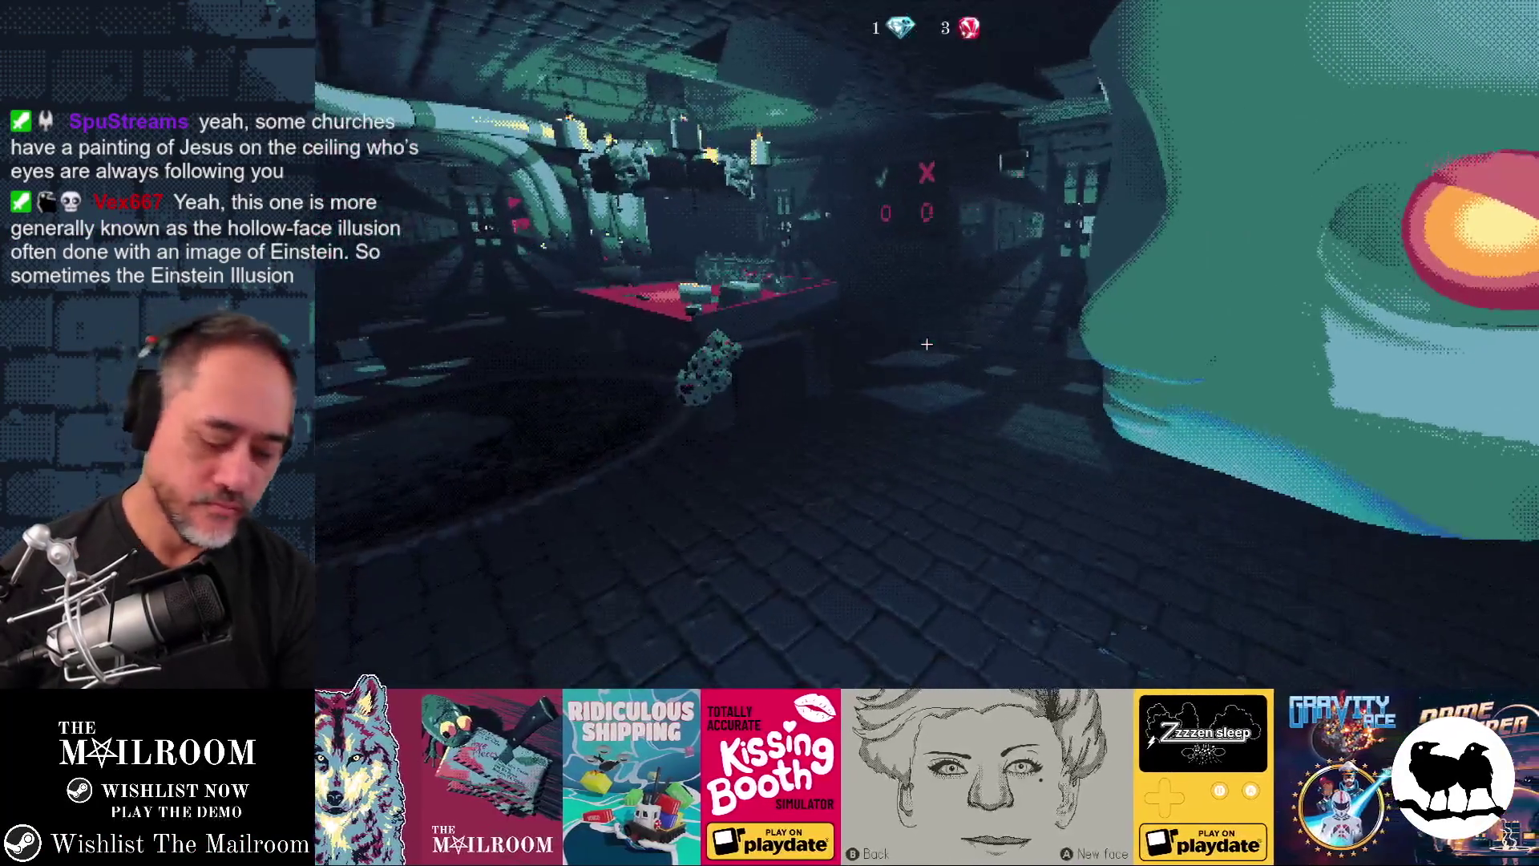
{"action": "key", "text": "alt+Tab"}
{"action": "key", "text": "alt+Tab"}
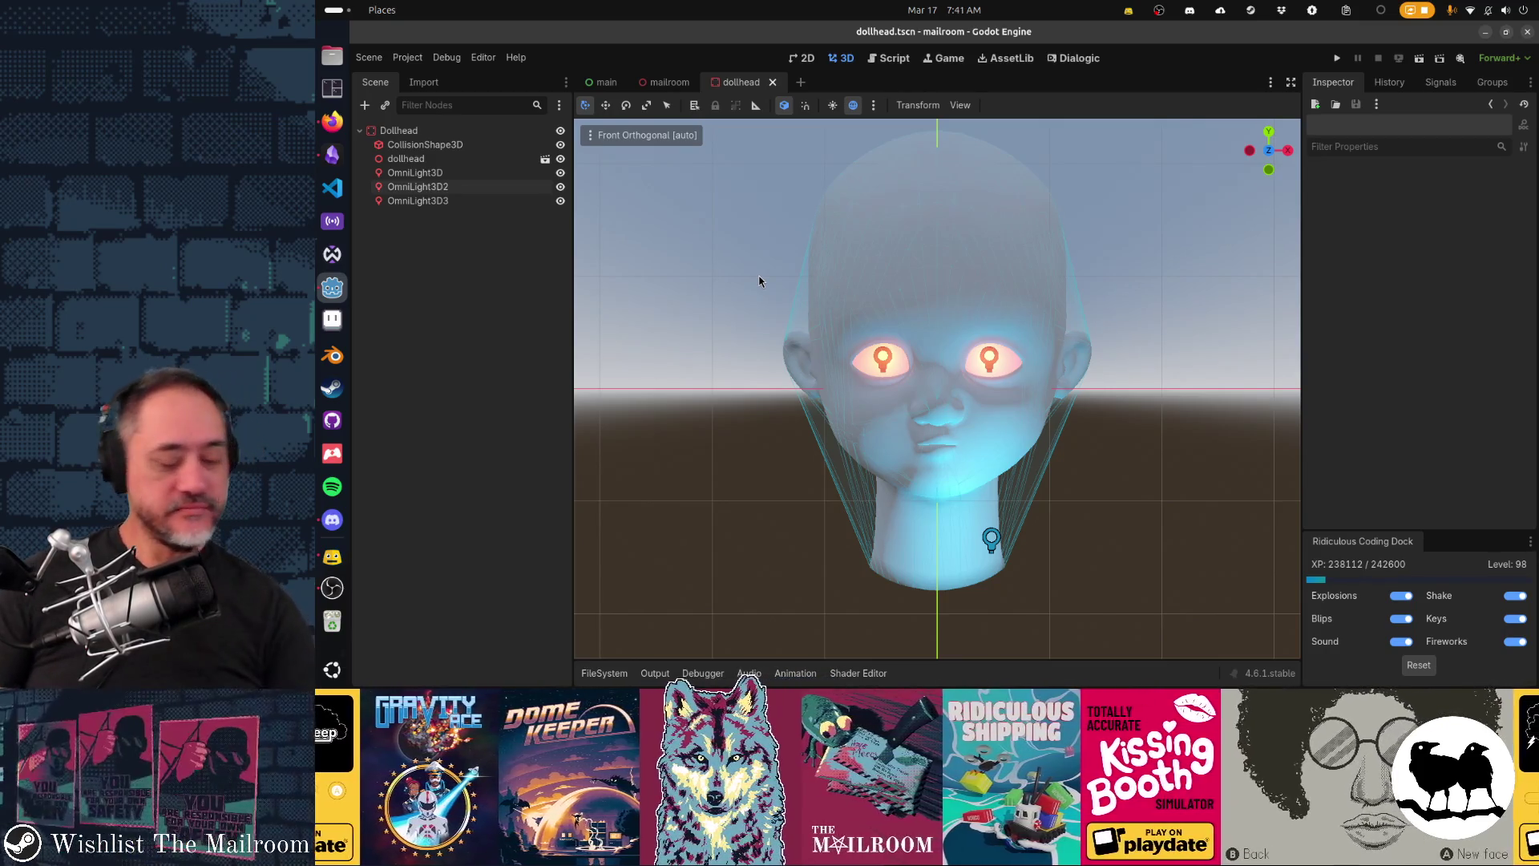
Step: Hide the CollisionShape3D wireframe, orbit around the glowing-eyed doll head, then show the window overview
{"action": "mouse_move", "coordinate": [898, 437]}
{"action": "left_mouse_down"}
{"action": "mouse_move", "coordinate": [890, 453]}
{"action": "mouse_move", "coordinate": [680, 455]}
{"action": "mouse_move", "coordinate": [1017, 469]}
{"action": "mouse_move", "coordinate": [979, 483]}
{"action": "mouse_move", "coordinate": [1069, 474]}
{"action": "mouse_move", "coordinate": [1060, 444]}
{"action": "mouse_move", "coordinate": [1007, 429]}
{"action": "mouse_move", "coordinate": [937, 454]}
{"action": "mouse_move", "coordinate": [1114, 489]}
{"action": "left_mouse_up"}
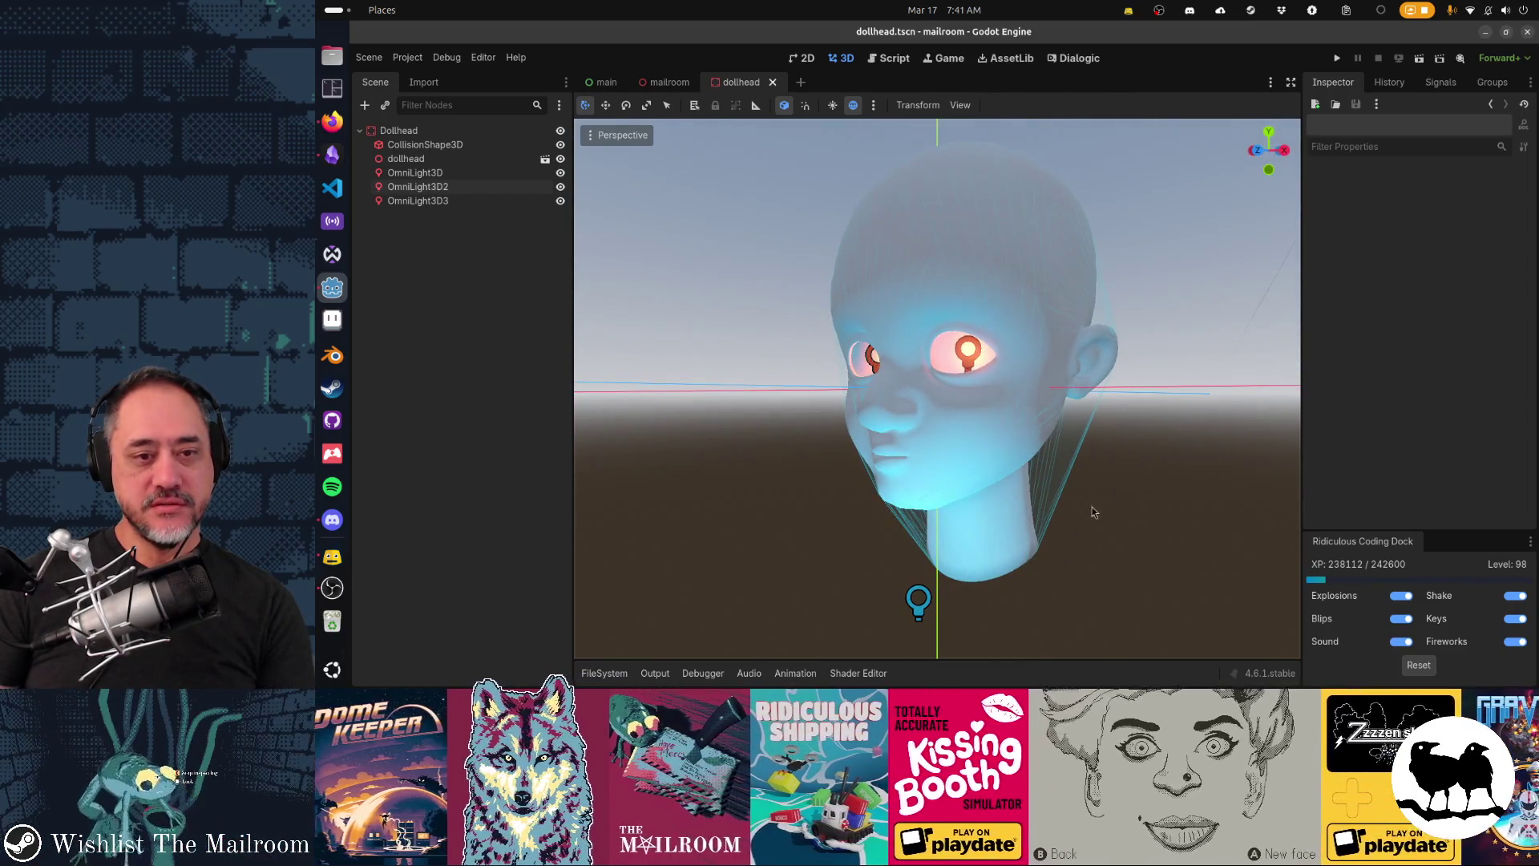
{"action": "left_click", "coordinate": [560, 144]}
{"action": "left_click_drag", "start_coordinate": [845, 484], "coordinate": [1037, 491]}
{"action": "mouse_move", "coordinate": [1152, 484]}
{"action": "left_mouse_down"}
{"action": "mouse_move", "coordinate": [1084, 517]}
{"action": "mouse_move", "coordinate": [786, 497]}
{"action": "mouse_move", "coordinate": [1004, 519]}
{"action": "mouse_move", "coordinate": [1021, 487]}
{"action": "mouse_move", "coordinate": [925, 470]}
{"action": "left_mouse_up"}
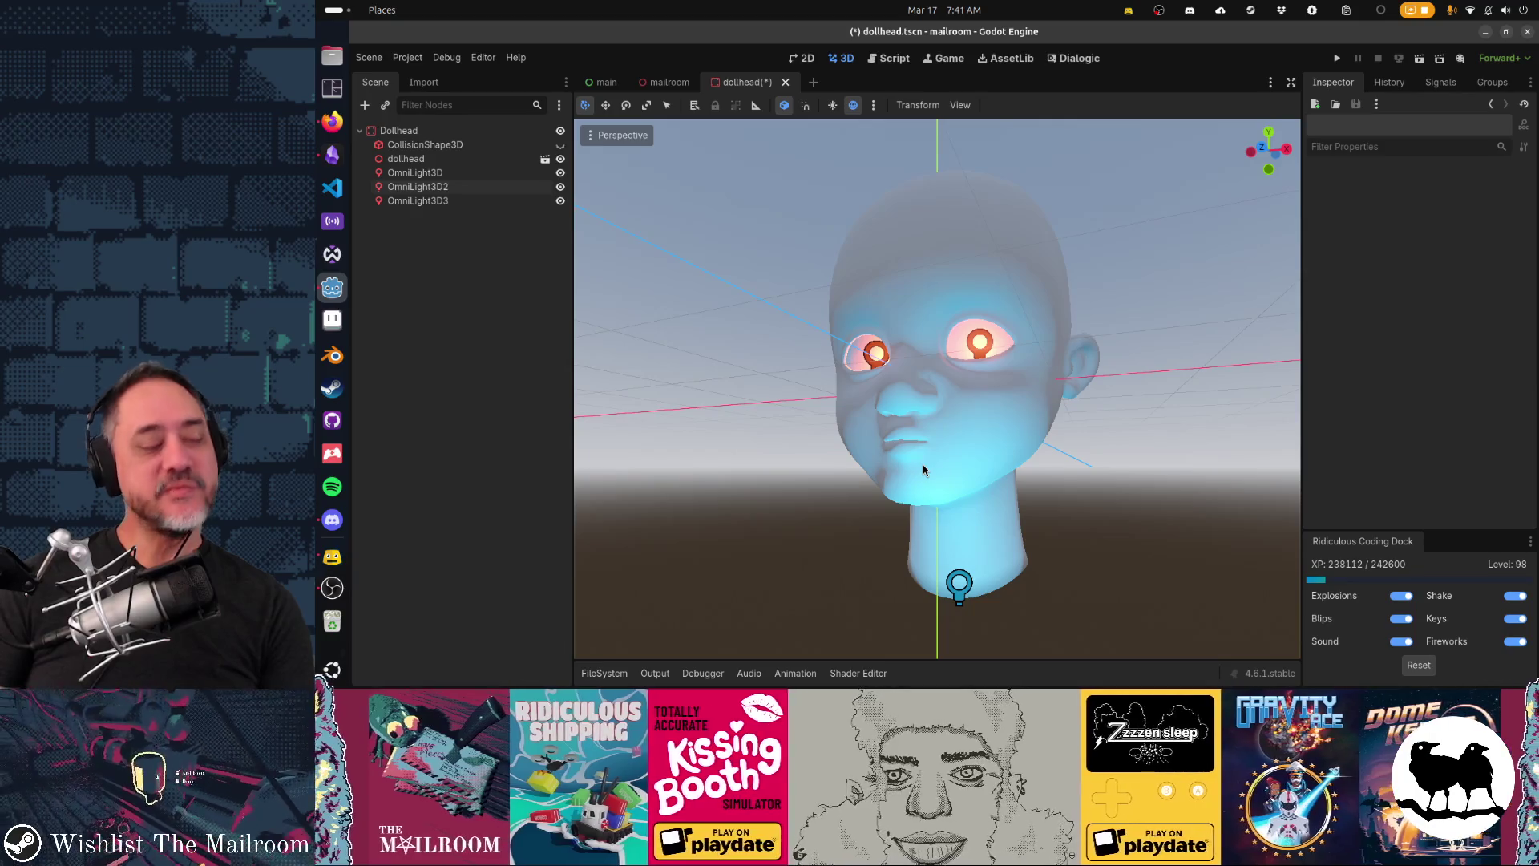
{"action": "mouse_move", "coordinate": [923, 471]}
{"action": "left_mouse_down"}
{"action": "mouse_move", "coordinate": [1003, 431]}
{"action": "mouse_move", "coordinate": [1064, 433]}
{"action": "mouse_move", "coordinate": [1053, 479]}
{"action": "mouse_move", "coordinate": [933, 483]}
{"action": "left_mouse_up"}
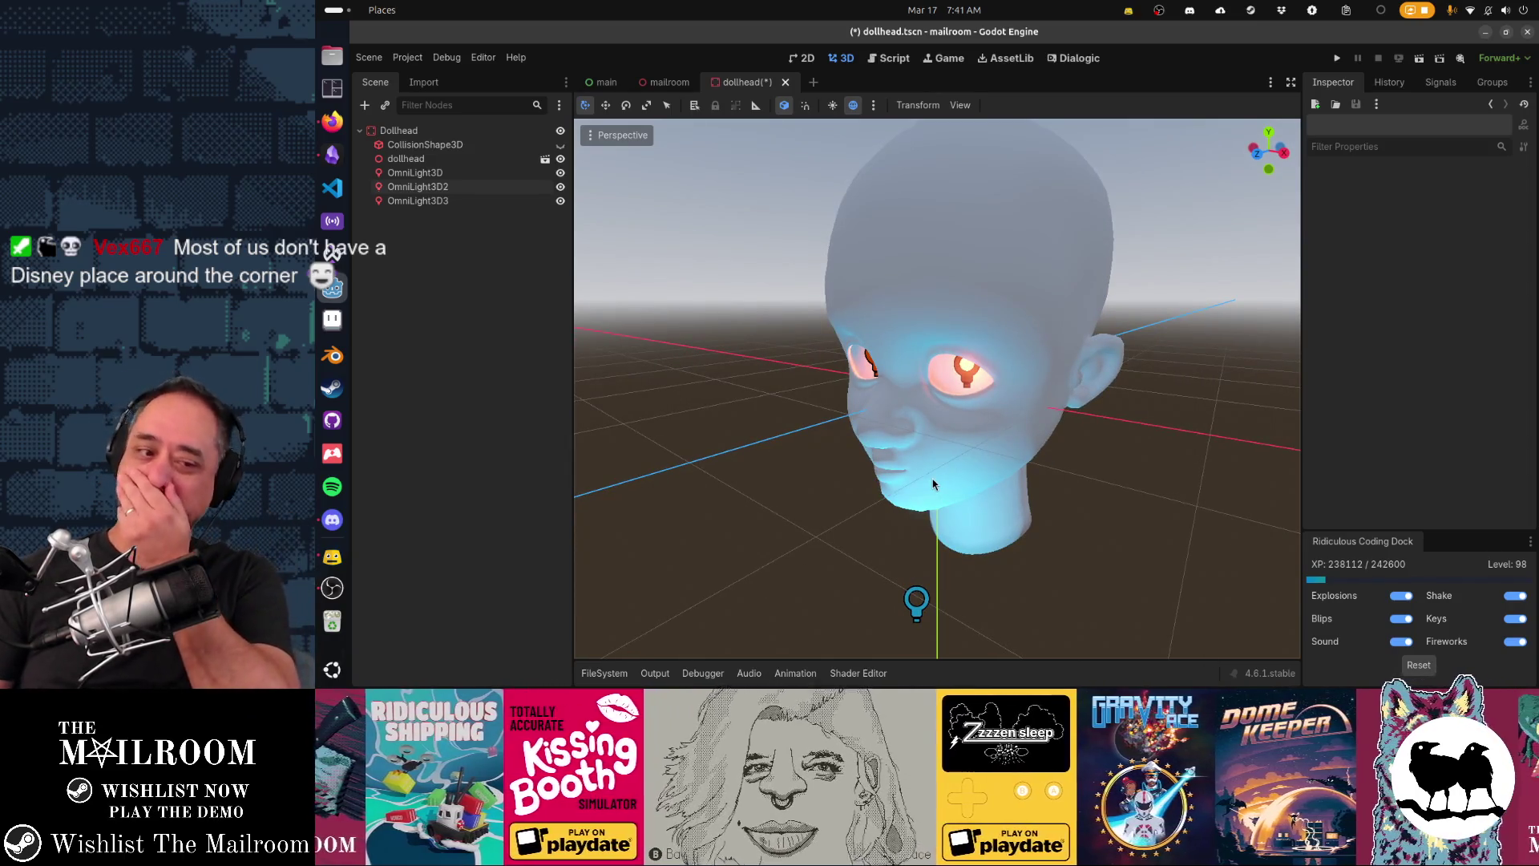
{"action": "mouse_move", "coordinate": [931, 477]}
{"action": "left_mouse_down"}
{"action": "mouse_move", "coordinate": [994, 469]}
{"action": "mouse_move", "coordinate": [792, 459]}
{"action": "mouse_move", "coordinate": [859, 460]}
{"action": "left_mouse_up"}
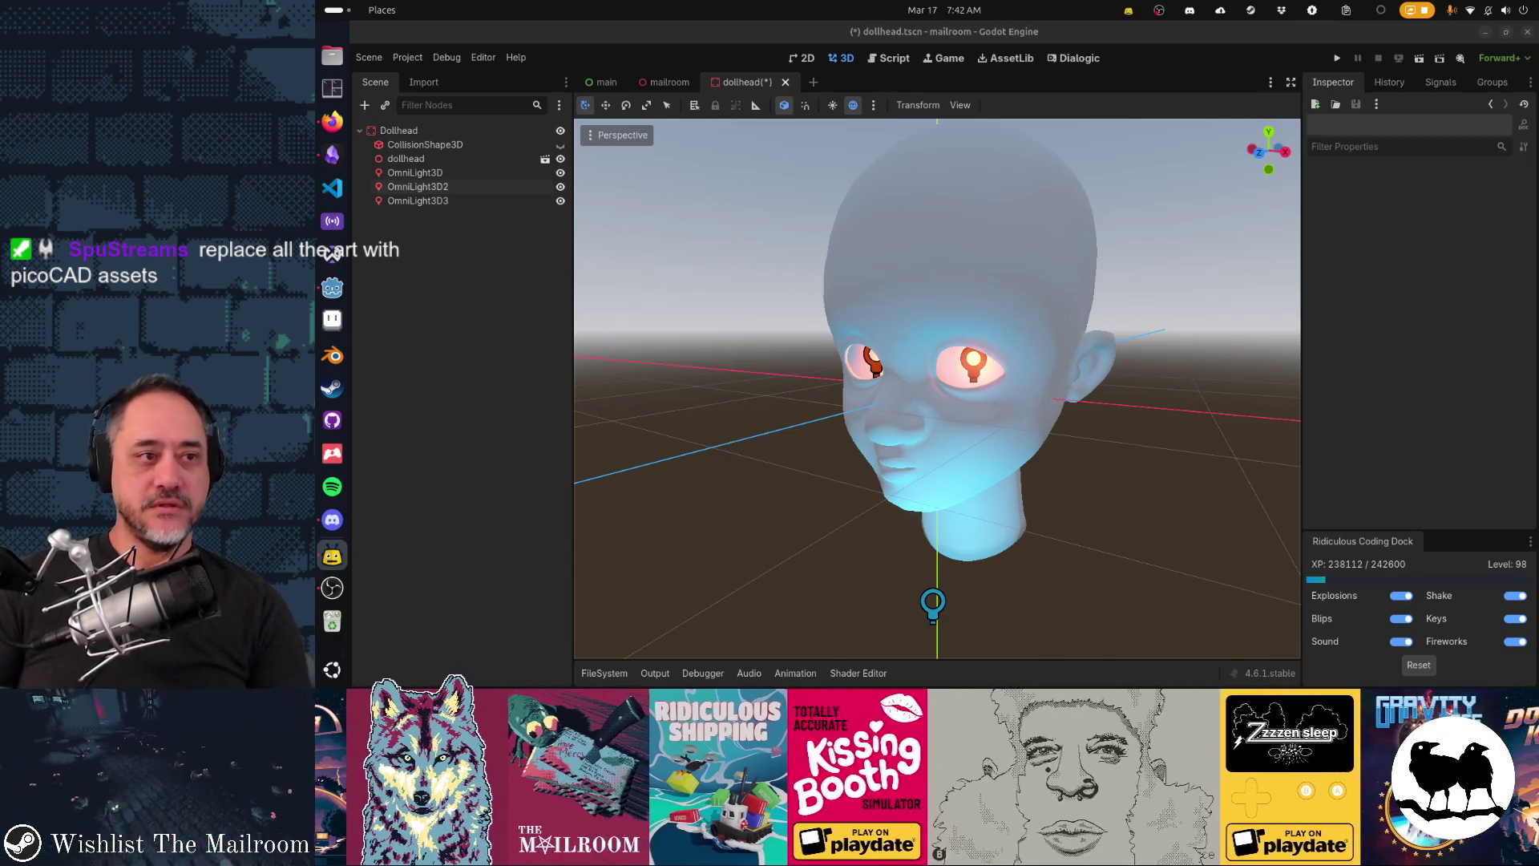
{"action": "scroll", "coordinate": [588, 368], "scroll_direction": "up", "scroll_amount": 2}
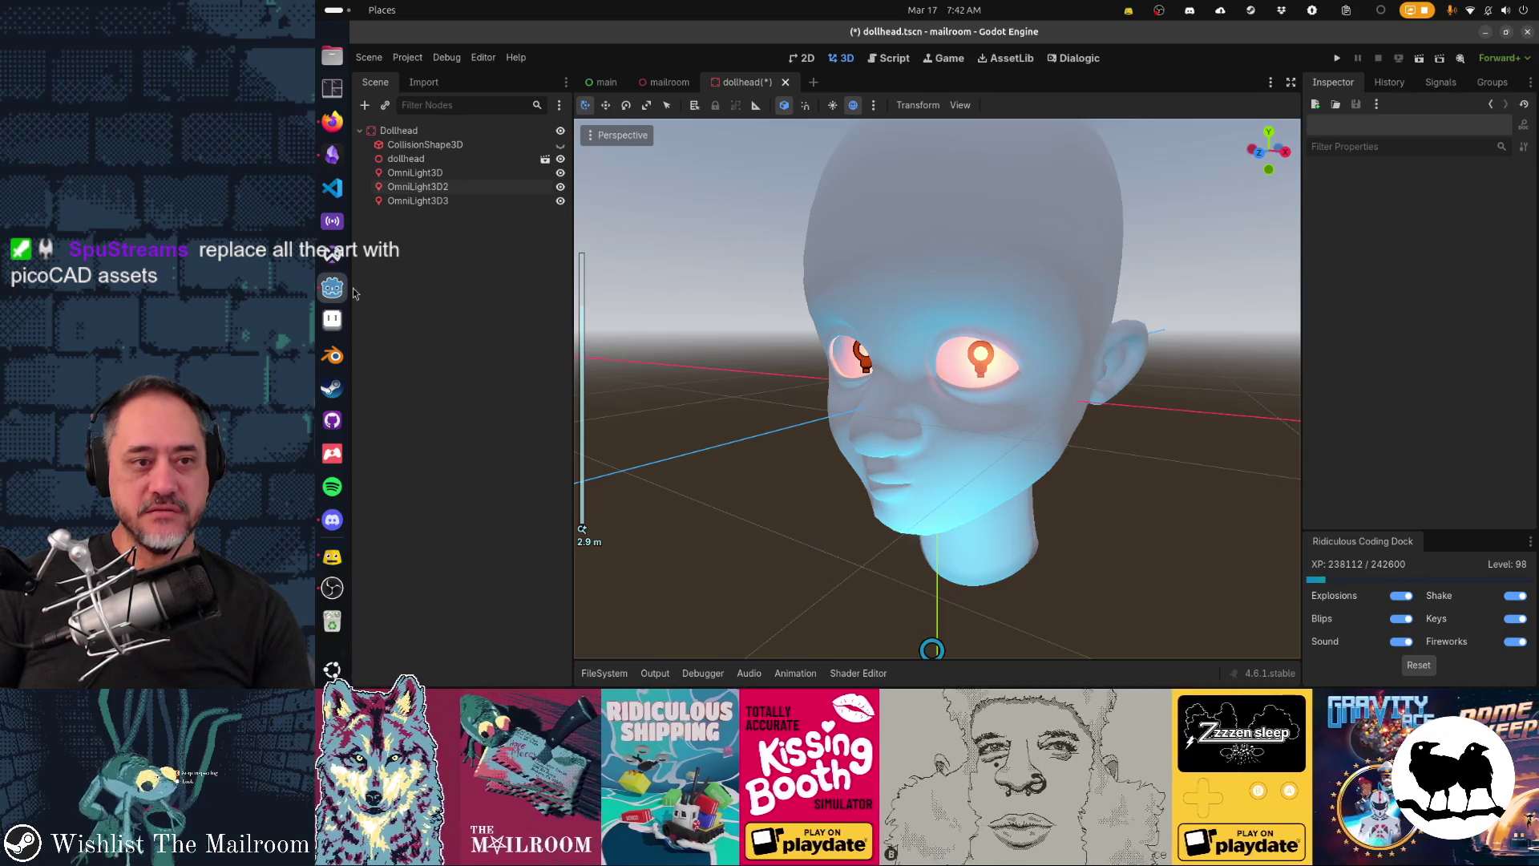
{"action": "key", "text": "super"}
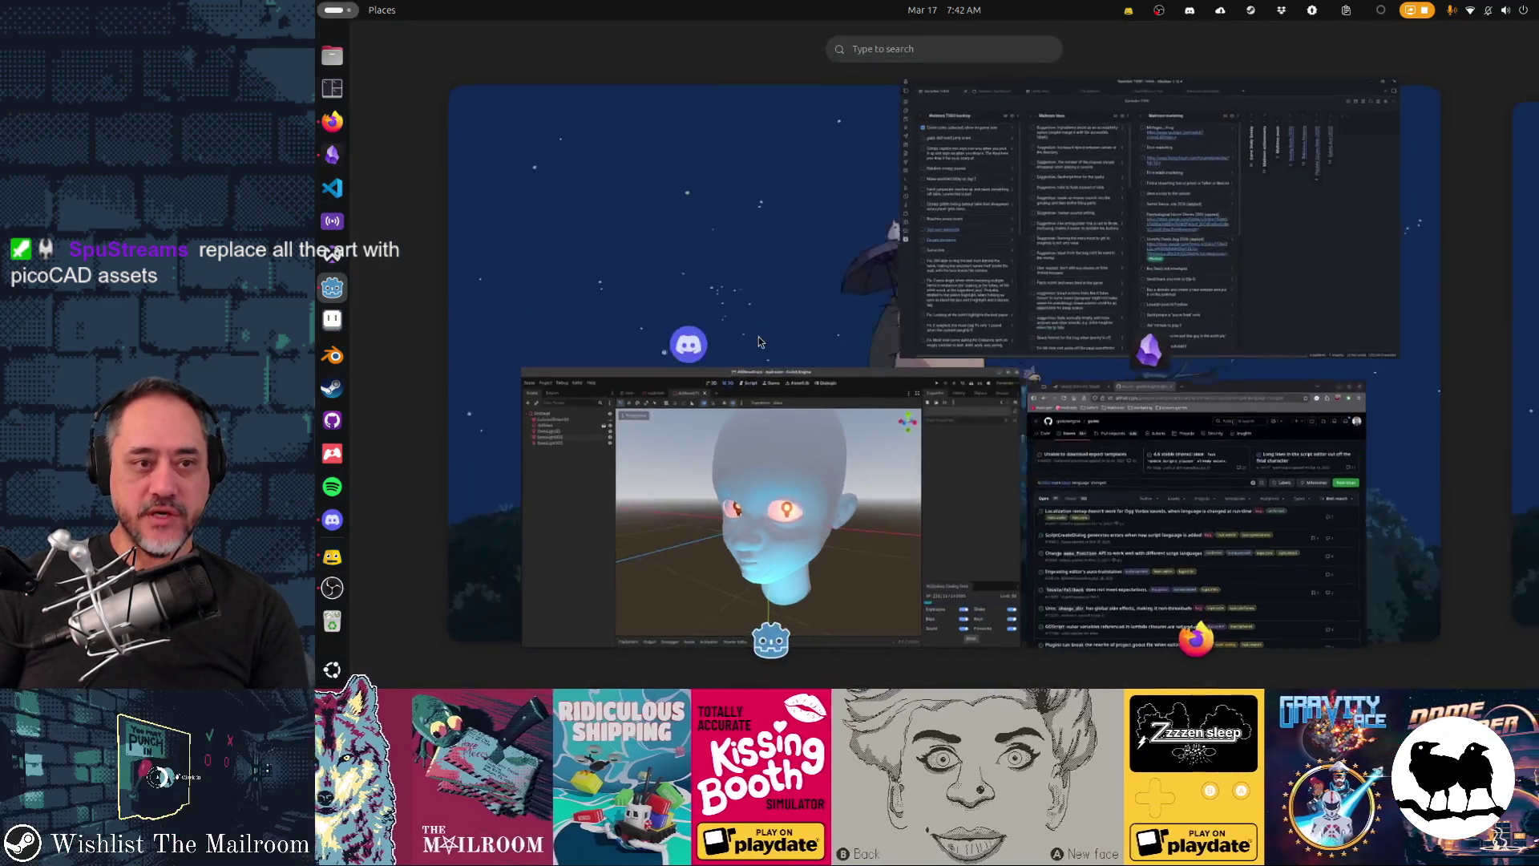
Step: From Editor > Manage Export Templates, open the installed 4.6.1 templates folder in Files
{"action": "left_click", "coordinate": [589, 459]}
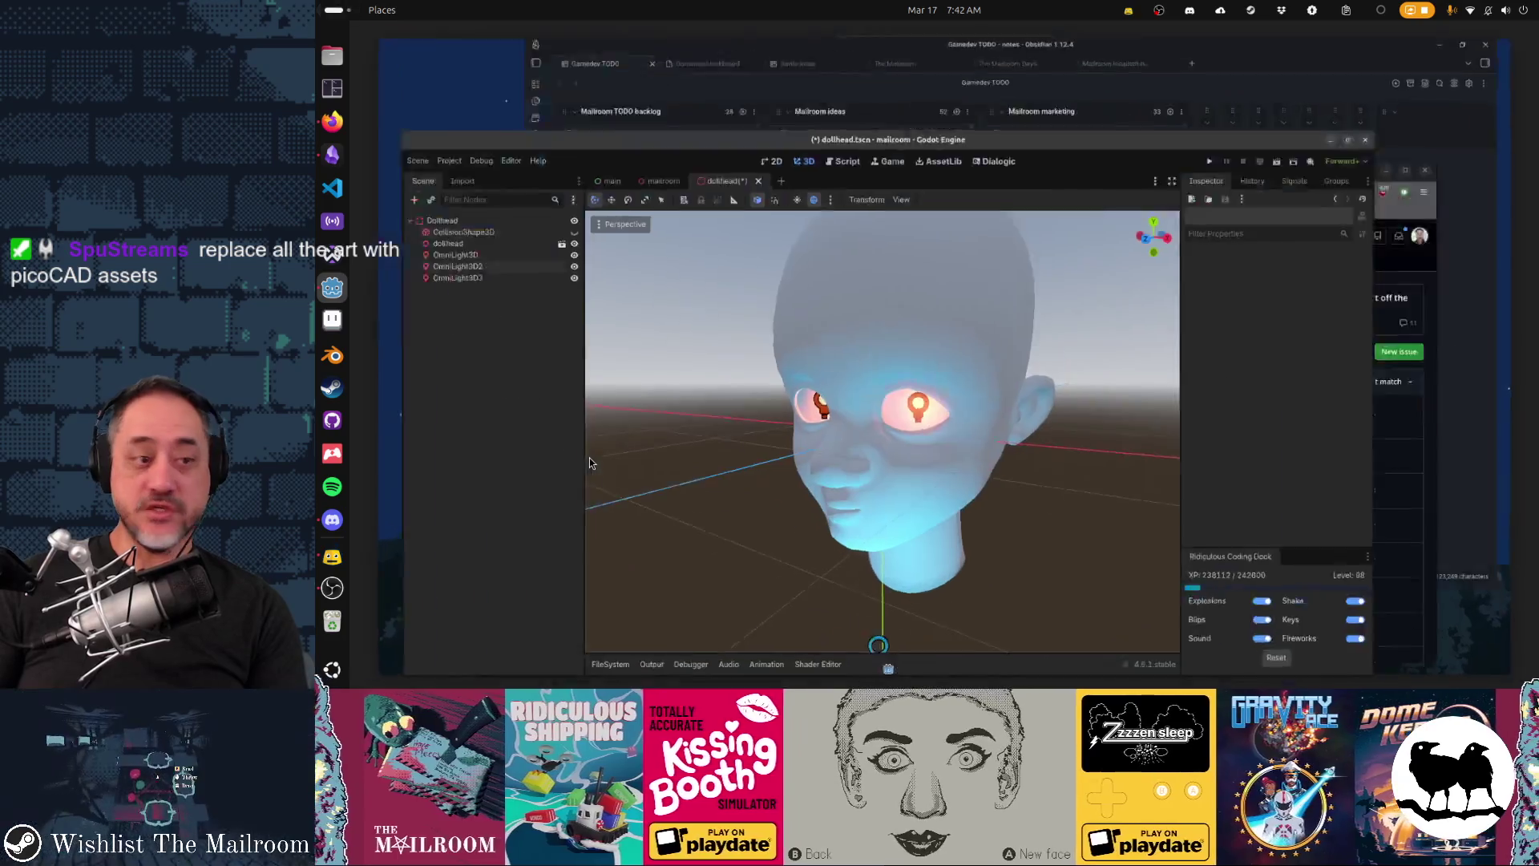
{"action": "left_click", "coordinate": [483, 57]}
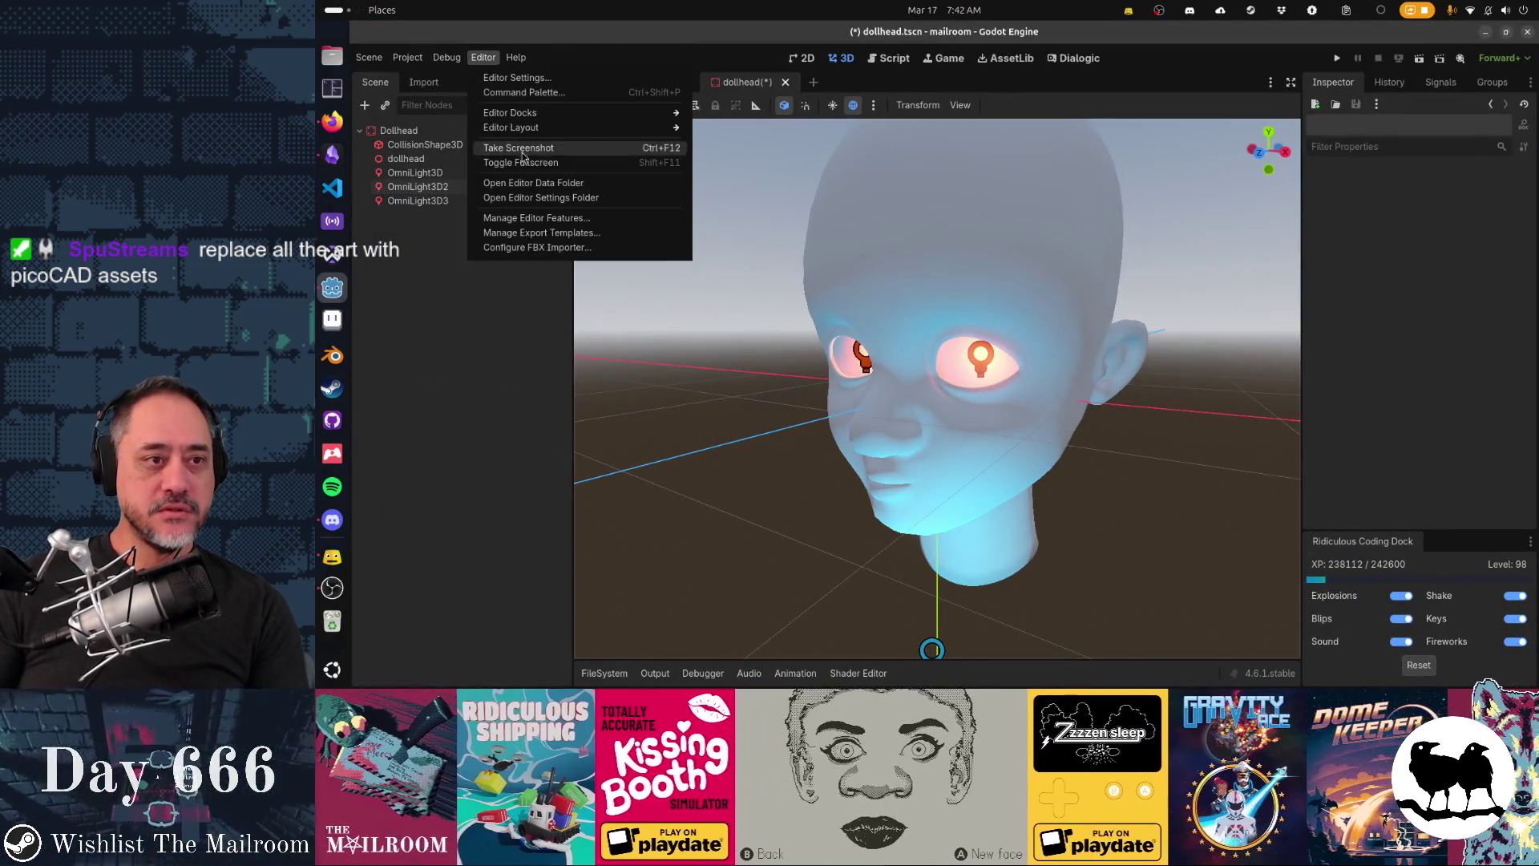
{"action": "left_click", "coordinate": [539, 232]}
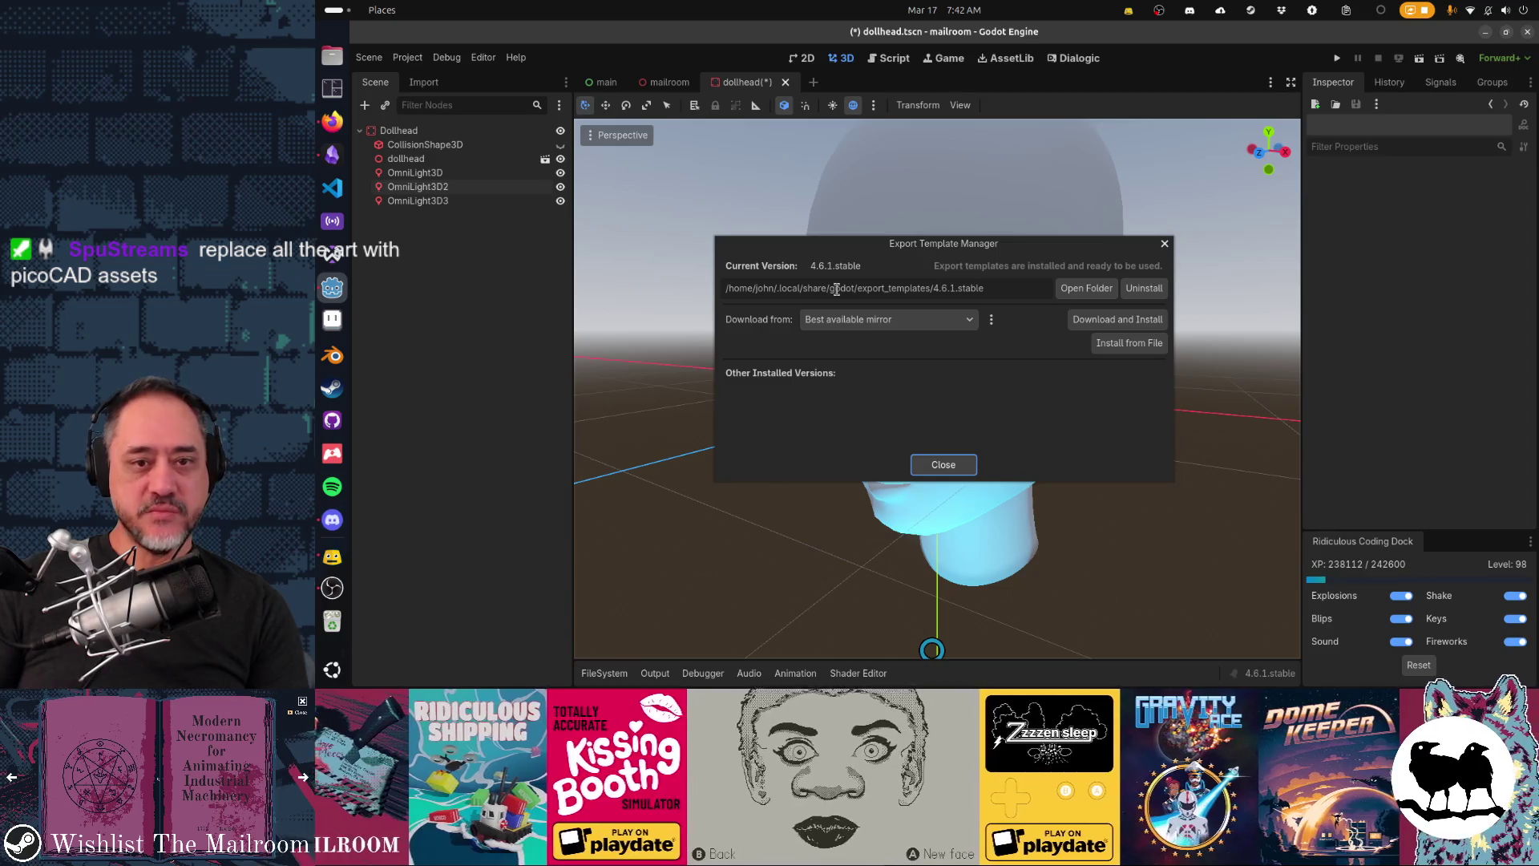
{"action": "left_click", "coordinate": [1074, 290]}
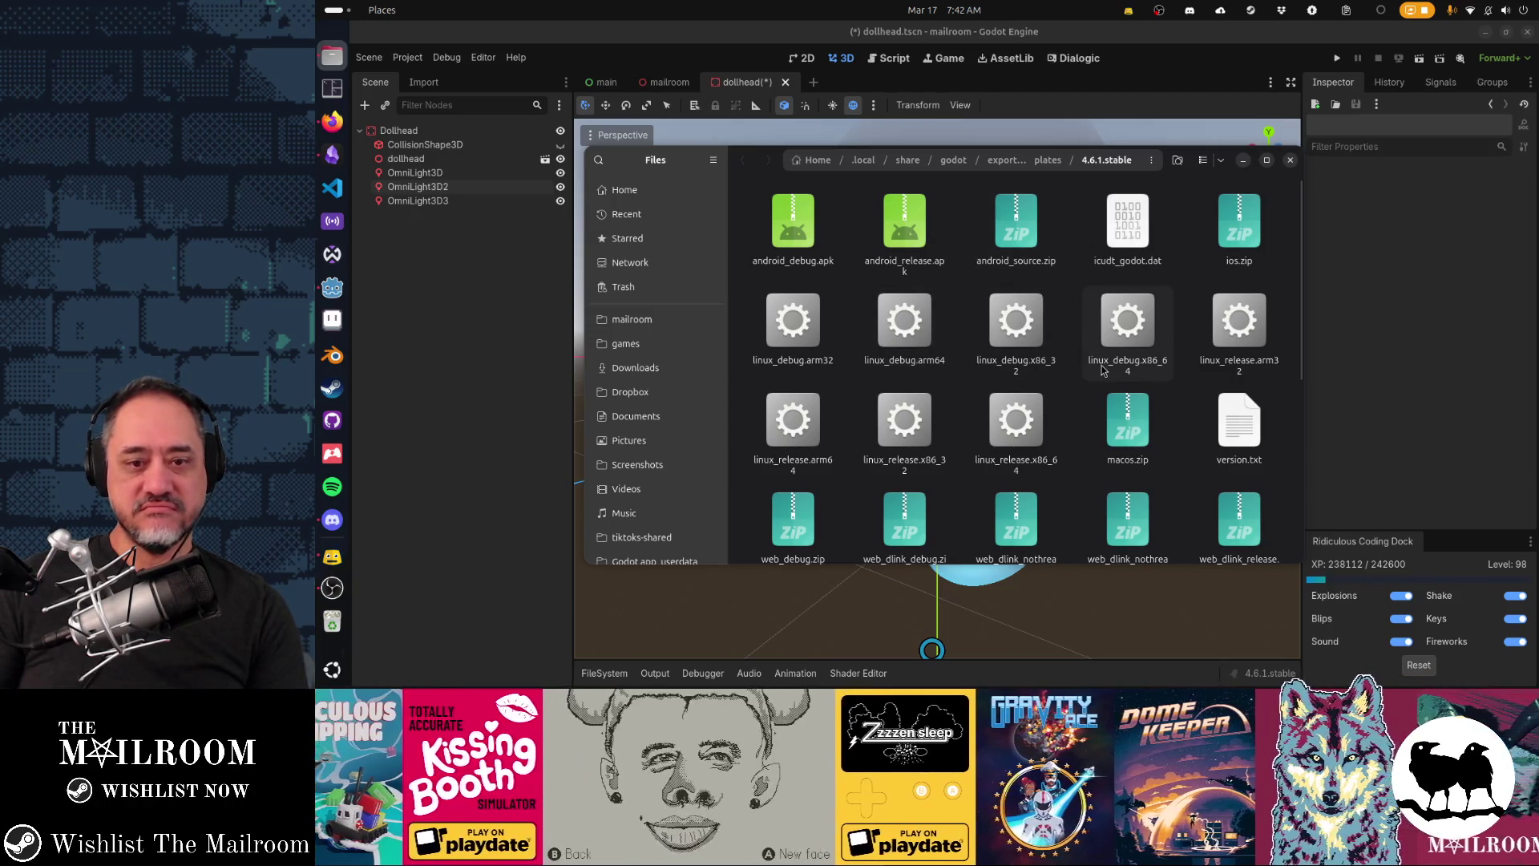
{"action": "scroll", "coordinate": [1066, 443], "scroll_direction": "down", "scroll_amount": 3}
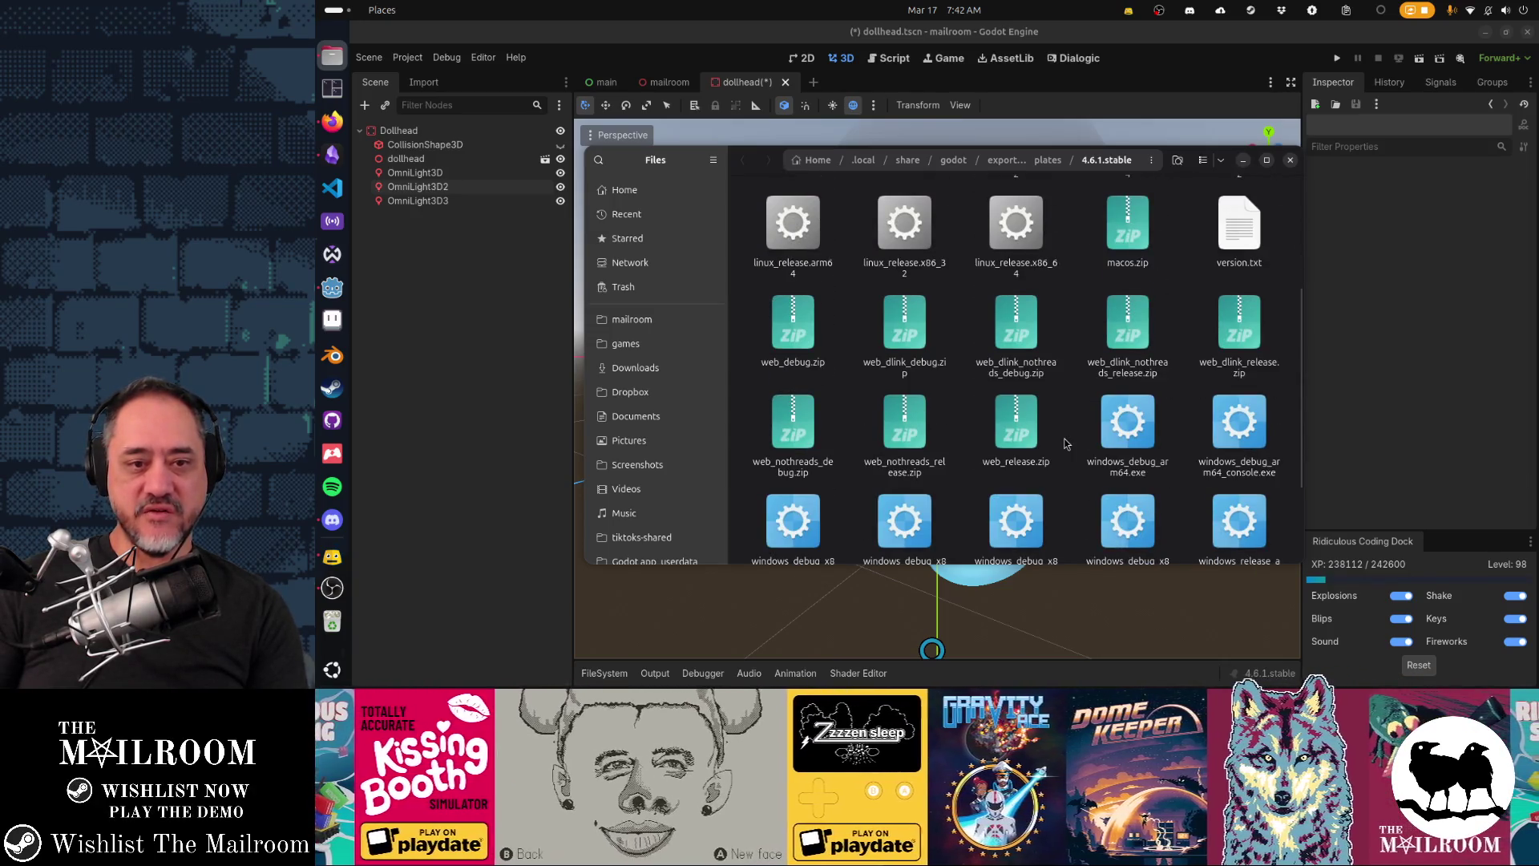
Step: Check the sizes of the Windows, macOS, Linux and Android export template files
{"action": "scroll", "coordinate": [1066, 444], "scroll_direction": "down", "scroll_amount": 2}
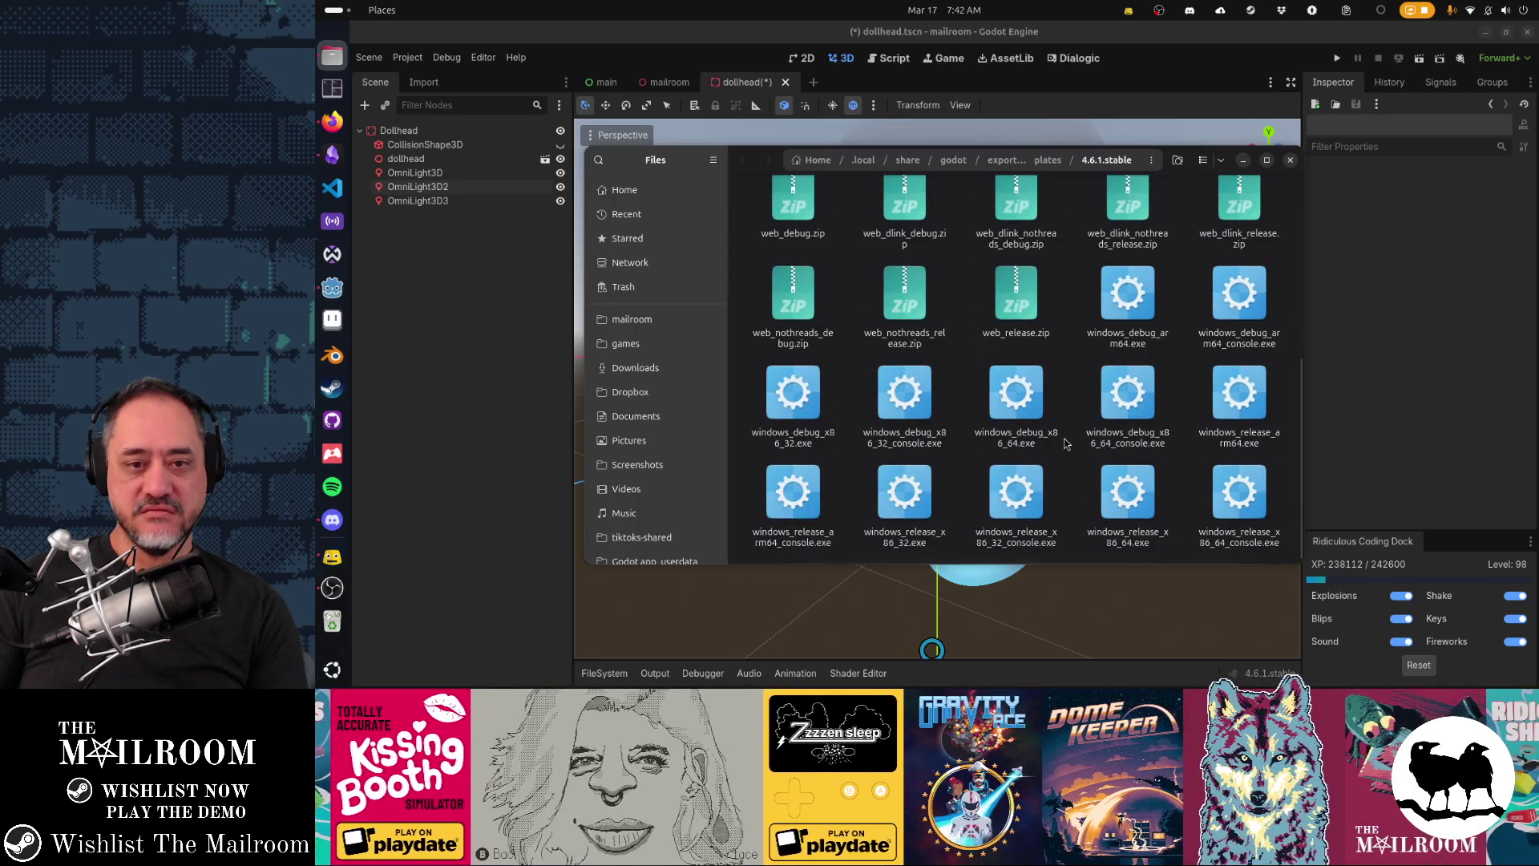
{"action": "left_click", "coordinate": [1126, 326]}
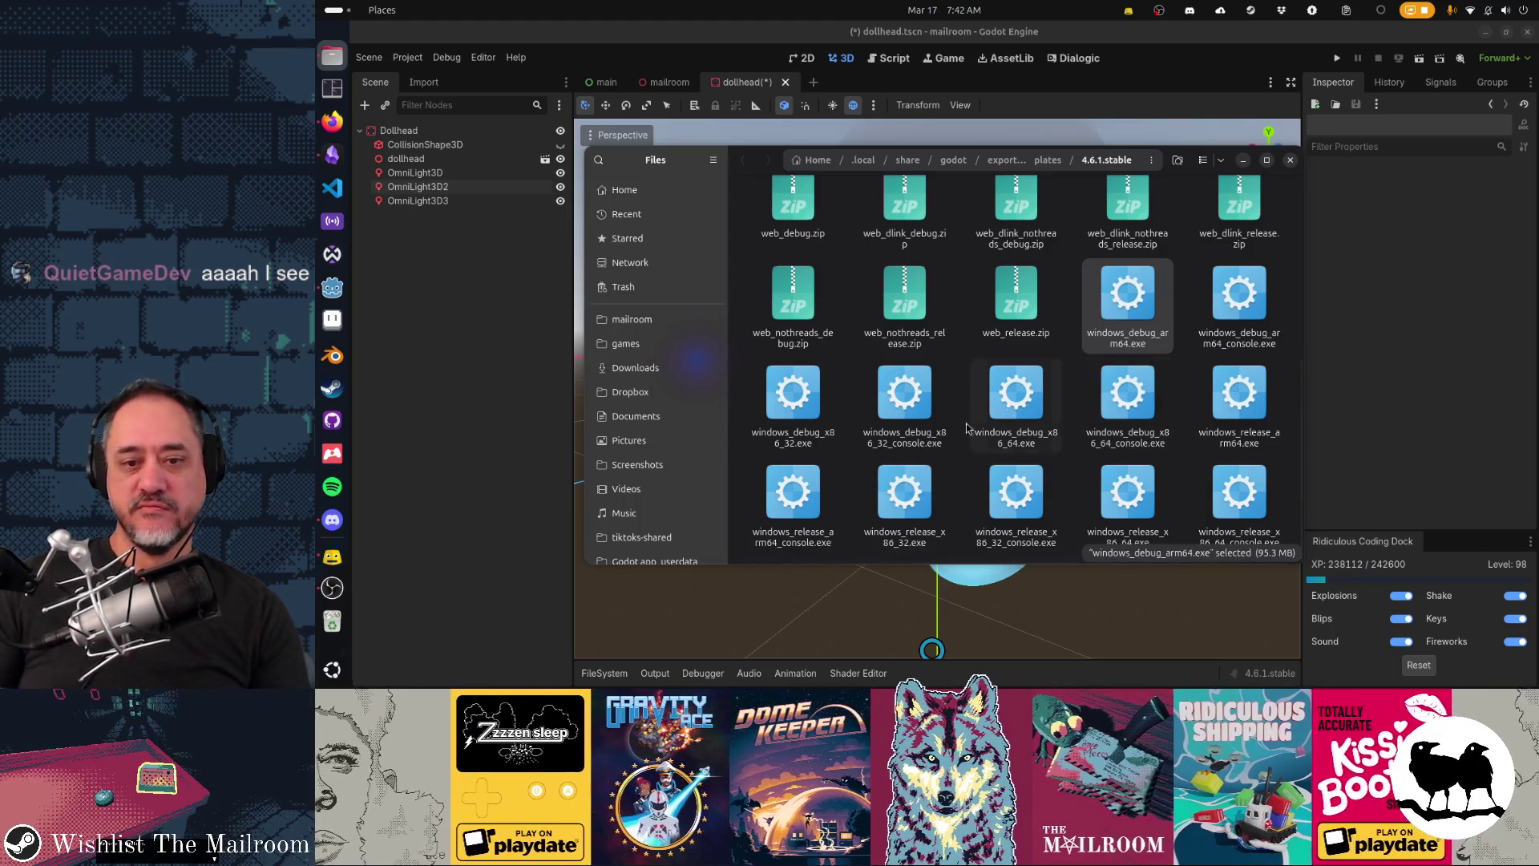
{"action": "left_click", "coordinate": [1012, 506]}
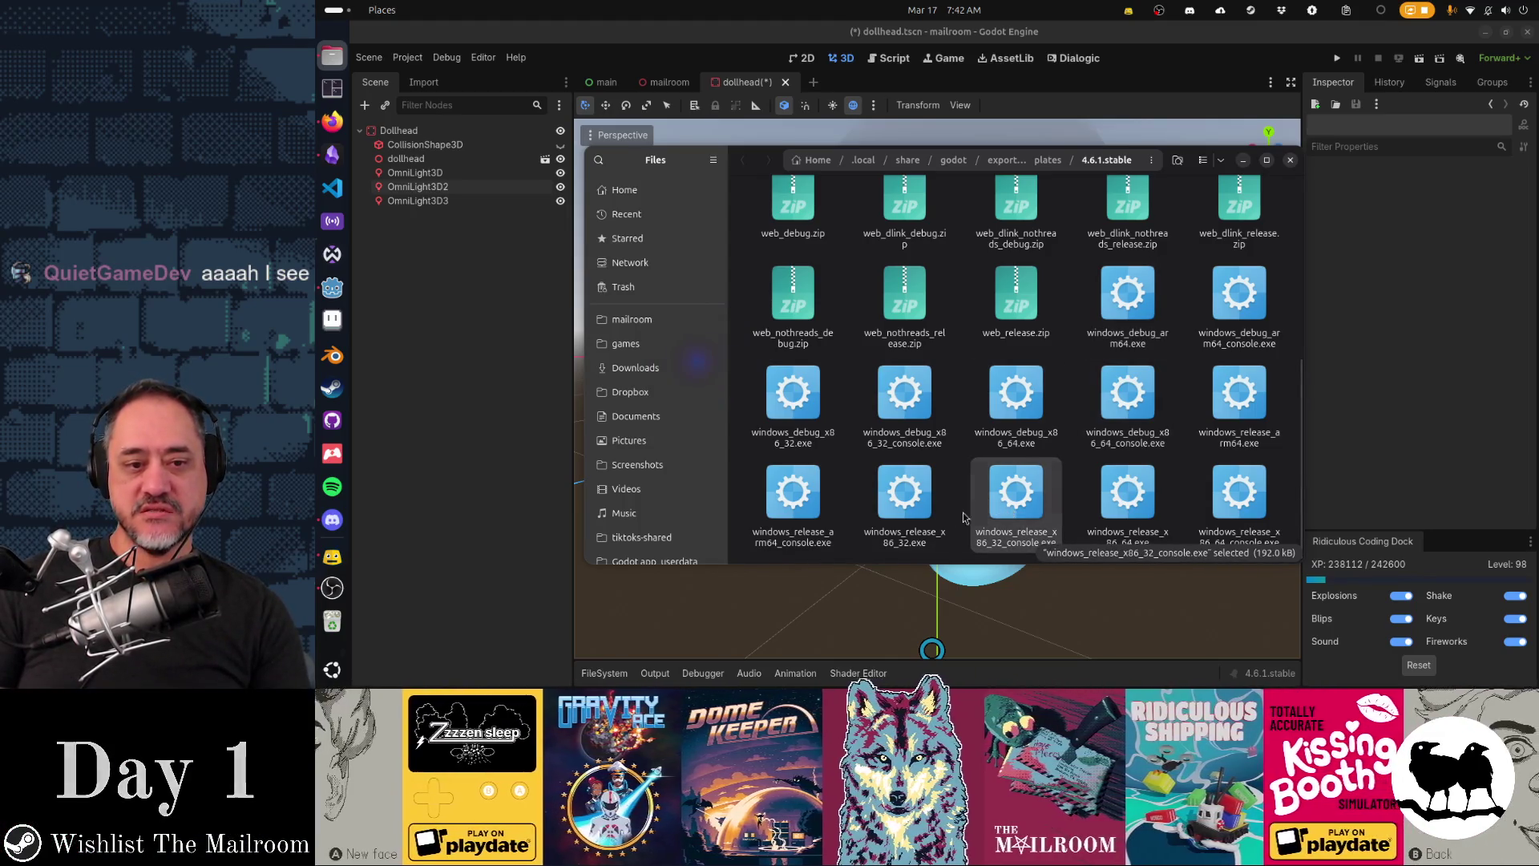
{"action": "left_click", "coordinate": [817, 422]}
{"action": "scroll", "coordinate": [1005, 467], "scroll_direction": "up", "scroll_amount": 4}
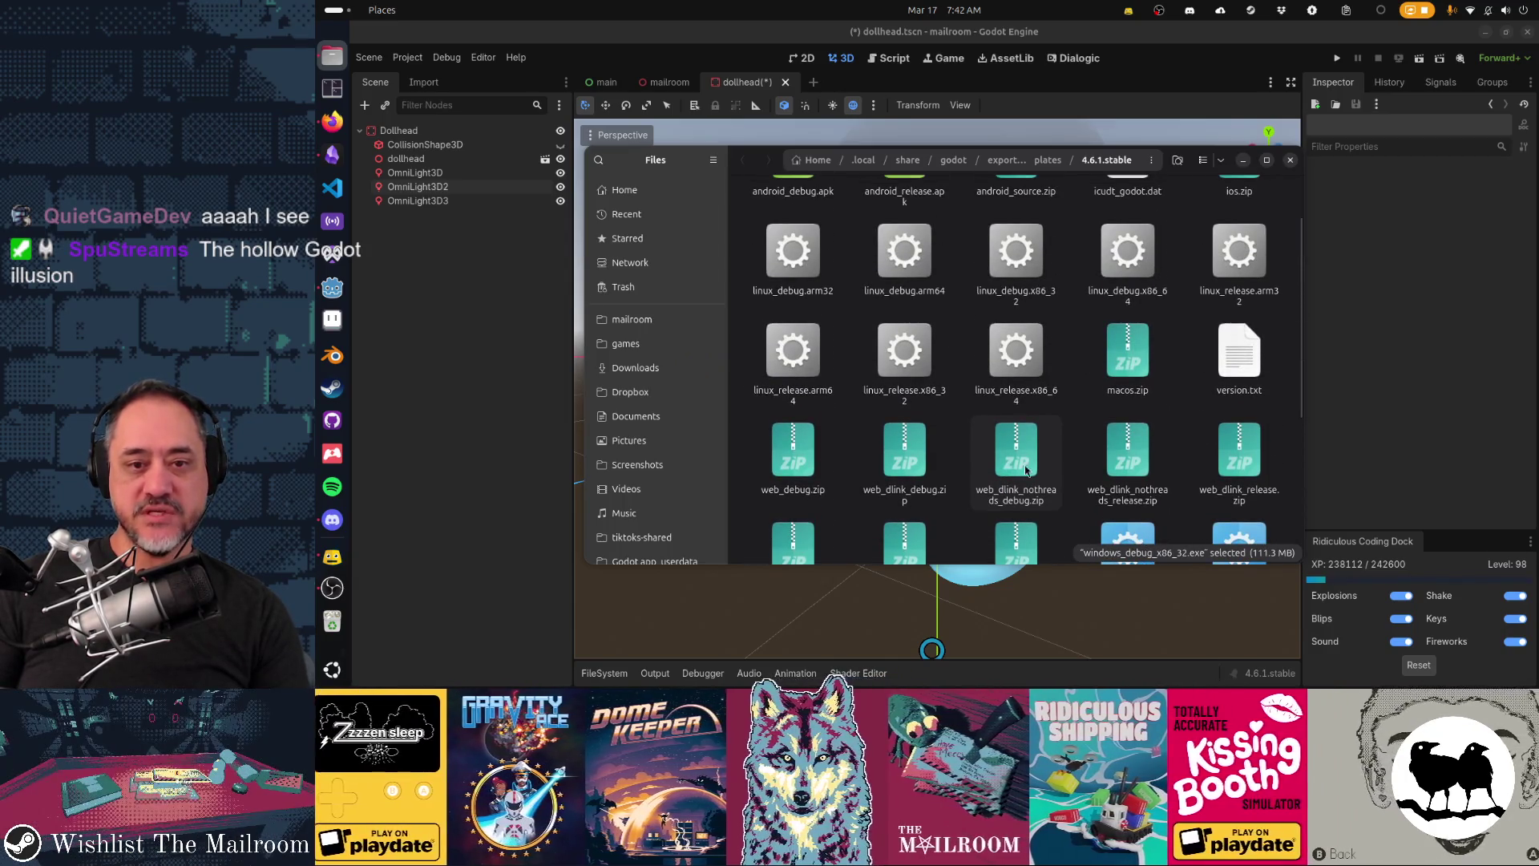
{"action": "left_click", "coordinate": [1130, 353]}
{"action": "scroll", "coordinate": [1175, 379], "scroll_direction": "down", "scroll_amount": 2}
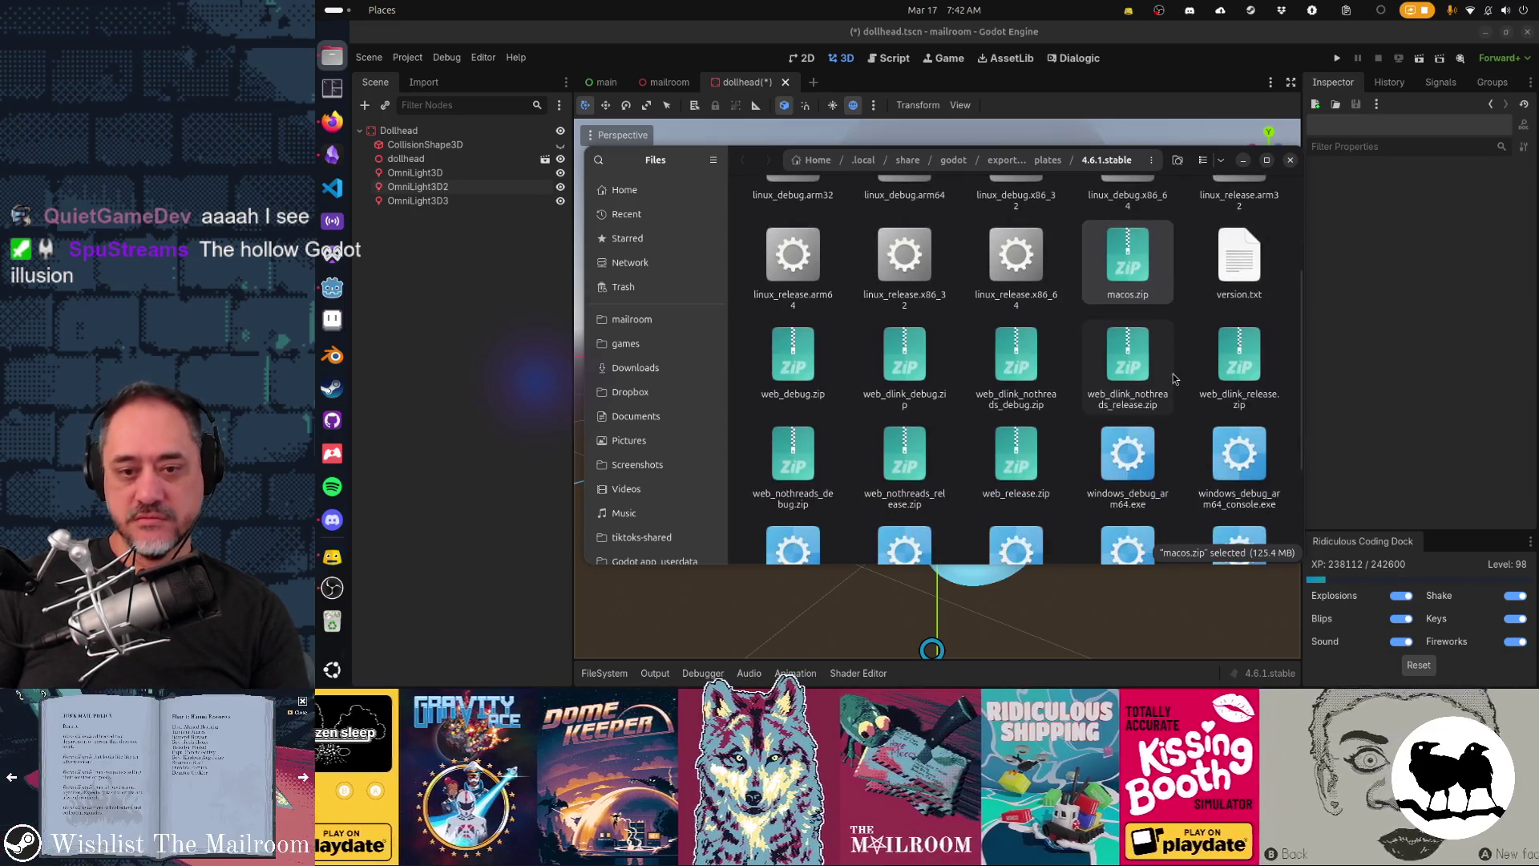
{"action": "left_click", "coordinate": [1142, 385]}
{"action": "scroll", "coordinate": [1014, 457], "scroll_direction": "up", "scroll_amount": 2}
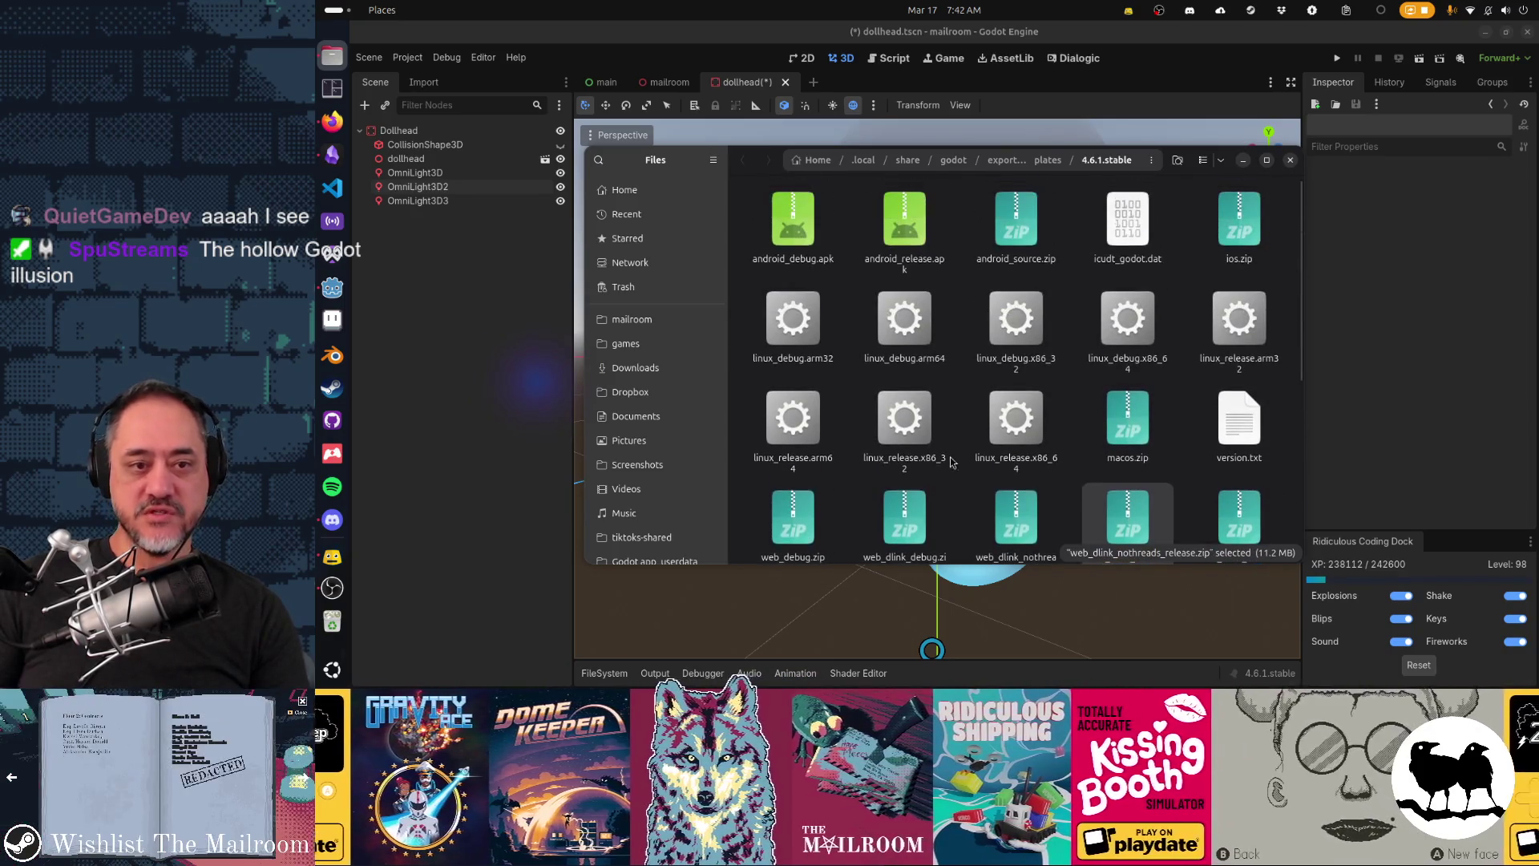
{"action": "left_click", "coordinate": [946, 430]}
{"action": "key", "text": "Up"}
{"action": "key", "text": "Up"}
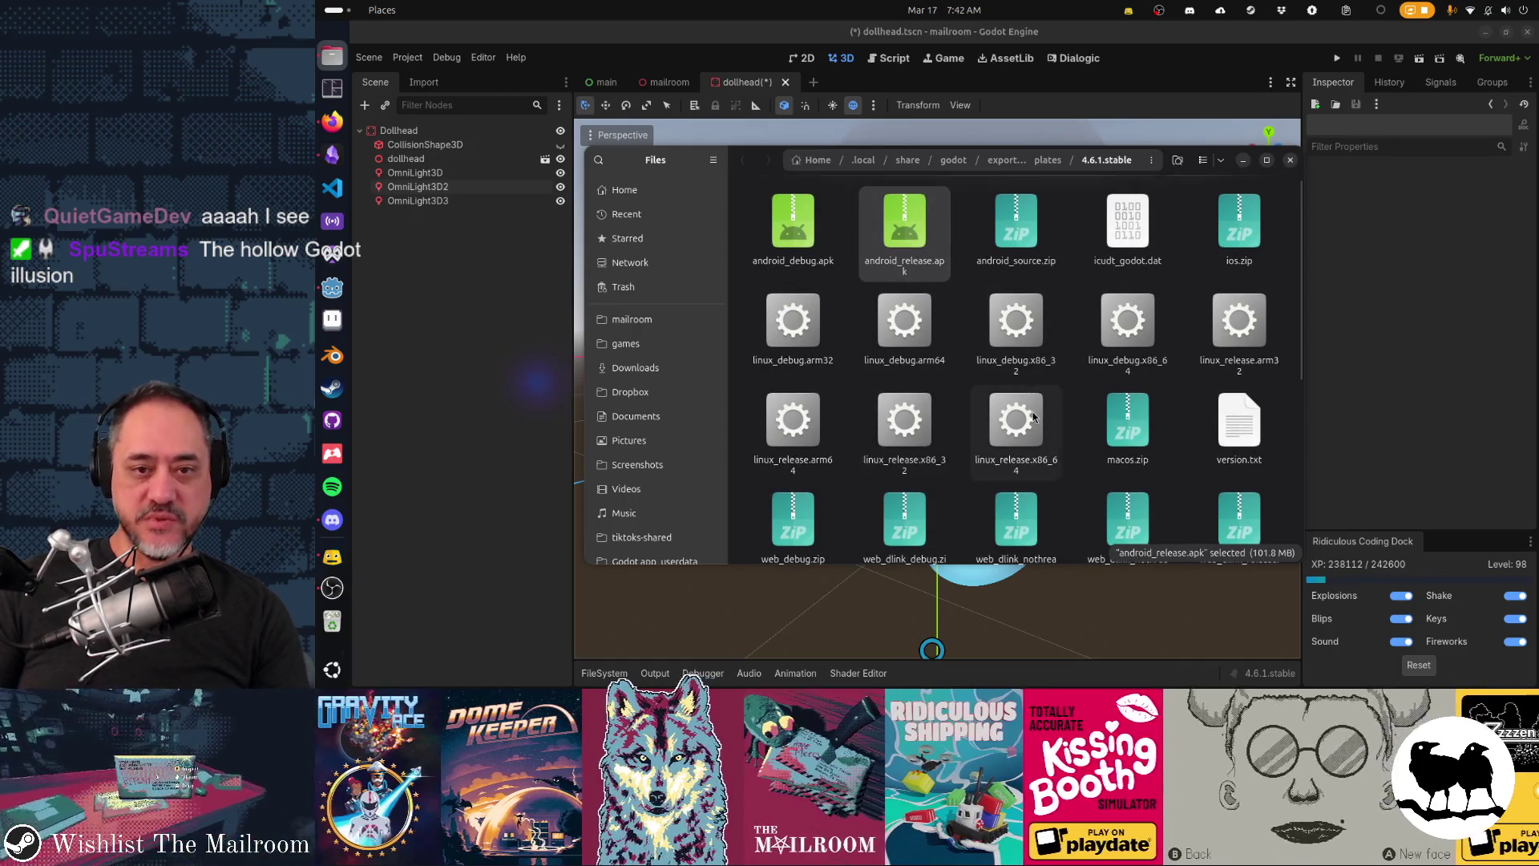
{"action": "scroll", "coordinate": [1039, 419], "scroll_direction": "down", "scroll_amount": 5}
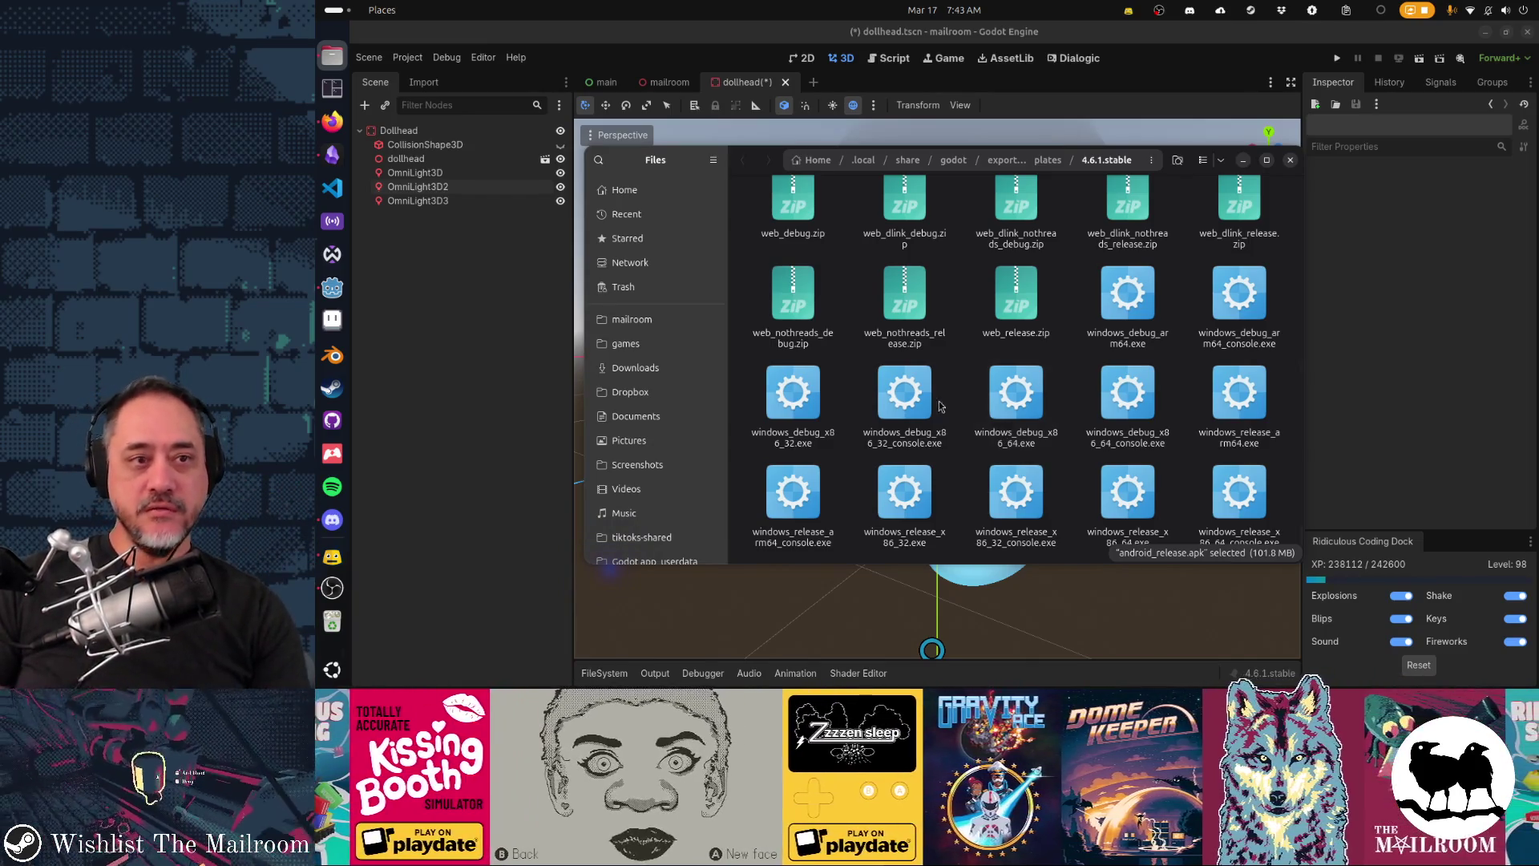
Step: Check windows_debug_x86_64_console.exe's size, clear the selection, and return to Godot's Export Template Manager
{"action": "scroll", "coordinate": [862, 458], "scroll_direction": "up", "scroll_amount": 5}
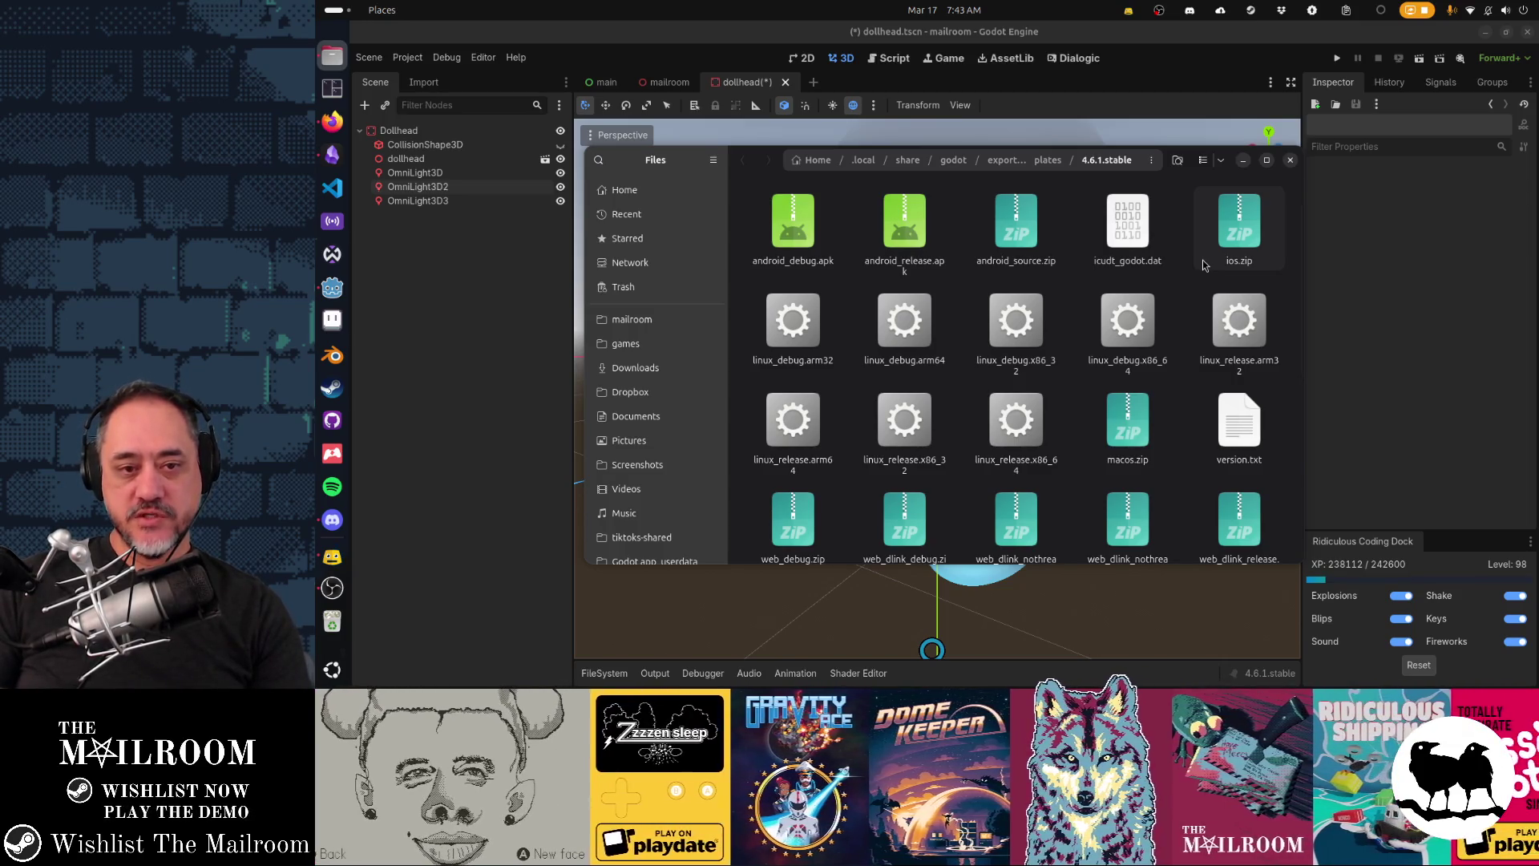
{"action": "scroll", "coordinate": [1202, 265], "scroll_direction": "down", "scroll_amount": 5}
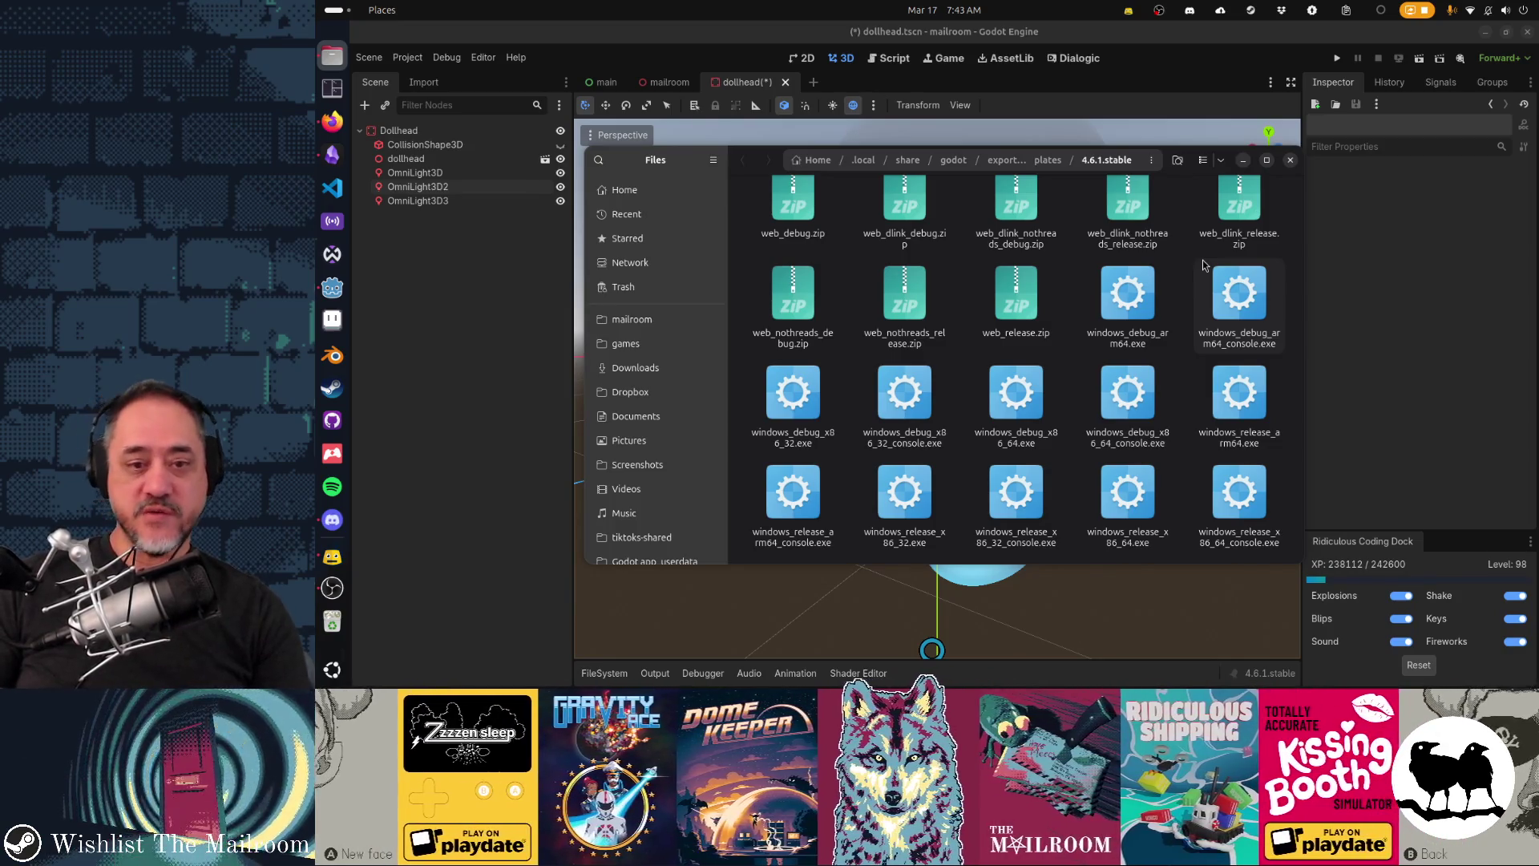
{"action": "left_click", "coordinate": [1158, 402]}
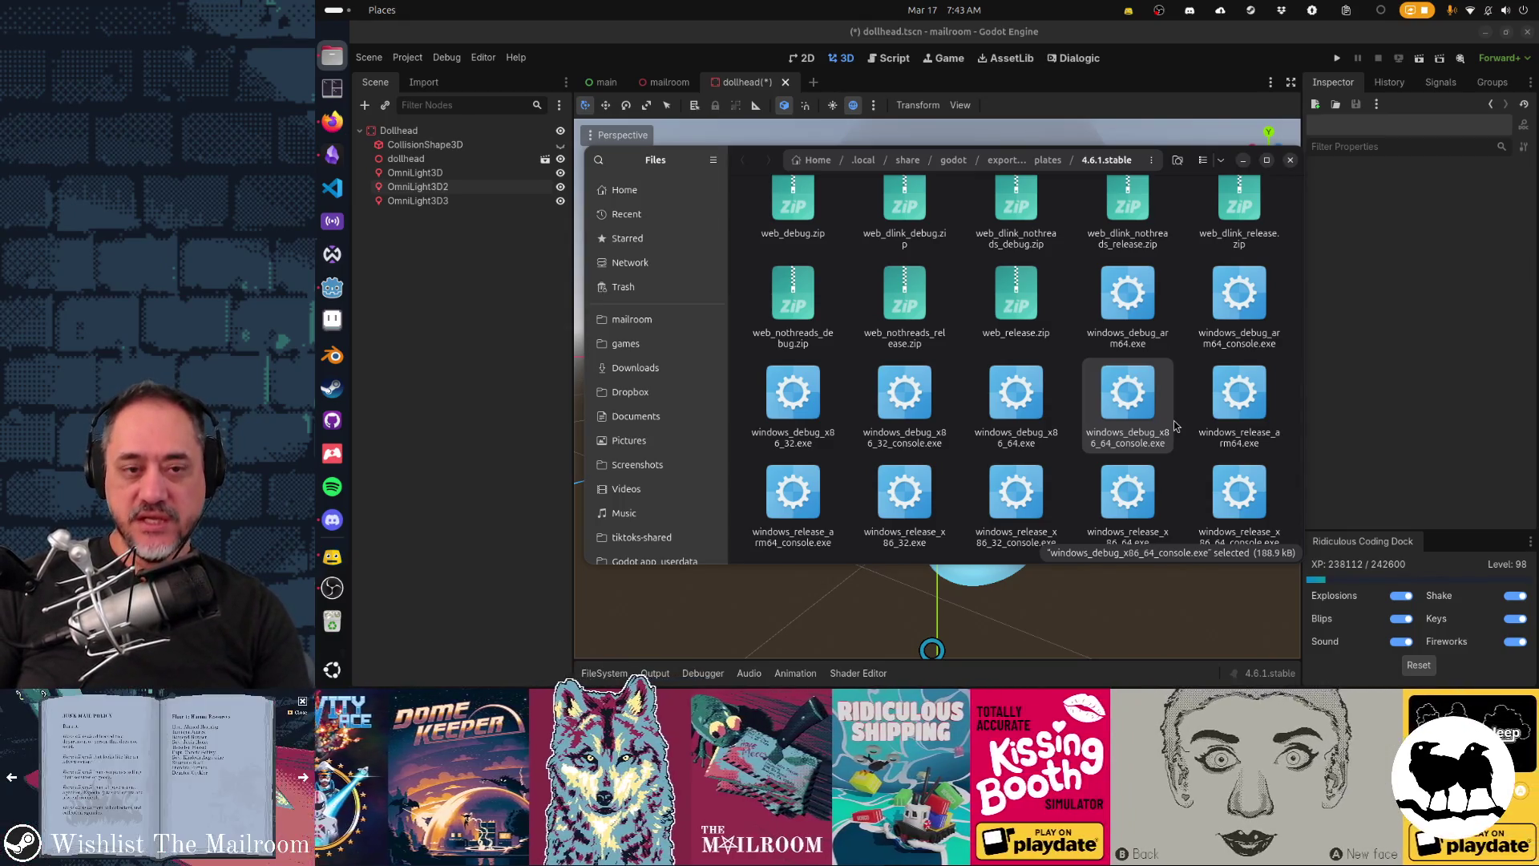
{"action": "scroll", "coordinate": [1176, 426], "scroll_direction": "up", "scroll_amount": 5}
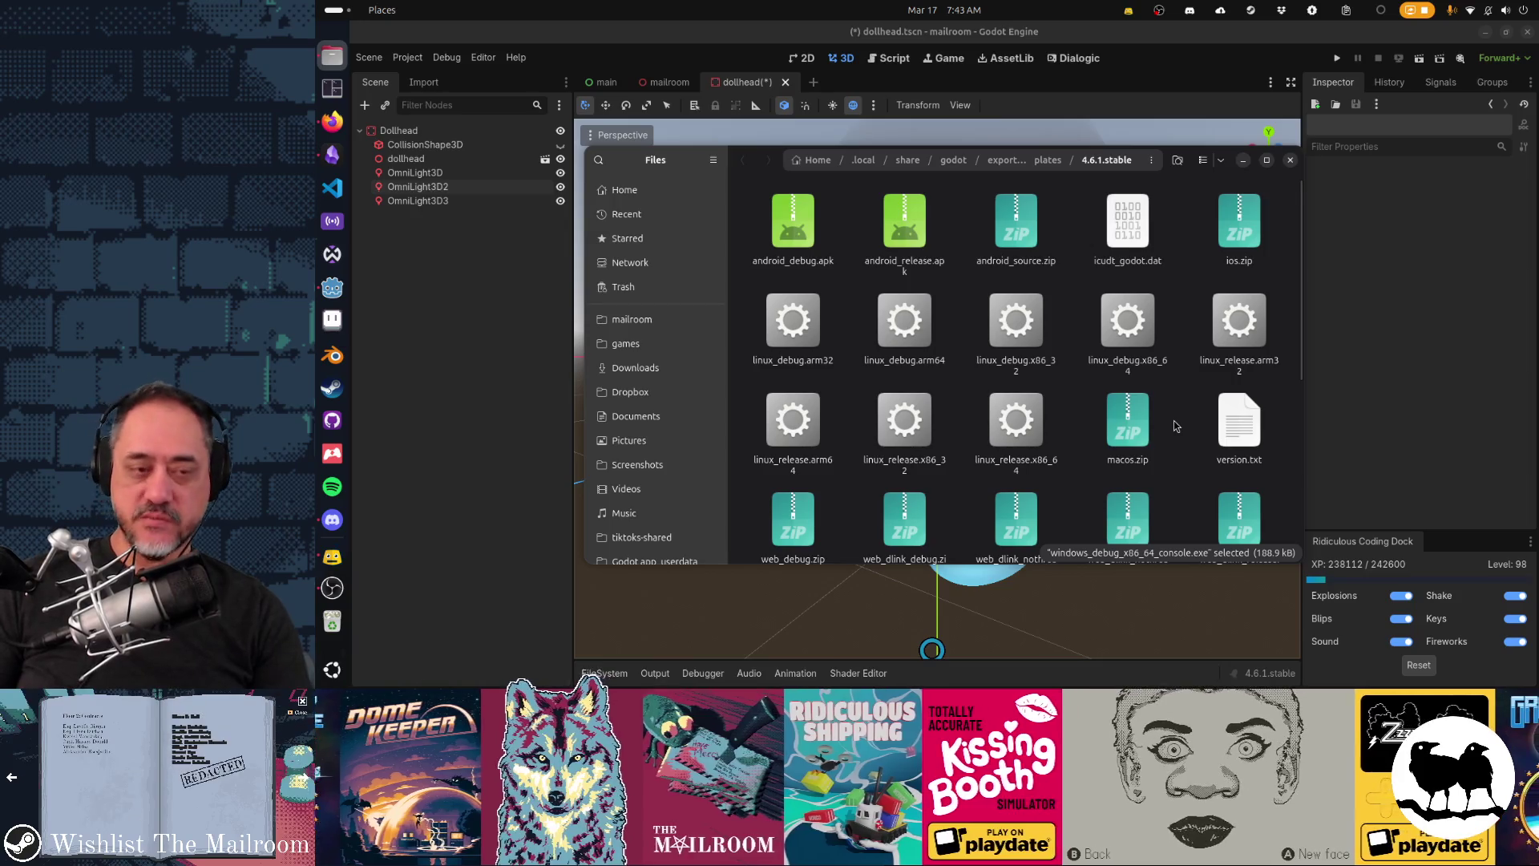
{"action": "scroll", "coordinate": [1176, 426], "scroll_direction": "down", "scroll_amount": 4}
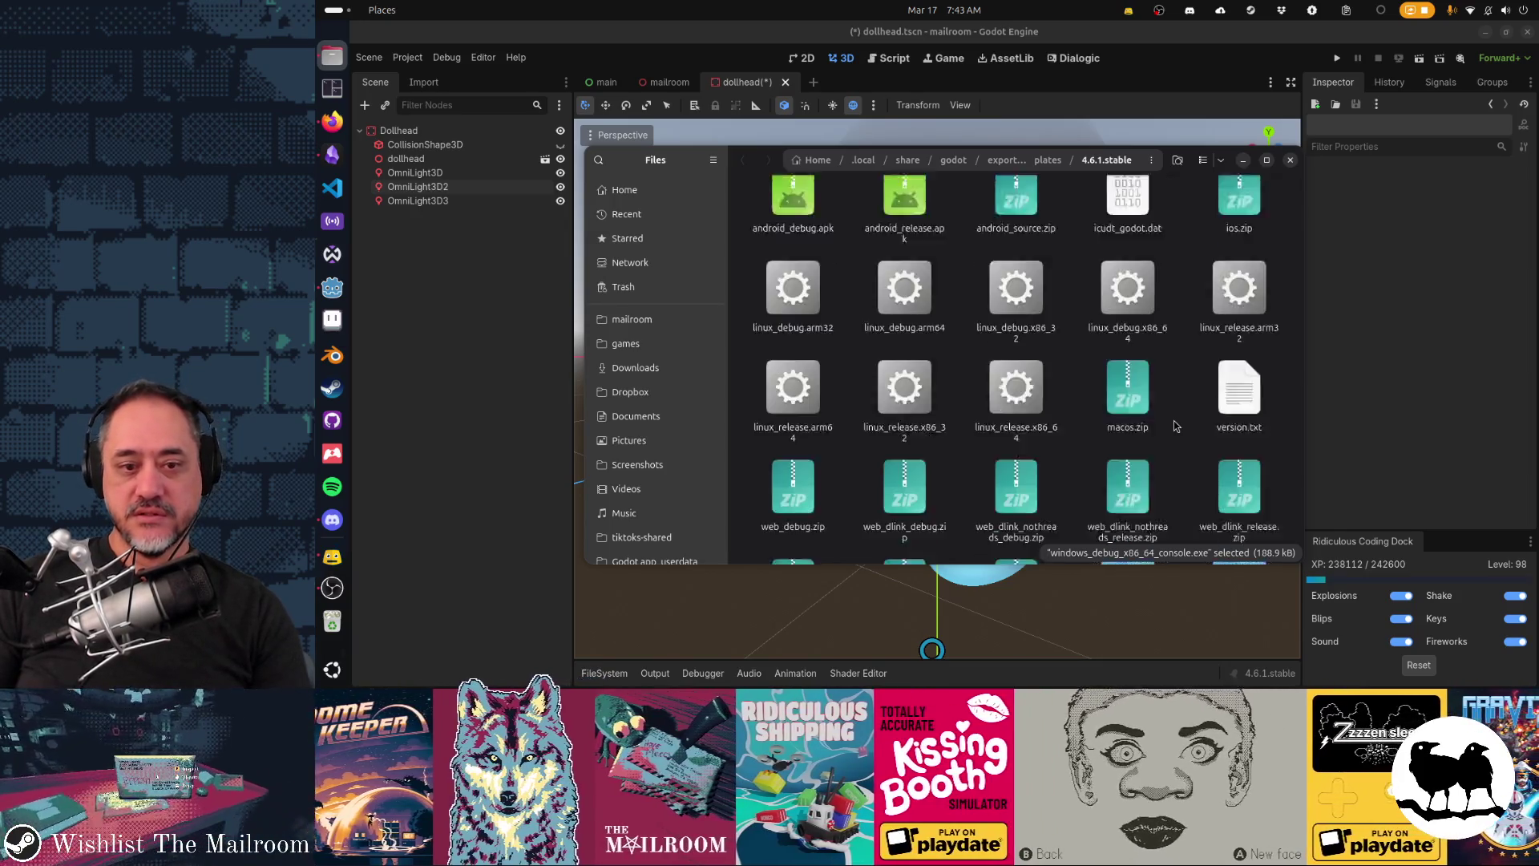
{"action": "left_click", "coordinate": [1187, 447]}
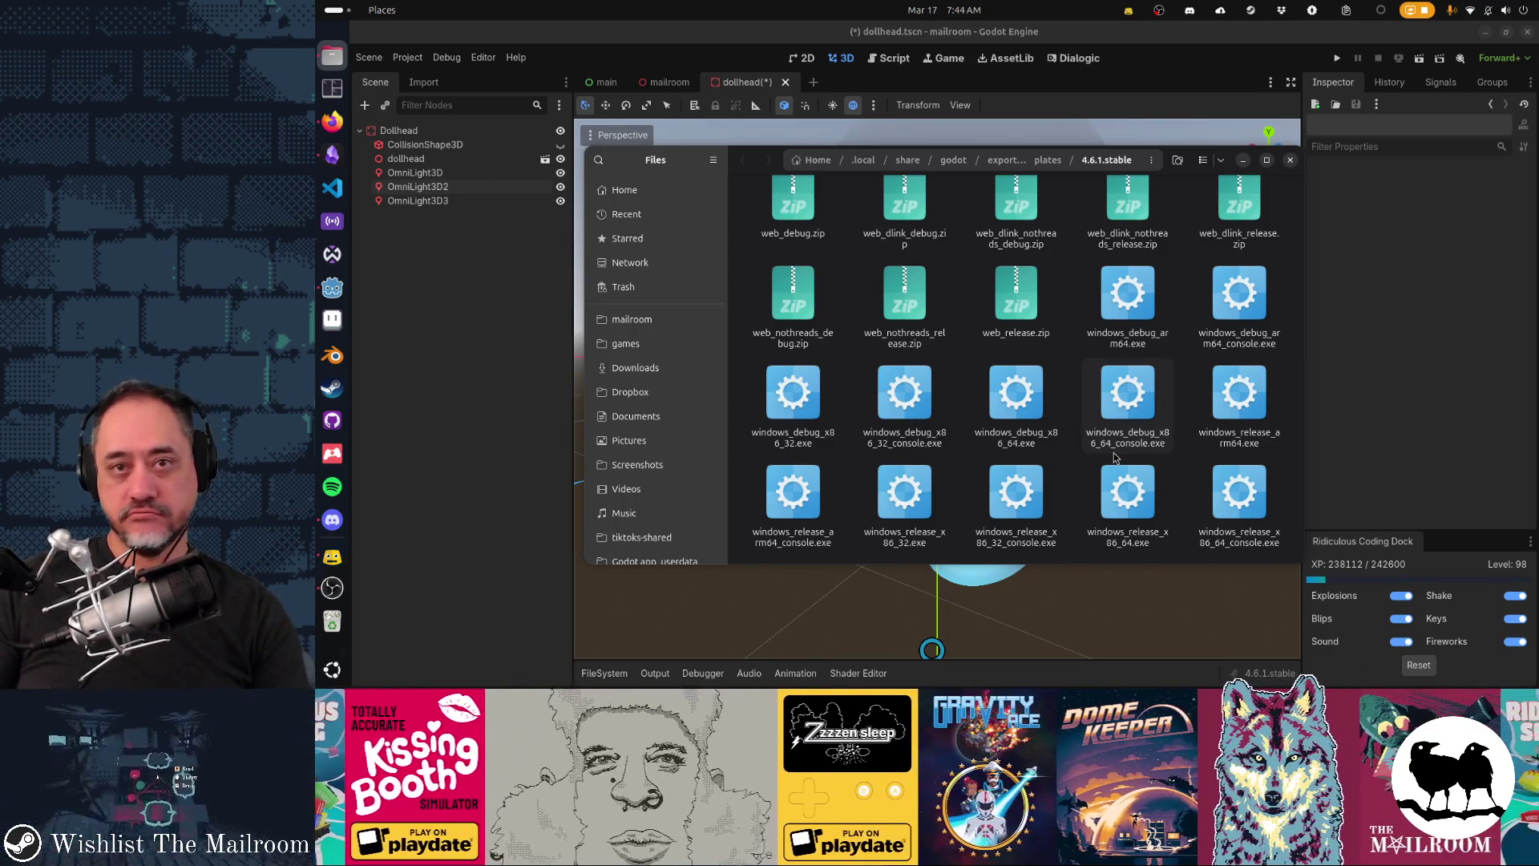
{"action": "left_click", "coordinate": [1370, 301]}
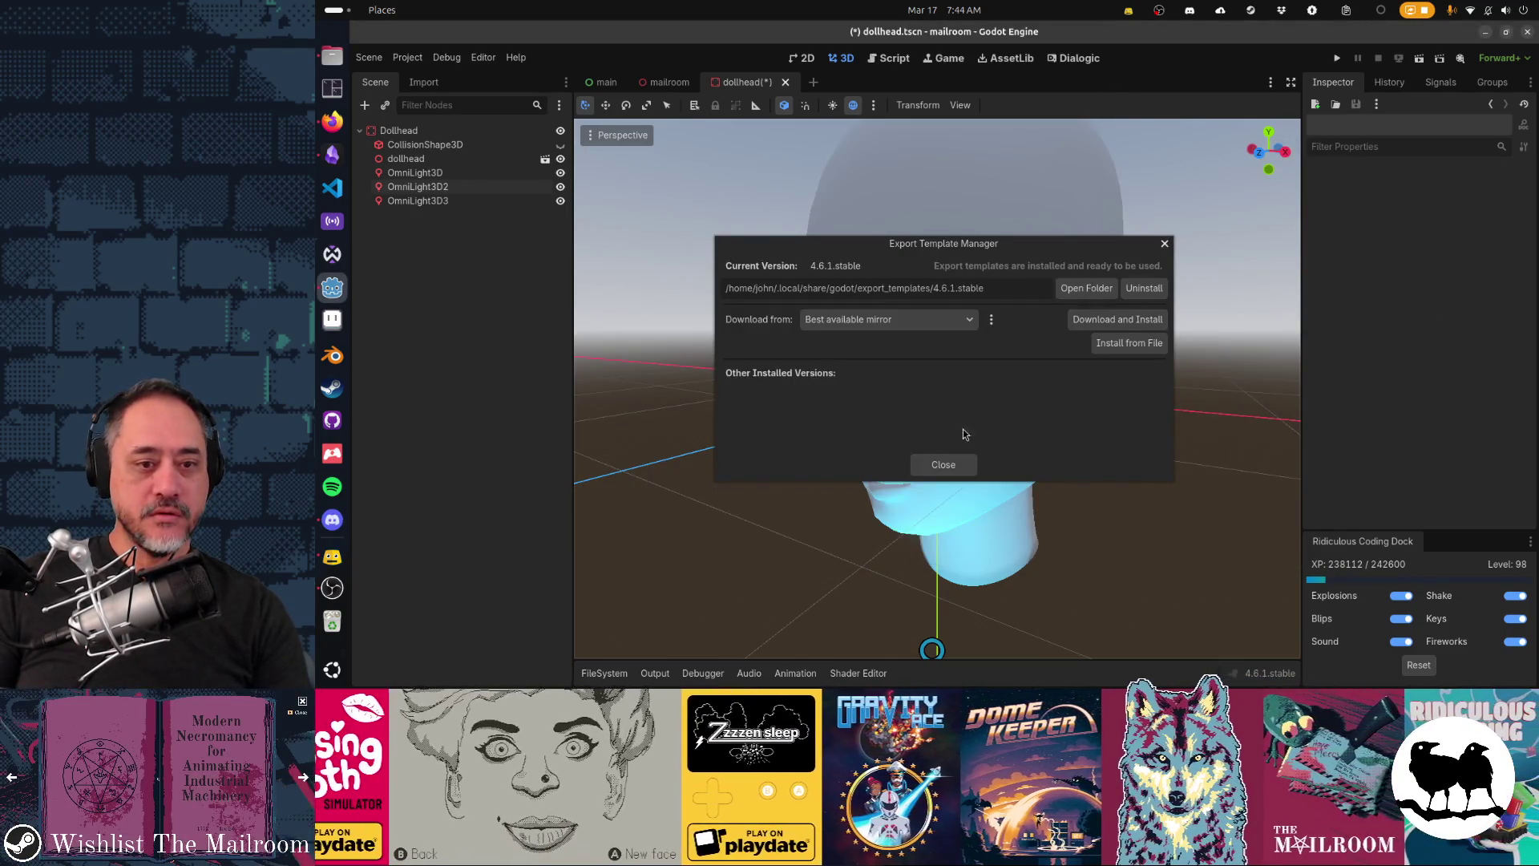
Step: Close the Export Template Manager and orbit to view the head's left side
{"action": "left_click", "coordinate": [961, 465]}
{"action": "left_click_drag", "start_coordinate": [756, 422], "coordinate": [894, 425]}
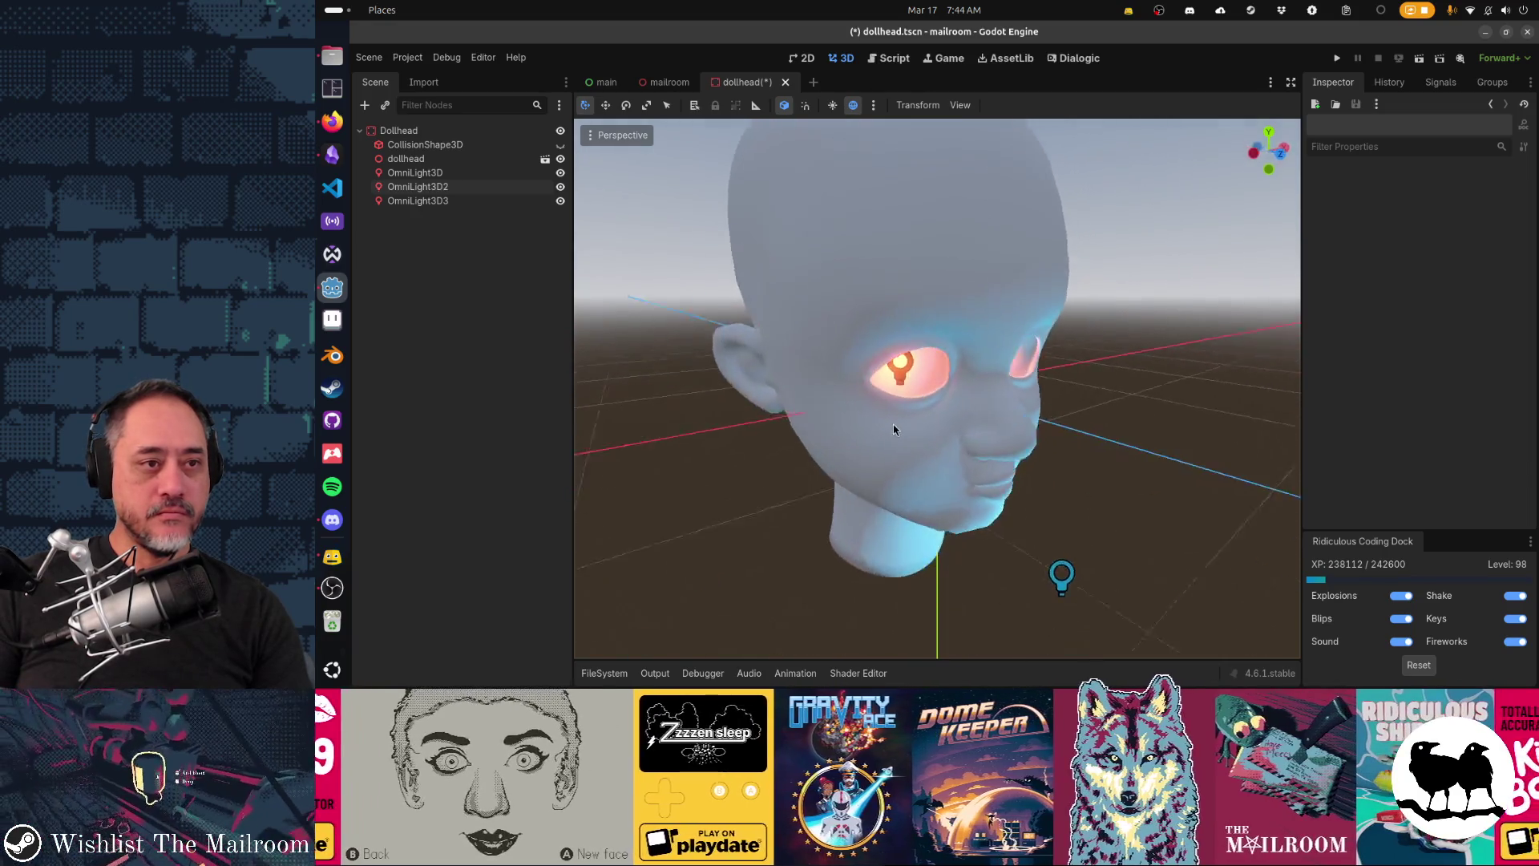
{"action": "scroll", "coordinate": [894, 425], "scroll_direction": "down", "scroll_amount": 2}
Step: Rename the eye lights OmniLight3D2 and OmniLight3D3 to Eye1 and Eye2
{"action": "left_click", "coordinate": [481, 188]}
{"action": "left_click", "coordinate": [481, 209]}
{"action": "left_click", "coordinate": [478, 203]}
{"action": "left_click", "coordinate": [472, 188]}
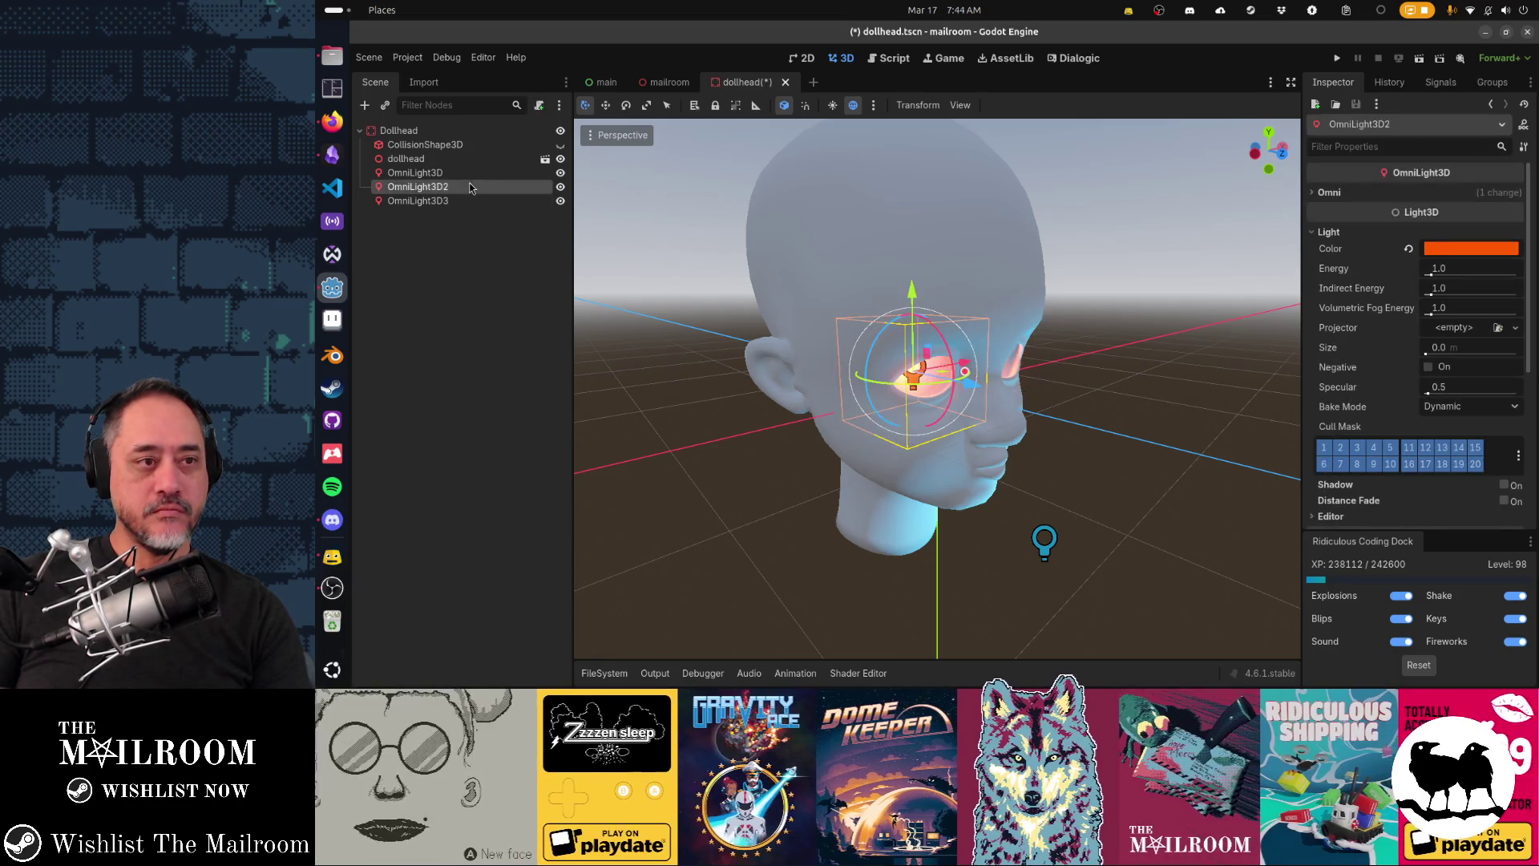
{"action": "left_click", "coordinate": [470, 187]}
{"action": "type", "text": "ye1"}
{"action": "key", "text": "Return"}
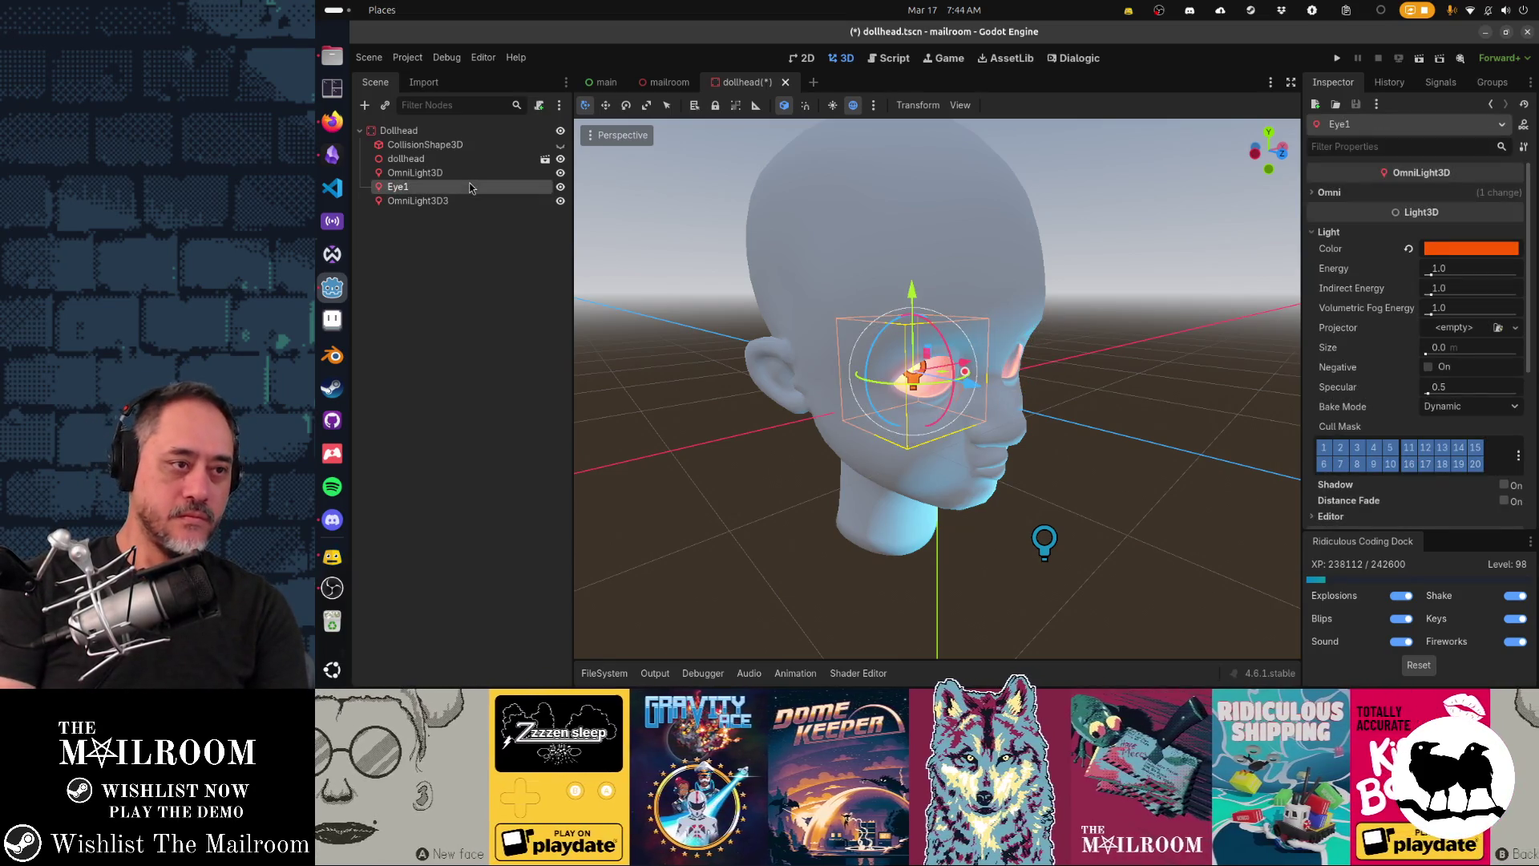
{"action": "key", "text": "Down"}
{"action": "key", "text": "F2"}
{"action": "type", "text": "Eye2"}
{"action": "key", "text": "Return"}
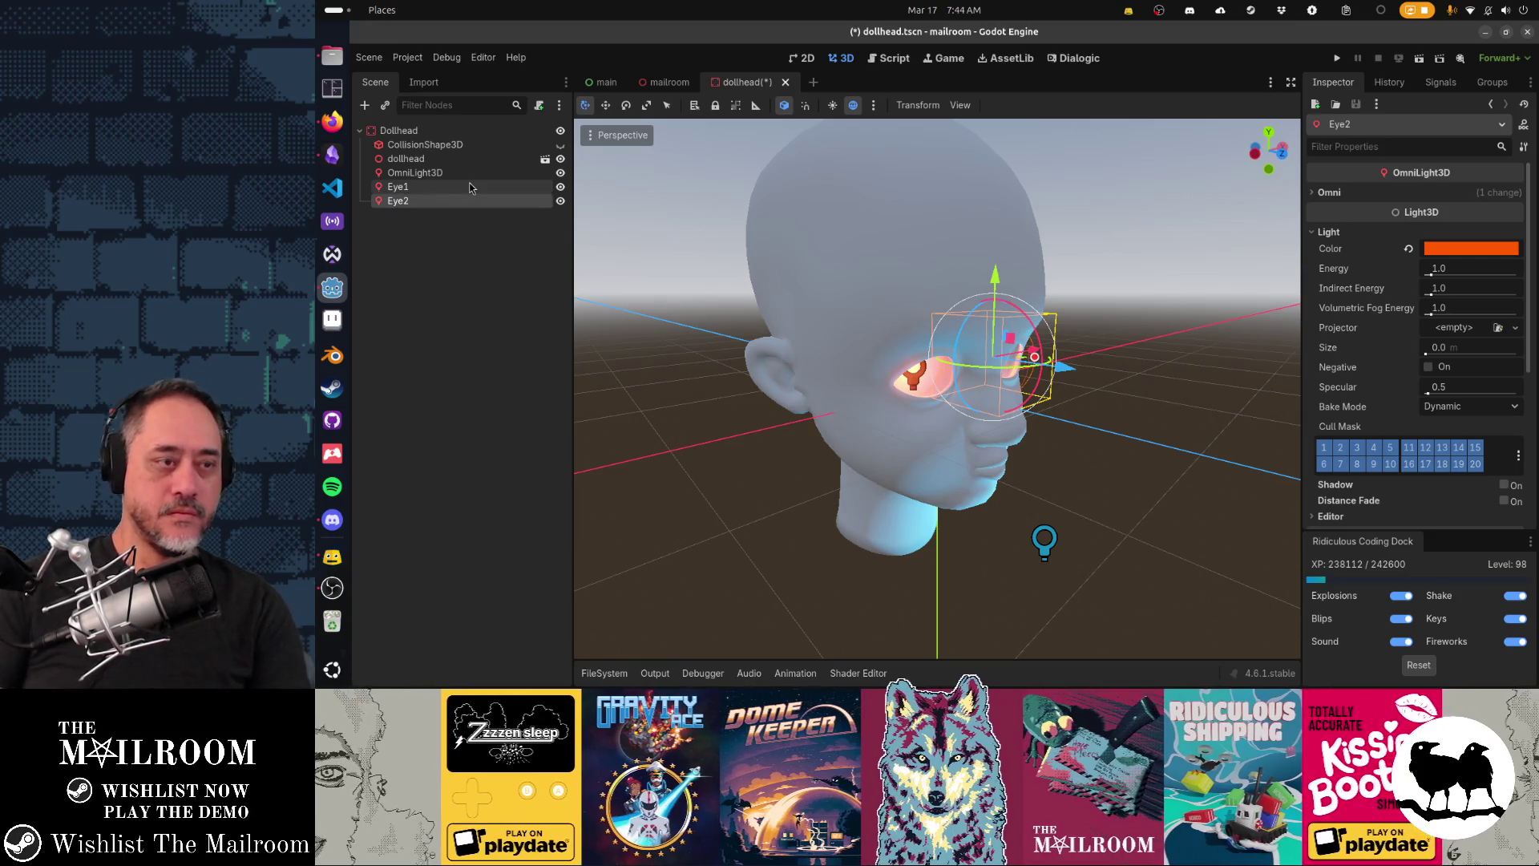
Step: Save dollhead.tscn and switch to the mailroom scene
{"action": "left_click", "coordinate": [465, 173]}
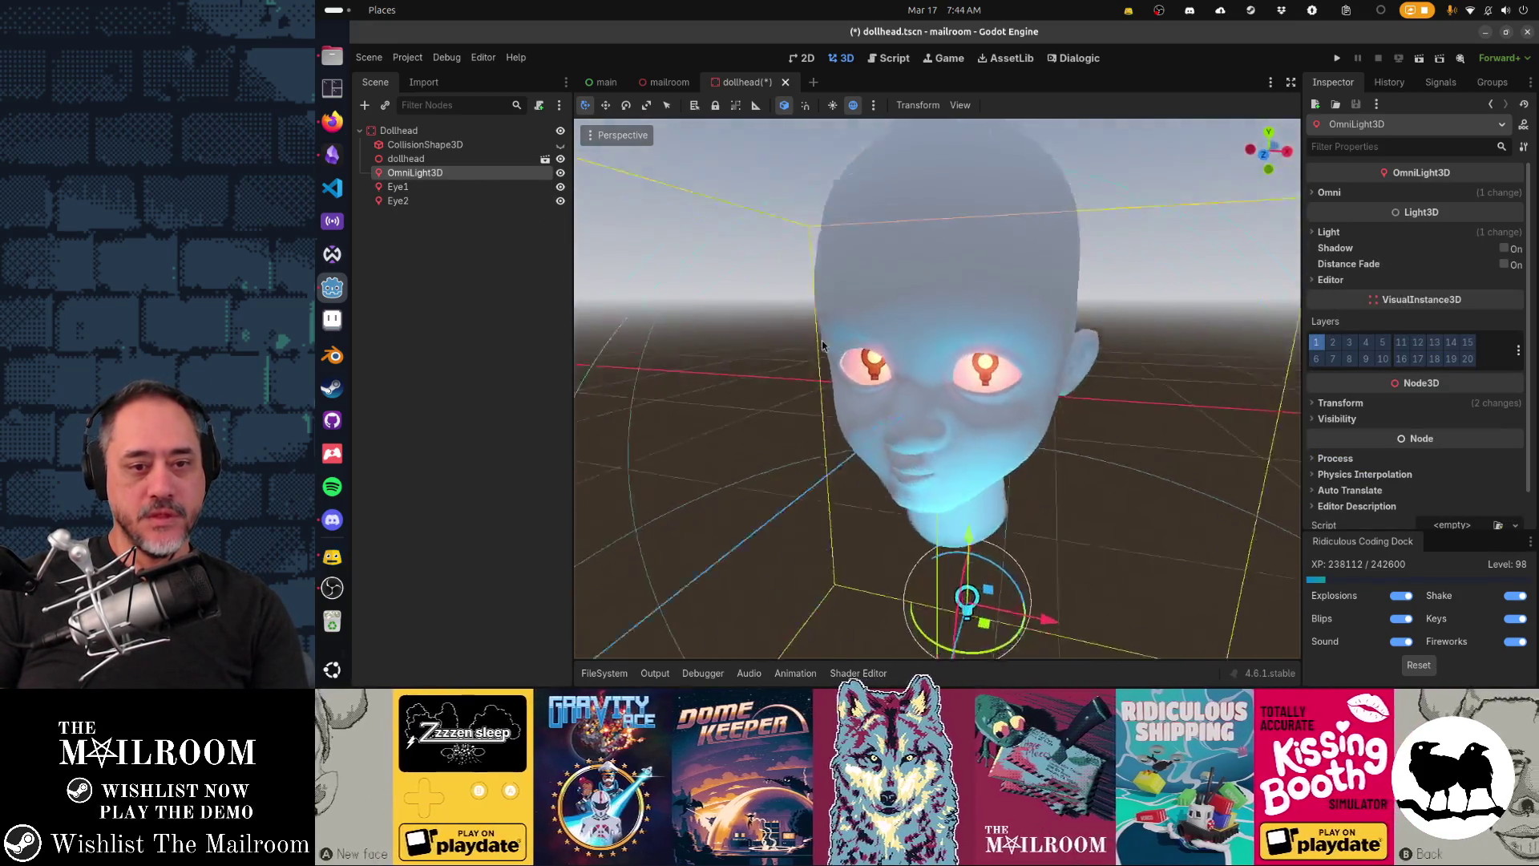
{"action": "mouse_move", "coordinate": [760, 331]}
{"action": "left_mouse_down"}
{"action": "mouse_move", "coordinate": [684, 332]}
{"action": "mouse_move", "coordinate": [933, 350]}
{"action": "mouse_move", "coordinate": [906, 393]}
{"action": "mouse_move", "coordinate": [949, 446]}
{"action": "mouse_move", "coordinate": [1157, 594]}
{"action": "left_mouse_up"}
{"action": "scroll", "coordinate": [931, 351], "scroll_direction": "up", "scroll_amount": 2}
{"action": "scroll", "coordinate": [906, 392], "scroll_direction": "down", "scroll_amount": 3}
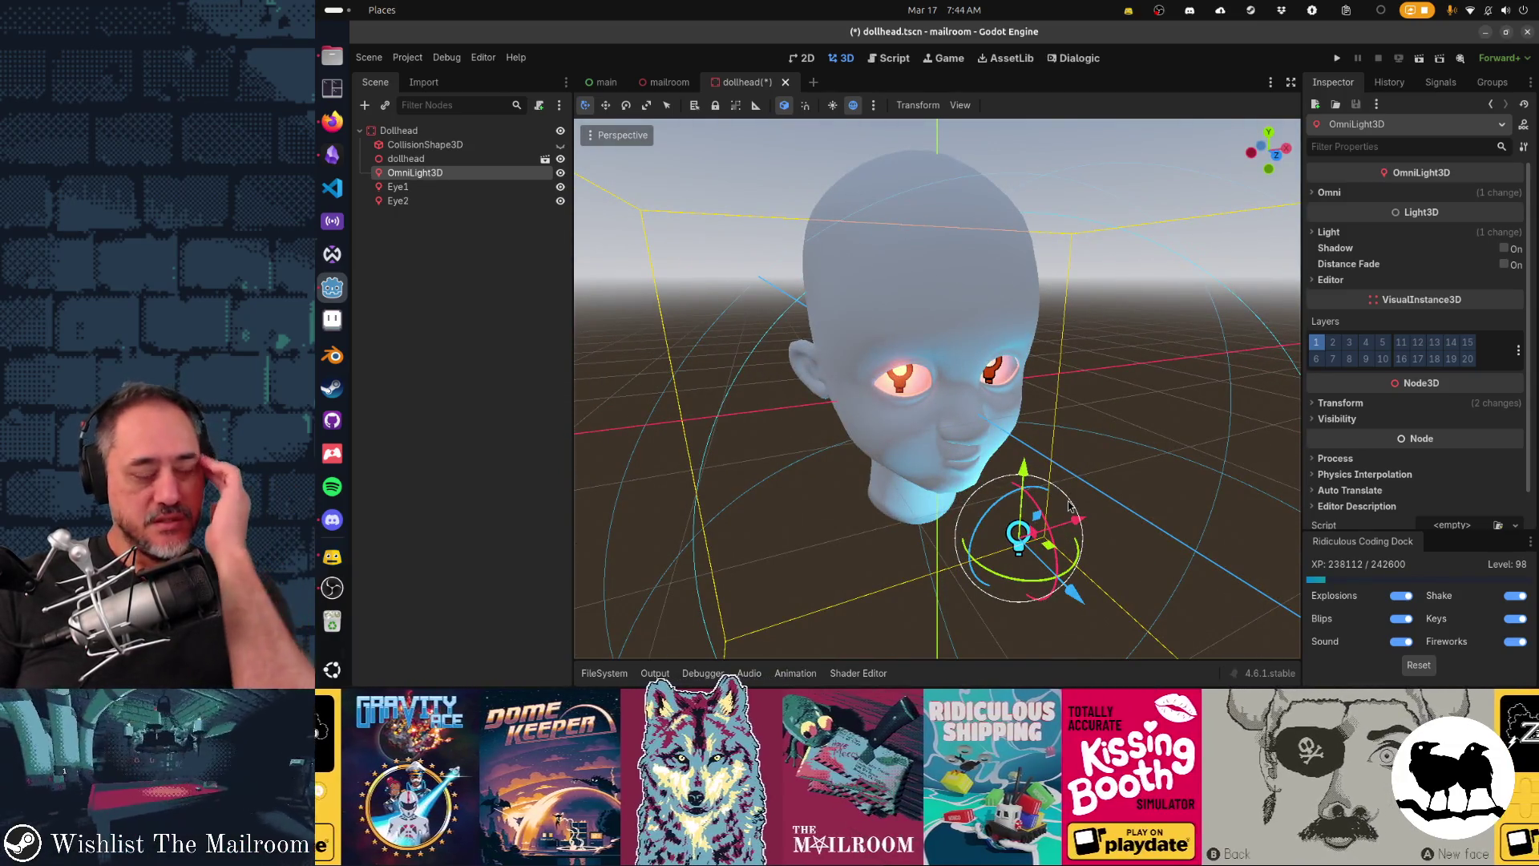
{"action": "left_click", "coordinate": [488, 130]}
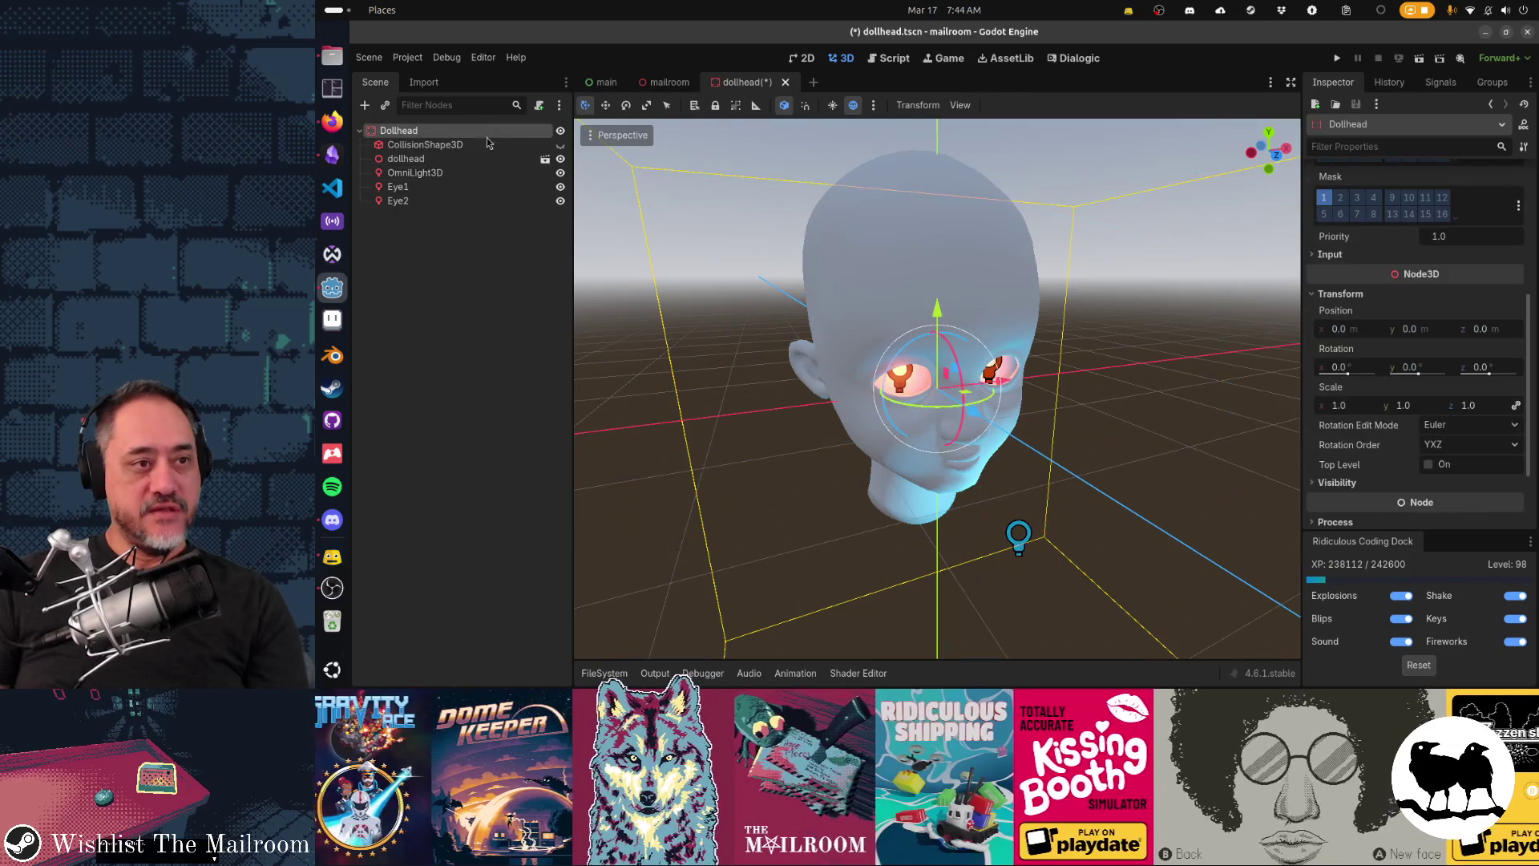
{"action": "key", "text": "ctrl+s"}
{"action": "left_click", "coordinate": [667, 82]}
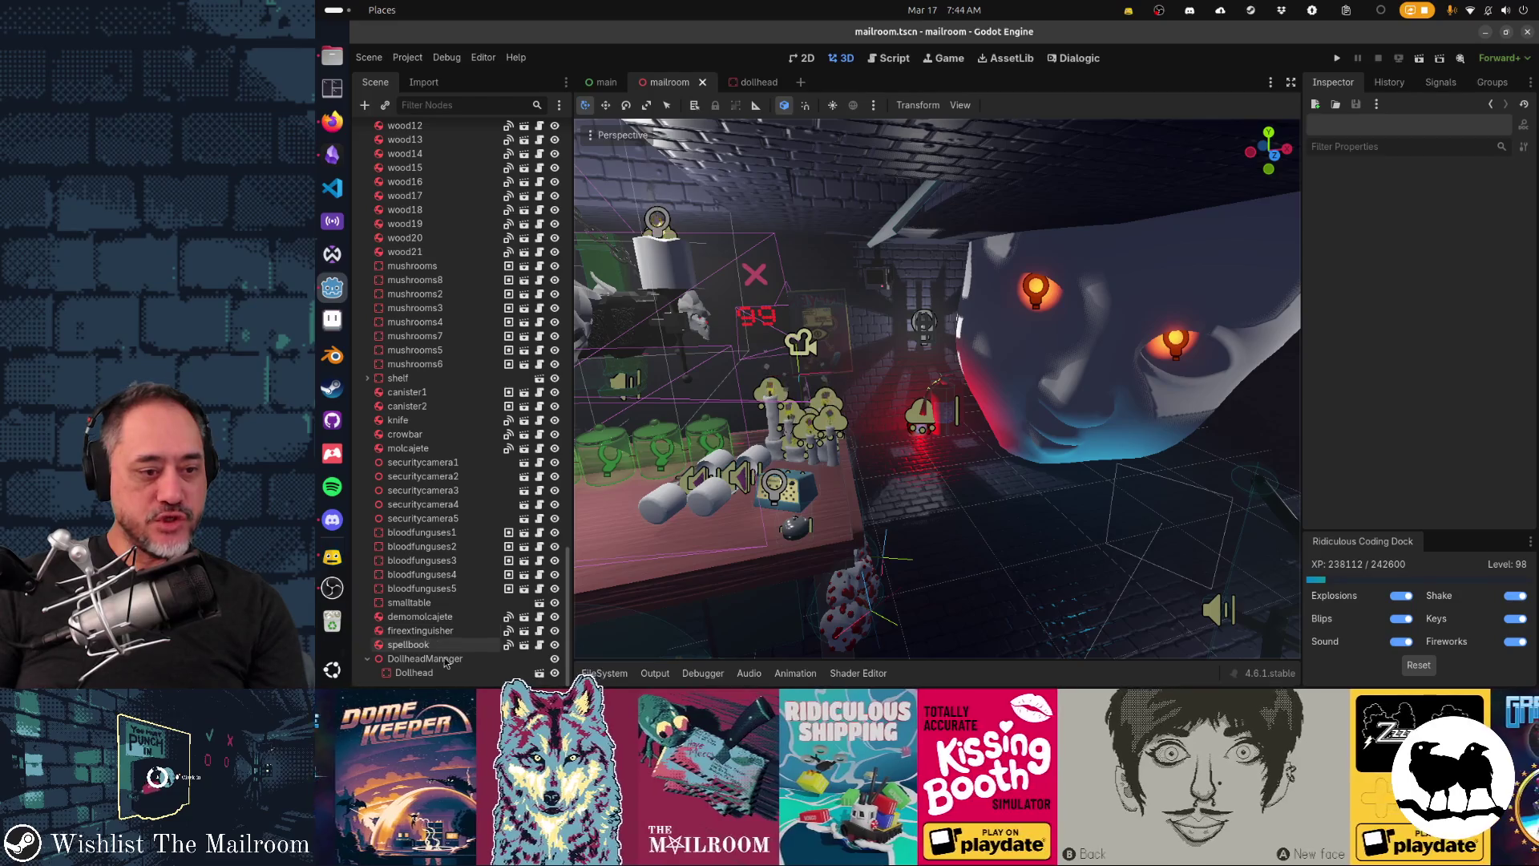
Step: Save the DollheadManager branch as res://events/dollhead_manager.tscn and open it in the editor
{"action": "left_click", "coordinate": [446, 661]}
{"action": "right_click", "coordinate": [447, 667]}
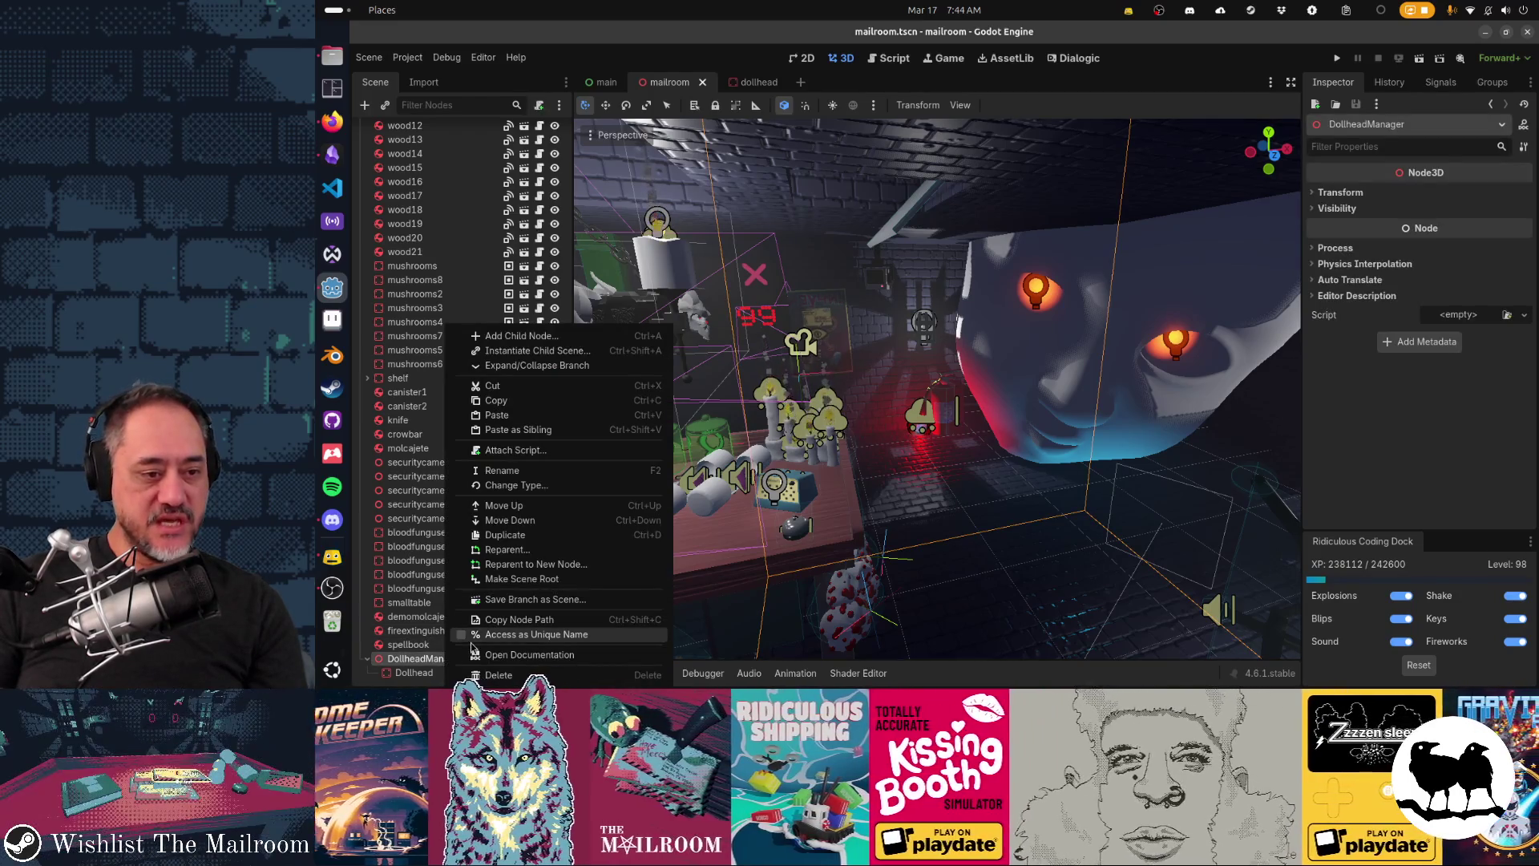
{"action": "left_click", "coordinate": [507, 599]}
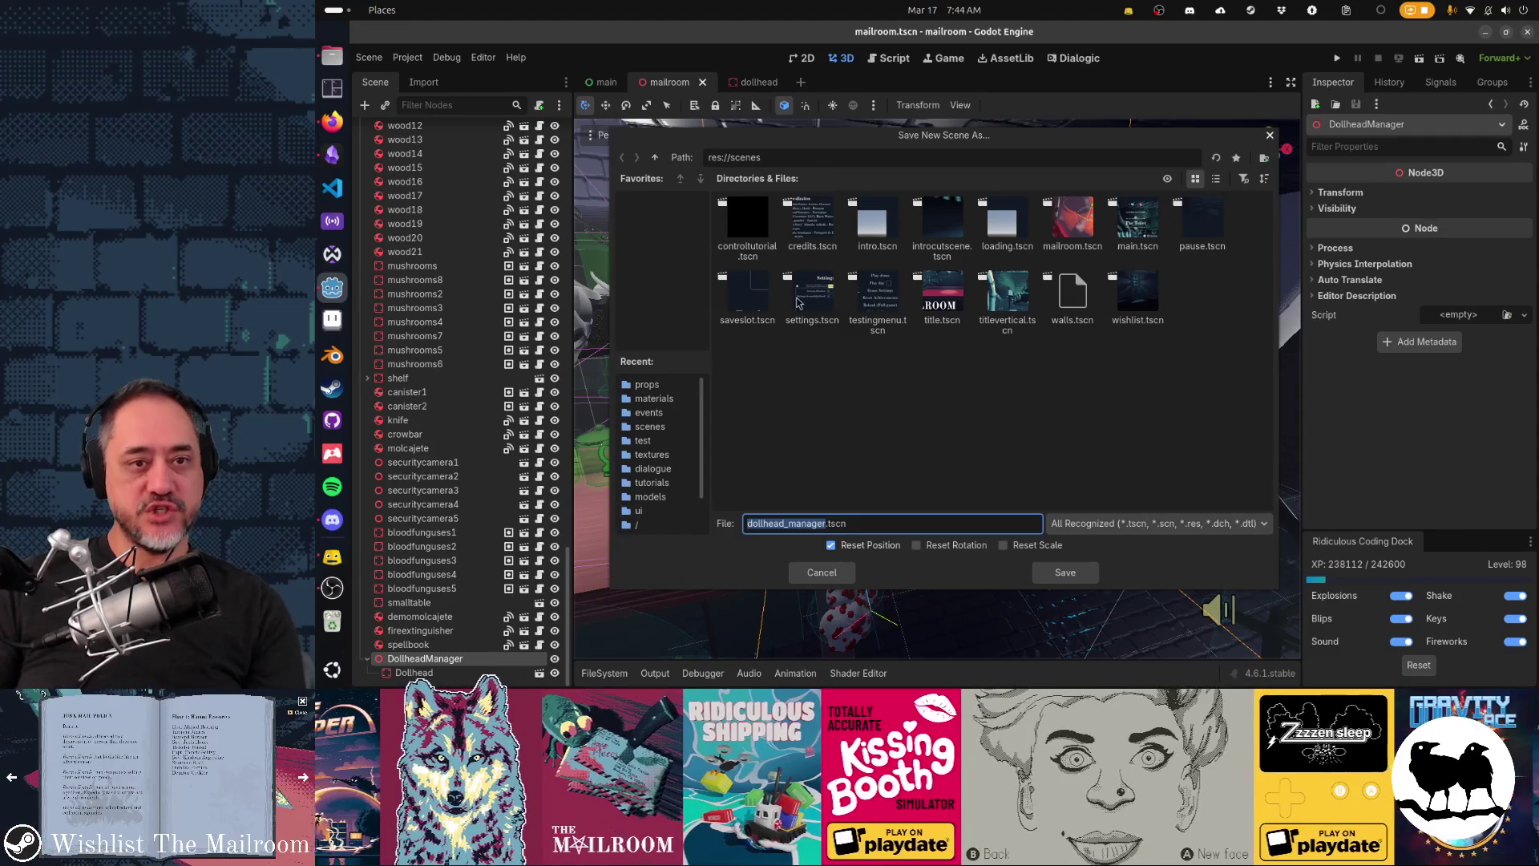
{"action": "left_click", "coordinate": [656, 157]}
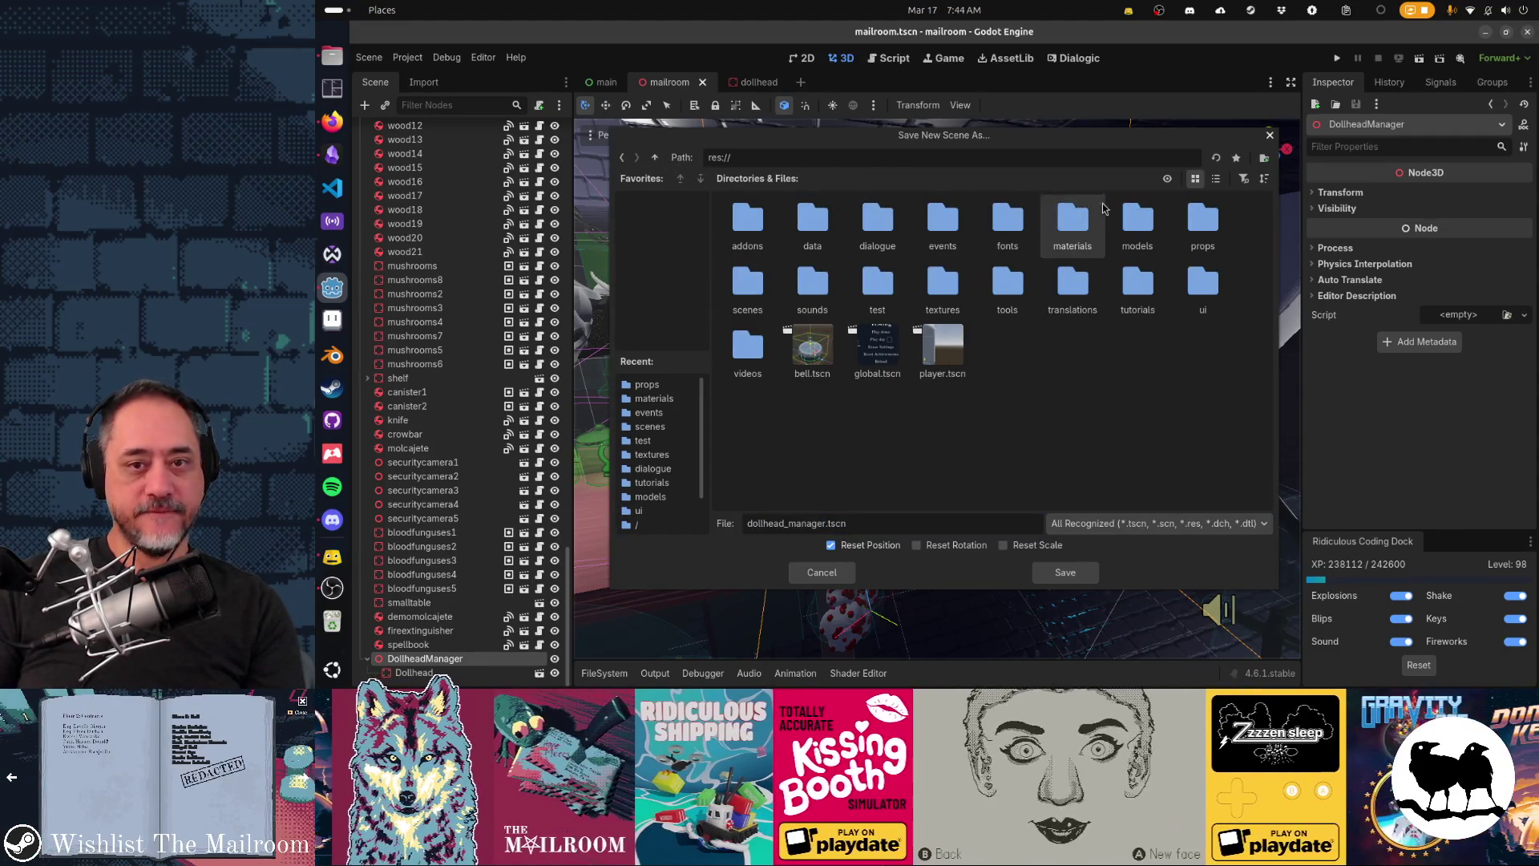
{"action": "double_click", "coordinate": [943, 218]}
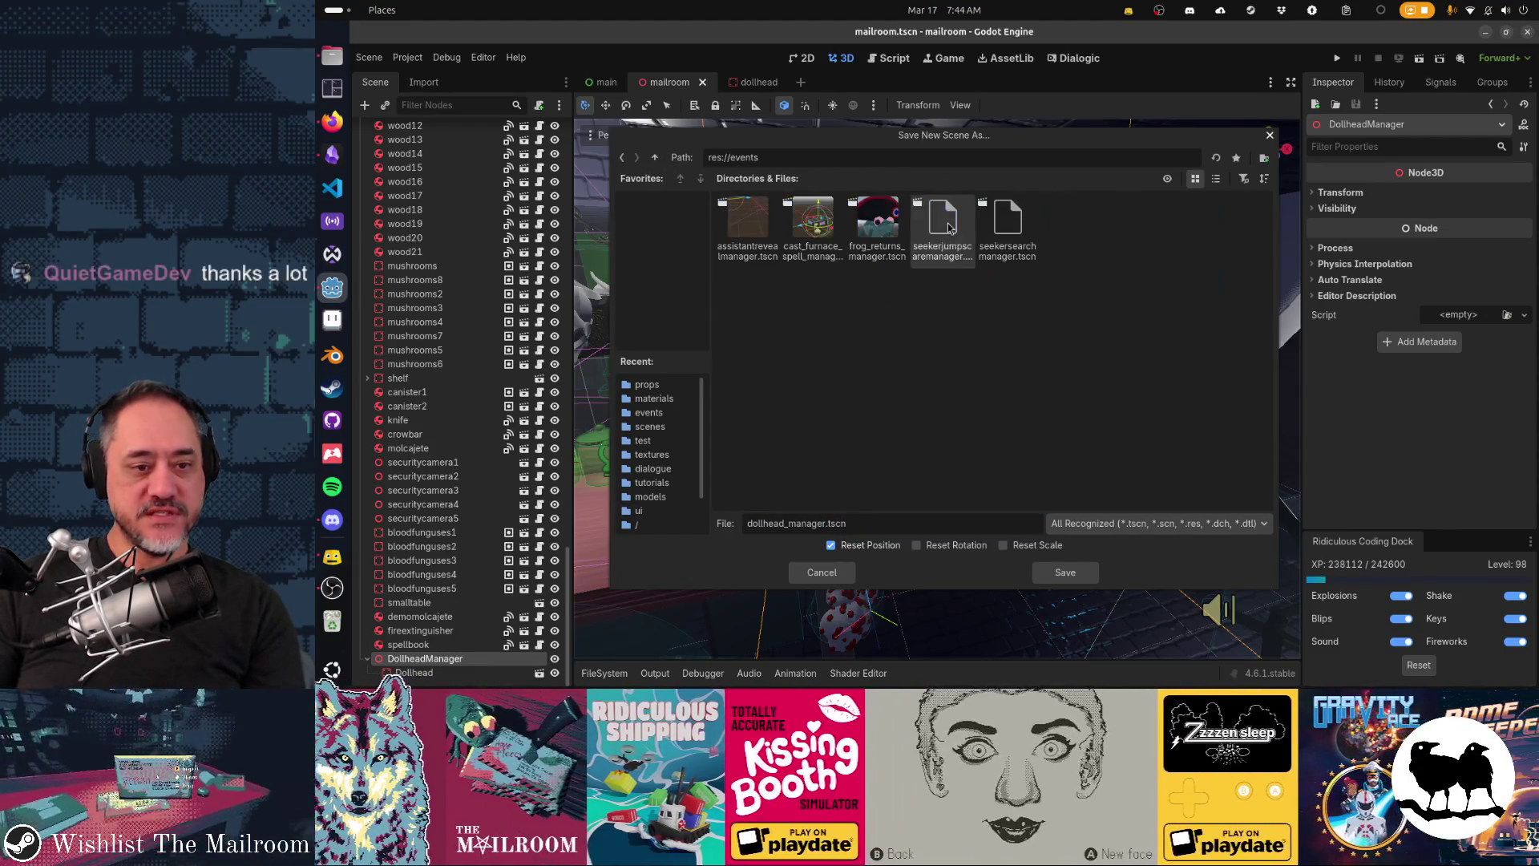
{"action": "left_click", "coordinate": [1064, 574]}
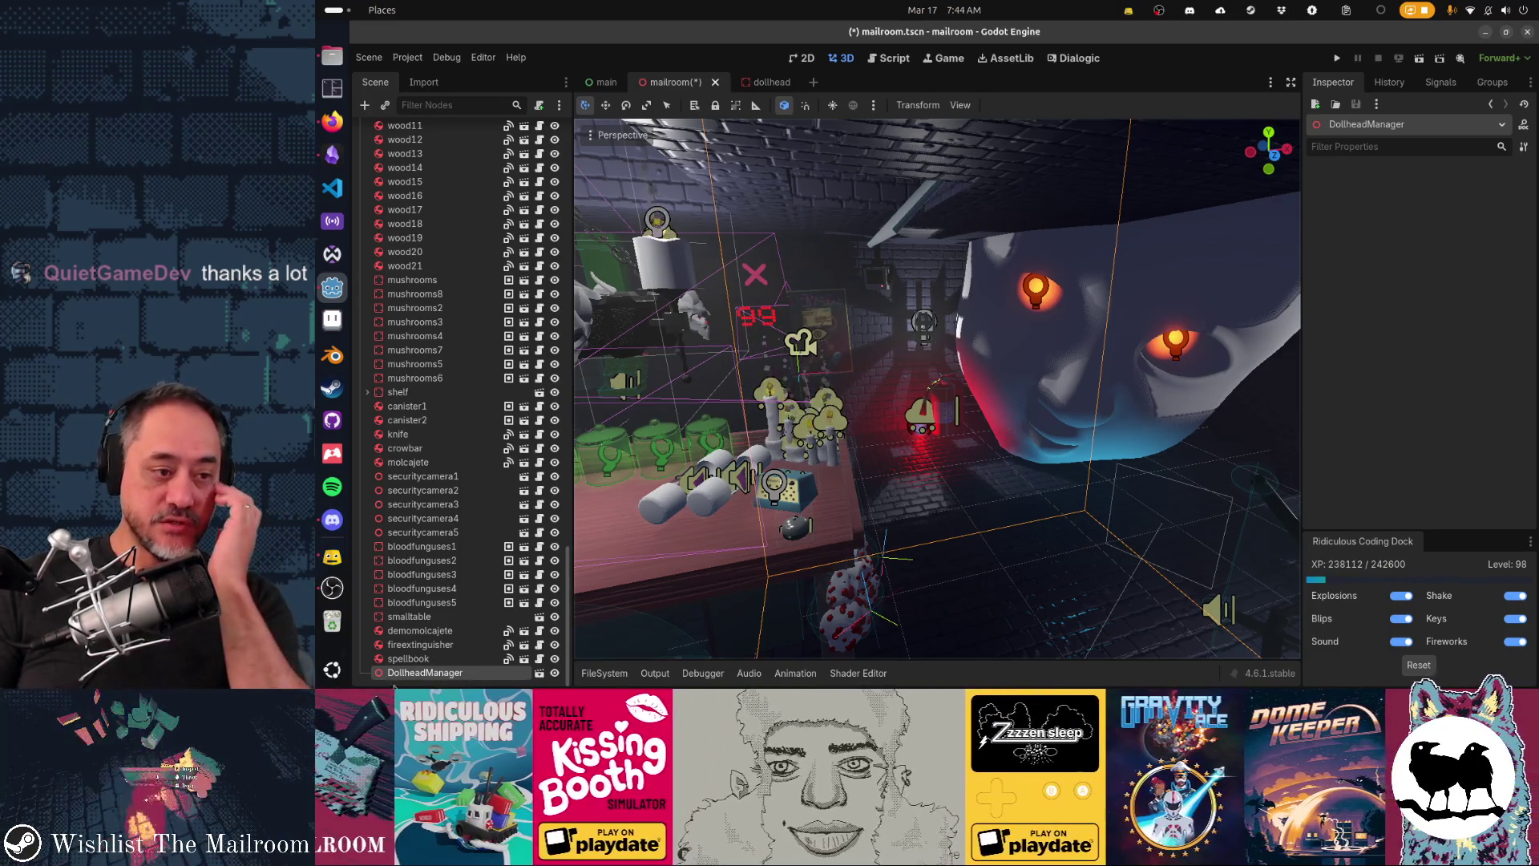
{"action": "left_click", "coordinate": [542, 675]}
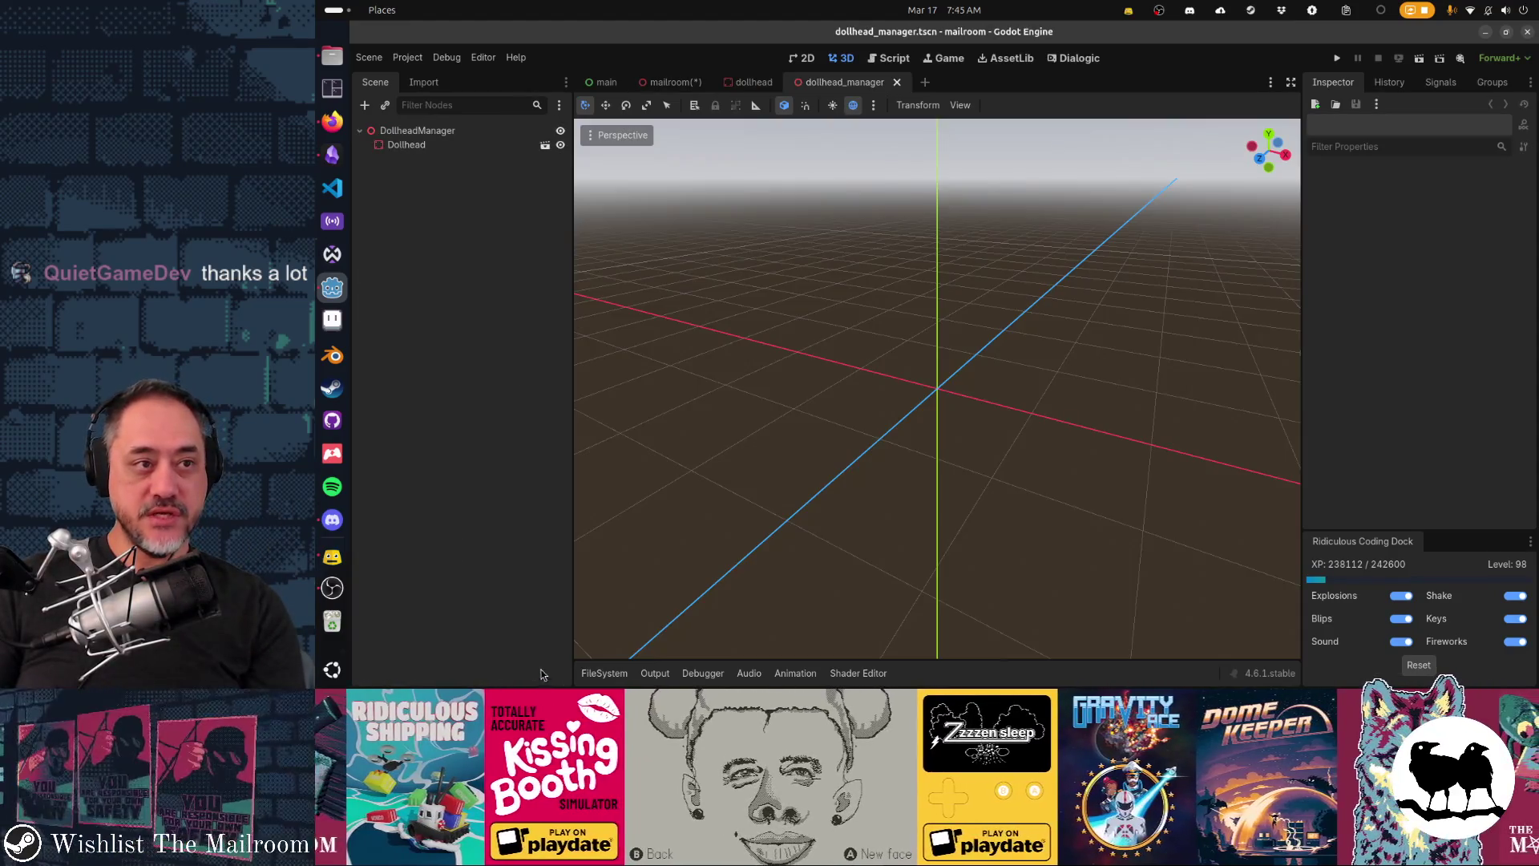
Step: Attach a new script, res://events/dollhead_manager.gd, to DollheadManager and show the events folder
{"action": "left_click", "coordinate": [539, 107]}
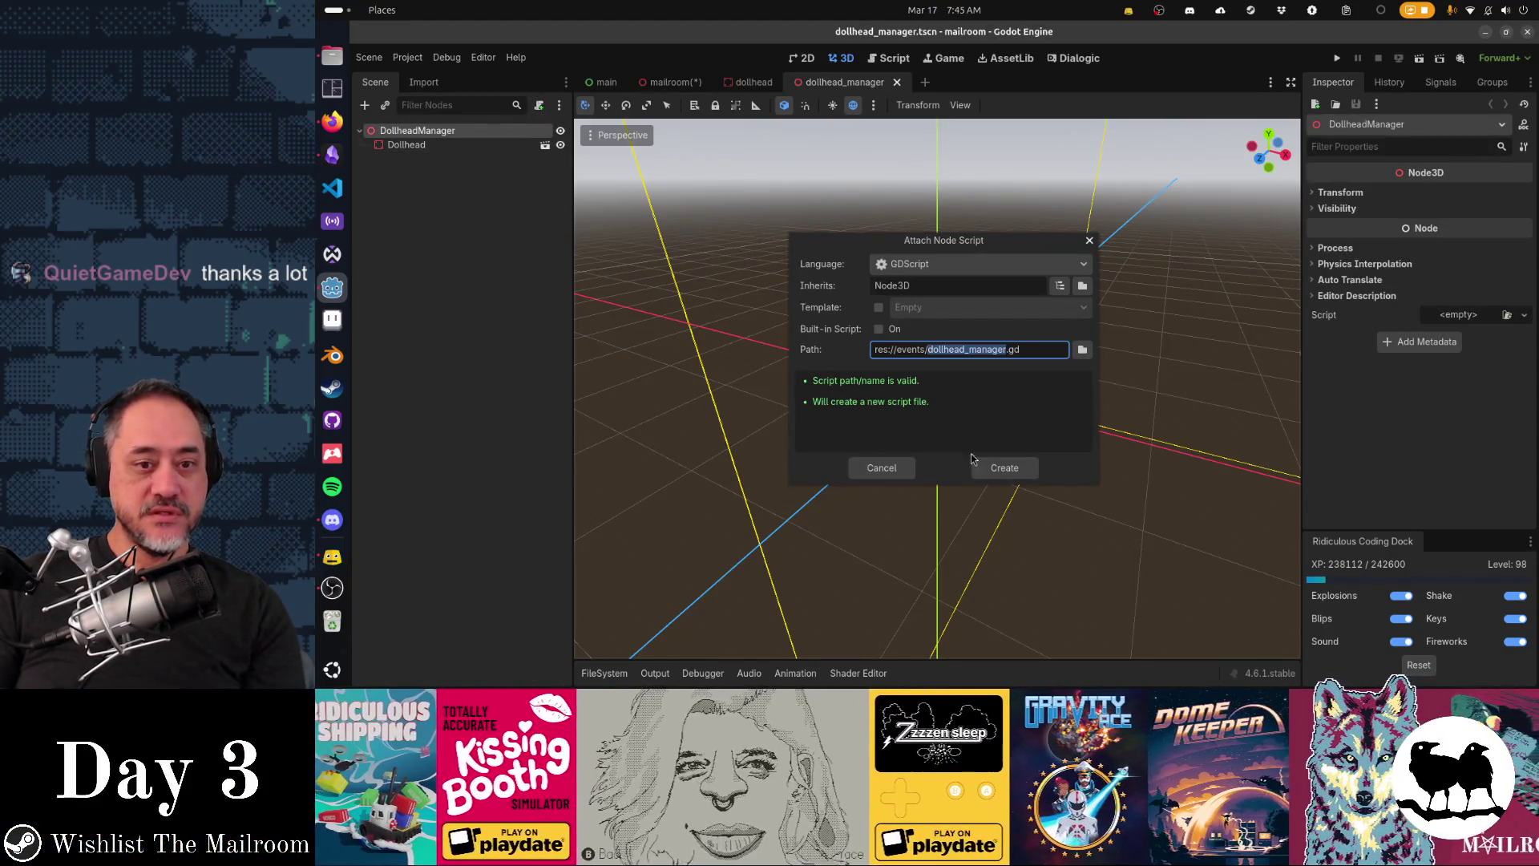
{"action": "key", "text": "Return"}
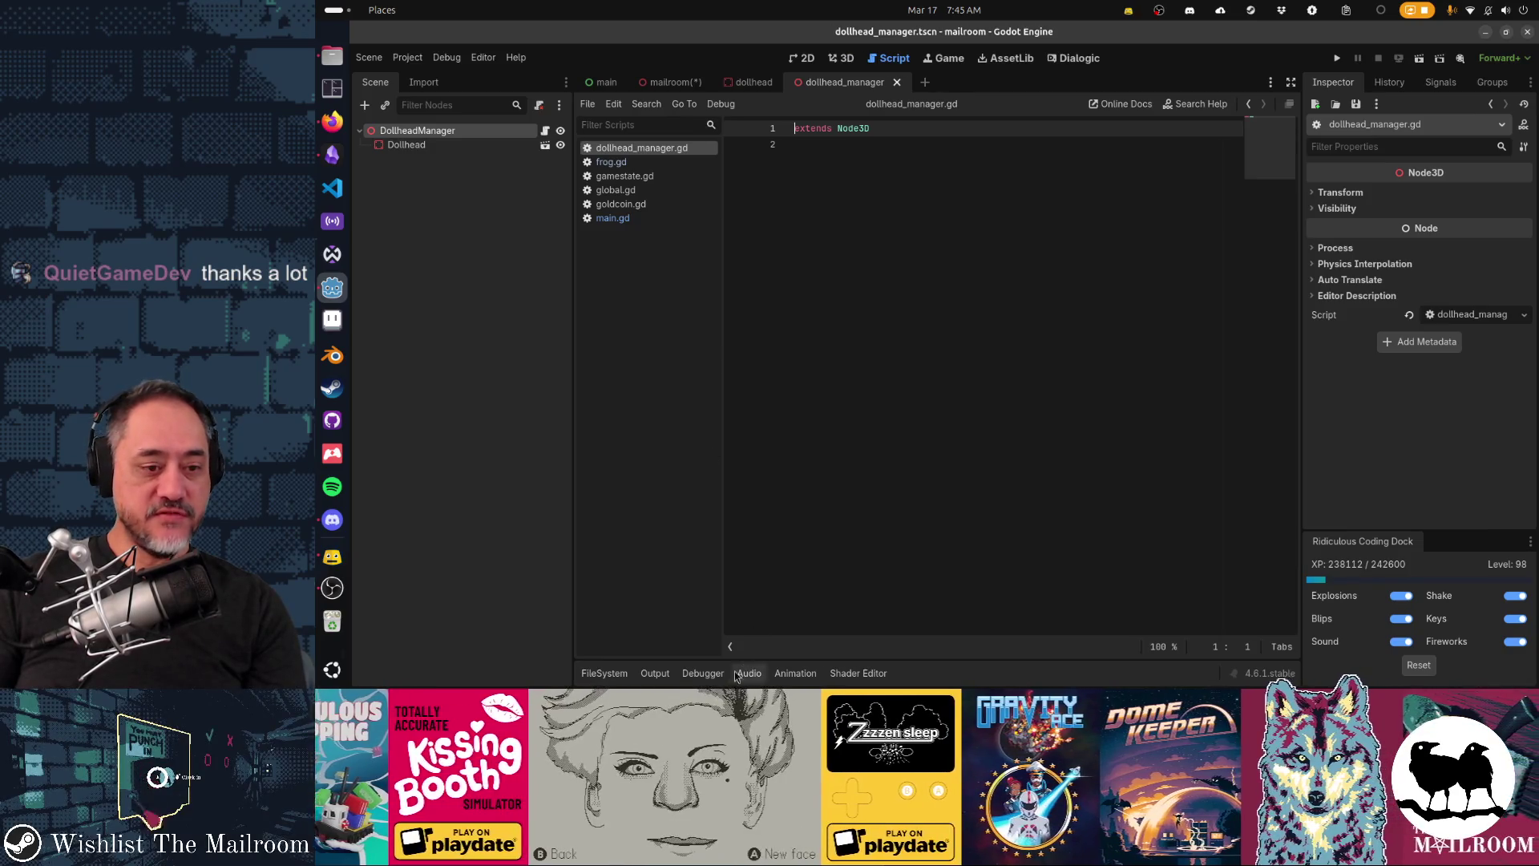
{"action": "left_click", "coordinate": [616, 675]}
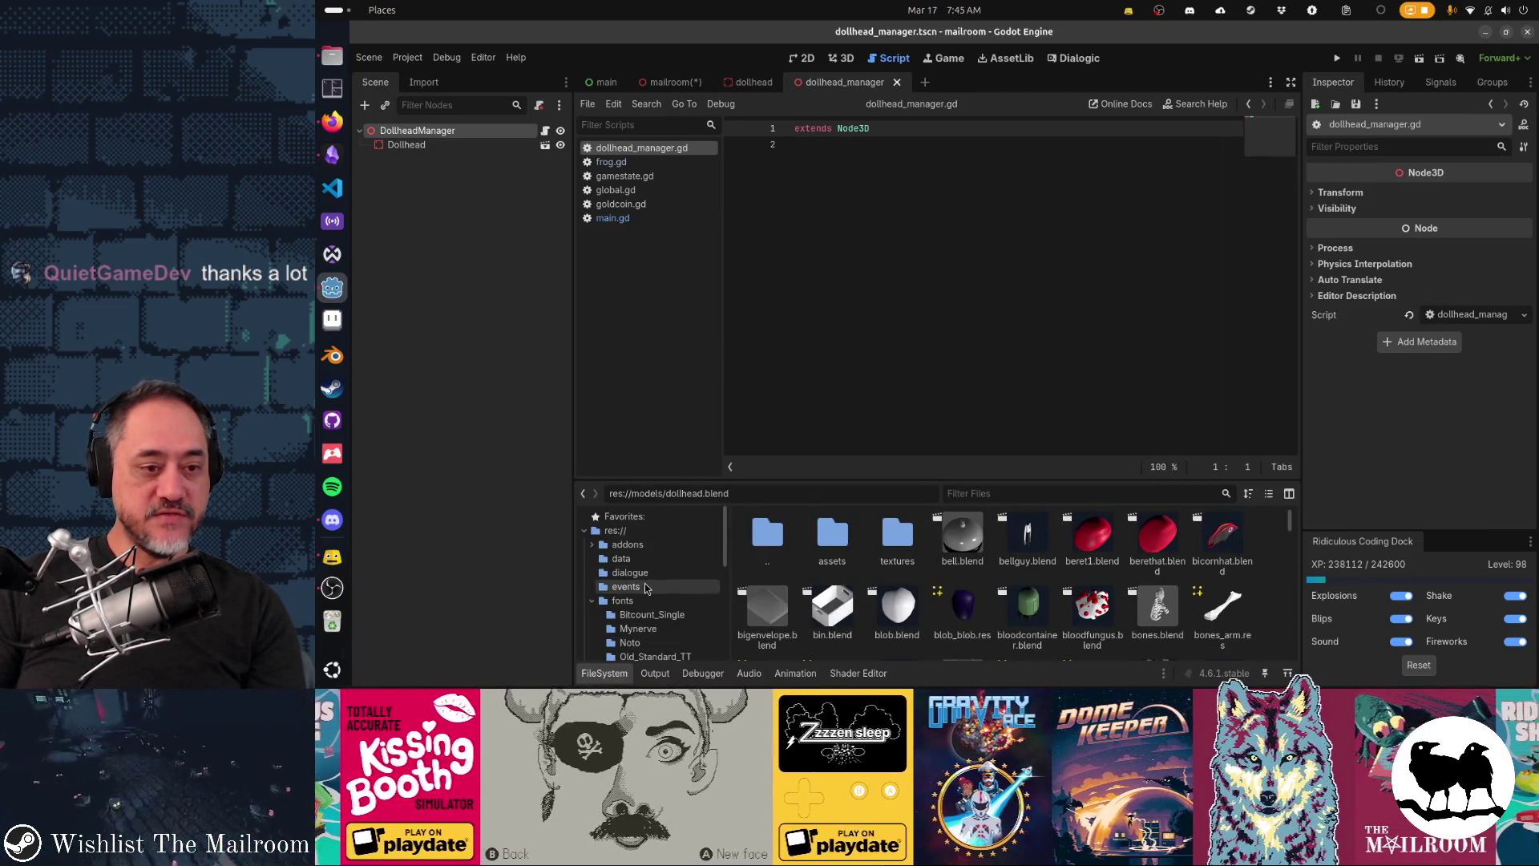
{"action": "left_click", "coordinate": [626, 586]}
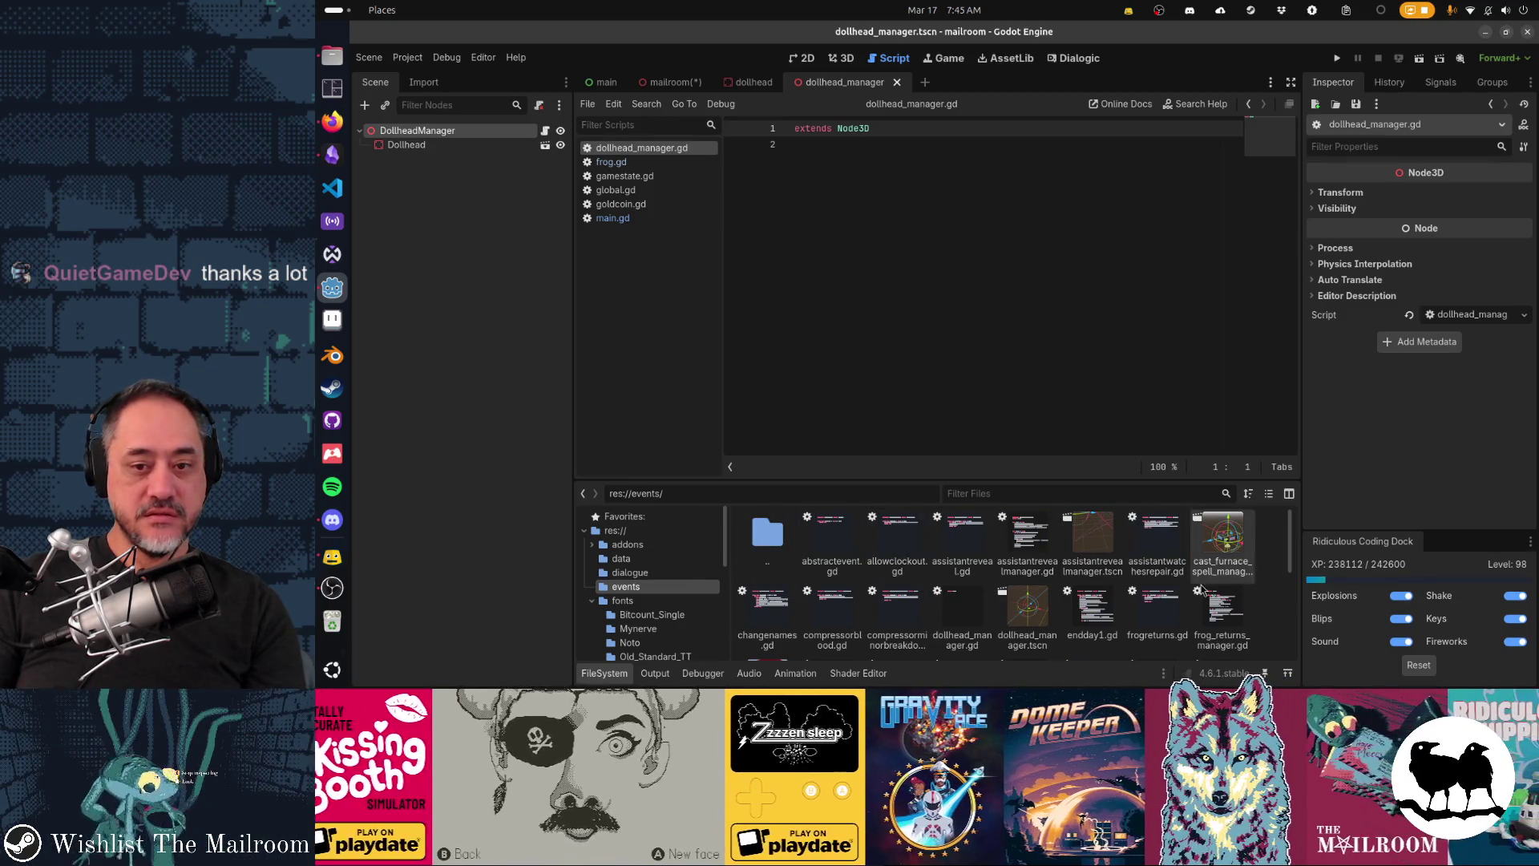
Step: Dismiss a file's context menu in events and return to the 3D view of the manager
{"action": "right_click", "coordinate": [1275, 581]}
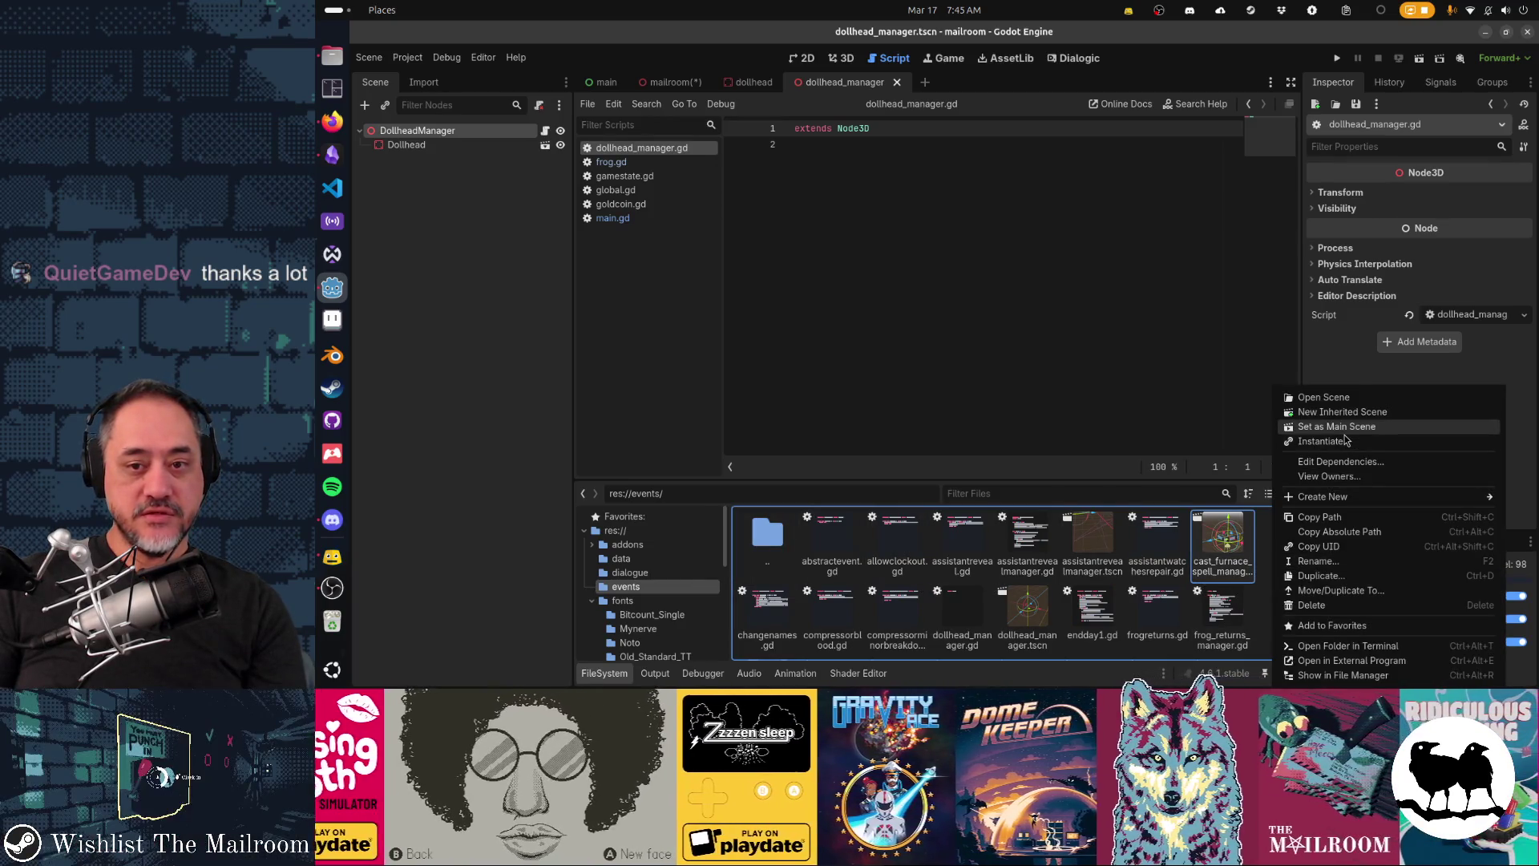
{"action": "mouse_move", "coordinate": [1319, 497]}
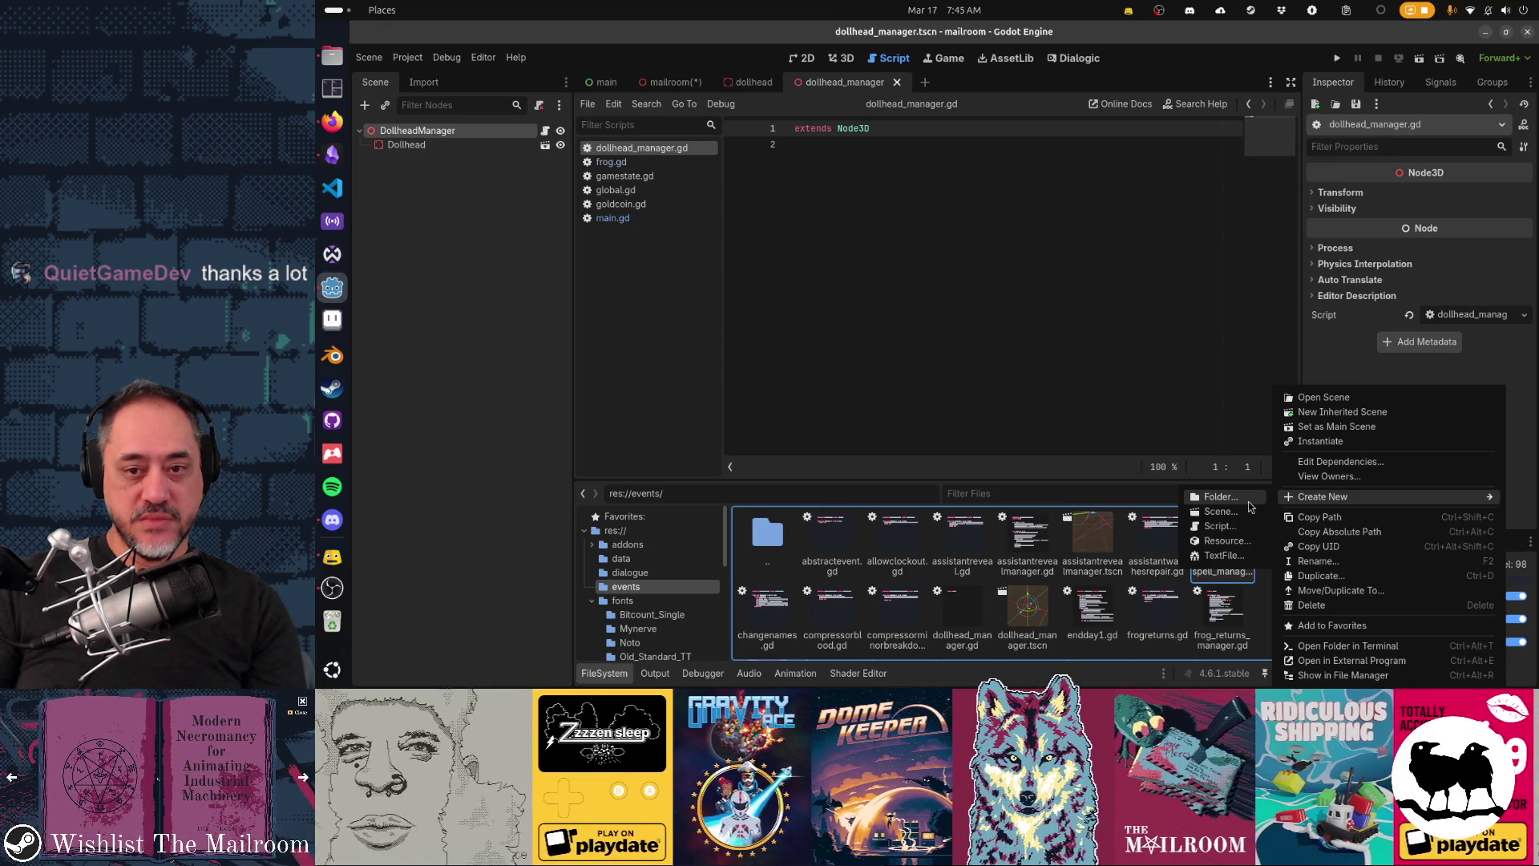
{"action": "left_click", "coordinate": [682, 82]}
{"action": "left_click", "coordinate": [810, 82]}
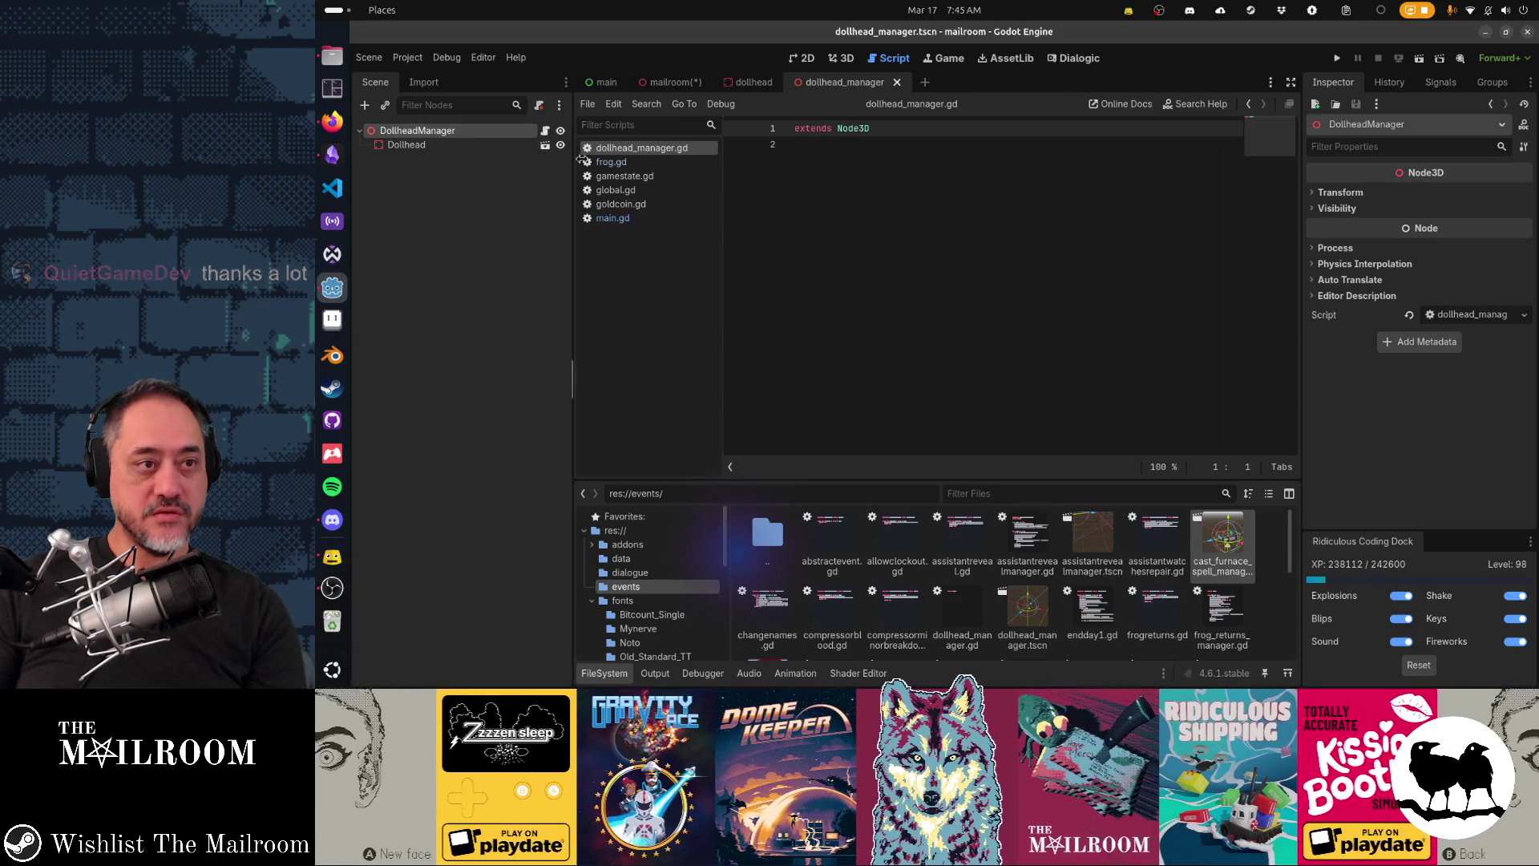
{"action": "key", "text": "ctrl+F2"}
{"action": "mouse_move", "coordinate": [1014, 324]}
{"action": "left_mouse_down"}
{"action": "mouse_move", "coordinate": [849, 386]}
{"action": "mouse_move", "coordinate": [770, 353]}
{"action": "left_mouse_up"}
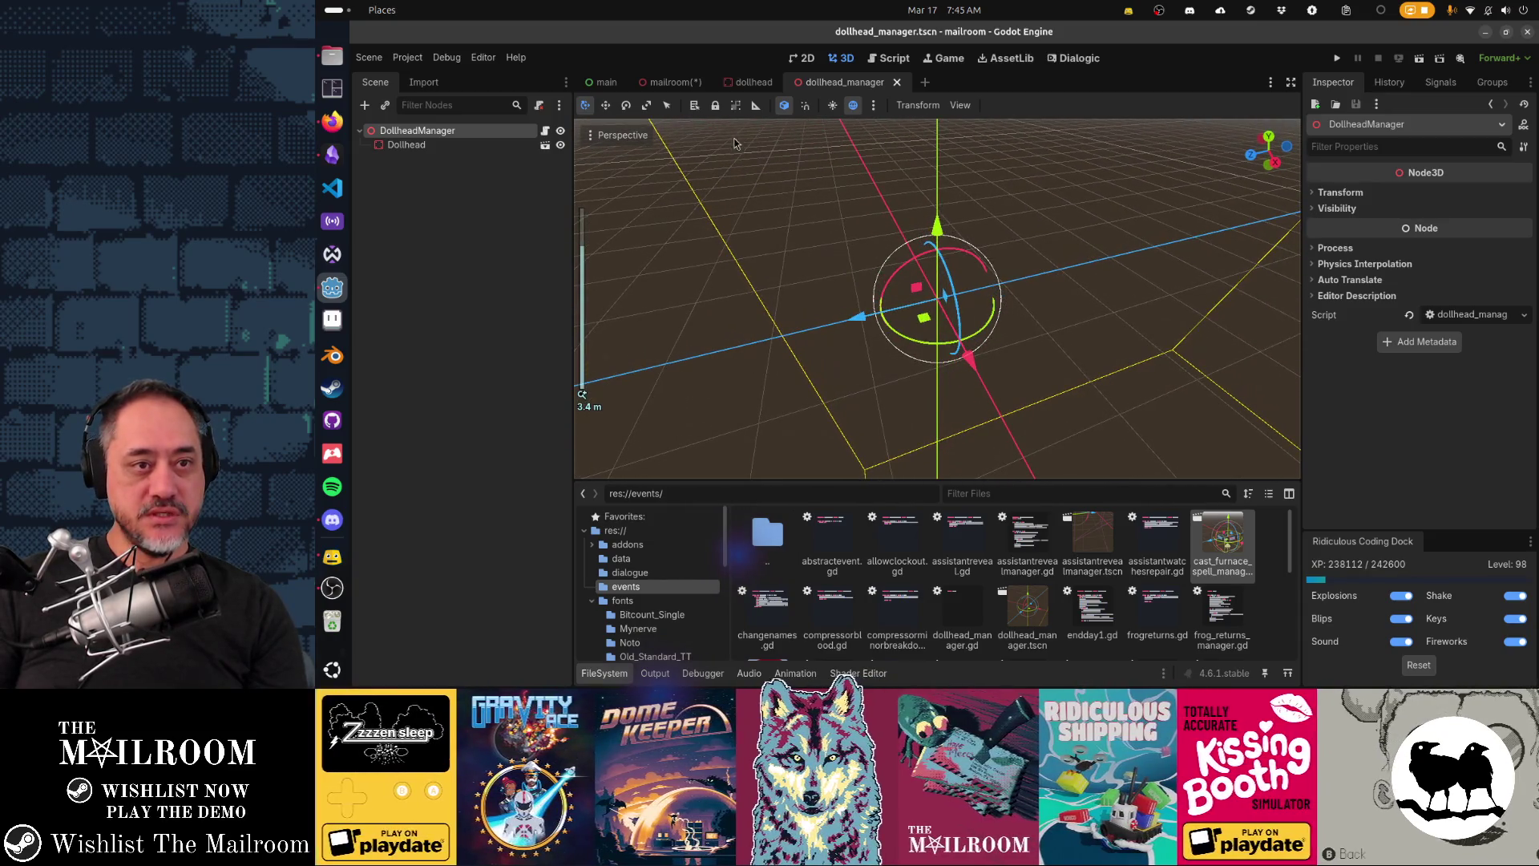
Step: Check DollheadManager's transform in mailroom, frame Dollhead in dollhead_manager, and open frog_returns_manager.gd's options
{"action": "left_click", "coordinate": [681, 85]}
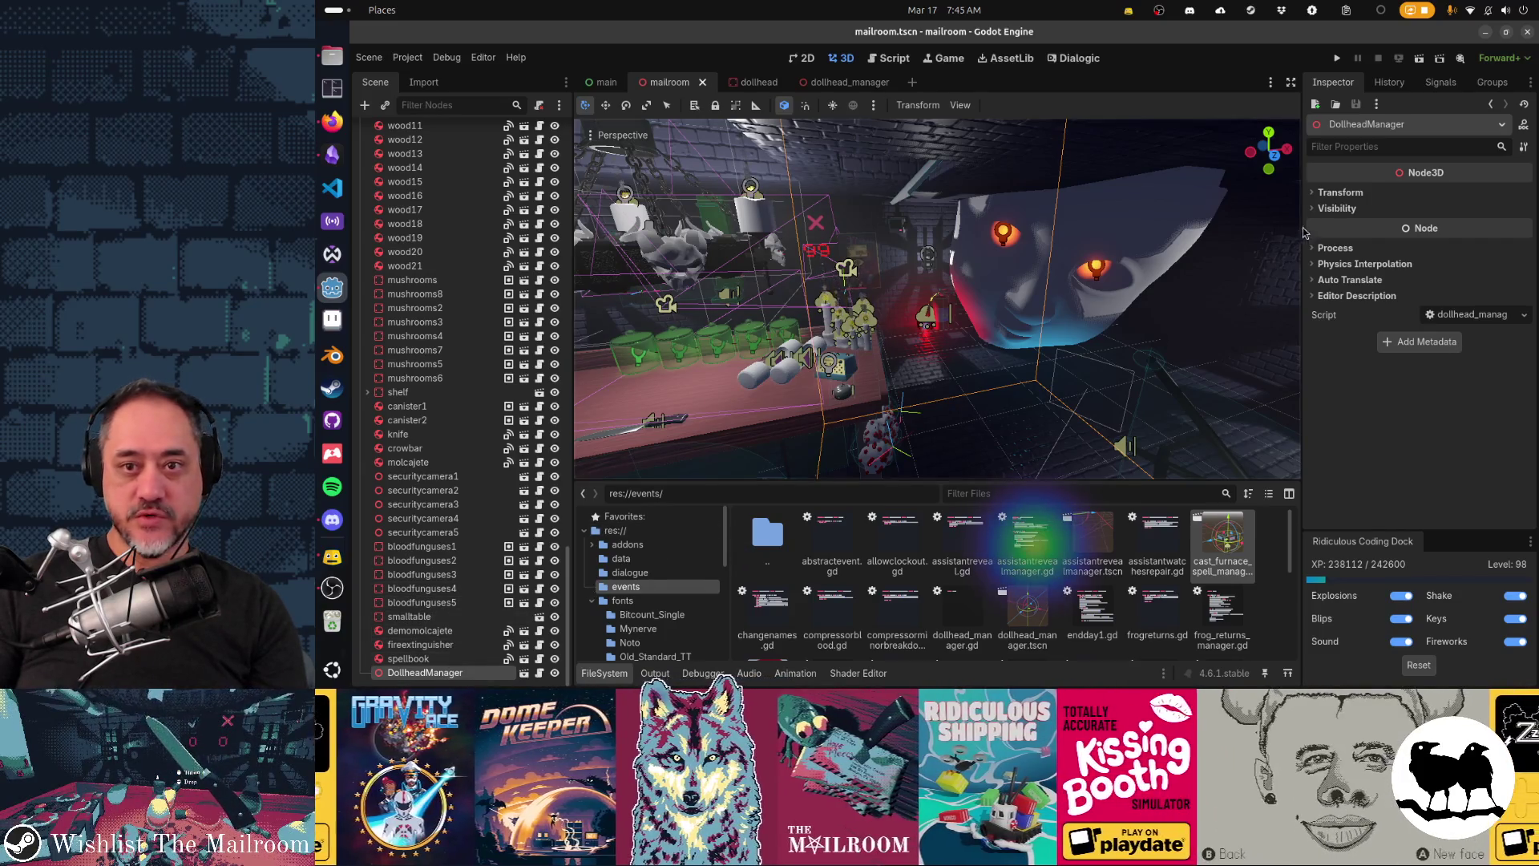
{"action": "left_click", "coordinate": [1339, 193]}
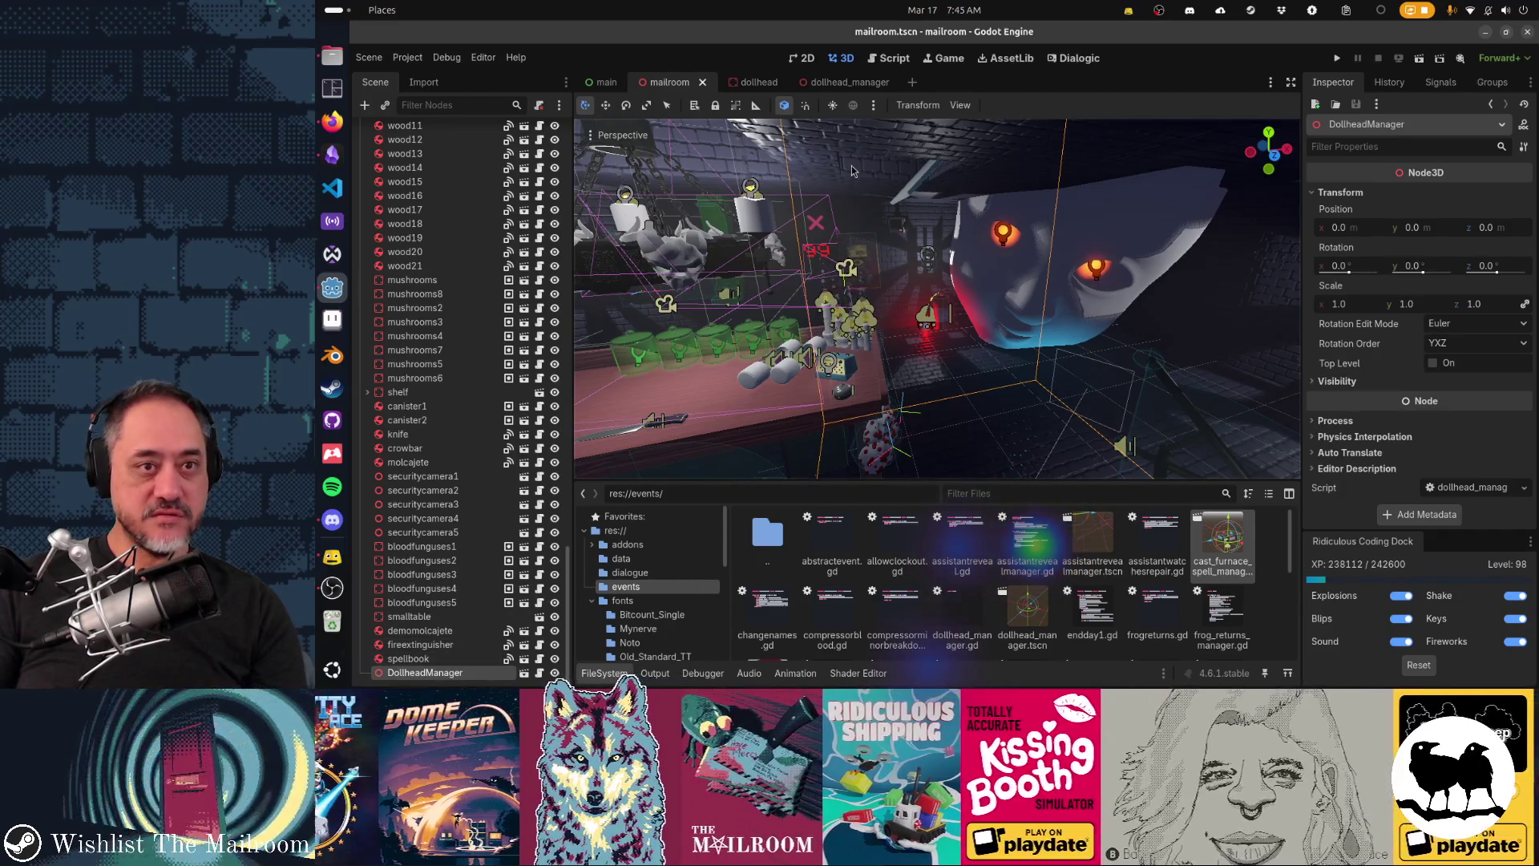
{"action": "left_click", "coordinate": [848, 82]}
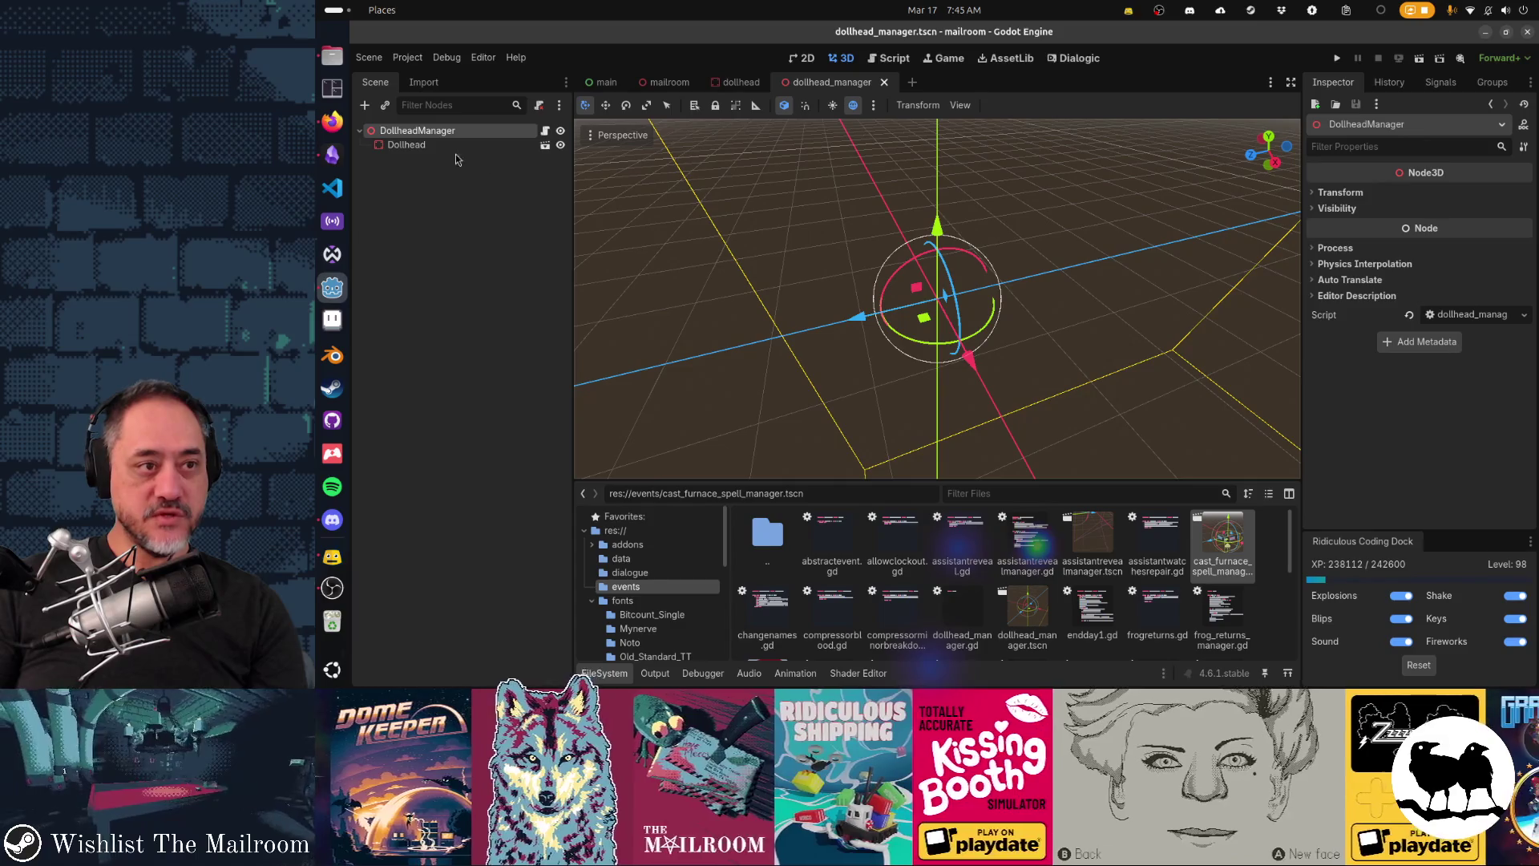
{"action": "left_click", "coordinate": [465, 147]}
{"action": "key", "text": "f"}
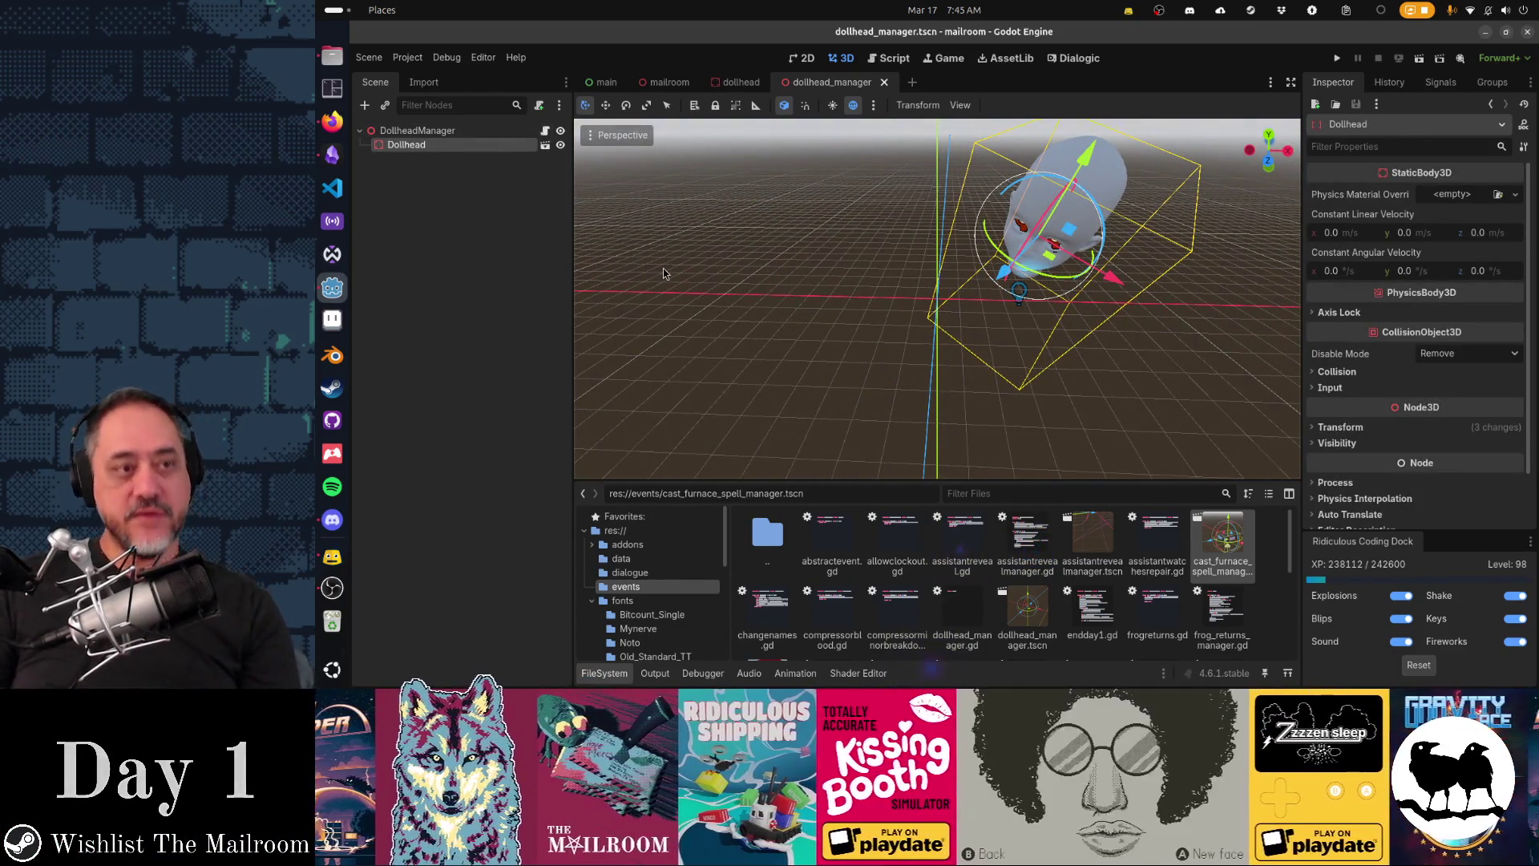
{"action": "right_click", "coordinate": [1262, 599]}
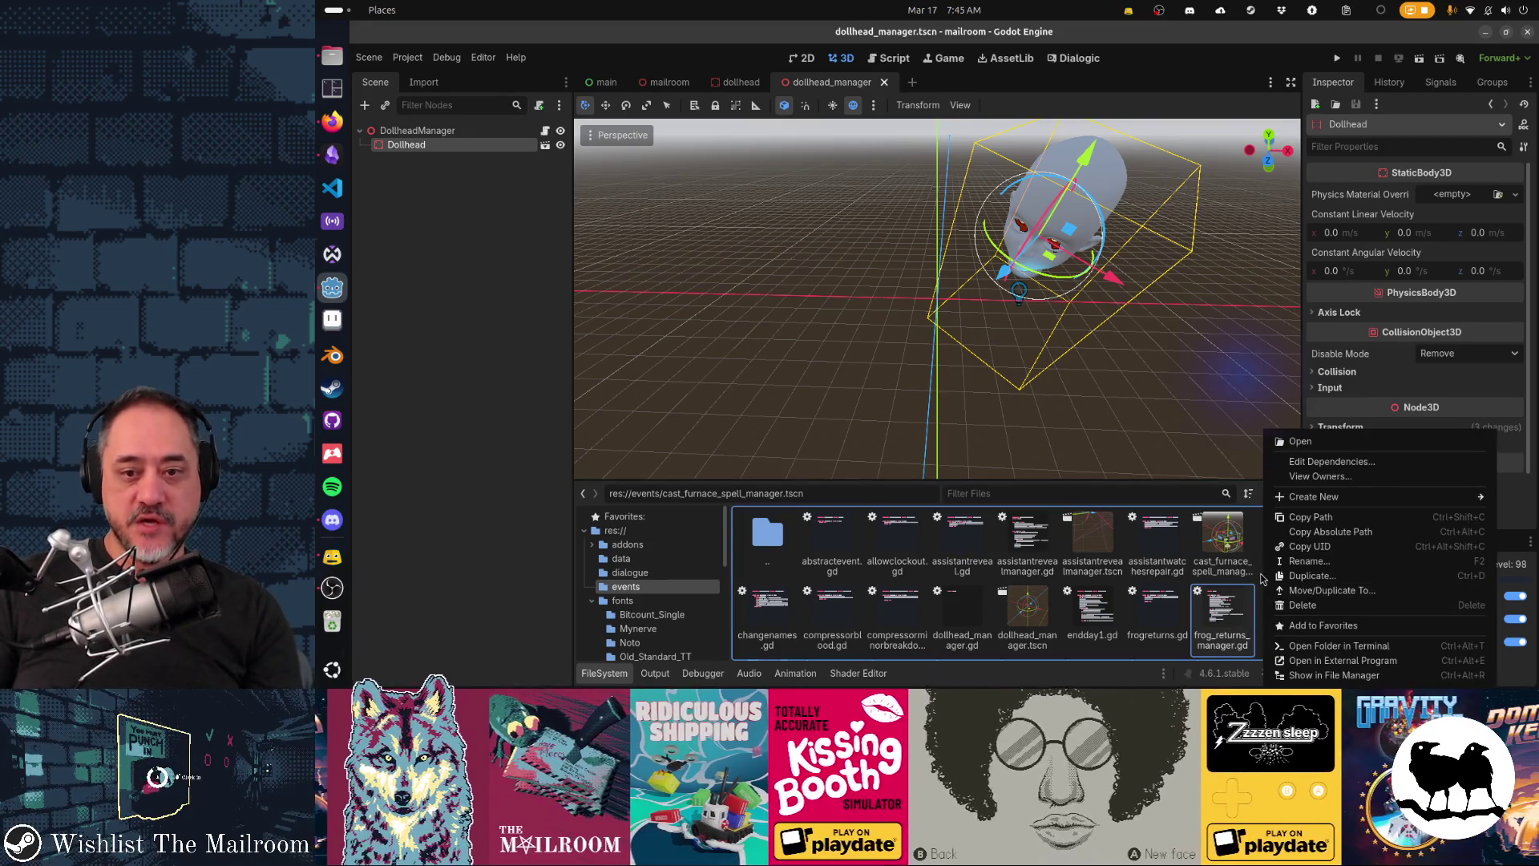
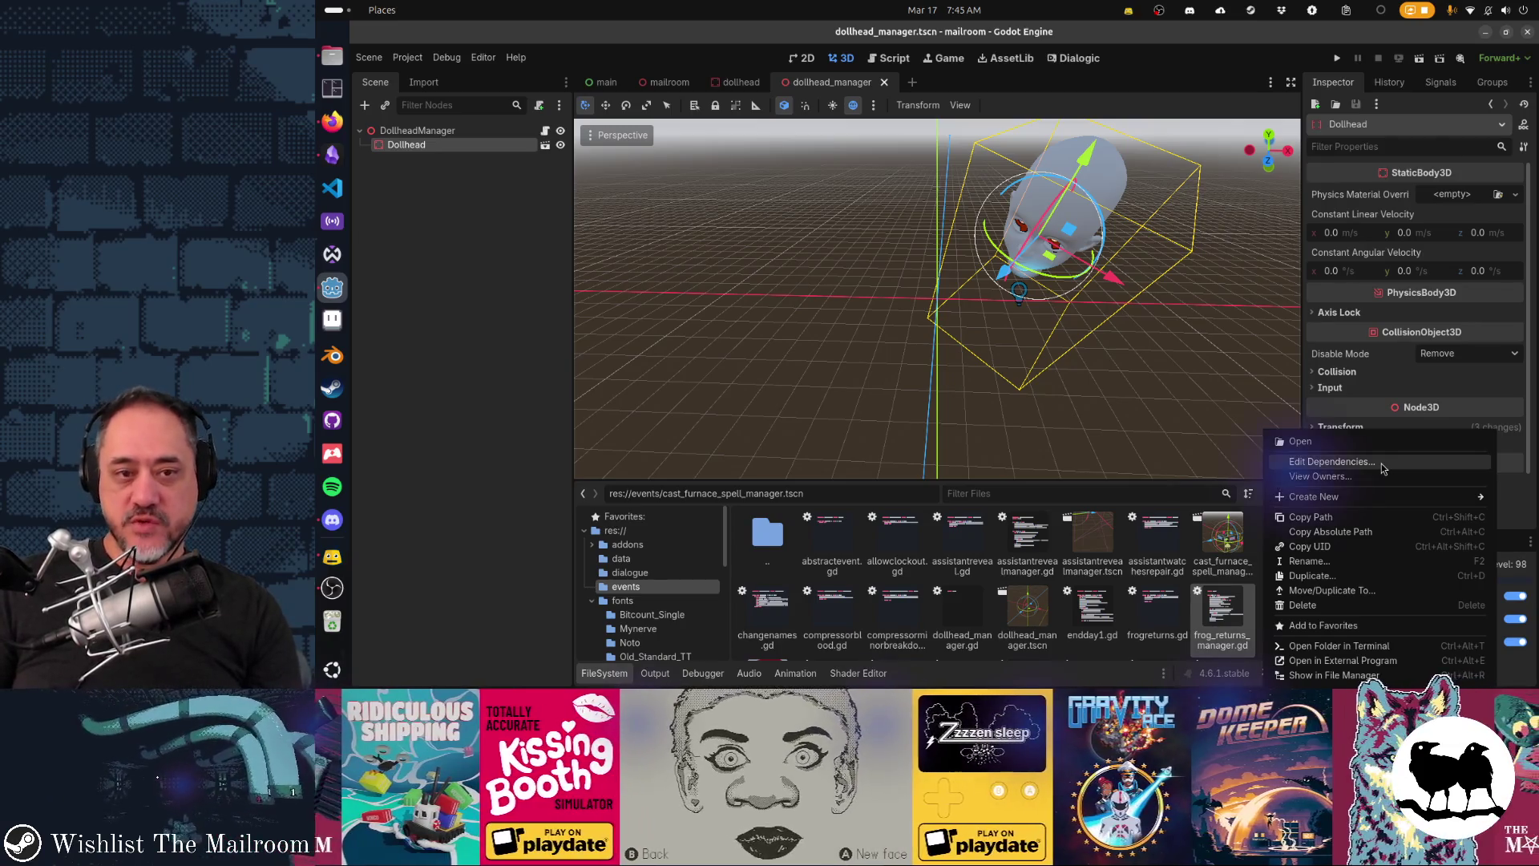
Step: Create a new dollhead.gd script that inherits from AbstractEvent
{"action": "mouse_move", "coordinate": [1377, 496]}
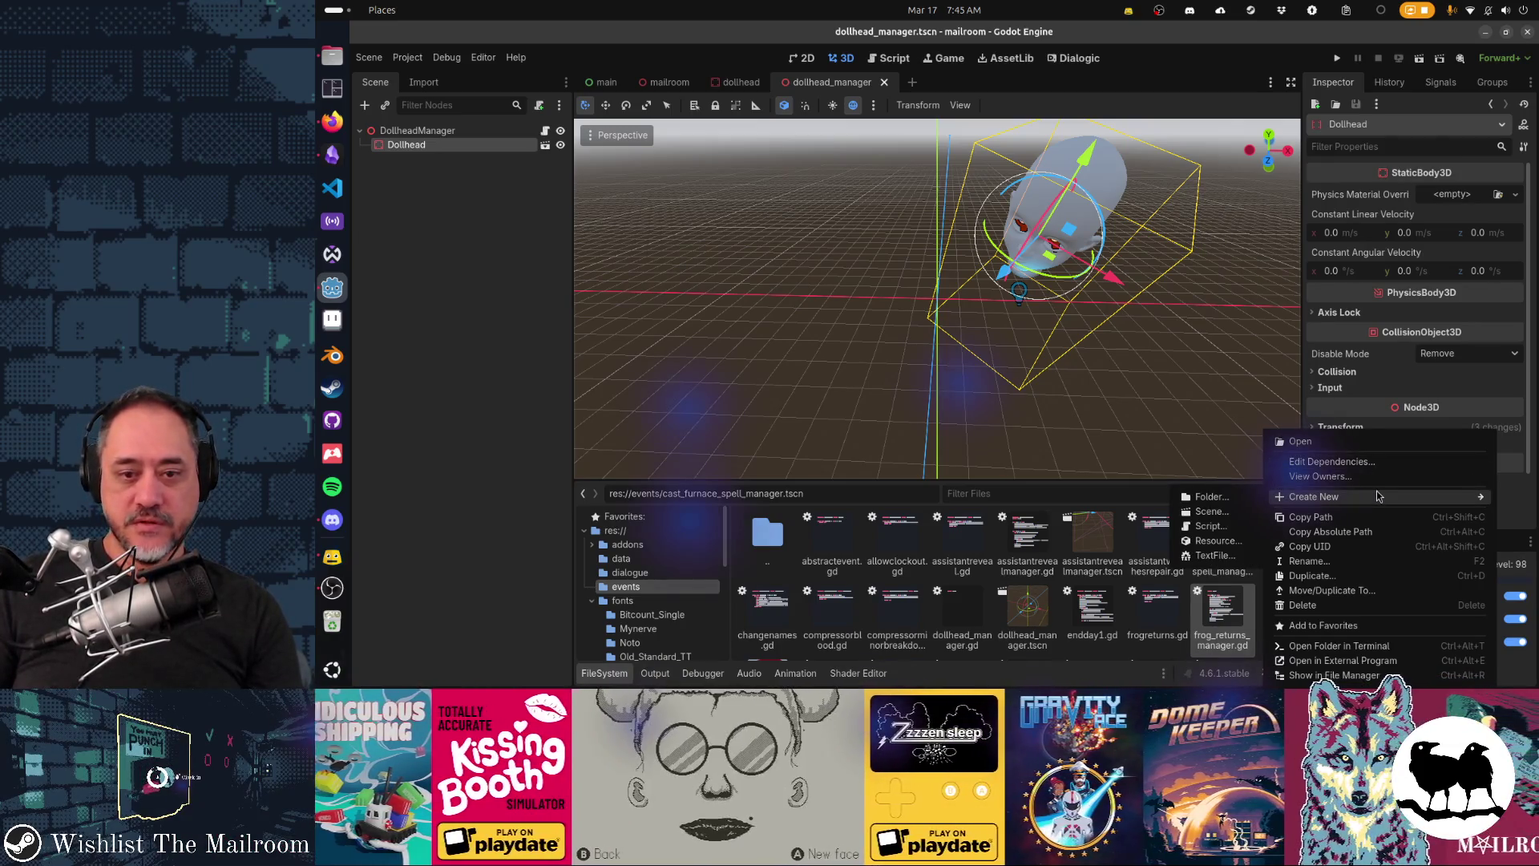
{"action": "left_click", "coordinate": [1209, 526]}
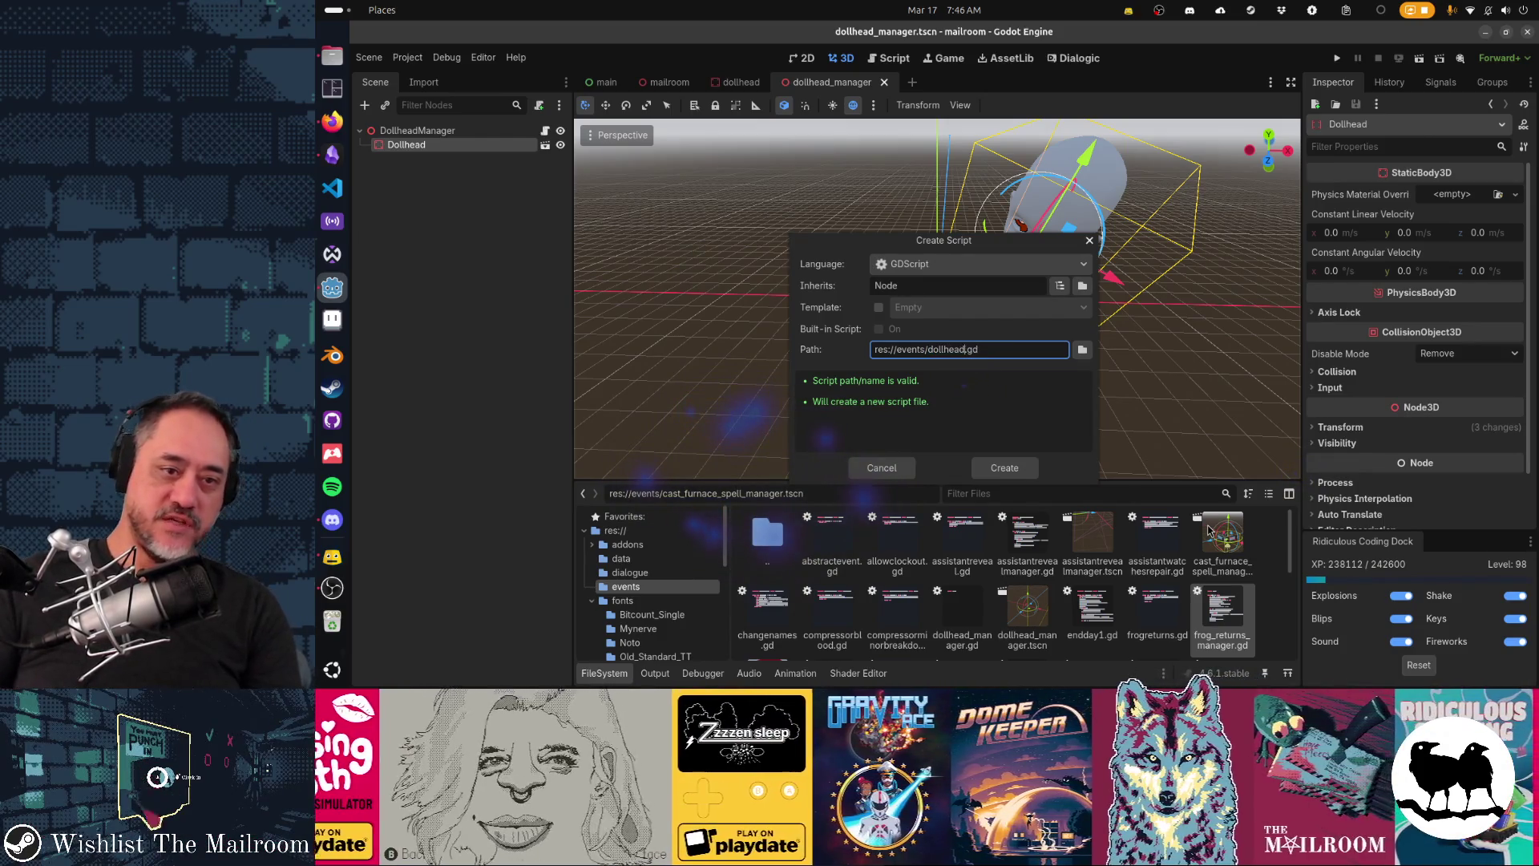
{"action": "left_click", "coordinate": [927, 281]}
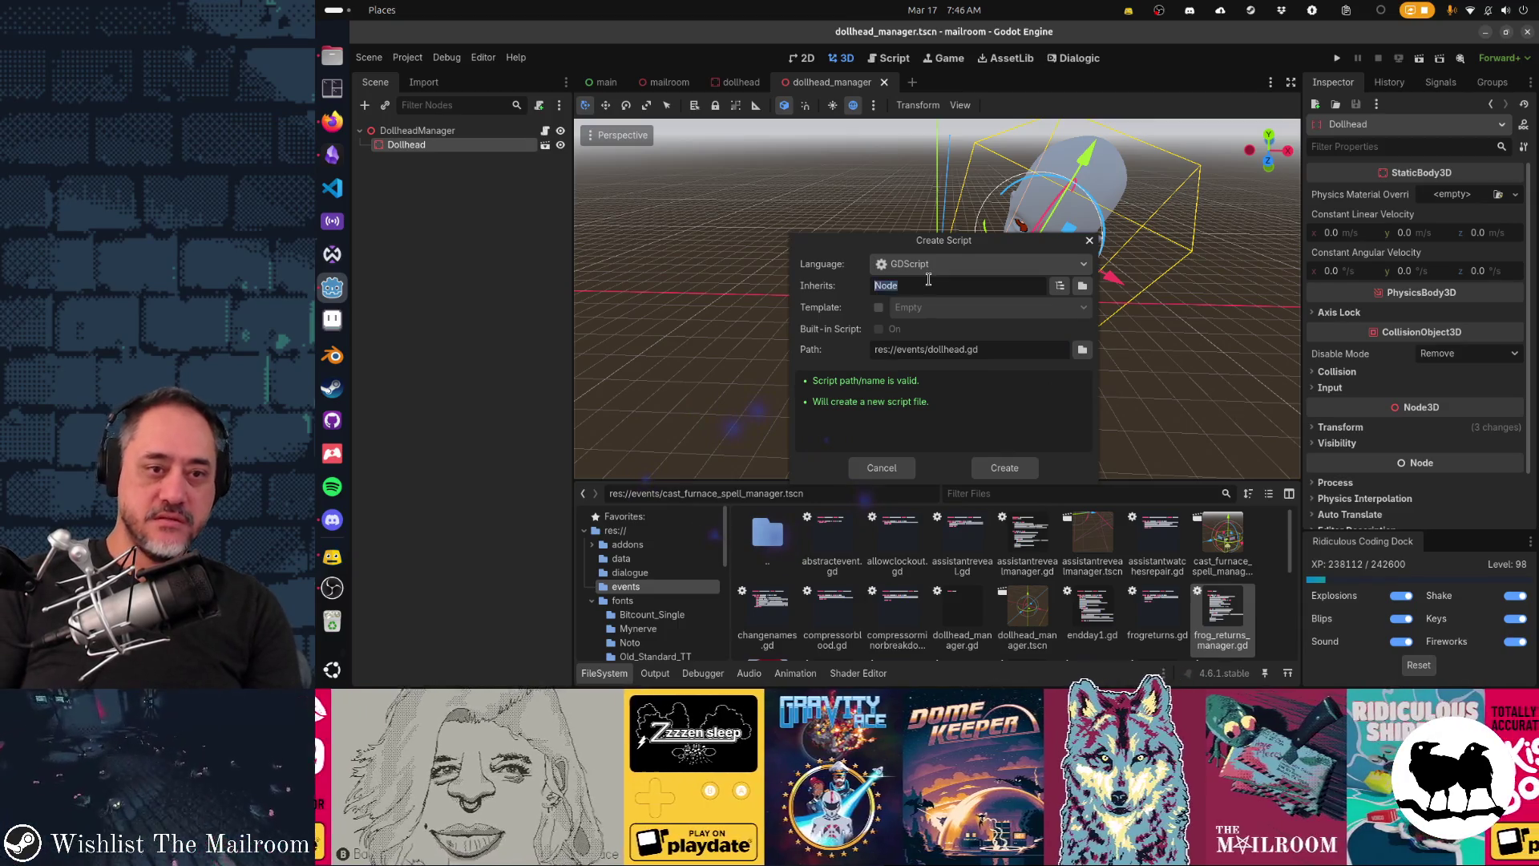
{"action": "type", "text": "AbstractEvent"}
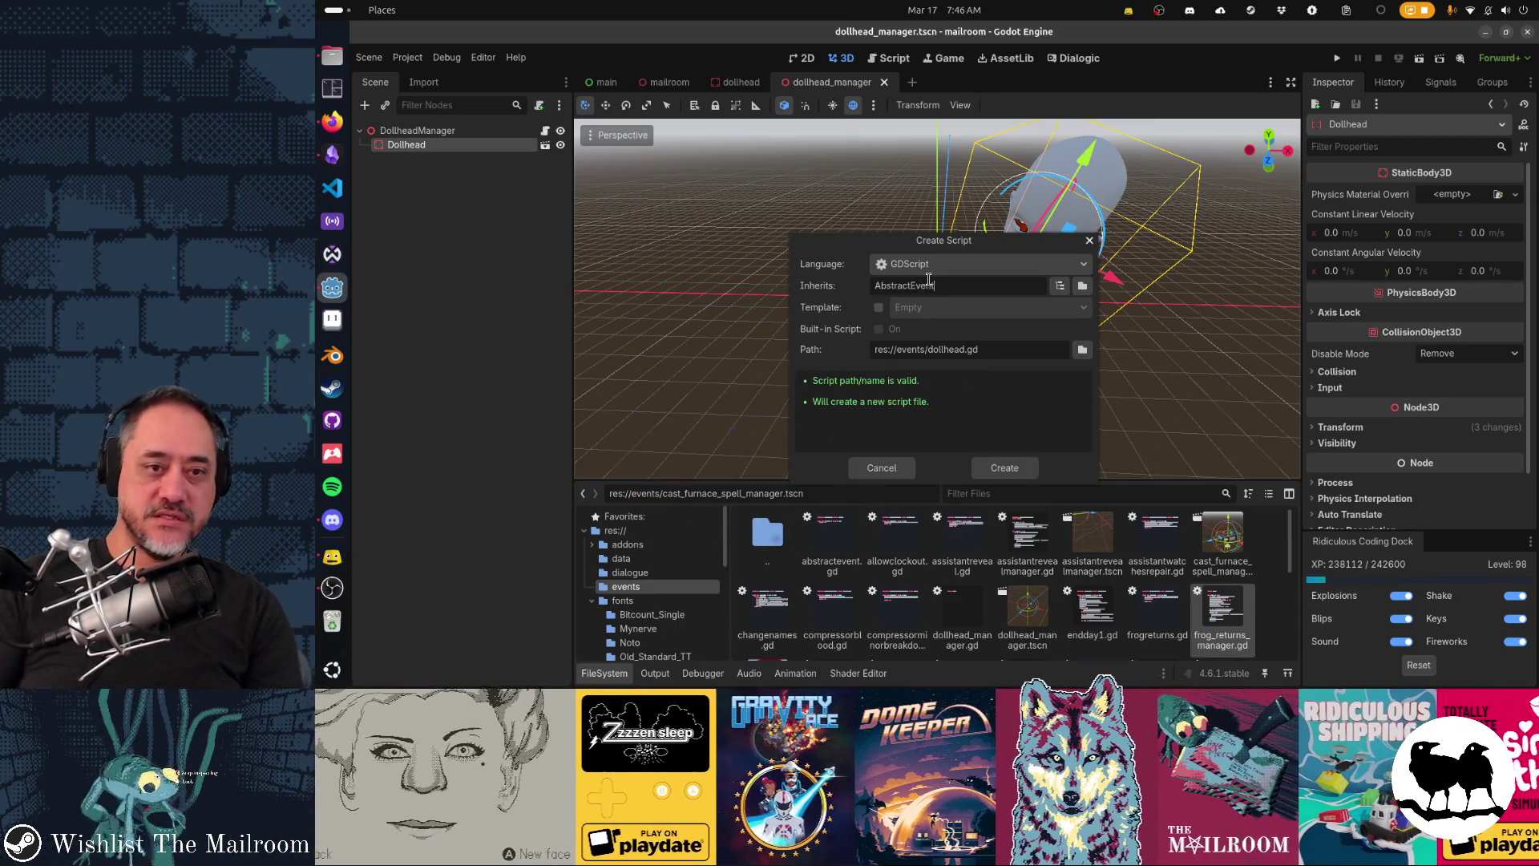
{"action": "left_click", "coordinate": [1004, 467]}
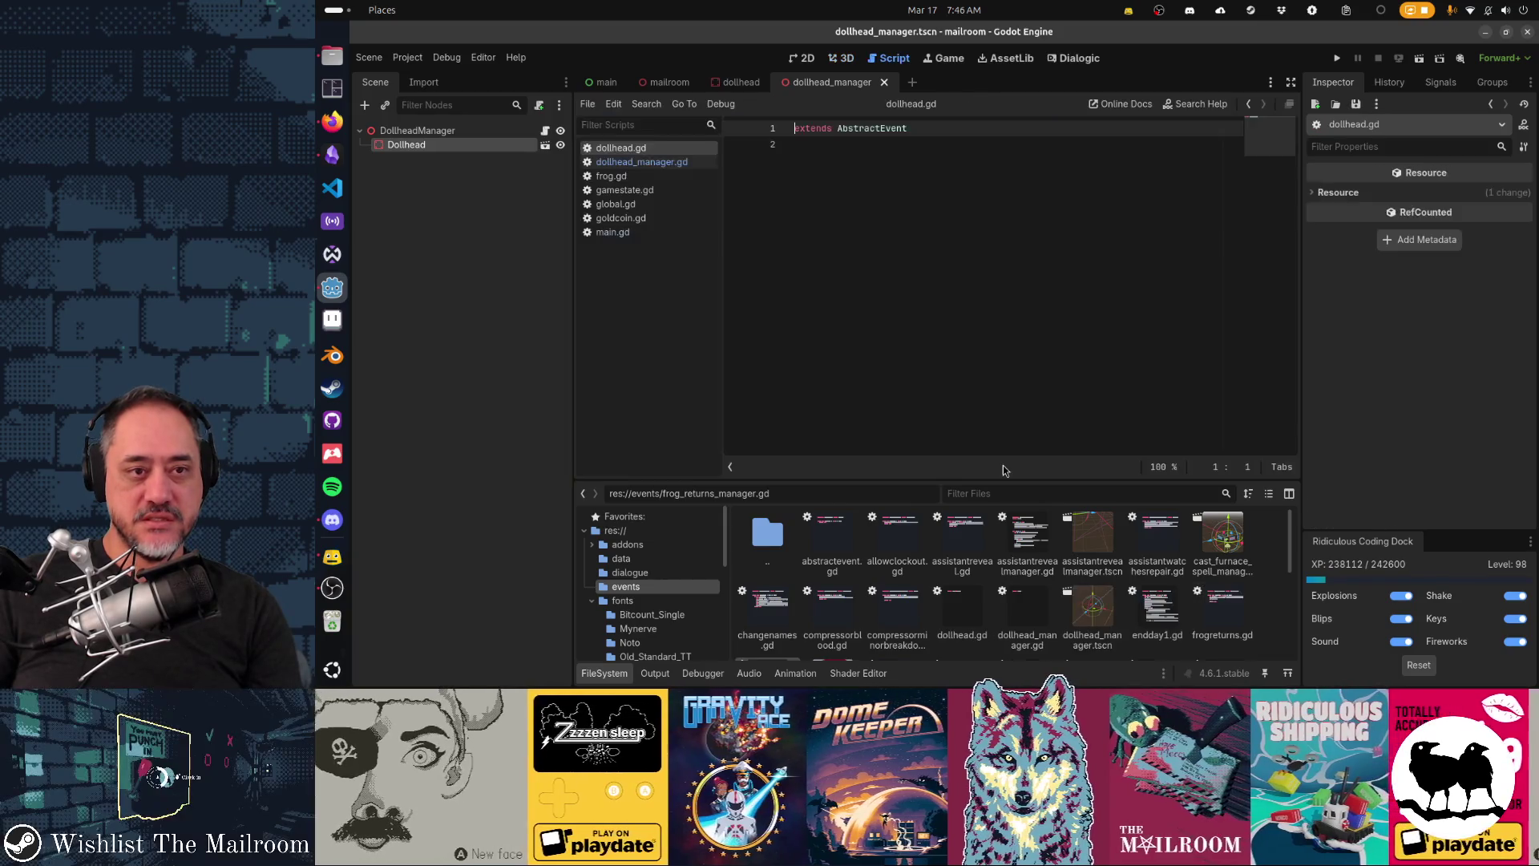
Step: Add the static func run(_data = null) -> bool signature and begin its body with var
{"action": "key", "text": "Return"}
{"action": "key", "text": "Return"}
{"action": "key", "text": "Return"}
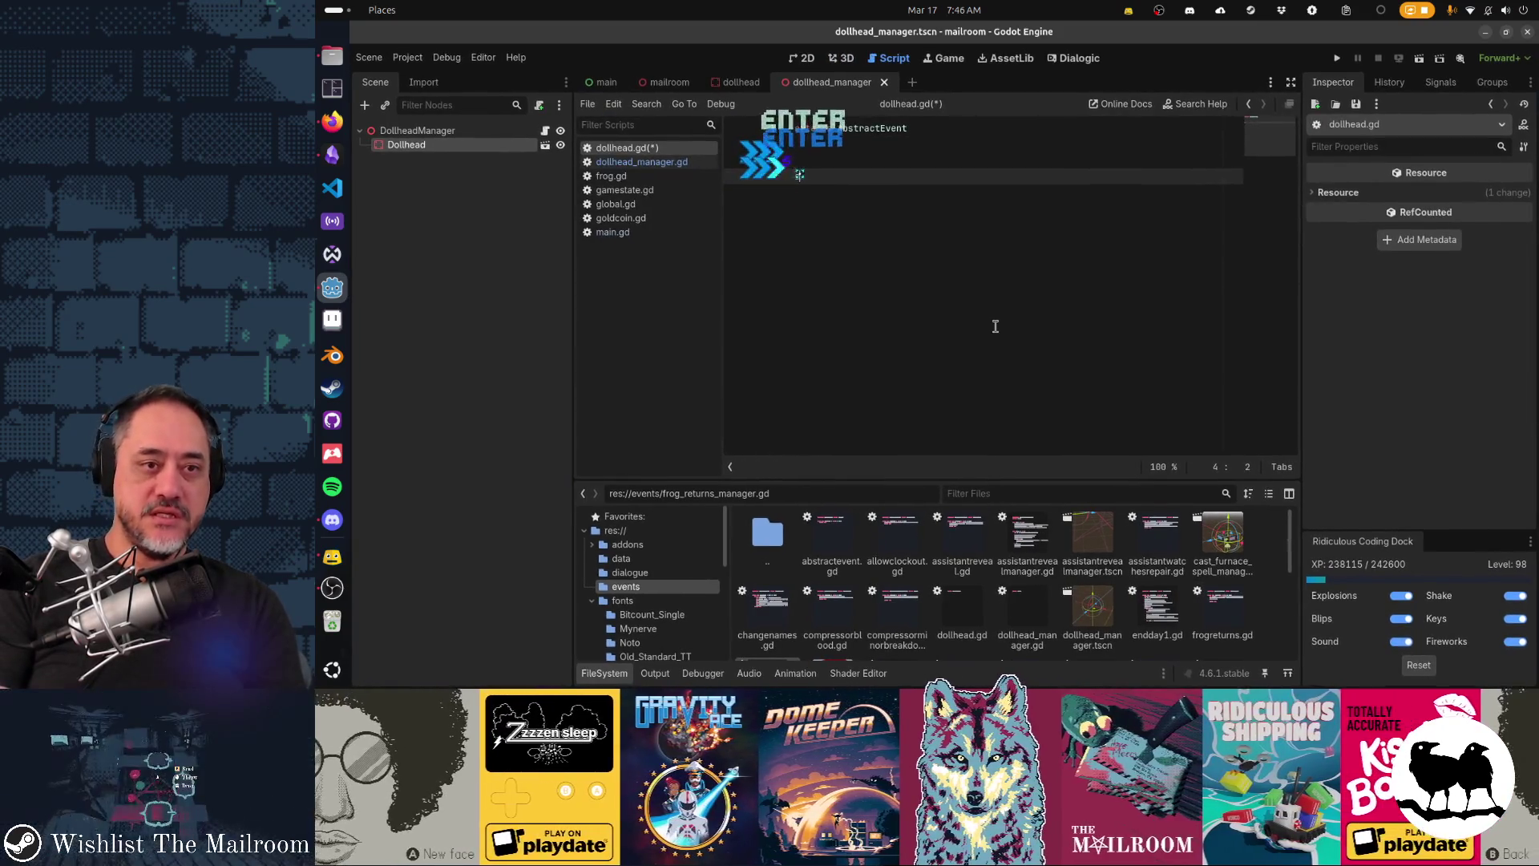
{"action": "type", "text": "static func "}
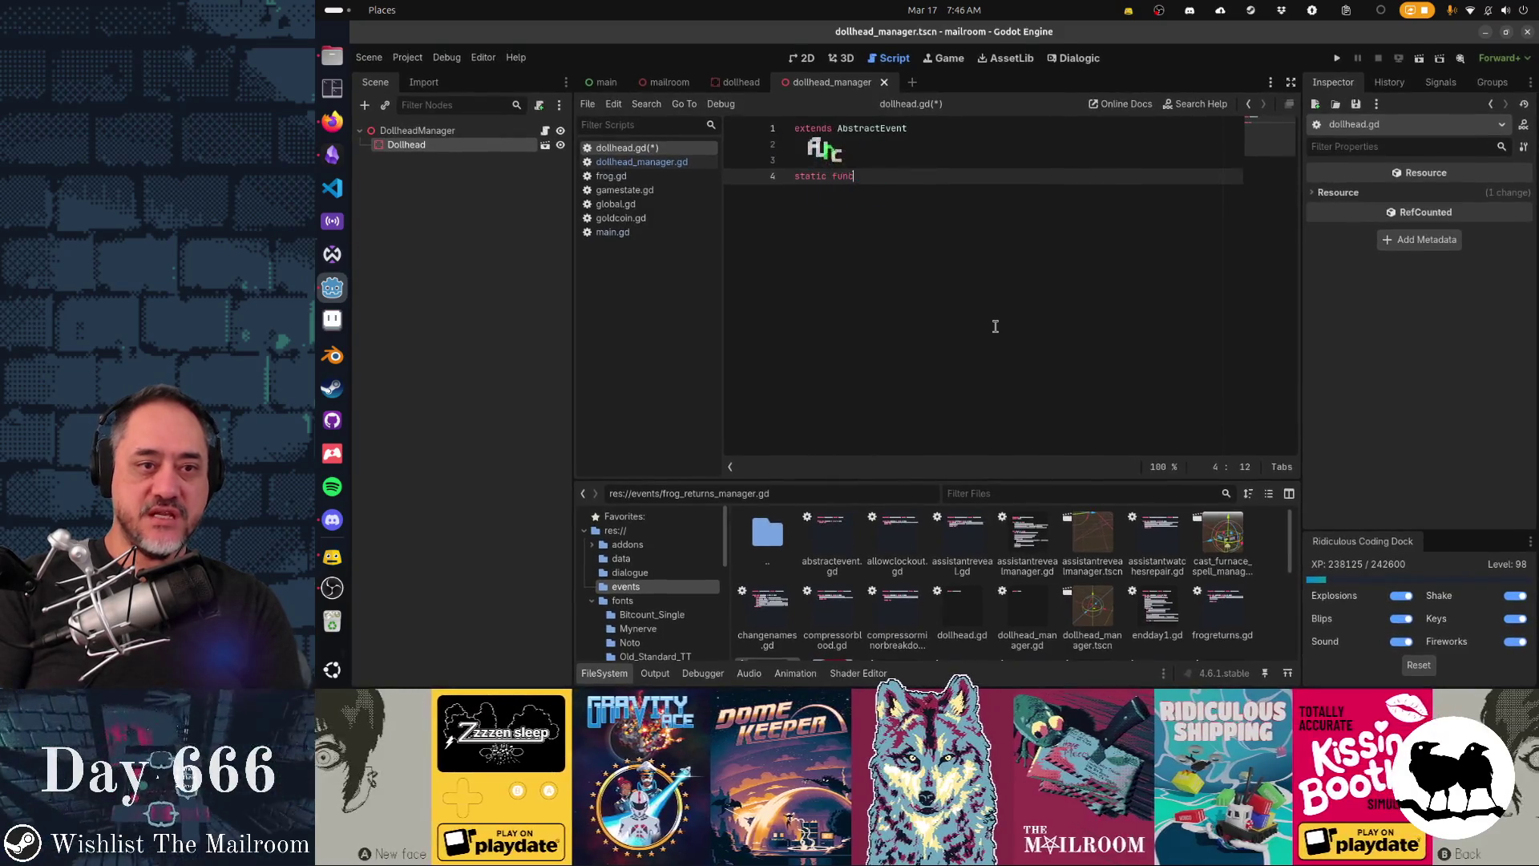
{"action": "type", "text": "ru"}
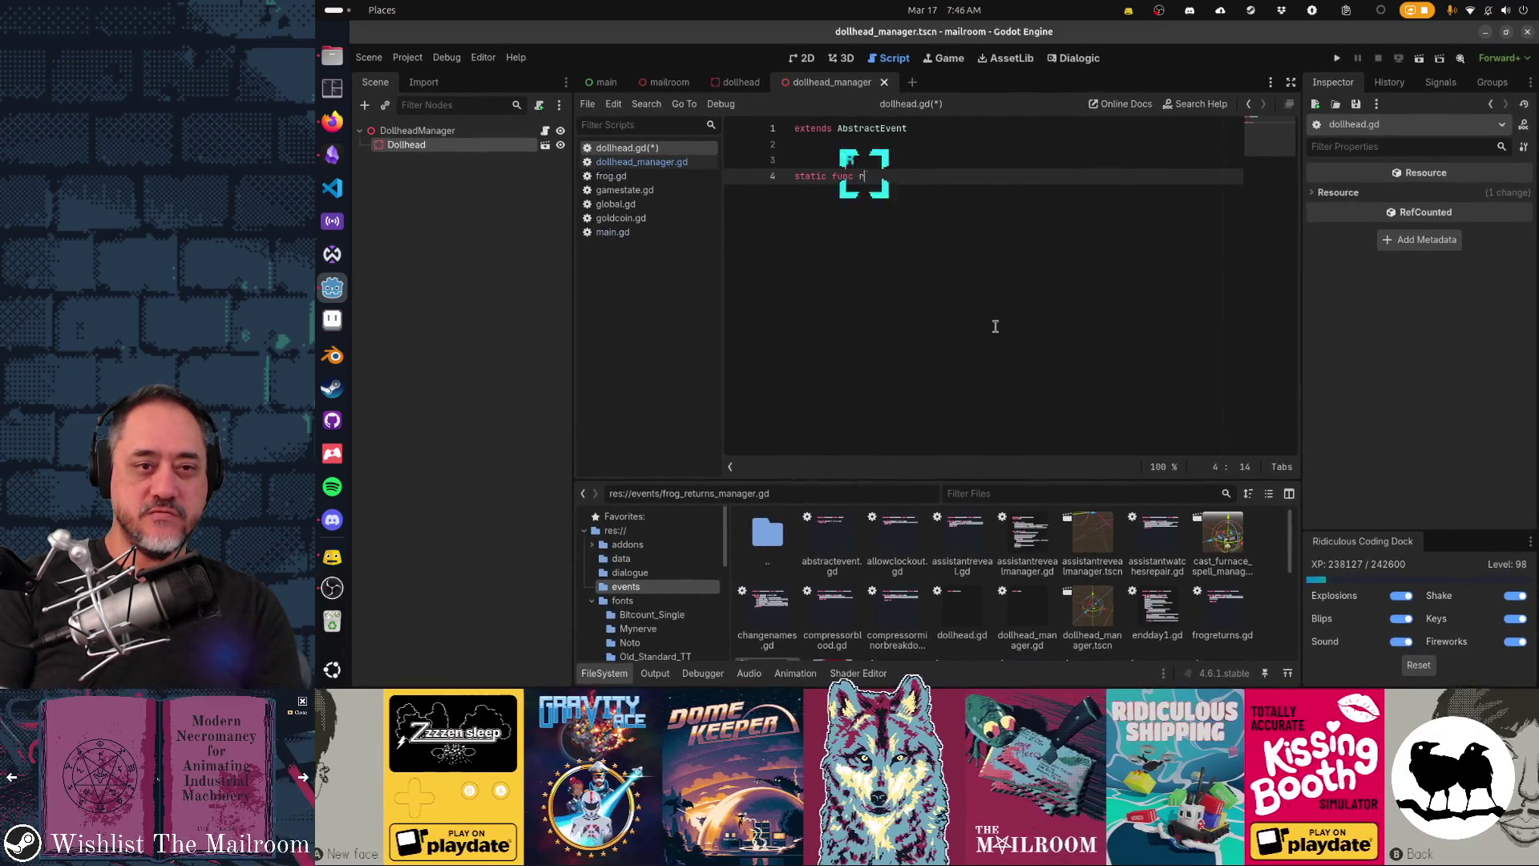
{"action": "key", "text": "Return"}
{"action": "key", "text": "Return"}
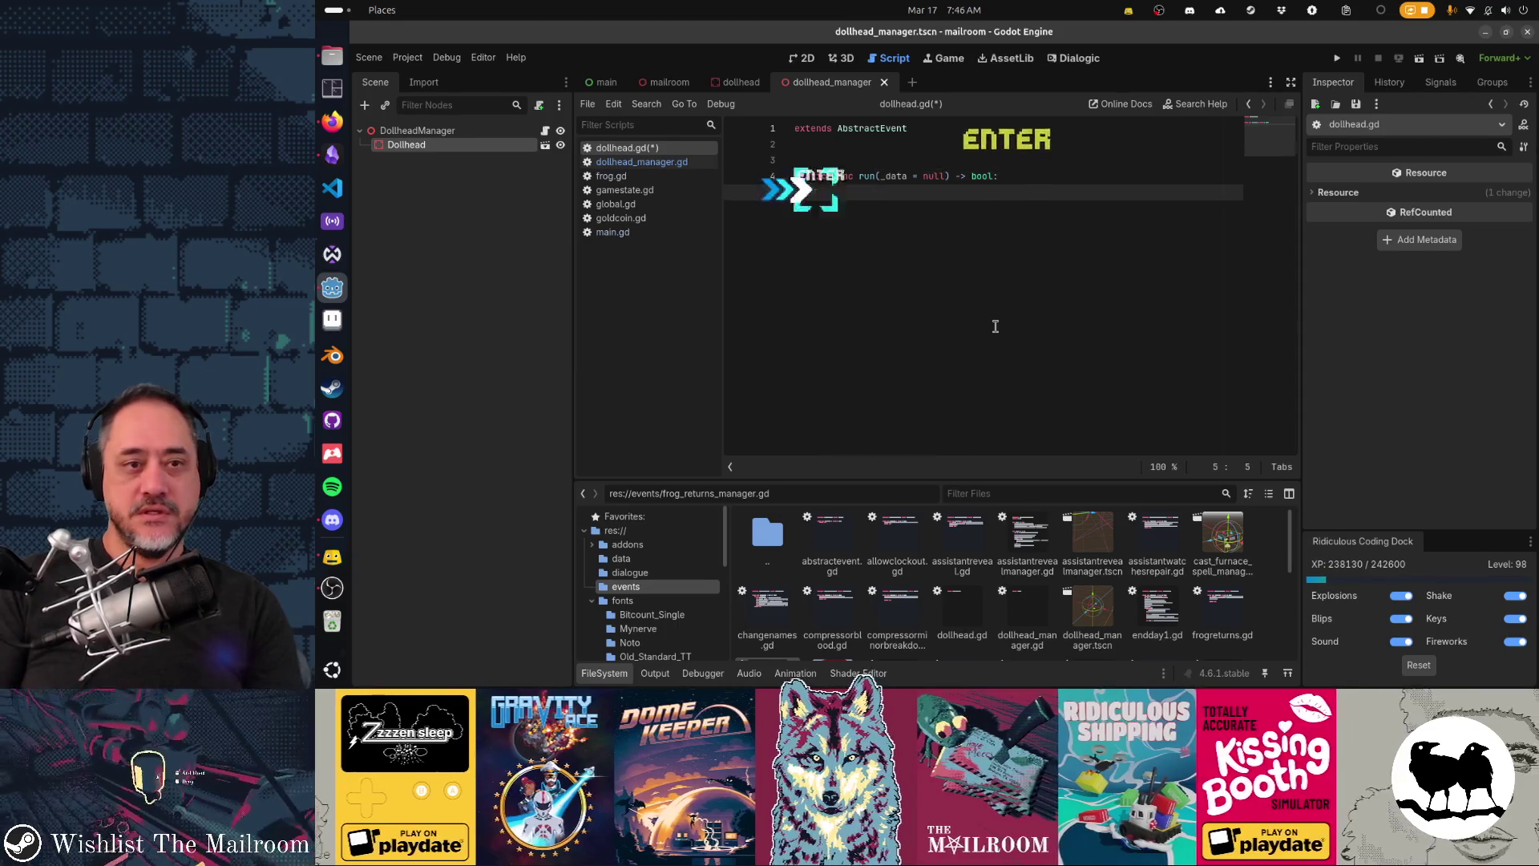
{"action": "type", "text": "var"}
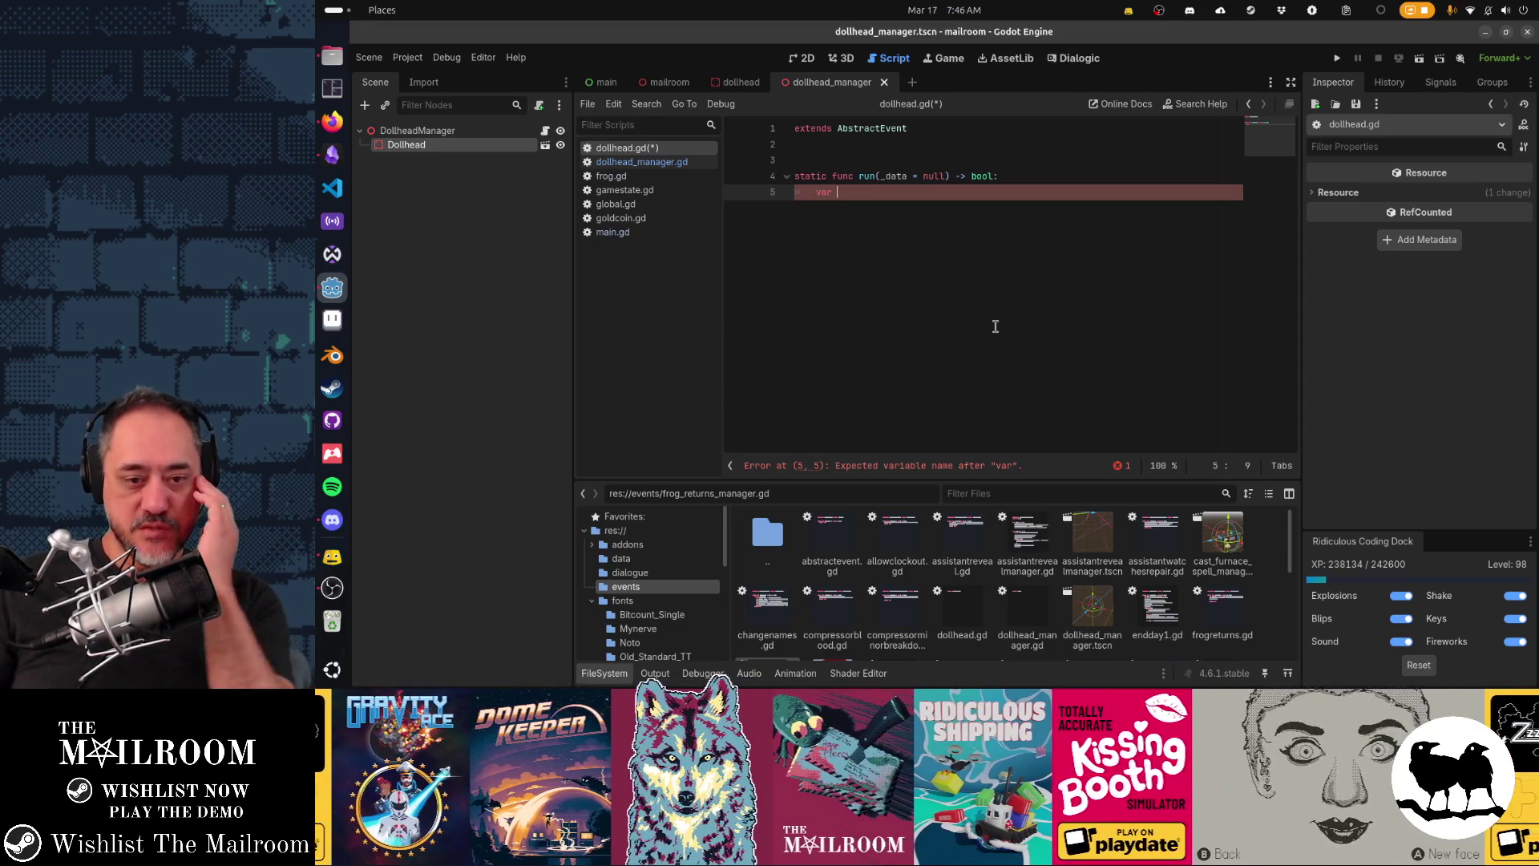
Step: Copy the run function body from assistantreveal.gd into dollhead.gd
{"action": "double_click", "coordinate": [962, 533]}
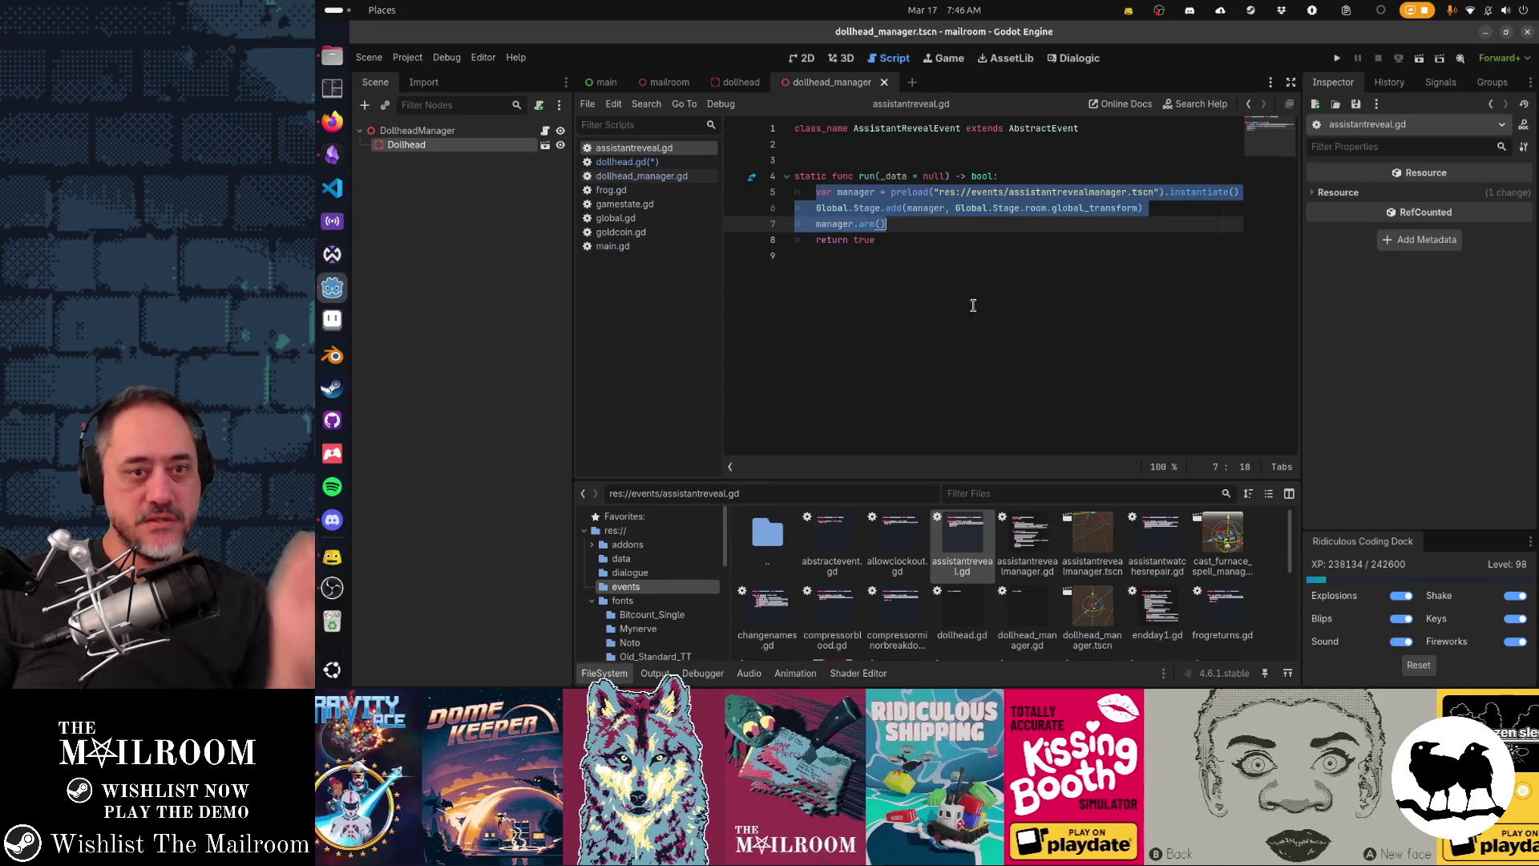
{"action": "left_click", "coordinate": [936, 238]}
{"action": "key", "text": "shift+Up"}
{"action": "key", "text": "shift+Up"}
{"action": "key", "text": "shift+Up"}
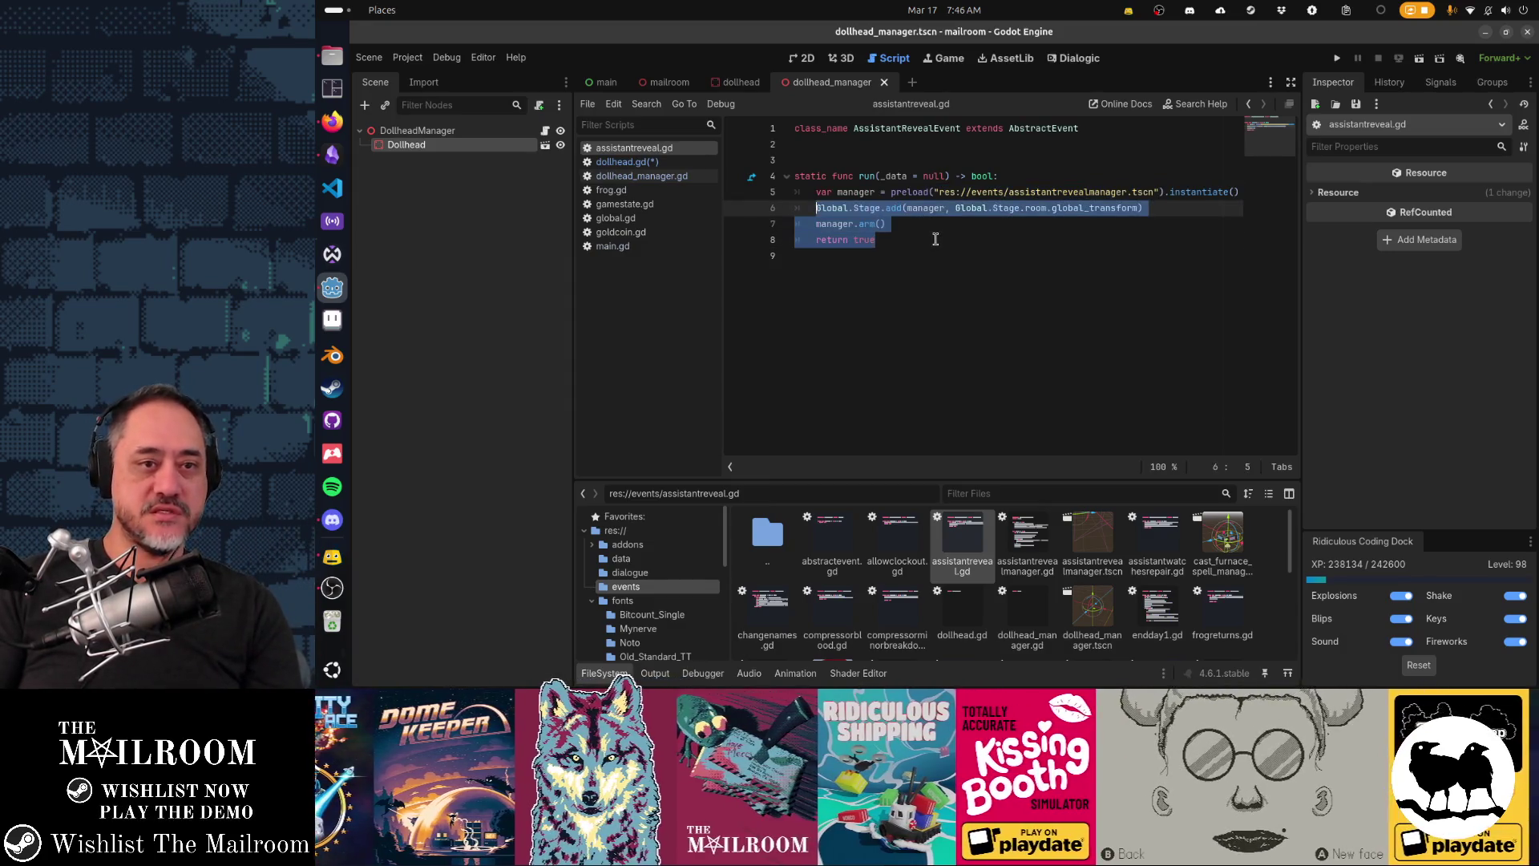
{"action": "key", "text": "ctrl+w"}
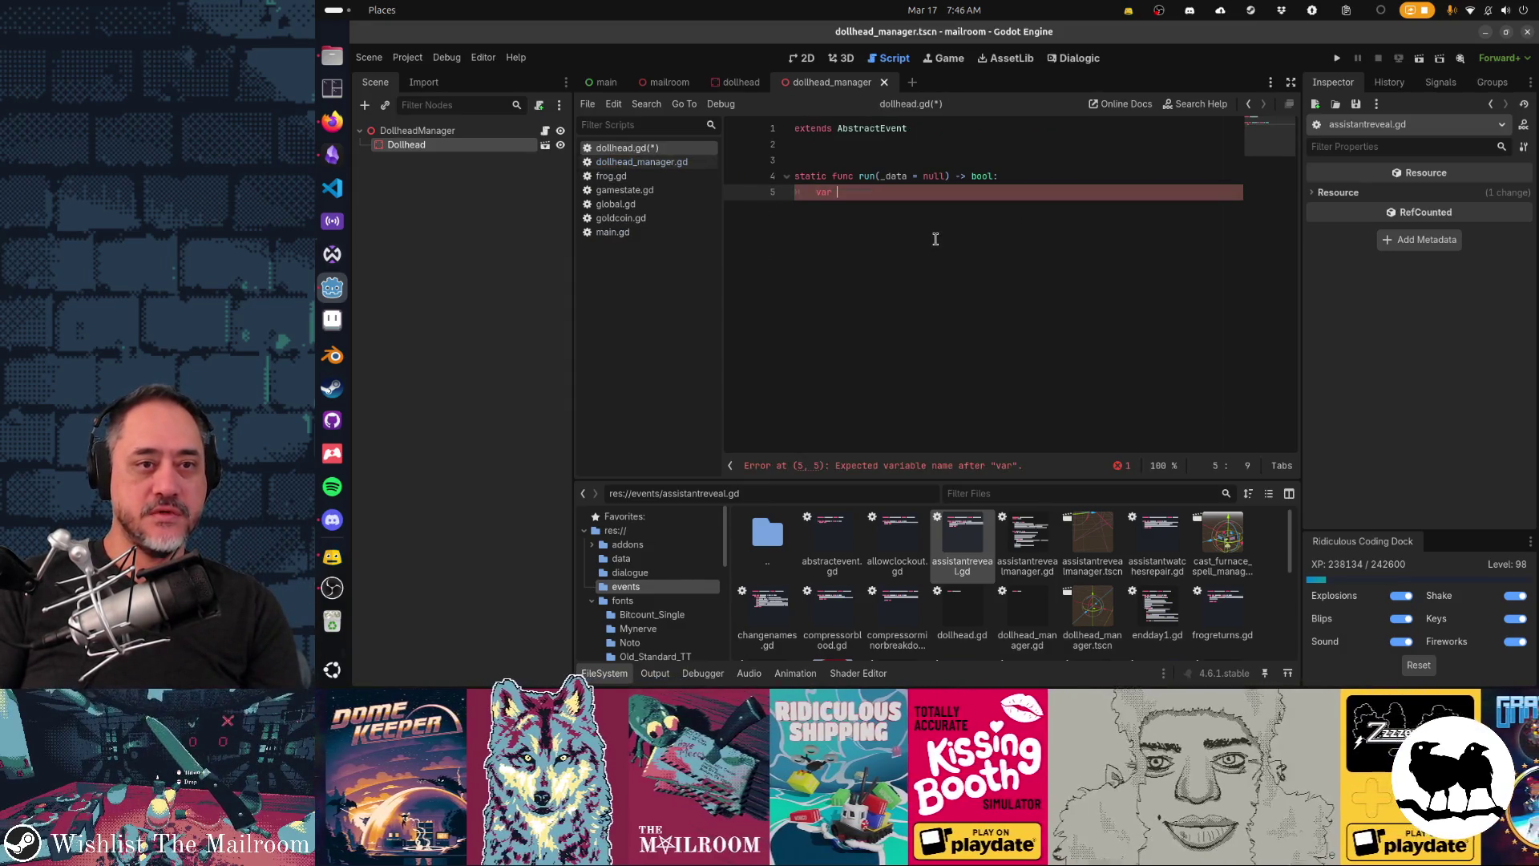
{"action": "type", "text": "manager"}
{"action": "type", "text": "var manager = preload(\"res://events/assistantrevealmanager.tscn\").instantiate() \tGlobal.Stage.add(manager, Global.Stage.room.global_transform) \tmanager.arm() \treturn true"}
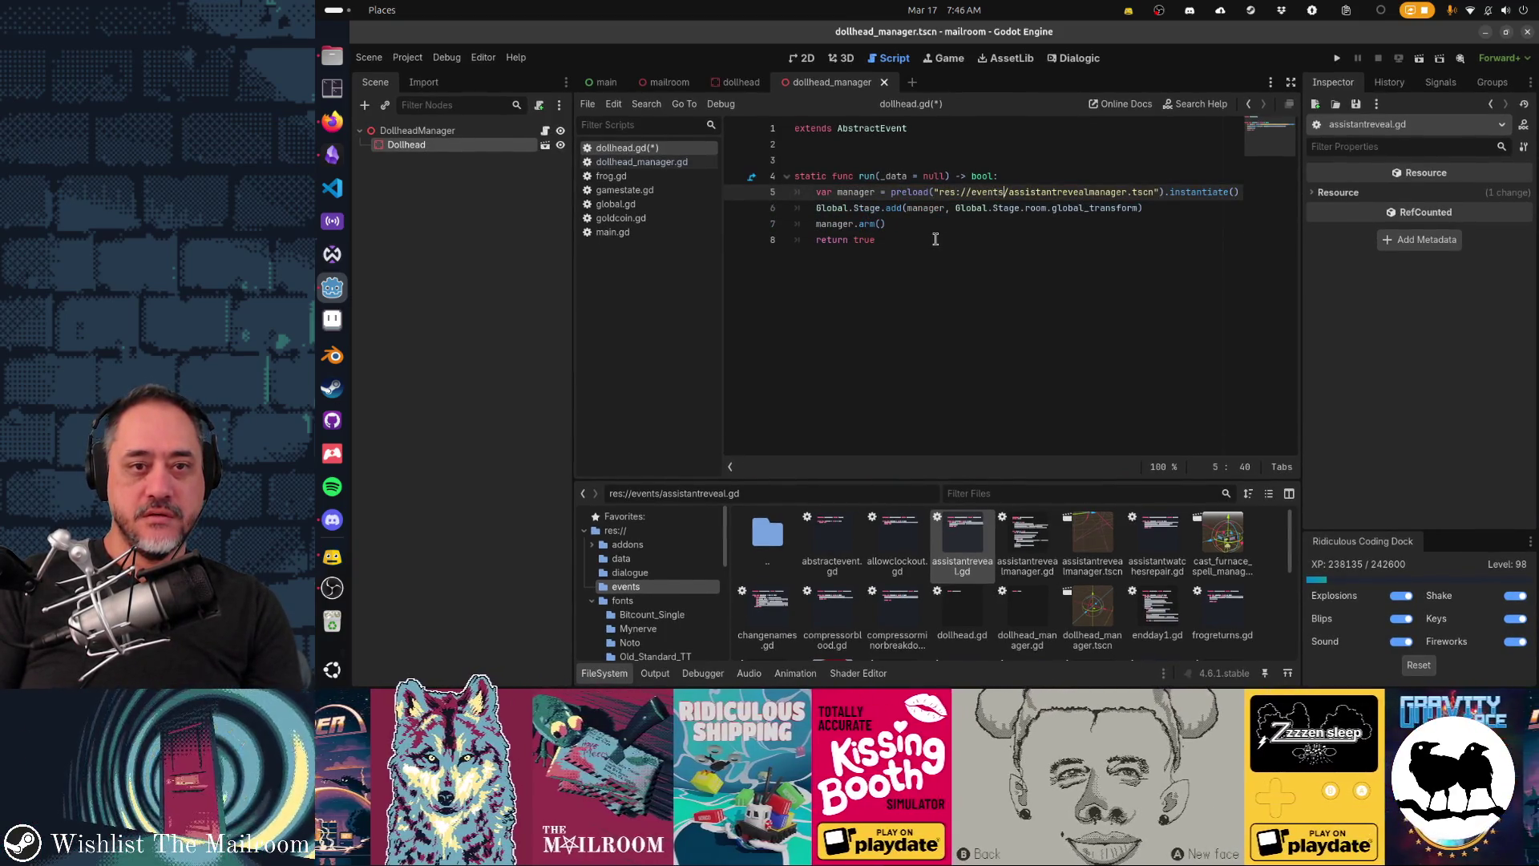
Step: Change the preload path to dollhead_manager.tscn and save dollhead.gd
{"action": "key", "text": "ctrl+shift+Right"}
{"action": "type", "text": "/doll_"}
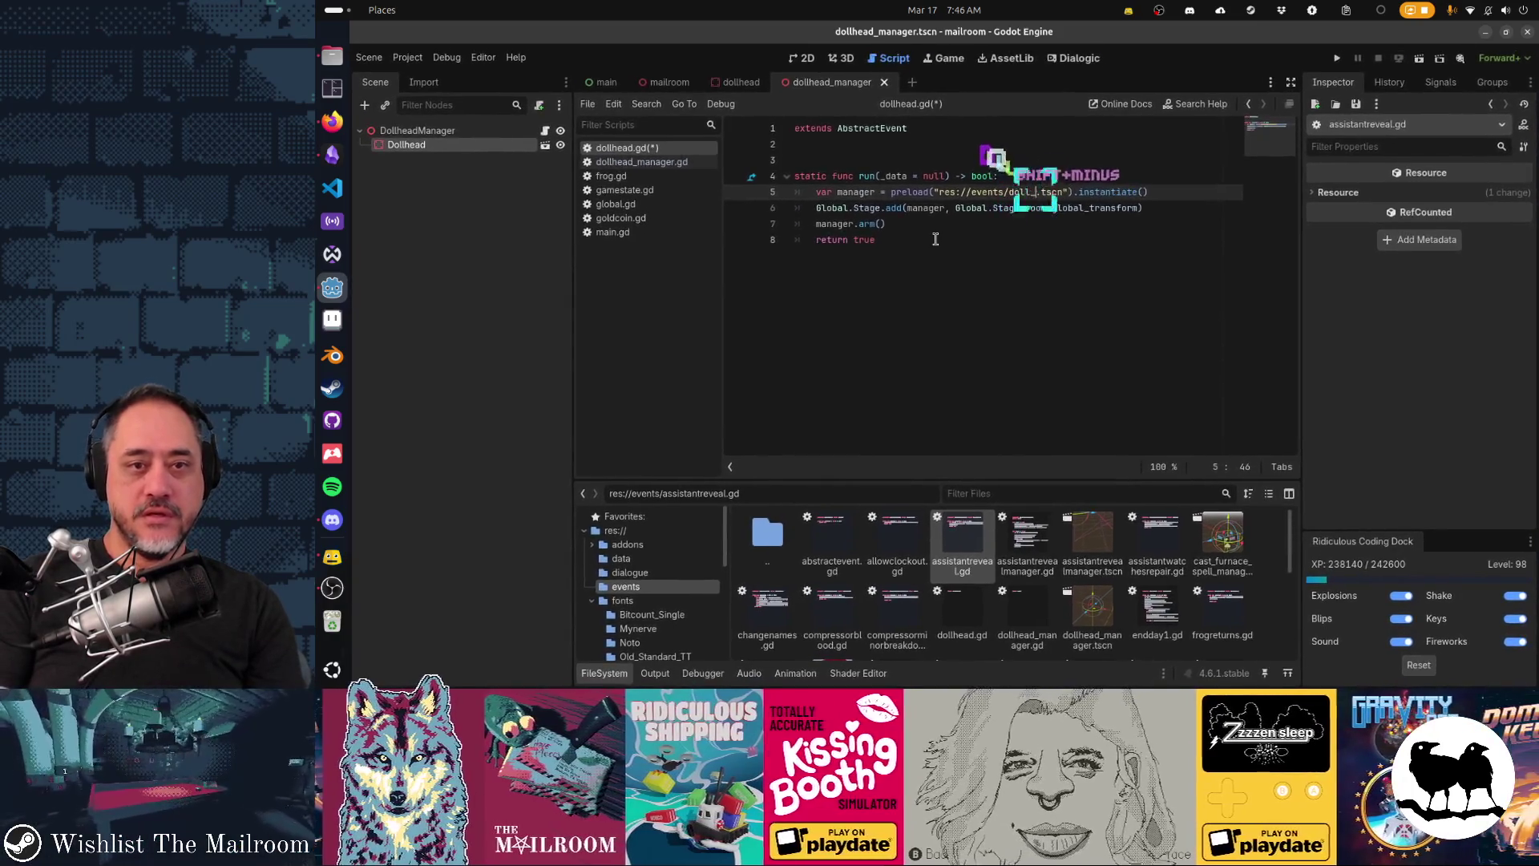
{"action": "key", "text": "BackSpace"}
{"action": "type", "text": "head_"}
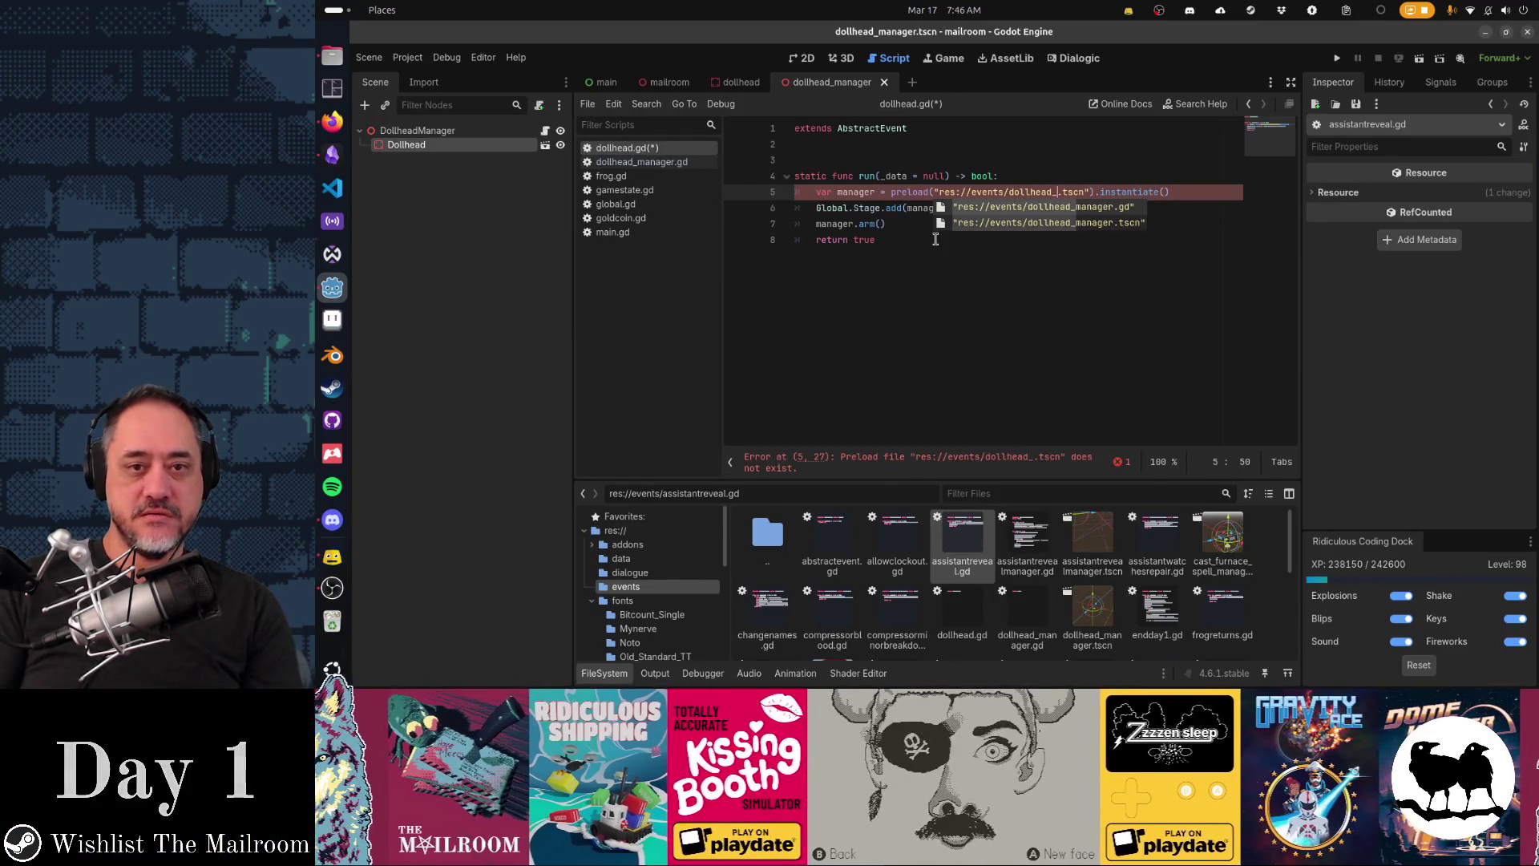
{"action": "key", "text": "Down"}
{"action": "key", "text": "Return"}
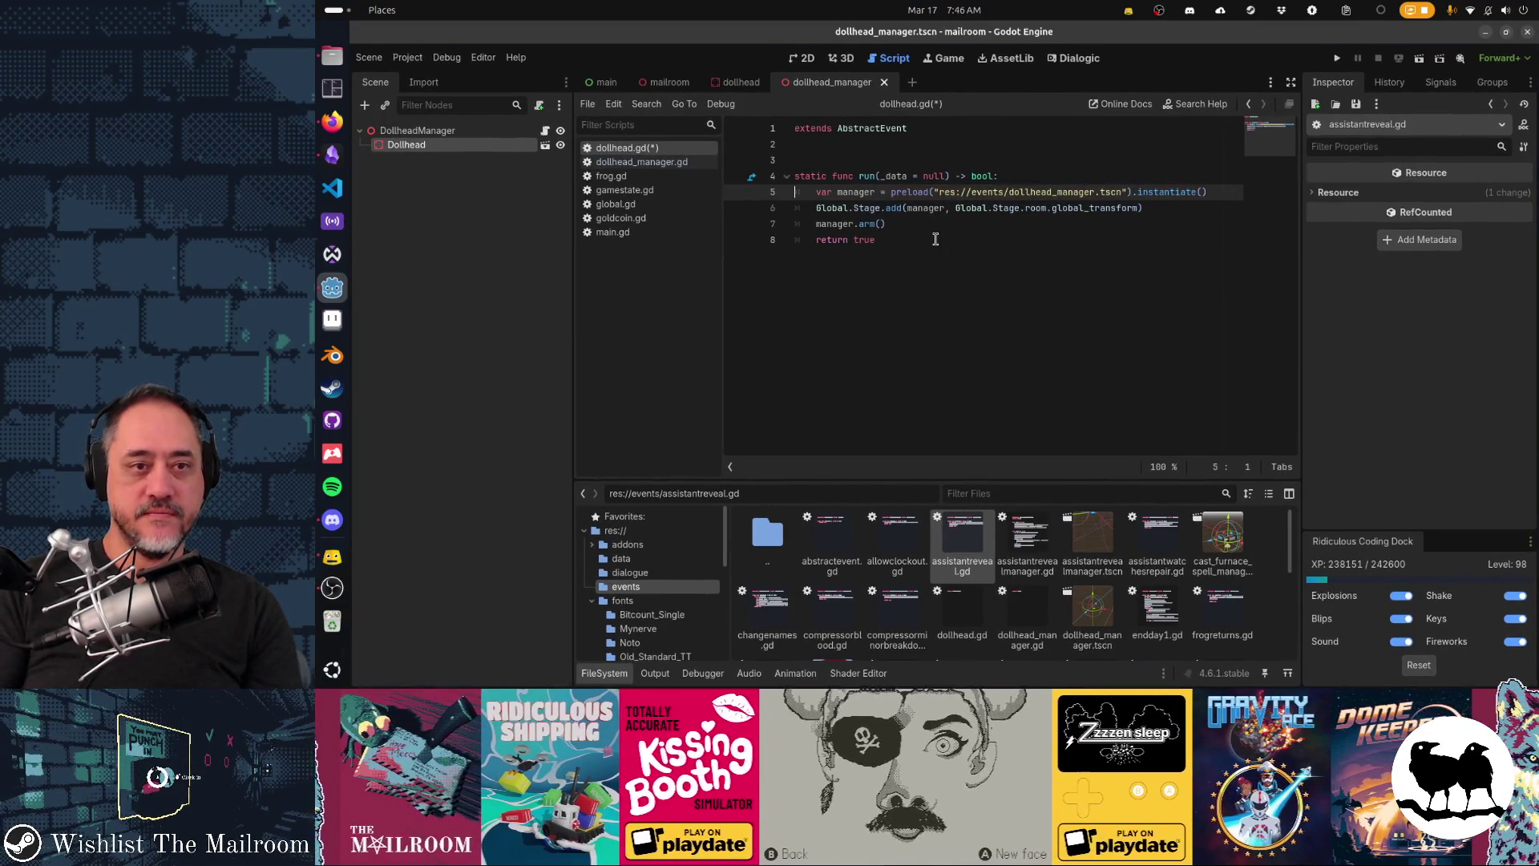
{"action": "key", "text": "Down"}
{"action": "key", "text": "Down"}
{"action": "key", "text": "Down"}
{"action": "key", "text": "End"}
{"action": "key", "text": "ctrl+s"}
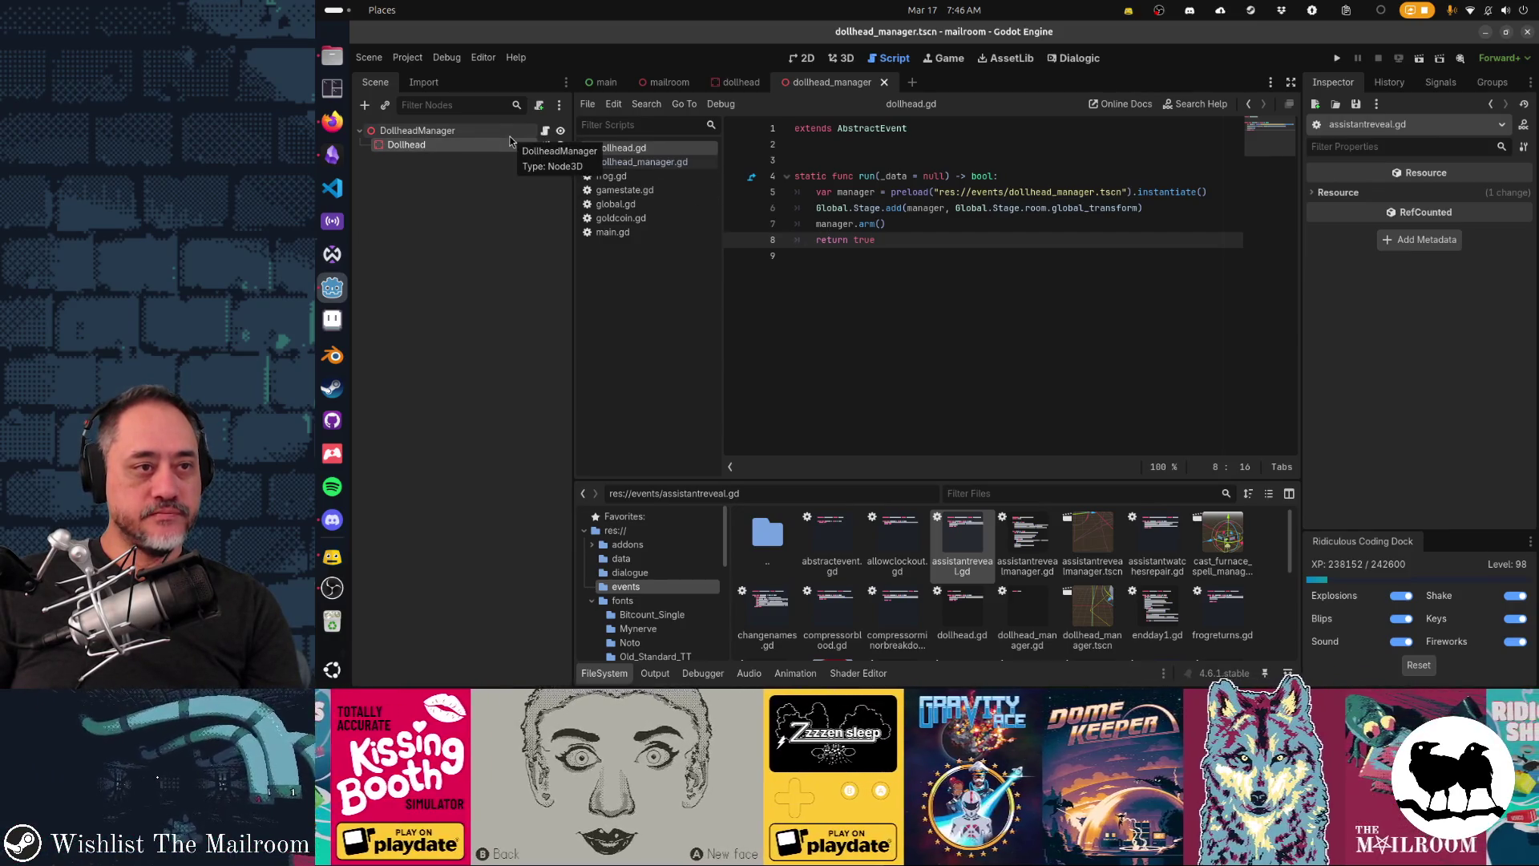
{"action": "left_click", "coordinate": [546, 130]}
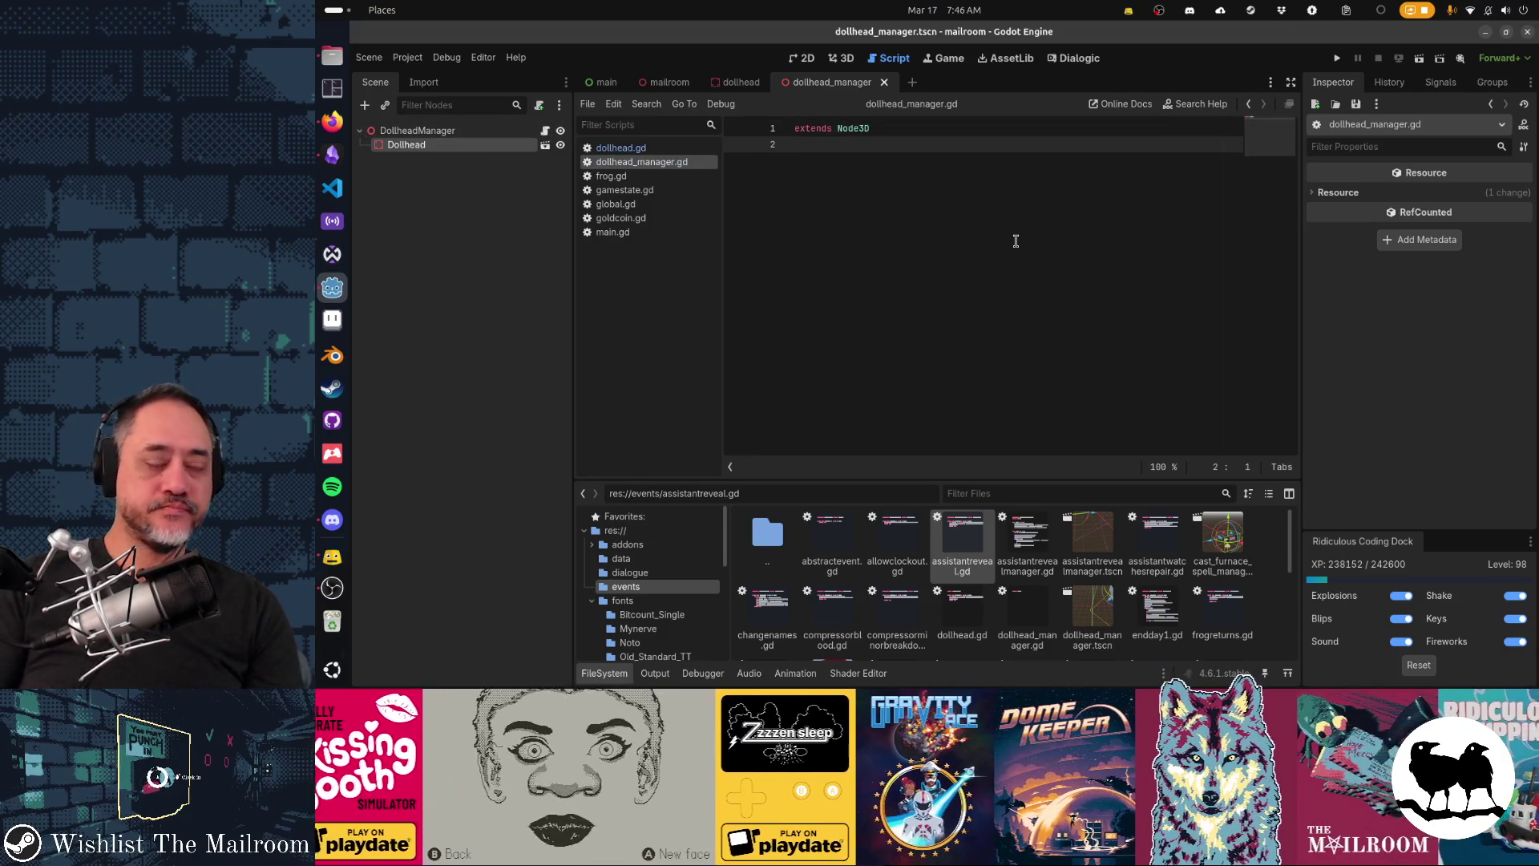
Step: Declare an empty func arm() -> void in dollhead_manager.gd and save it
{"action": "key", "text": "Return"}
{"action": "key", "text": "Return"}
{"action": "type", "text": "func arm("}
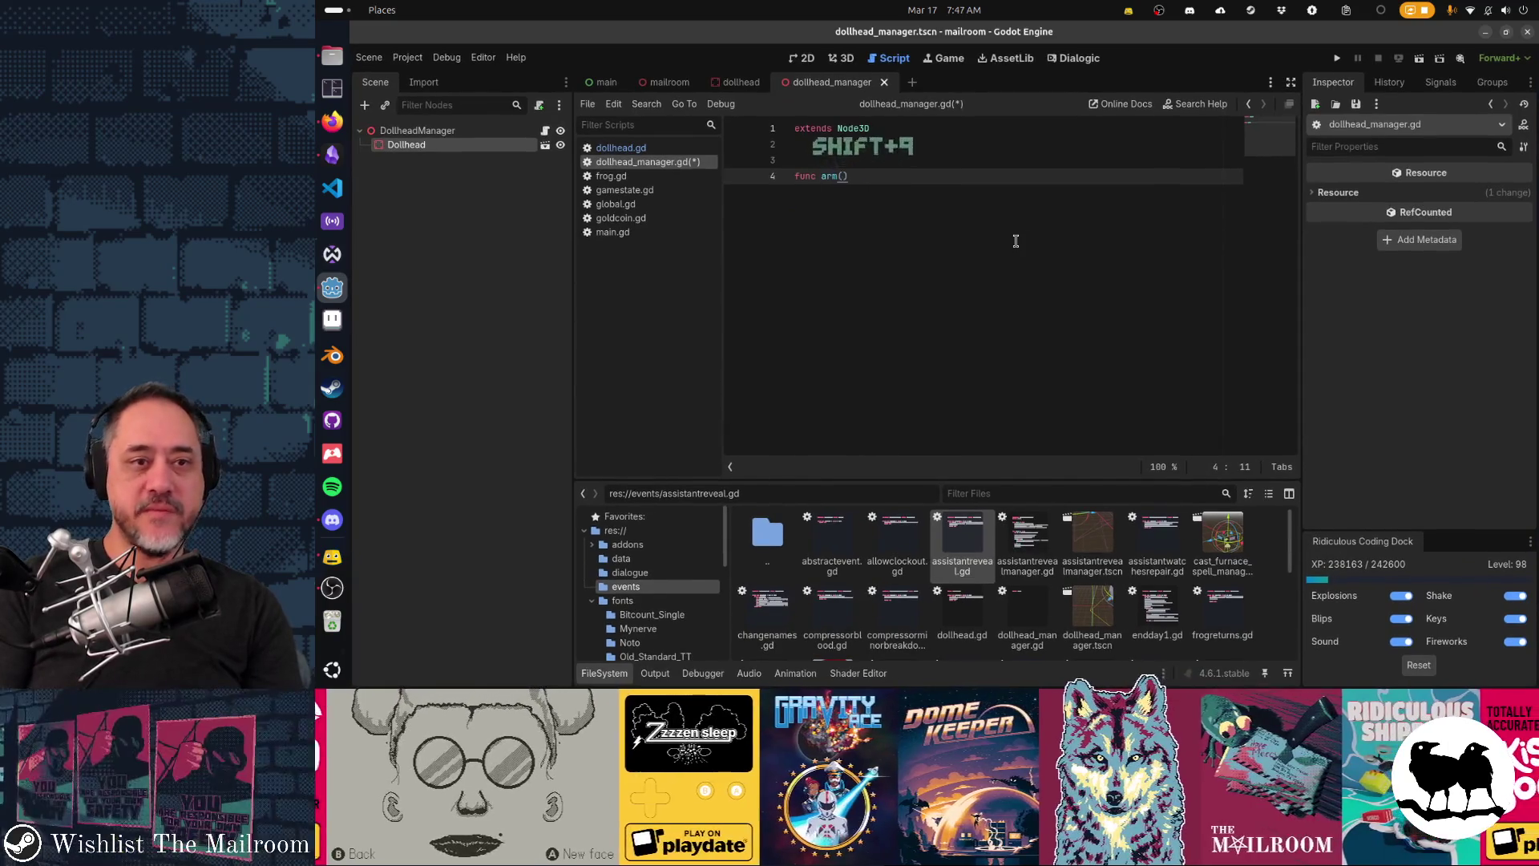
{"action": "type", "text": " -> void:"}
{"action": "key", "text": "Return"}
{"action": "key", "text": "ctrl+s"}
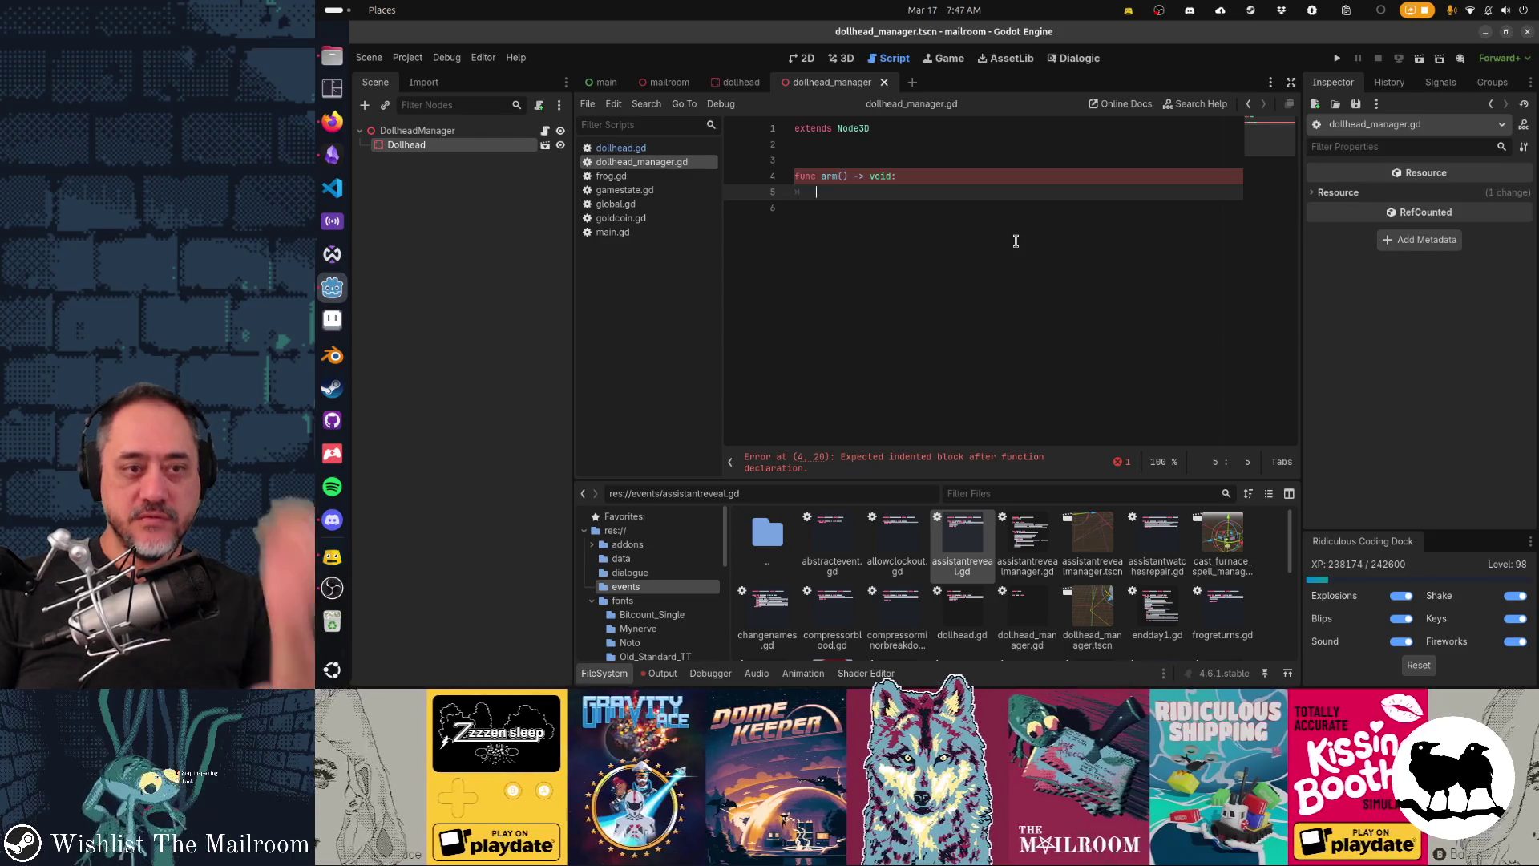
{"action": "key", "text": "Up"}
{"action": "key", "text": "shift+Home"}
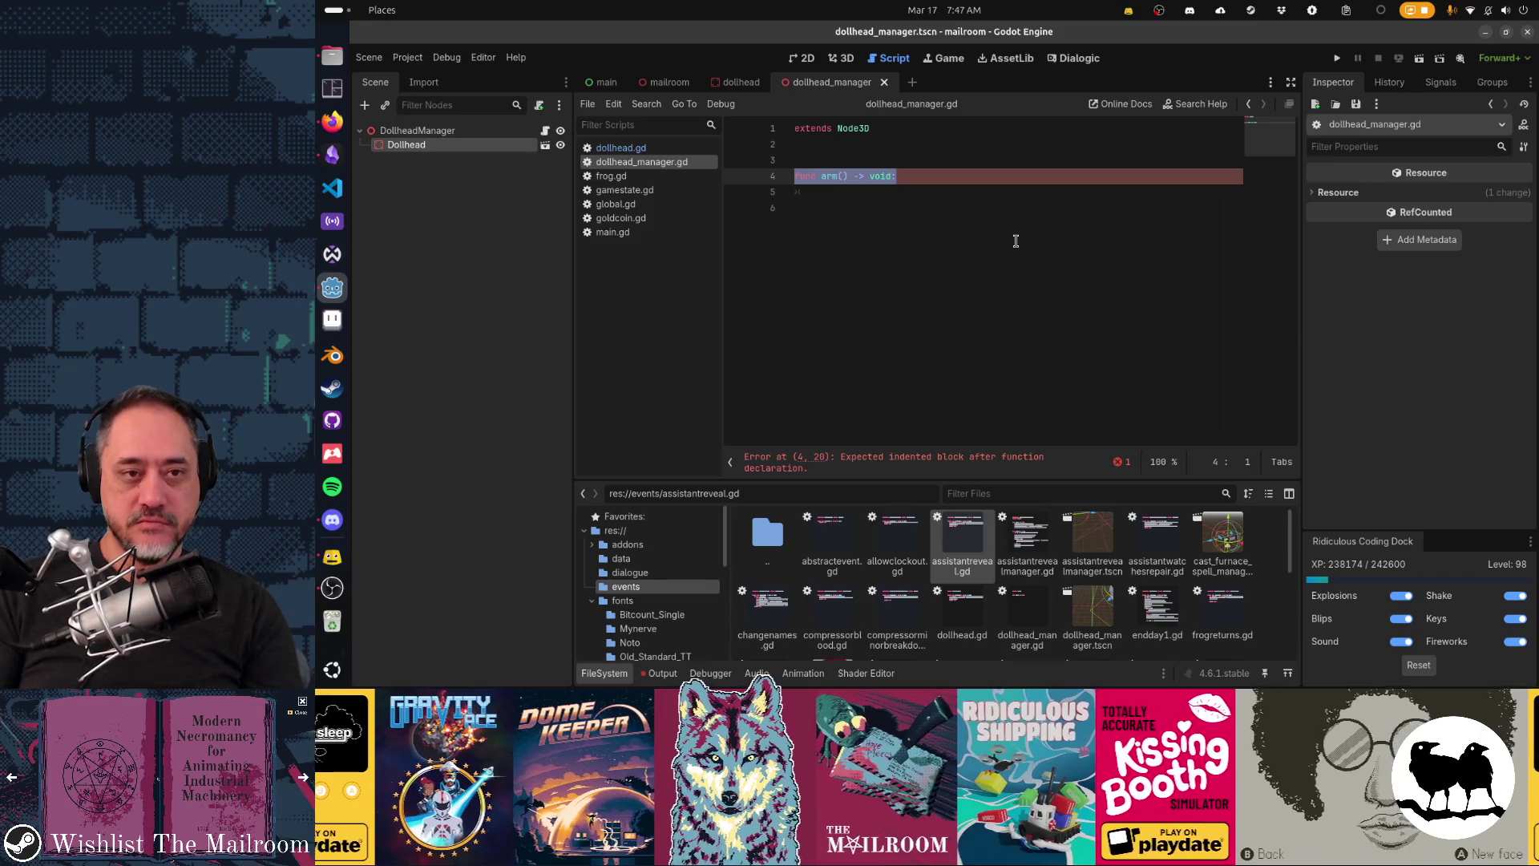
{"action": "key", "text": "Down"}
{"action": "key", "text": "End"}
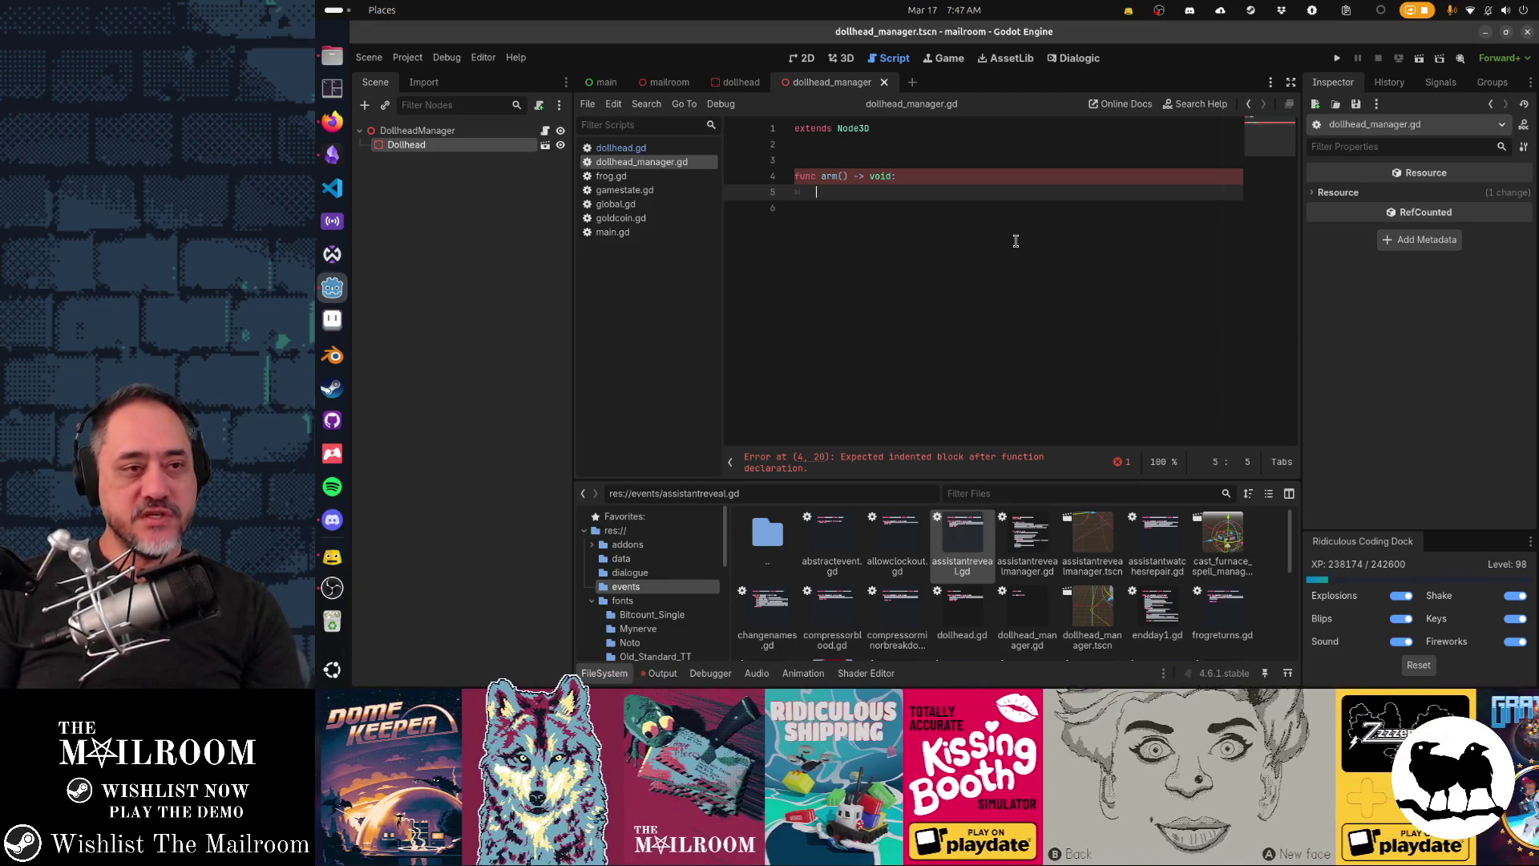
Step: Add a _ready() function calling hide() above arm(), then select the Dollhead node
{"action": "key", "text": "Up"}
{"action": "key", "text": "Up"}
{"action": "key", "text": "Up"}
{"action": "key", "text": "Return"}
{"action": "key", "text": "Return"}
{"action": "type", "text": "func _rea"}
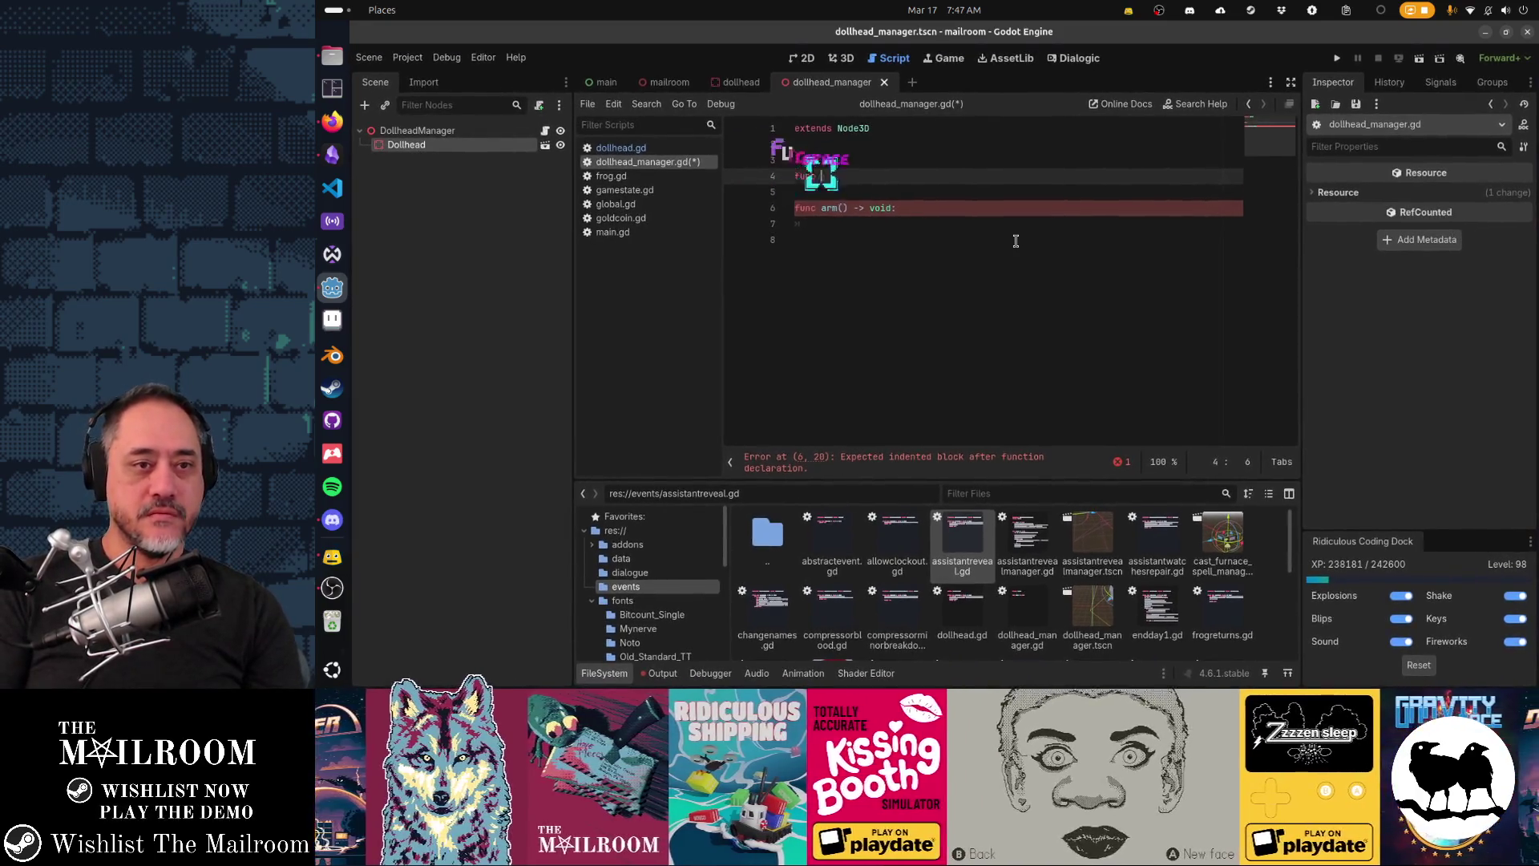
{"action": "key", "text": "Tab"}
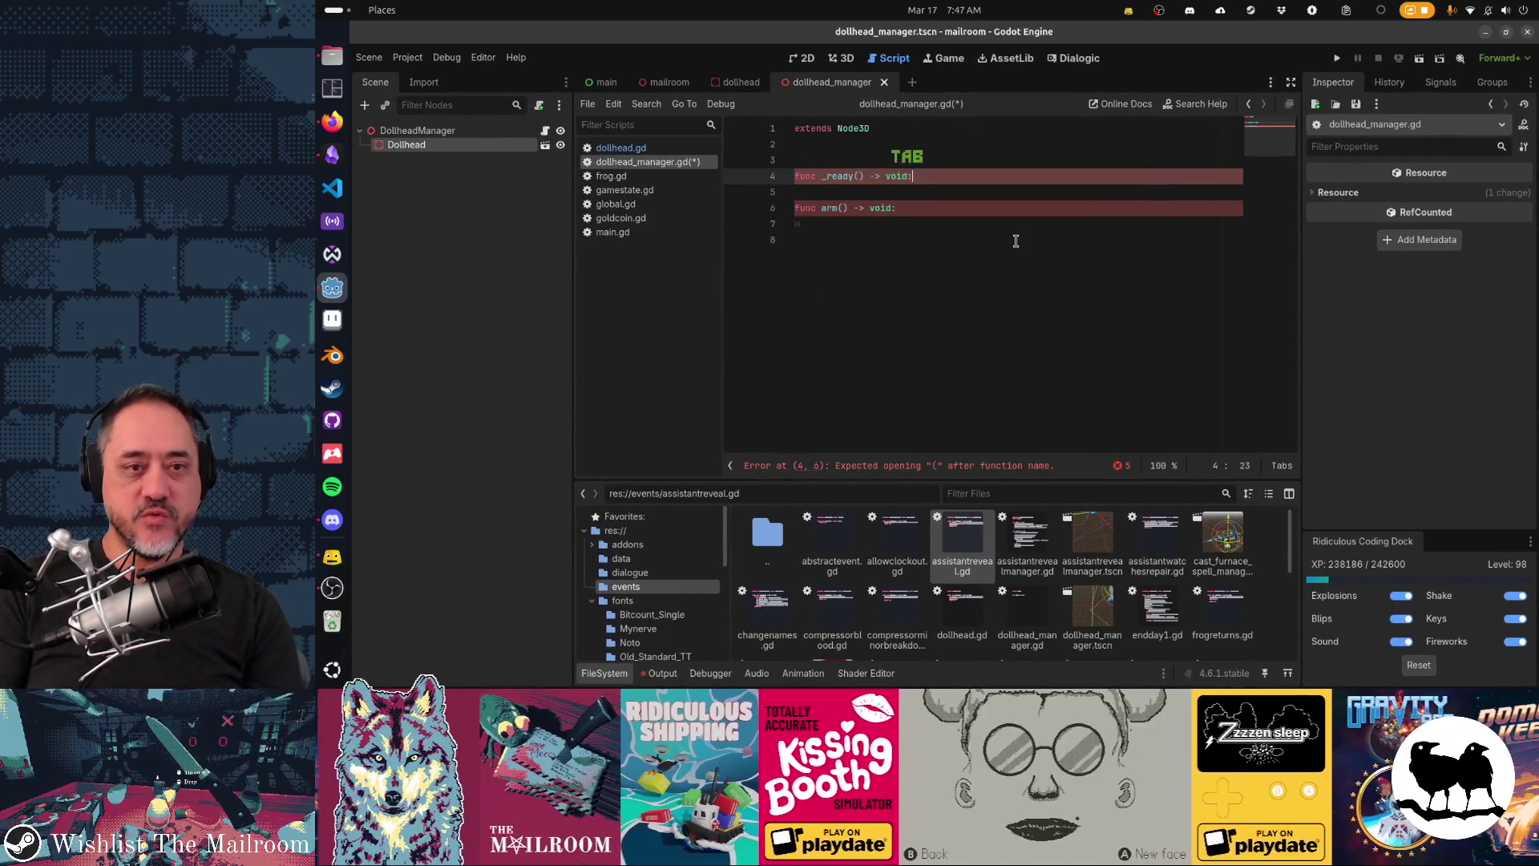
{"action": "key", "text": "Return"}
{"action": "key", "text": "Return"}
{"action": "key", "text": "Down"}
{"action": "key", "text": "Down"}
{"action": "key", "text": "Down"}
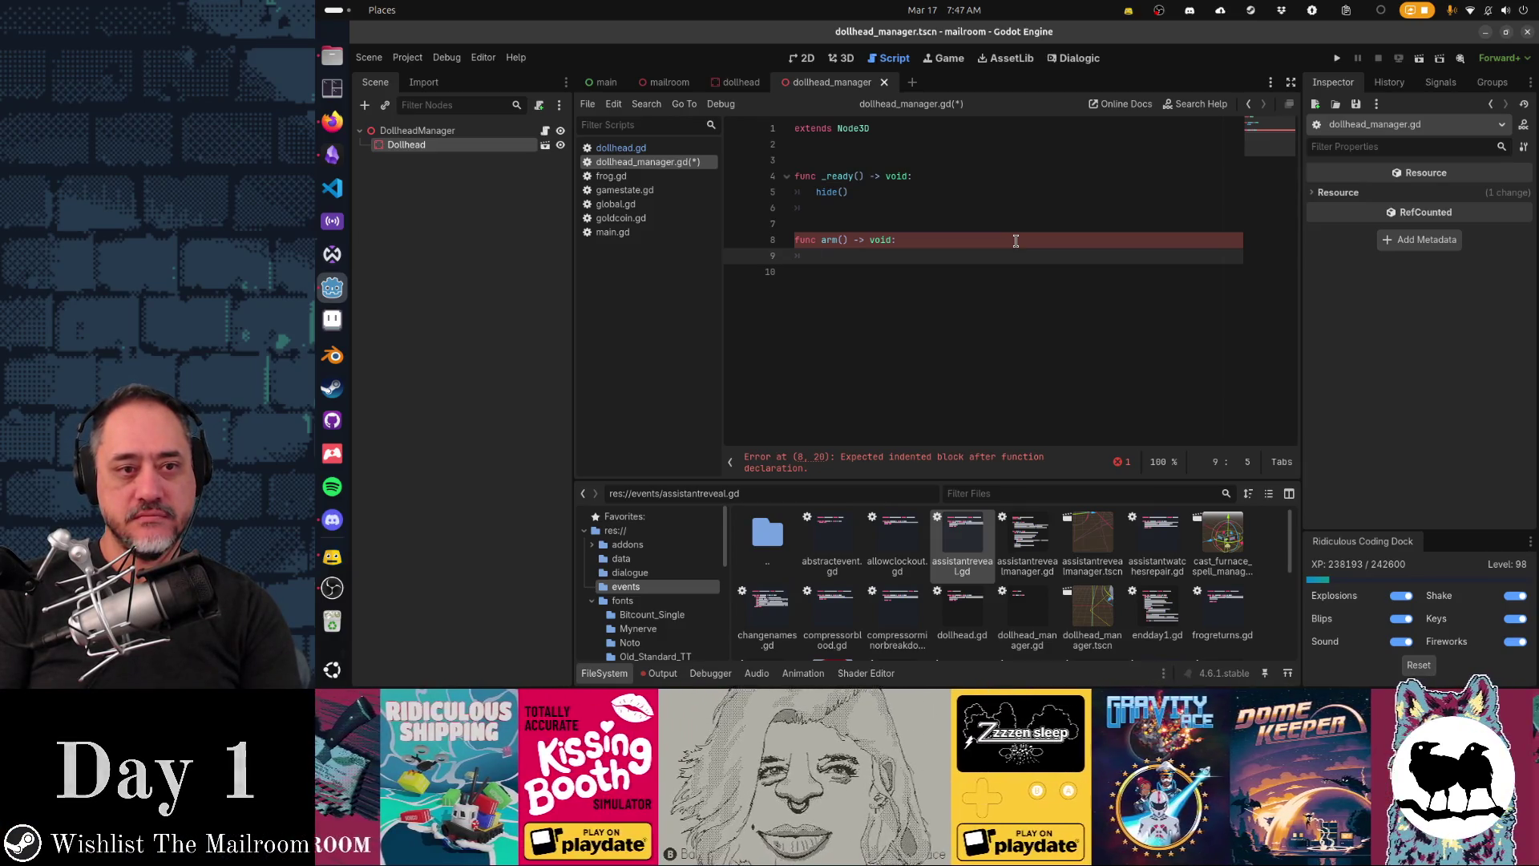
{"action": "left_click", "coordinate": [408, 145]}
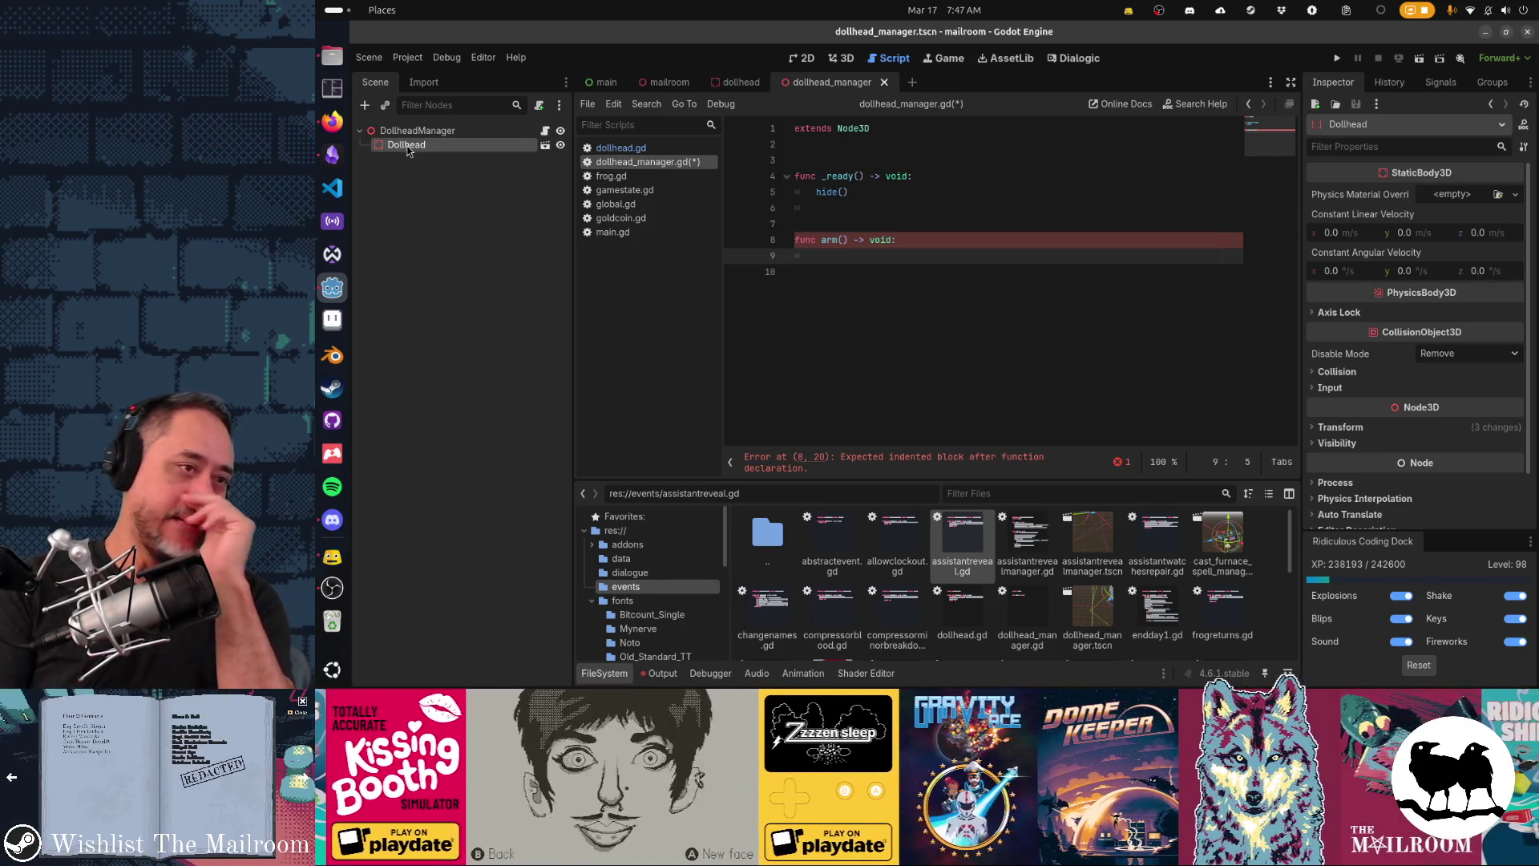
{"action": "left_click", "coordinate": [366, 107]}
Step: Add a VisibleOnScreenNotifier3D child node under Dollhead
{"action": "type", "text": "visibility"}
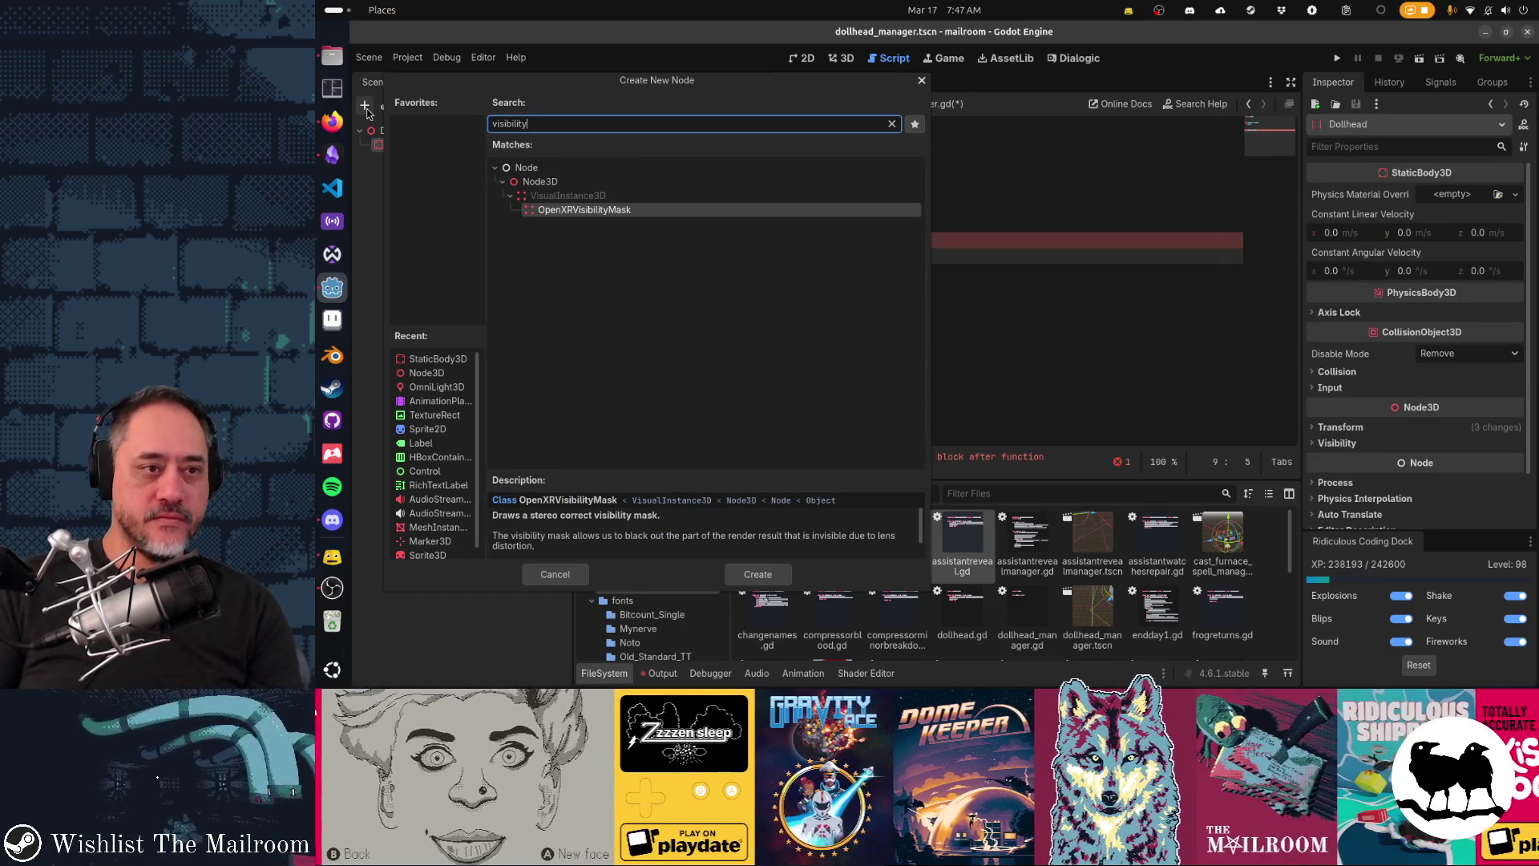
{"action": "key", "text": "BackSpace"}
{"action": "key", "text": "BackSpace"}
{"action": "key", "text": "BackSpace"}
{"action": "type", "text": "ii"}
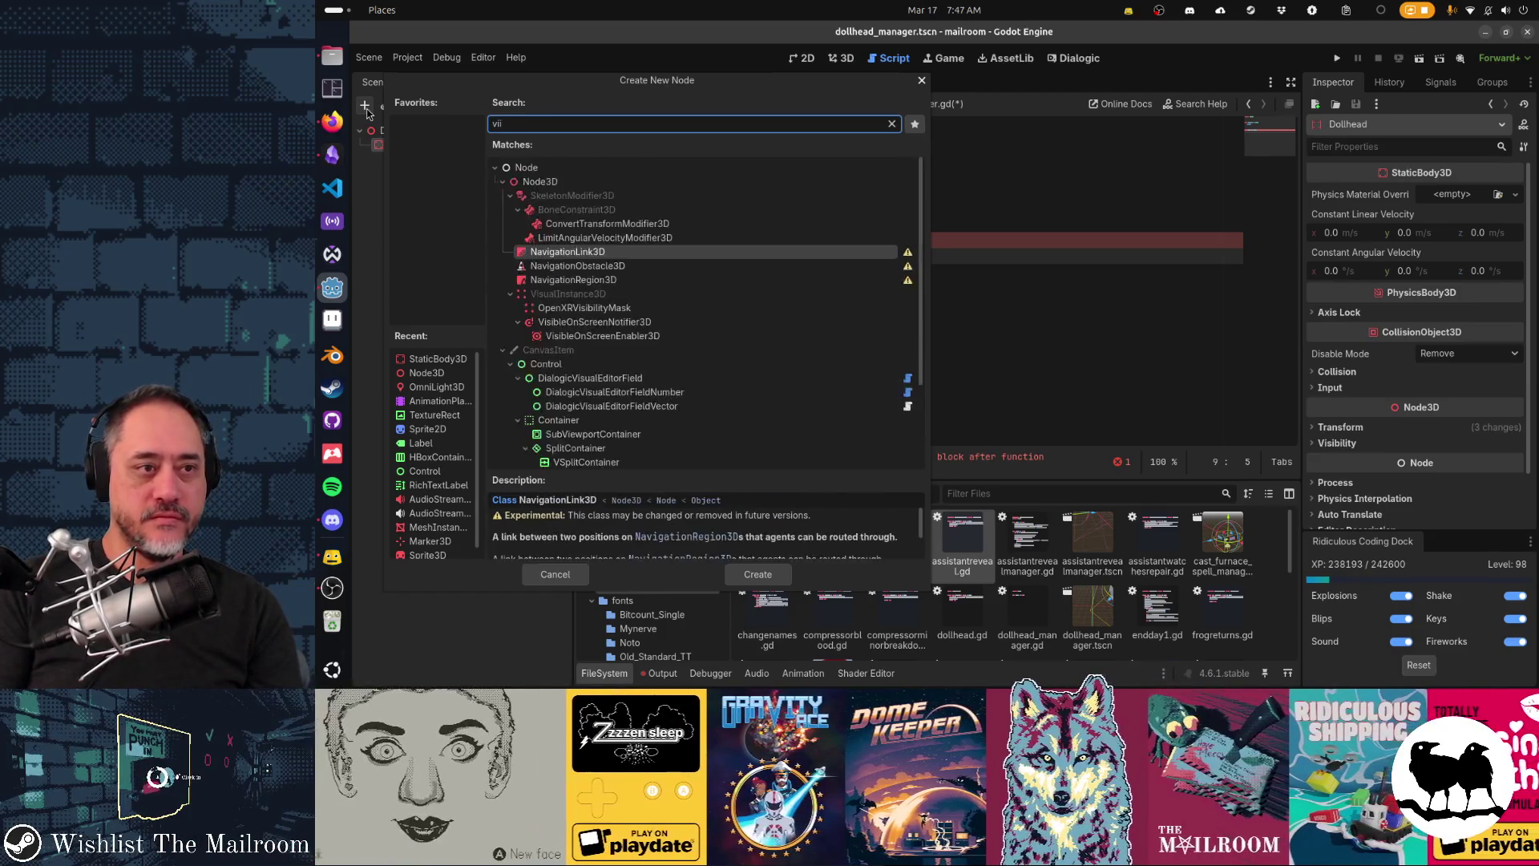
{"action": "key", "text": "BackSpace"}
{"action": "type", "text": "sible"}
{"action": "key", "text": "Up"}
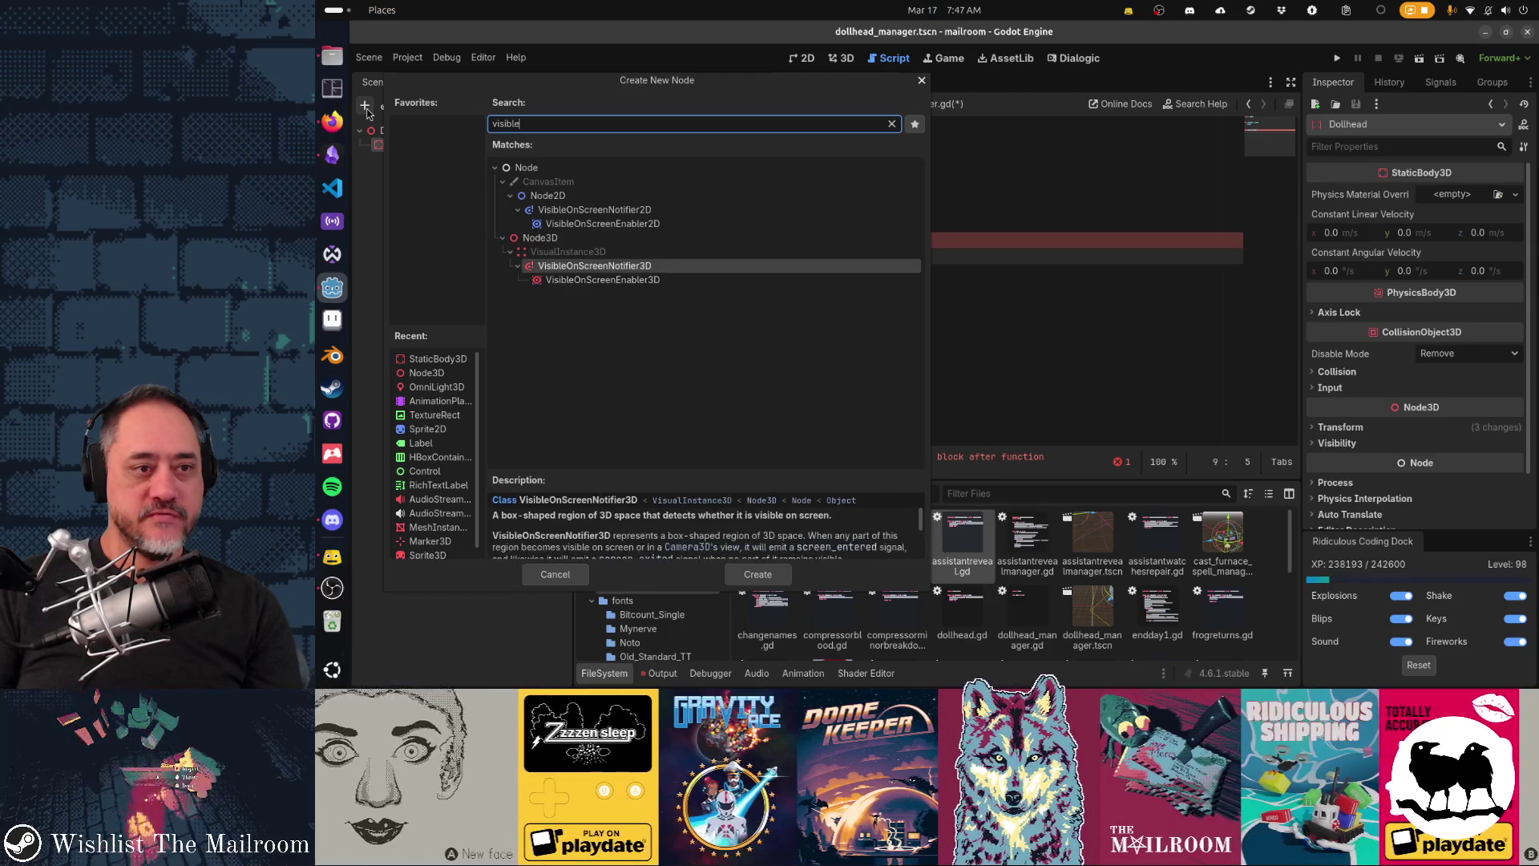
{"action": "key", "text": "Return"}
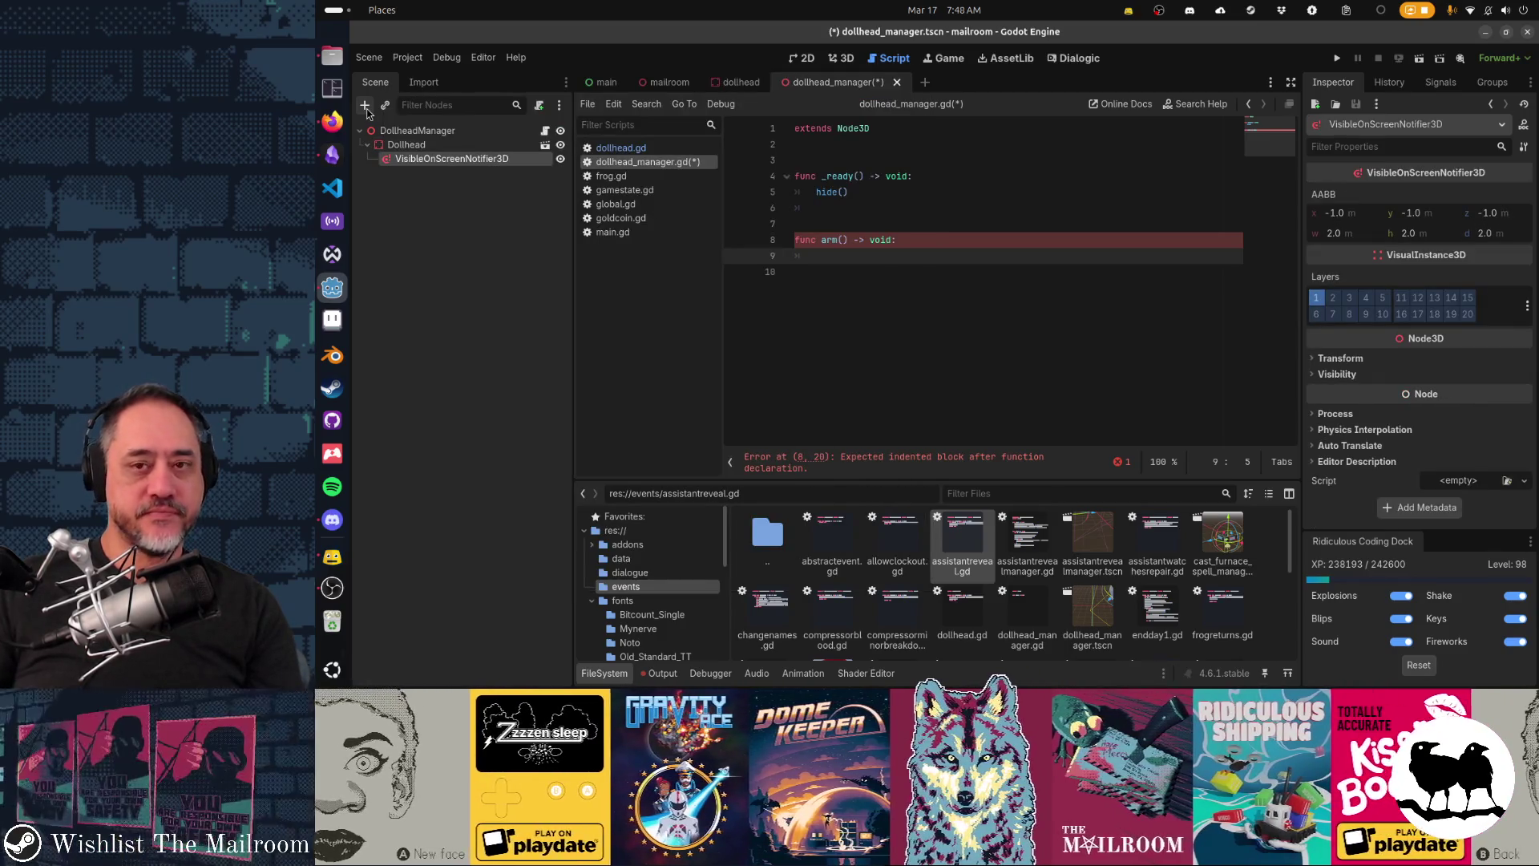
Step: Give the notifier a scene-unique name and move it above Dollhead under DollheadManager
{"action": "right_click", "coordinate": [519, 165]}
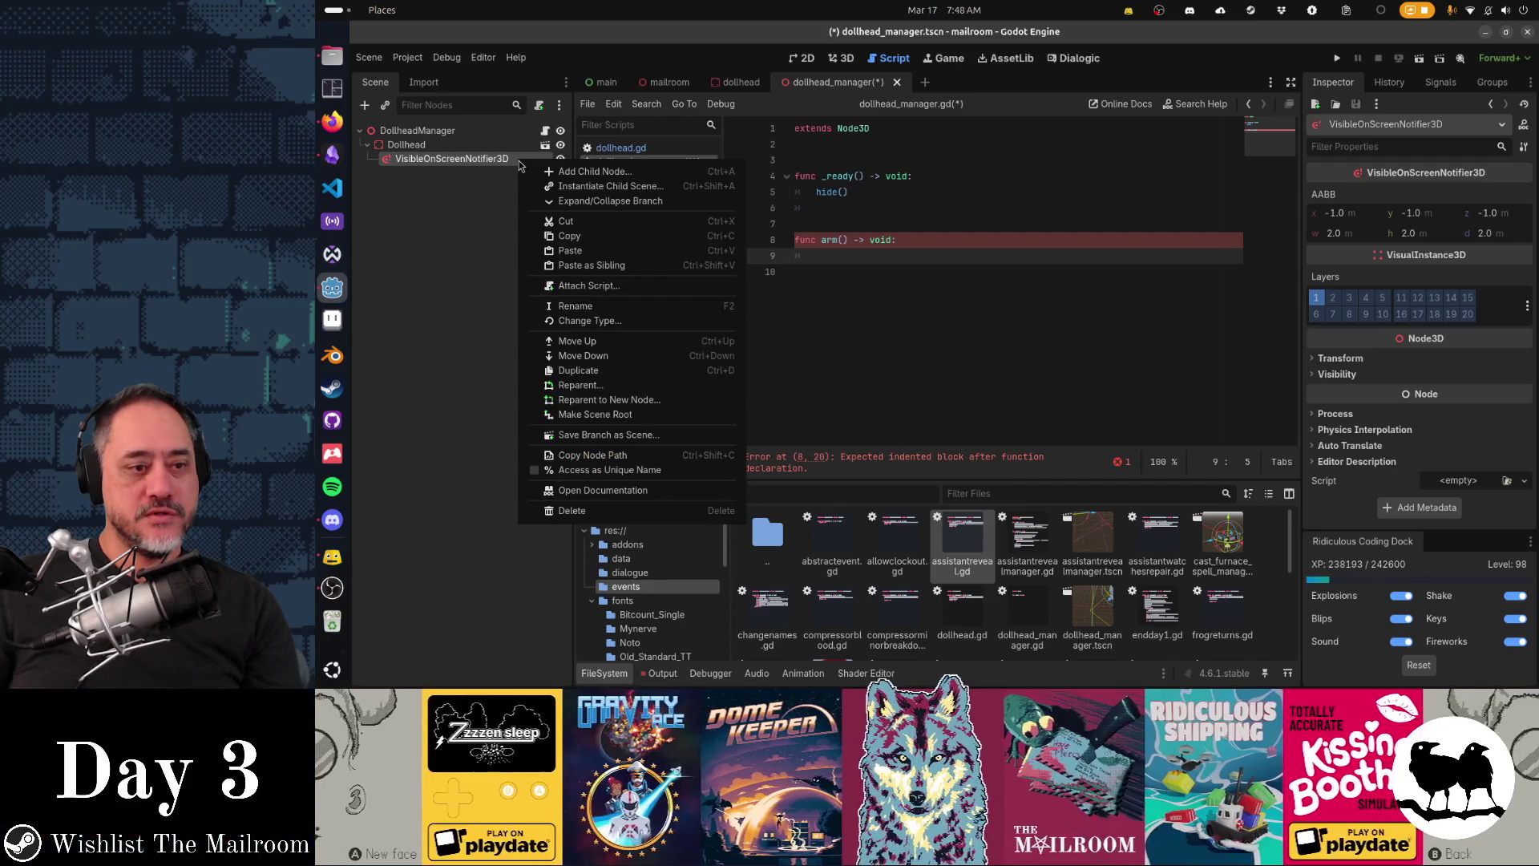
{"action": "left_click", "coordinate": [561, 477]}
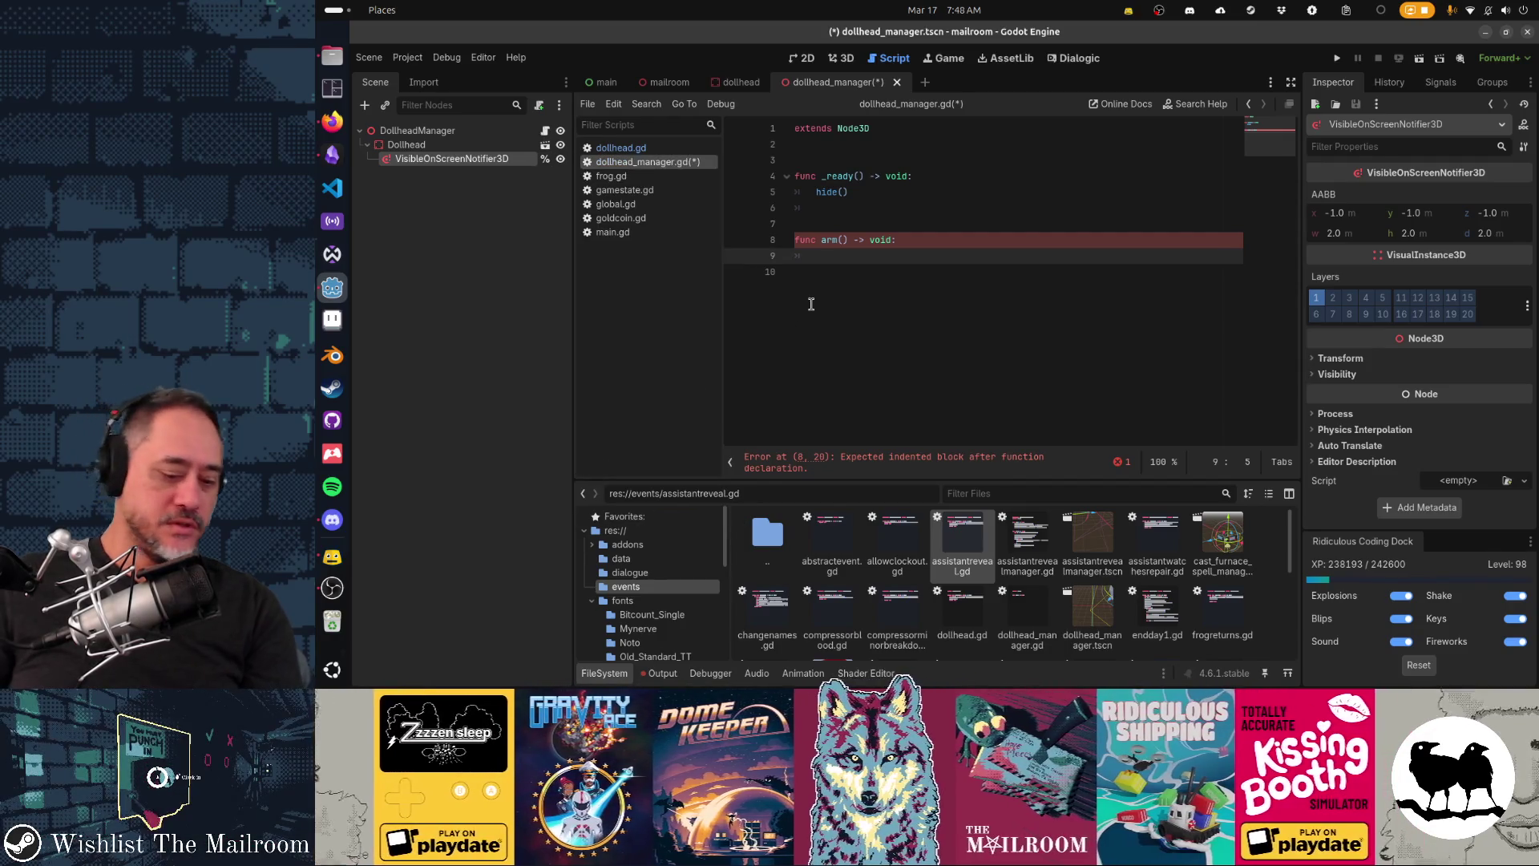
{"action": "key", "text": "ctrl+F1"}
{"action": "key", "text": "ctrl+F2"}
{"action": "left_click_drag", "start_coordinate": [1053, 306], "coordinate": [1034, 219]}
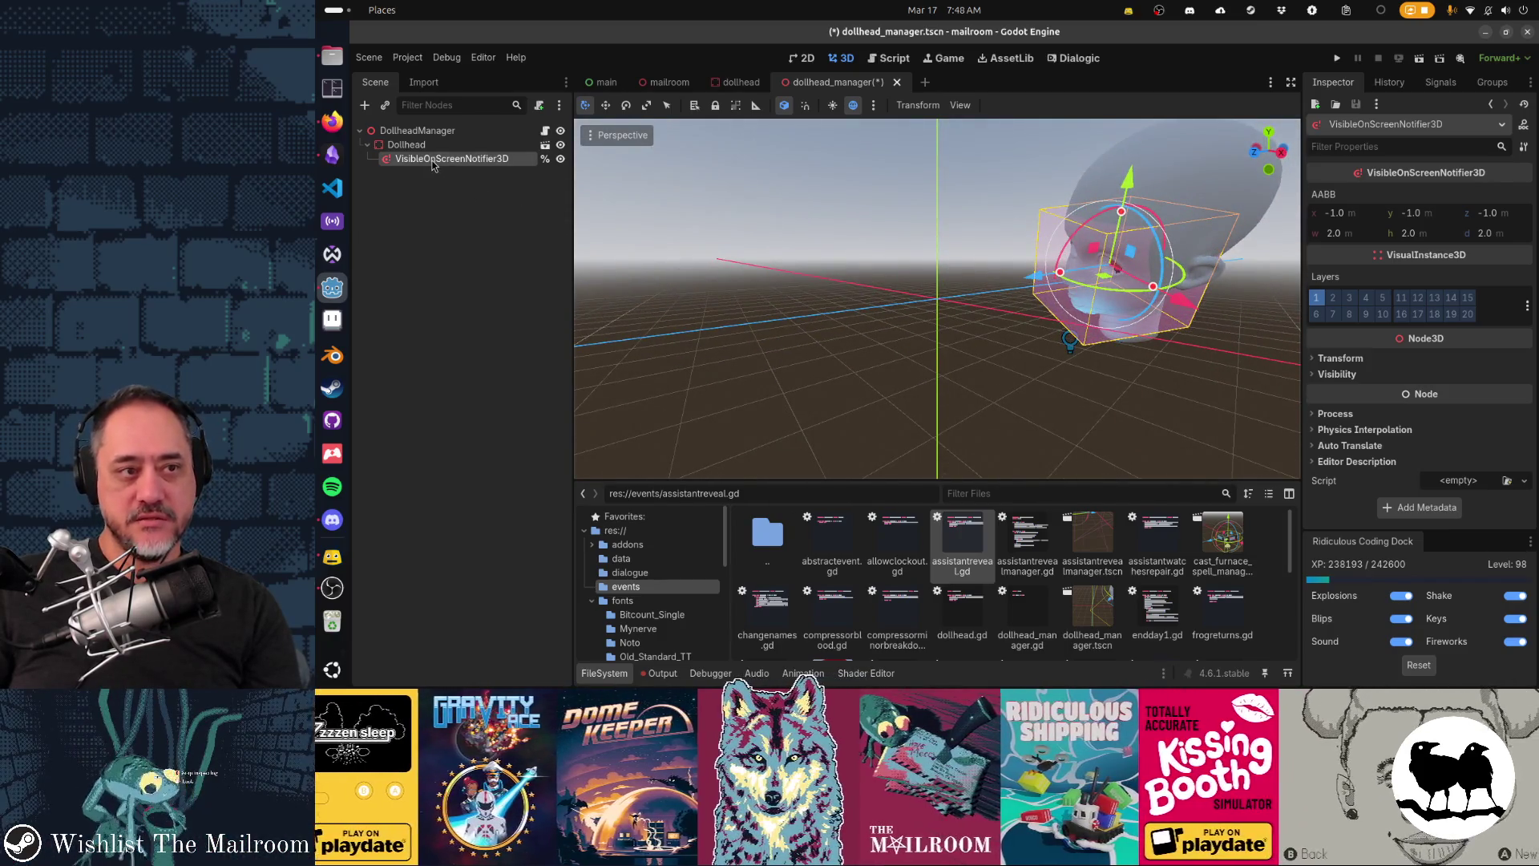
{"action": "left_click_drag", "start_coordinate": [433, 150], "coordinate": [433, 140]}
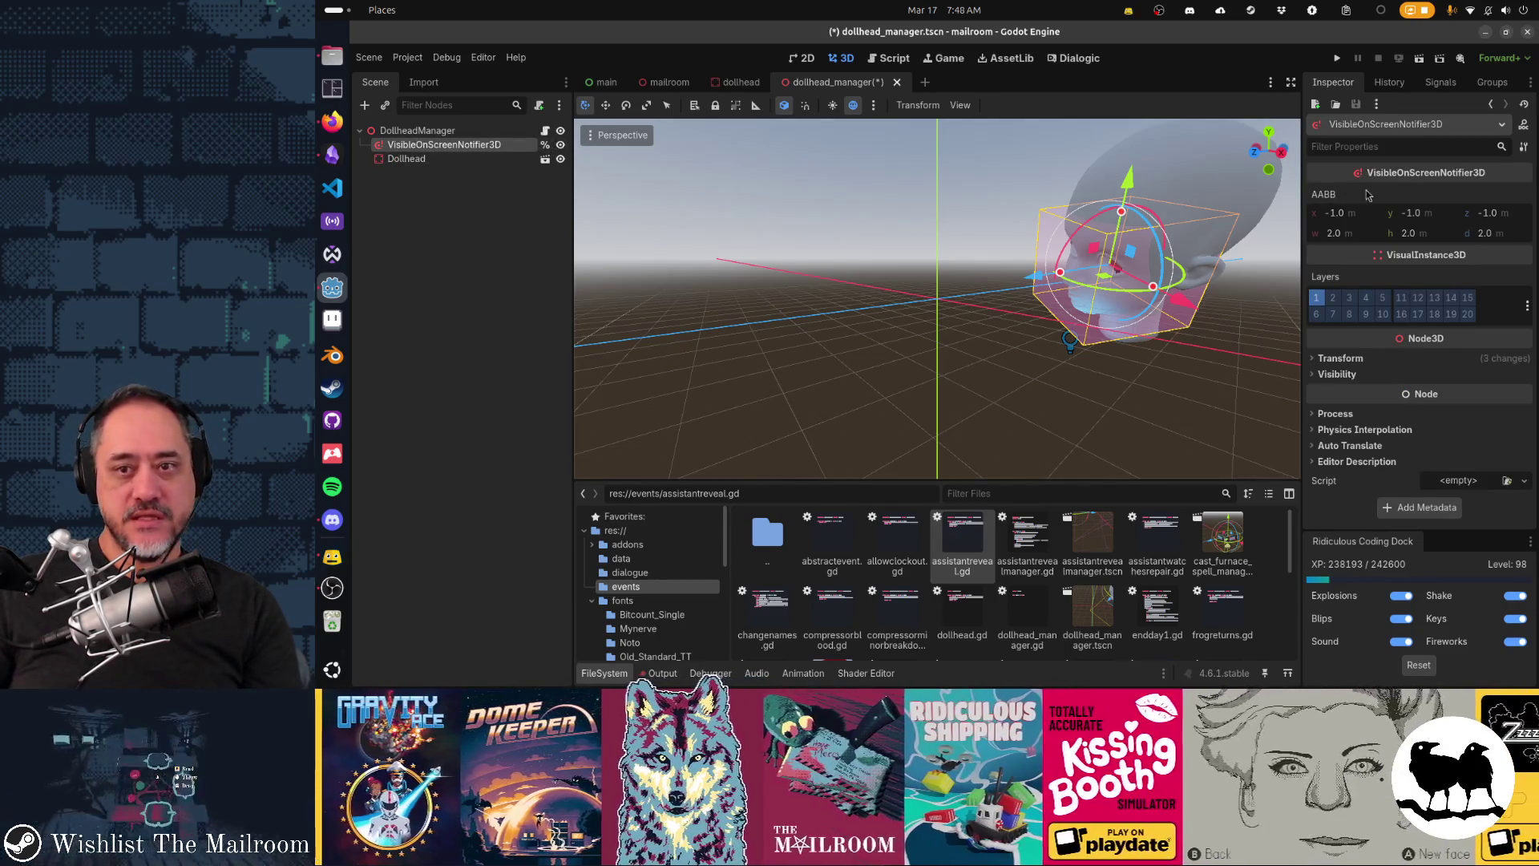
Step: Reset the notifier's rotation to zero and save the dollhead_manager scene
{"action": "left_click", "coordinate": [1419, 359]}
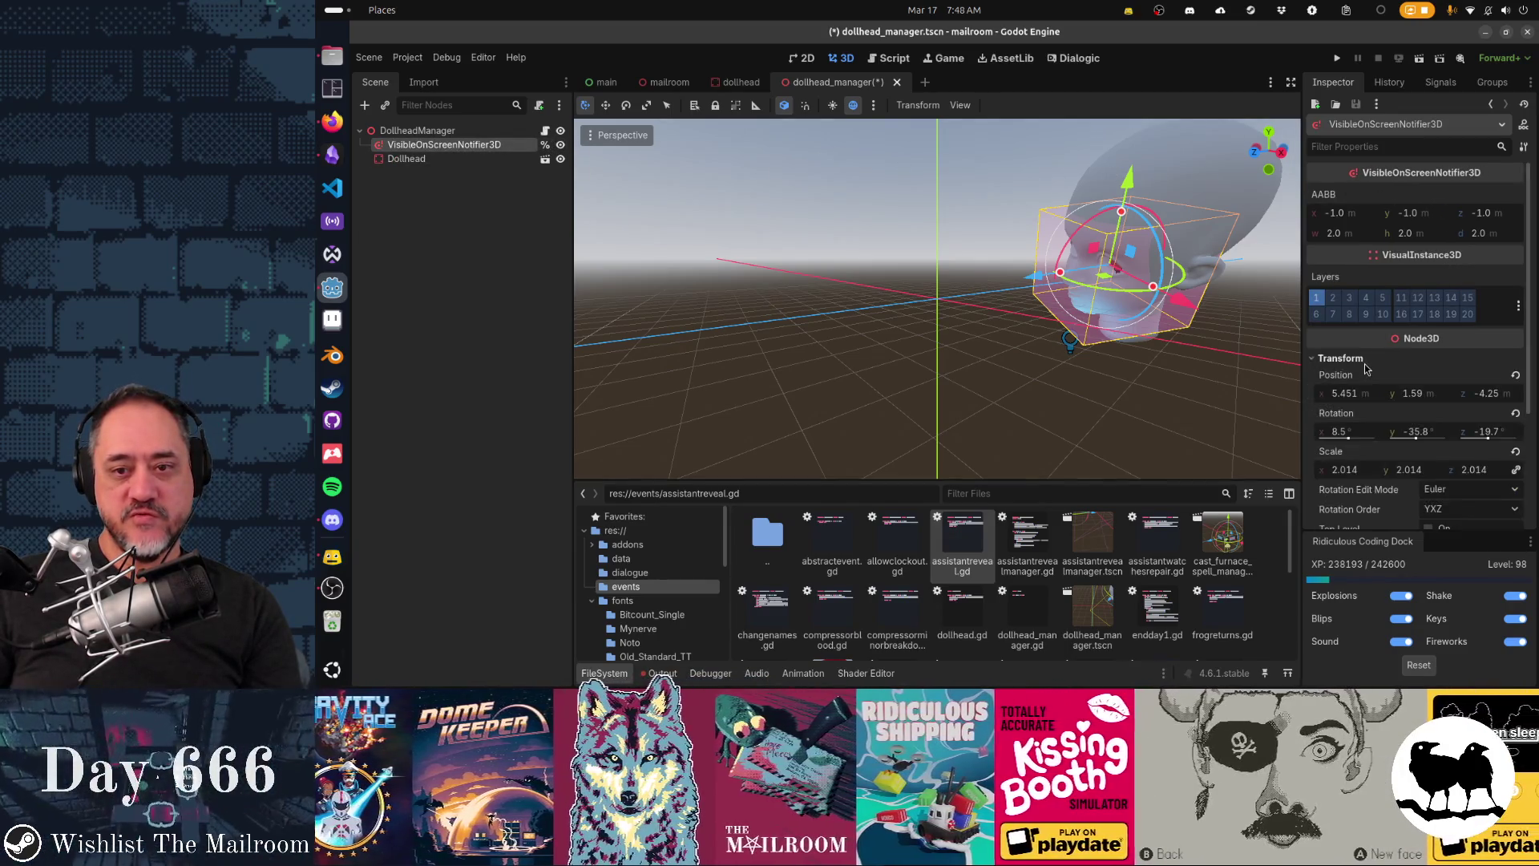
{"action": "left_click", "coordinate": [1515, 415]}
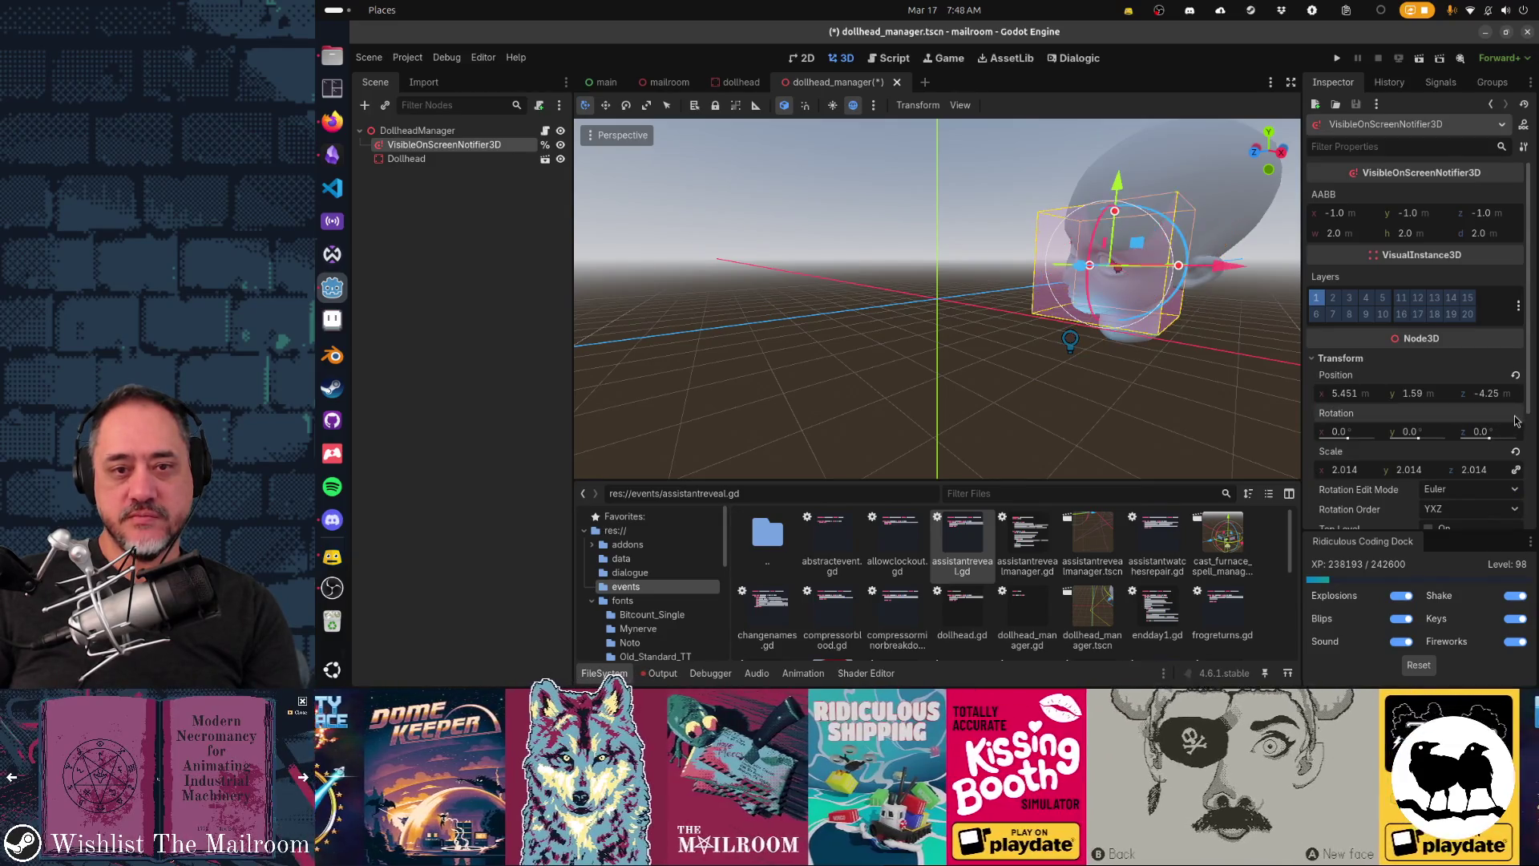
{"action": "mouse_move", "coordinate": [994, 327]}
{"action": "left_mouse_down"}
{"action": "mouse_move", "coordinate": [1179, 357]}
{"action": "mouse_move", "coordinate": [1070, 327]}
{"action": "mouse_move", "coordinate": [964, 340]}
{"action": "mouse_move", "coordinate": [1076, 311]}
{"action": "mouse_move", "coordinate": [937, 353]}
{"action": "mouse_move", "coordinate": [1039, 185]}
{"action": "left_mouse_up"}
{"action": "left_click_drag", "start_coordinate": [869, 297], "coordinate": [536, 207]}
{"action": "key", "text": "ctrl+s"}
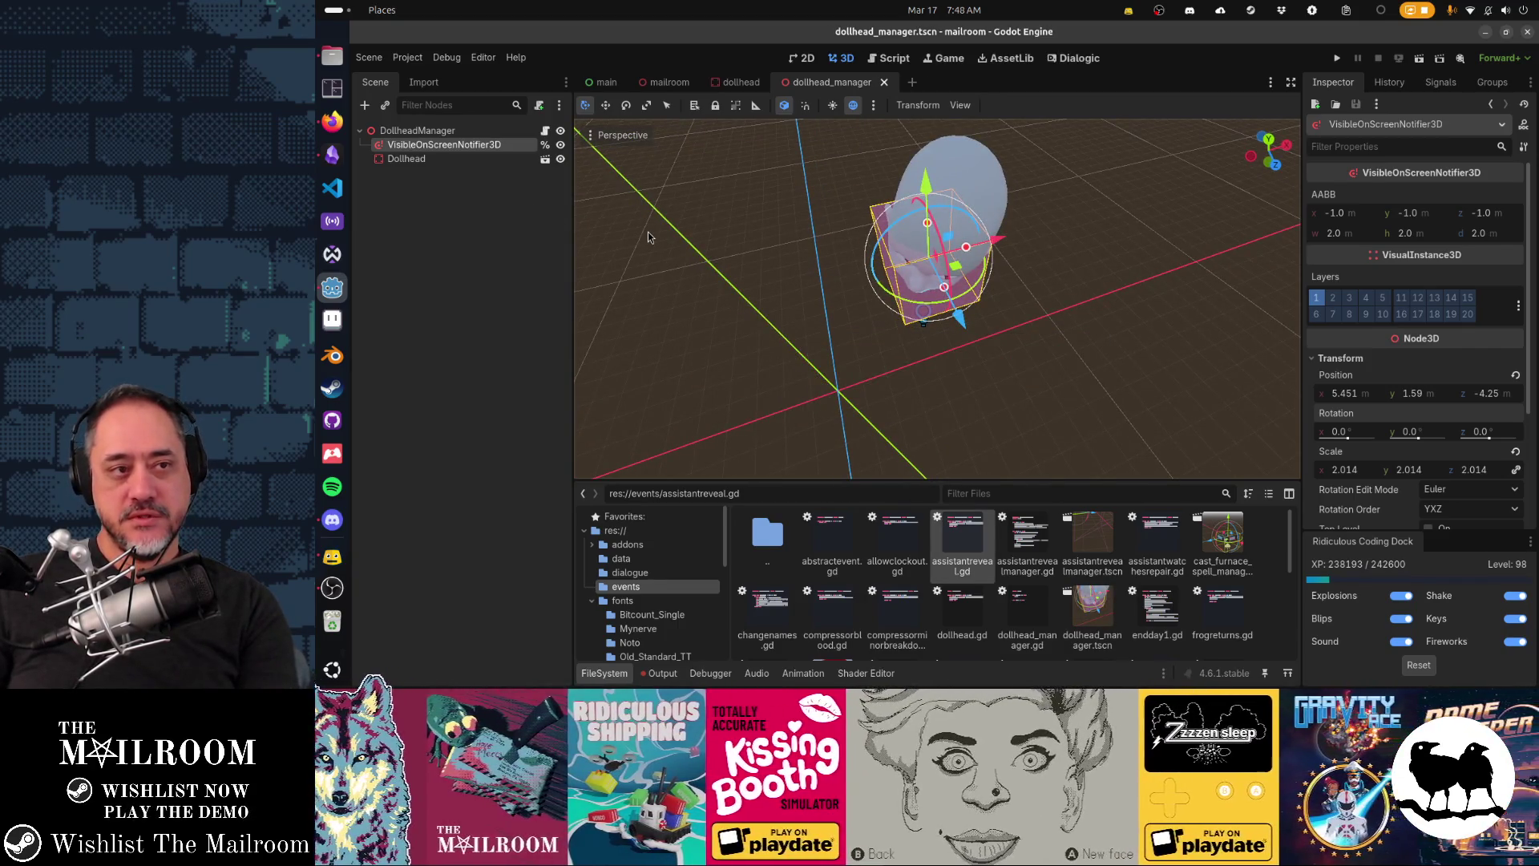
{"action": "key", "text": "ctrl+F3"}
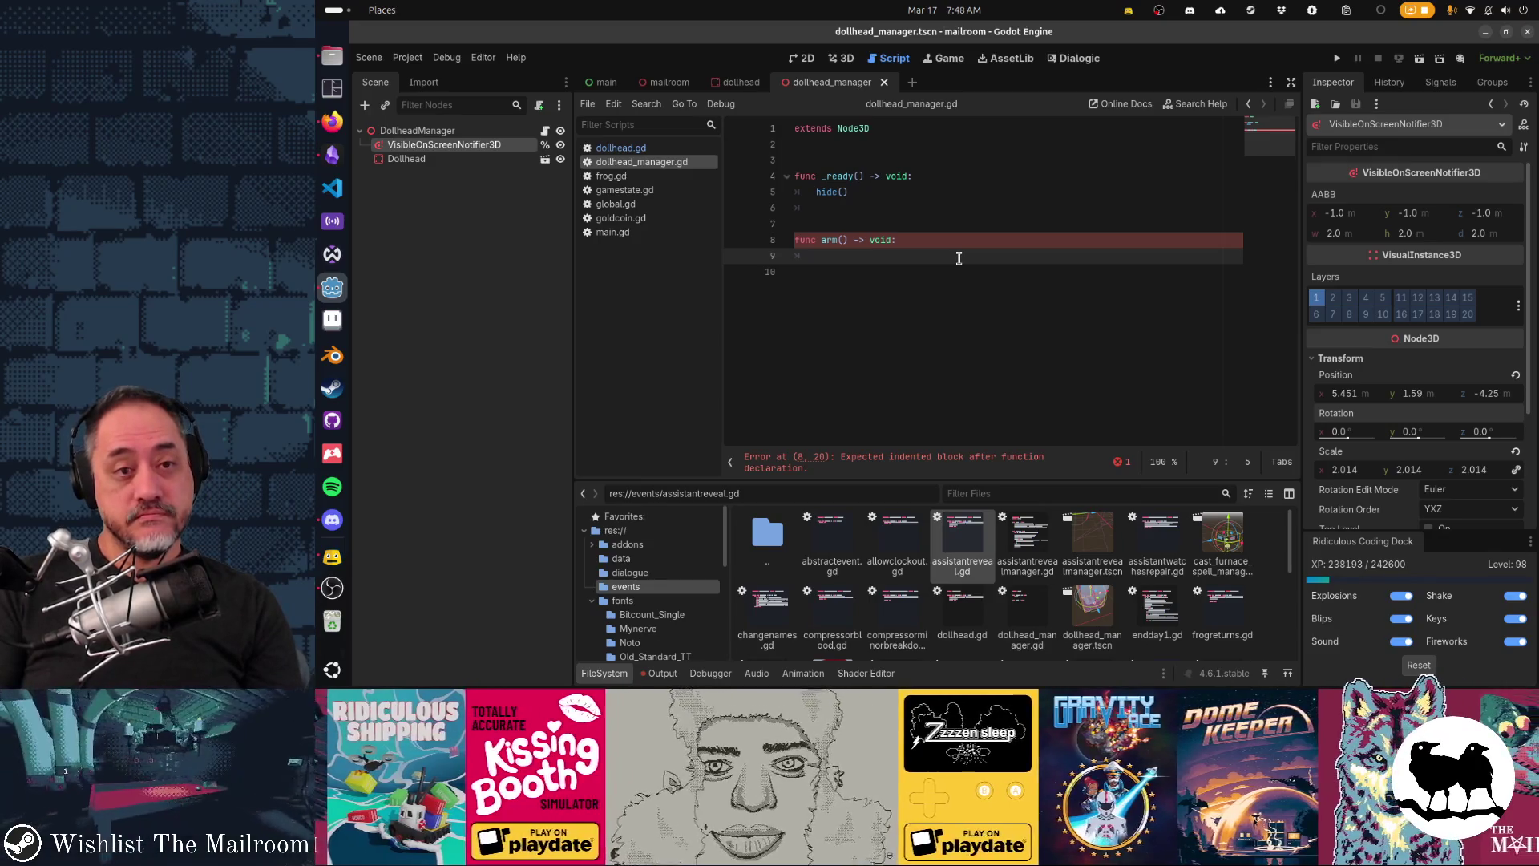
Step: Move hide() from _ready() into arm() and delete the leftover _ready() function
{"action": "type", "text": "pass"}
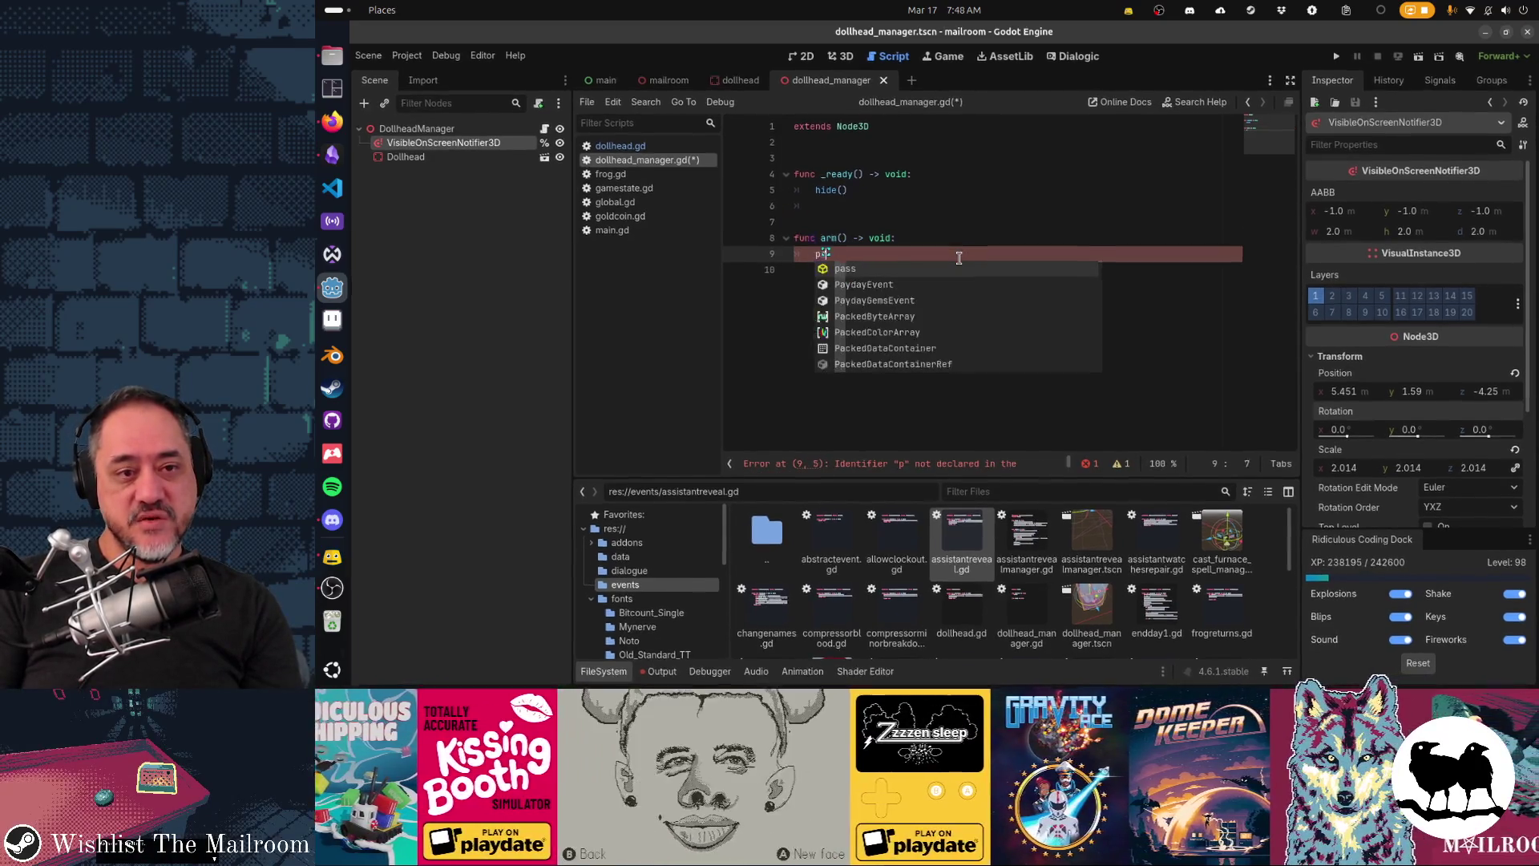
{"action": "key", "text": "Up"}
{"action": "key", "text": "Up"}
{"action": "key", "text": "Up"}
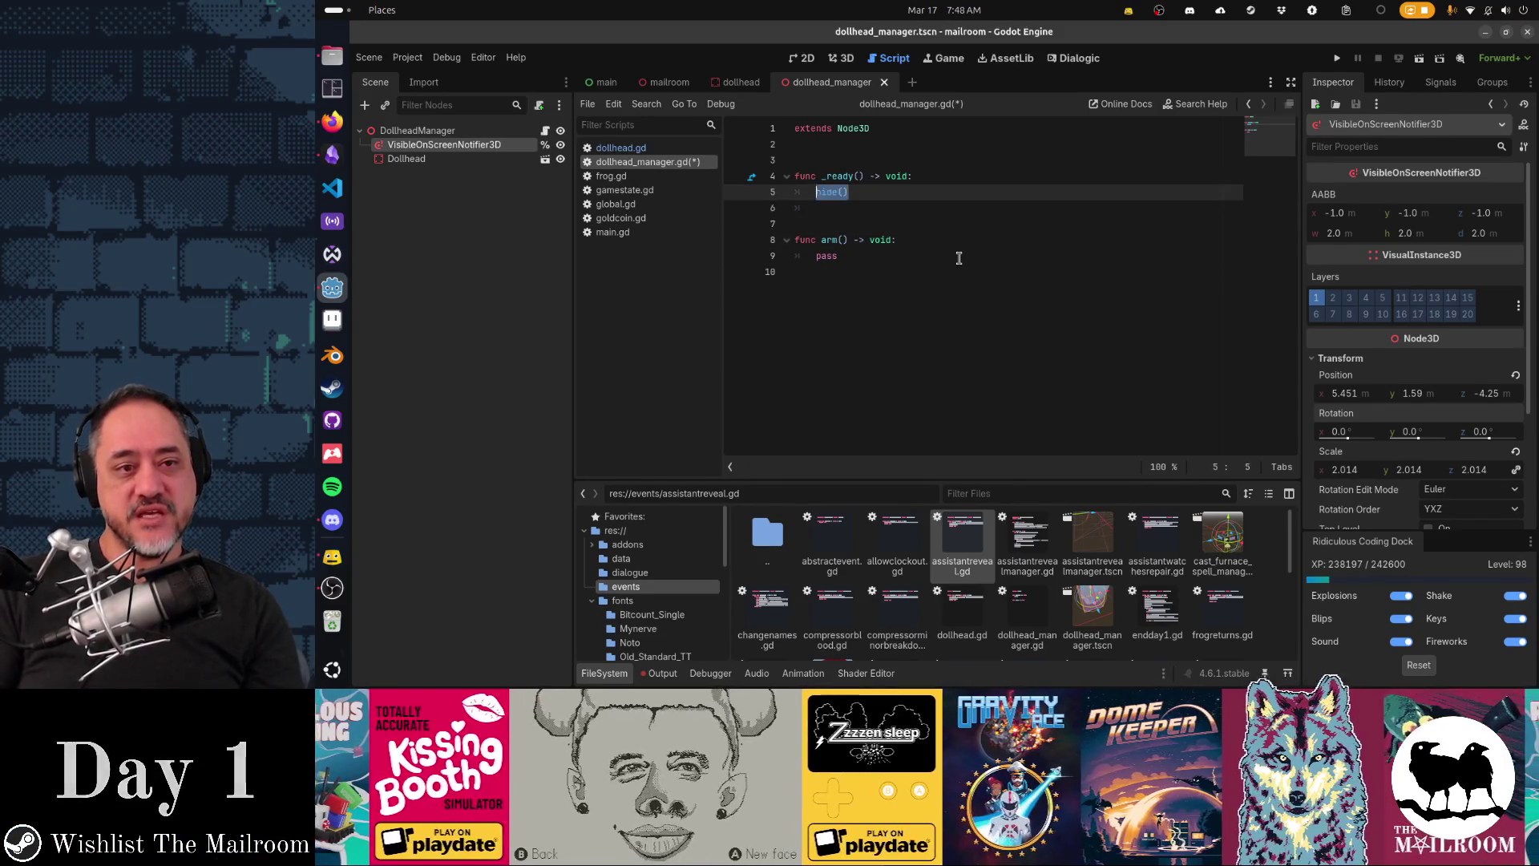
{"action": "key", "text": "ctrl+x"}
{"action": "key", "text": "Down"}
{"action": "key", "text": "Down"}
{"action": "key", "text": "Down"}
{"action": "key", "text": "End"}
{"action": "key", "text": "Return"}
{"action": "key", "text": "ctrl+v"}
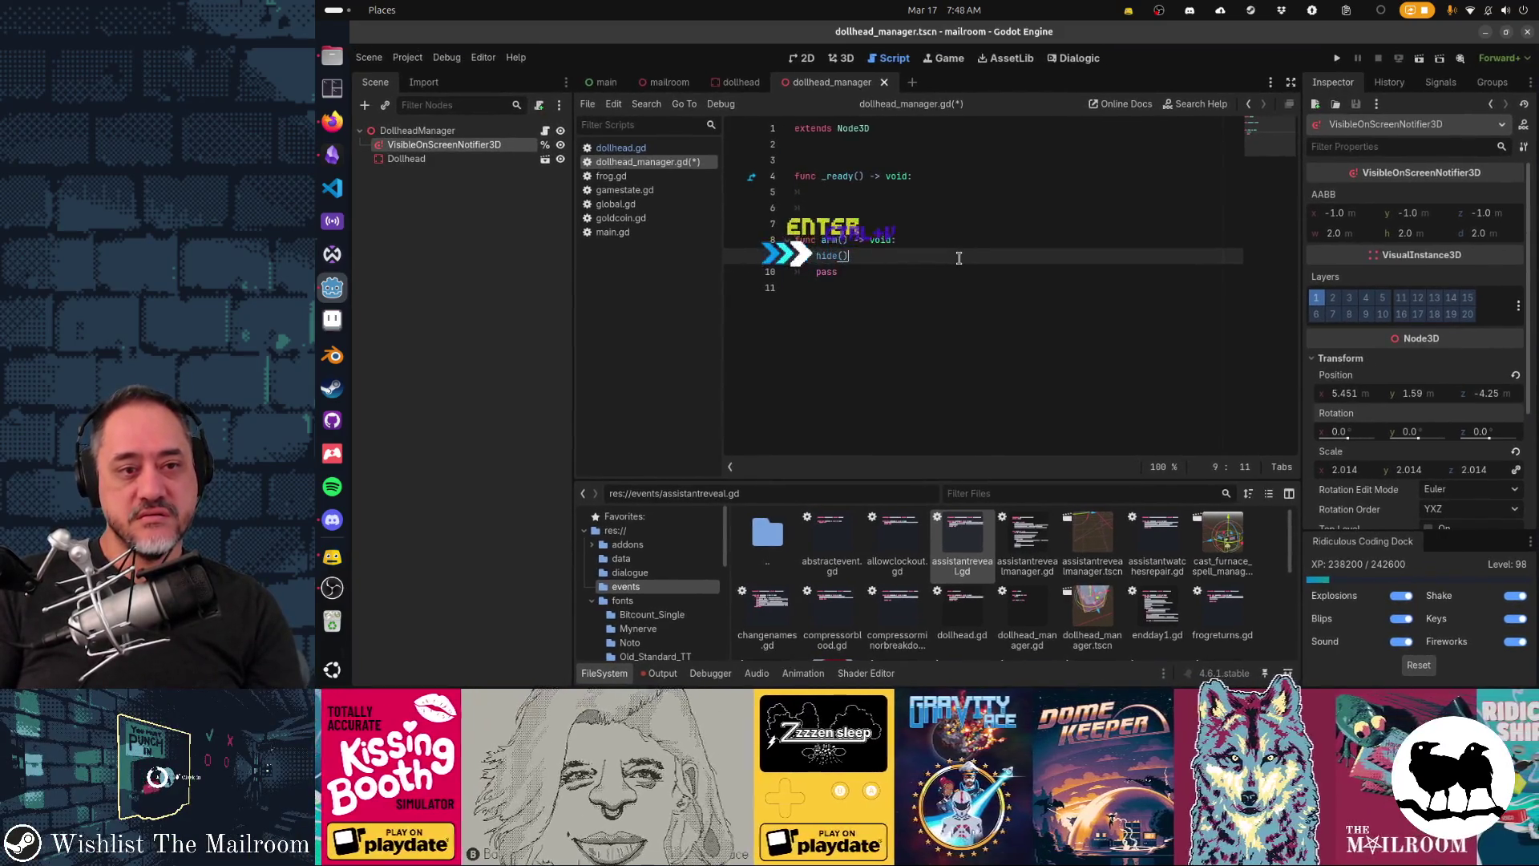
{"action": "key", "text": "Down"}
{"action": "key", "text": "ctrl+x"}
{"action": "key", "text": "Up"}
{"action": "key", "text": "Up"}
{"action": "key", "text": "Up"}
{"action": "key", "text": "ctrl+x"}
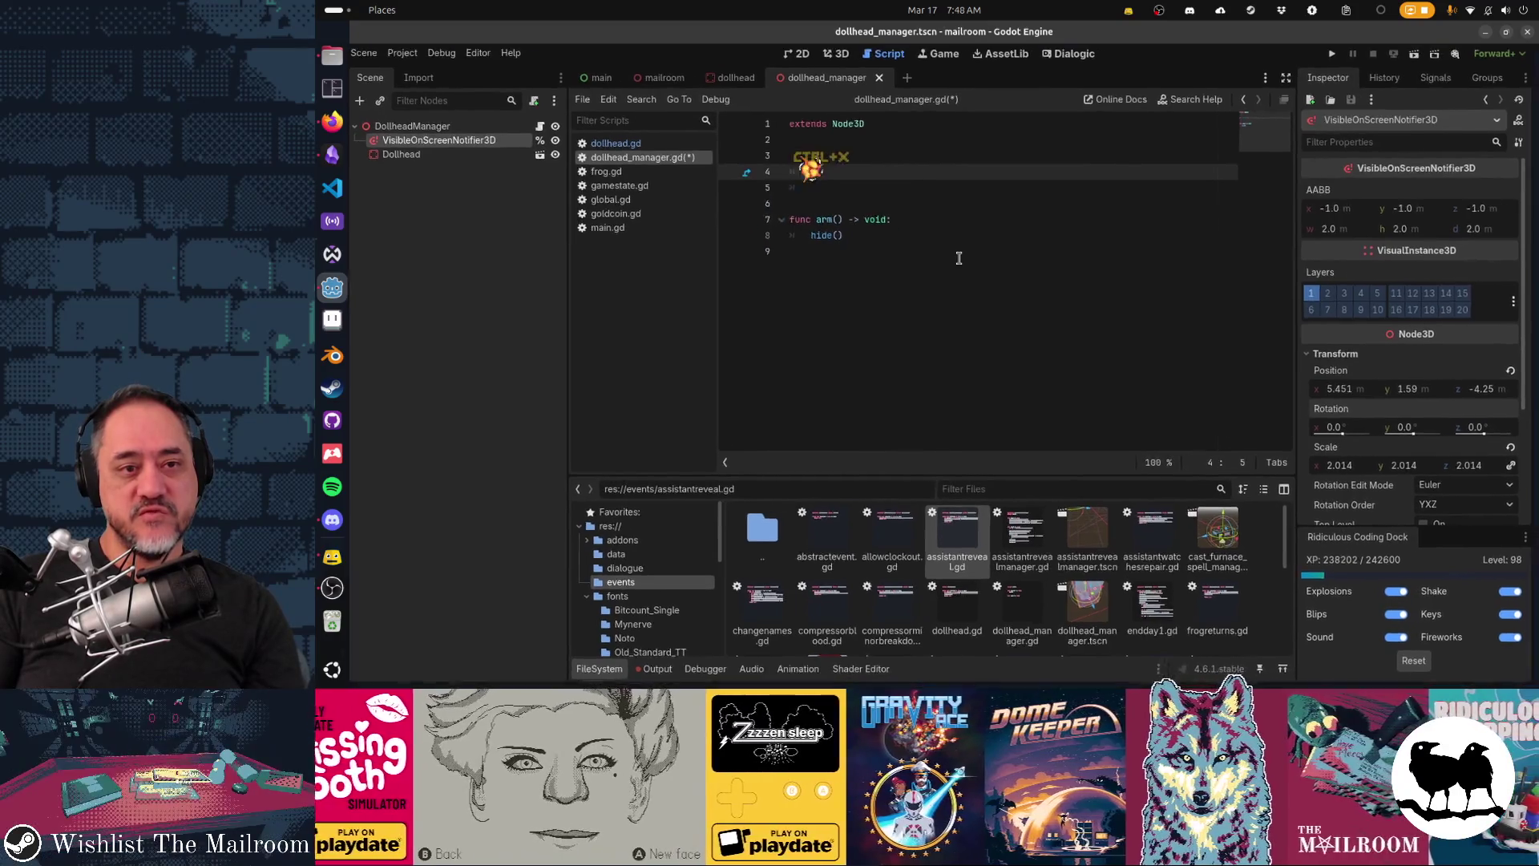
{"action": "key", "text": "ctrl+x"}
{"action": "key", "text": "ctrl+x"}
{"action": "key", "text": "ctrl+x"}
Step: Add a stub _physics_process function below arm() and a blank line for the state variable
{"action": "key", "text": "Down"}
{"action": "key", "text": "Down"}
{"action": "key", "text": "Return"}
{"action": "key", "text": "Return"}
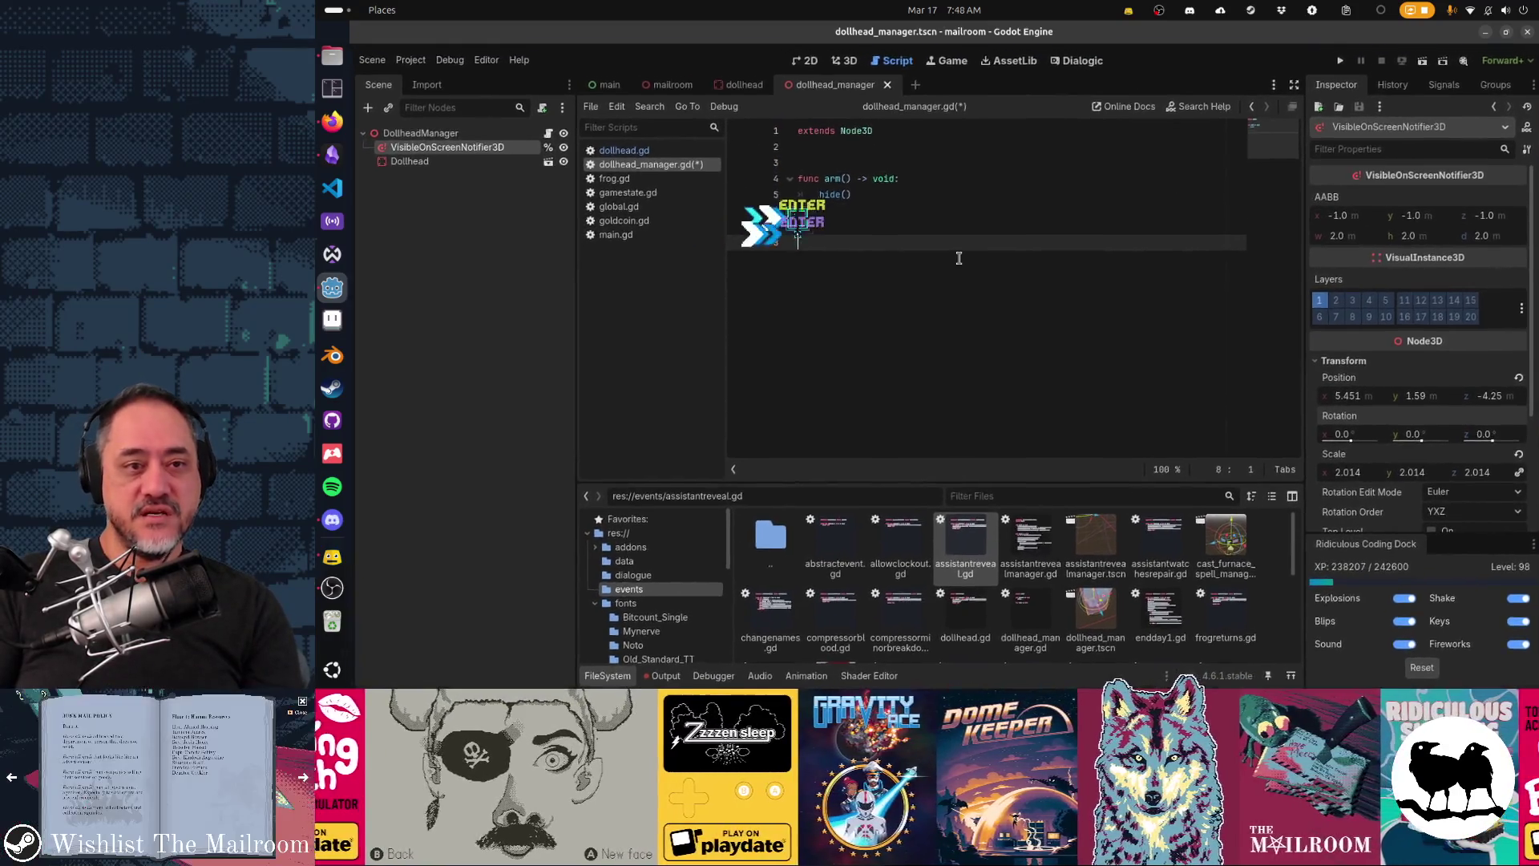
{"action": "type", "text": "func"}
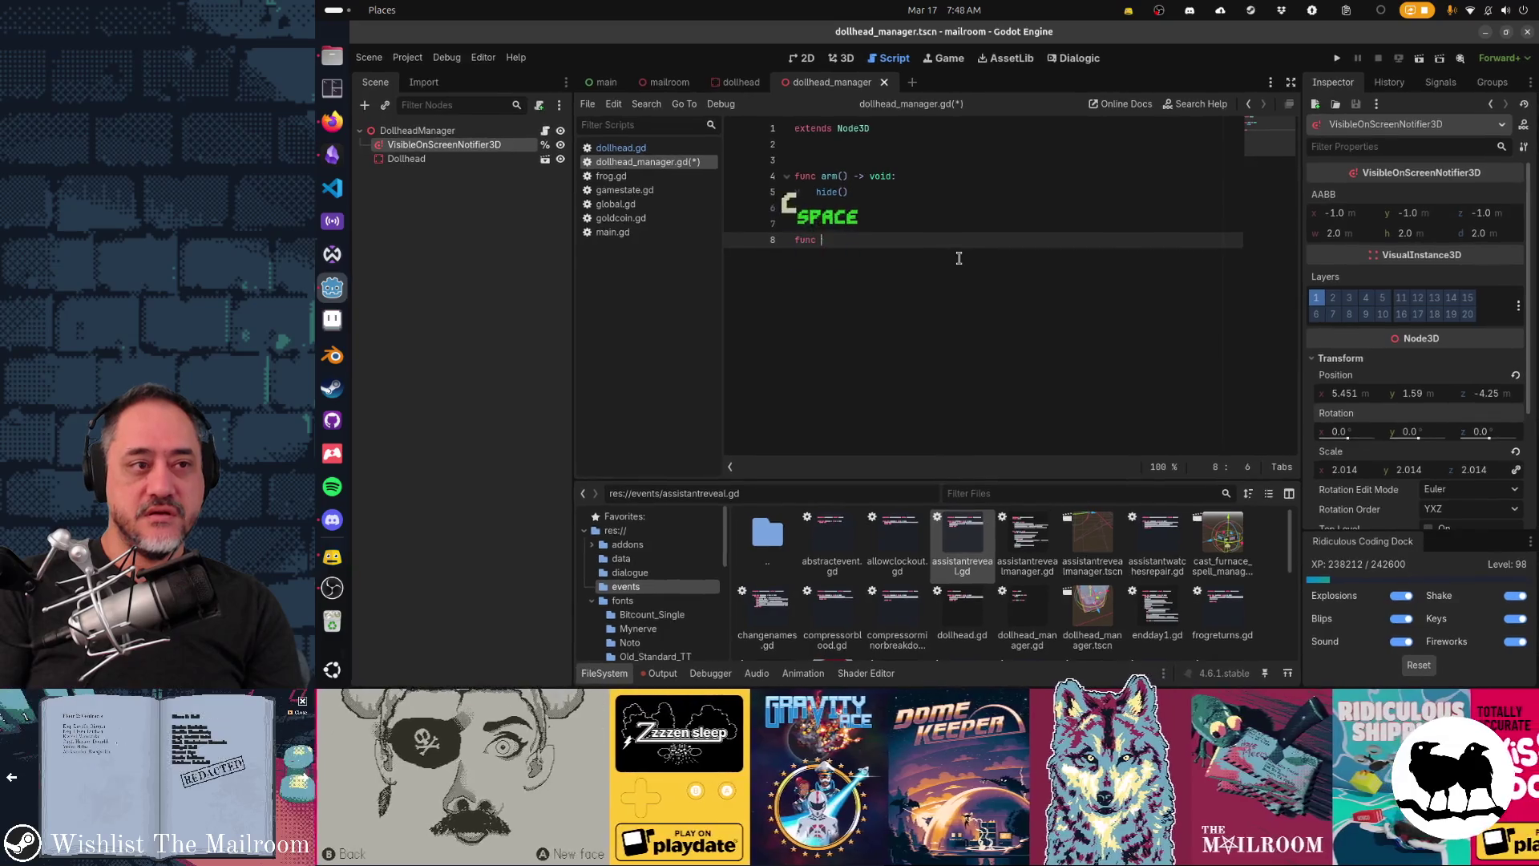
{"action": "key", "text": "BackSpace"}
{"action": "key", "text": "BackSpace"}
{"action": "key", "text": "BackSpace"}
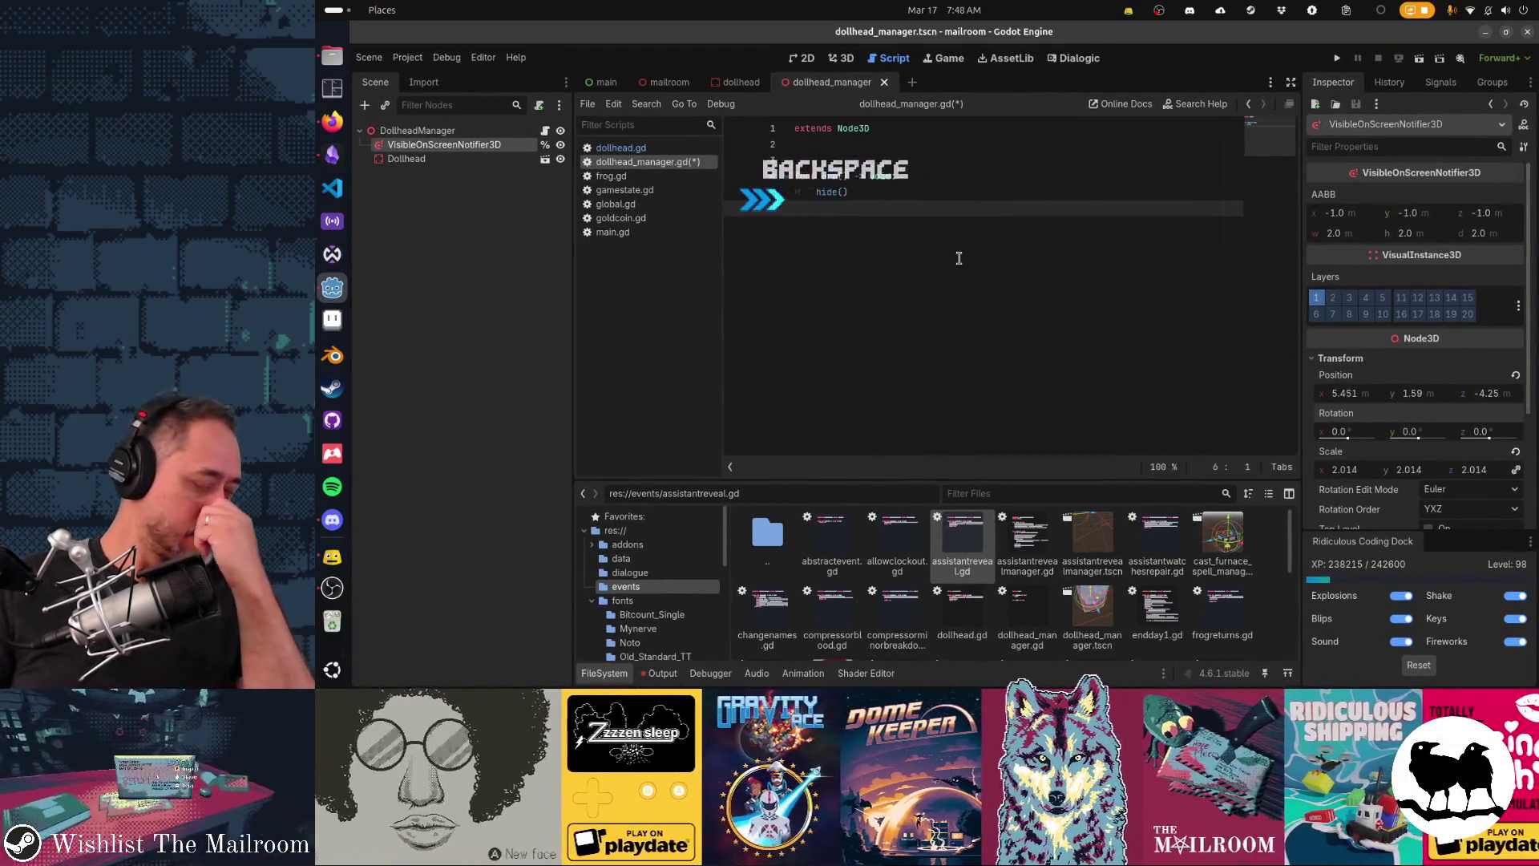
{"action": "key", "text": "Return"}
{"action": "key", "text": "Return"}
{"action": "type", "text": "func _"}
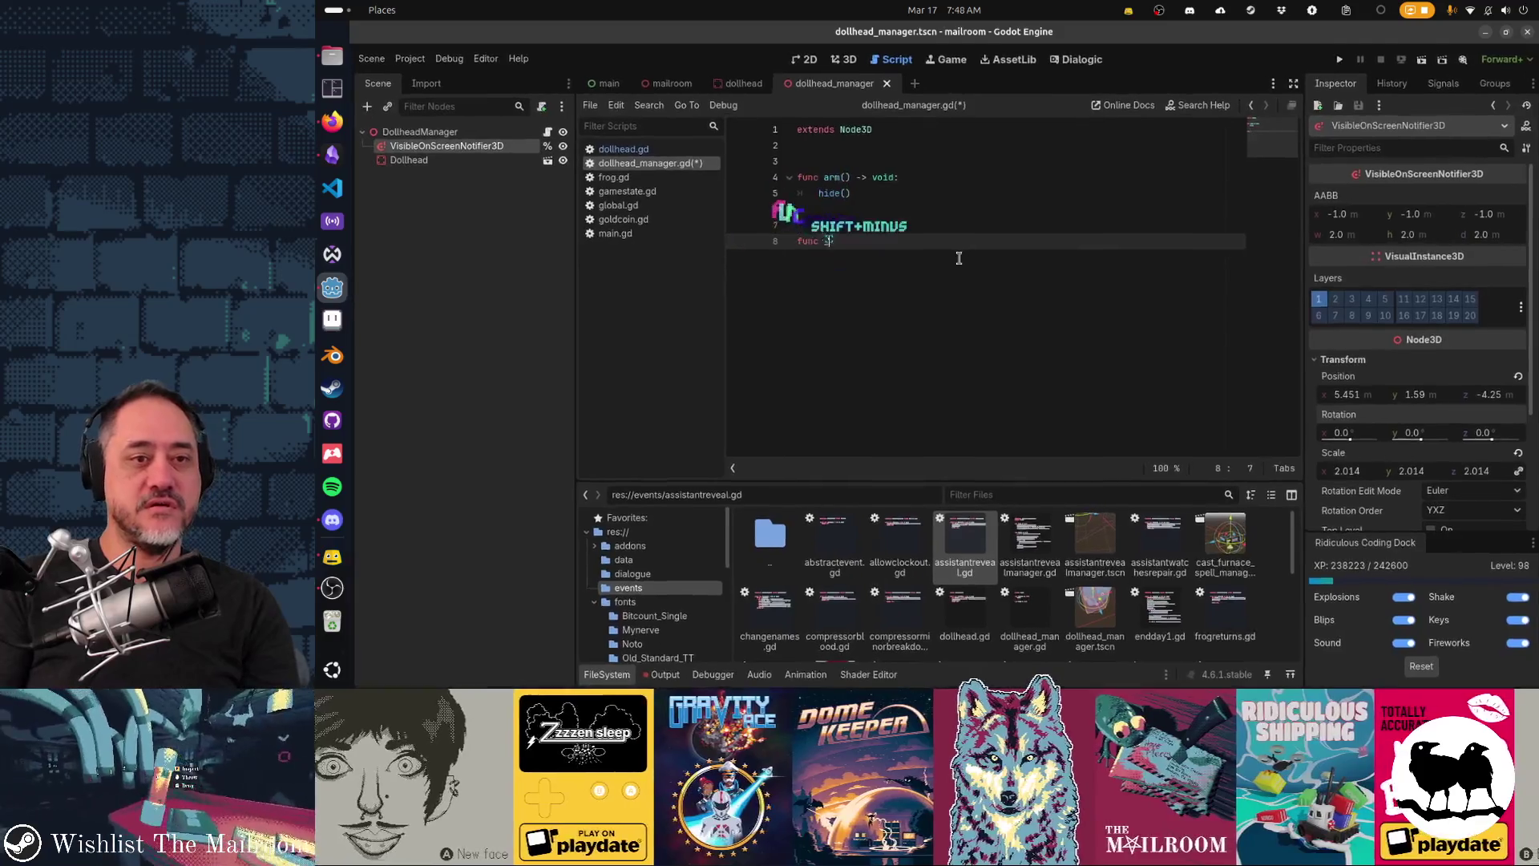
{"action": "type", "text": "phy"}
{"action": "key", "text": "Tab"}
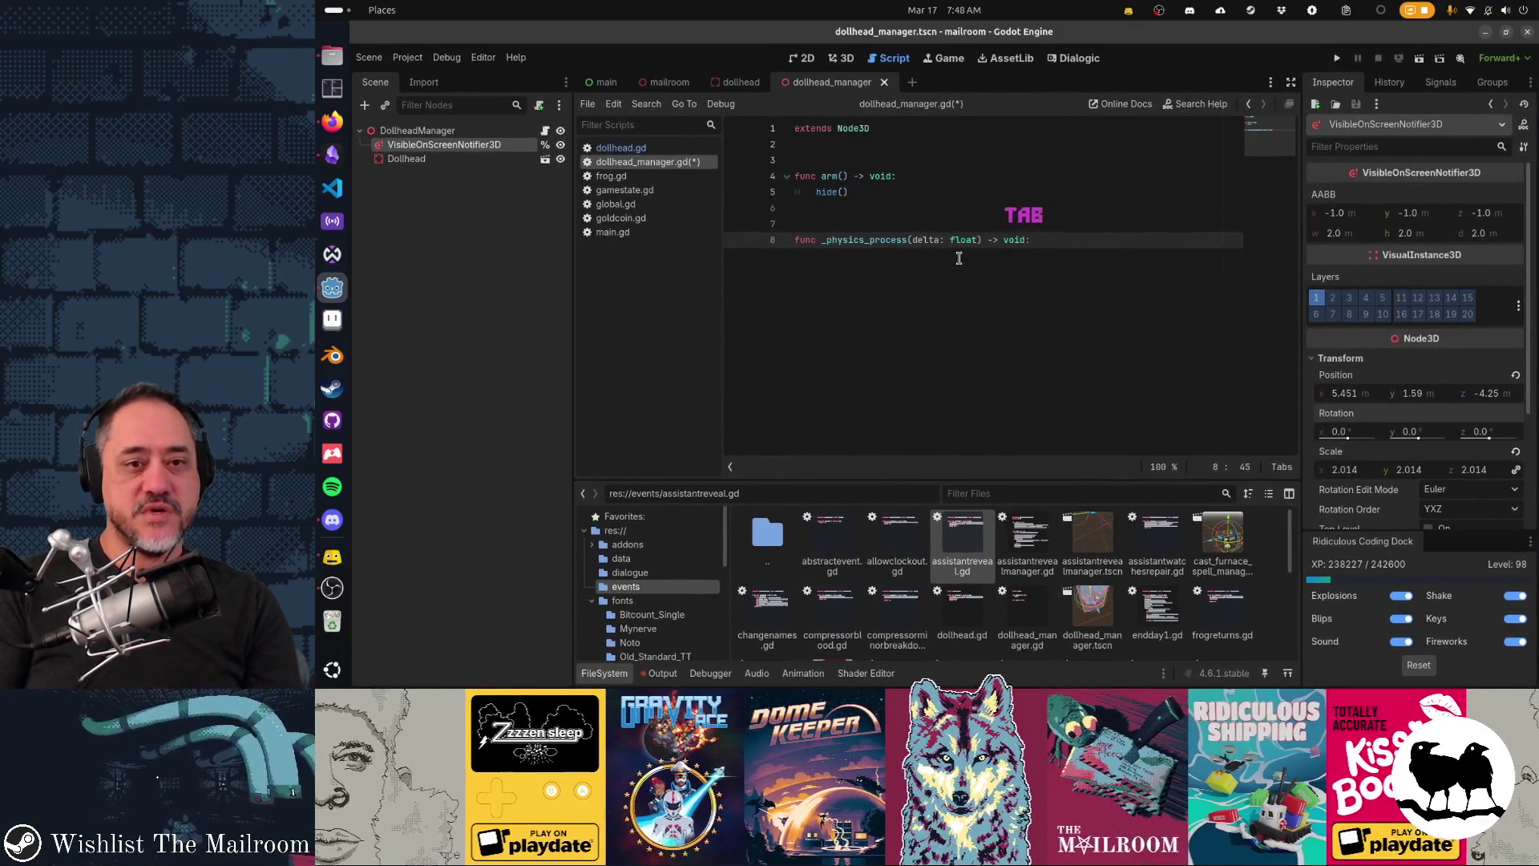
{"action": "key", "text": "Up"}
{"action": "key", "text": "Up"}
{"action": "key", "text": "Up"}
{"action": "key", "text": "Return"}
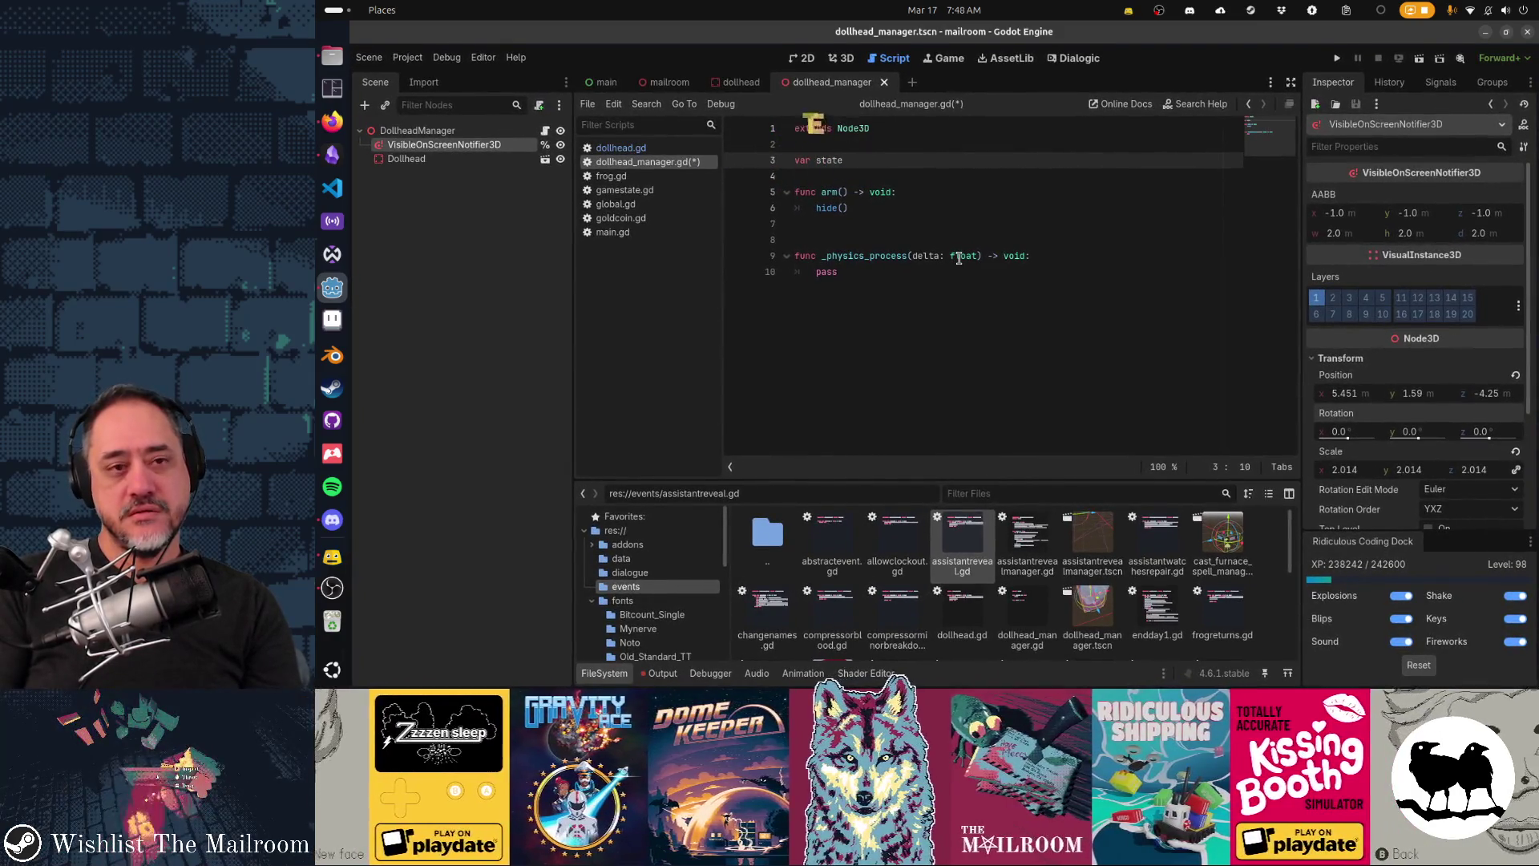
Step: Type the state variable as int and declare an enum of dollhead states including STATE_SHOWING
{"action": "type", "text": ": int"}
{"action": "key", "text": "ctrl+shift+Return"}
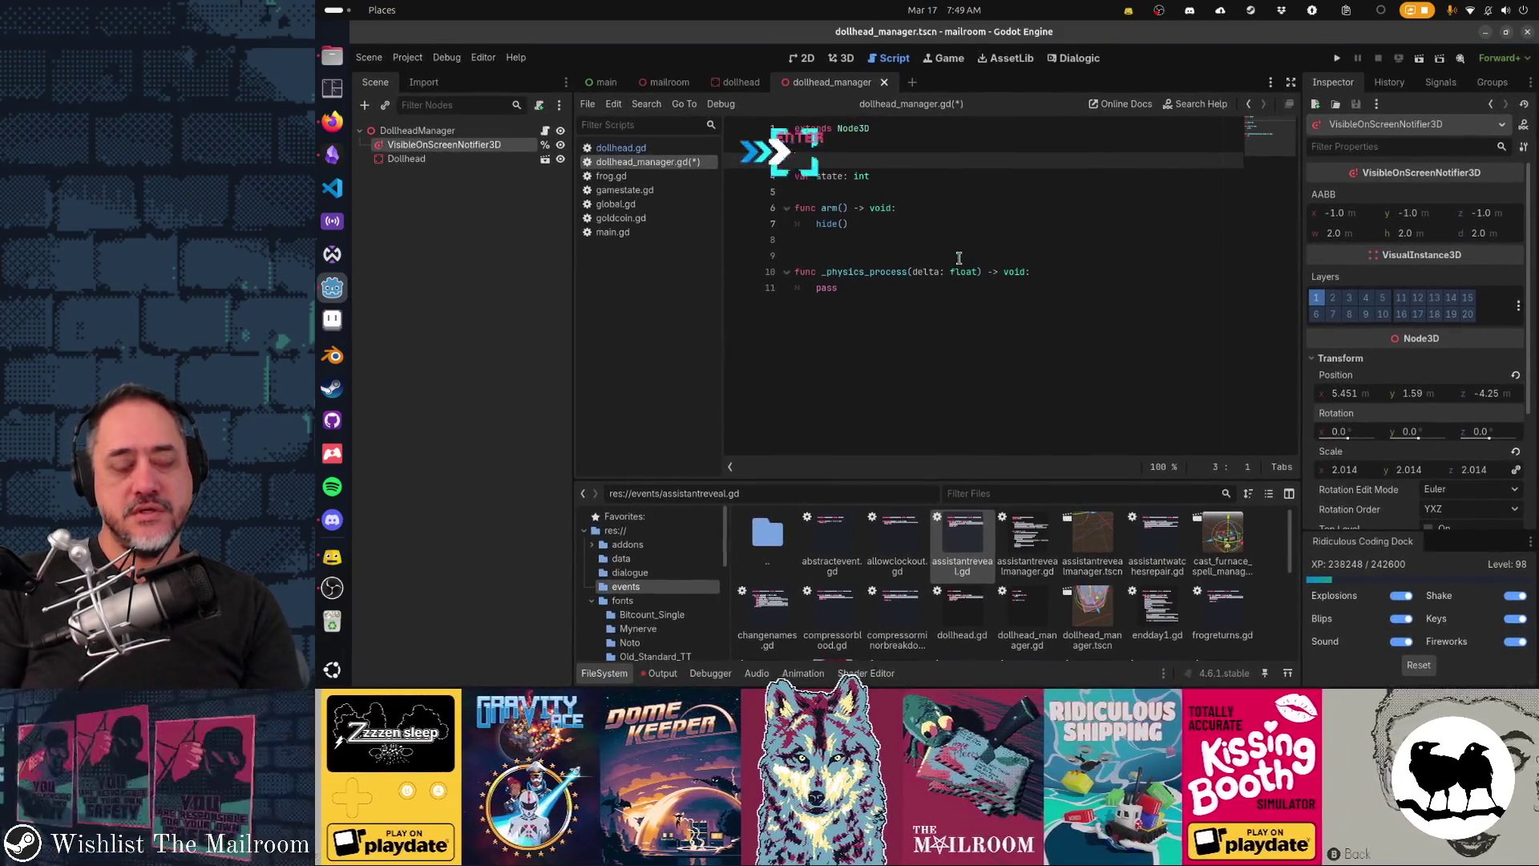
{"action": "type", "text": "enum"}
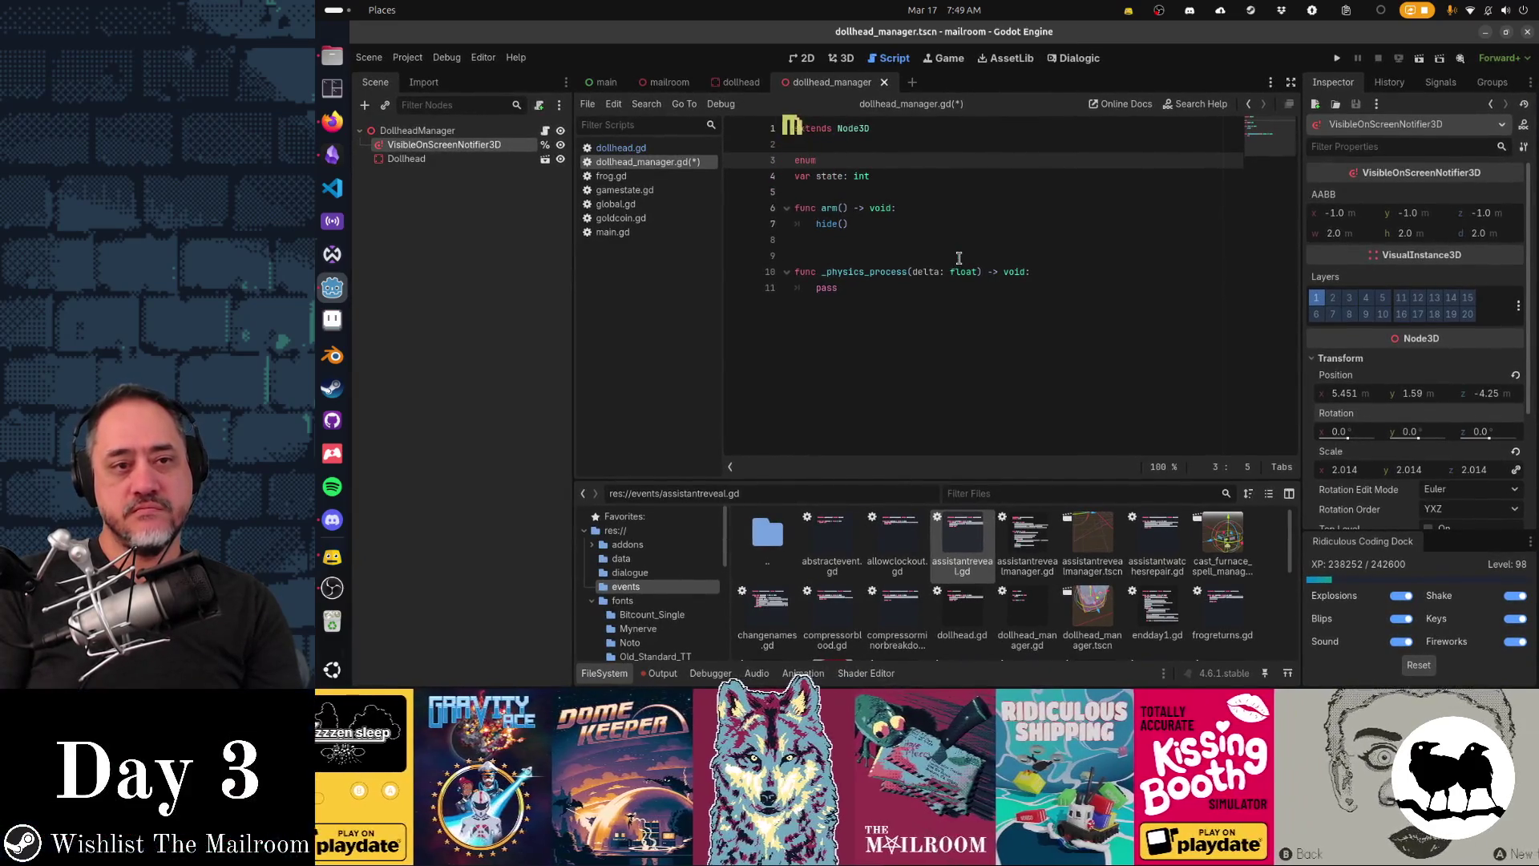
{"action": "type", "text": " { STATE_"}
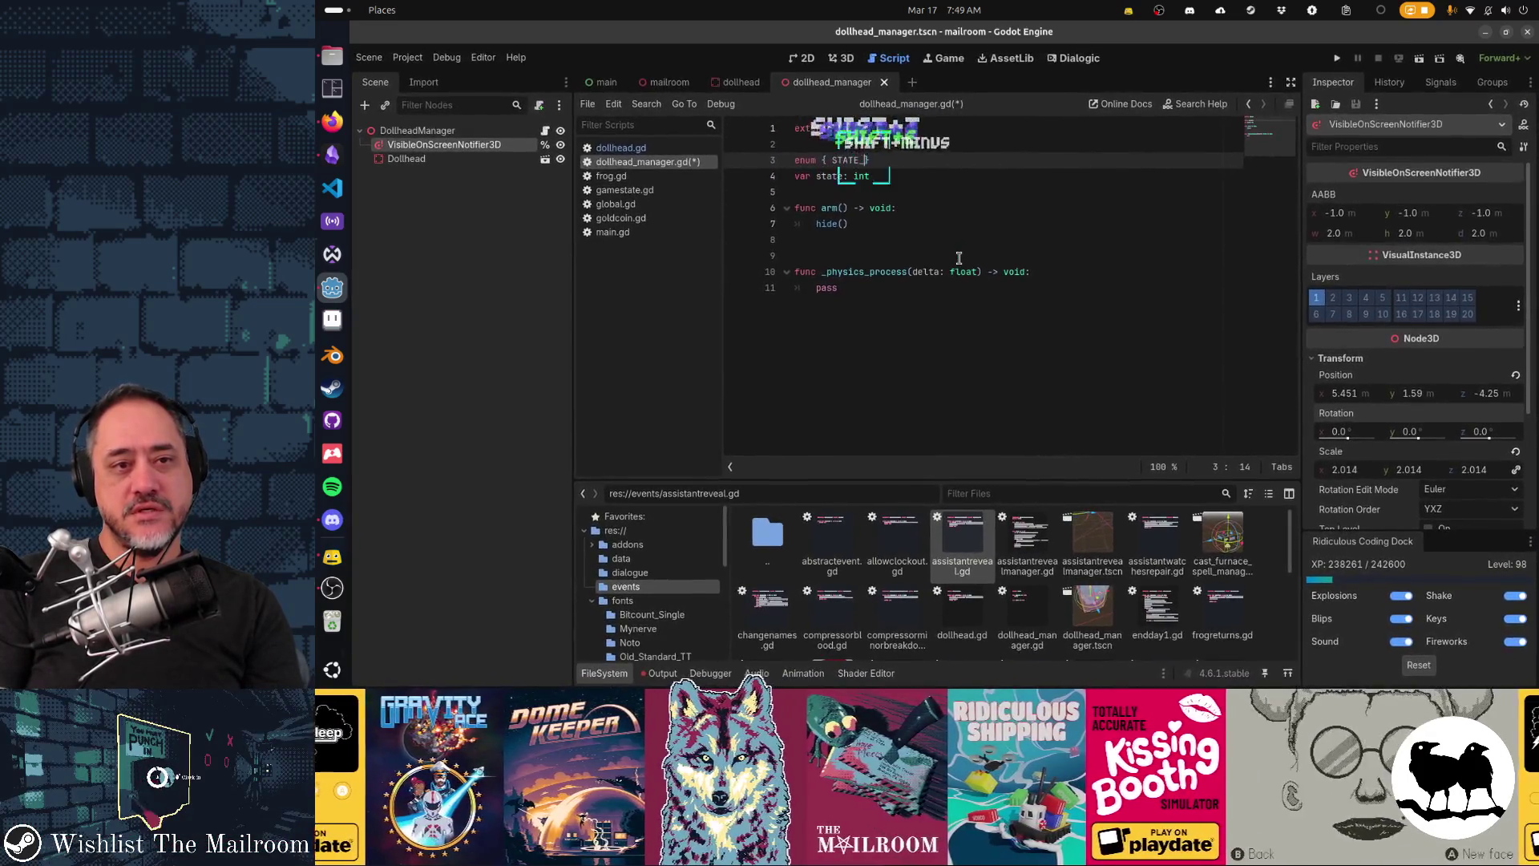
{"action": "type", "text": "ARMED, S"}
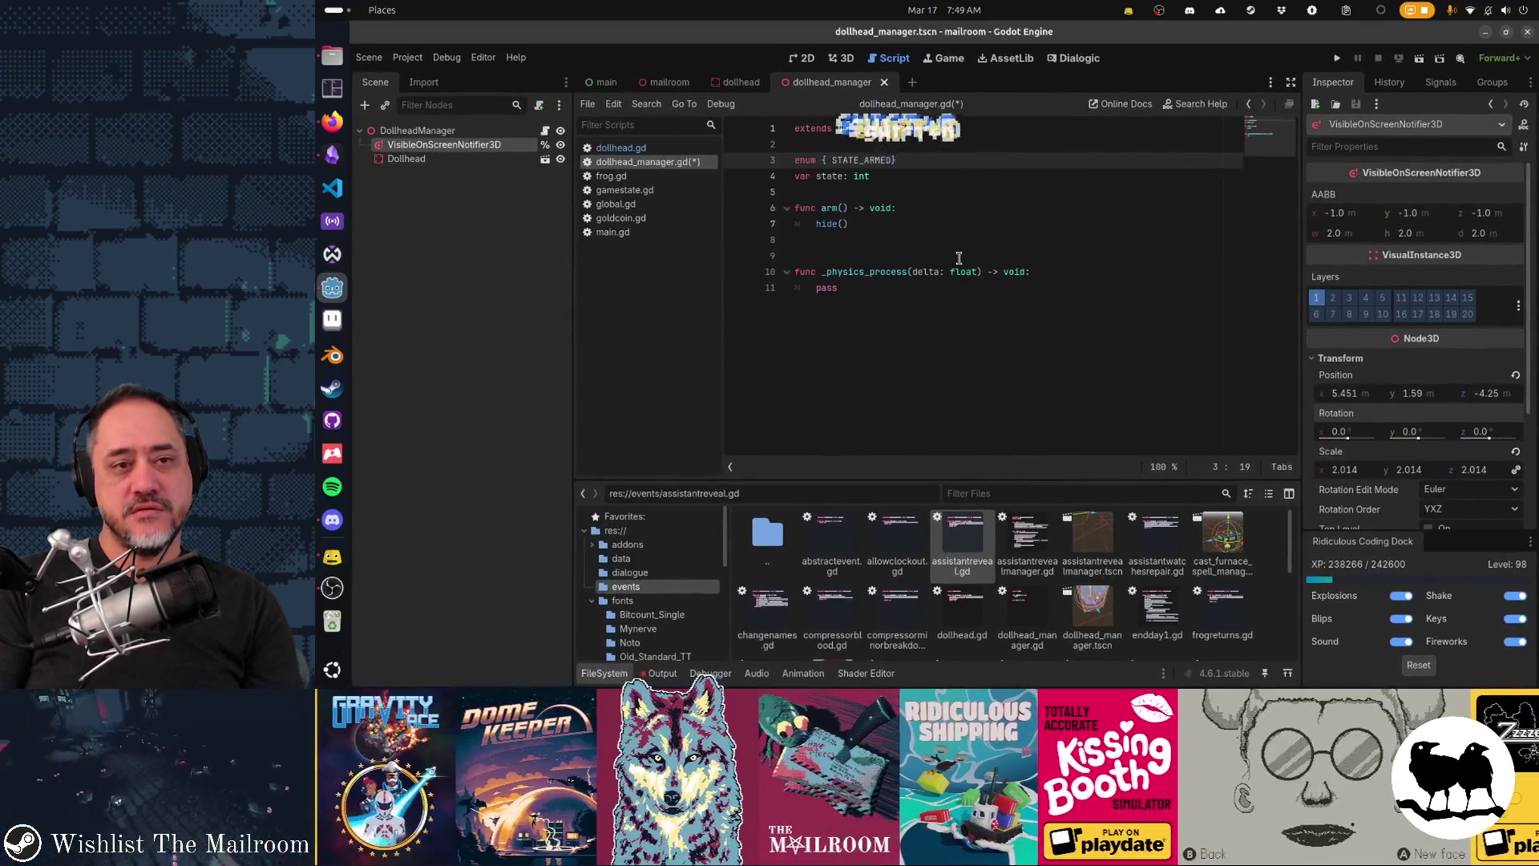
{"action": "type", "text": "TATE_"}
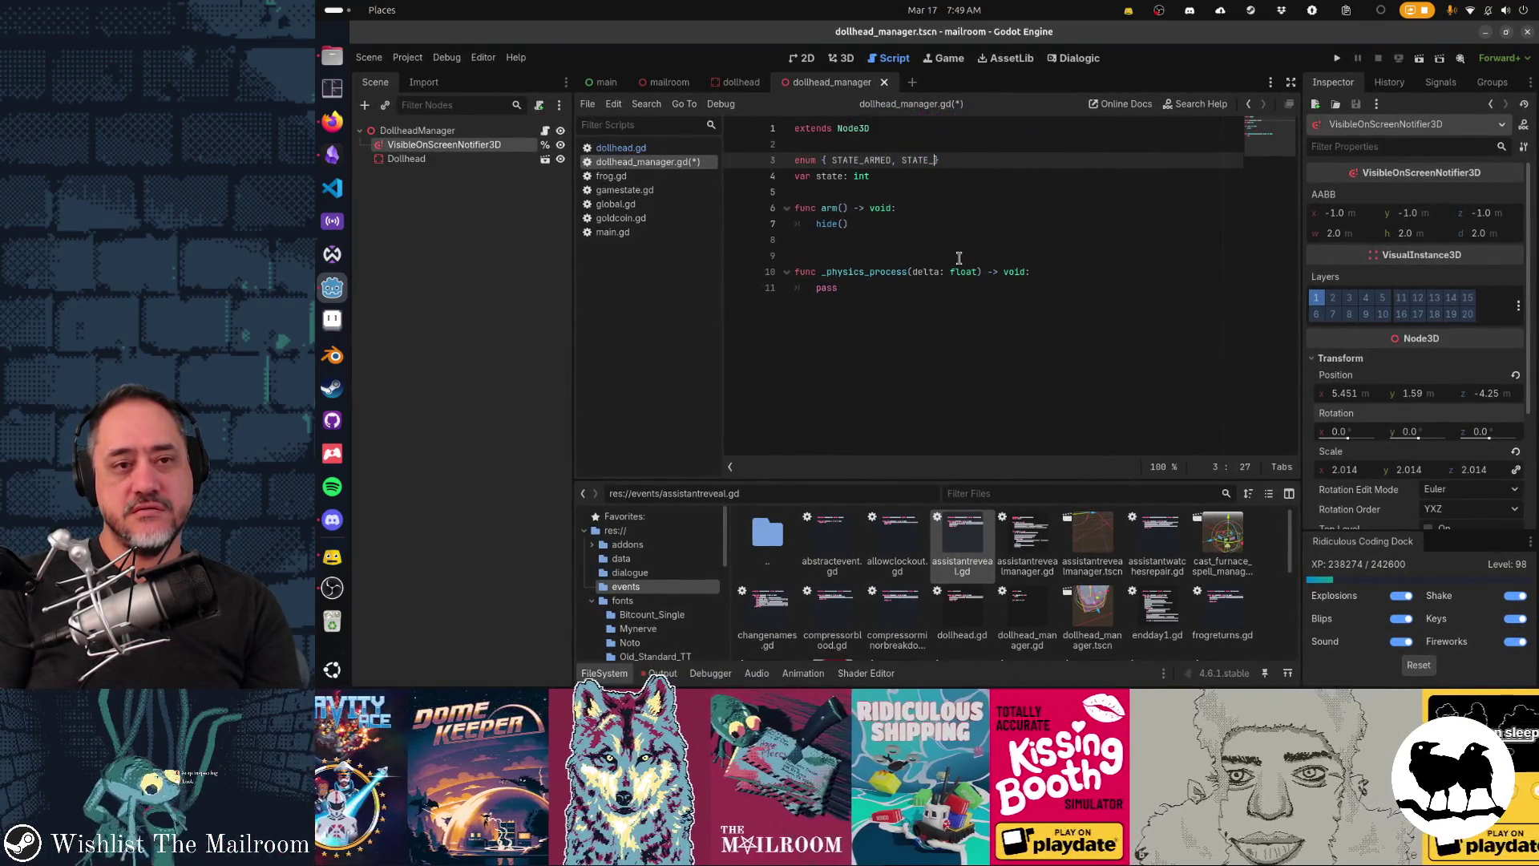
{"action": "type", "text": "TRIGGERED,"}
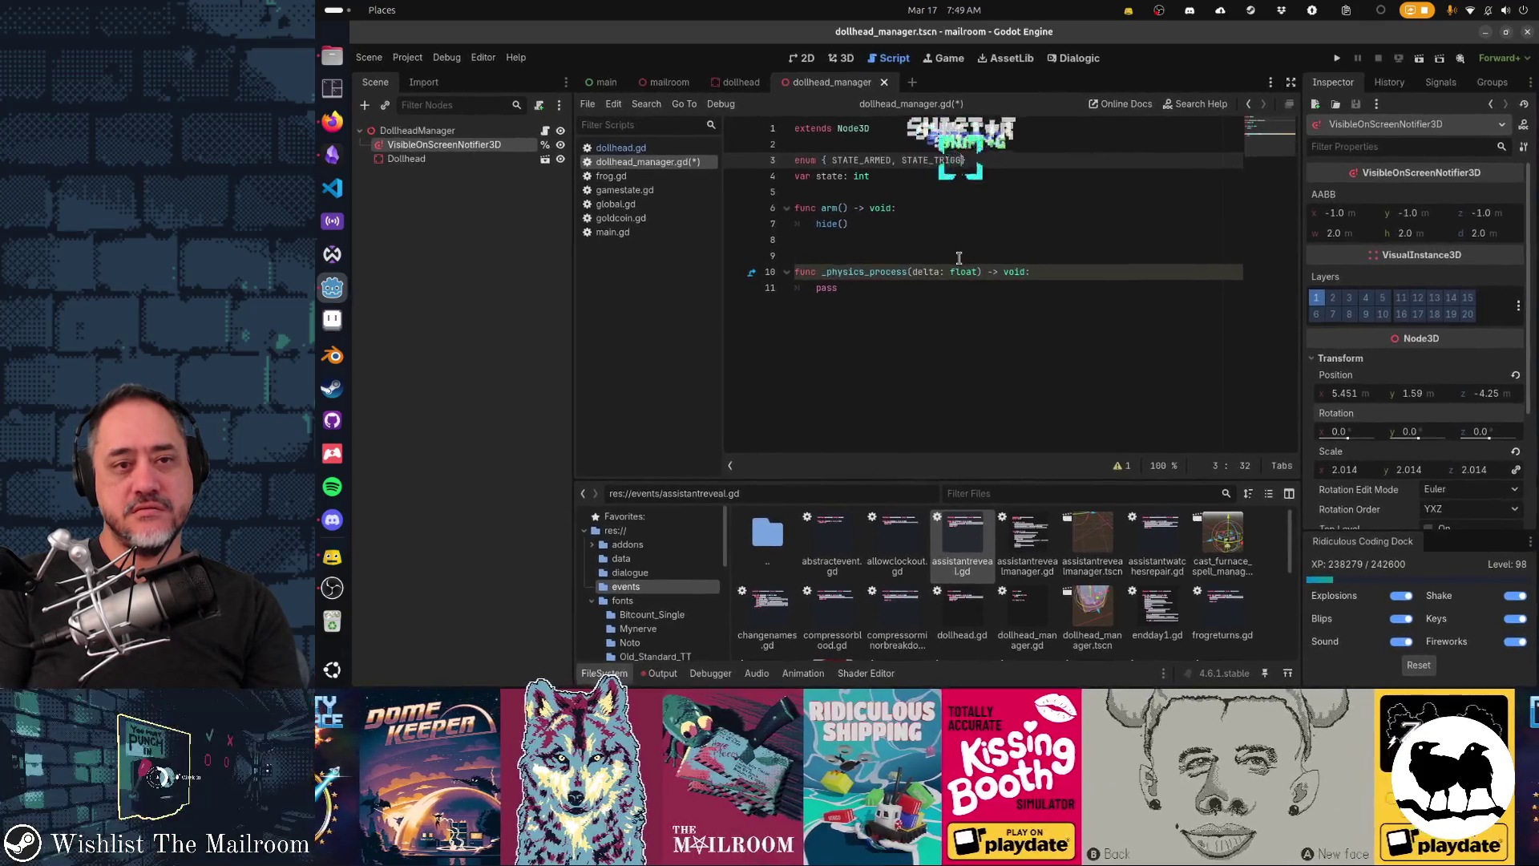
{"action": "key", "text": "BackSpace"}
{"action": "key", "text": "BackSpace"}
{"action": "key", "text": "BackSpace"}
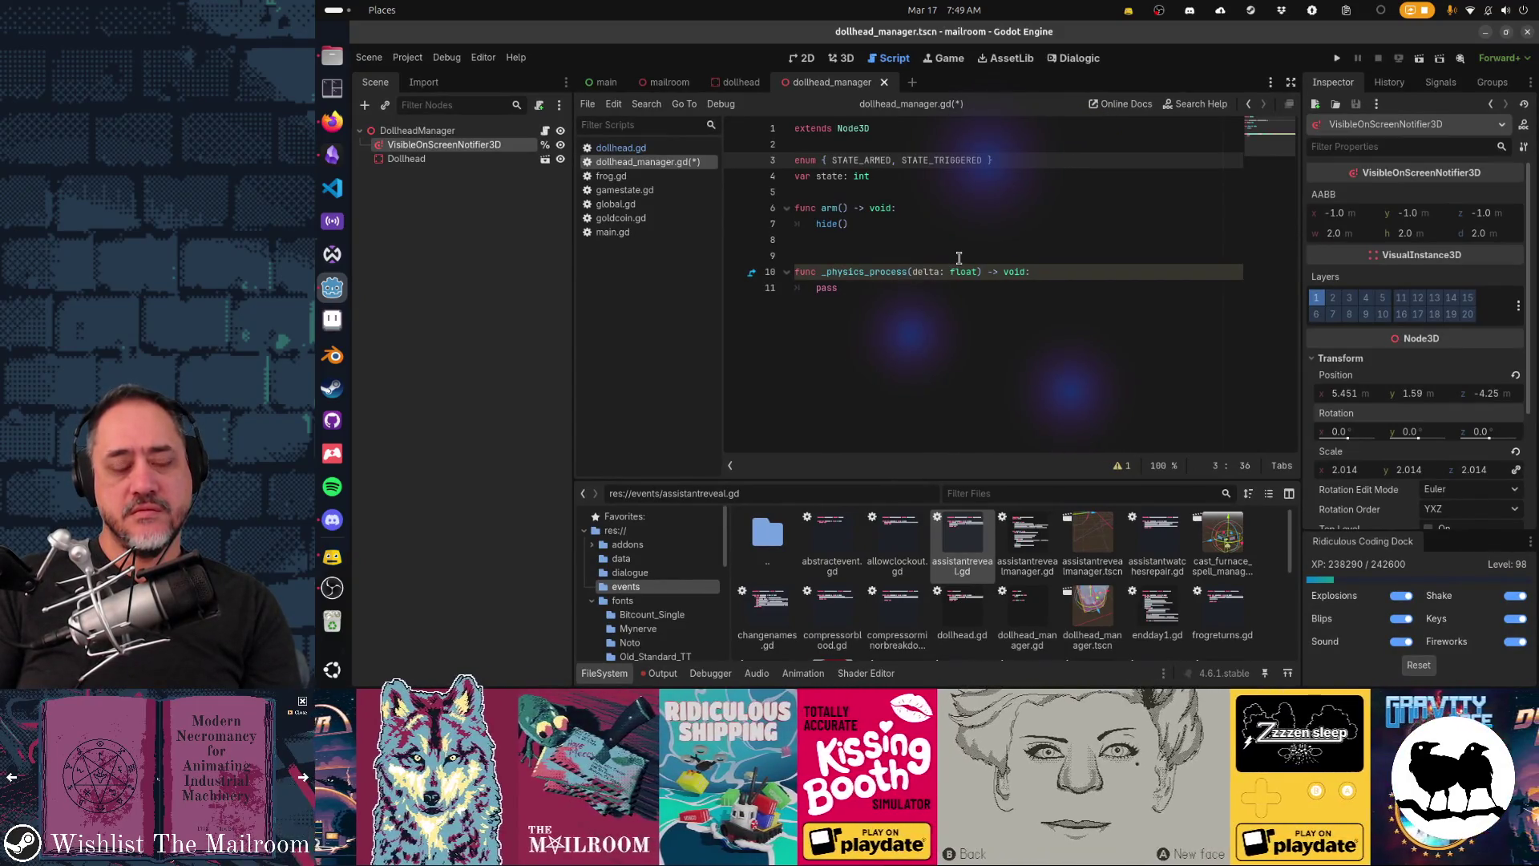
{"action": "type", "text": "STATE_"}
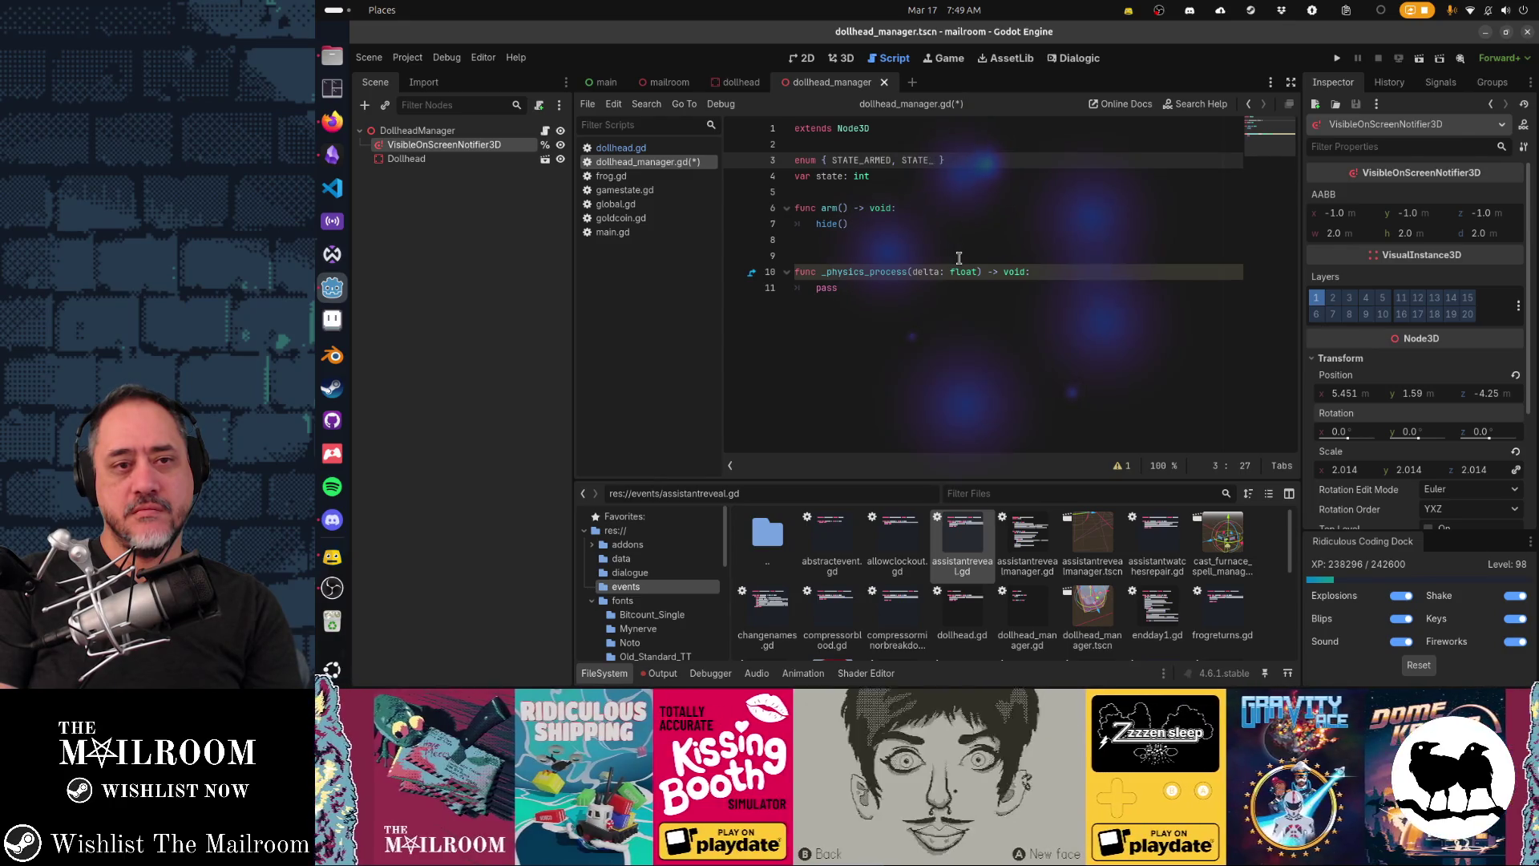
{"action": "type", "text": "SHOWING"}
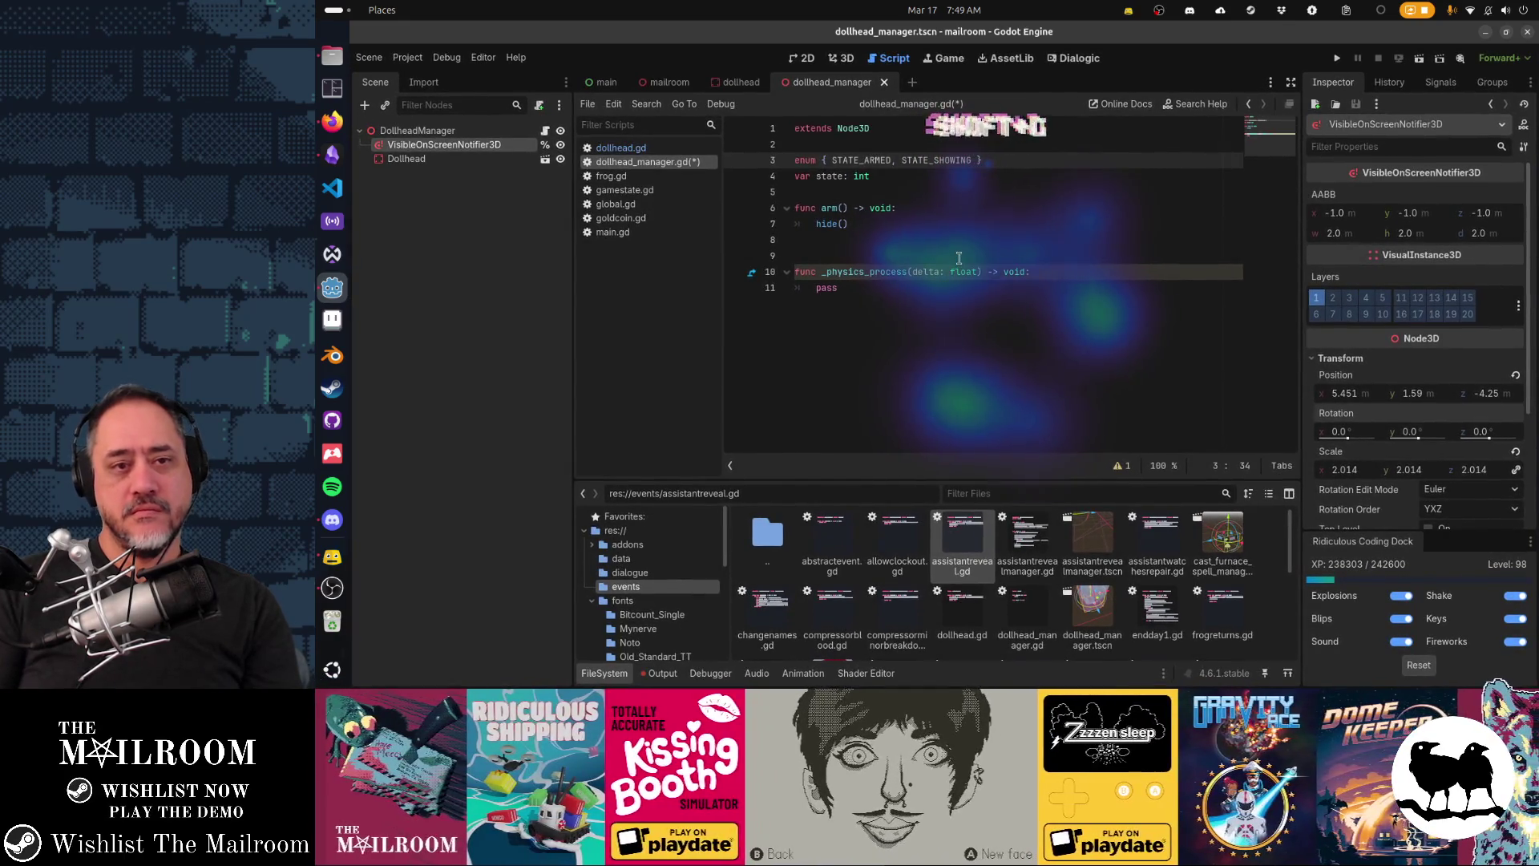
{"action": "key", "text": "shift+Left"}
{"action": "key", "text": "shift+Left"}
{"action": "key", "text": "shift+Left"}
{"action": "key", "text": "Left"}
{"action": "key", "text": "Left"}
{"action": "key", "text": "Left"}
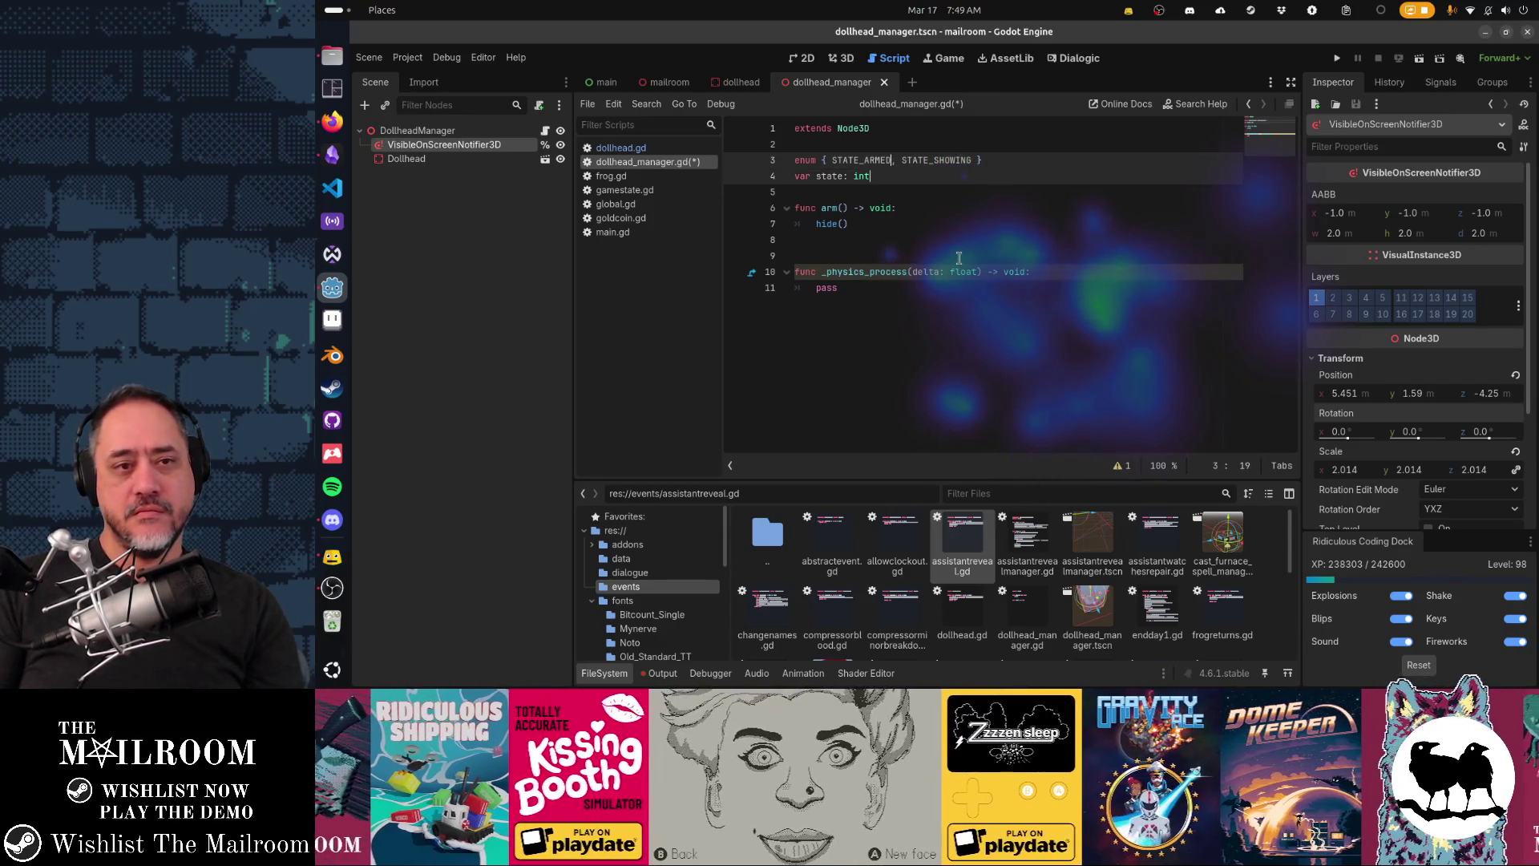
Step: Rename the first enum state from STATE_ARMED to STATE_READY
{"action": "key", "text": "Up"}
{"action": "key", "text": "Down"}
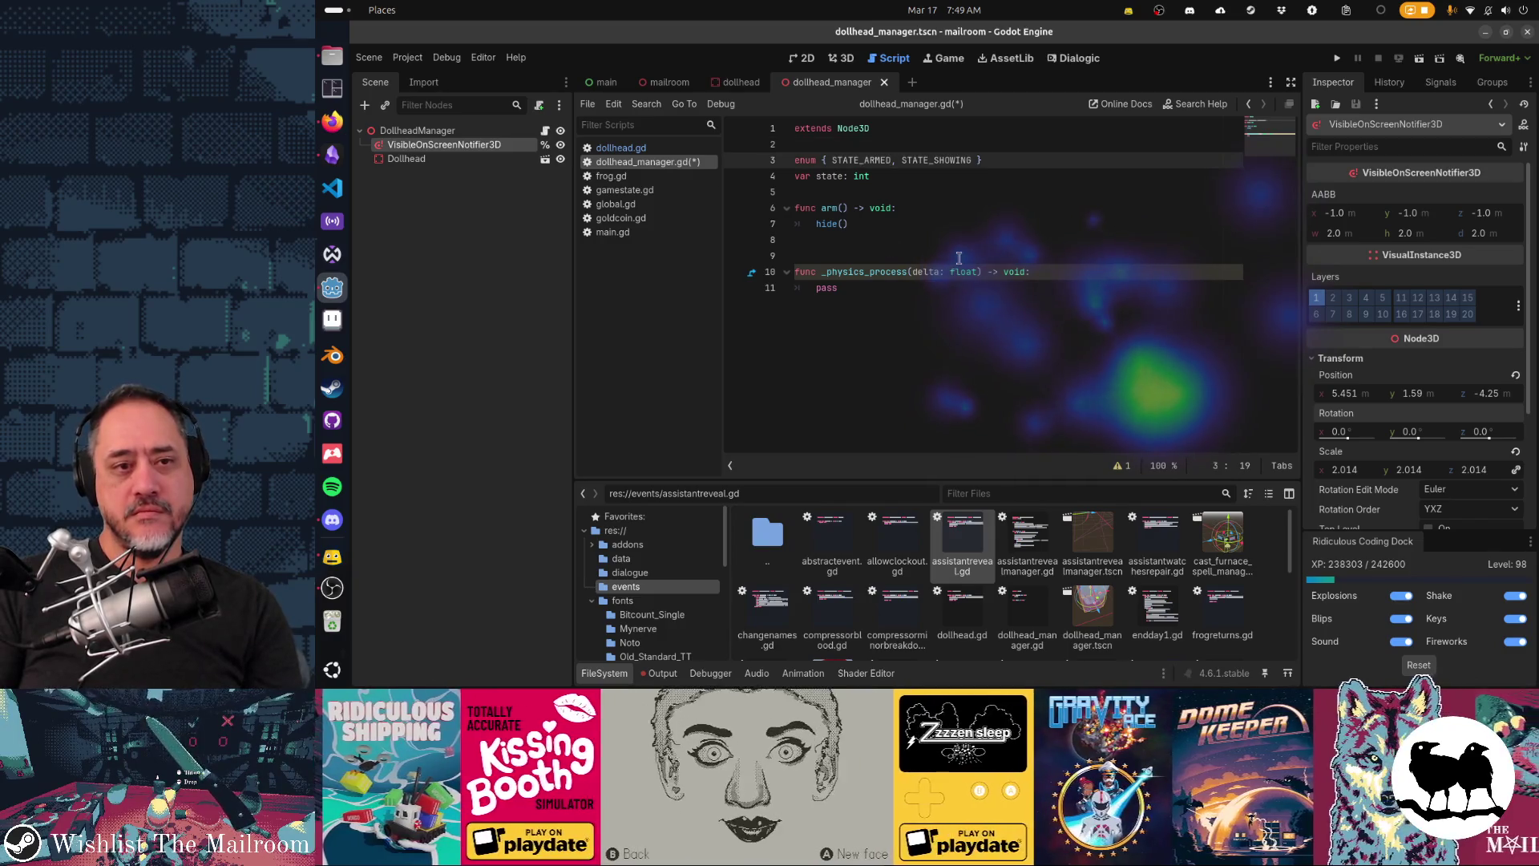
{"action": "key", "text": "Down"}
{"action": "key", "text": "Down"}
{"action": "key", "text": "Down"}
{"action": "key", "text": "Up"}
{"action": "key", "text": "Up"}
{"action": "key", "text": "Up"}
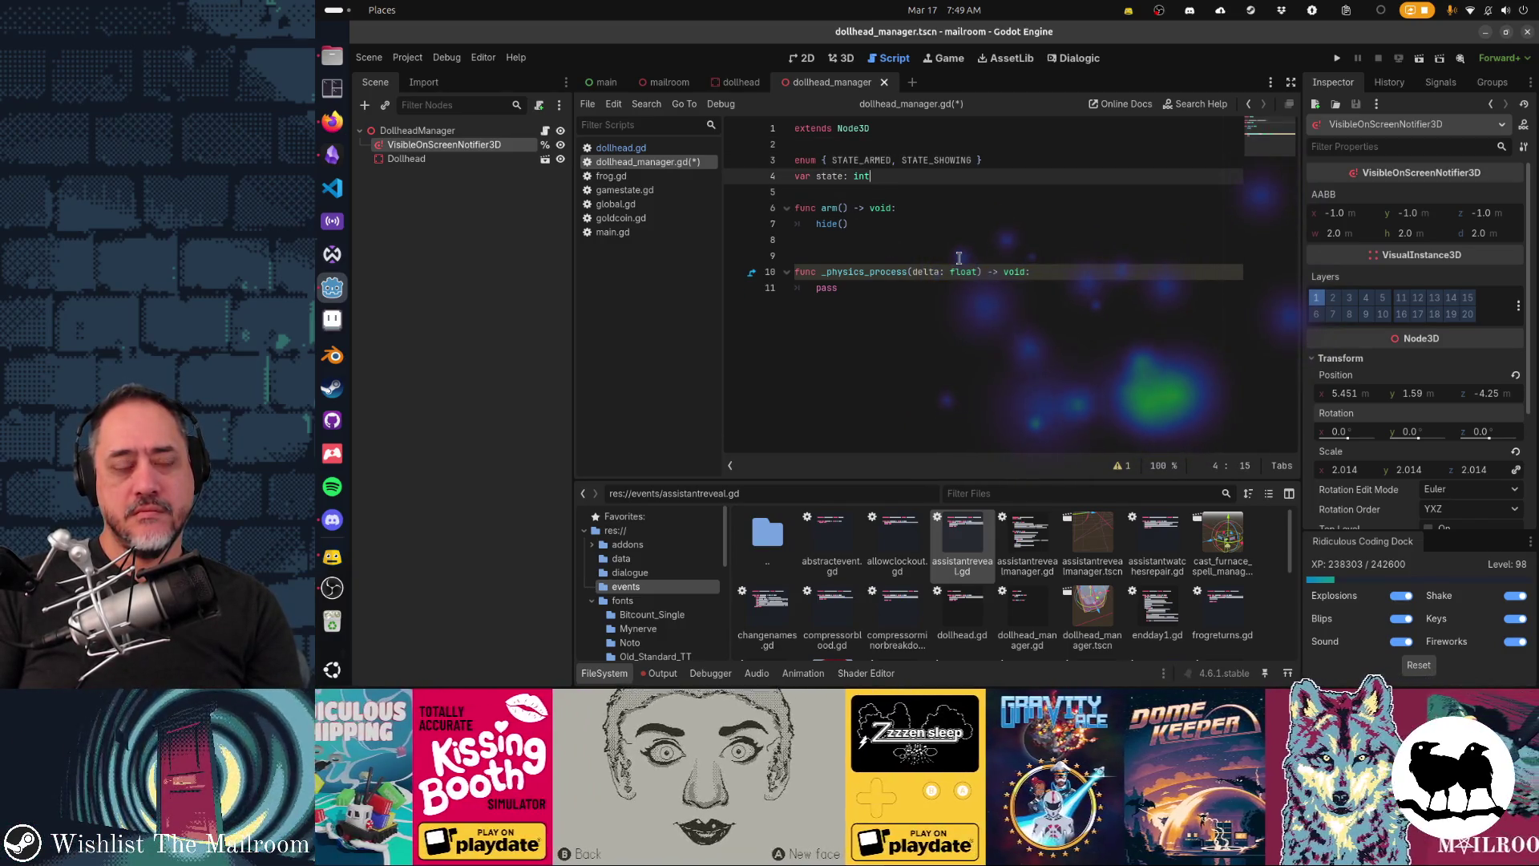
{"action": "type", "text": "STATE_"}
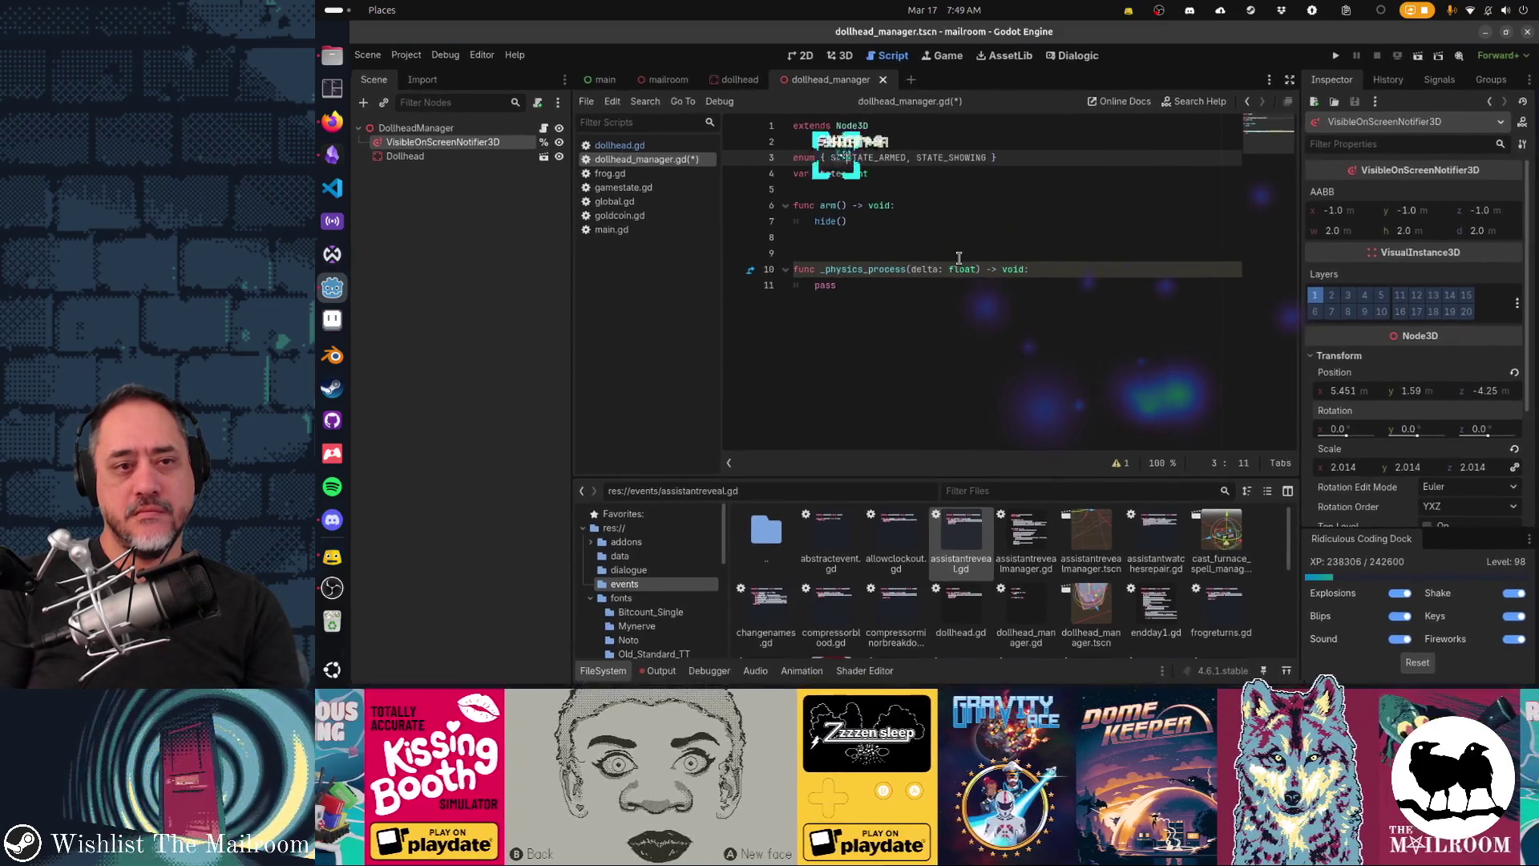
{"action": "key", "text": "ctrl+shift+Left"}
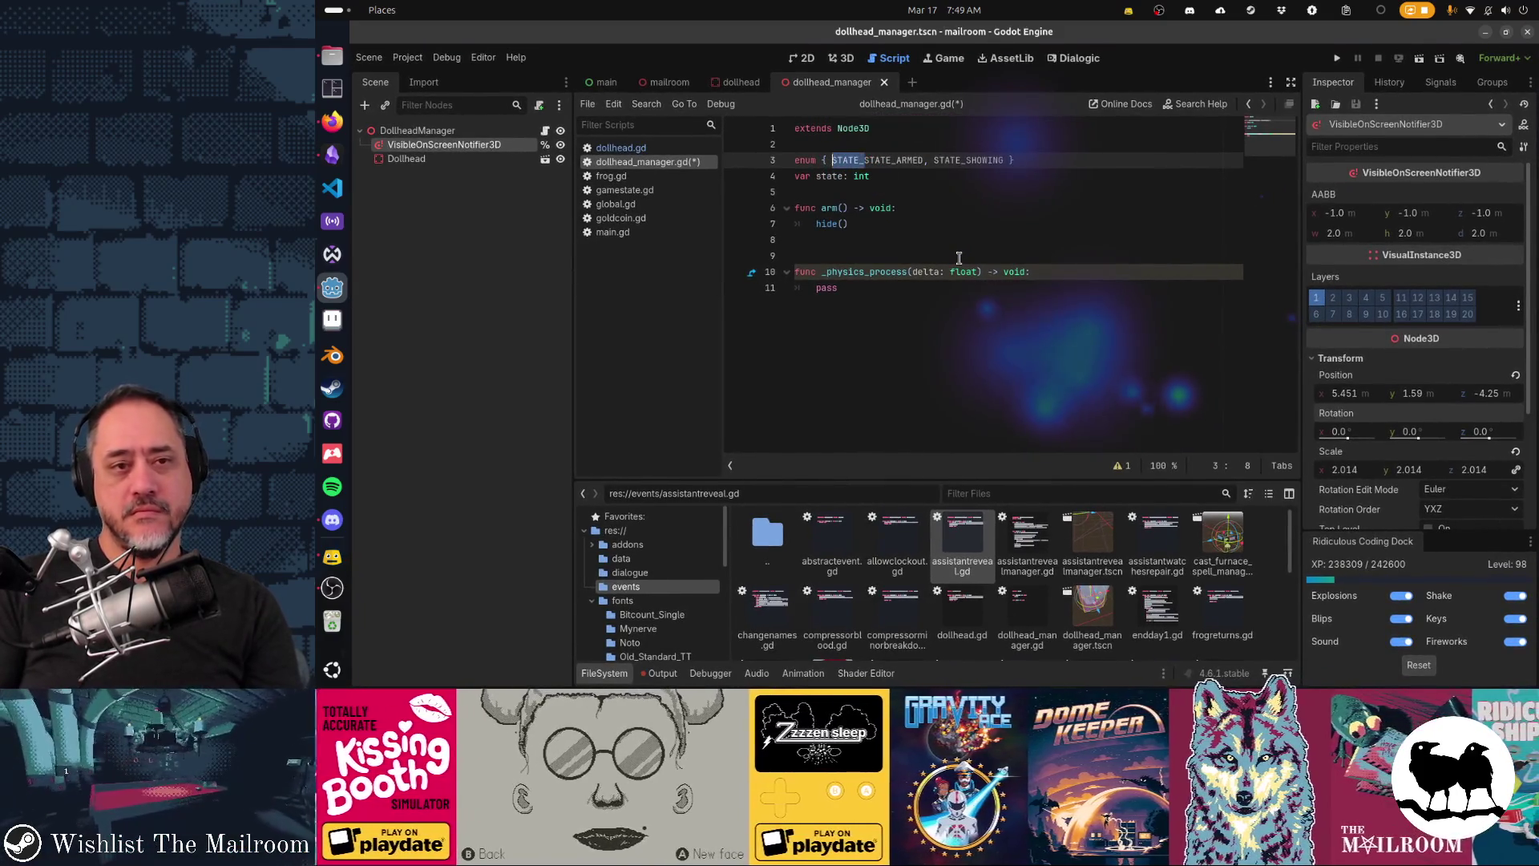
{"action": "key", "text": "BackSpace"}
{"action": "key", "text": "Down"}
{"action": "key", "text": "Up"}
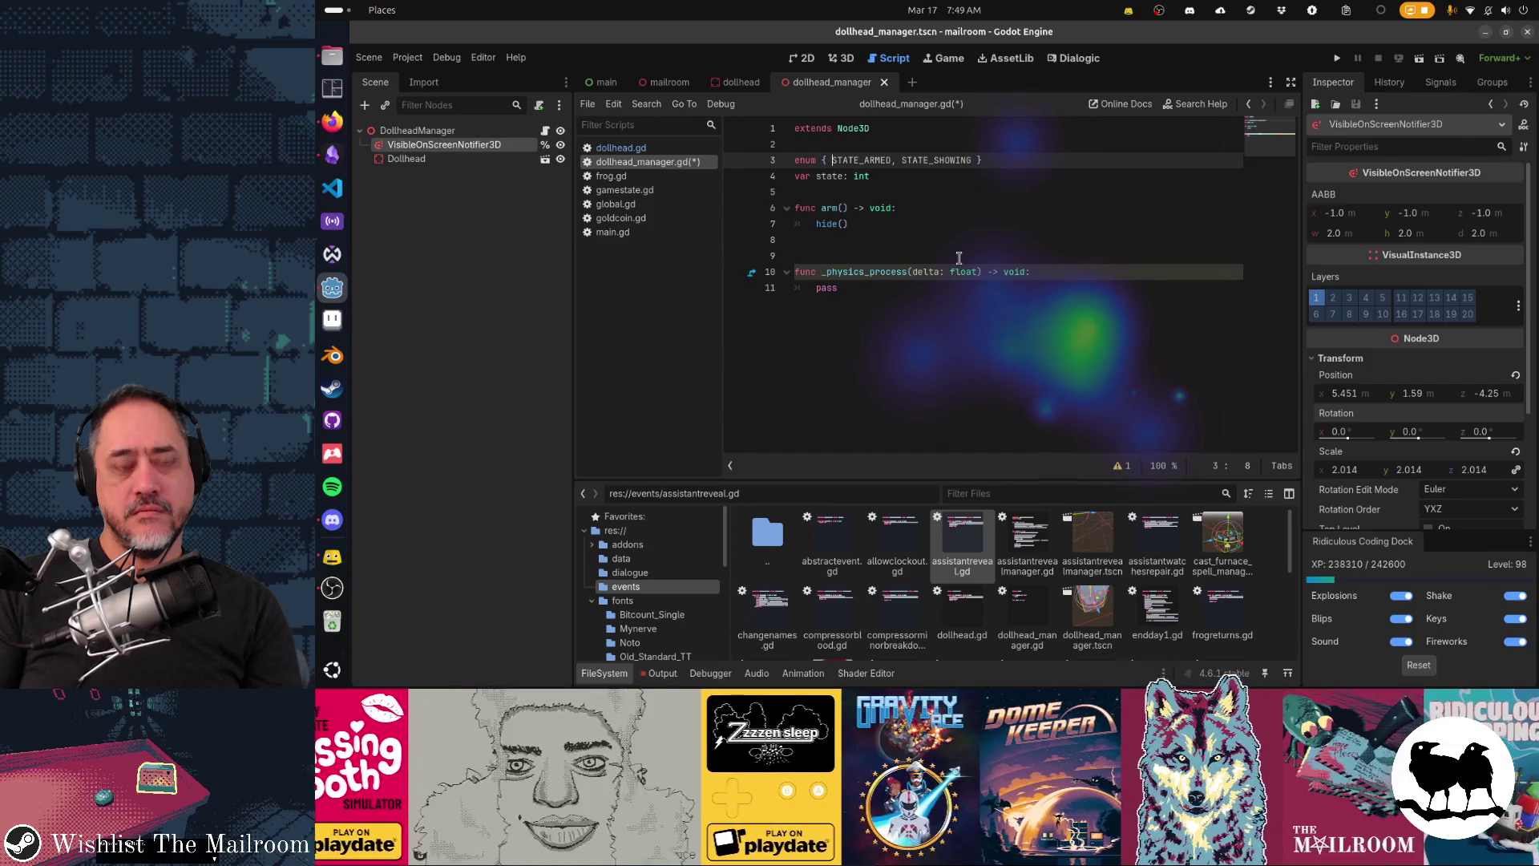
{"action": "type", "text": "STATE_READY"}
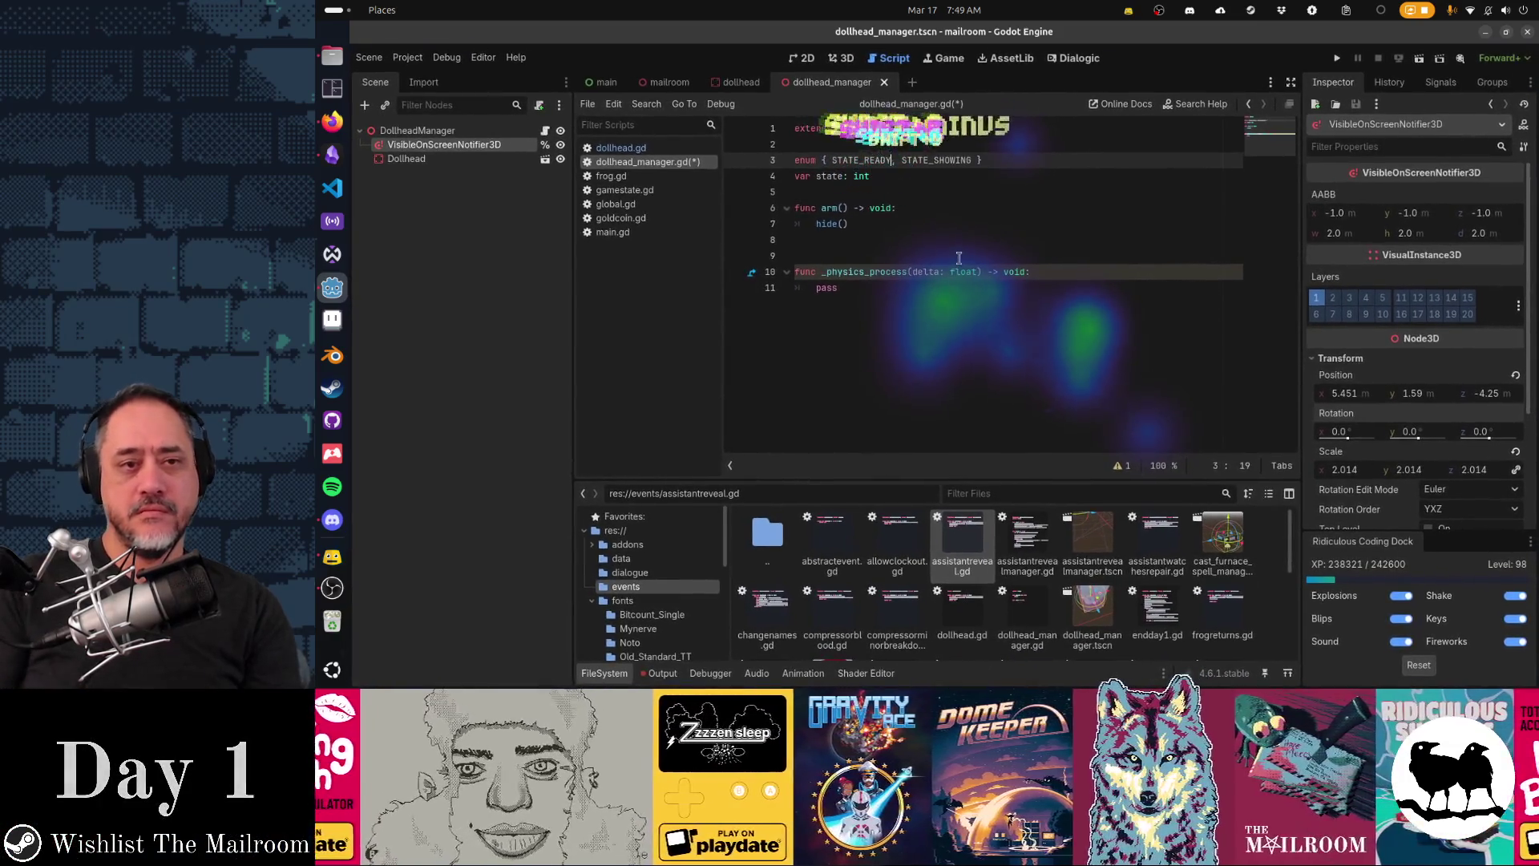
Step: Initialise the state variable to STATE_READY
{"action": "key", "text": "Down"}
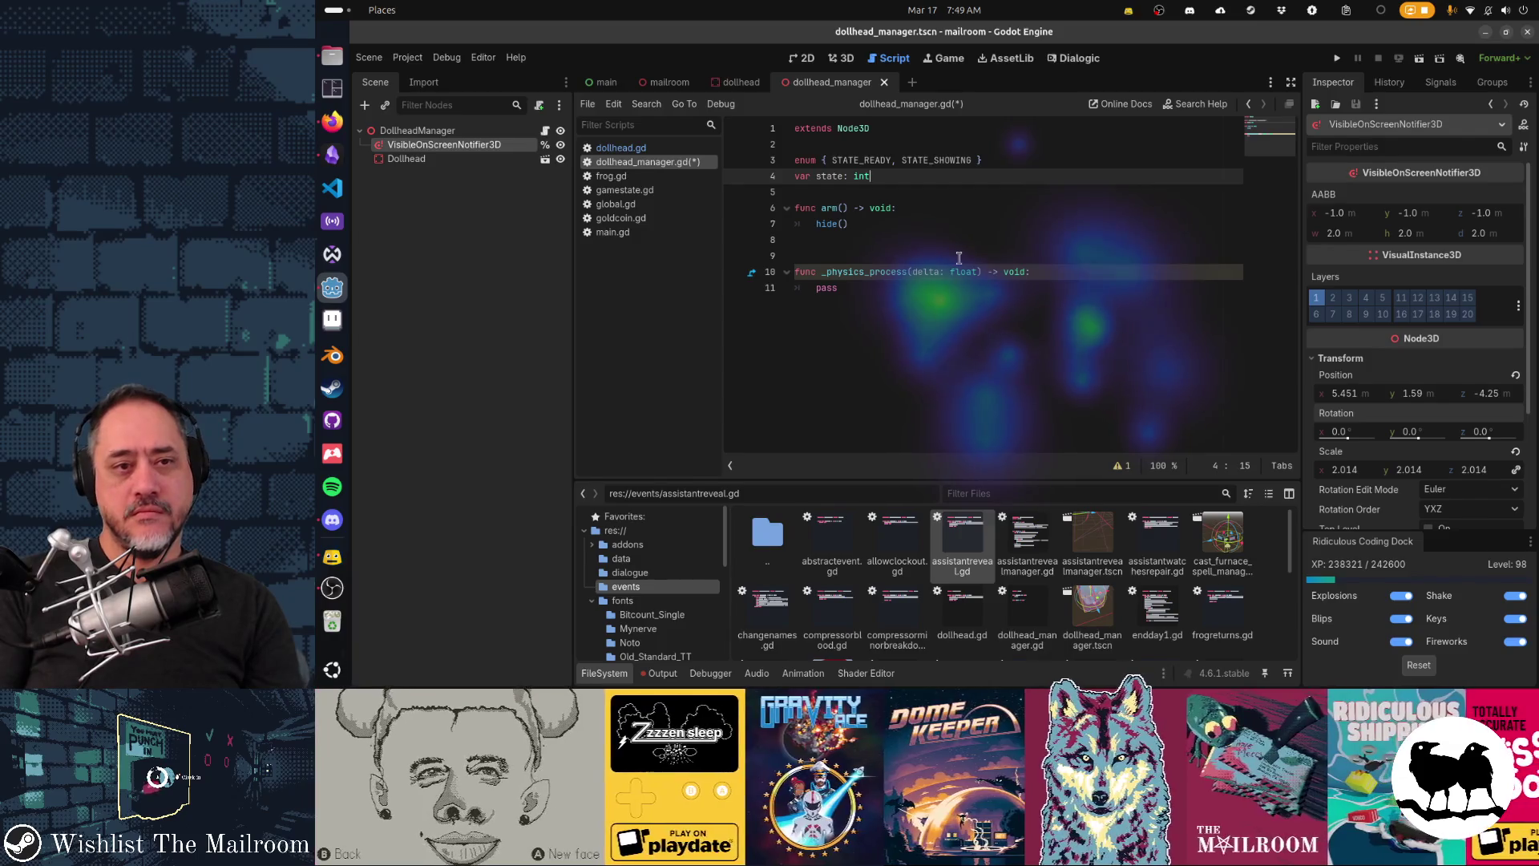
{"action": "type", "text": " = STATE_READY"}
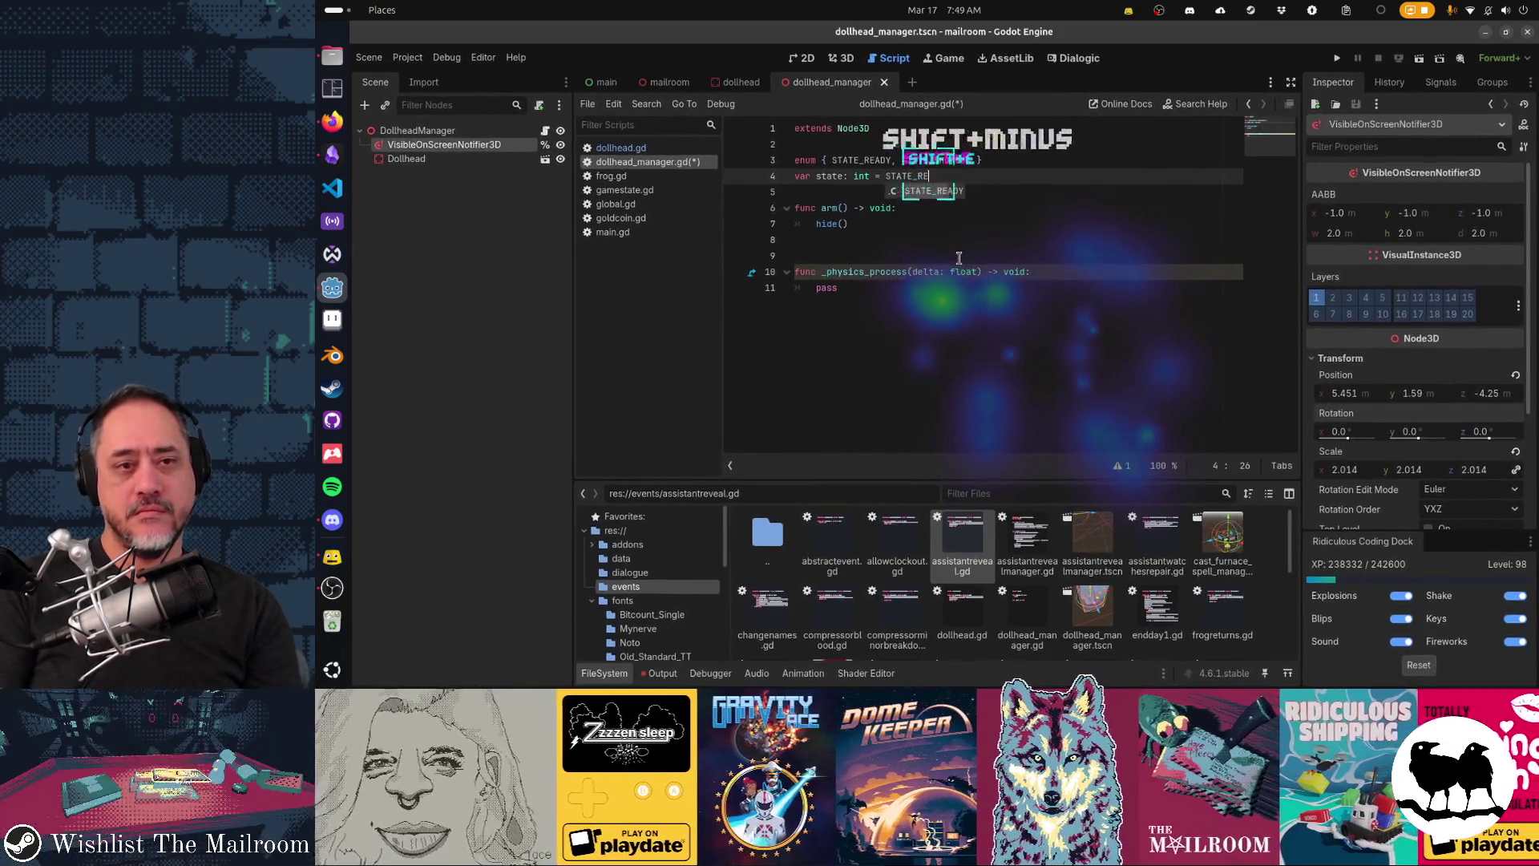
{"action": "key", "text": "Down"}
{"action": "key", "text": "Down"}
{"action": "key", "text": "Down"}
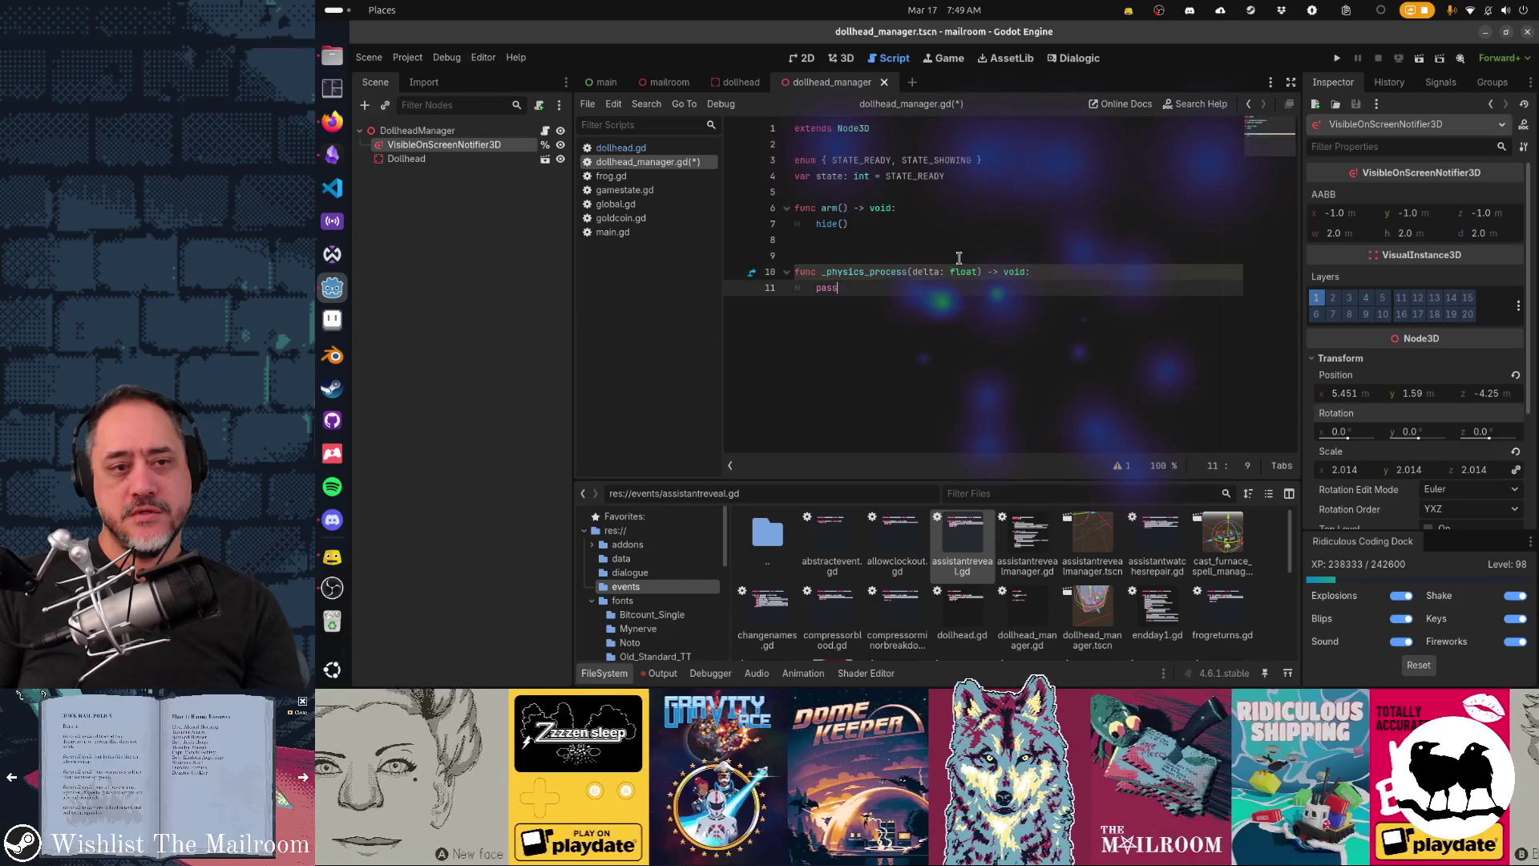
{"action": "key", "text": "shift+Home"}
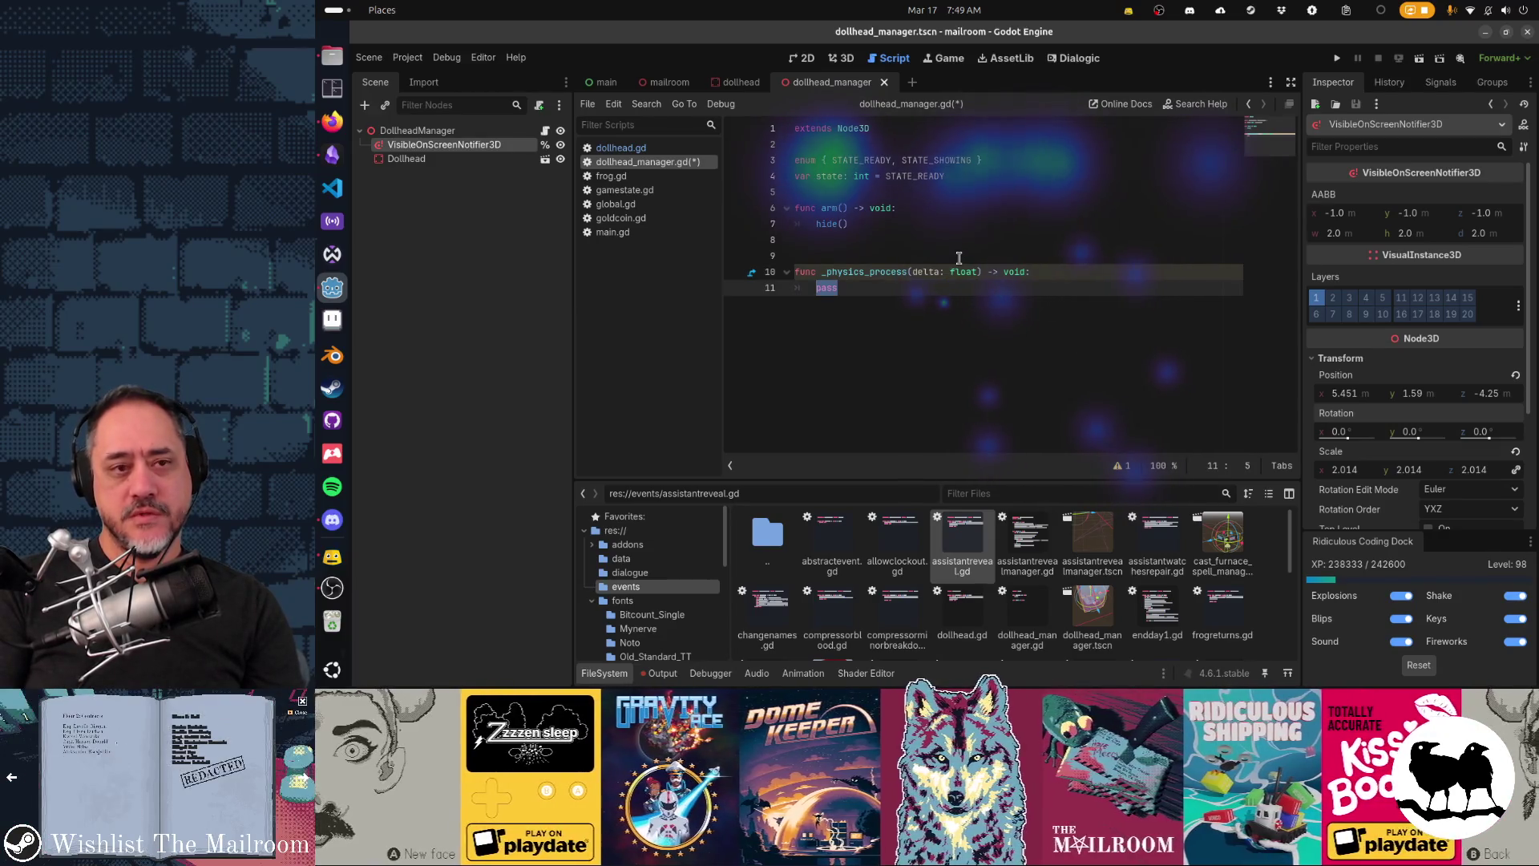
Step: Replace pass with 'if state == STATE_READY and not %VisibleOnScreenNotifier3D.is_on_screen():'
{"action": "type", "text": "if ST"}
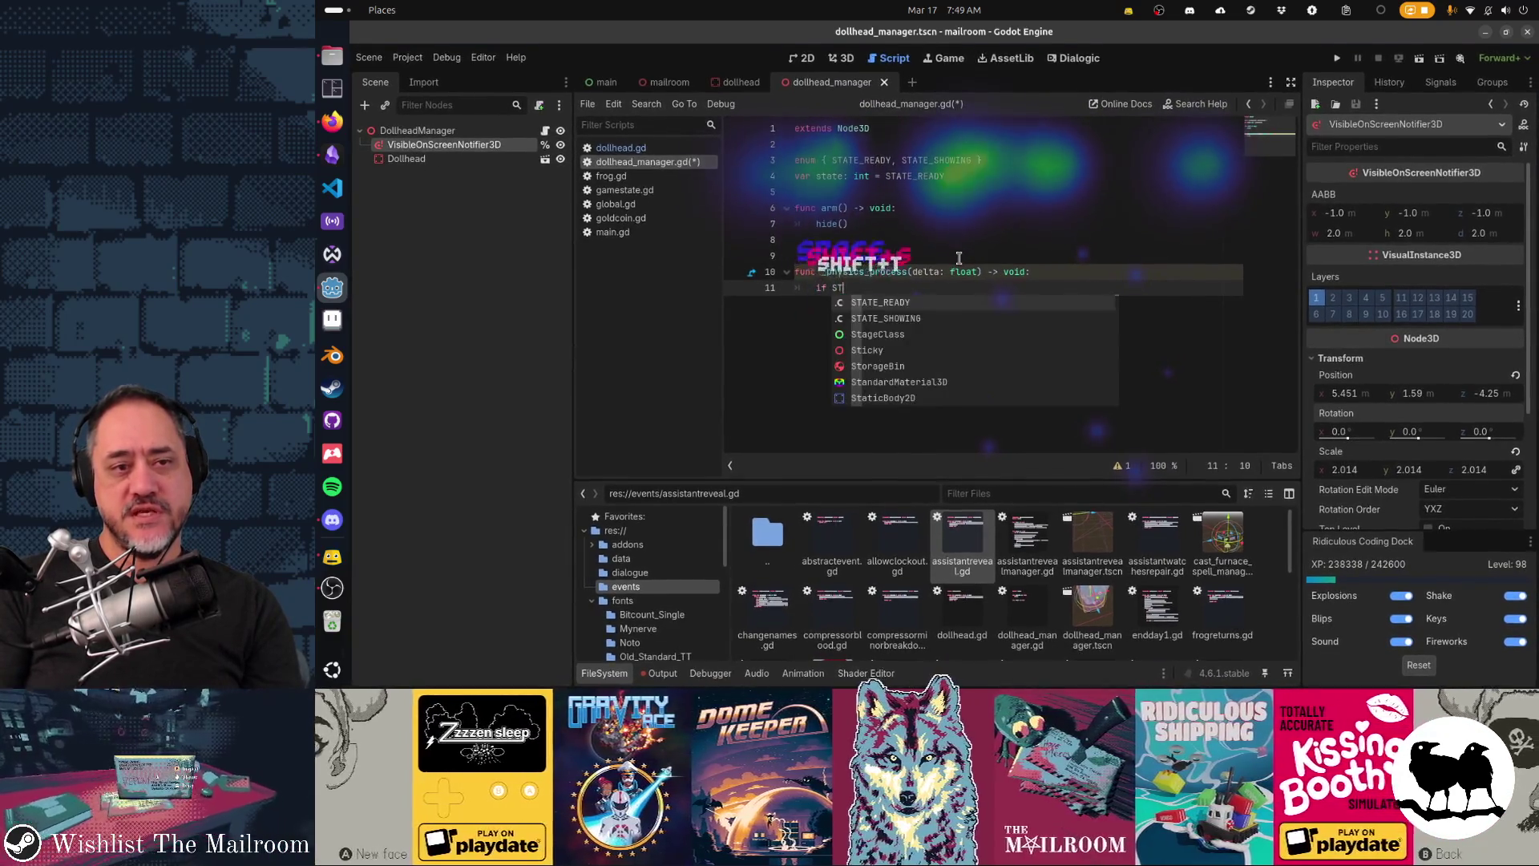
{"action": "key", "text": "BackSpace"}
{"action": "key", "text": "BackSpace"}
{"action": "type", "text": "state == S"}
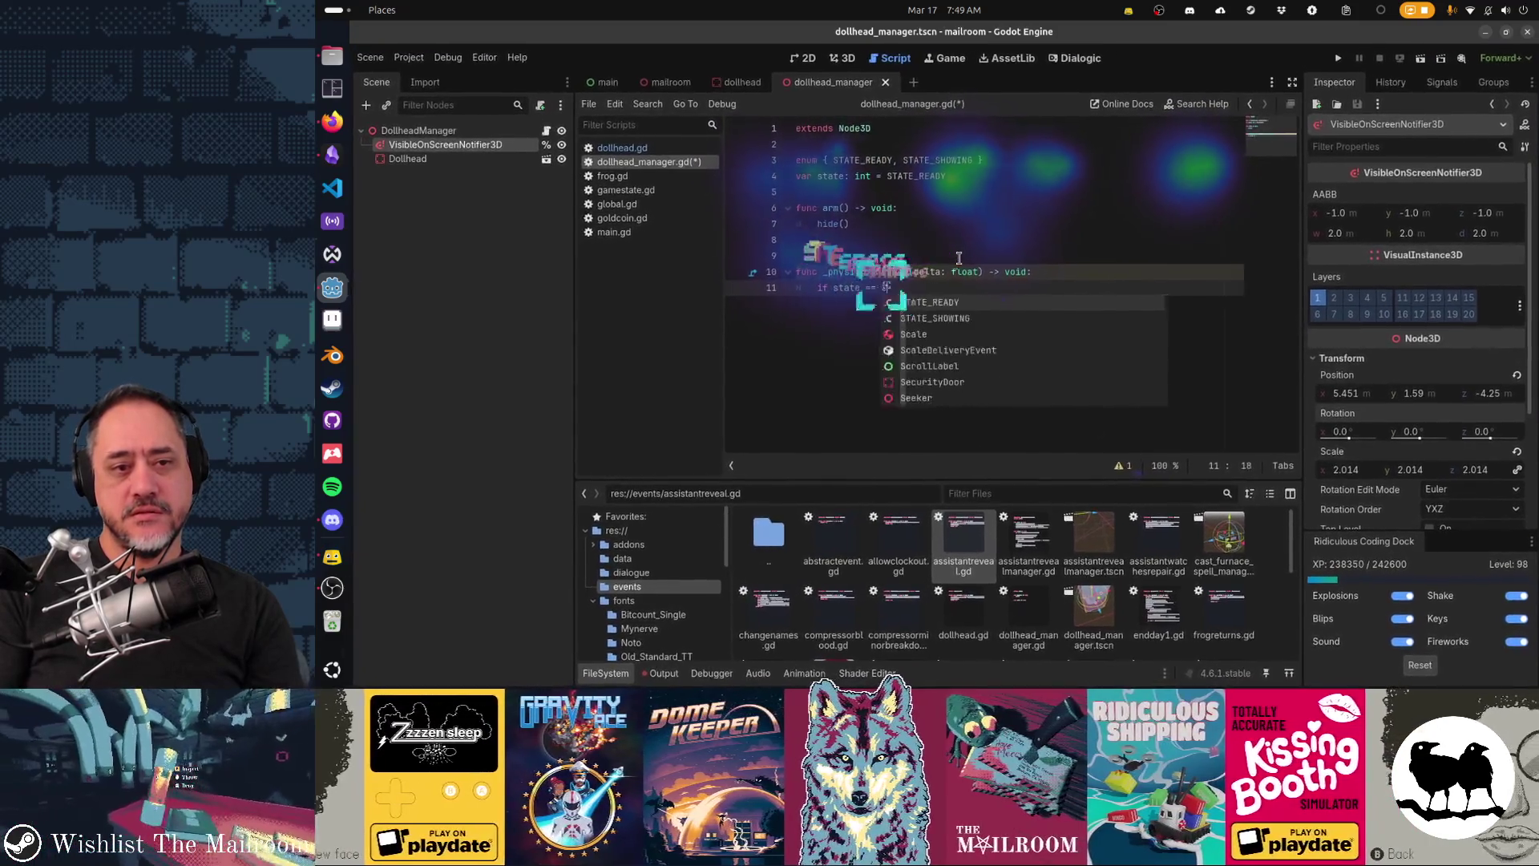
{"action": "type", "text": "TATE_READY:"}
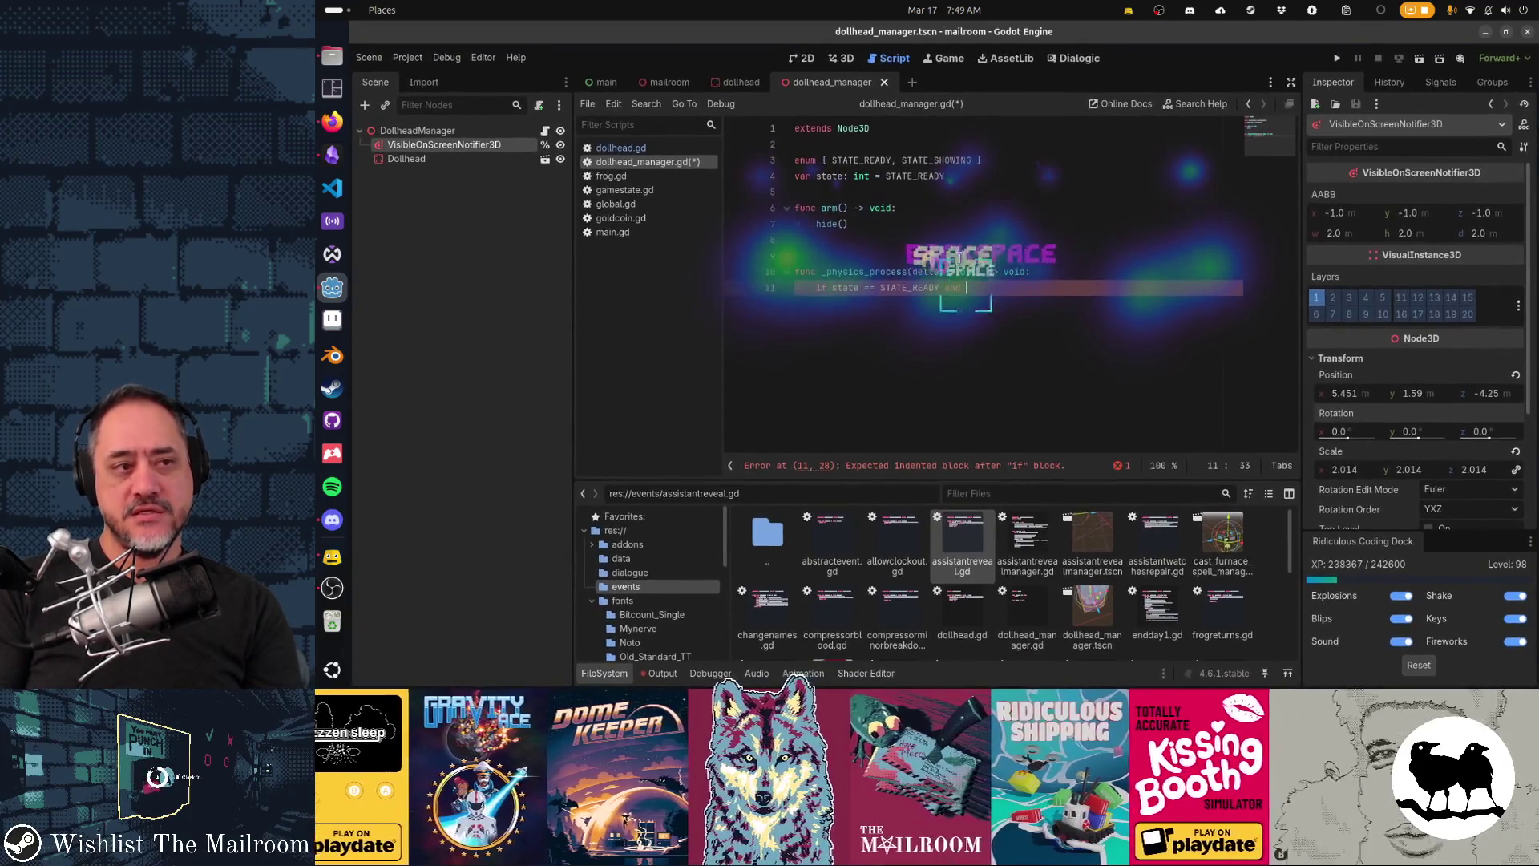
{"action": "type", "text": " %Vis"}
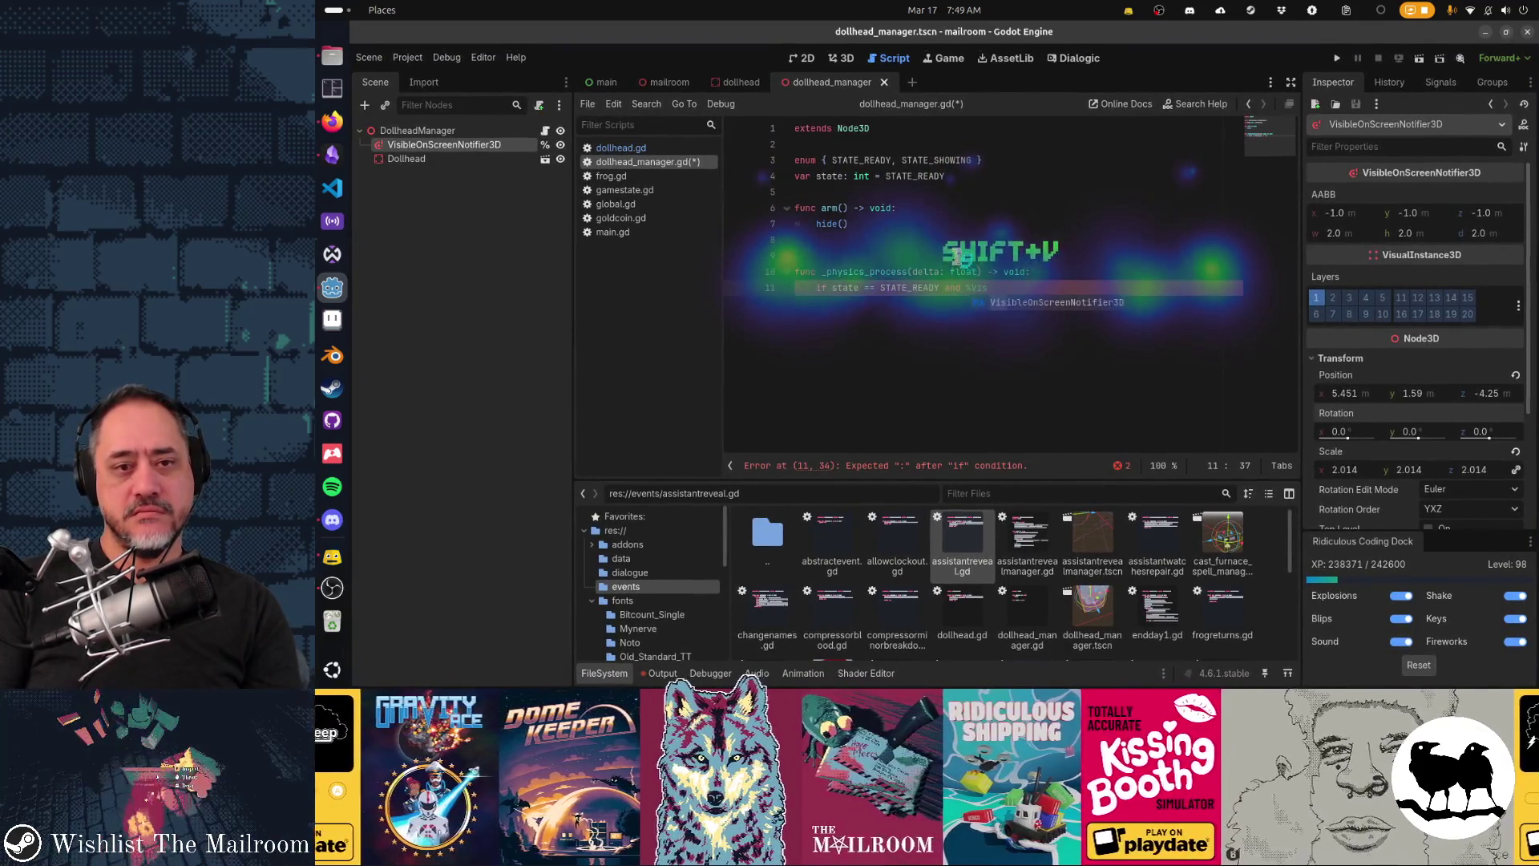
{"action": "key", "text": "Tab"}
{"action": "type", "text": "."}
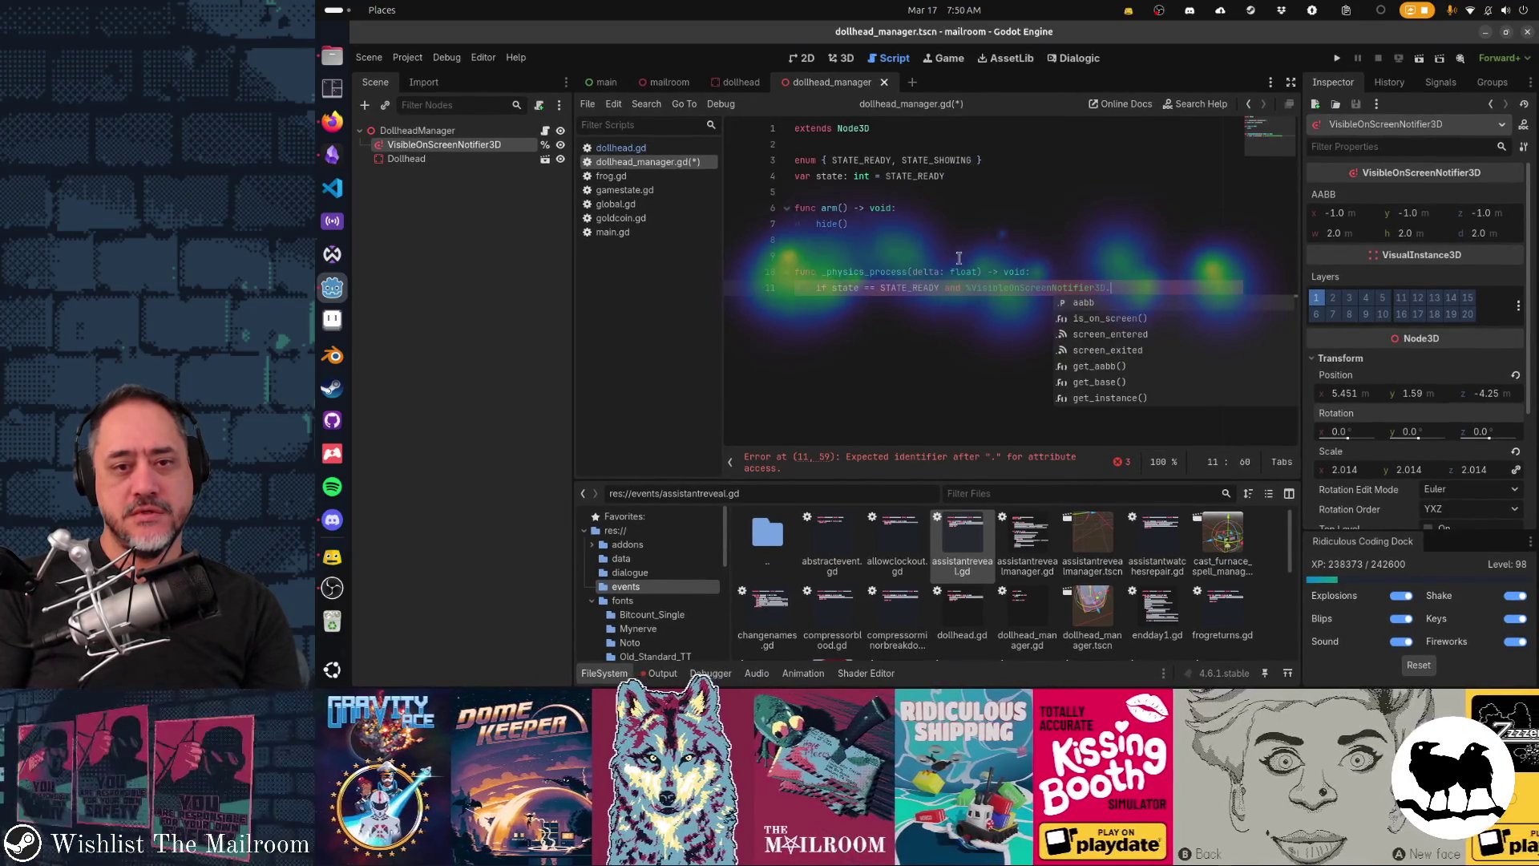
{"action": "key", "text": "Down"}
{"action": "key", "text": "Return"}
{"action": "key", "text": "ctrl+Left"}
{"action": "key", "text": "ctrl+Left"}
{"action": "key", "text": "ctrl+Left"}
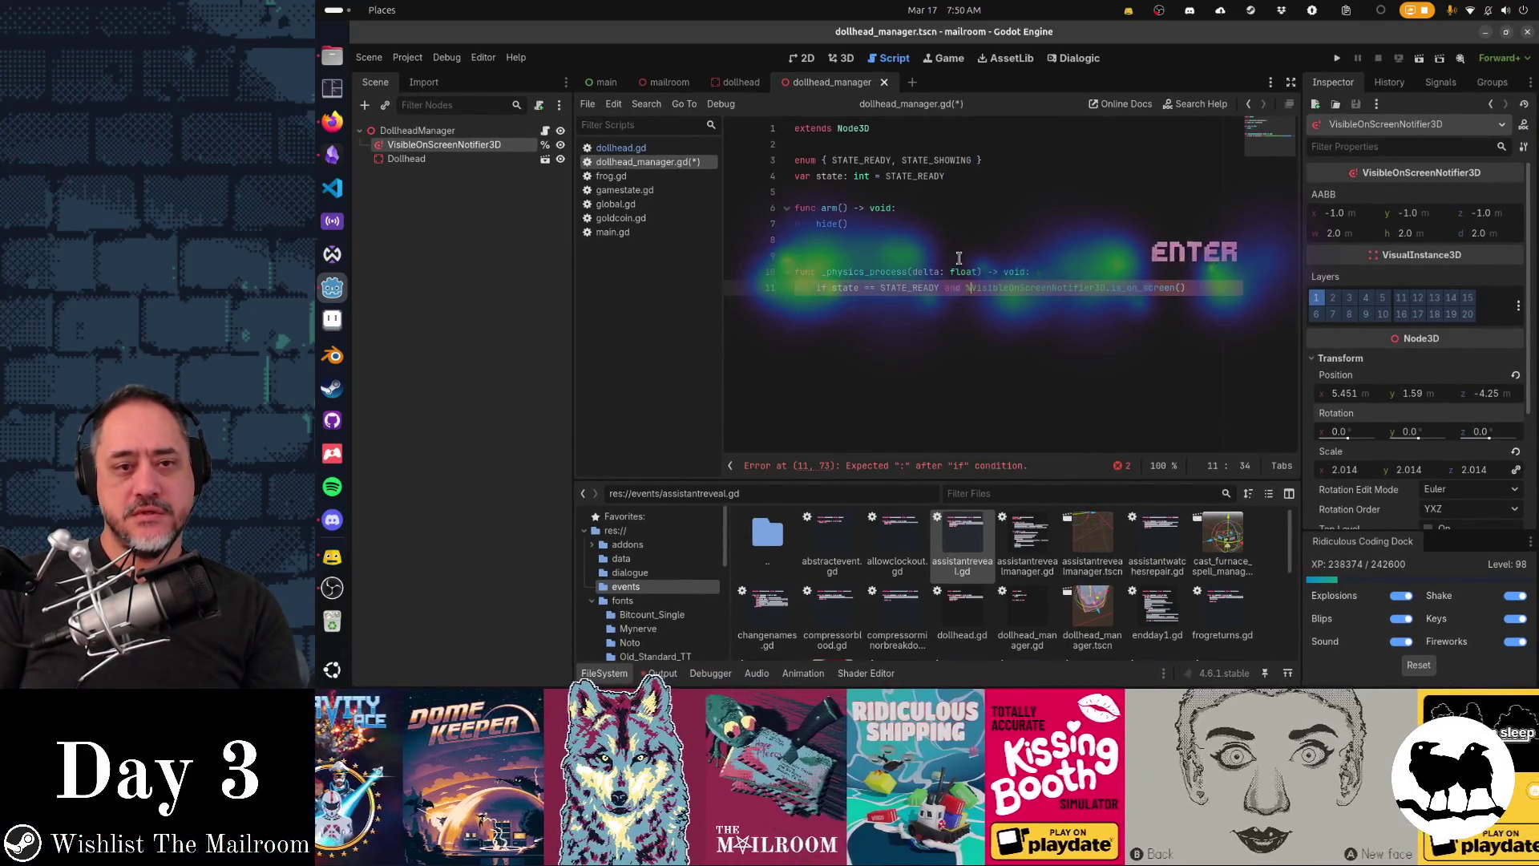
{"action": "type", "text": "not "}
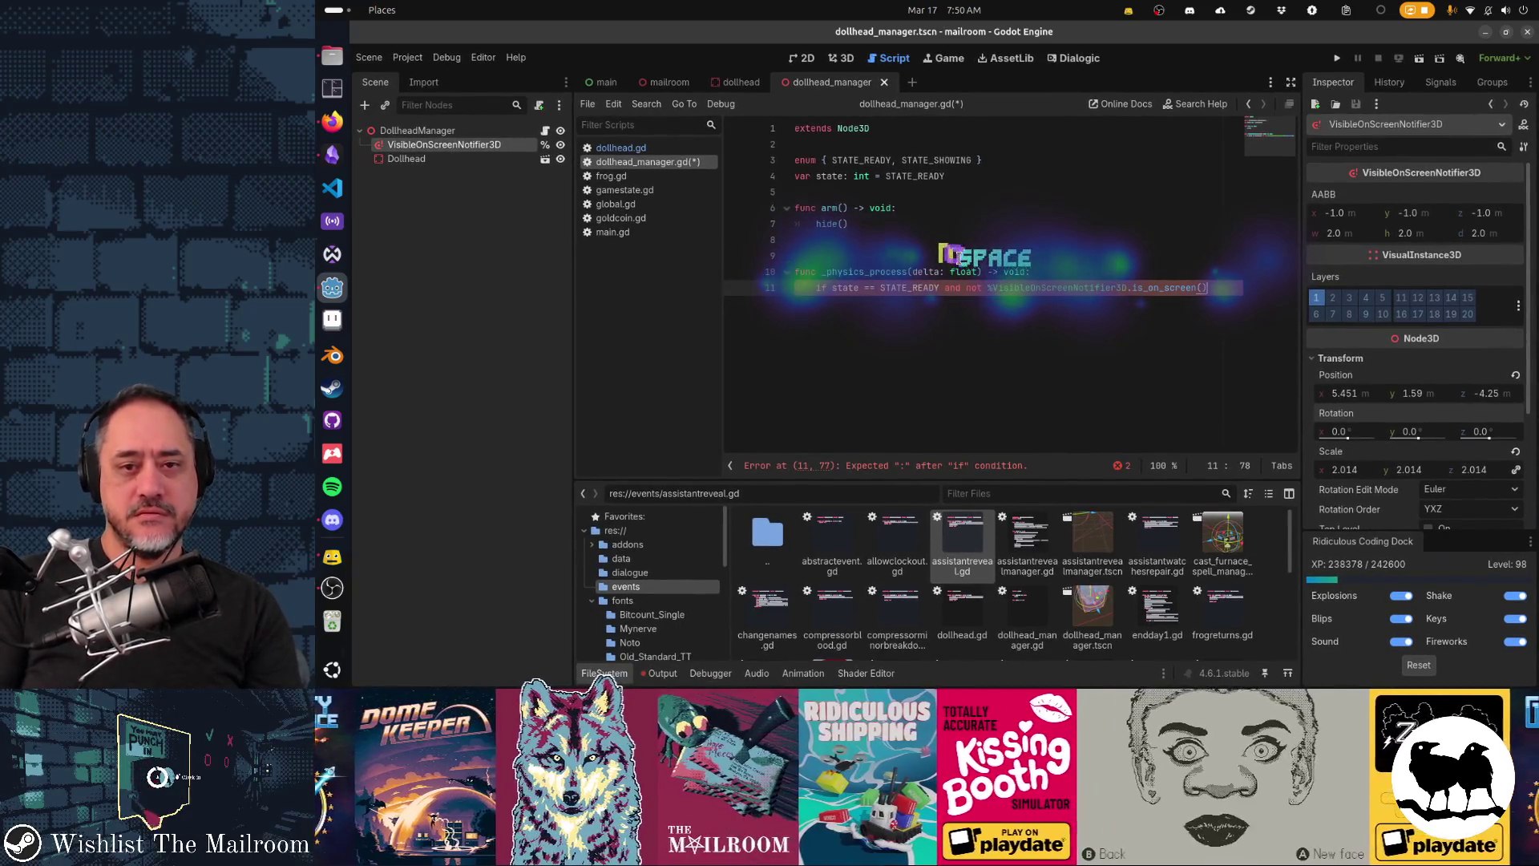
{"action": "type", "text": ":"}
{"action": "key", "text": "Return"}
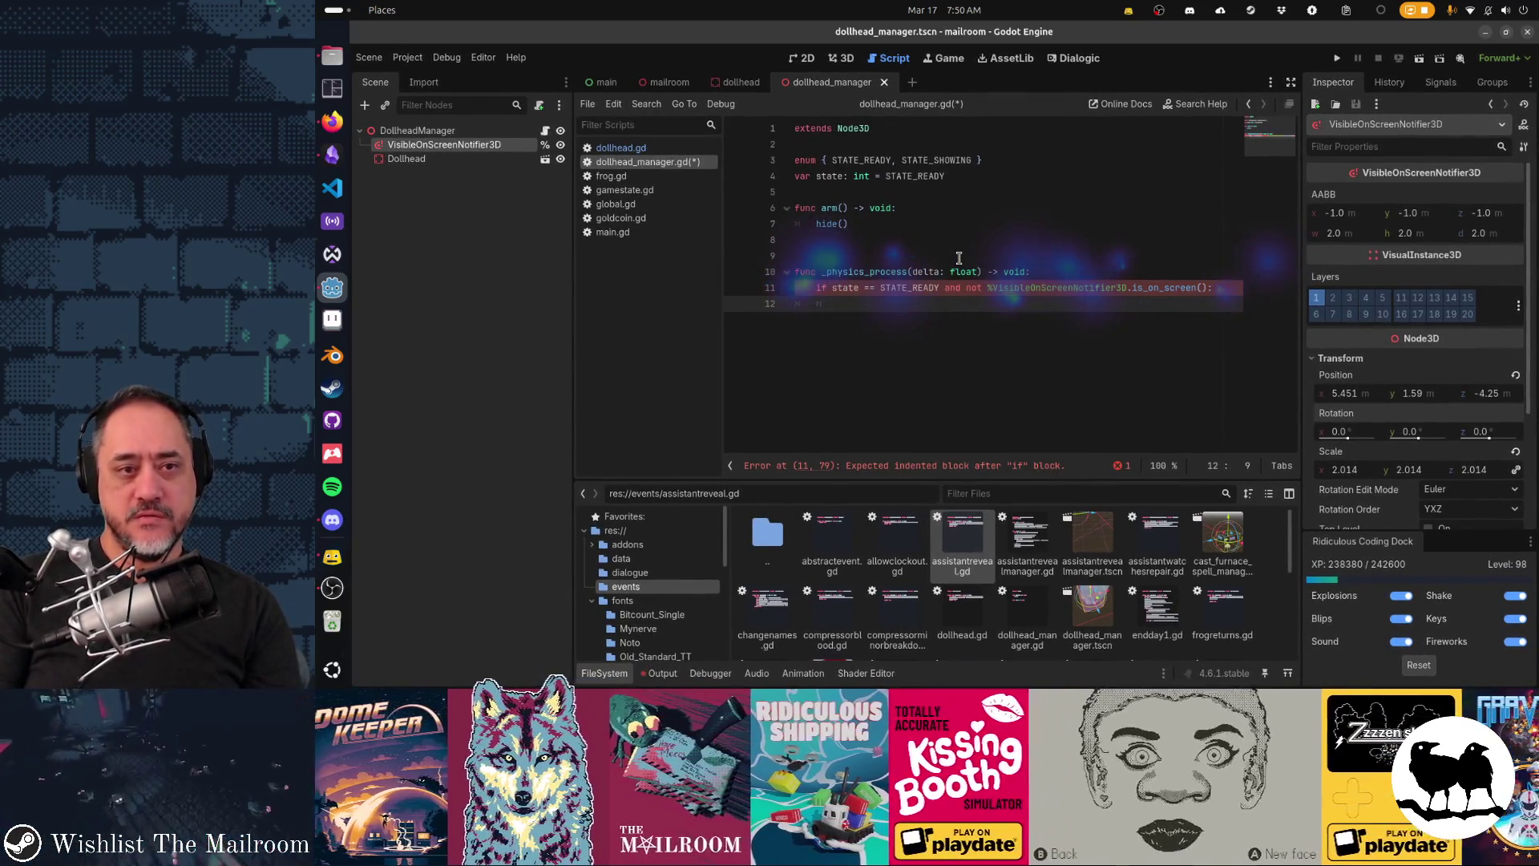
Step: Inside the condition, set state = STATE_SHOWING and call show()
{"action": "type", "text": "state = STA"}
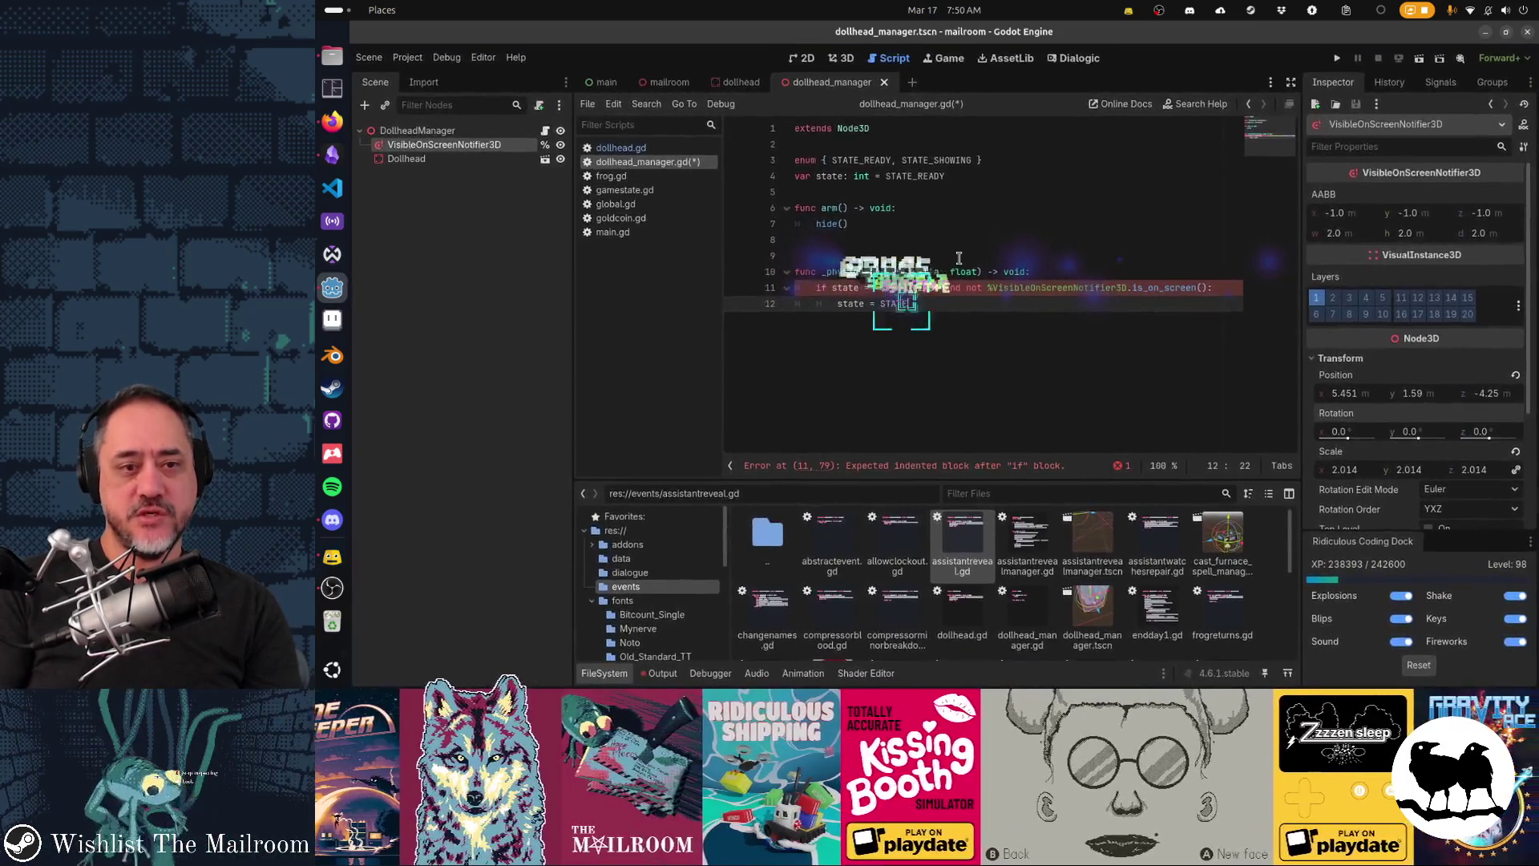
{"action": "type", "text": "TE_SHOWING("}
{"action": "key", "text": "BackSpace"}
{"action": "key", "text": "Return"}
{"action": "type", "text": "show()"}
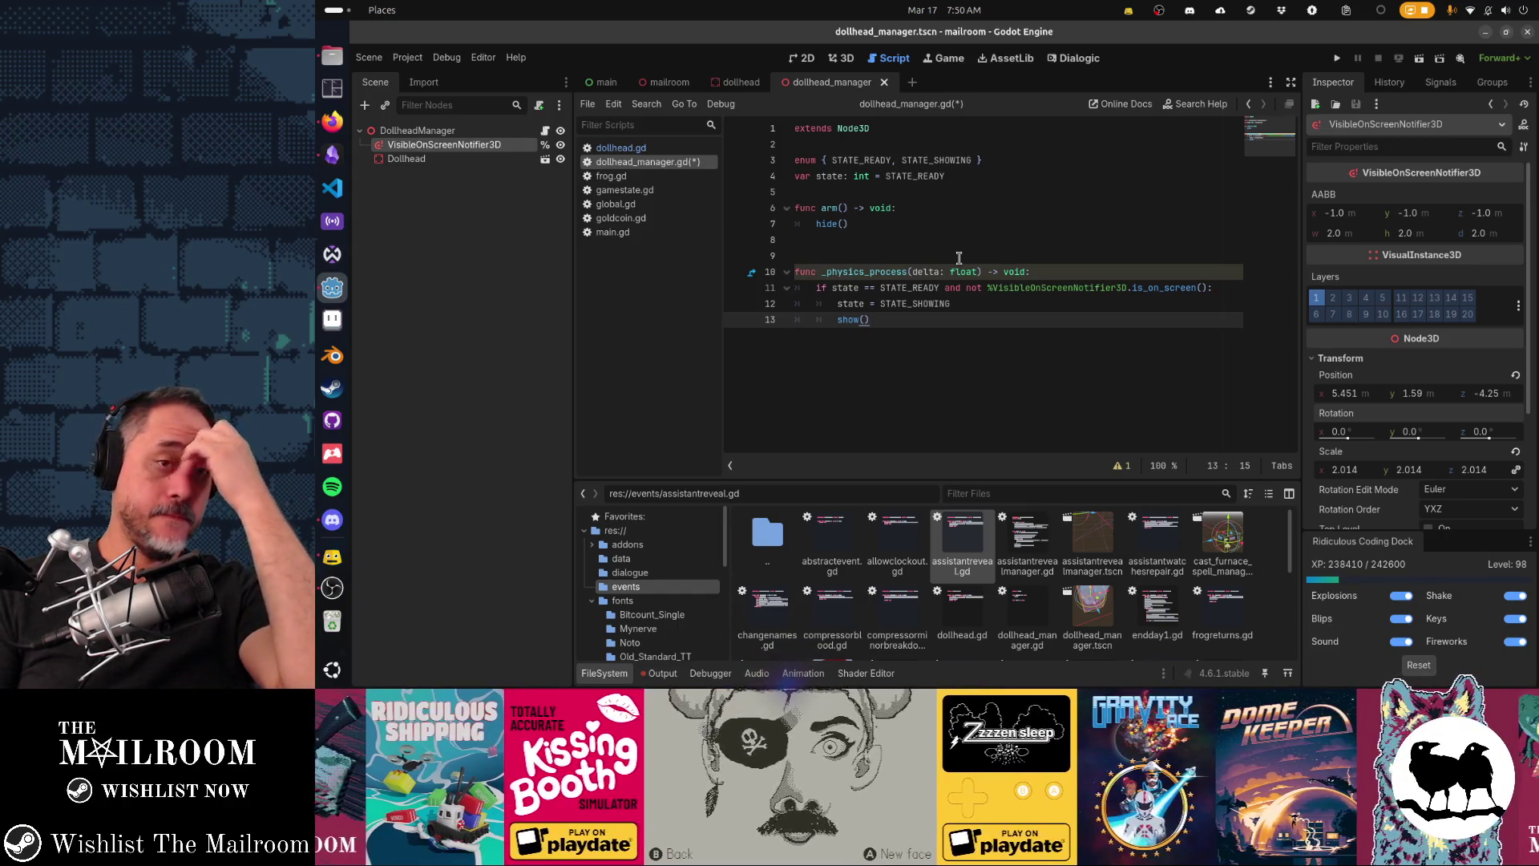
{"action": "key", "text": "Up"}
{"action": "key", "text": "Up"}
{"action": "key", "text": "Up"}
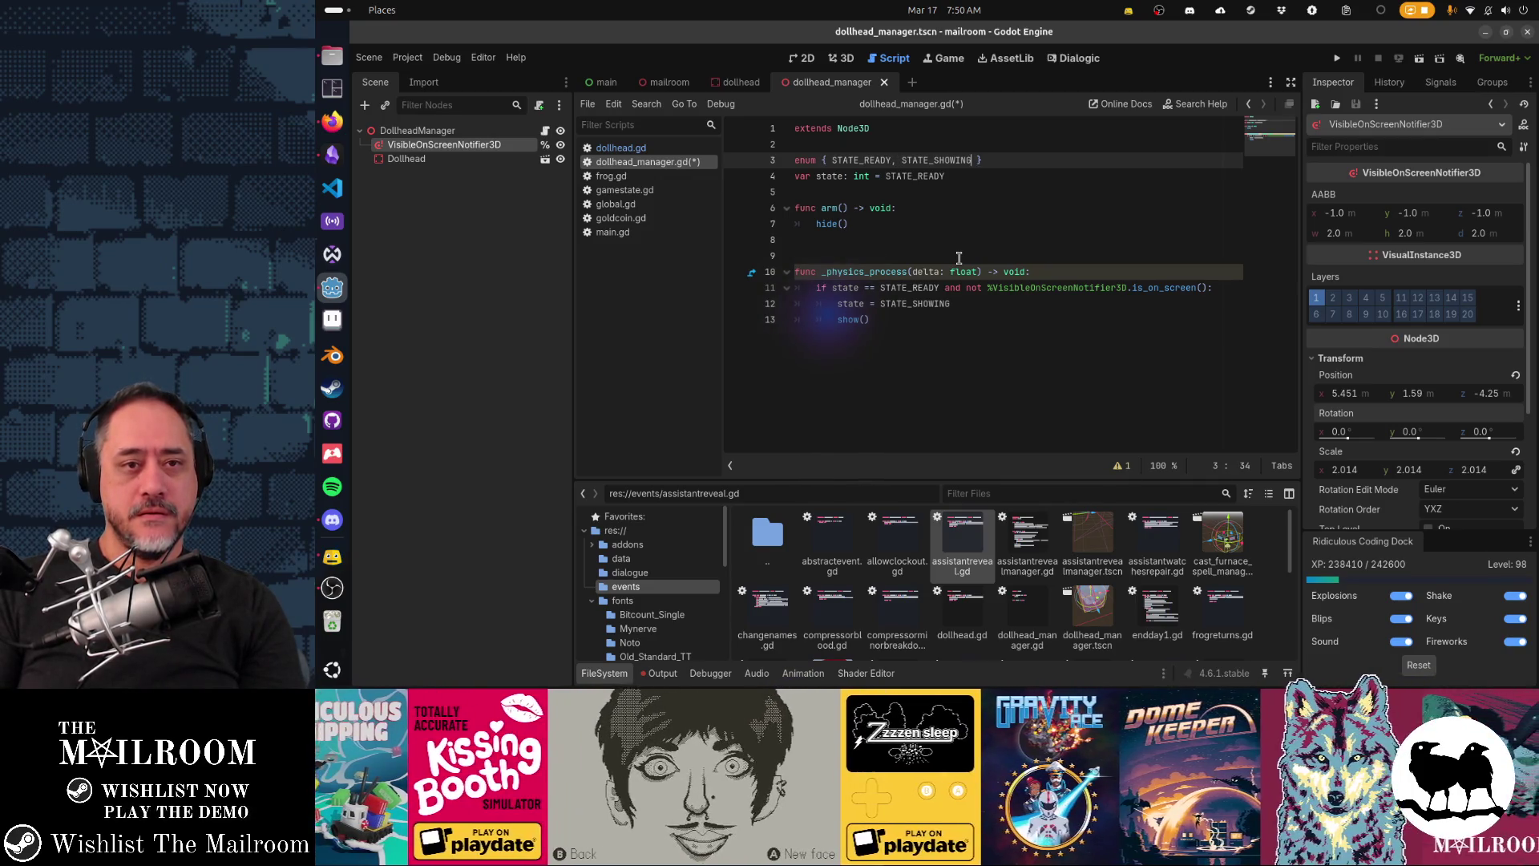
Step: Add STATE_LEAVING as a new entry in the state enum
{"action": "type", "text": ", DYSY"}
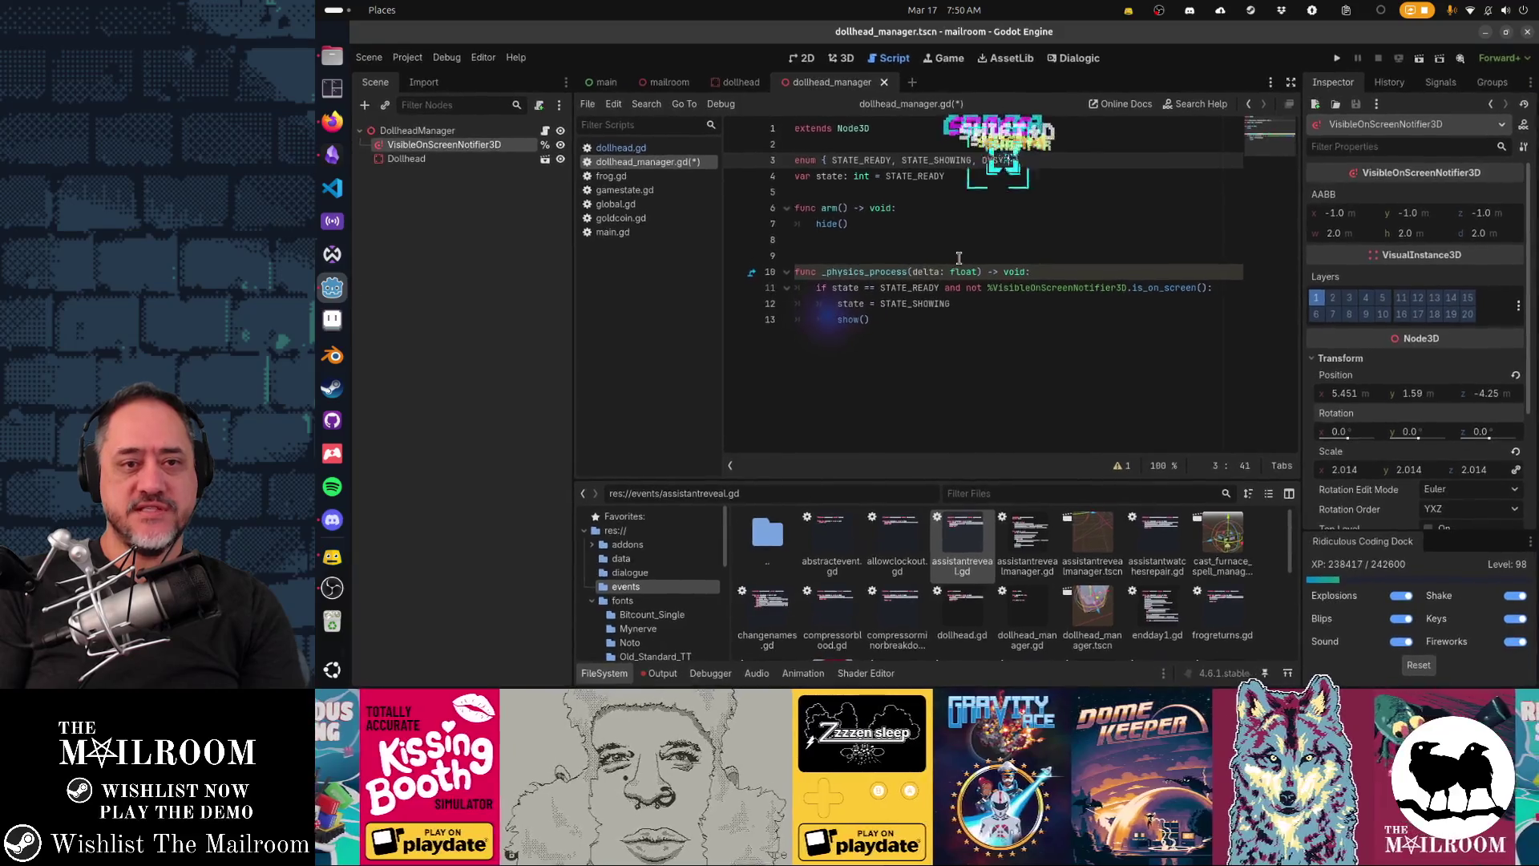
{"action": "key", "text": "BackSpace"}
{"action": "type", "text": "STATE_"}
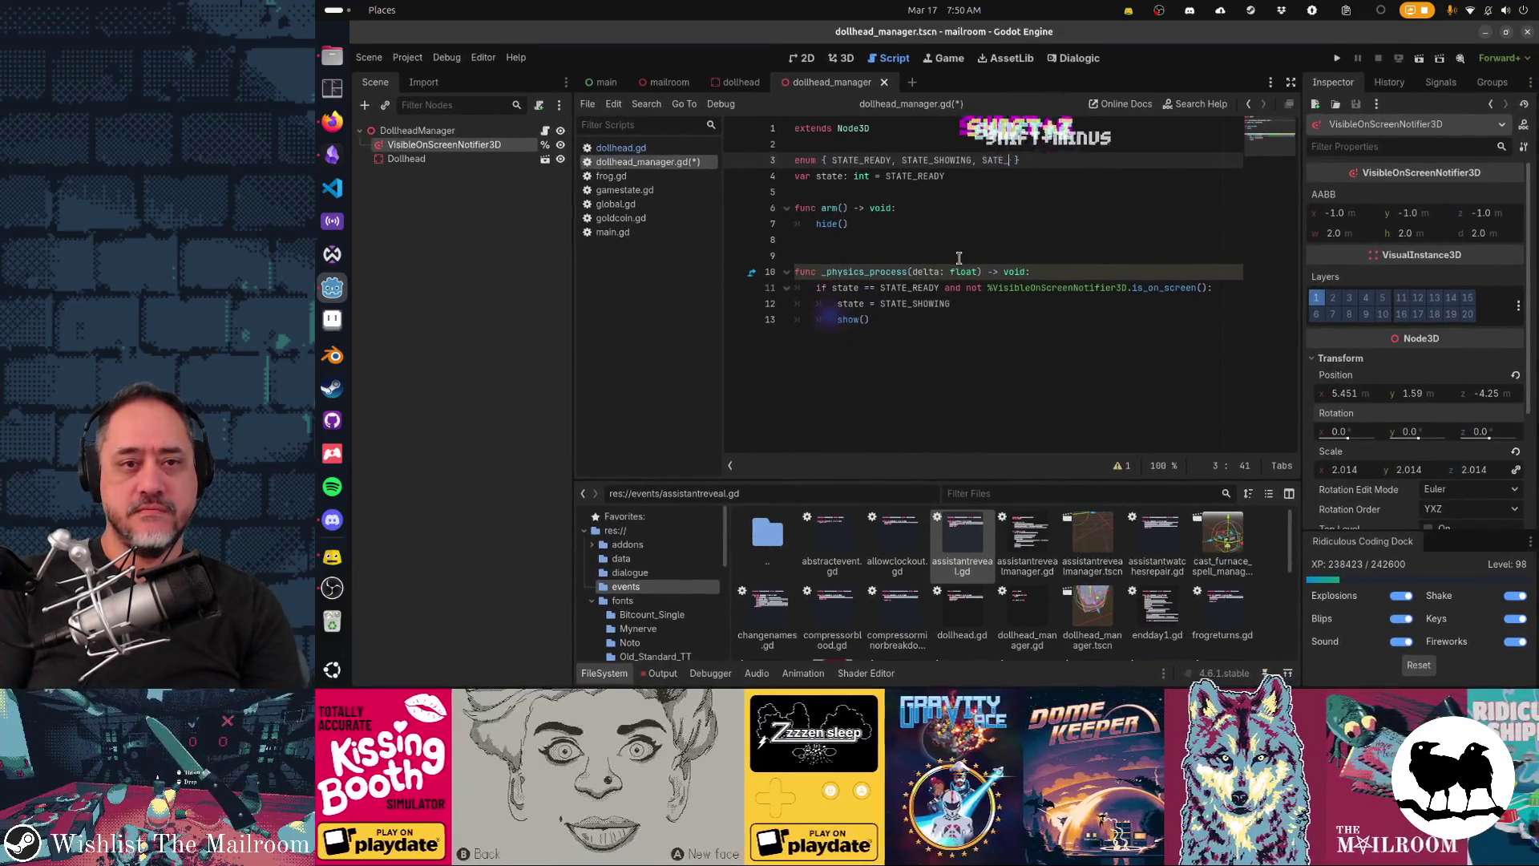
{"action": "key", "text": "BackSpace"}
{"action": "key", "text": "BackSpace"}
{"action": "type", "text": "E_LEAVIN"}
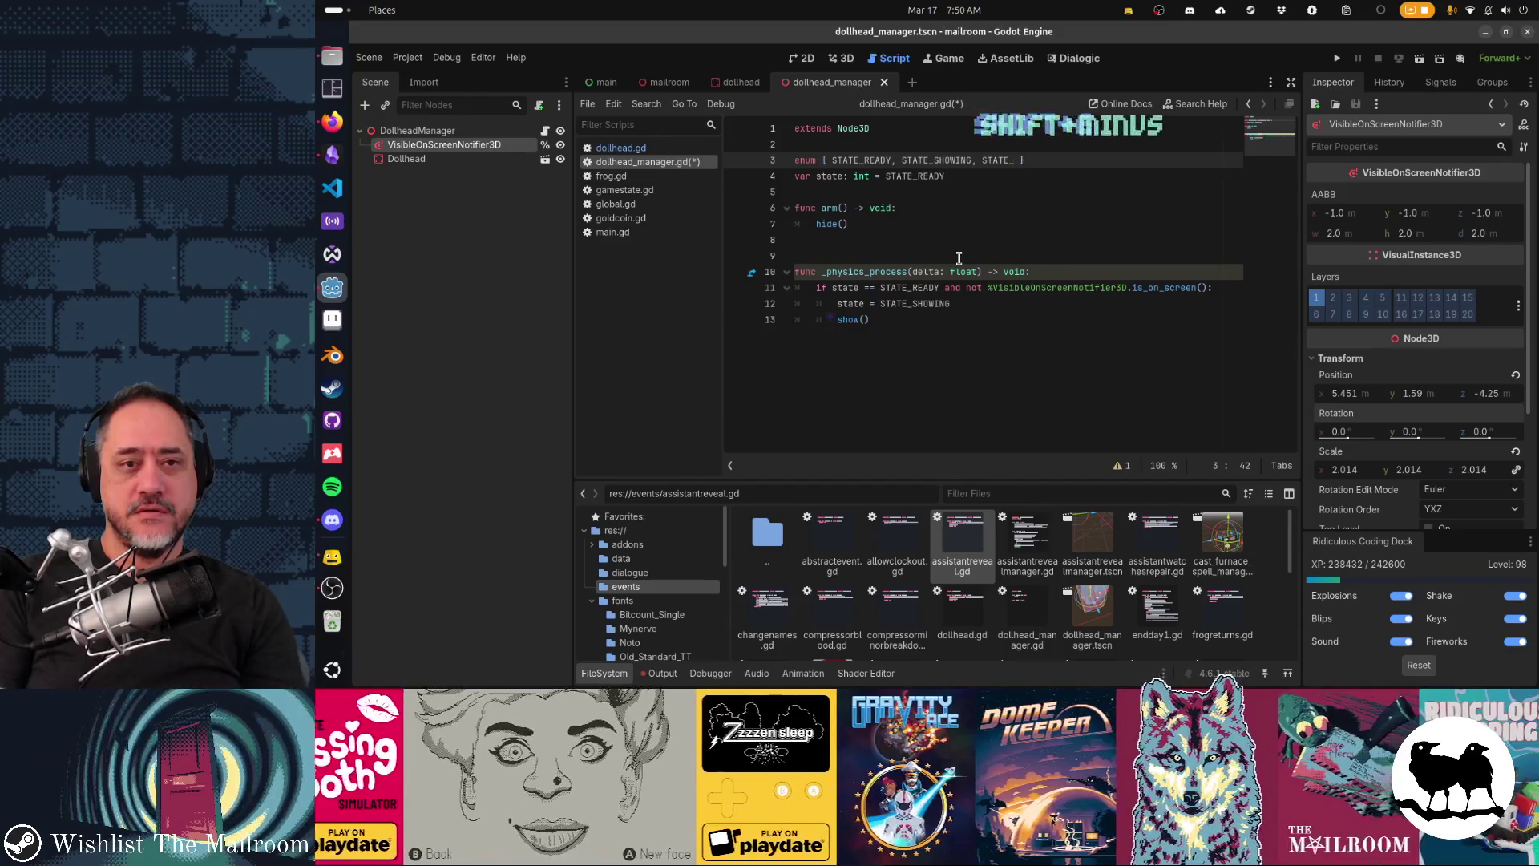
{"action": "type", "text": "G"}
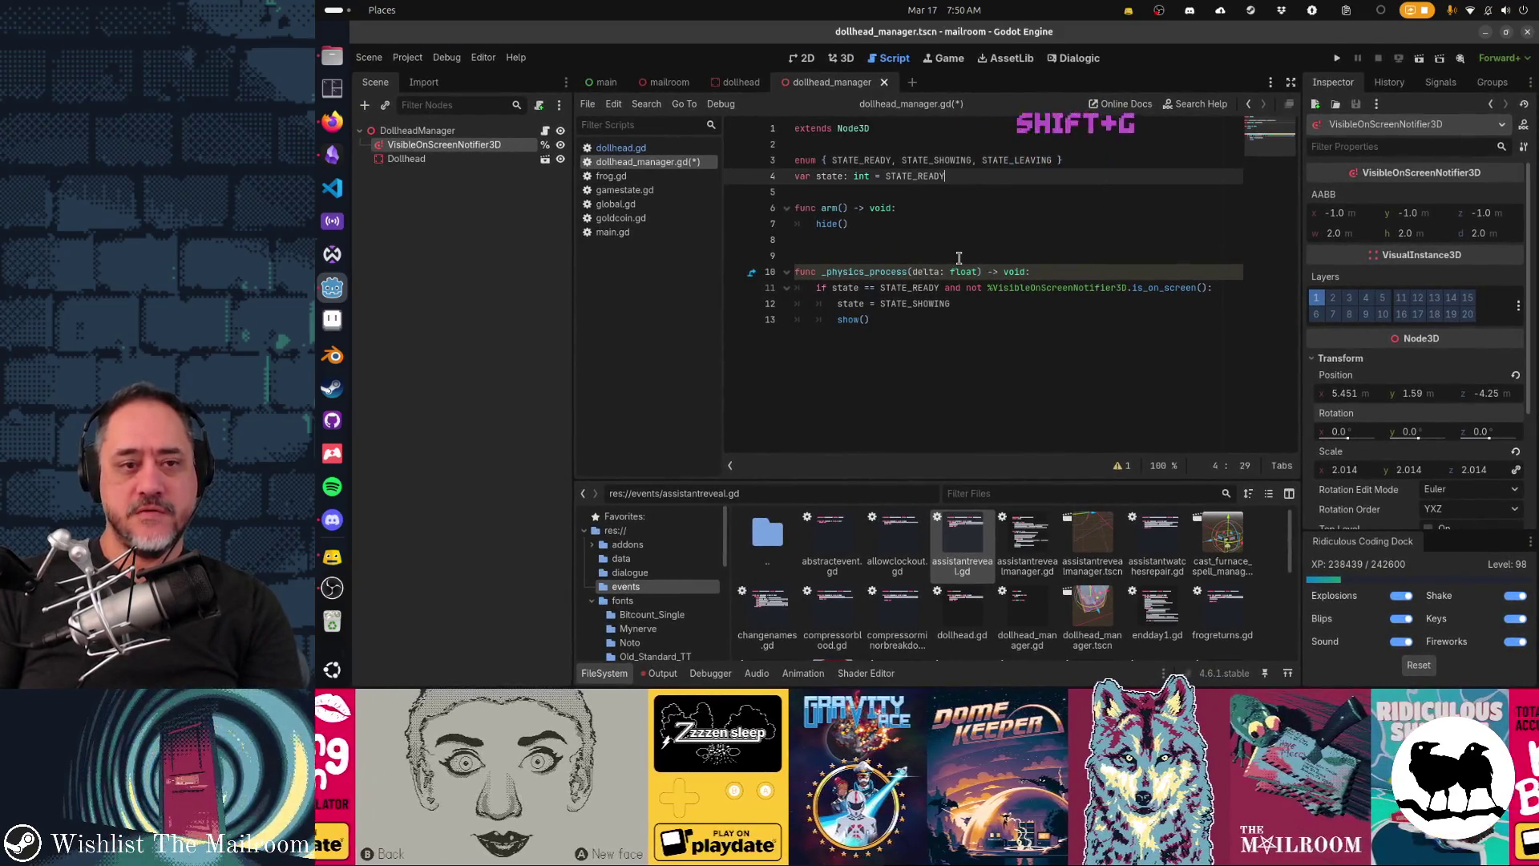
{"action": "key", "text": "Down"}
{"action": "key", "text": "Down"}
{"action": "key", "text": "Down"}
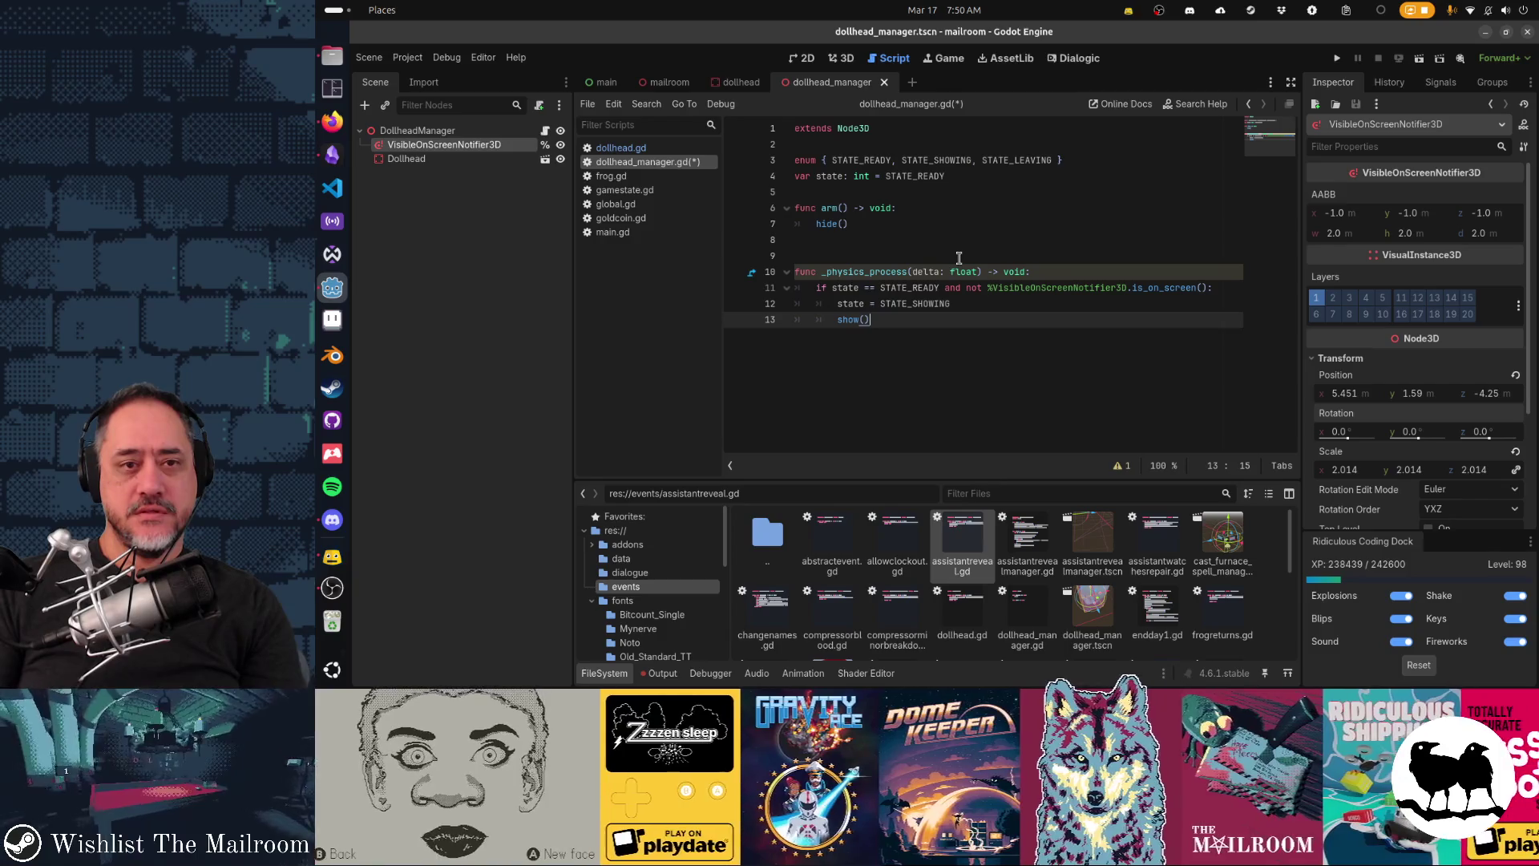
Step: Add a placeholder 'if state == STATE_SHOWING and false:' branch that sets state = STATE_LEAVING
{"action": "key", "text": "Return"}
{"action": "key", "text": "Return"}
{"action": "key", "text": "BackSpace"}
{"action": "type", "text": "if state"}
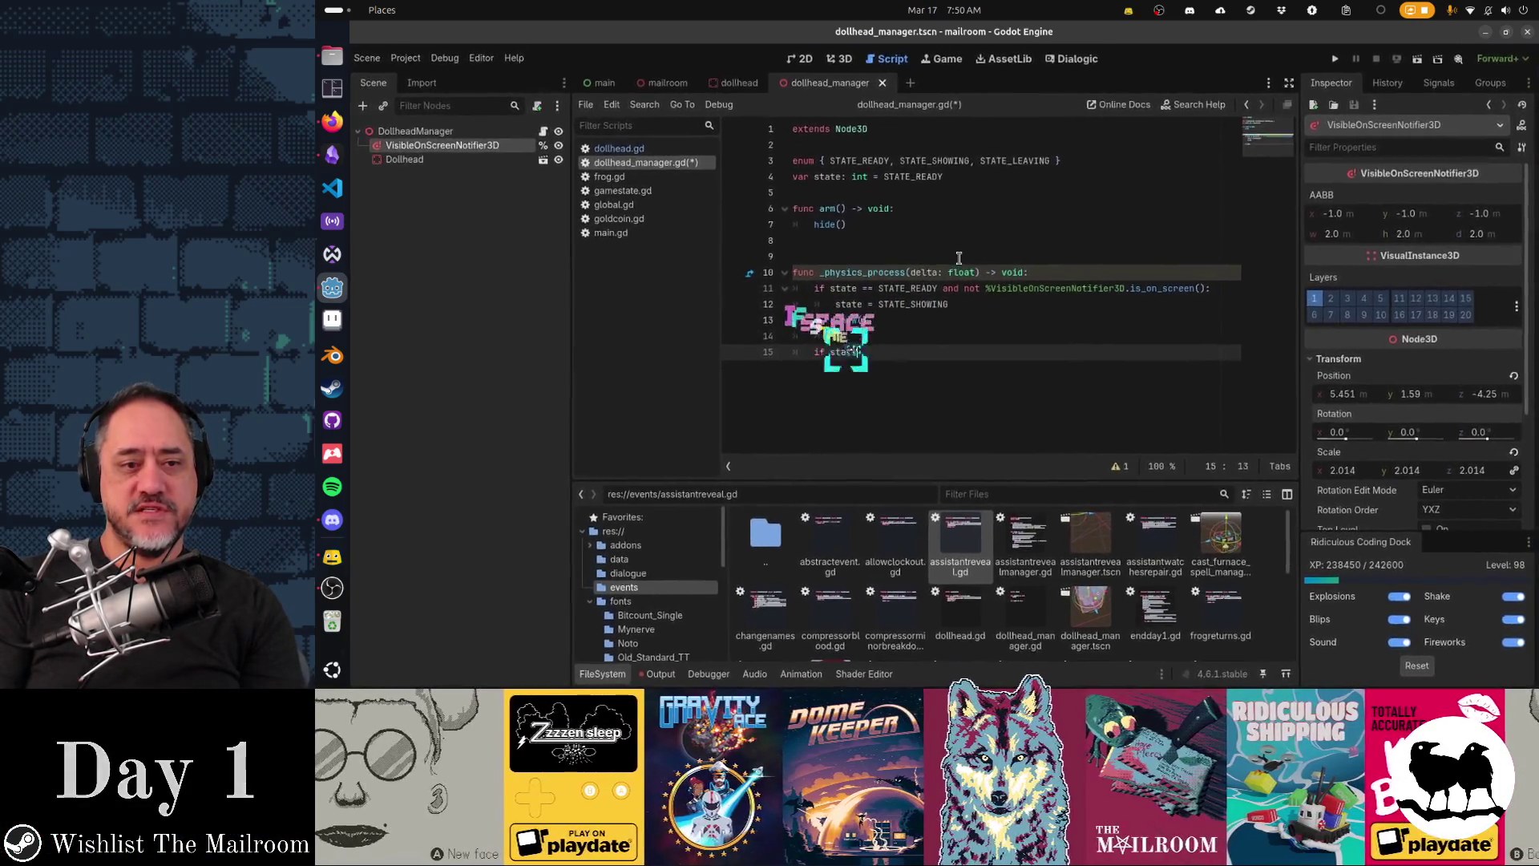
{"action": "type", "text": " == STATE_LEAVING"}
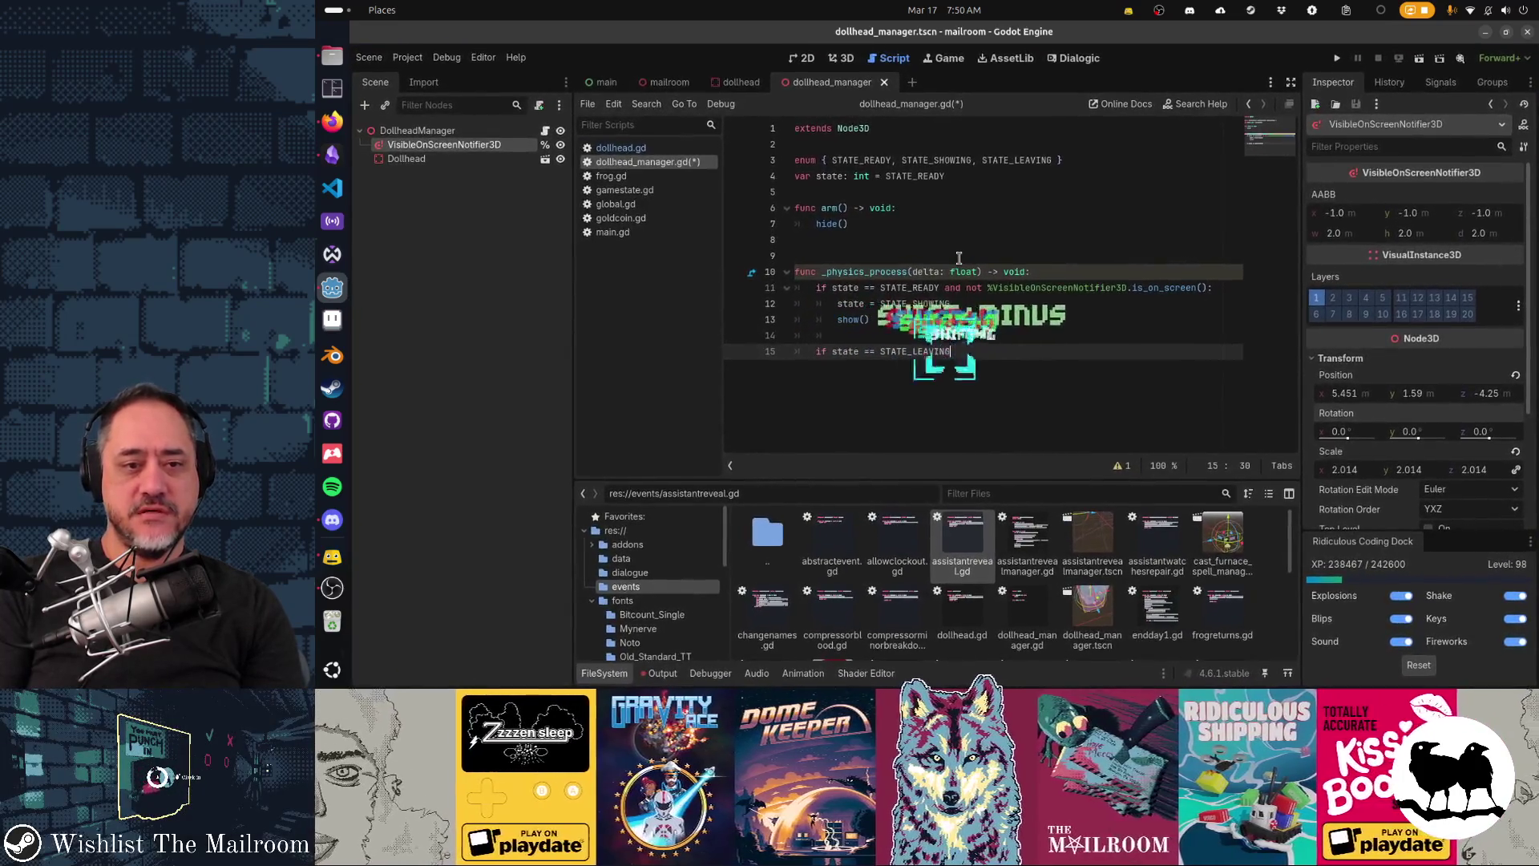
{"action": "type", "text": " and false:"}
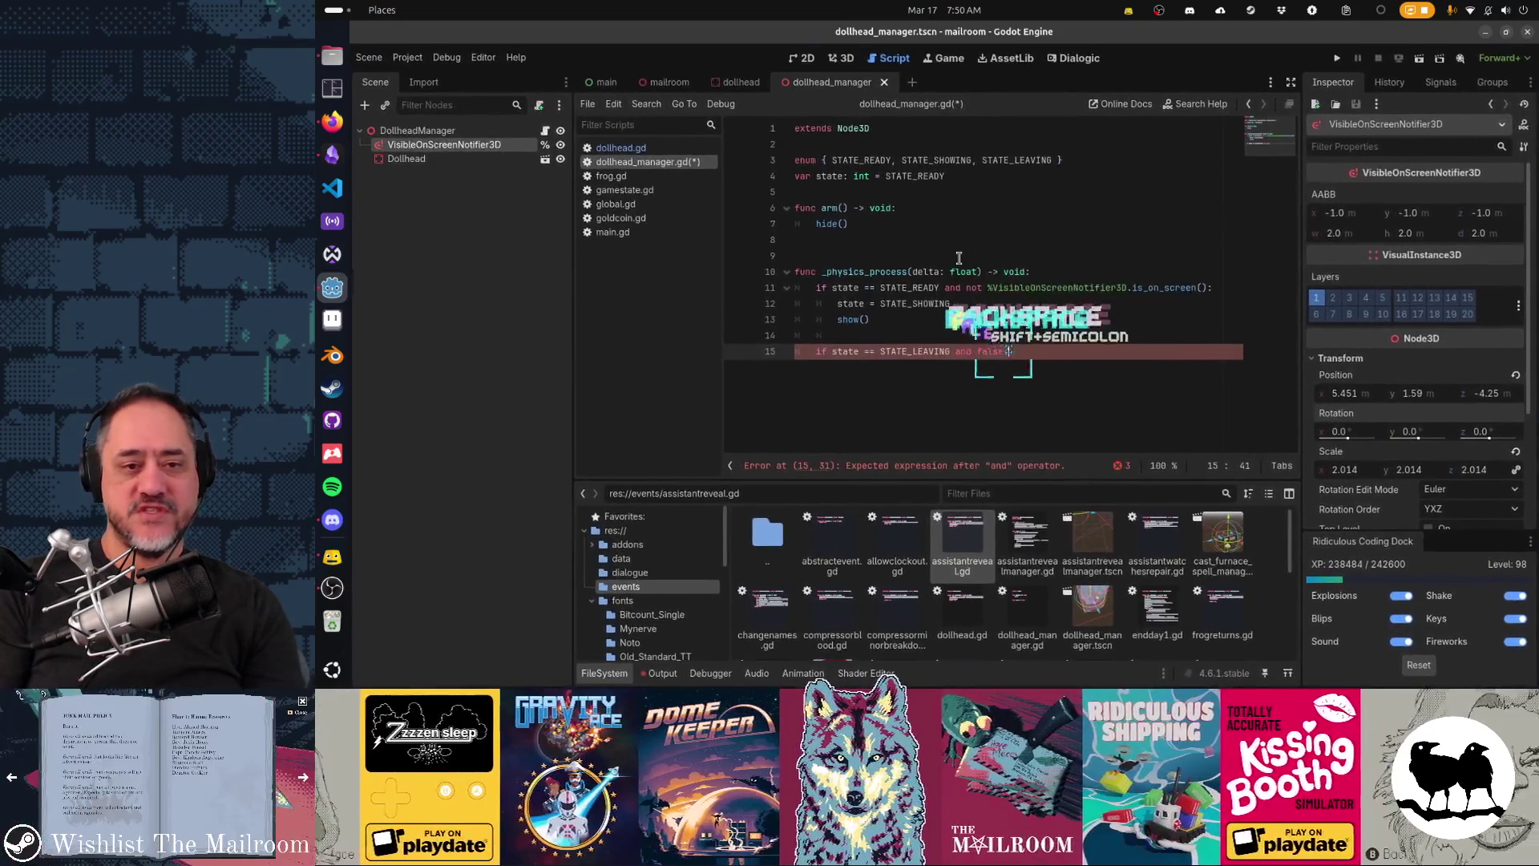
{"action": "key", "text": "Return"}
{"action": "type", "text": "queue_free()"}
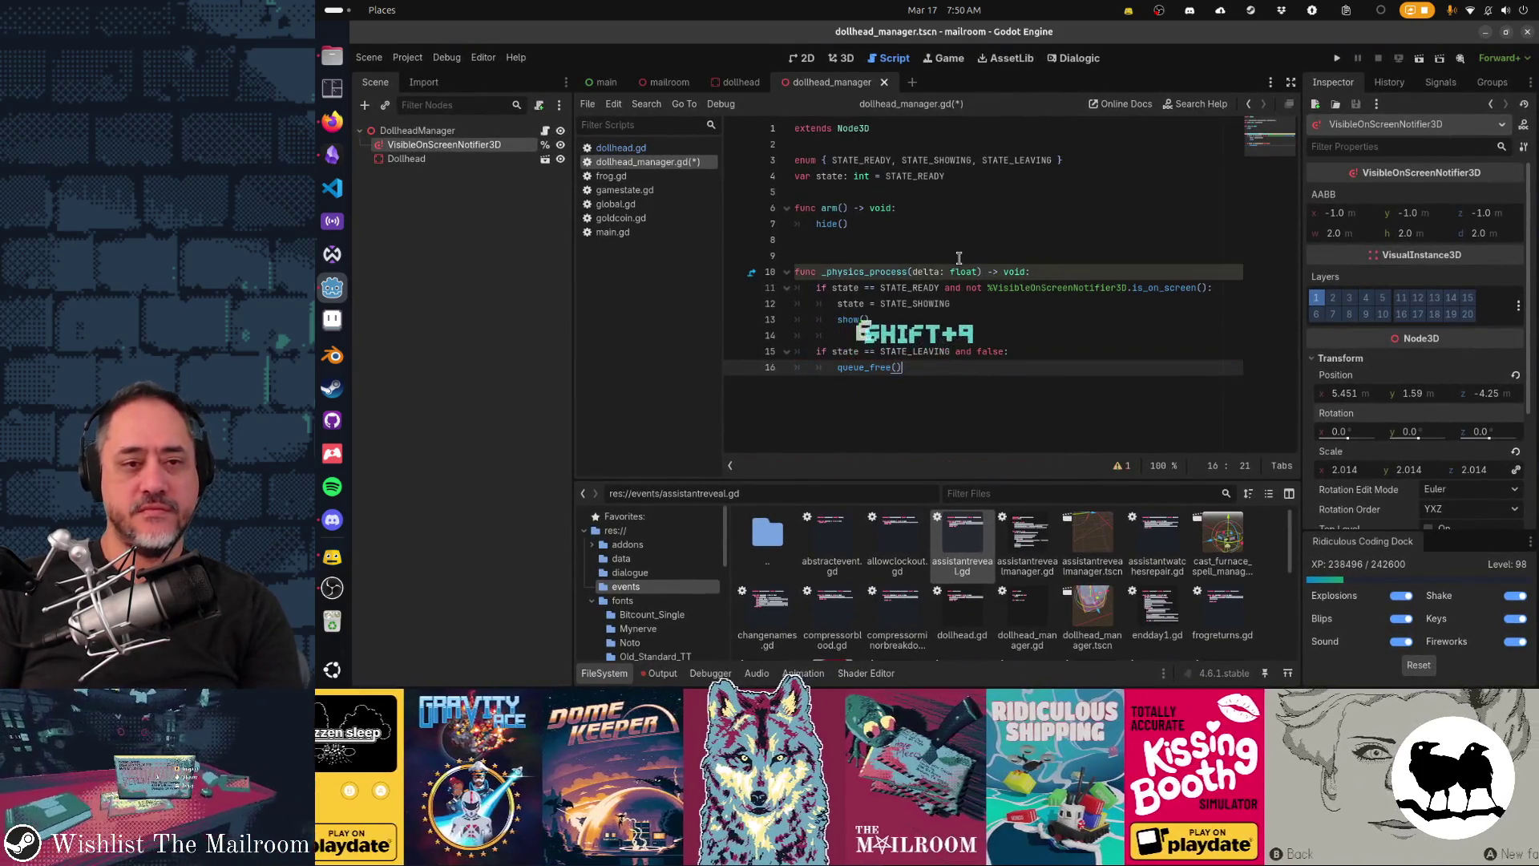
{"action": "key", "text": "Up"}
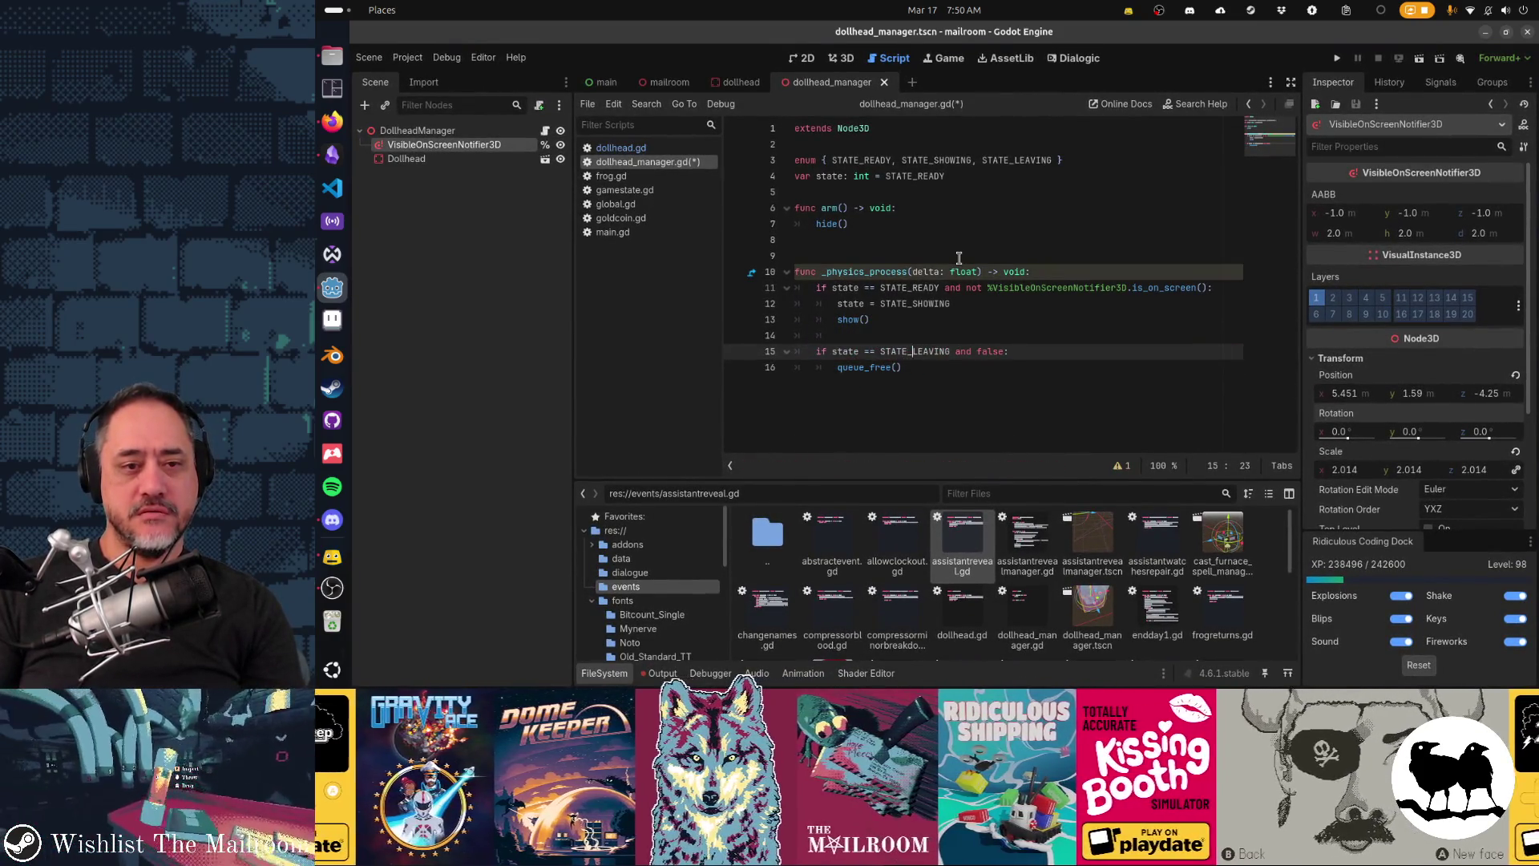
{"action": "type", "text": "SHOWIN"}
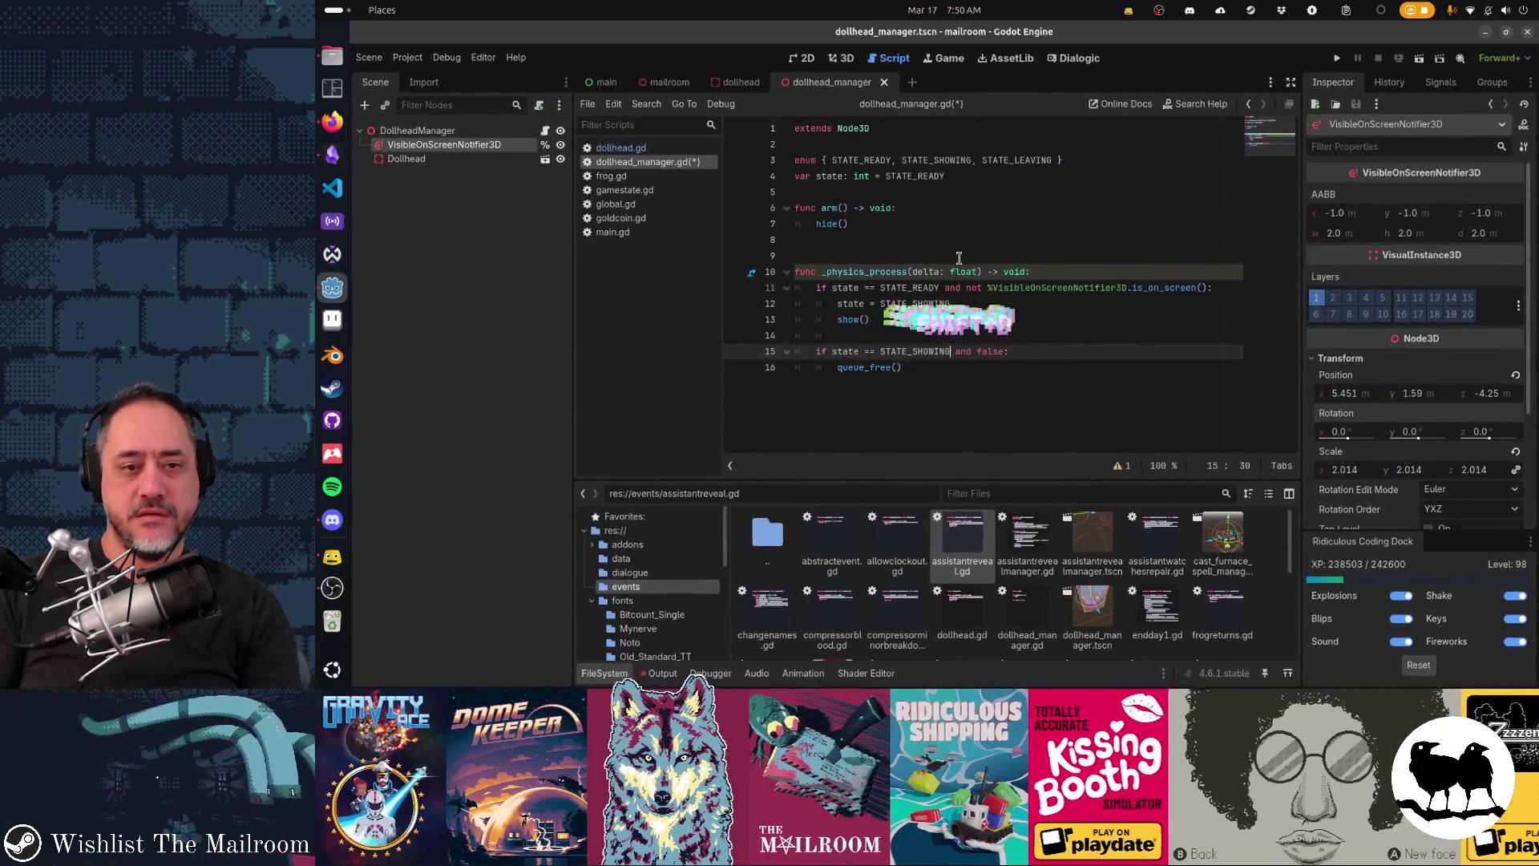
{"action": "key", "text": "Down"}
{"action": "type", "text": "state = STATE"}
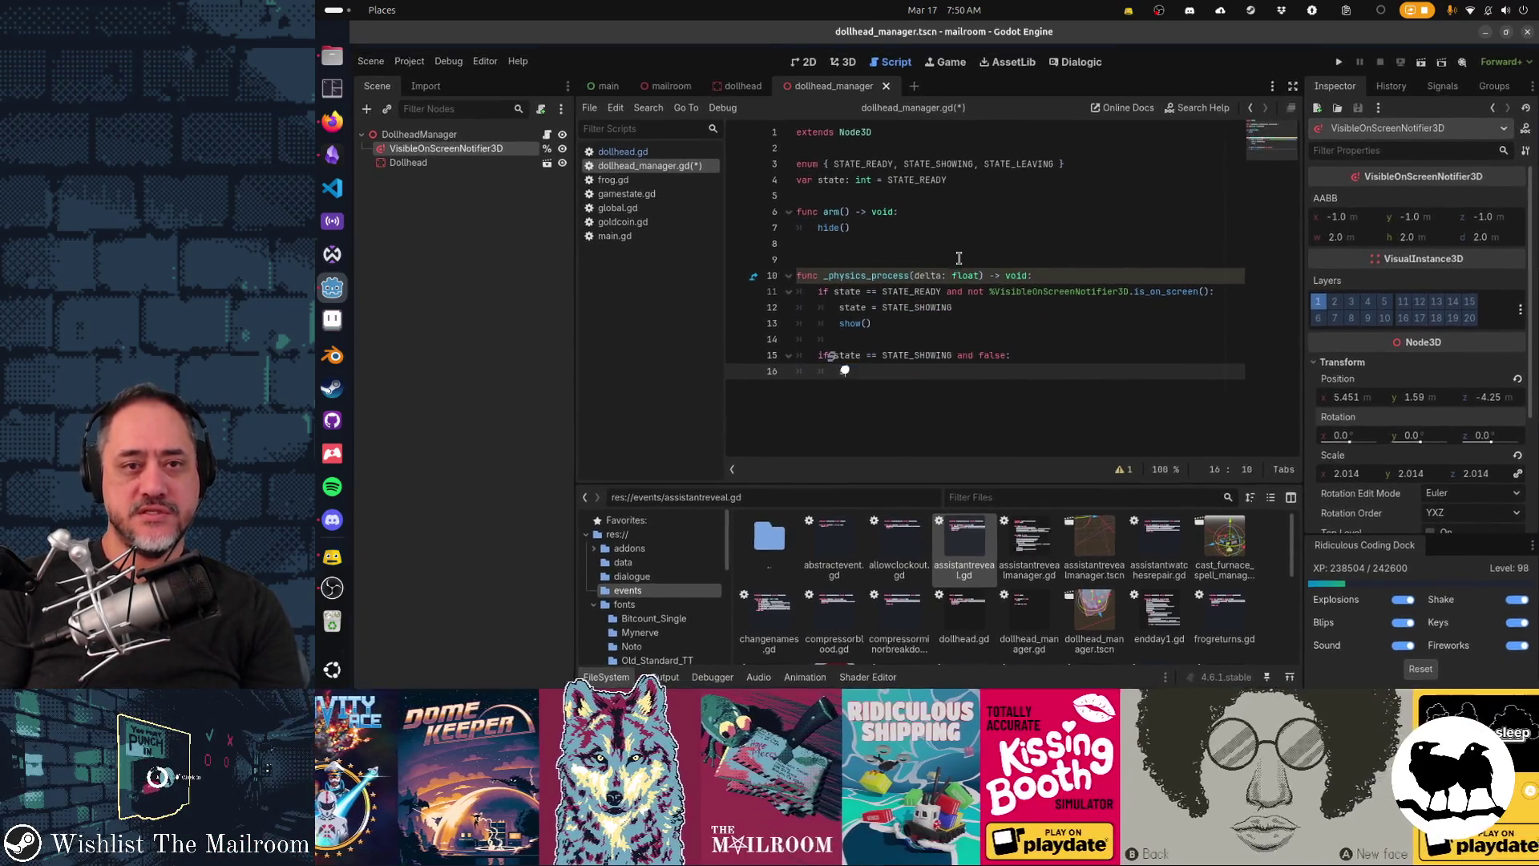
{"action": "key", "text": "Return"}
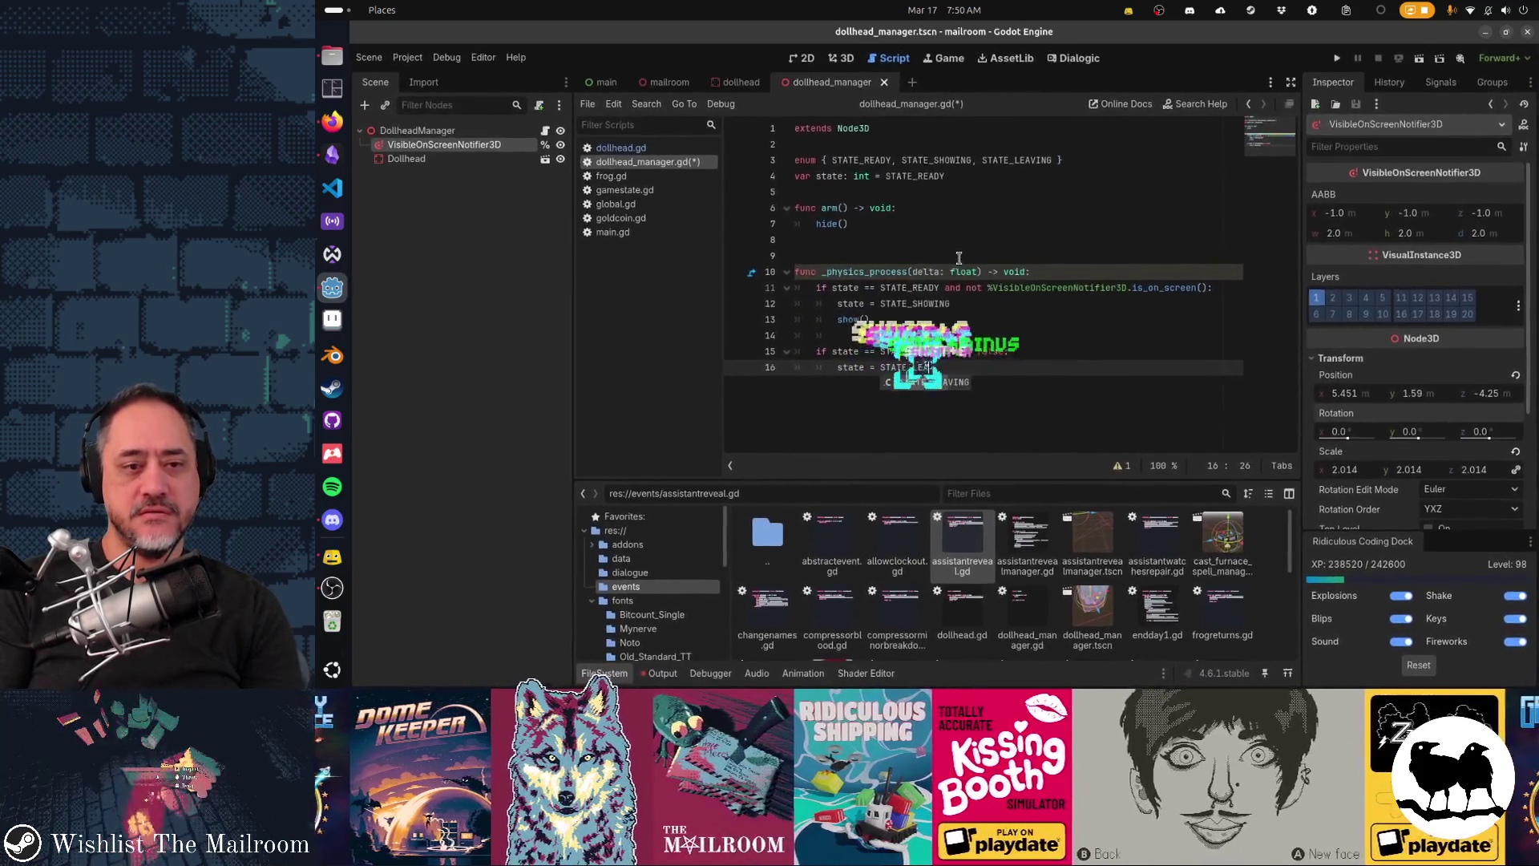
{"action": "key", "text": "Up"}
{"action": "key", "text": "Down"}
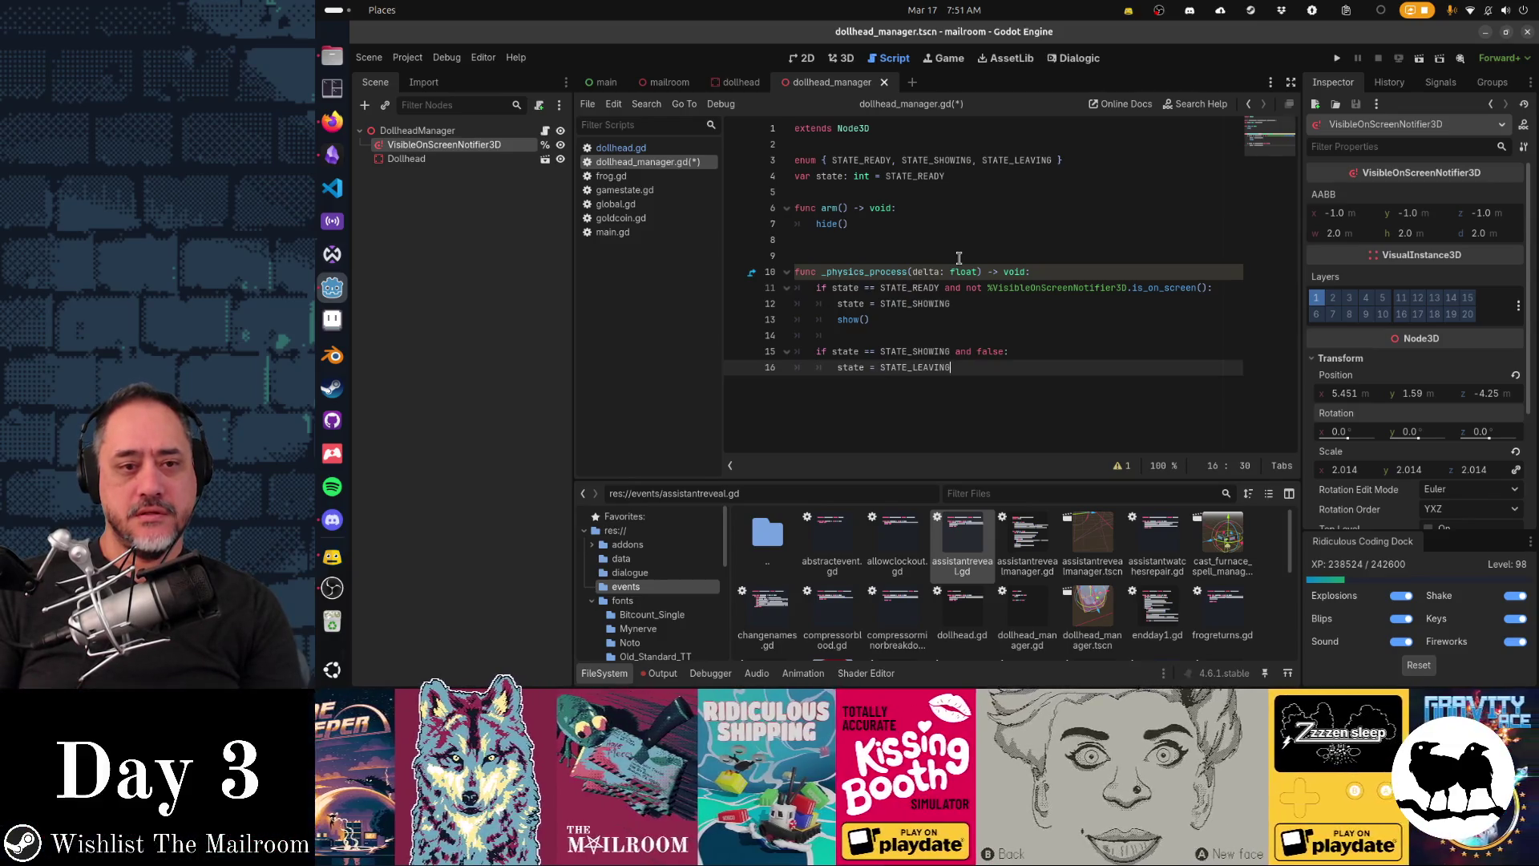
Step: Add an 'if state == STATE_LEAVING' branch whose body calls queue_free()
{"action": "key", "text": "Return"}
{"action": "key", "text": "Return"}
{"action": "key", "text": "BackSpace"}
{"action": "type", "text": "if st"}
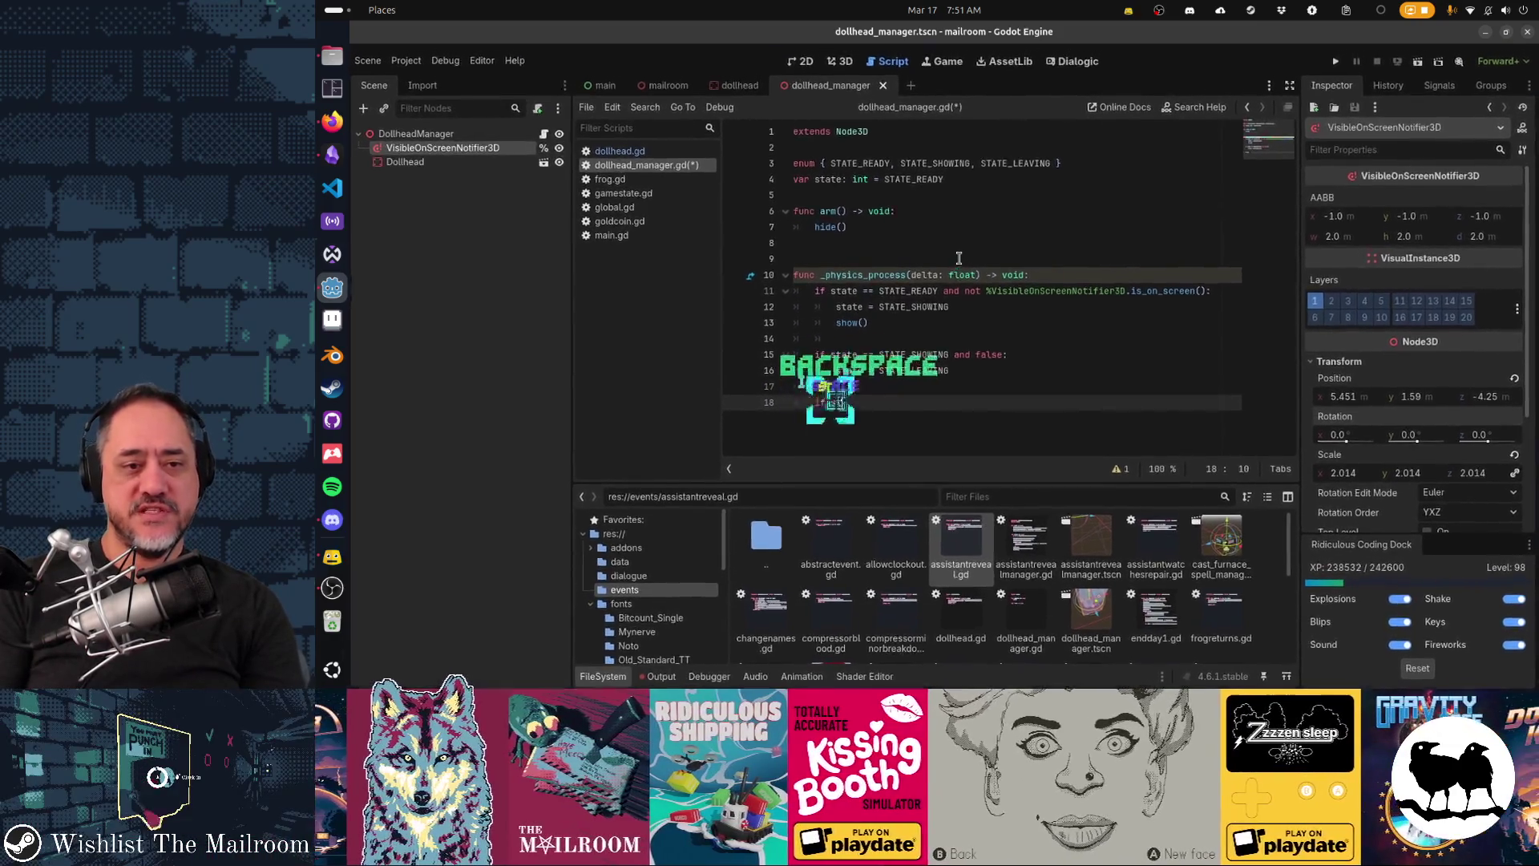
{"action": "type", "text": "ate == STATE_LEAVING"}
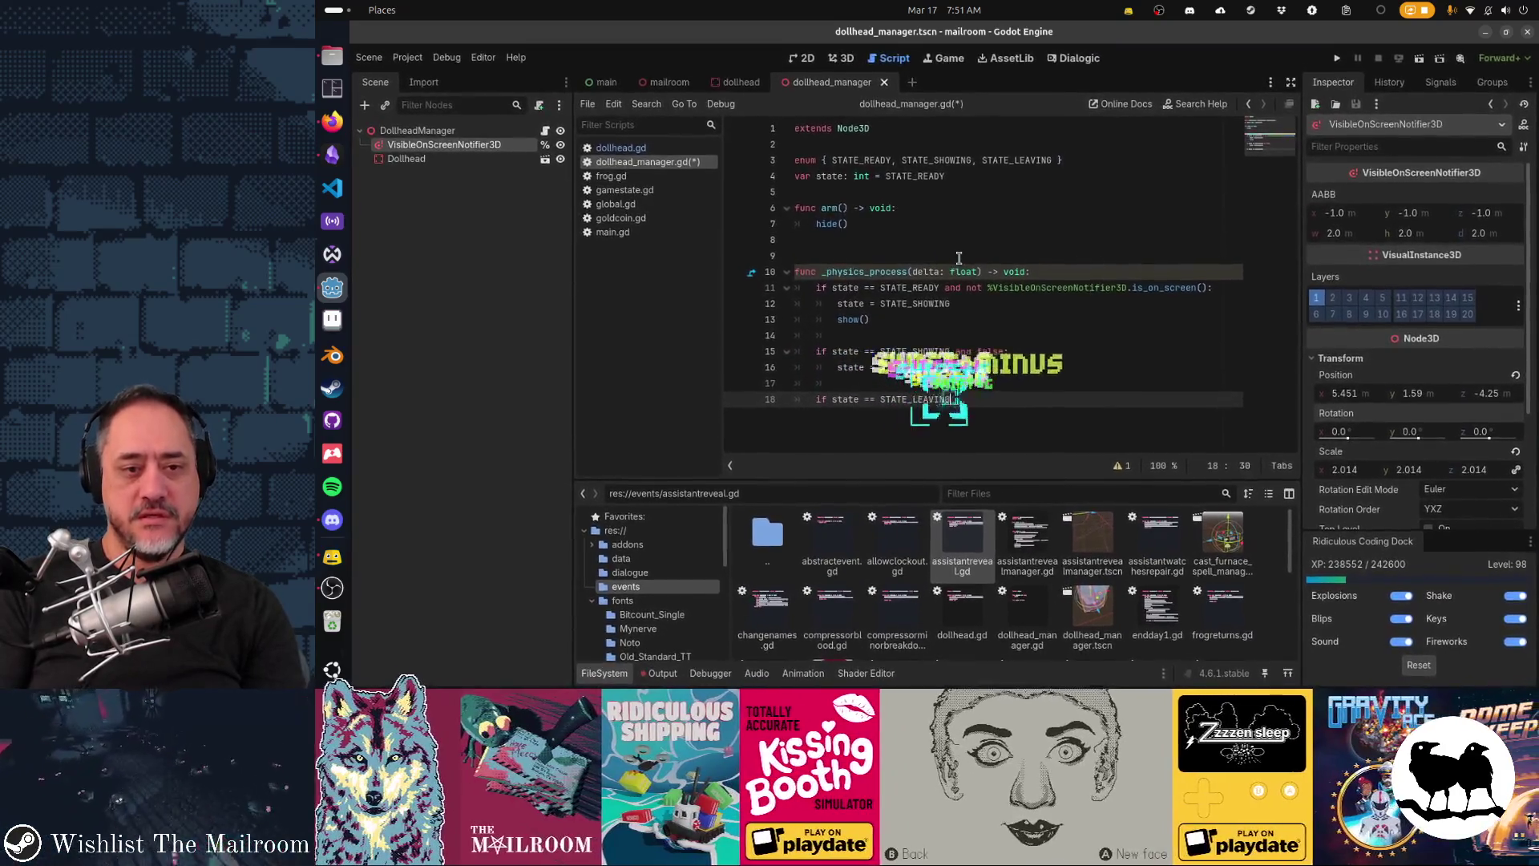
{"action": "type", "text": " and ::"}
{"action": "key", "text": "BackSpace"}
{"action": "key", "text": "Return"}
{"action": "type", "text": "queue_free()"}
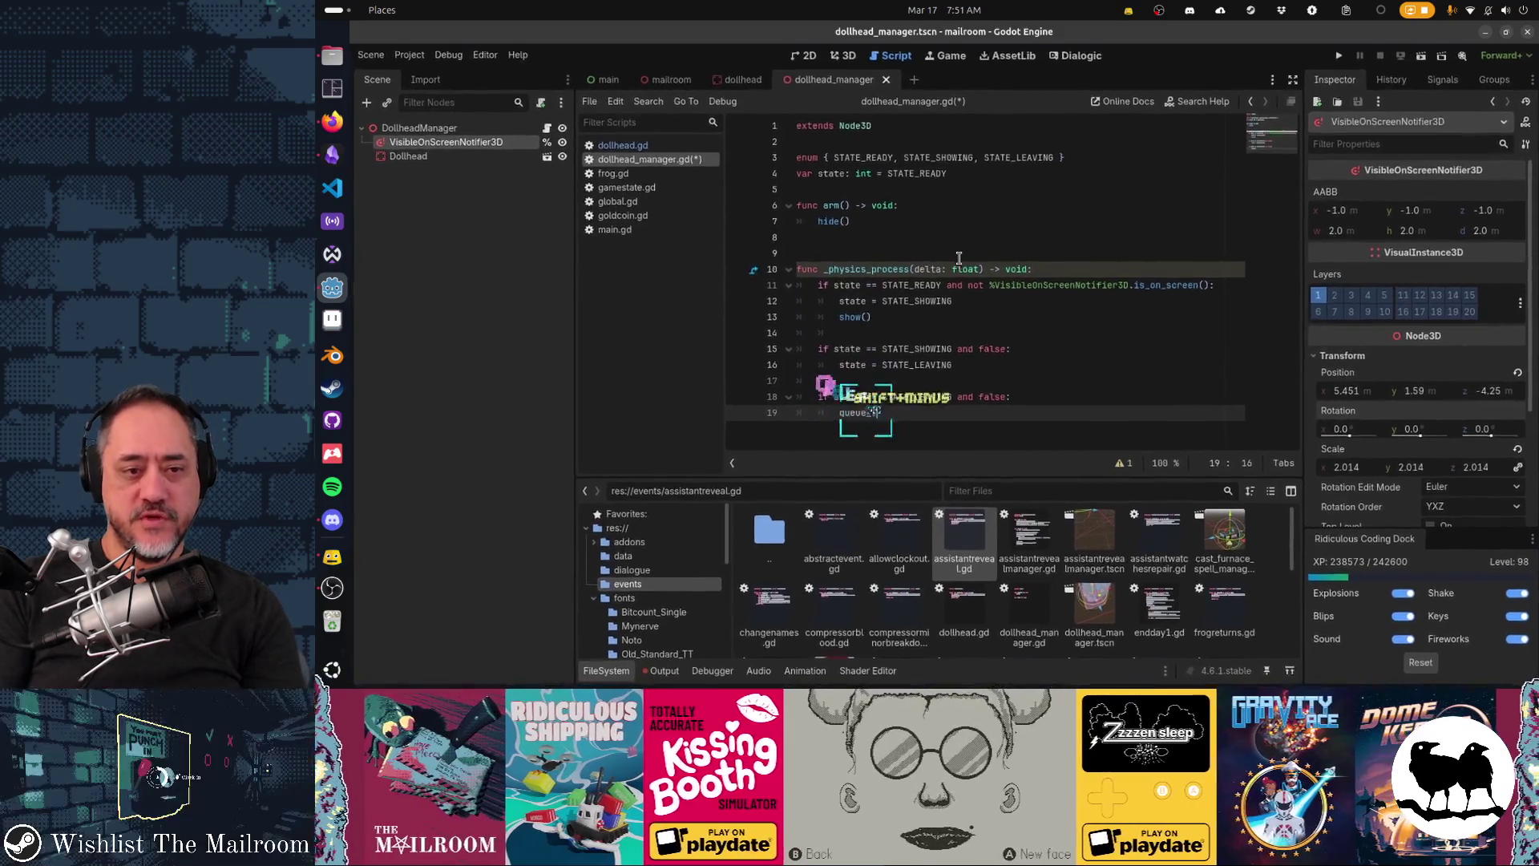
Step: Cut the notifier's on-screen check out of the condition on line 11
{"action": "key", "text": "Up"}
{"action": "key", "text": "Up"}
{"action": "key", "text": "Up"}
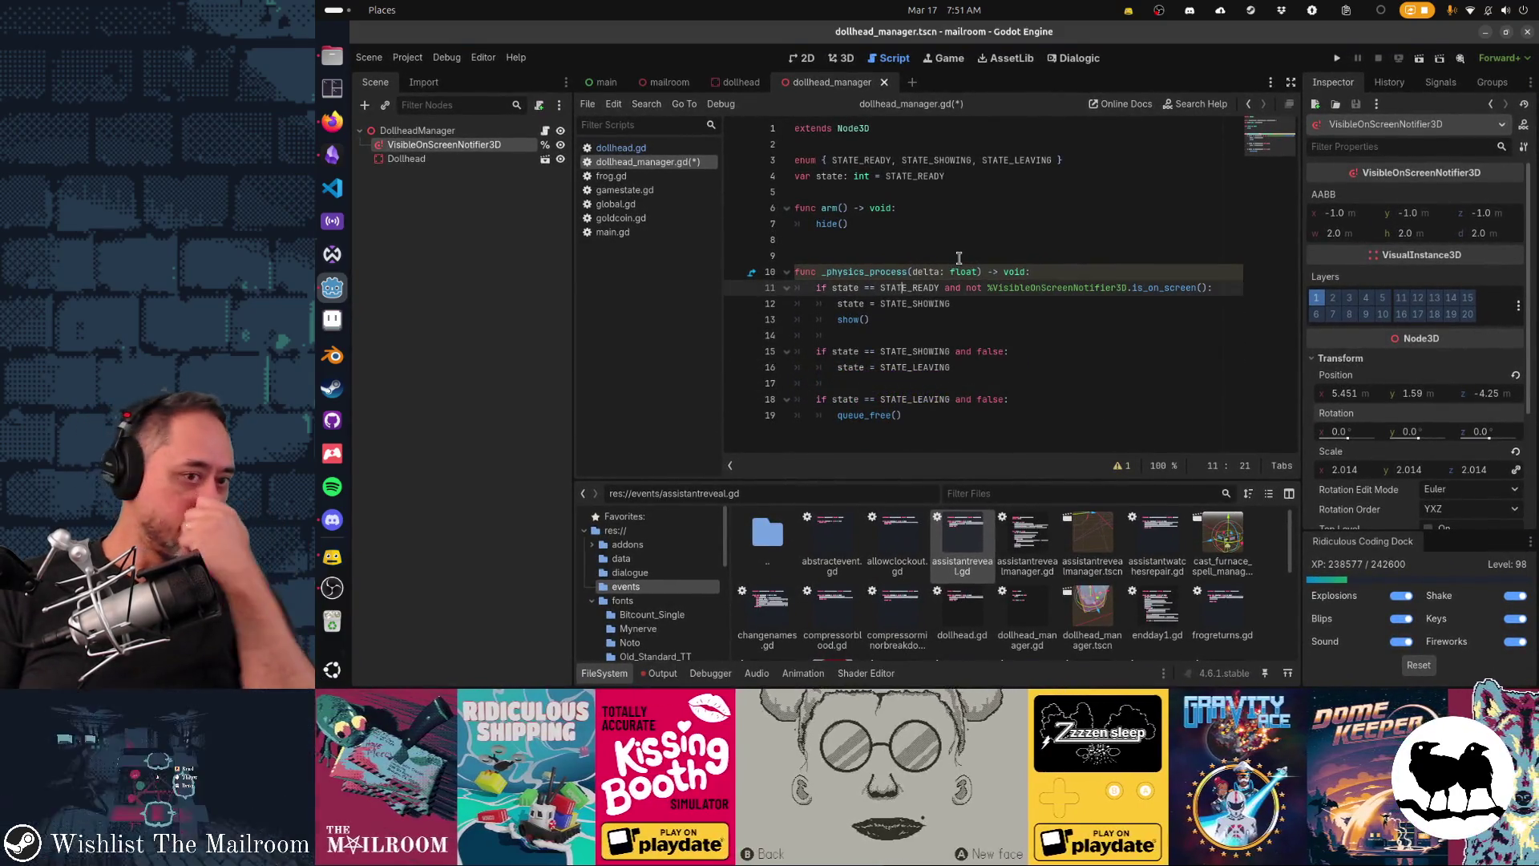
{"action": "key", "text": "Down"}
{"action": "key", "text": "Down"}
{"action": "key", "text": "Down"}
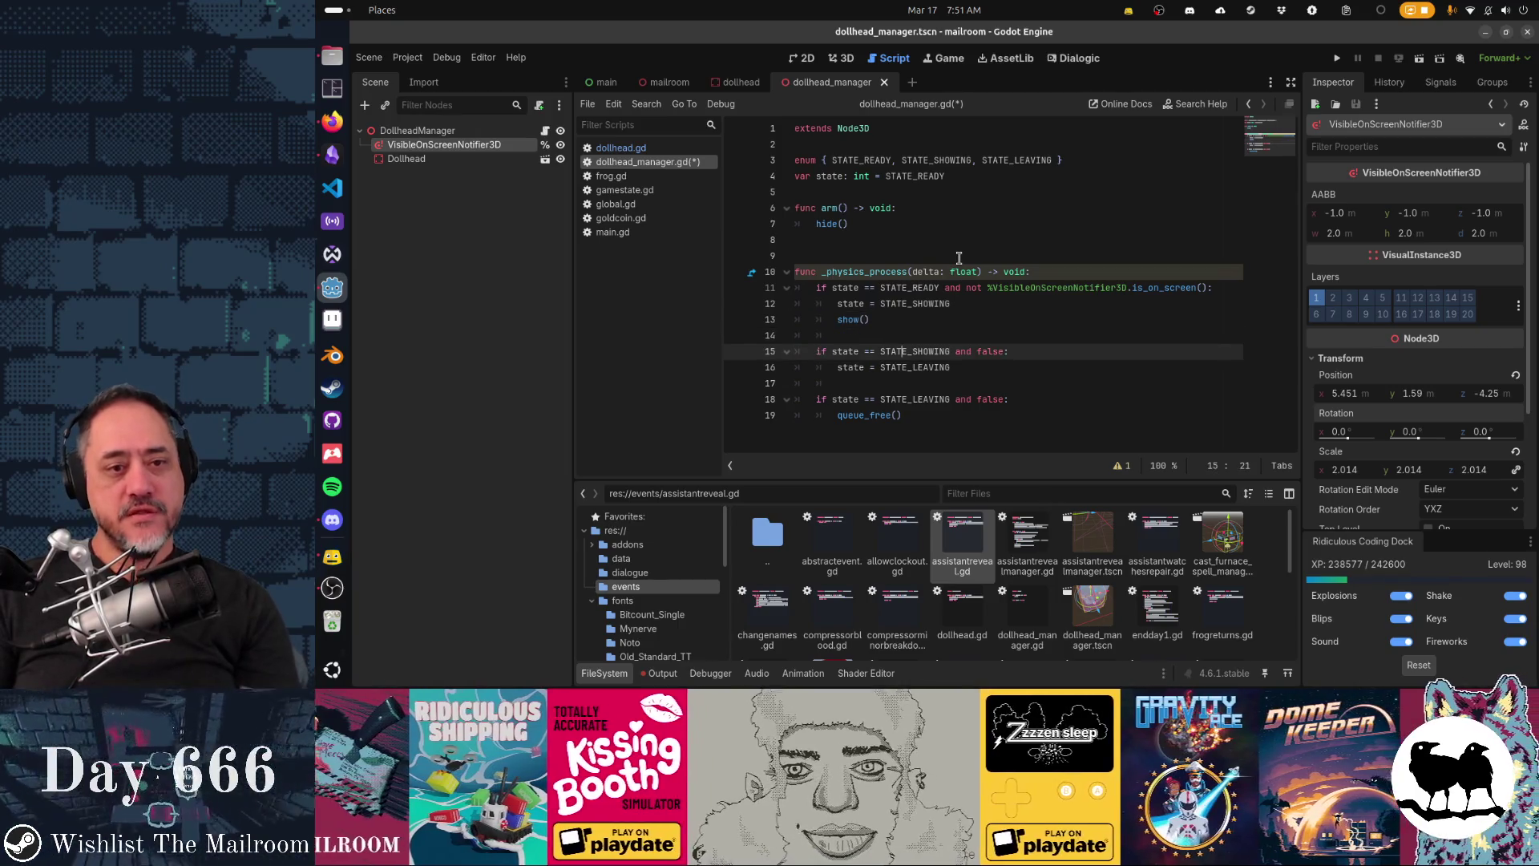
{"action": "key", "text": "Down"}
{"action": "key", "text": "Down"}
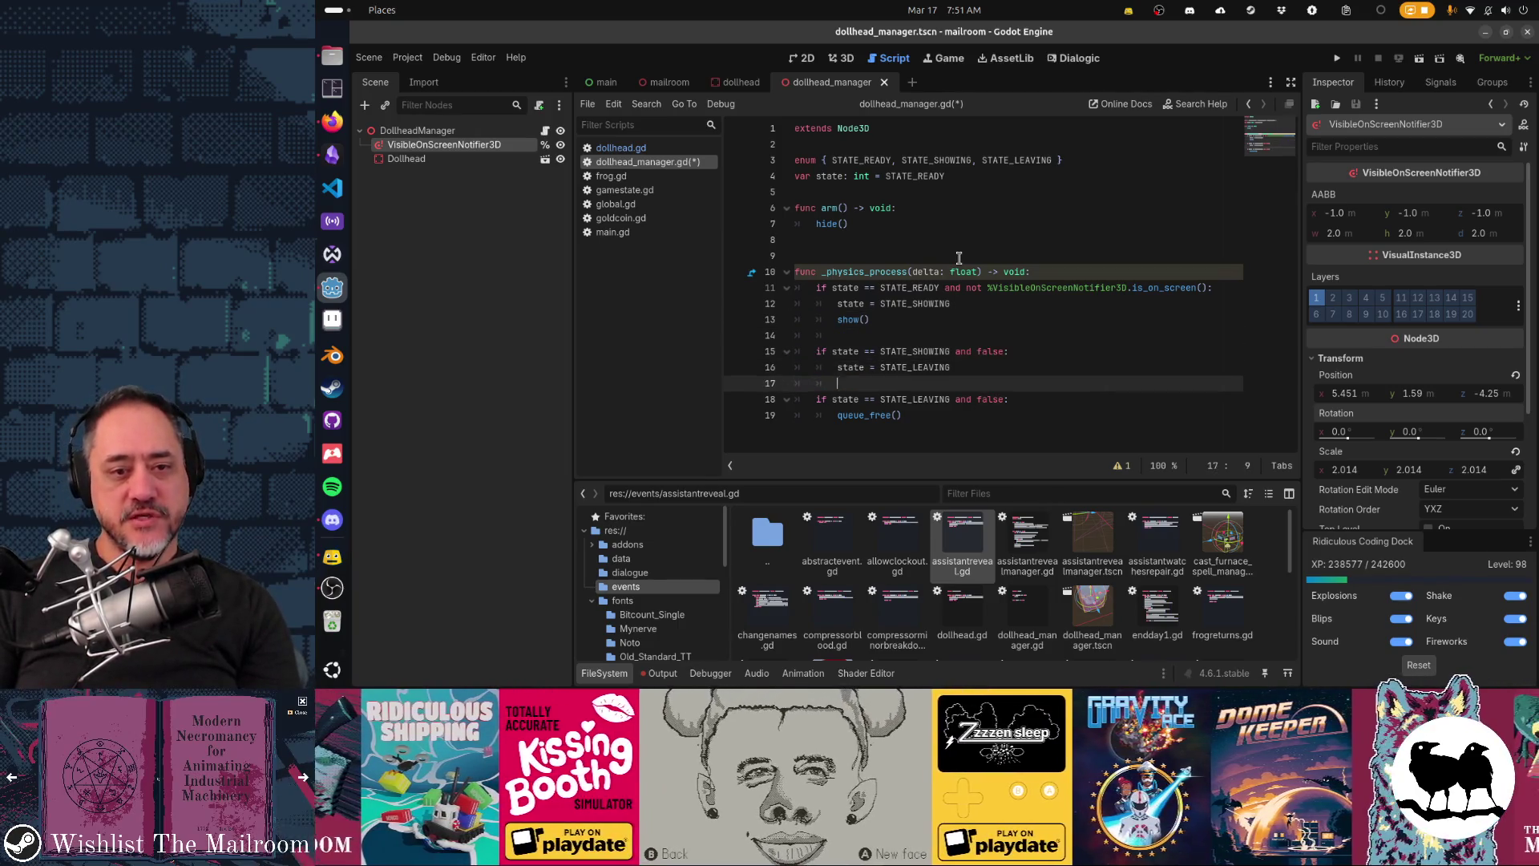
{"action": "key", "text": "Up"}
{"action": "key", "text": "Up"}
{"action": "key", "text": "Up"}
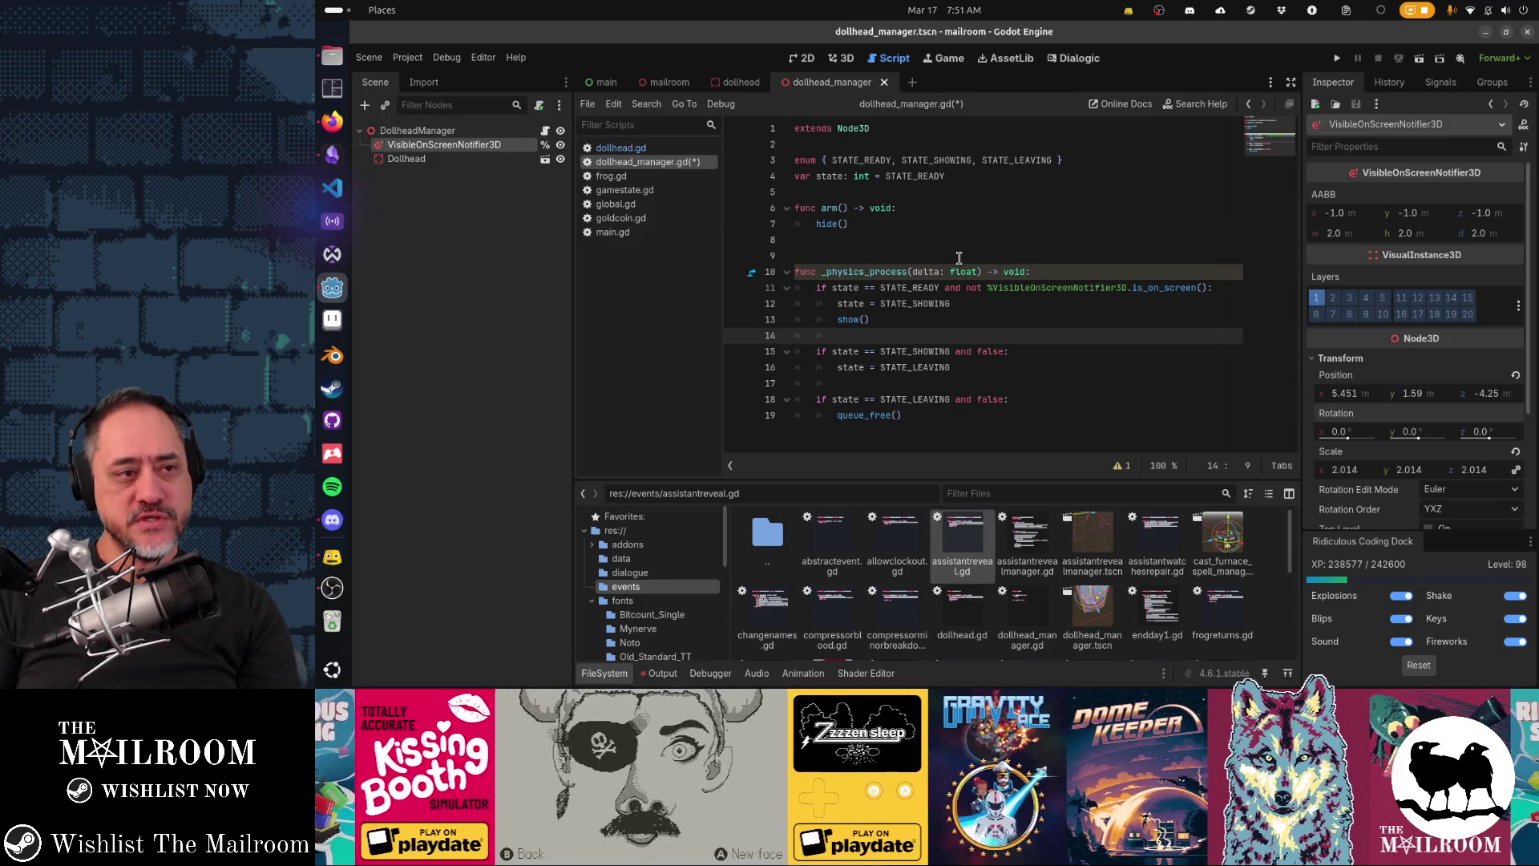
{"action": "key", "text": "Up"}
{"action": "key", "text": "Up"}
{"action": "key", "text": "Up"}
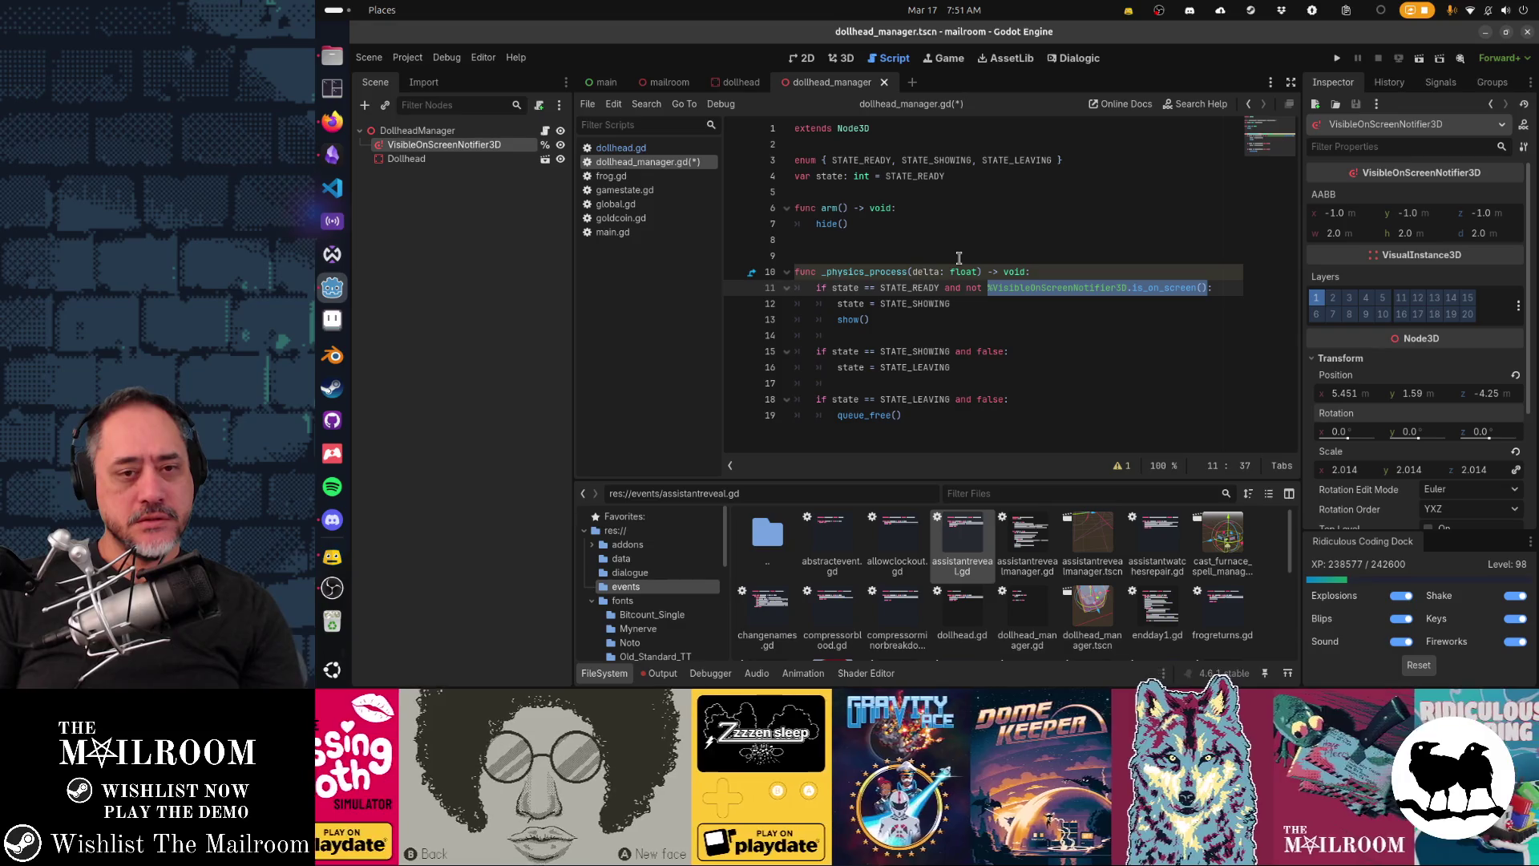
{"action": "key", "text": "ctrl+x"}
Step: Use on_screen in the condition and declare 'var on_screen: bool =' holding the pasted on-screen check
{"action": "type", "text": "on_screen"}
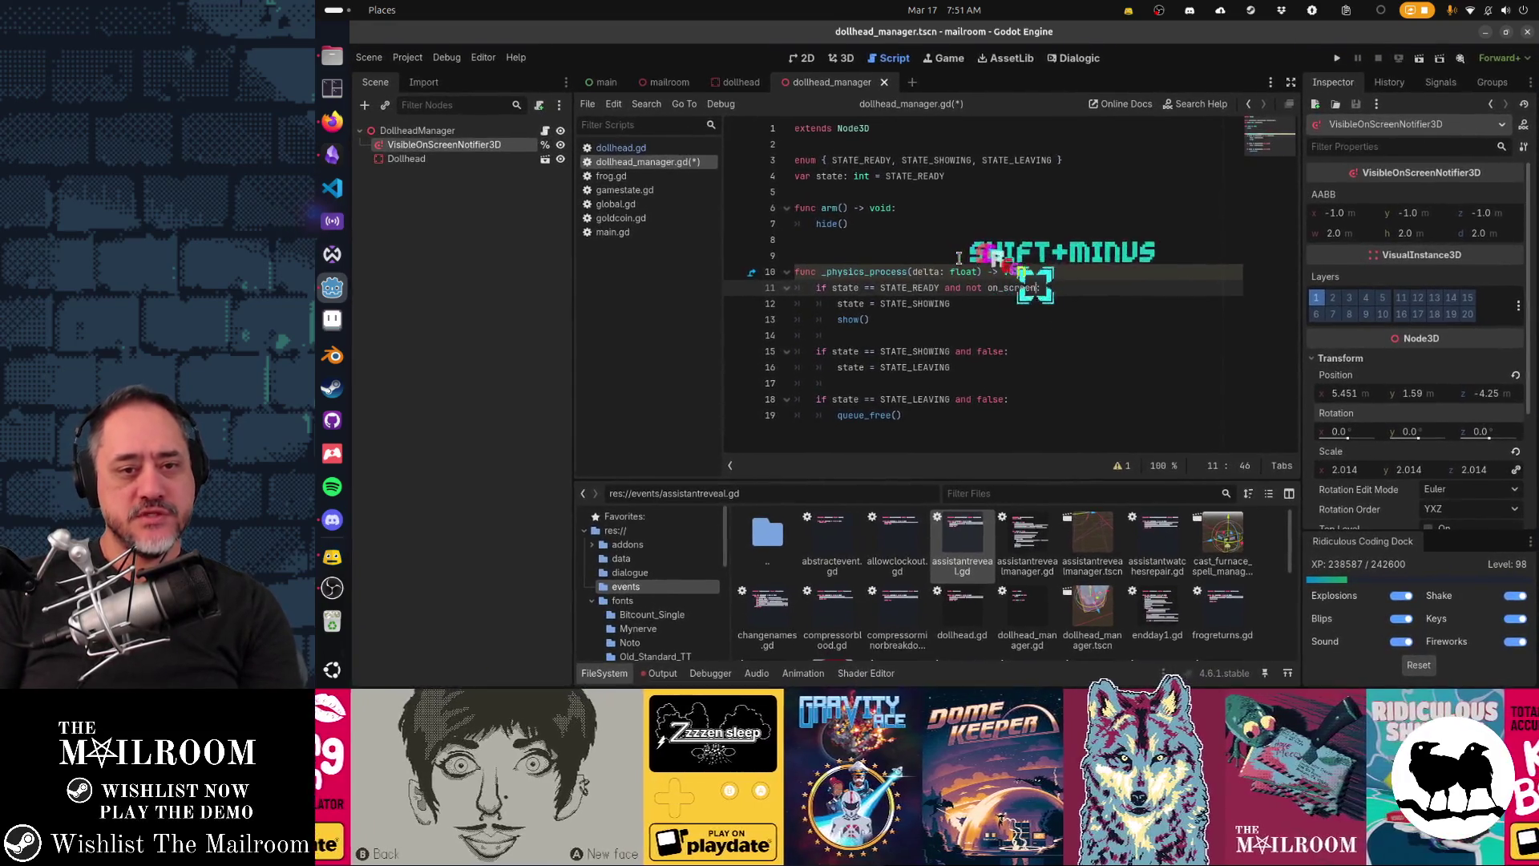
{"action": "key", "text": "Up"}
{"action": "key", "text": "Return"}
{"action": "type", "text": "var on_s"}
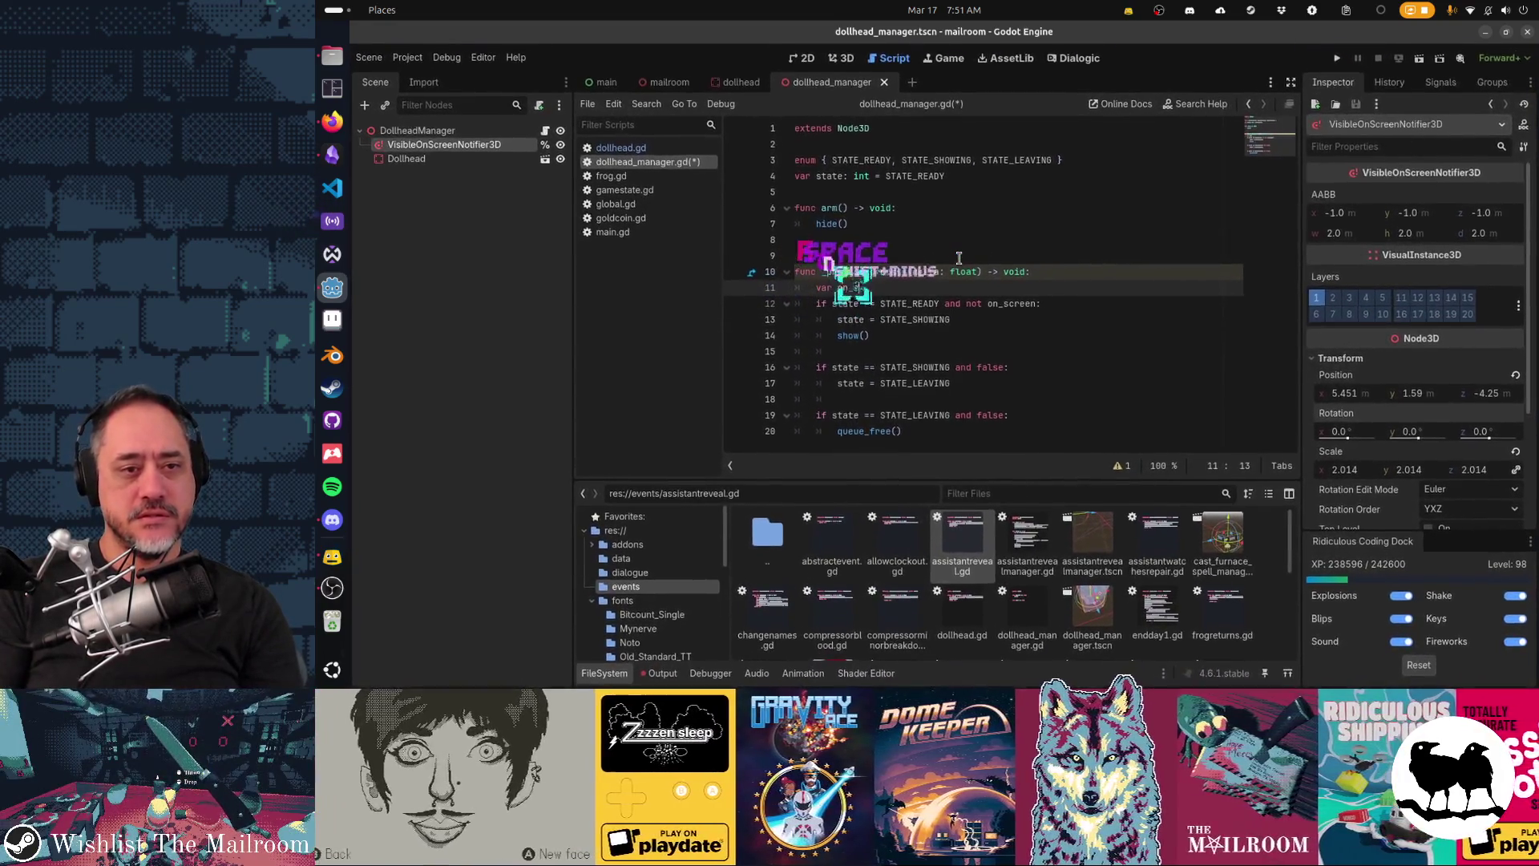
{"action": "type", "text": "creen: bool ="}
{"action": "key", "text": "ctrl+v"}
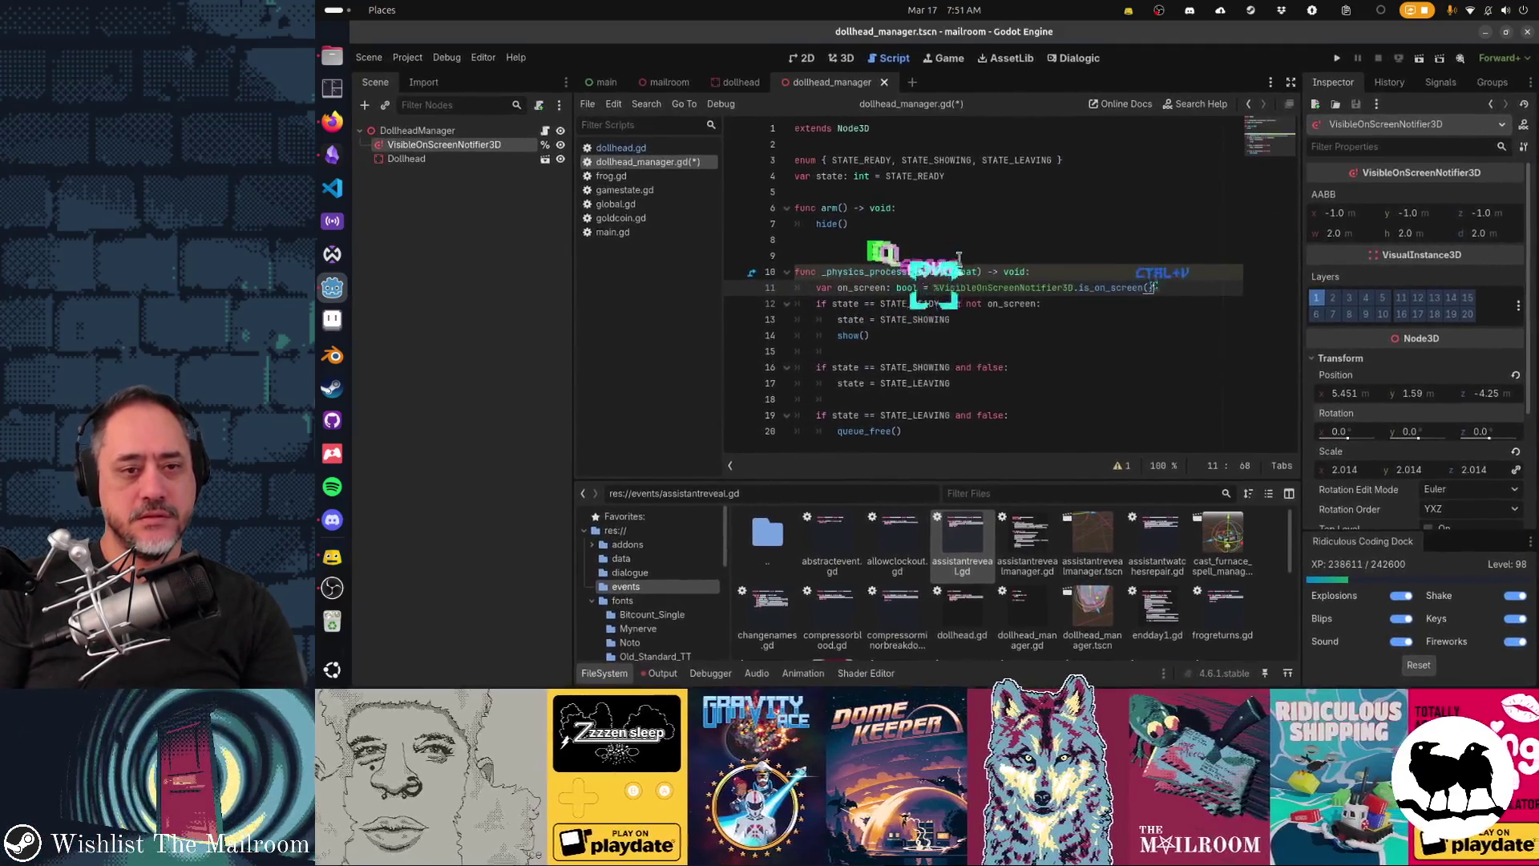
{"action": "key", "text": "Return"}
{"action": "key", "text": "Down"}
{"action": "key", "text": "Down"}
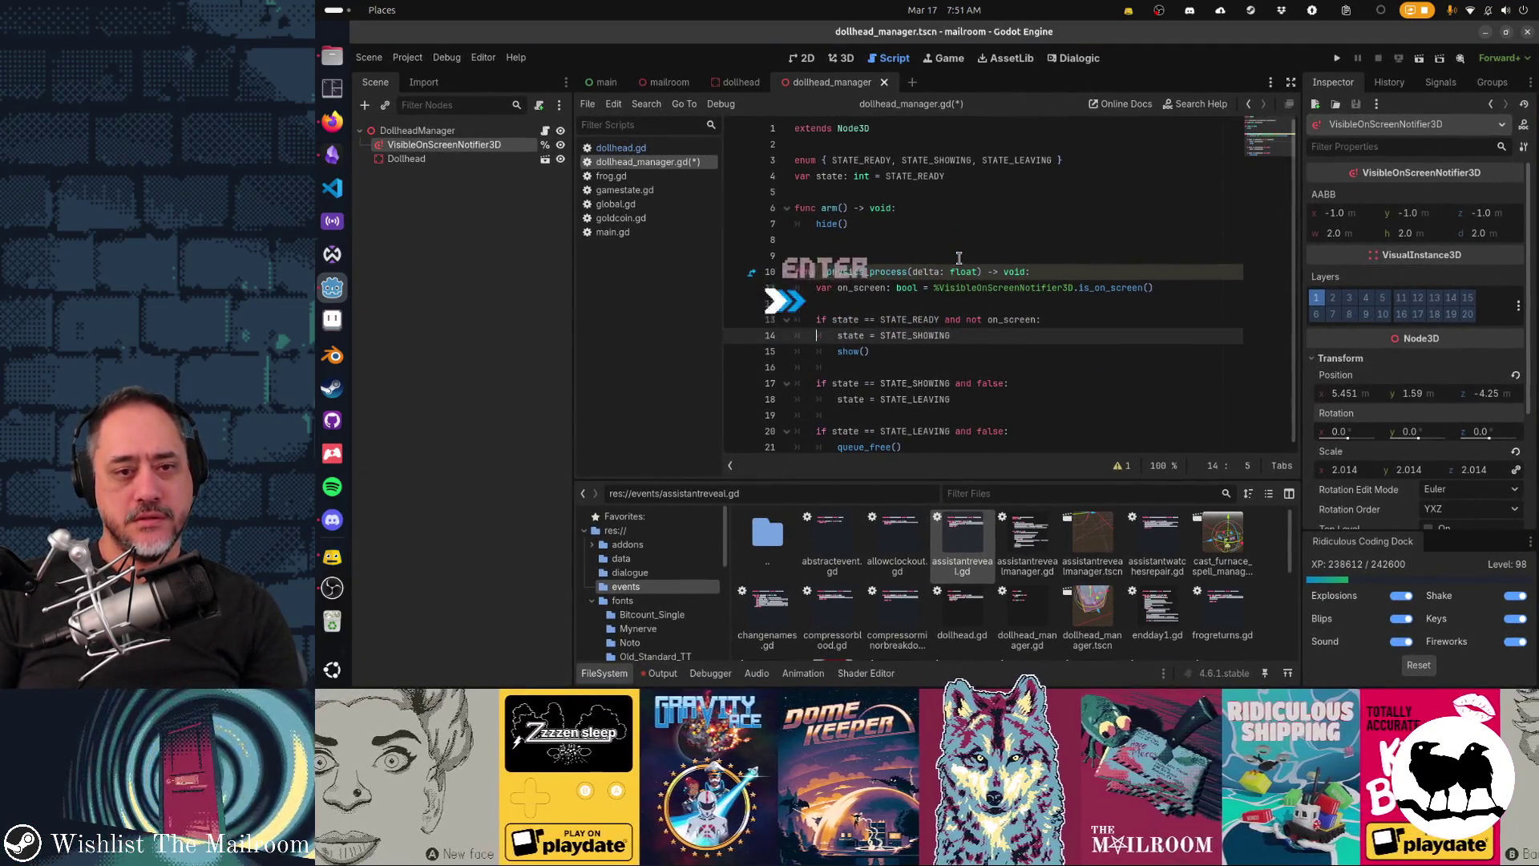
{"action": "key", "text": "Down"}
{"action": "key", "text": "Down"}
{"action": "key", "text": "Down"}
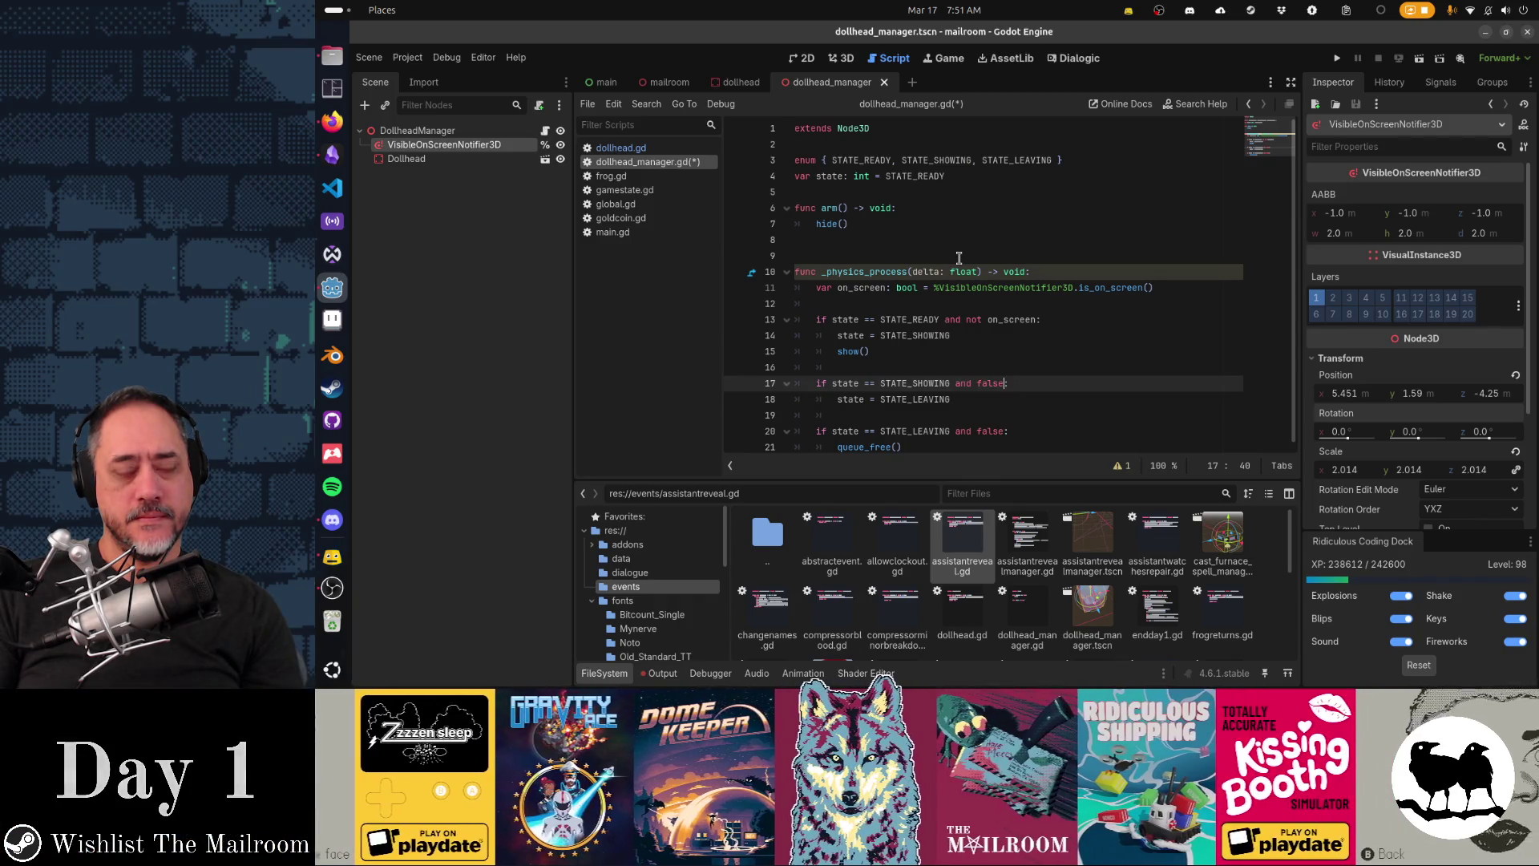
{"action": "key", "text": "Up"}
{"action": "key", "text": "Up"}
{"action": "key", "text": "Up"}
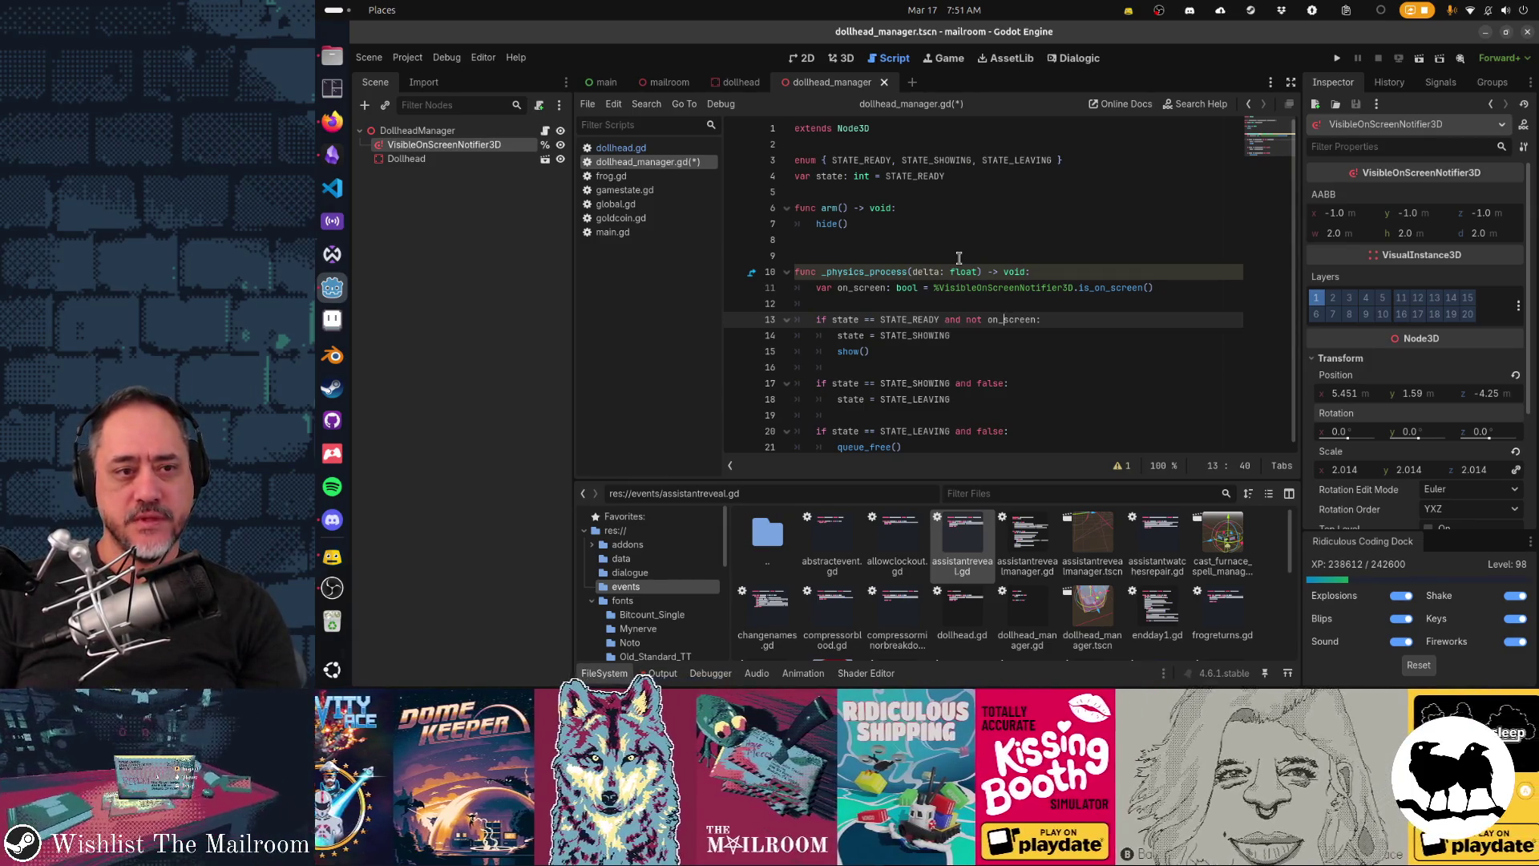
{"action": "key", "text": "Up"}
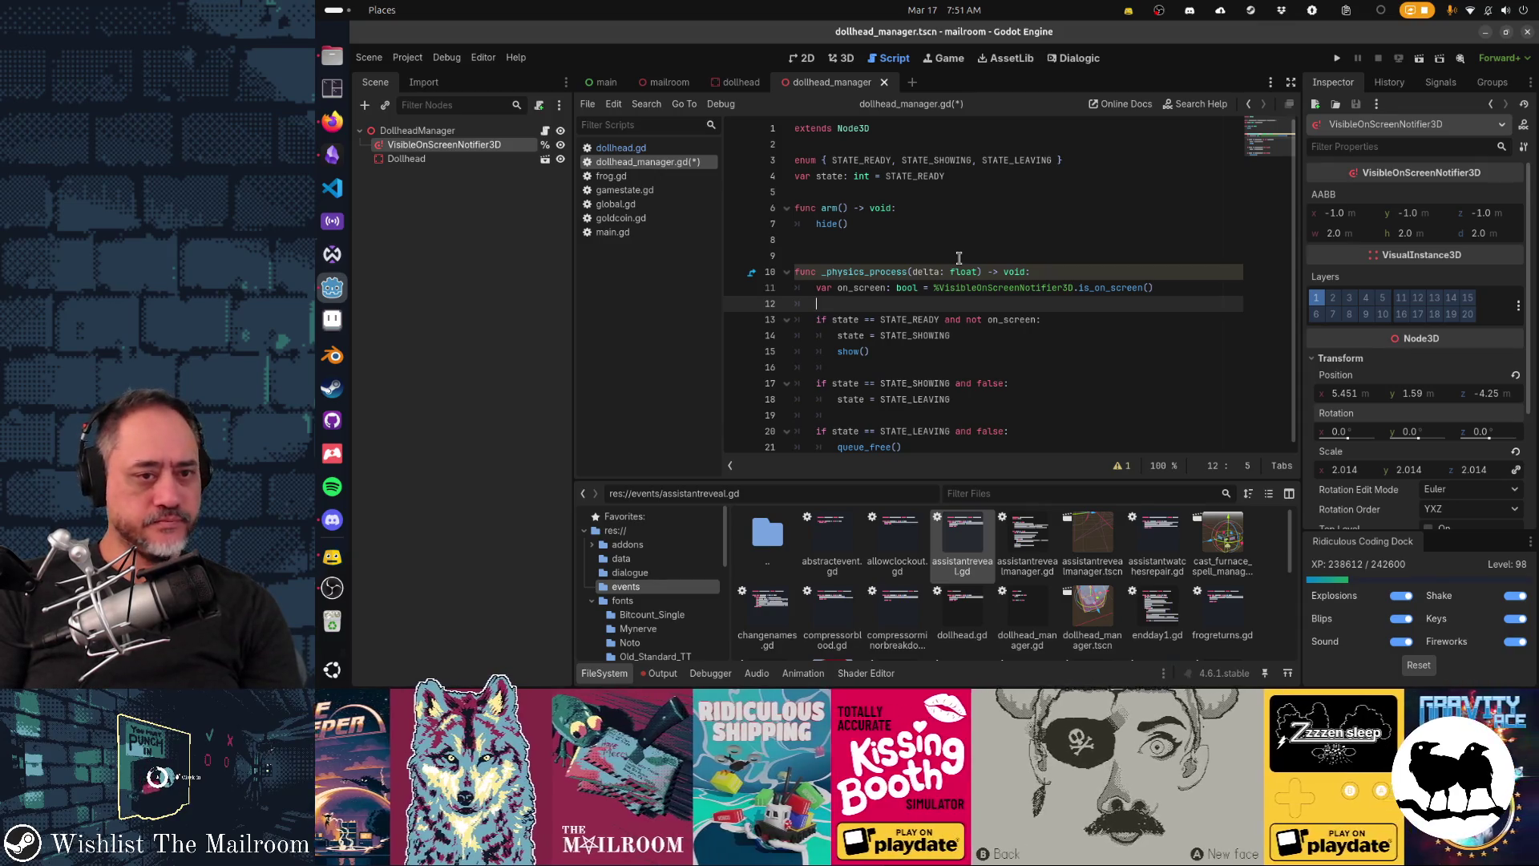
Step: Declare 'var player_looking: bool = false' below on_screen
{"action": "key", "text": "Return"}
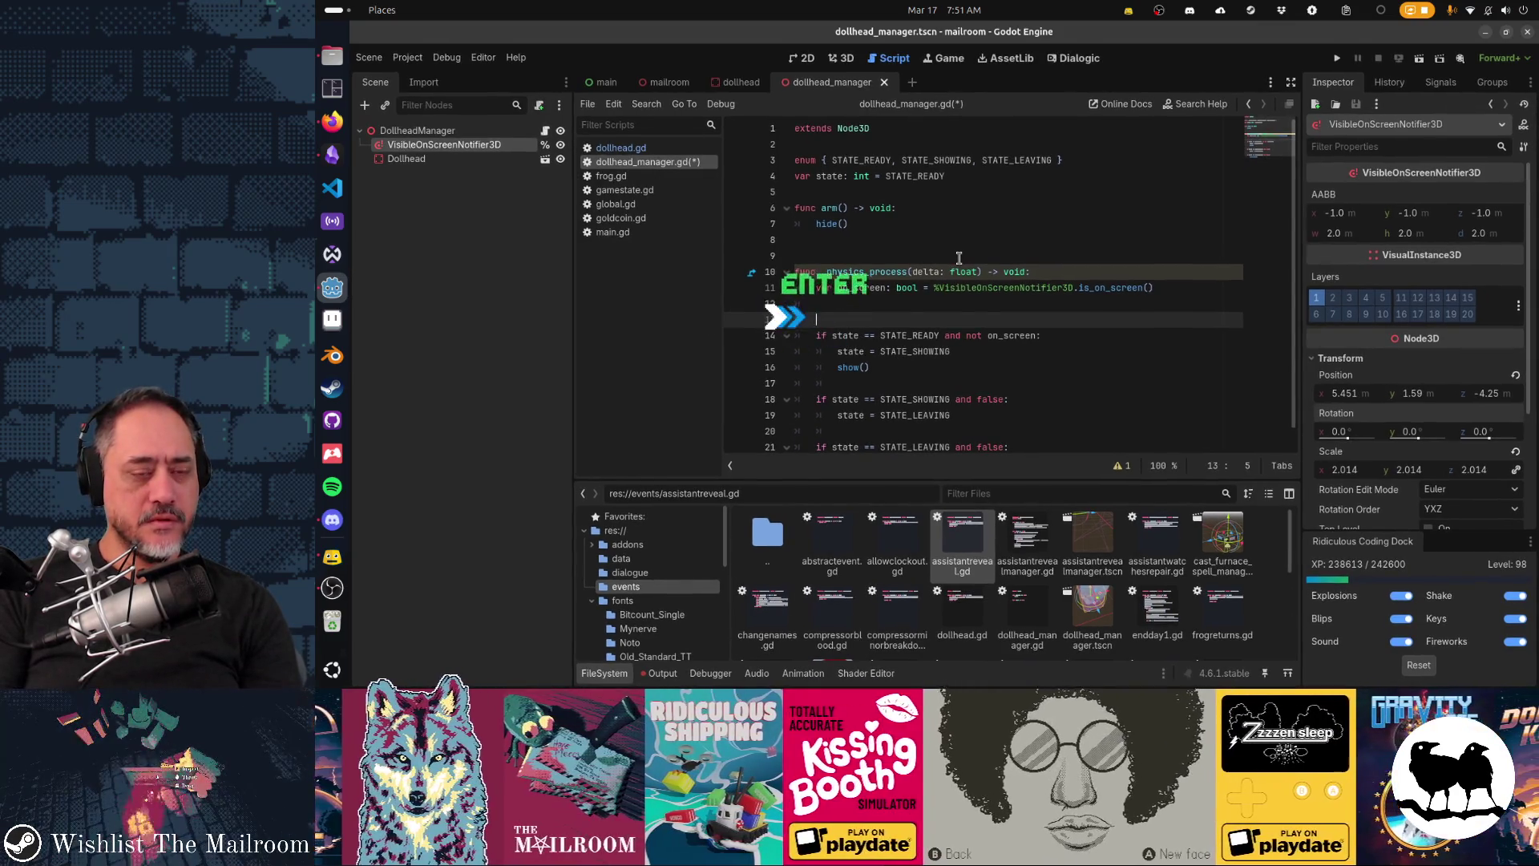
{"action": "type", "text": "varlook_"}
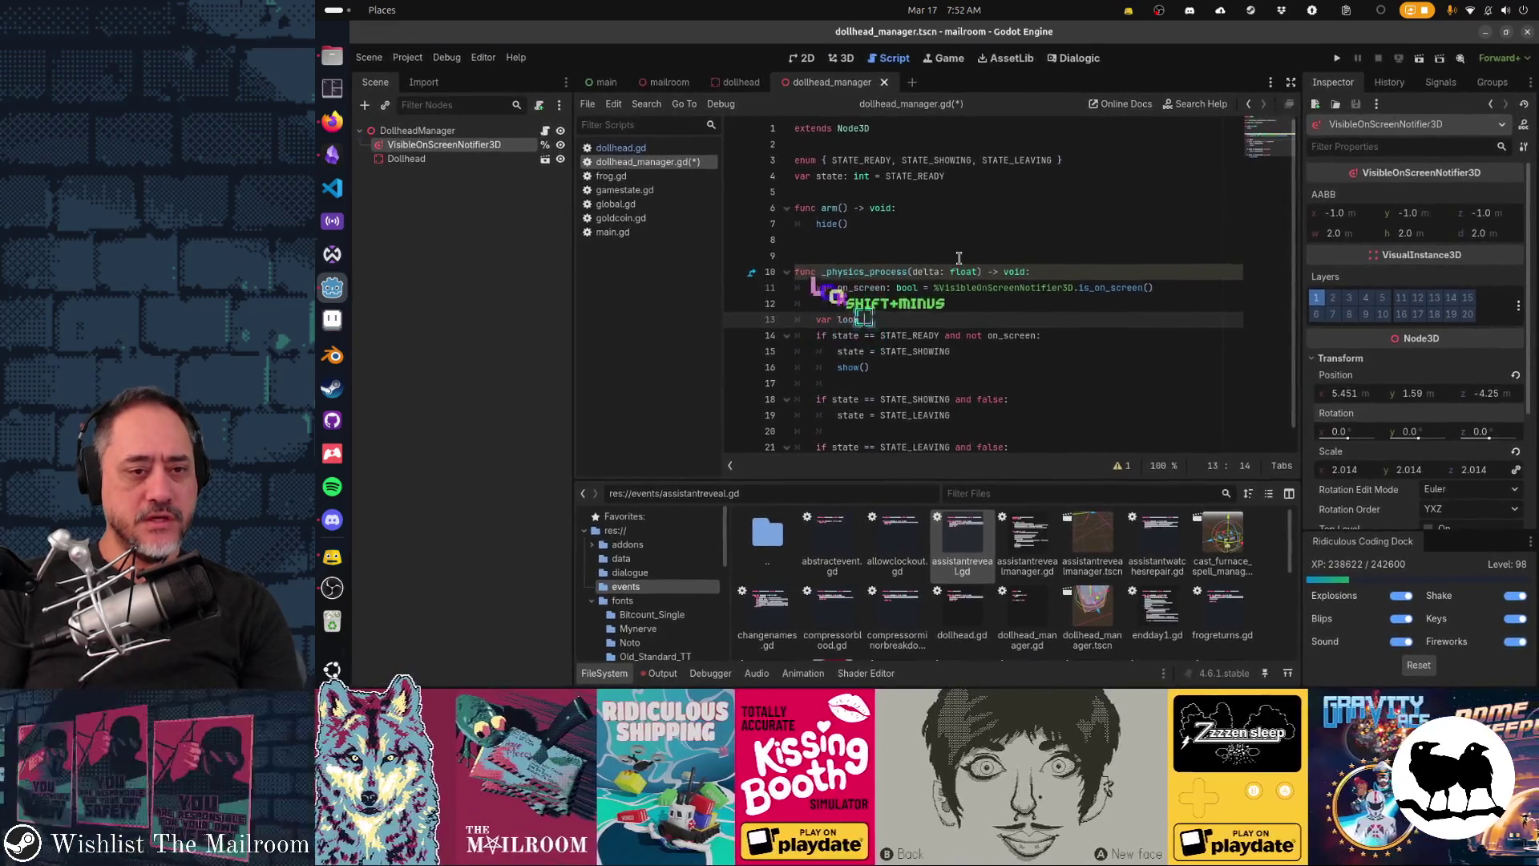
{"action": "key", "text": "BackSpace"}
{"action": "key", "text": "BackSpace"}
{"action": "key", "text": "BackSpace"}
{"action": "type", "text": "player_"}
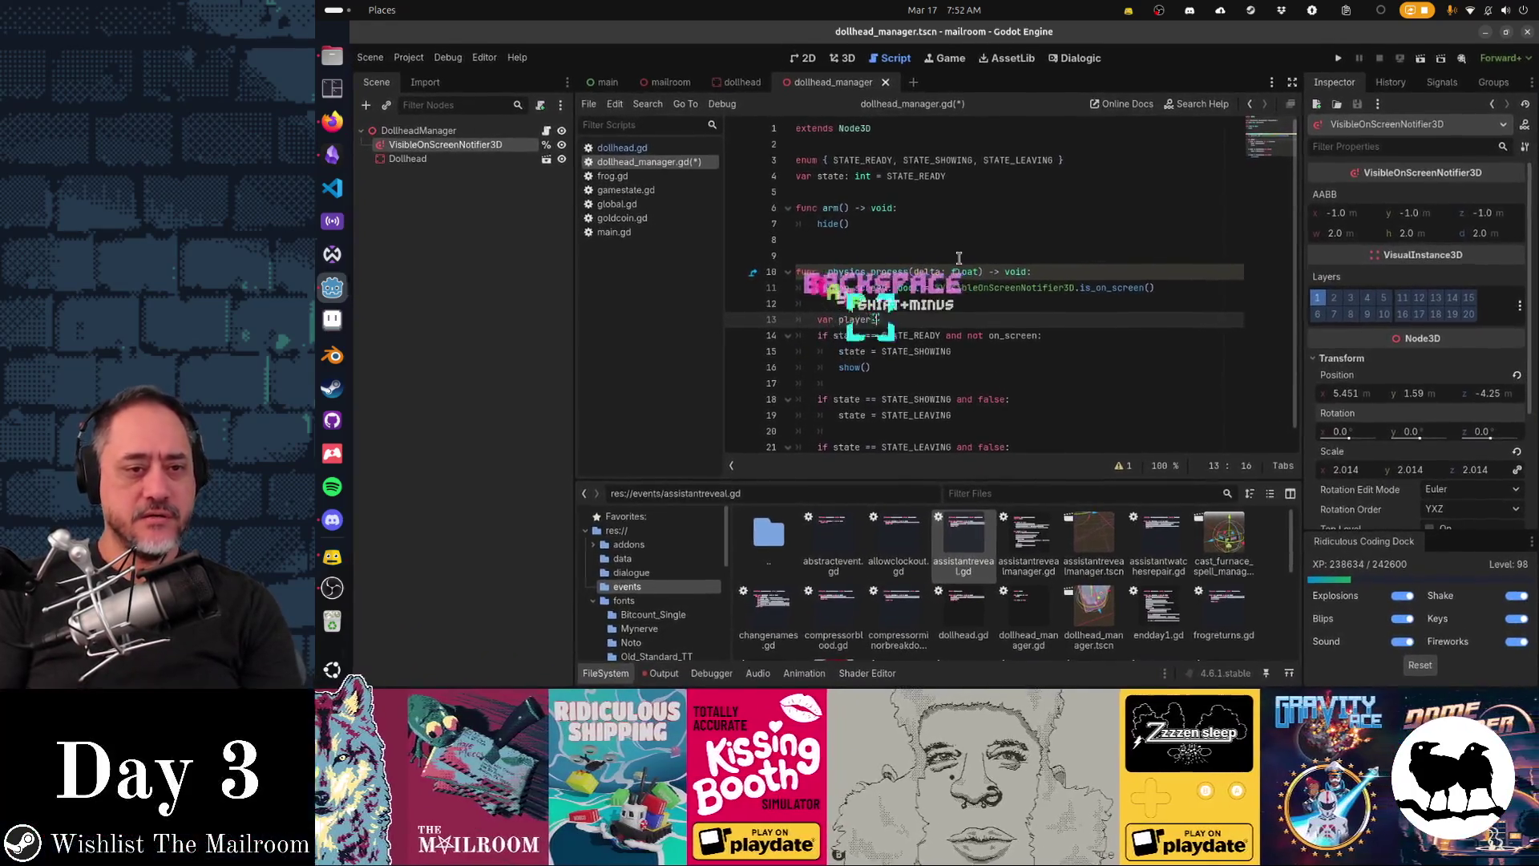
{"action": "type", "text": "looking"}
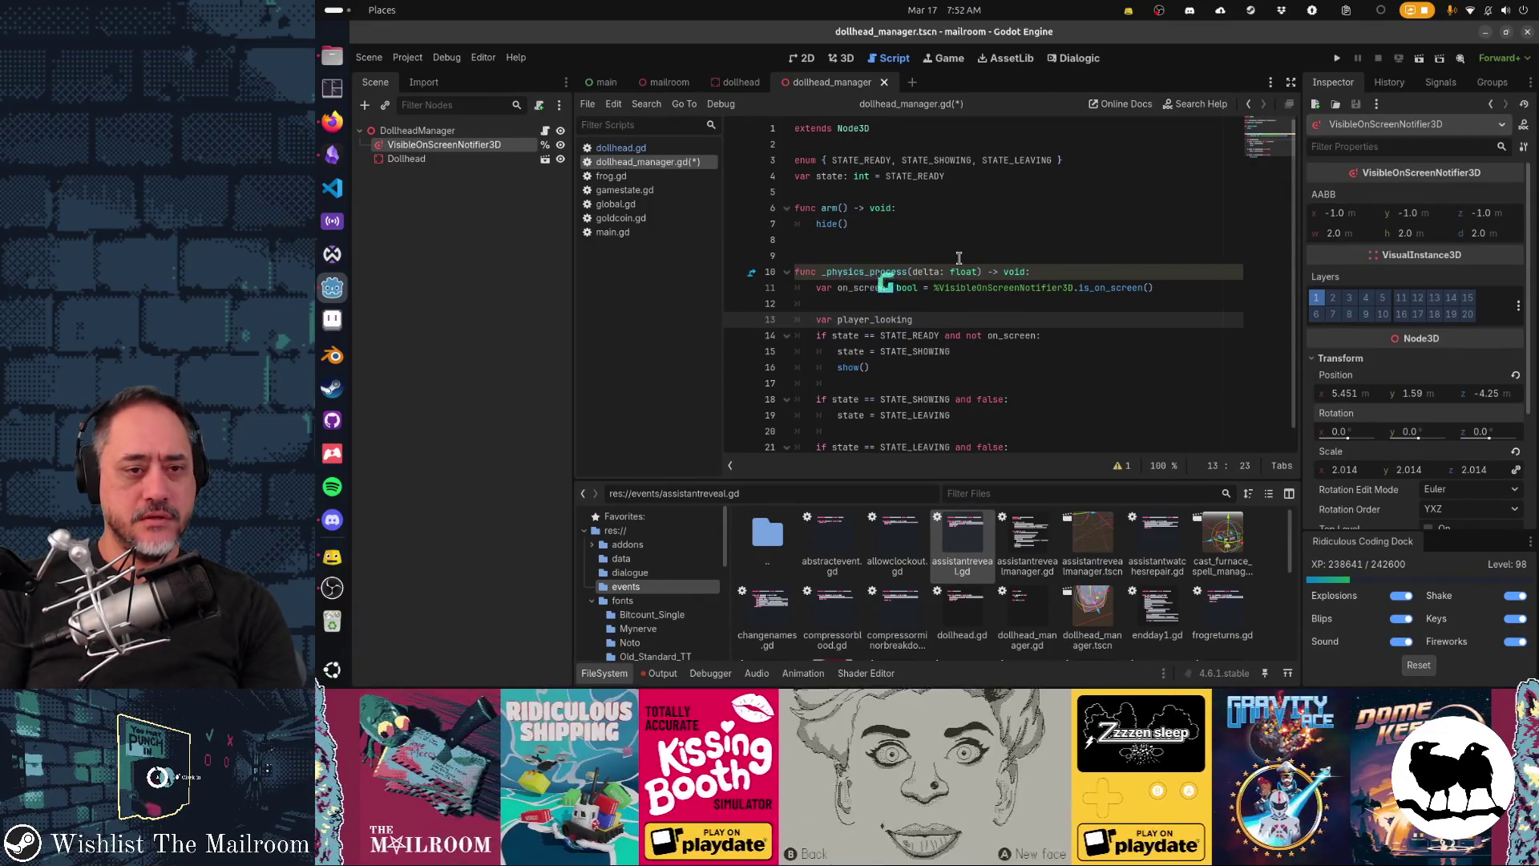
{"action": "key", "text": "BackSpace"}
{"action": "type", "text": ": bool = false"}
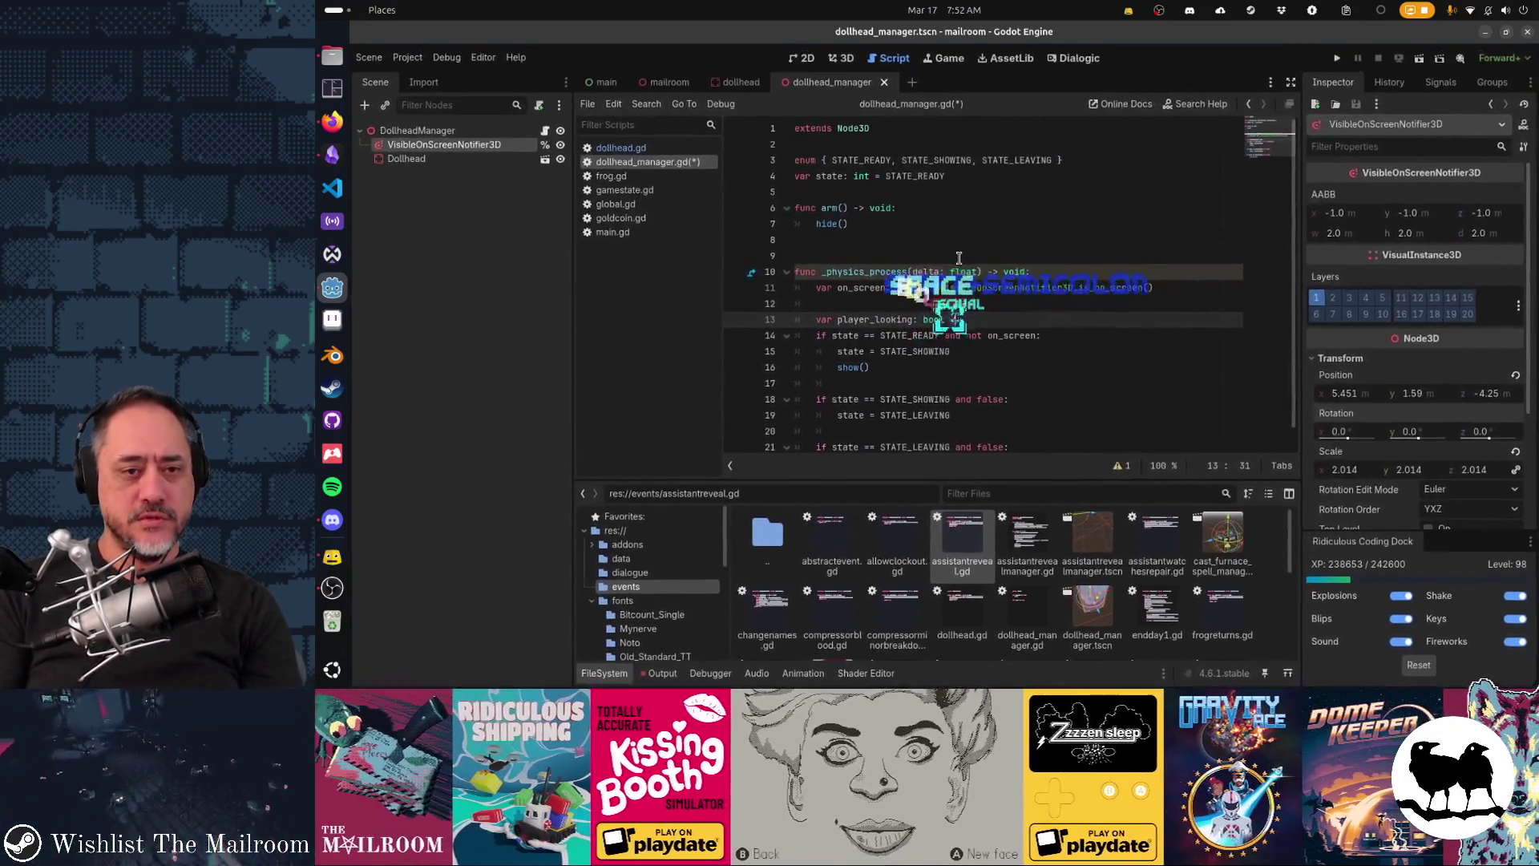
Step: Add an 'if Global.Player:' block computing dir as the player's direction_to the manager's global_position
{"action": "key", "text": "Return"}
{"action": "type", "text": "if "}
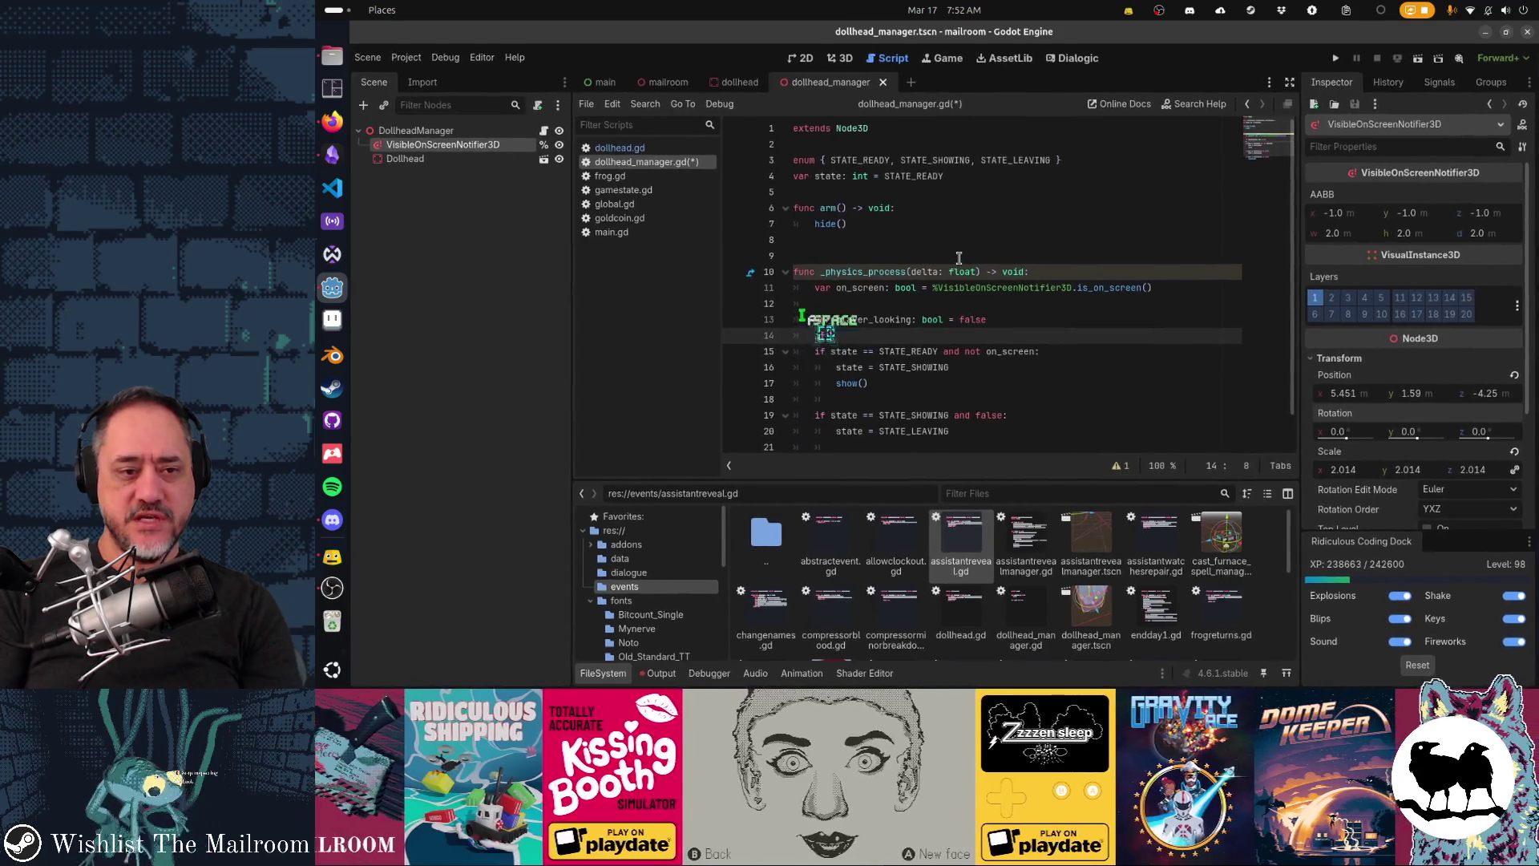
{"action": "type", "text": "Global.Player:"}
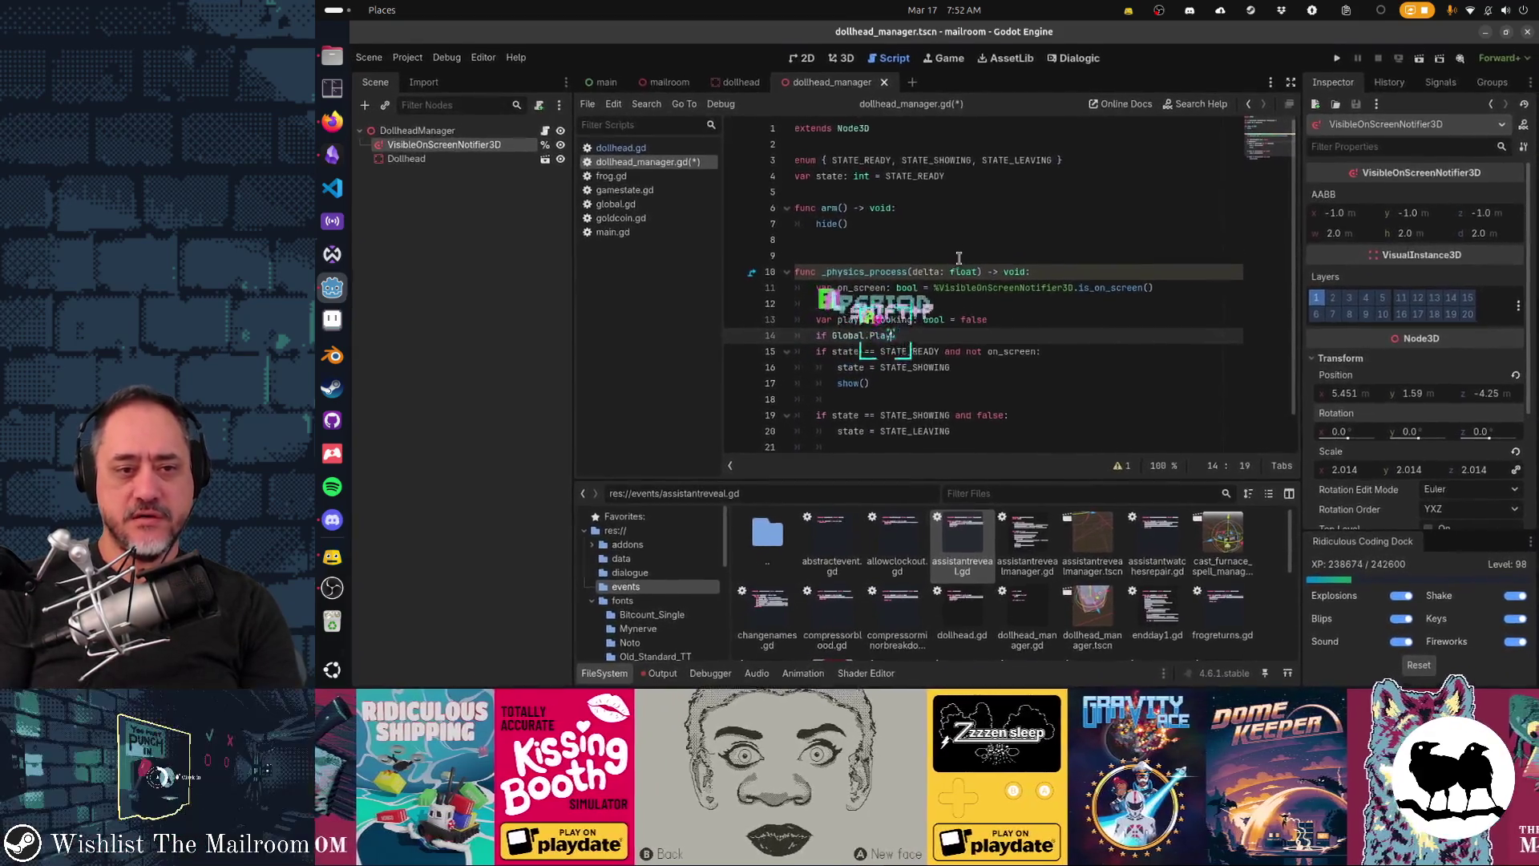
{"action": "key", "text": "Return"}
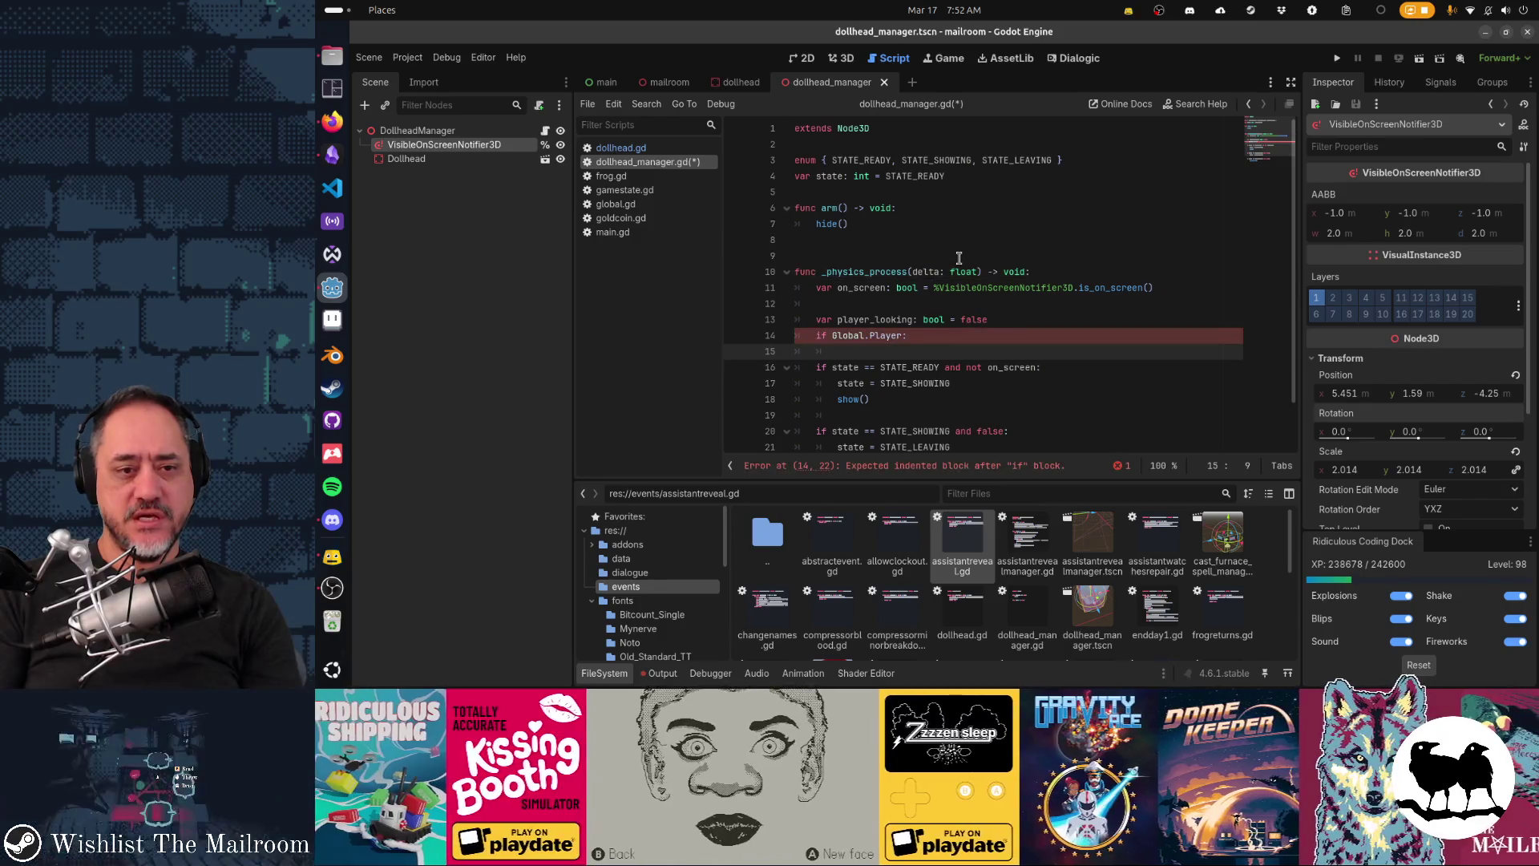
{"action": "type", "text": "var dir = Global.Player.global_position.direction_to(gl"}
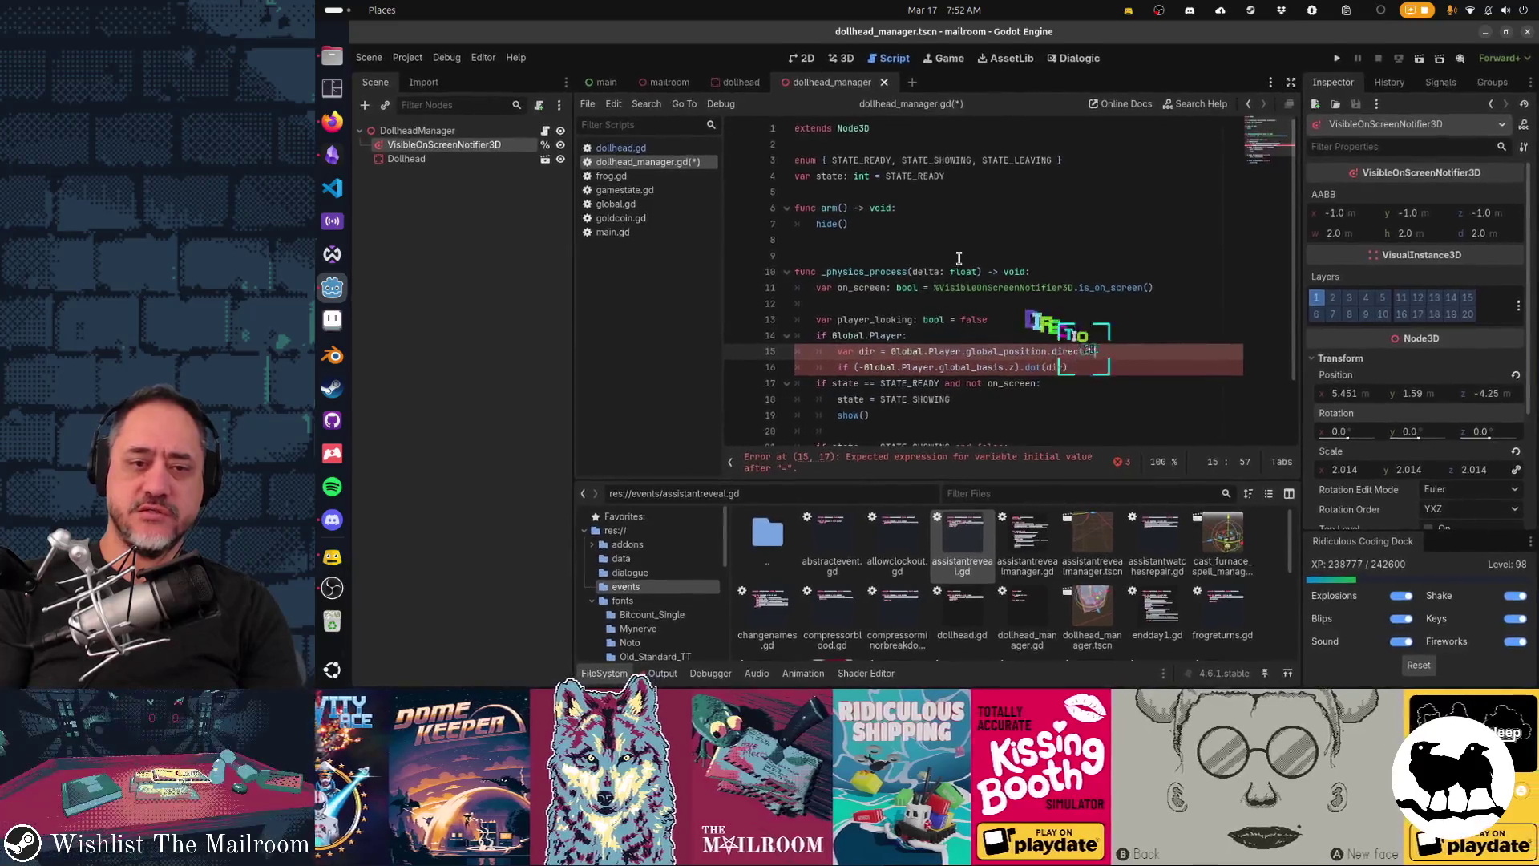
{"action": "type", "text": "obal_position)"}
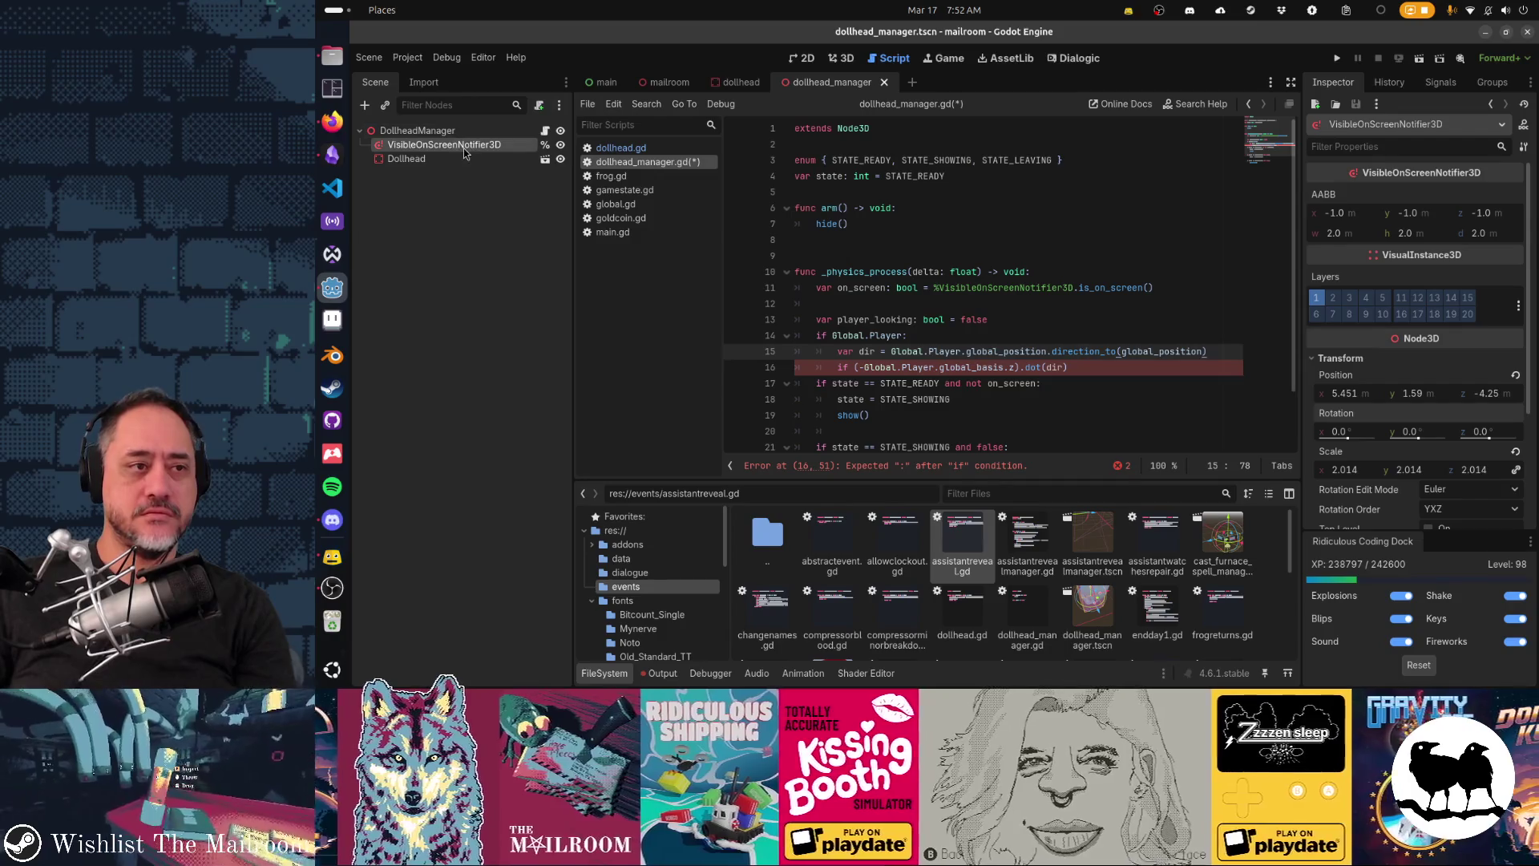
{"action": "right_click", "coordinate": [468, 156]}
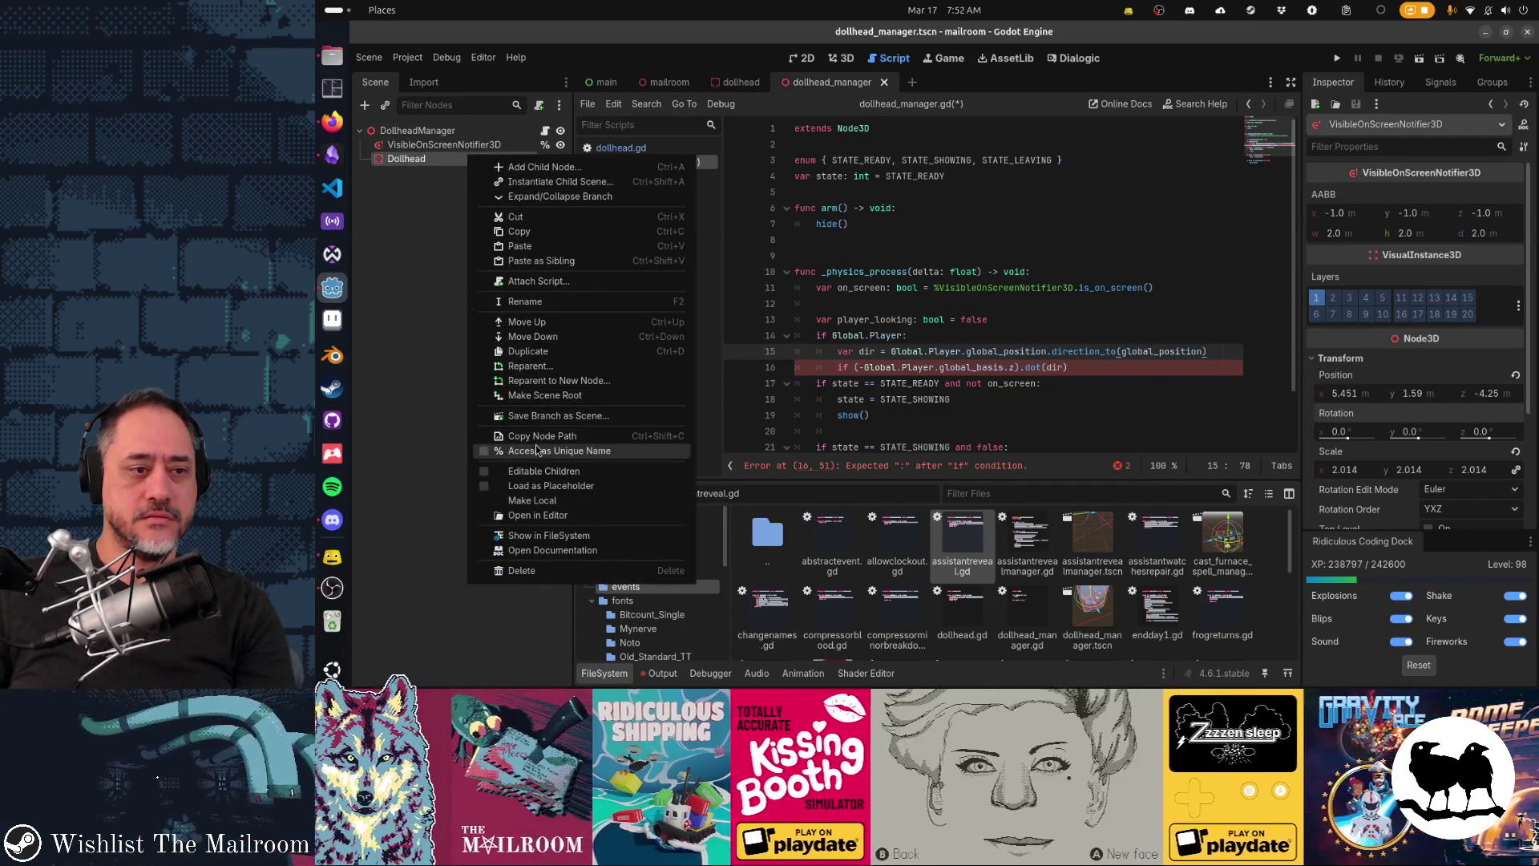
Step: Give Dollhead a unique name and reference it as %Dollhead in the direction calculation
{"action": "left_click", "coordinate": [536, 450]}
{"action": "left_click", "coordinate": [1073, 369]}
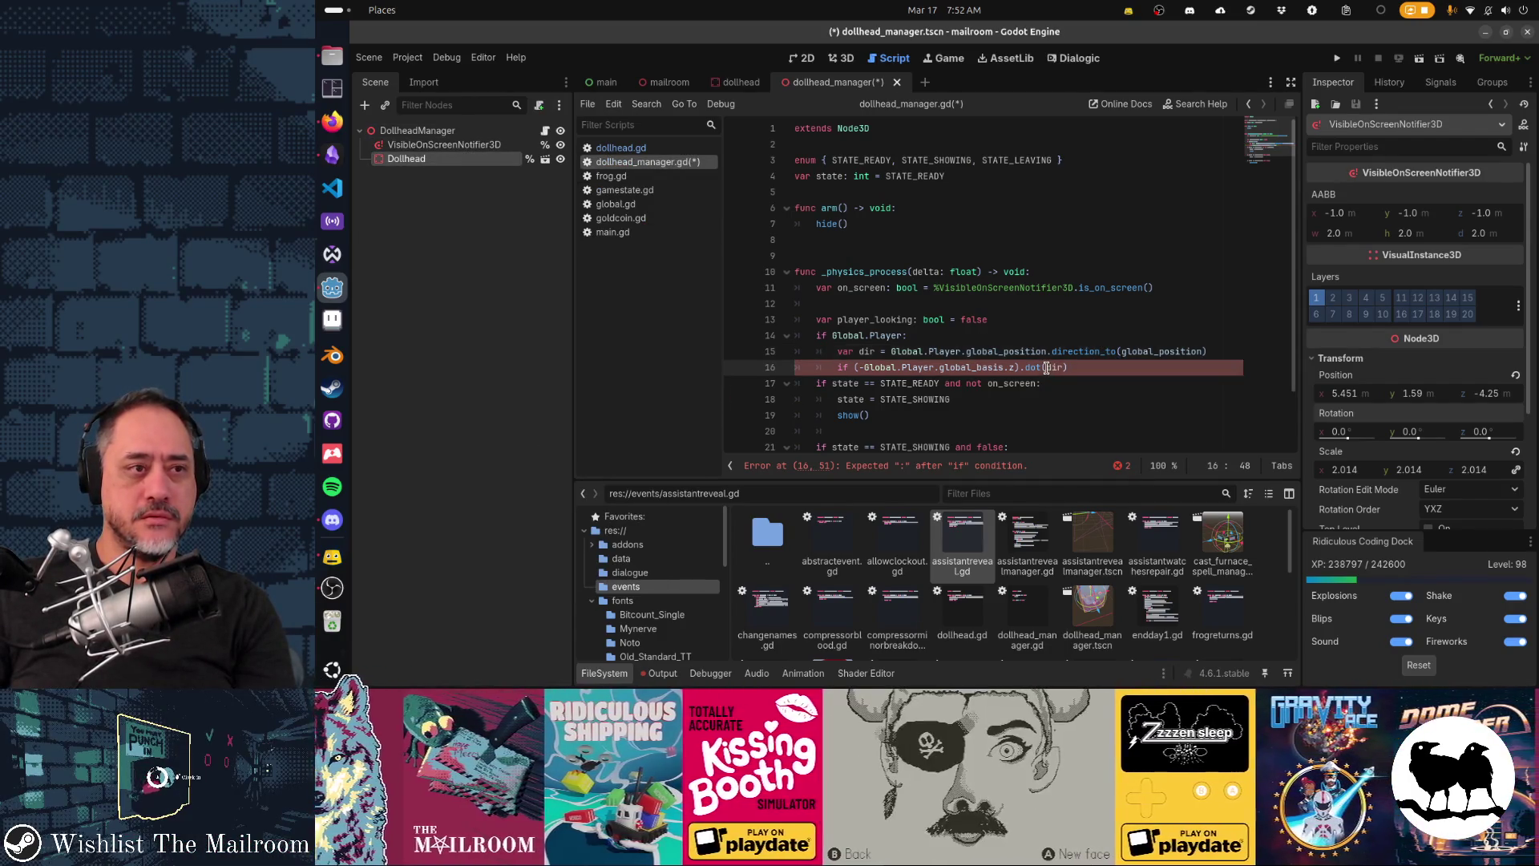
{"action": "key", "text": "Up"}
{"action": "key", "text": "End"}
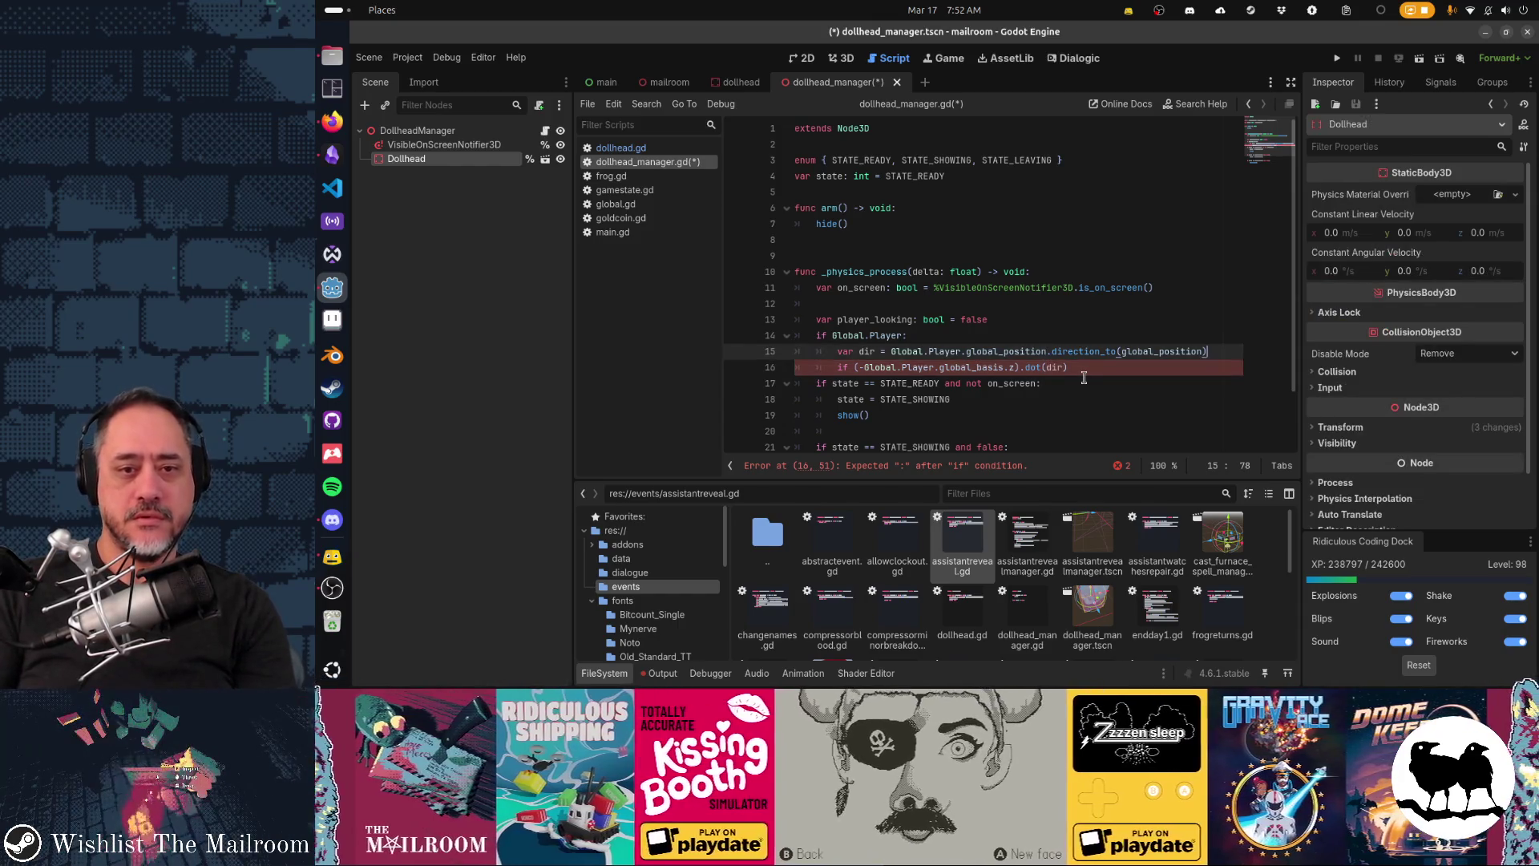
{"action": "type", "text": "%Dollhead."}
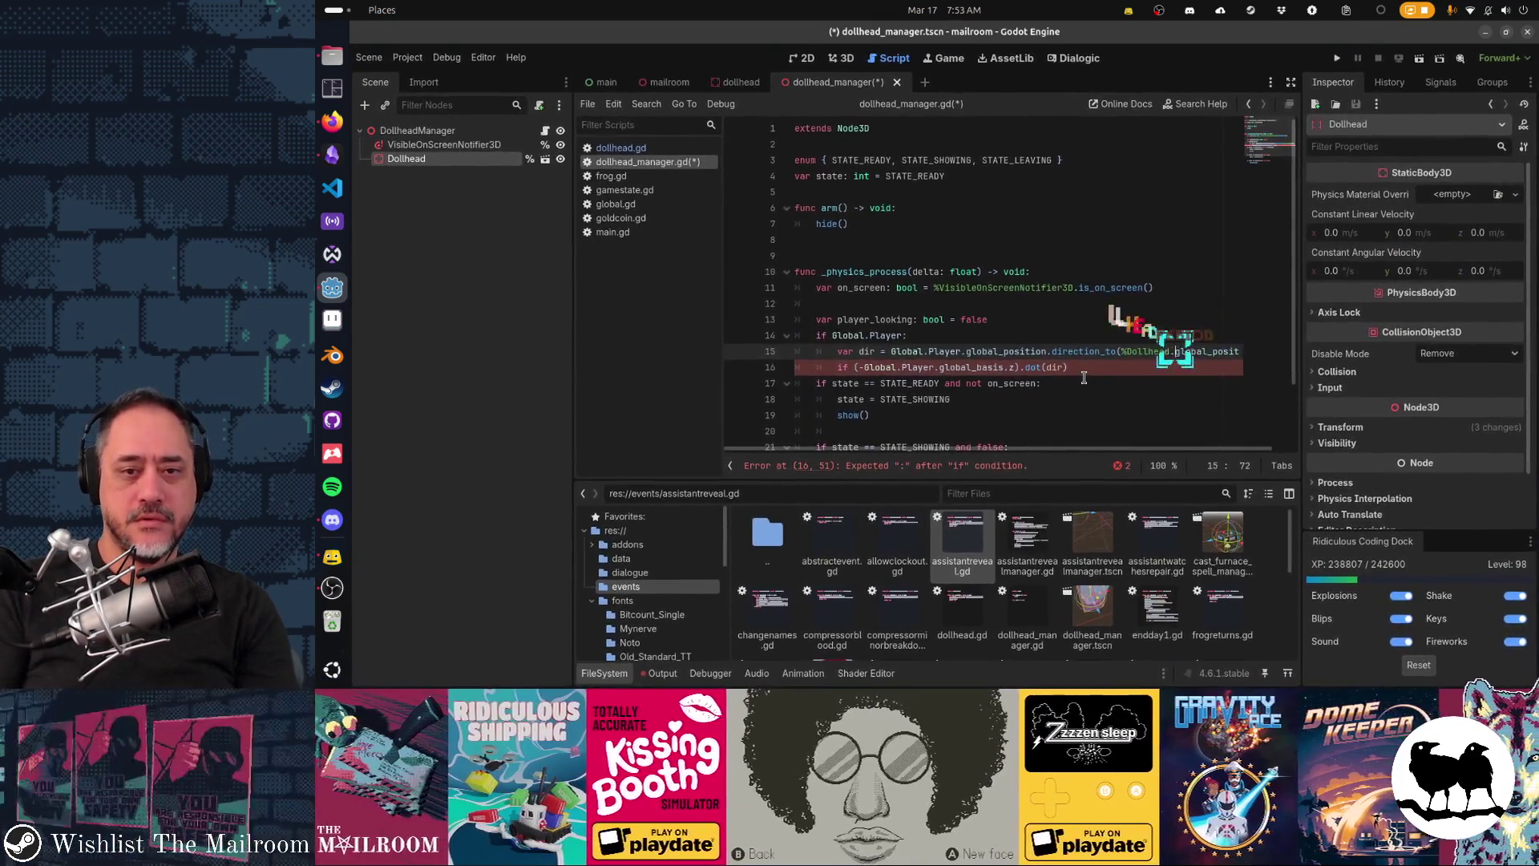
{"action": "key", "text": "End"}
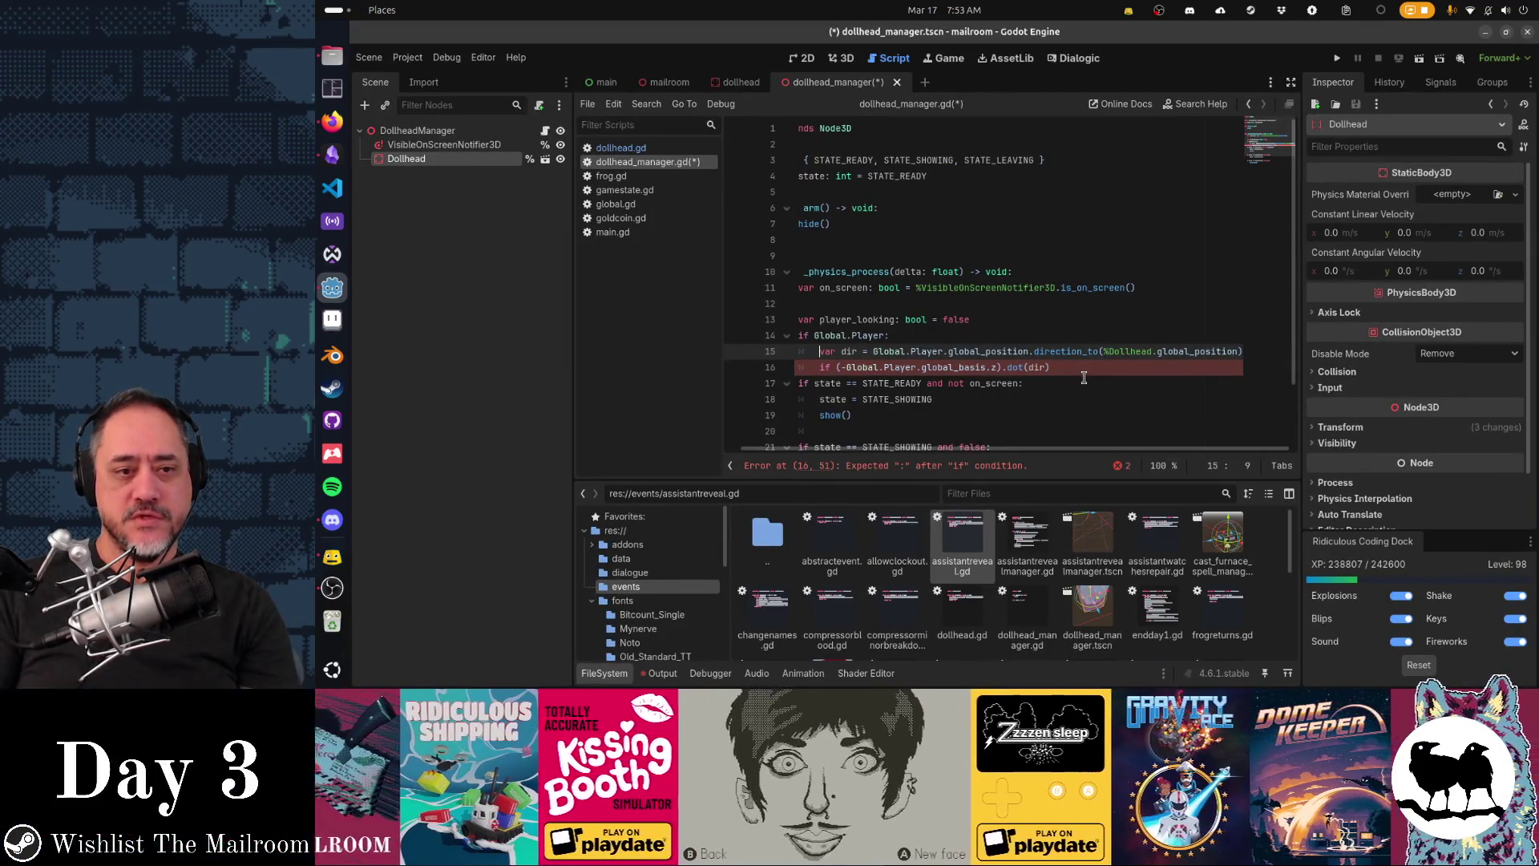
{"action": "key", "text": "shift+End"}
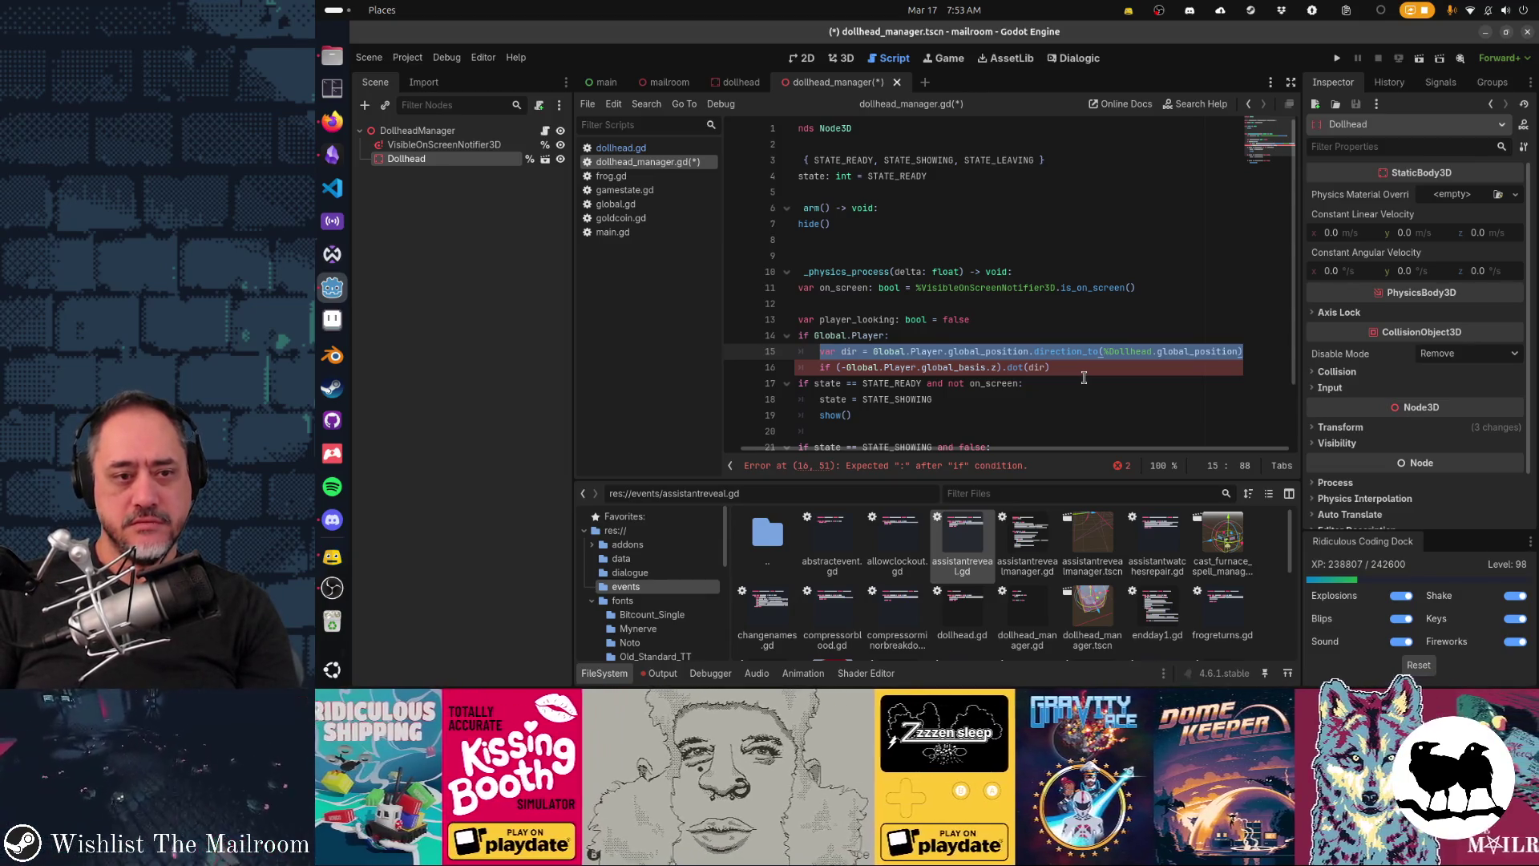
Step: Close the dot-product condition with '> 0.9:' and set player_looking = true inside it
{"action": "key", "text": "Down"}
{"action": "key", "text": "Left"}
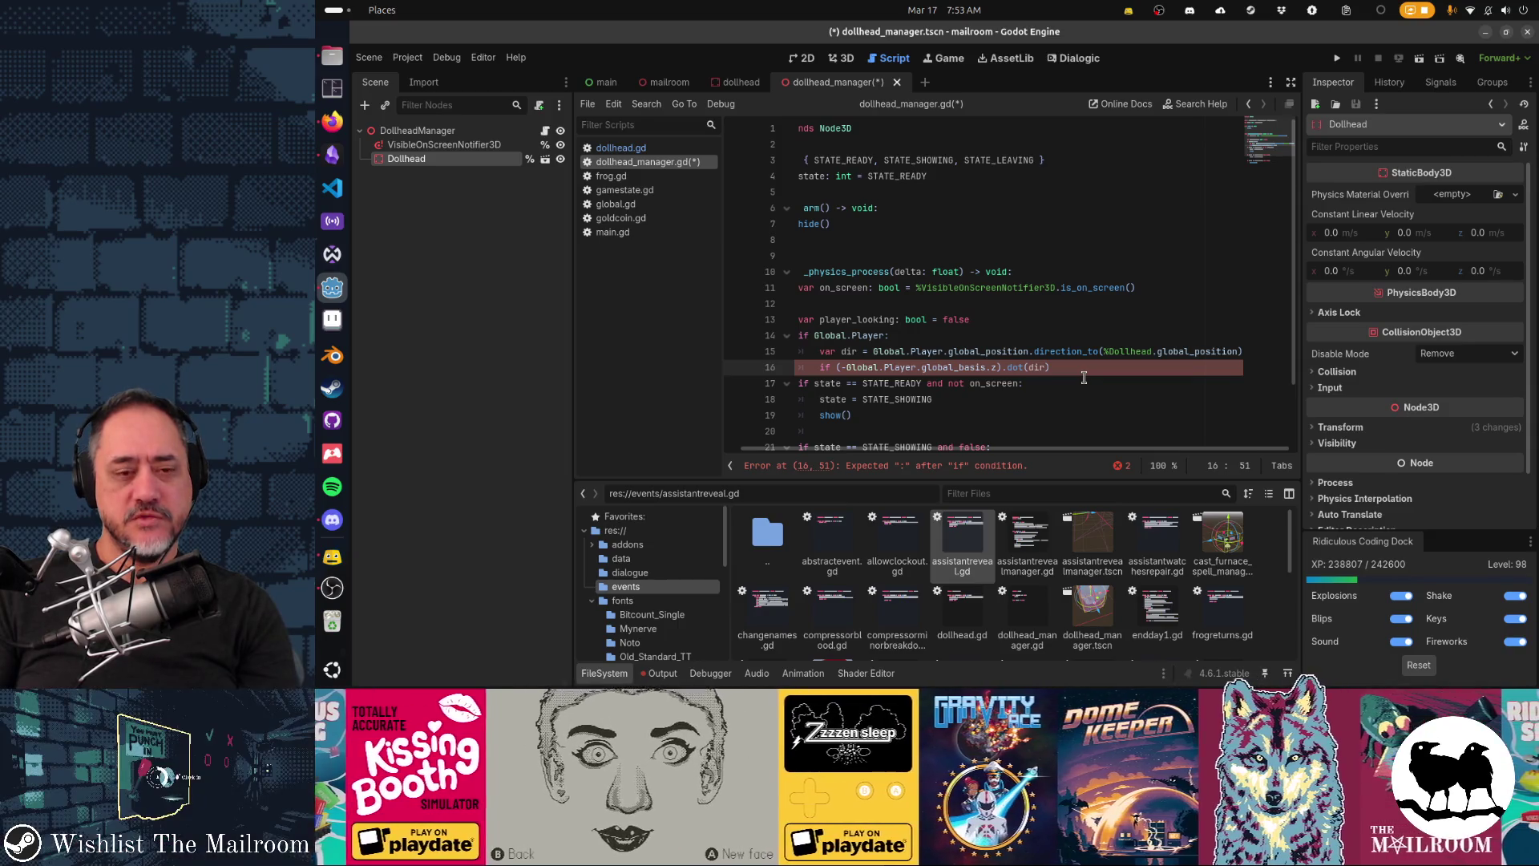
{"action": "key", "text": "Right"}
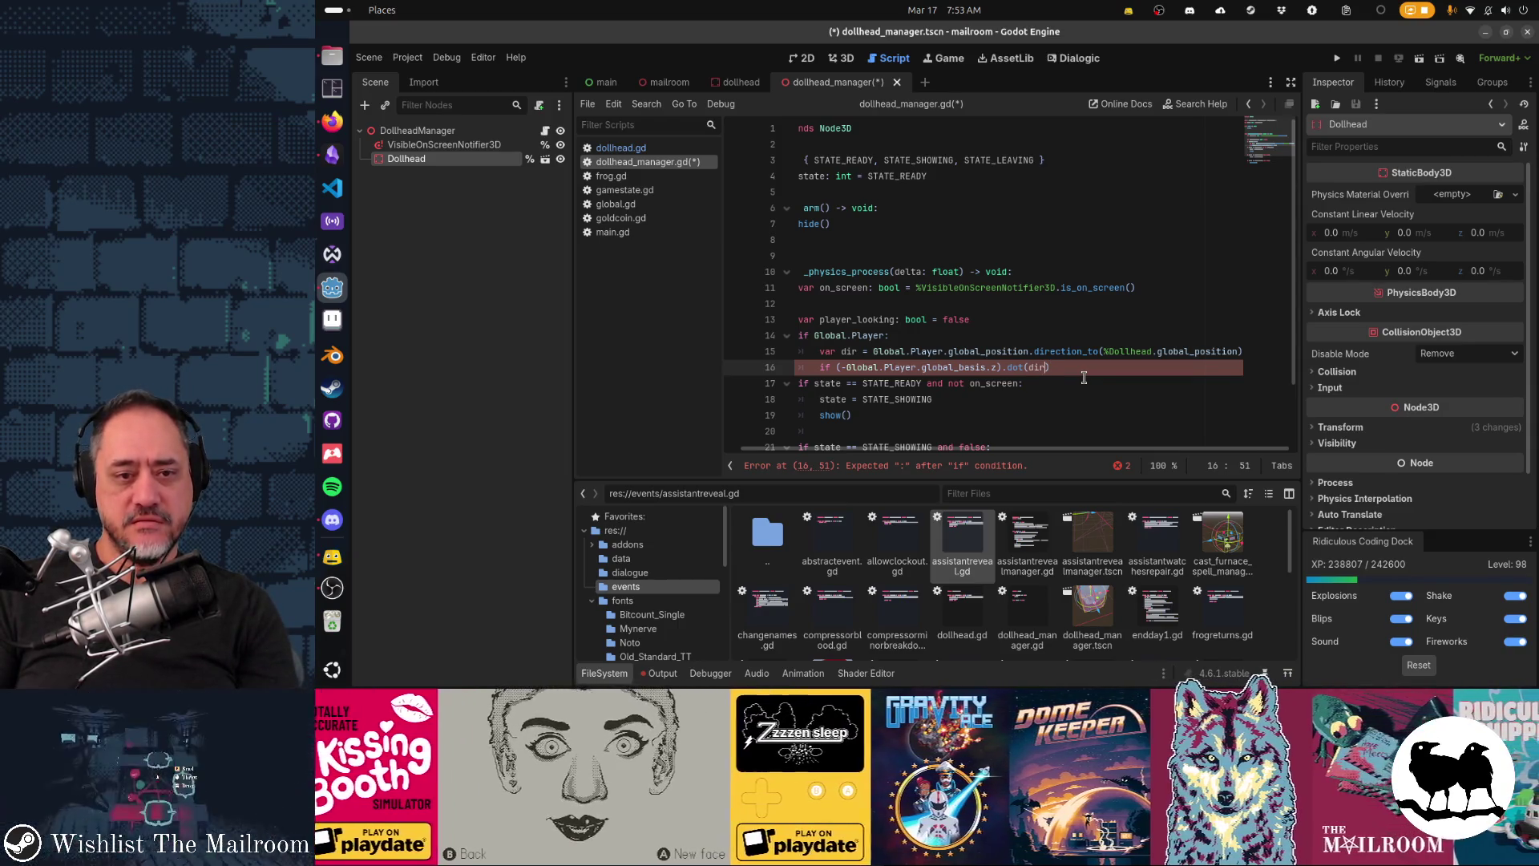
{"action": "key", "text": "Left"}
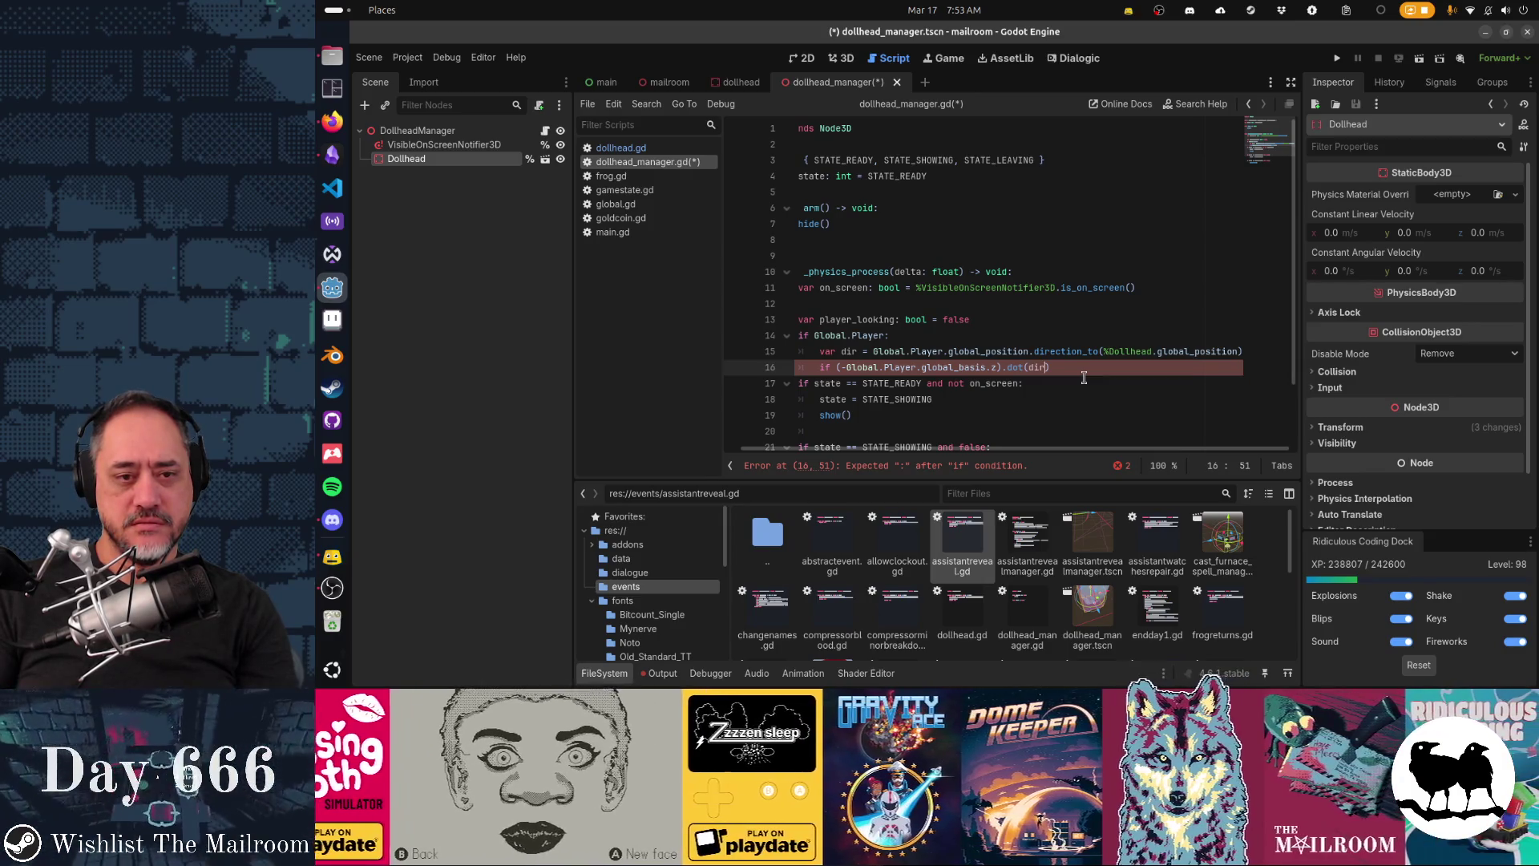
{"action": "type", "text": ") > 0.9:"}
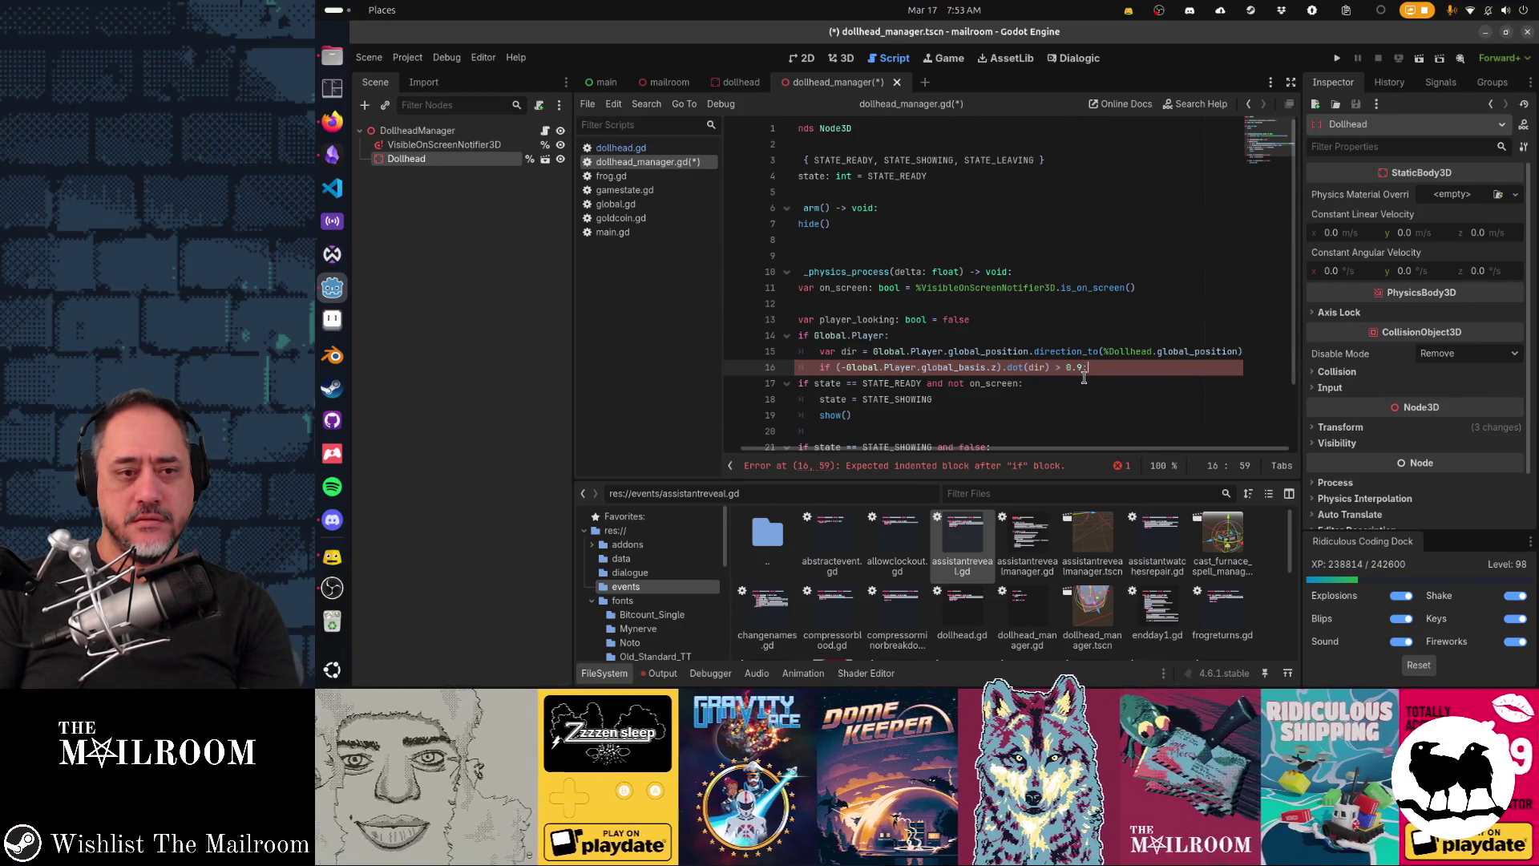
{"action": "key", "text": "Return"}
{"action": "type", "text": "player_lo"}
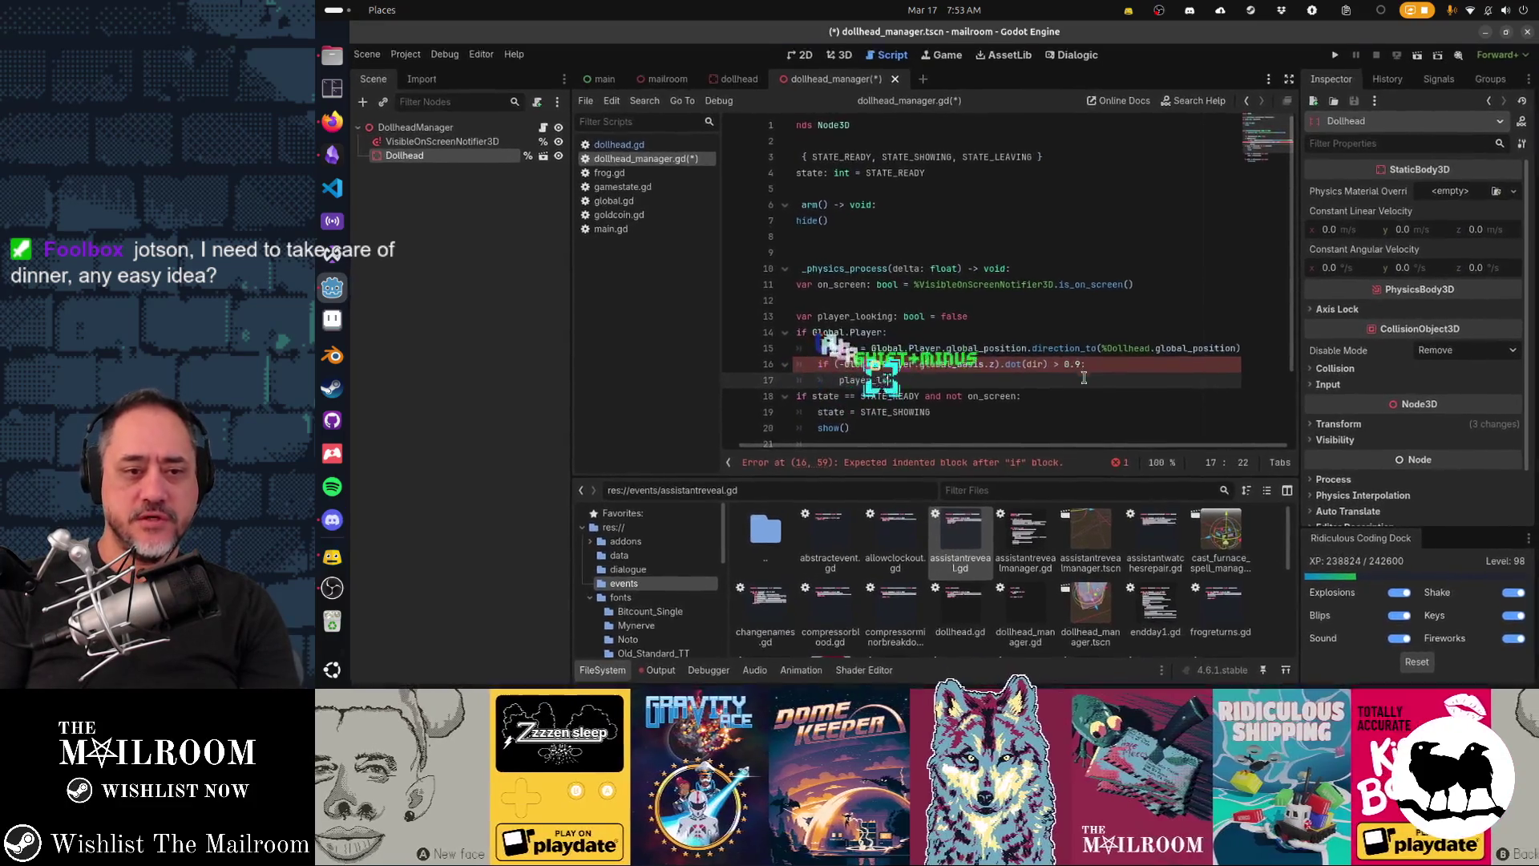
{"action": "type", "text": "oking = true"}
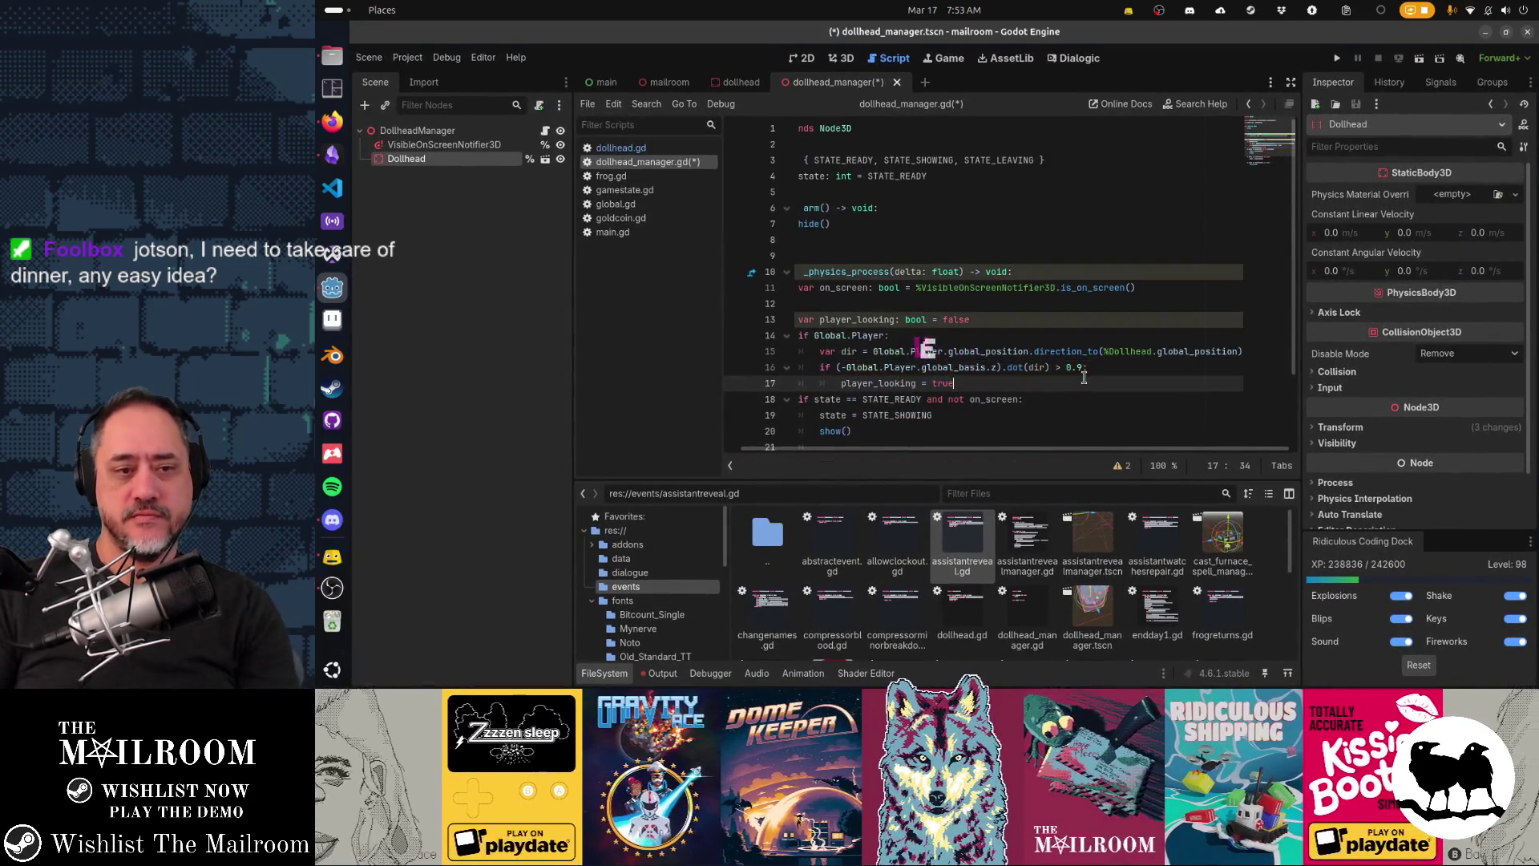
{"action": "key", "text": "Down"}
{"action": "key", "text": "Down"}
{"action": "scroll", "coordinate": [1084, 377], "scroll_direction": "down", "scroll_amount": 2}
{"action": "key", "text": "Down"}
Step: Replace false with player_looking on line 22 and with an on_screen check on line 25
{"action": "left_click", "coordinate": [1084, 377]}
{"action": "key", "text": "ctrl+shift+Left"}
{"action": "type", "text": "player_looking:"}
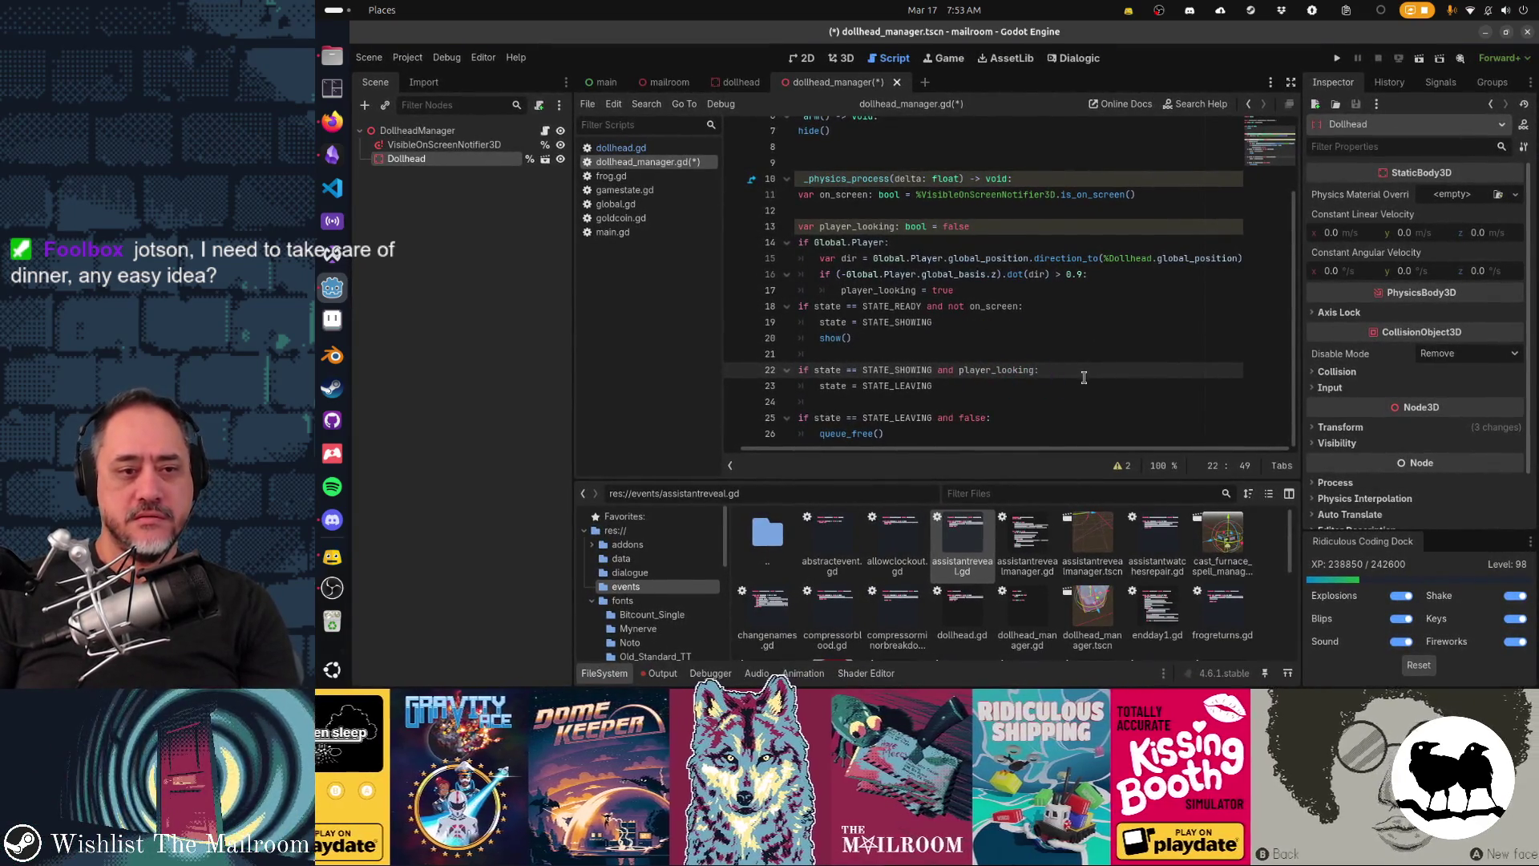
{"action": "key", "text": "Down"}
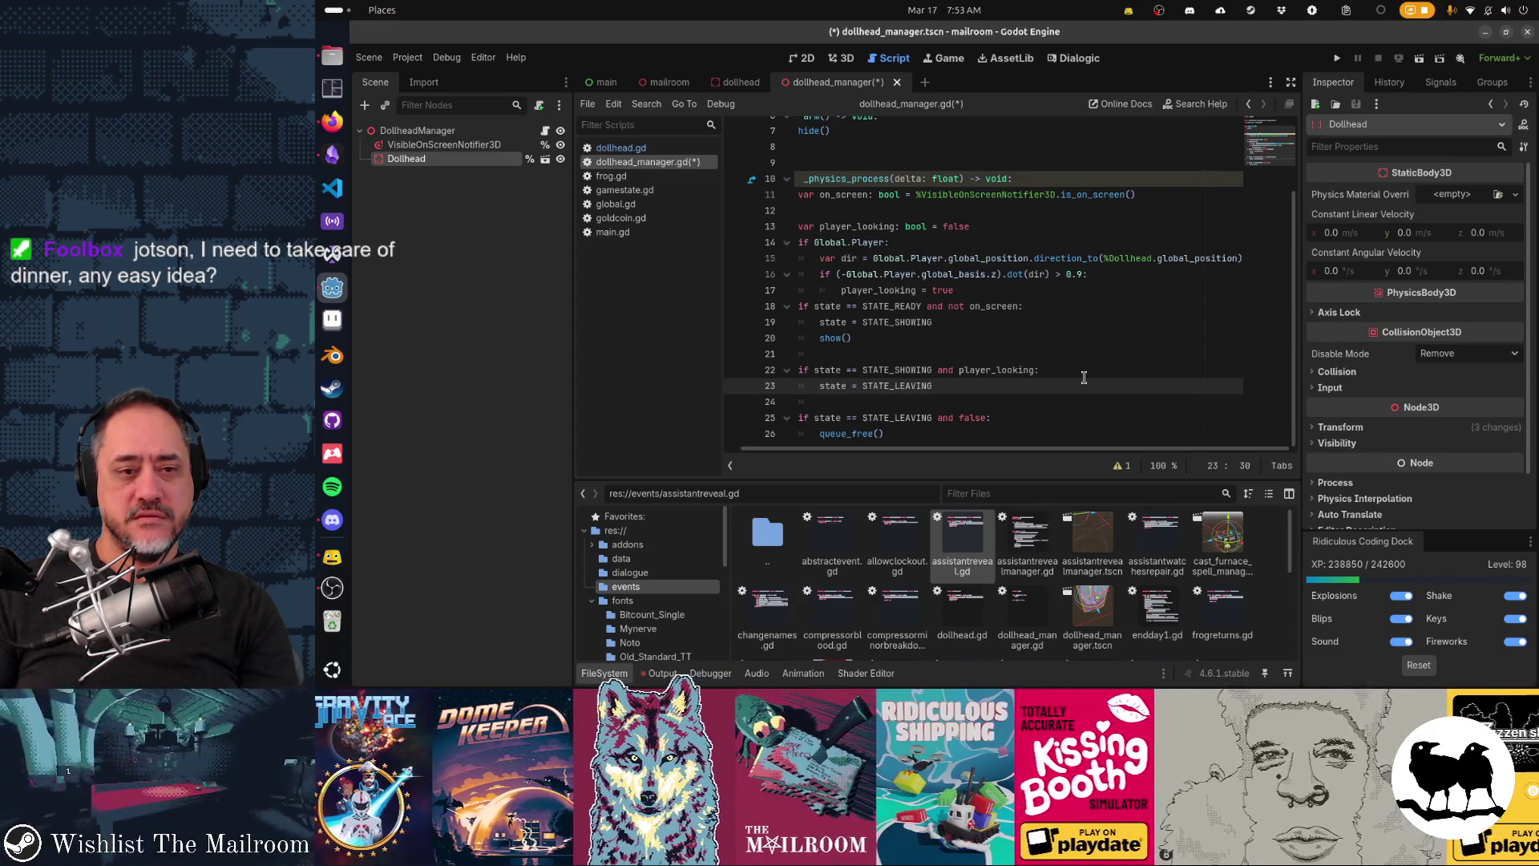
{"action": "key", "text": "Down"}
{"action": "key", "text": "Down"}
{"action": "key", "text": "ctrl+shift+Right"}
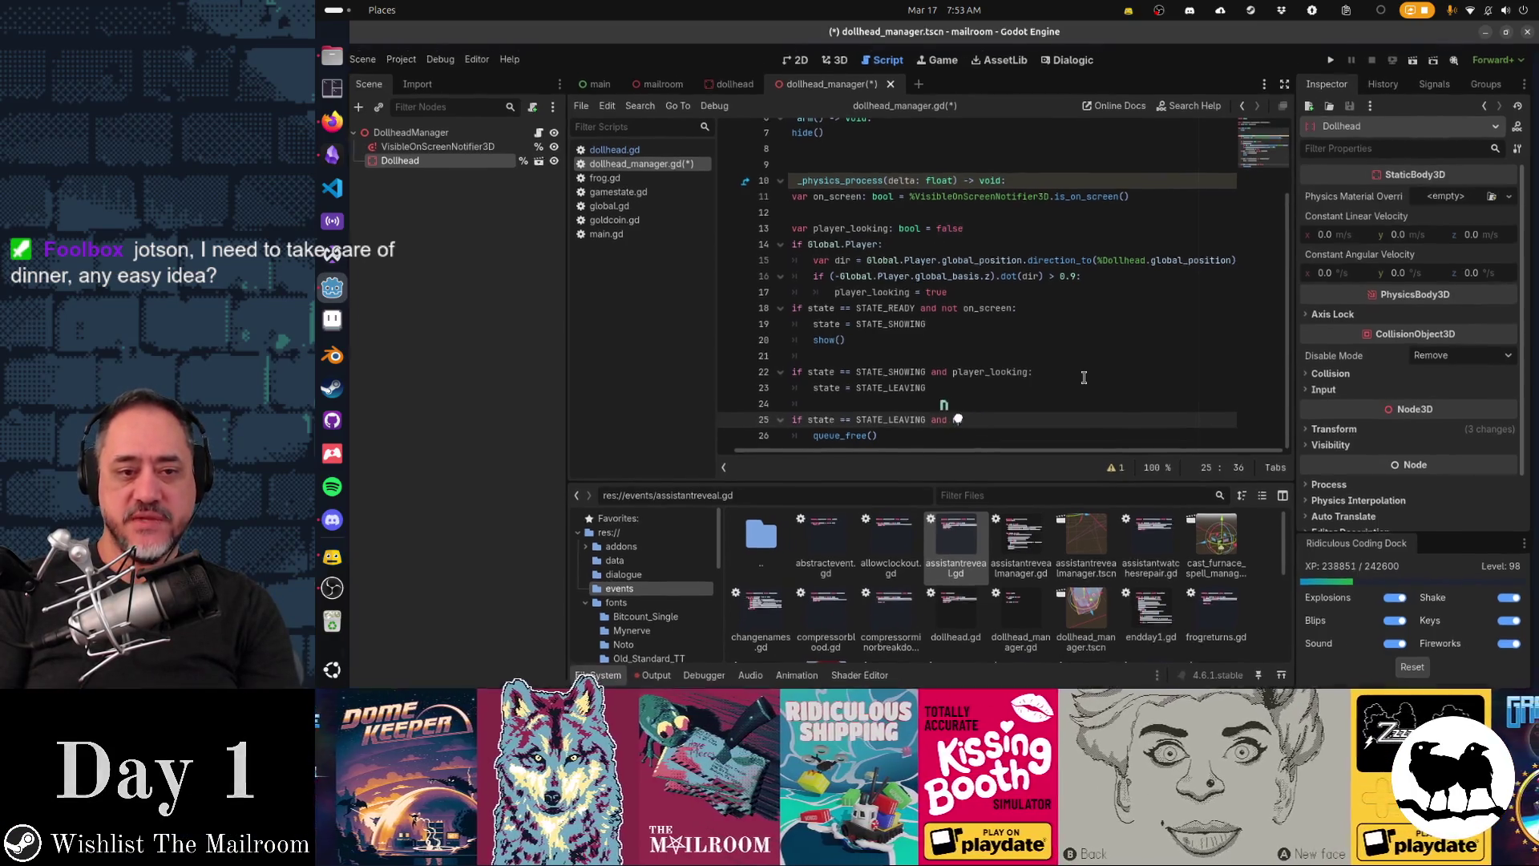
{"action": "key", "text": "BackSpace"}
{"action": "type", "text": "not player_looking:"}
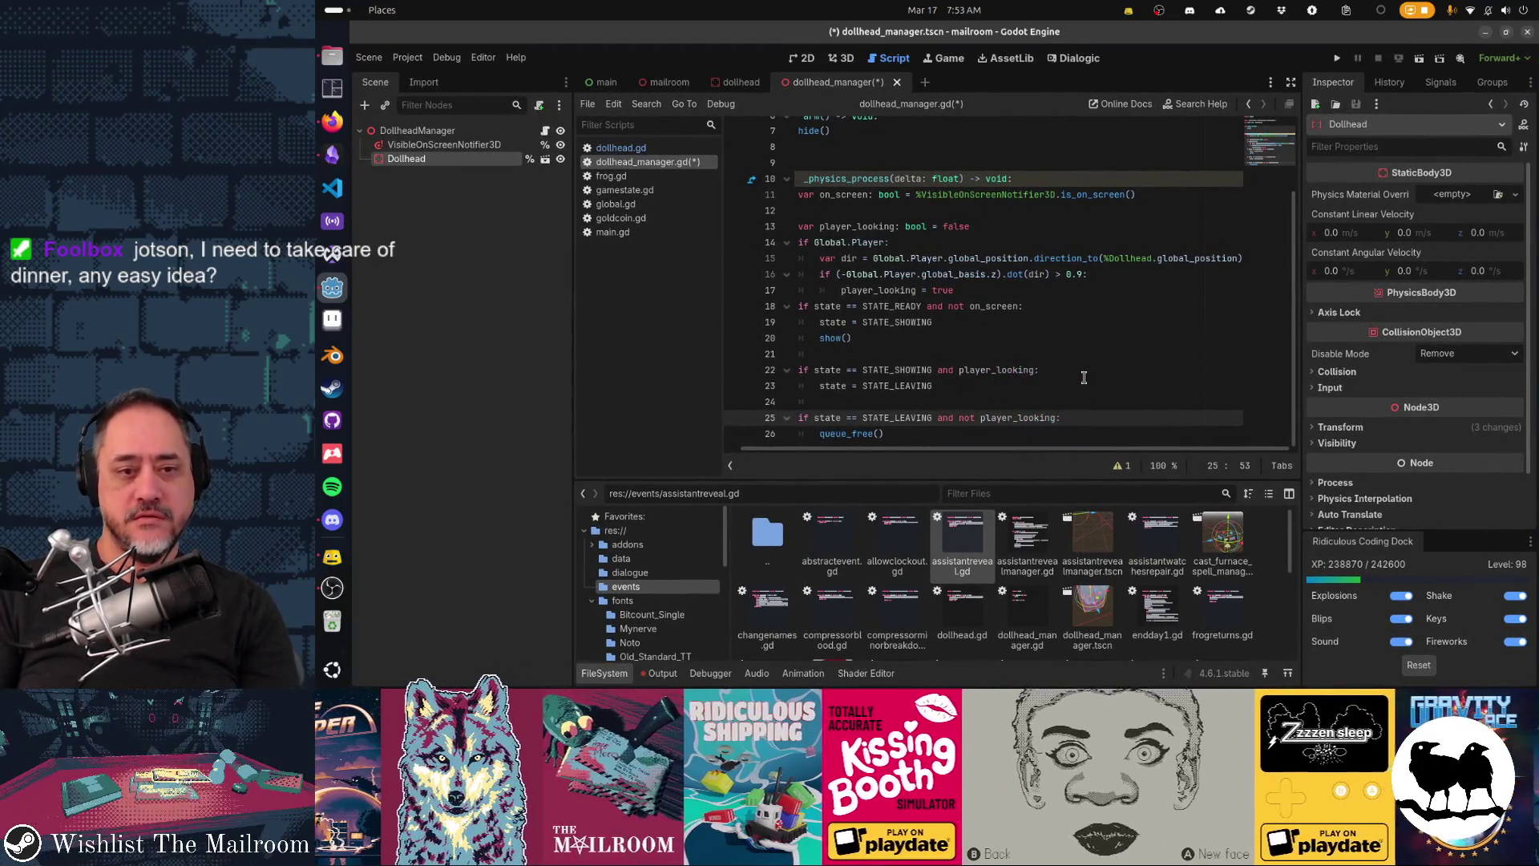
{"action": "key", "text": "ctrl+shift+Left"}
{"action": "key", "text": "ctrl+shift+Left"}
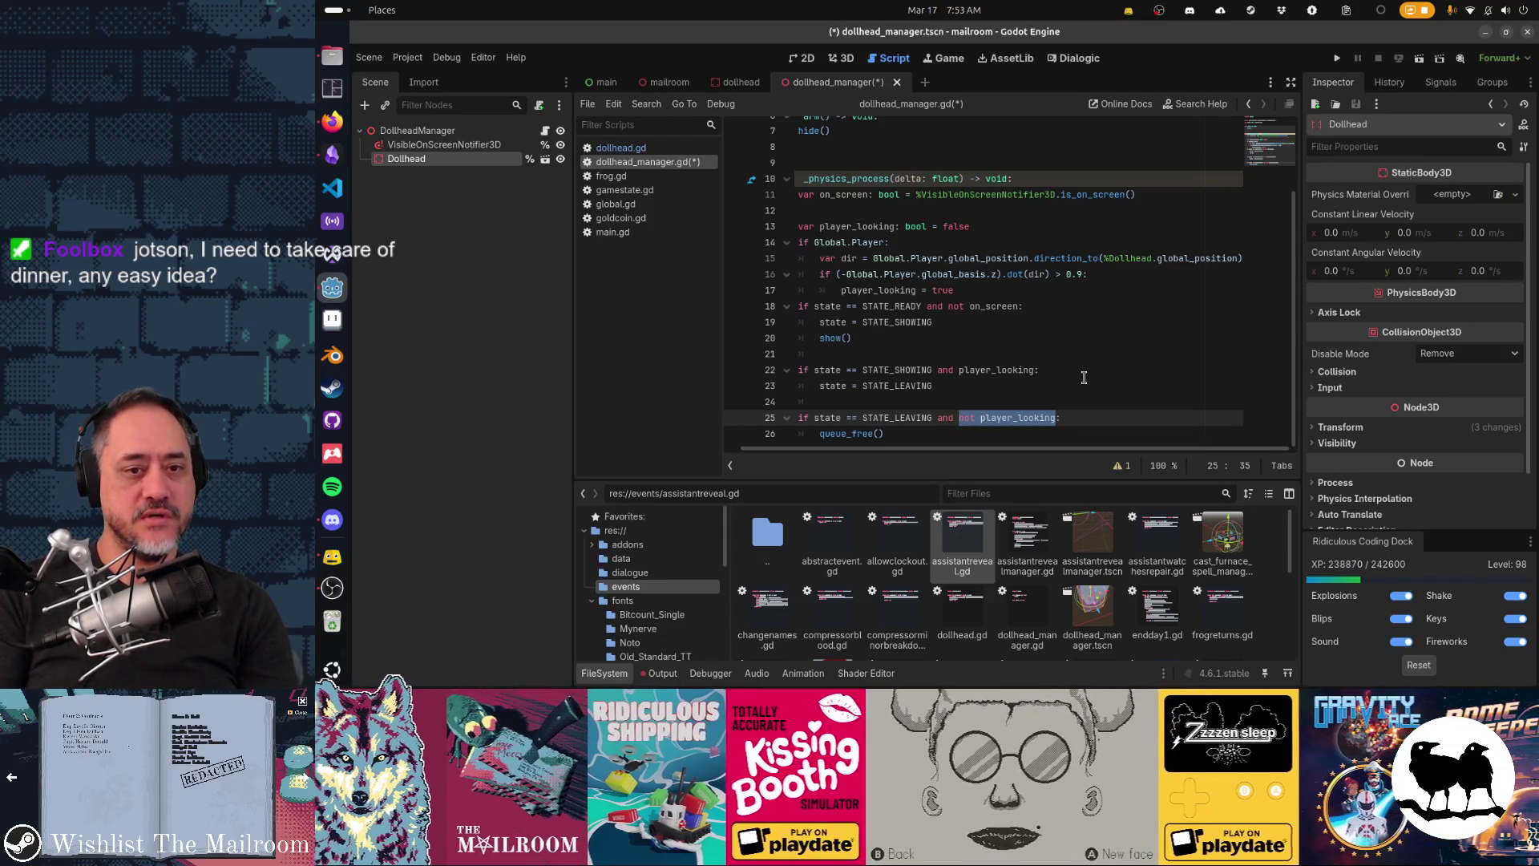
{"action": "type", "text": "no on_screen"}
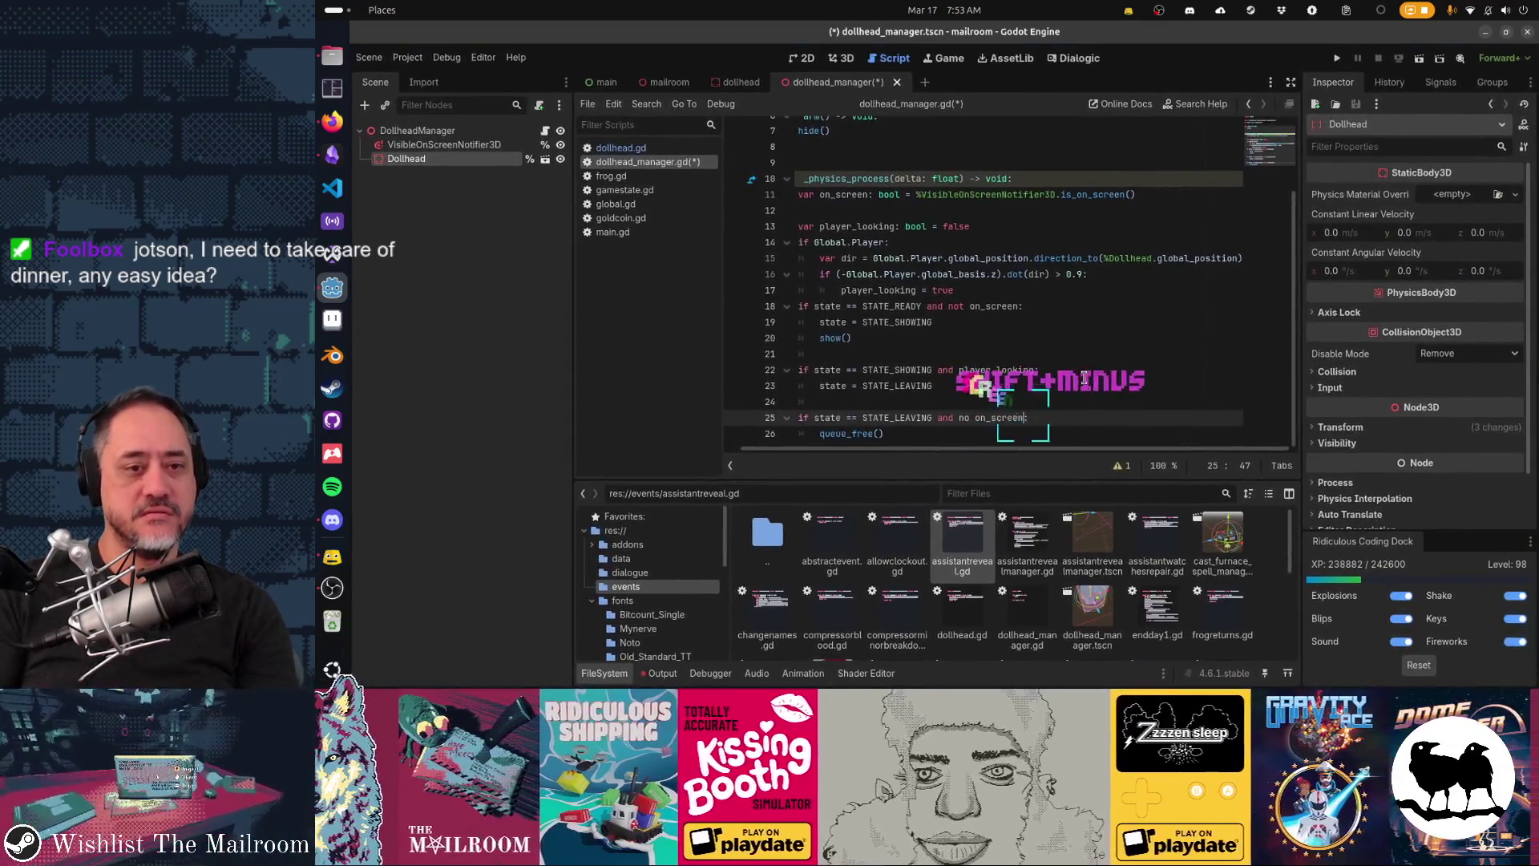
Step: Undo the stray new line, correct the typo to 'not on_screen', and save the script
{"action": "key", "text": "Down"}
{"action": "key", "text": "Return"}
{"action": "key", "text": "ctrl+s"}
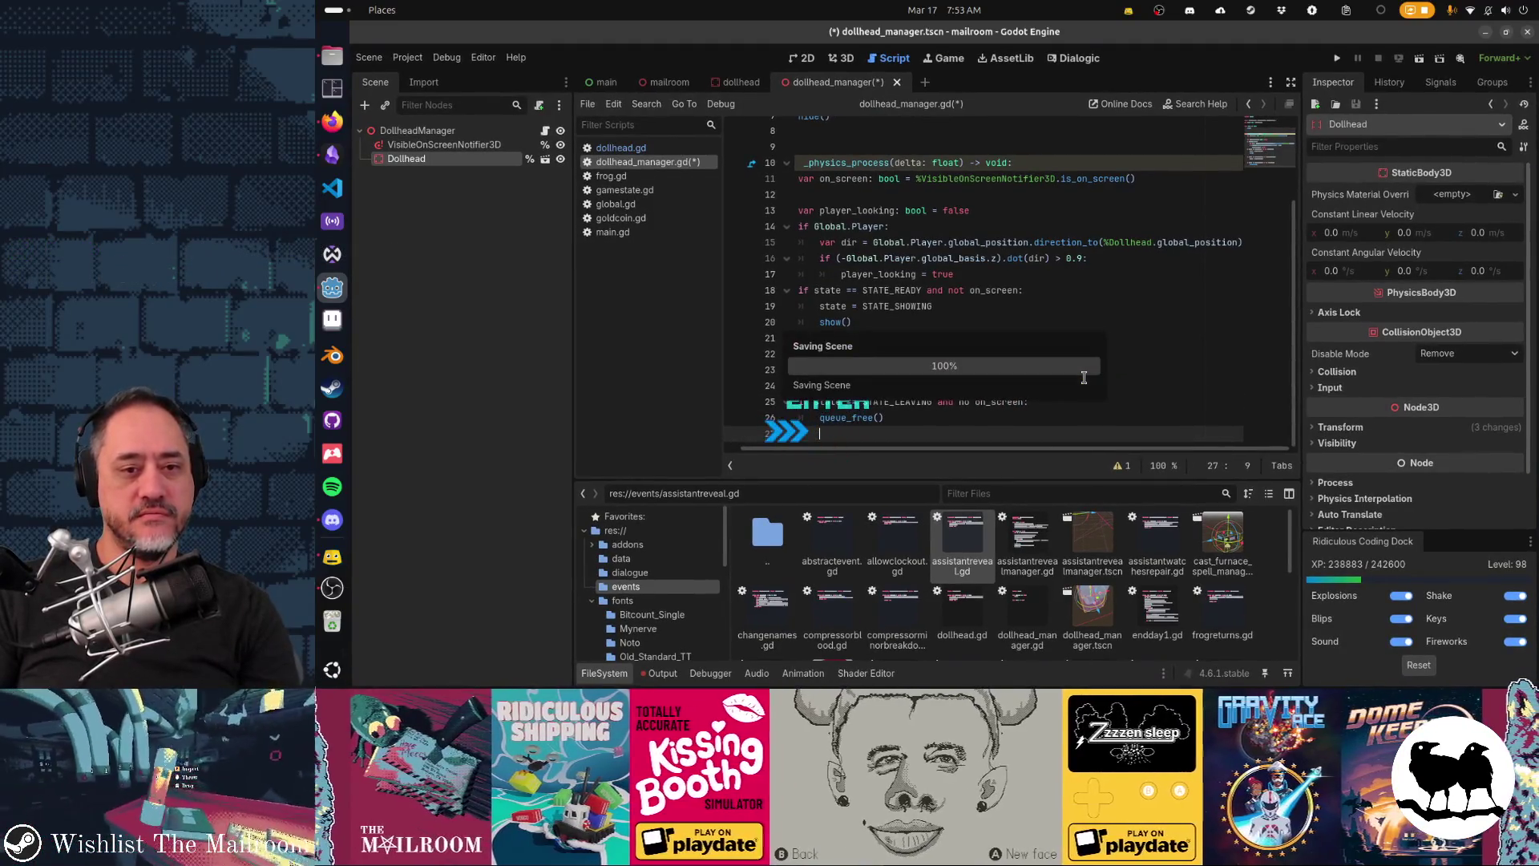
{"action": "key", "text": "ctrl+z"}
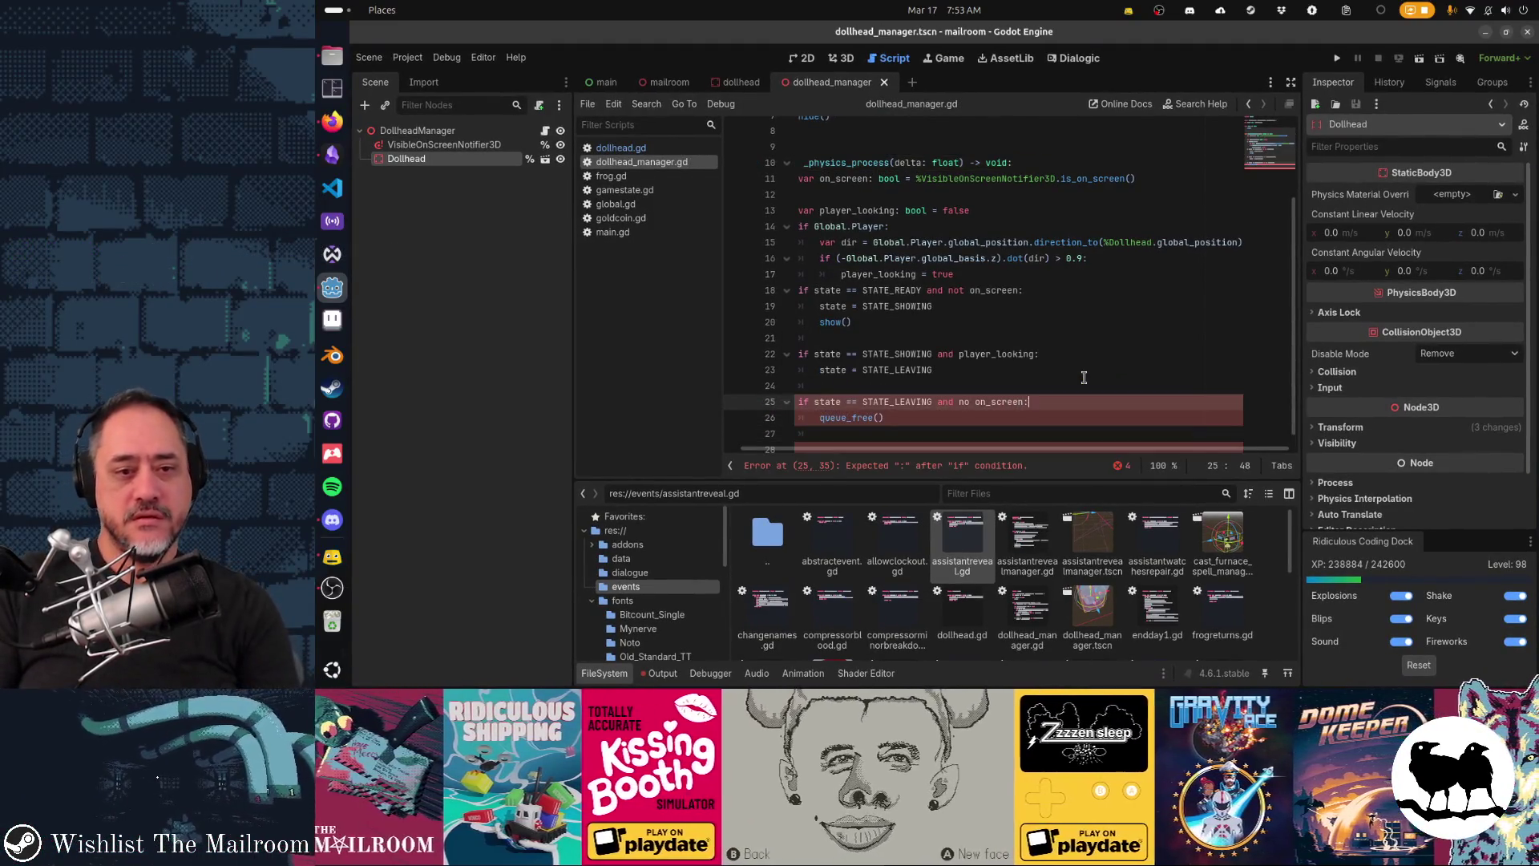
{"action": "key", "text": "ctrl+Left"}
{"action": "key", "text": "ctrl+Left"}
{"action": "key", "text": "Left"}
{"action": "type", "text": "t"}
{"action": "key", "text": "ctrl+End"}
{"action": "key", "text": "ctrl+s"}
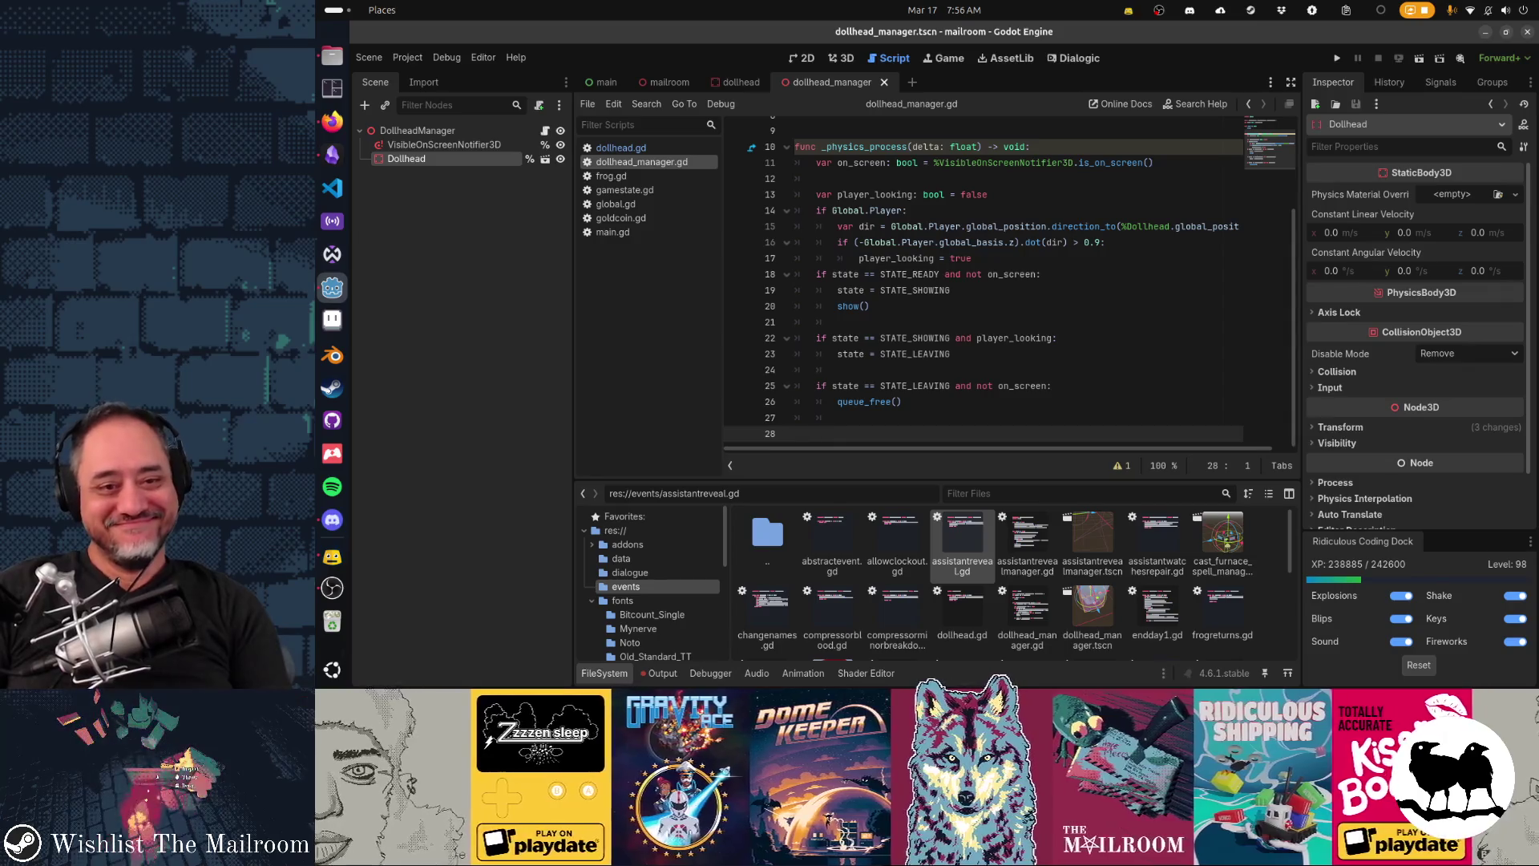
{"action": "key", "text": "alt+Tab"}
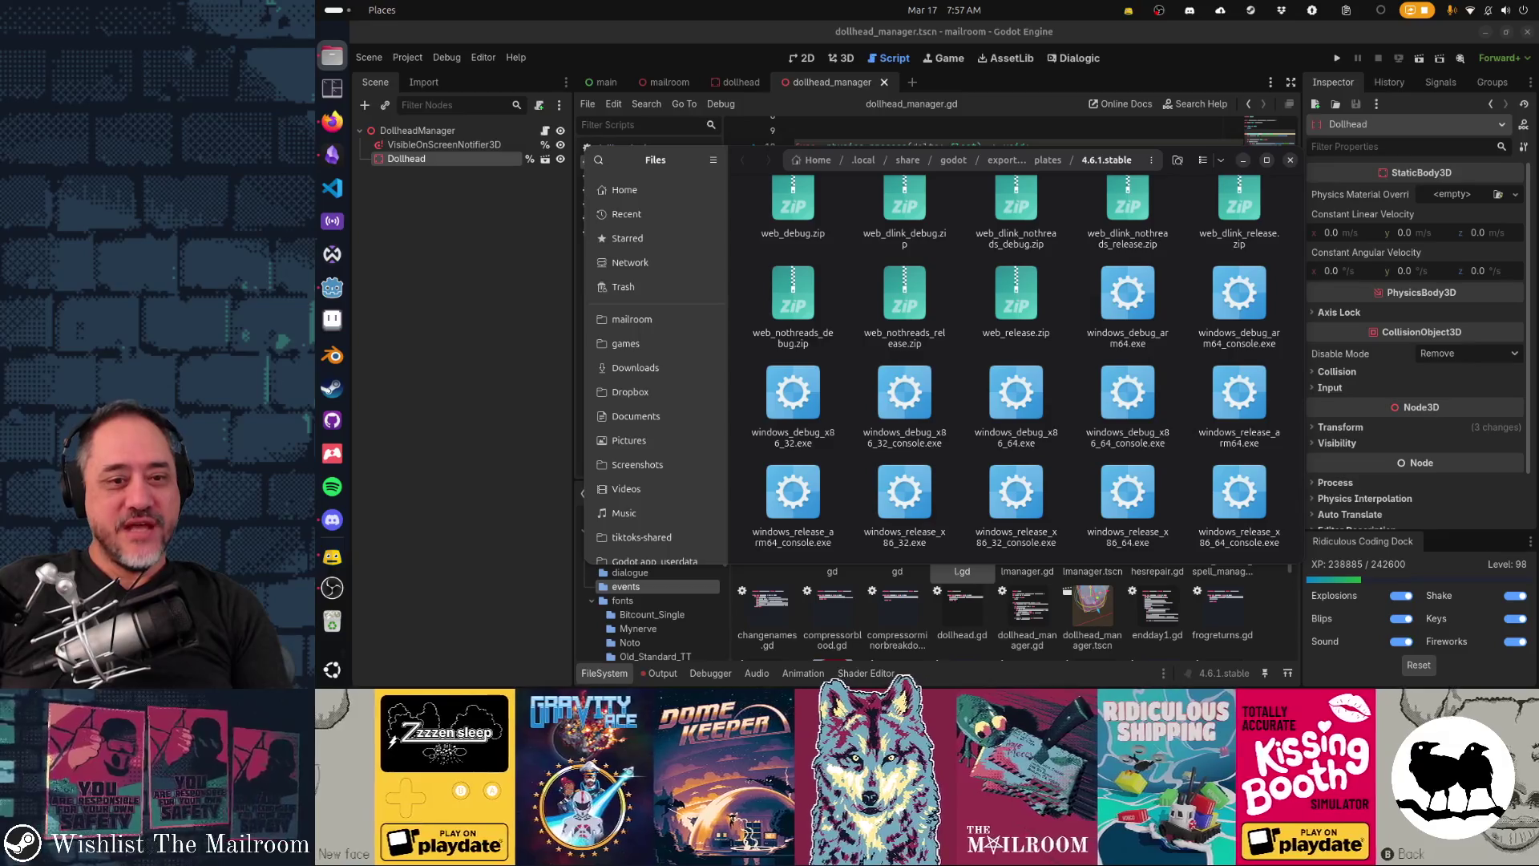
{"action": "key", "text": "alt+Tab"}
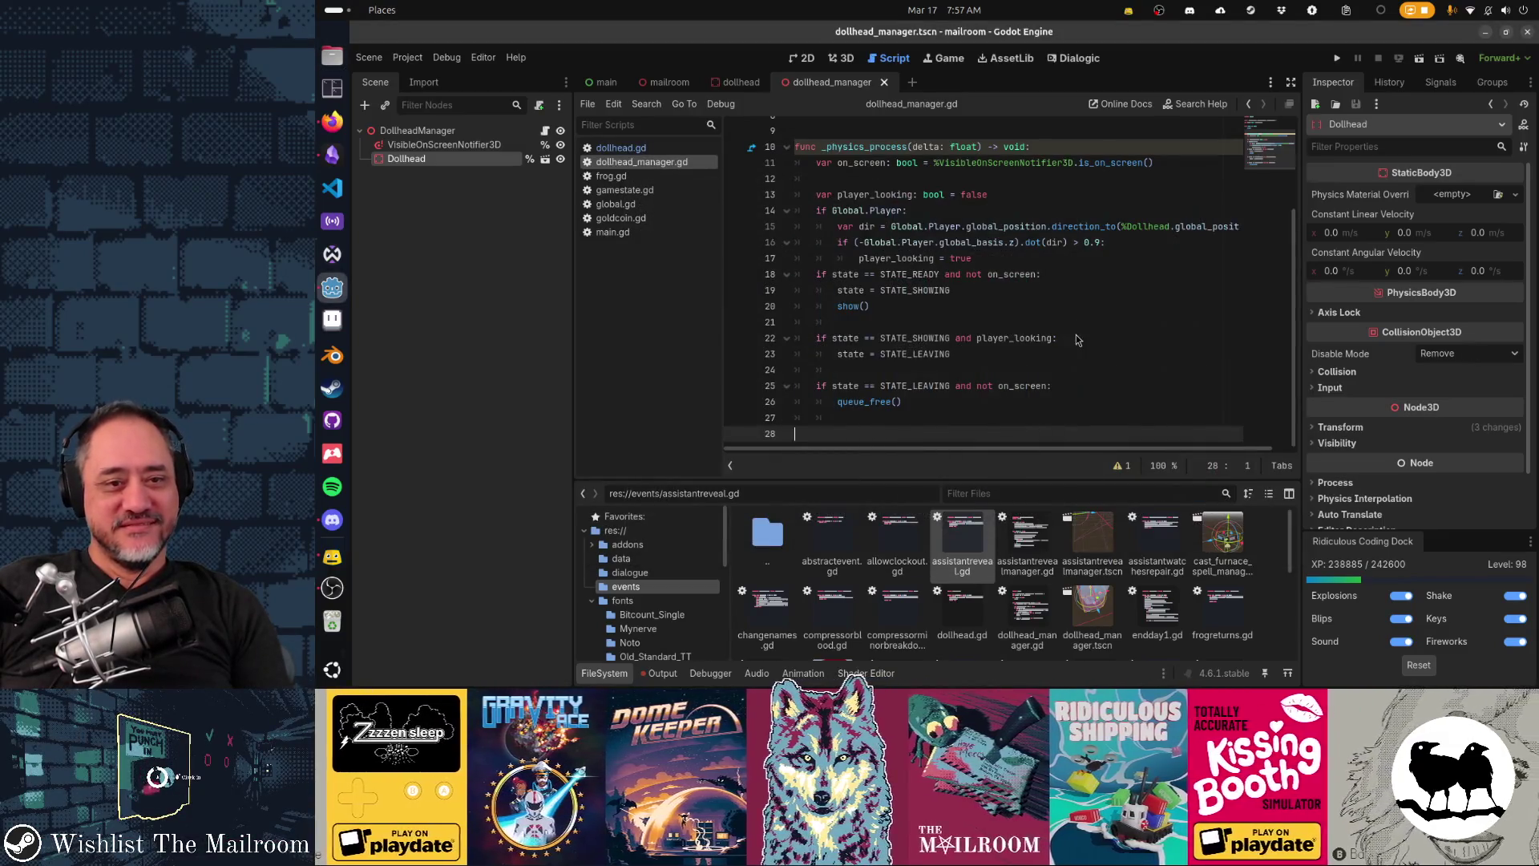
{"action": "key", "text": "alt+Tab"}
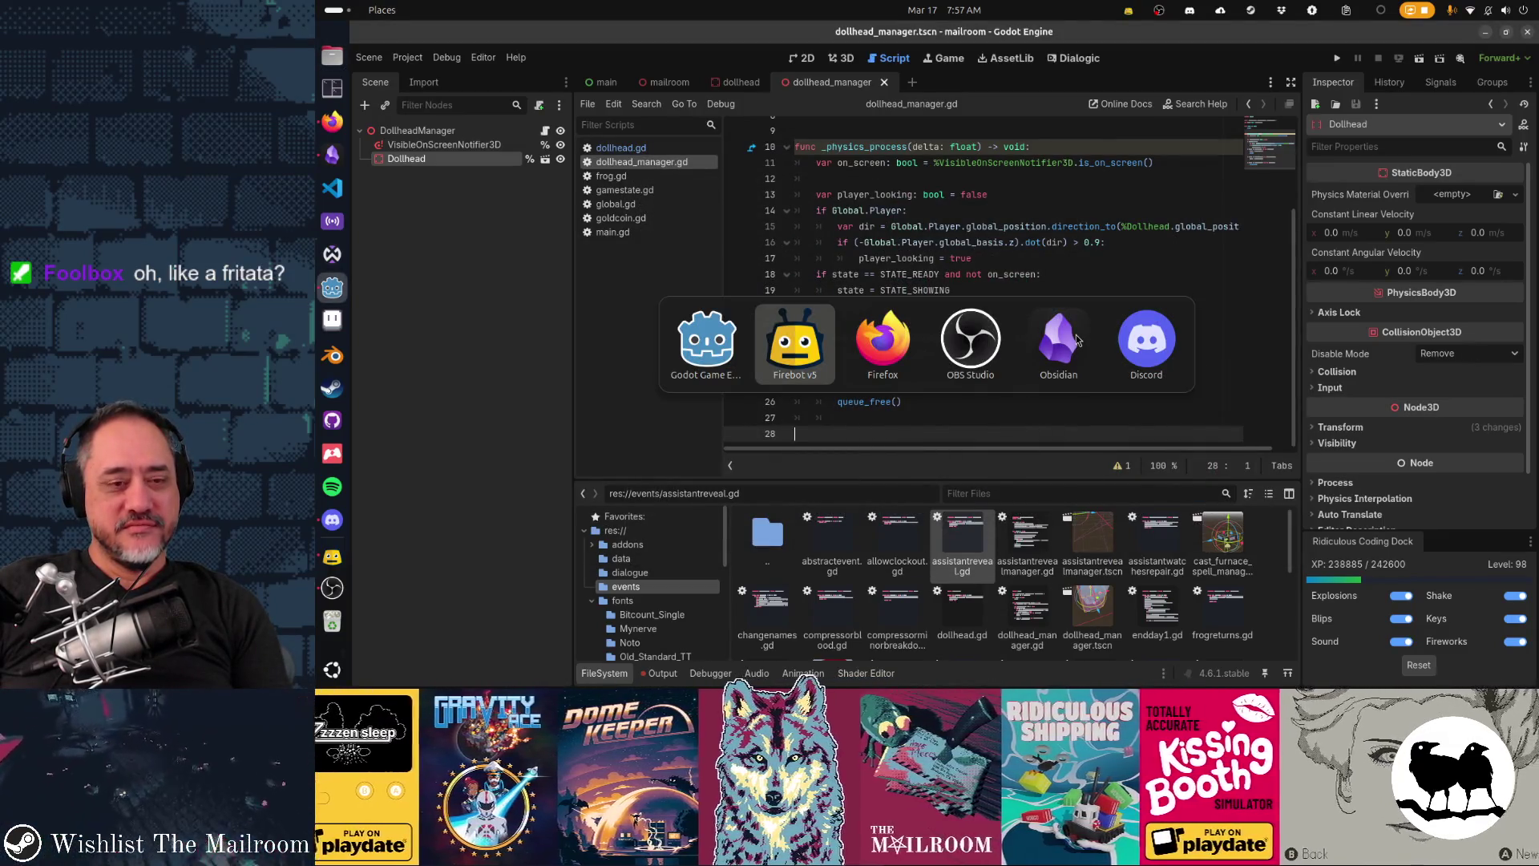
{"action": "key", "text": "Escape"}
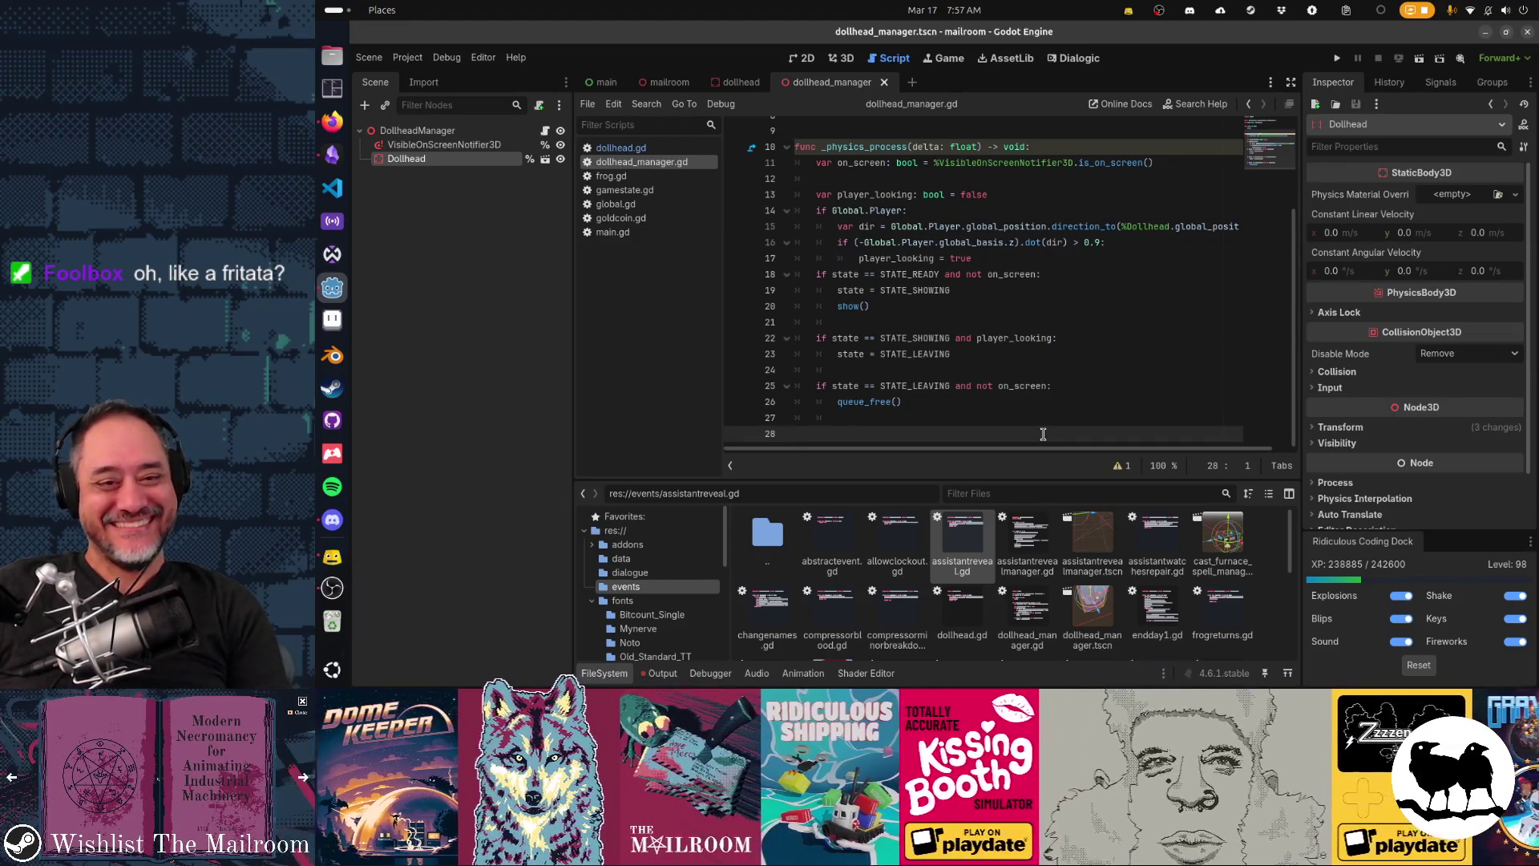
{"action": "scroll", "coordinate": [977, 305], "scroll_direction": "up", "scroll_amount": 3}
{"action": "scroll", "coordinate": [977, 305], "scroll_direction": "down", "scroll_amount": 3}
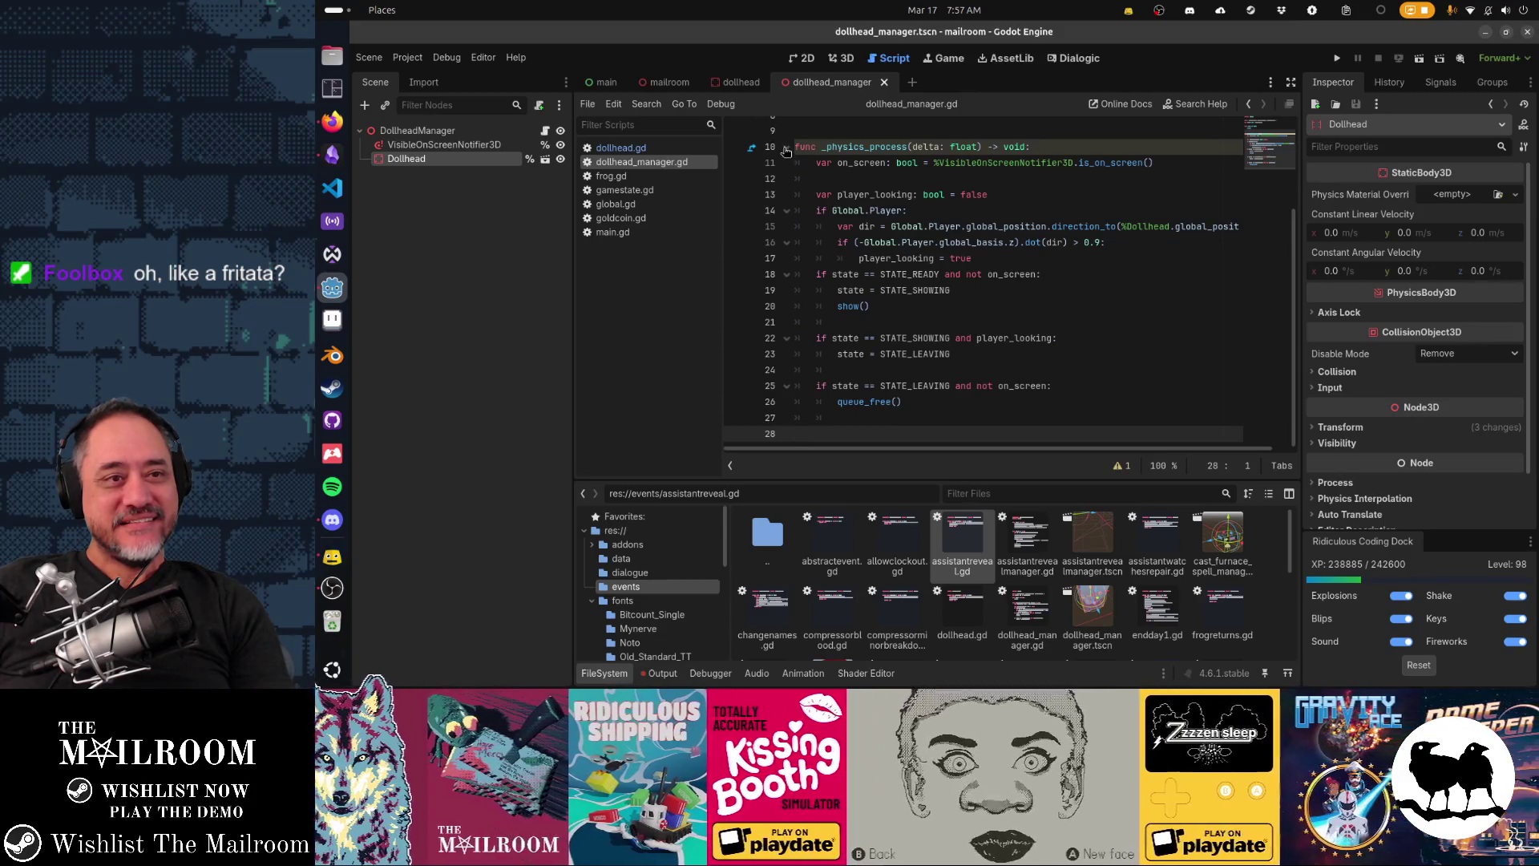
Step: Delete the DollheadManager node from the mailroom scene and save the scene
{"action": "left_click", "coordinate": [666, 81]}
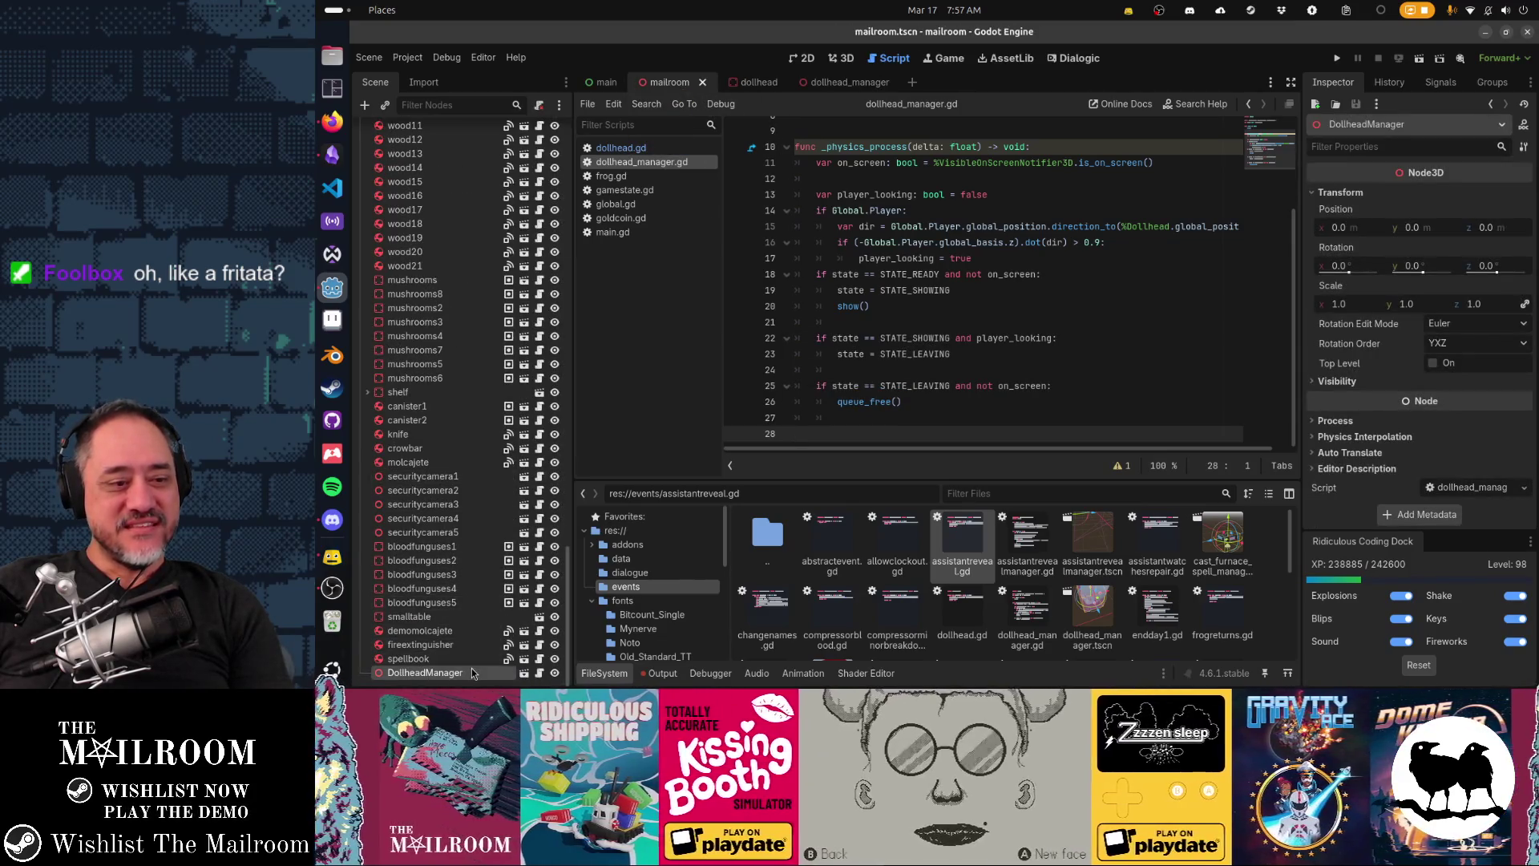
{"action": "key", "text": "Delete"}
{"action": "key", "text": "Return"}
{"action": "key", "text": "ctrl+s"}
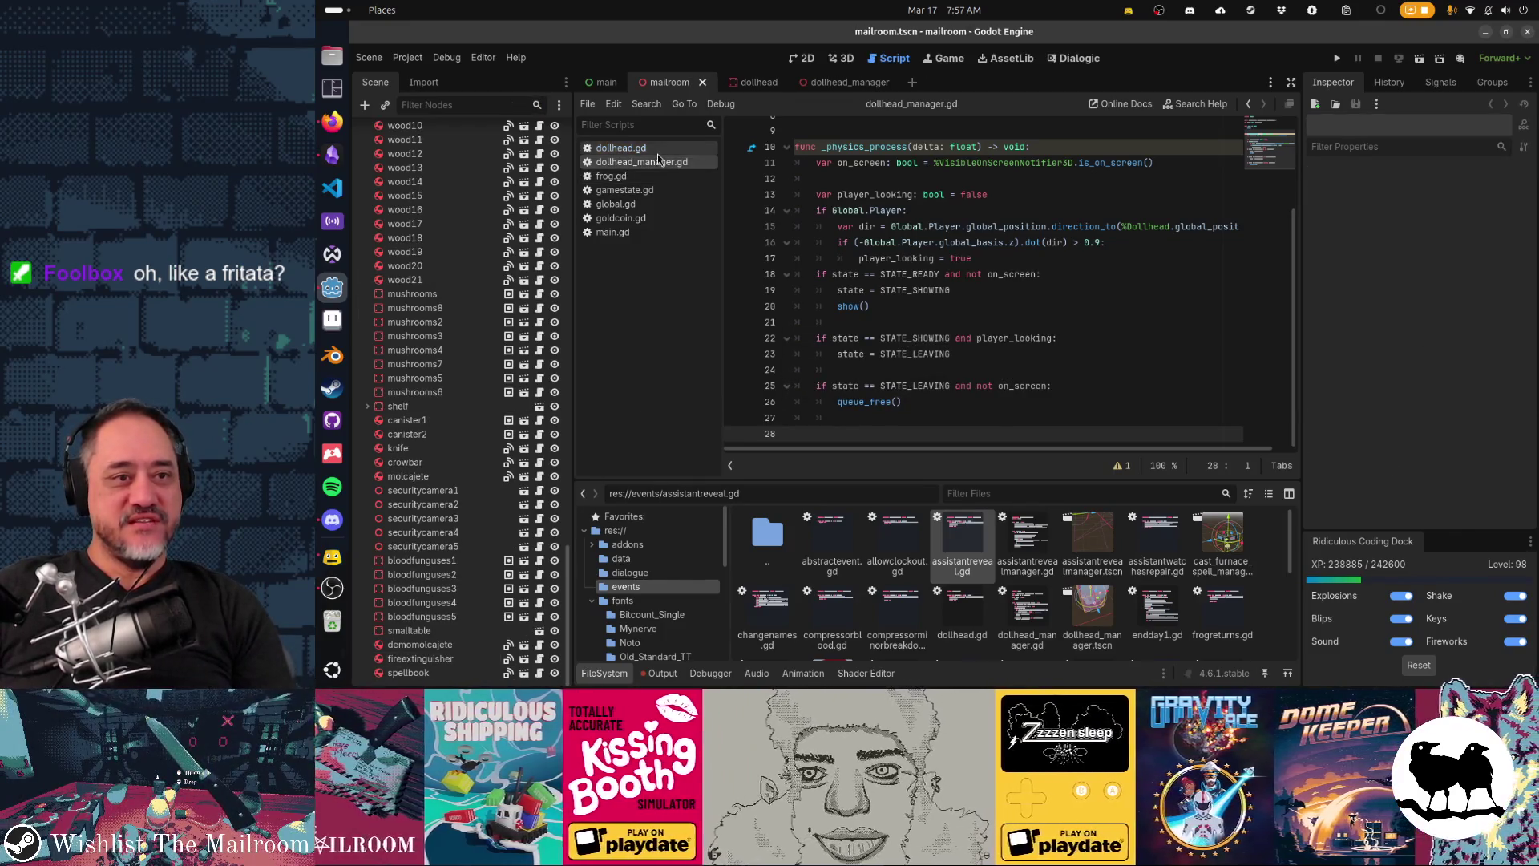
Step: Add 'class_name DollheadEvent' above extends AbstractEvent in dollhead.gd and save
{"action": "left_click", "coordinate": [655, 149]}
{"action": "left_click", "coordinate": [950, 146]}
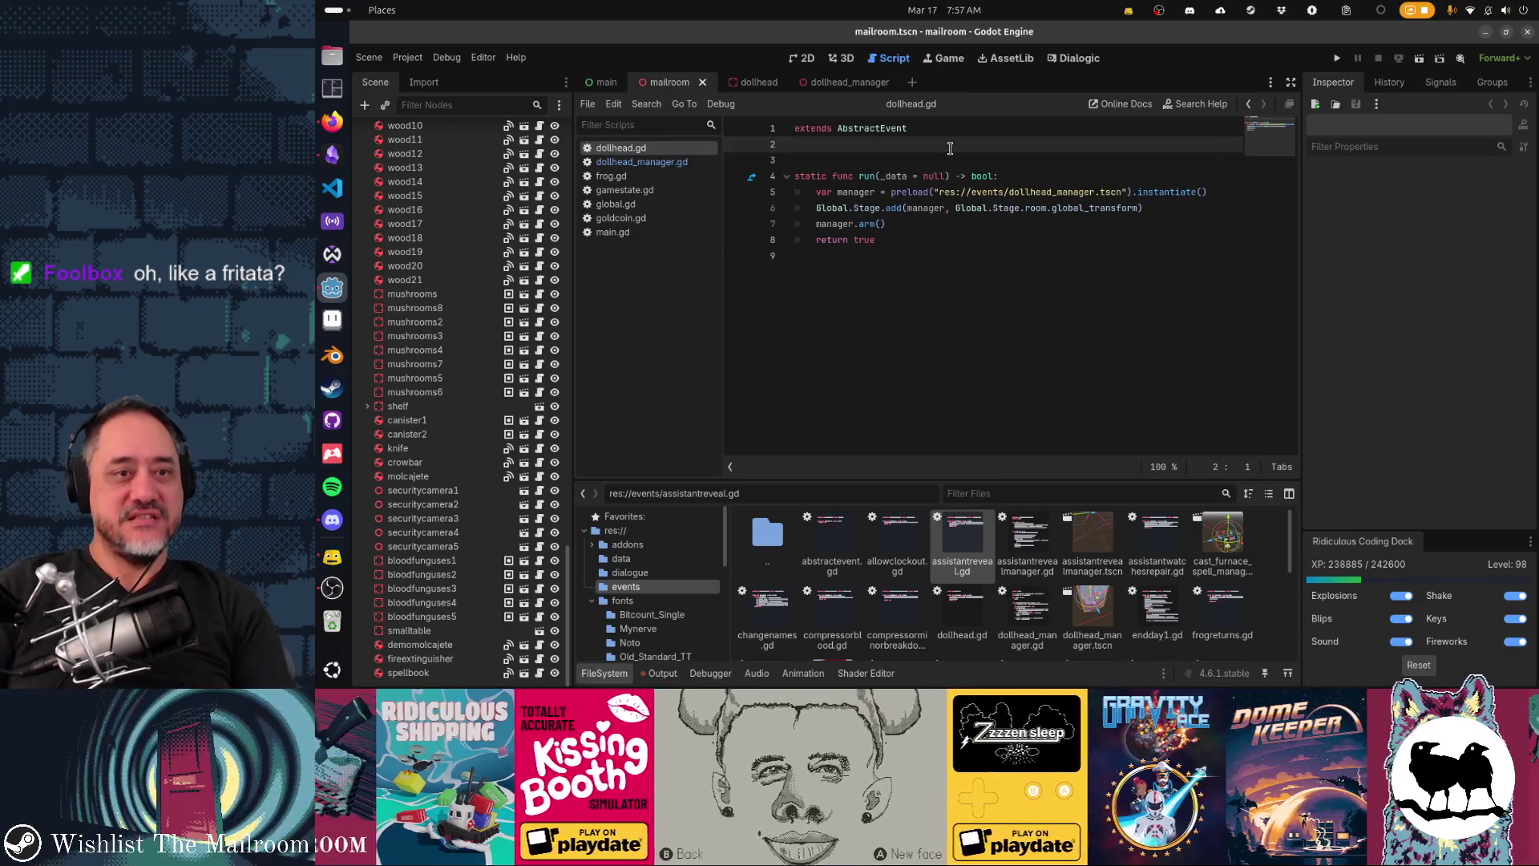
{"action": "key", "text": "Up"}
{"action": "type", "text": "class"}
{"action": "key", "text": "BackSpace"}
{"action": "type", "text": "_name "}
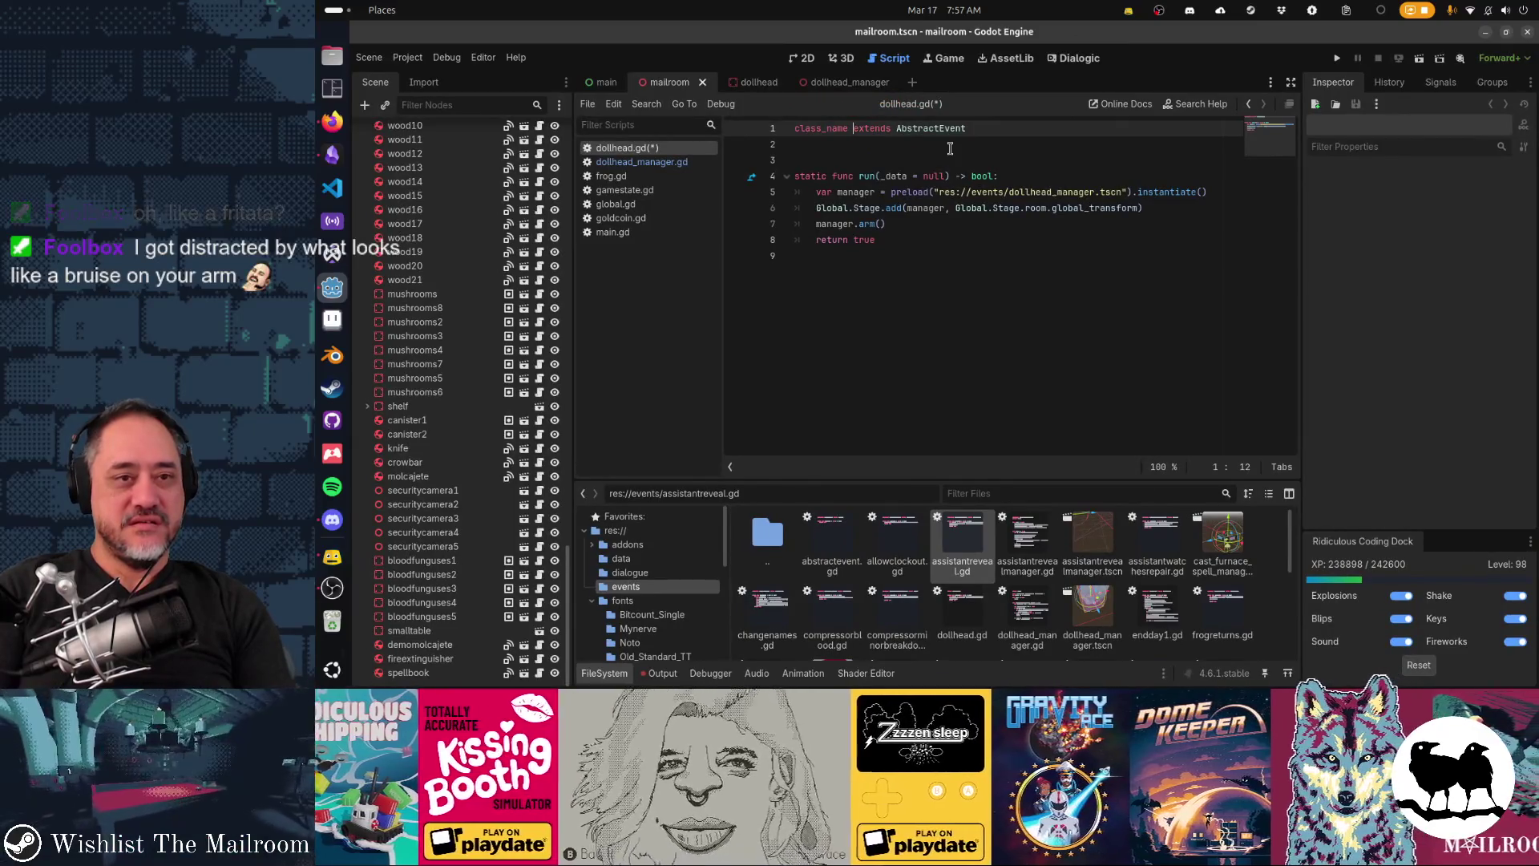
{"action": "type", "text": "DollHead"}
{"action": "key", "text": "BackSpace"}
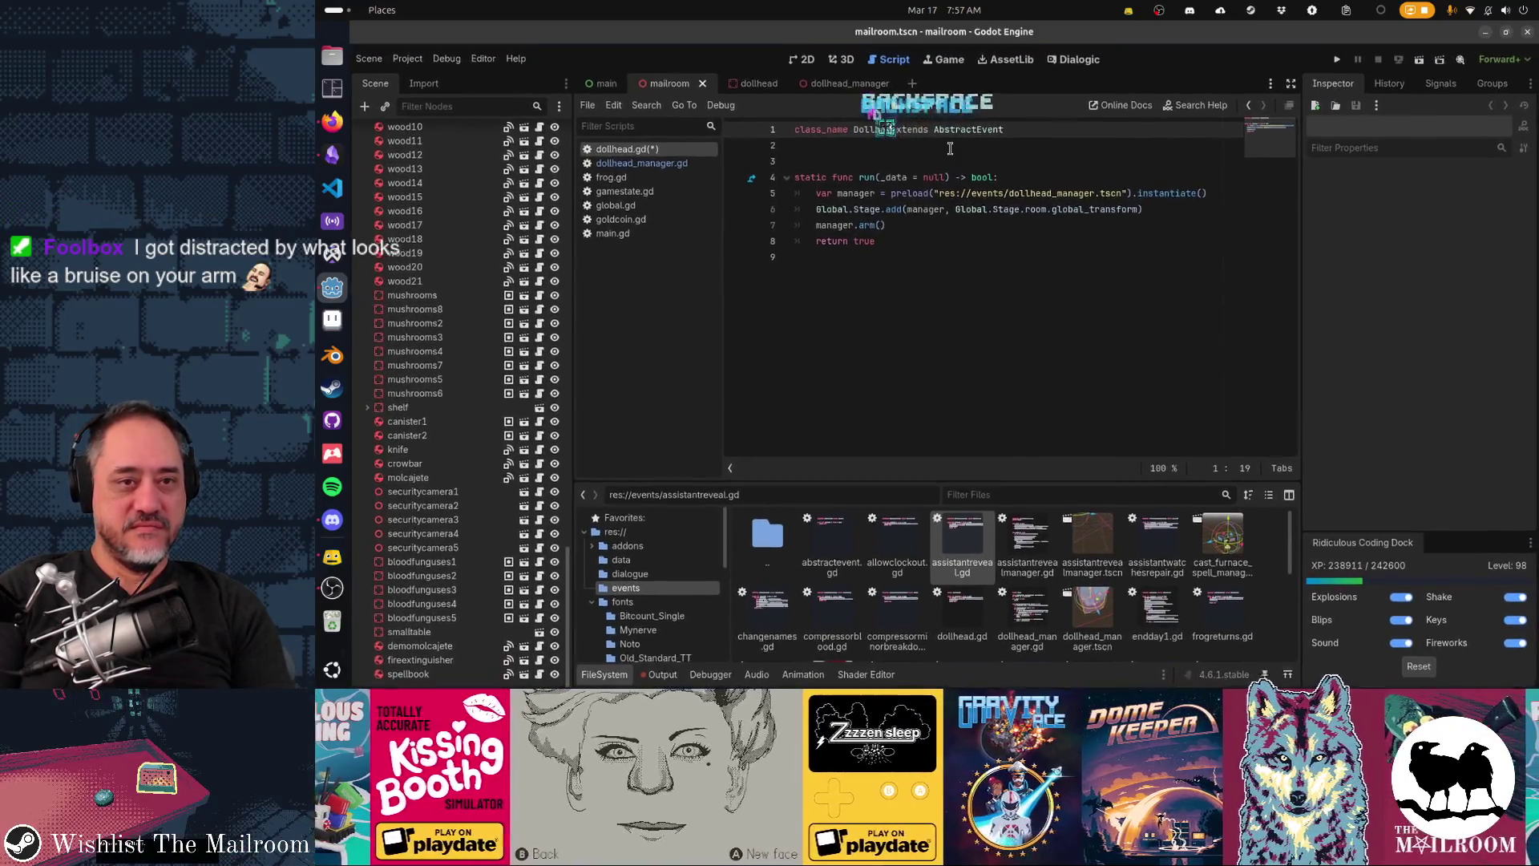
{"action": "key", "text": "BackSpace"}
{"action": "key", "text": "BackSpace"}
{"action": "key", "text": "BackSpace"}
{"action": "type", "text": "ha"}
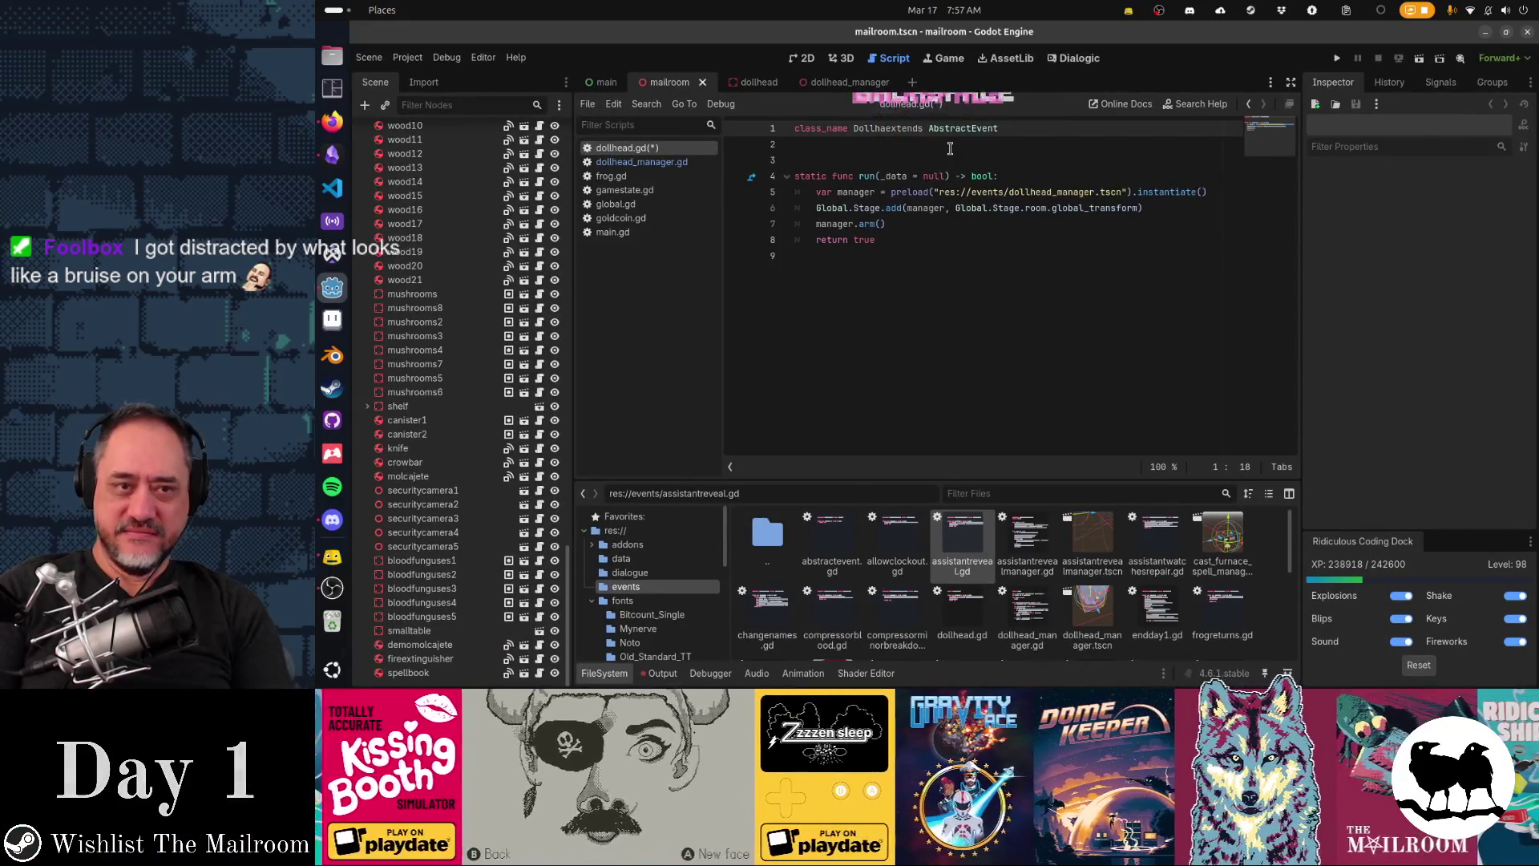
{"action": "key", "text": "BackSpace"}
{"action": "type", "text": "eadEvent"}
{"action": "key", "text": "Return"}
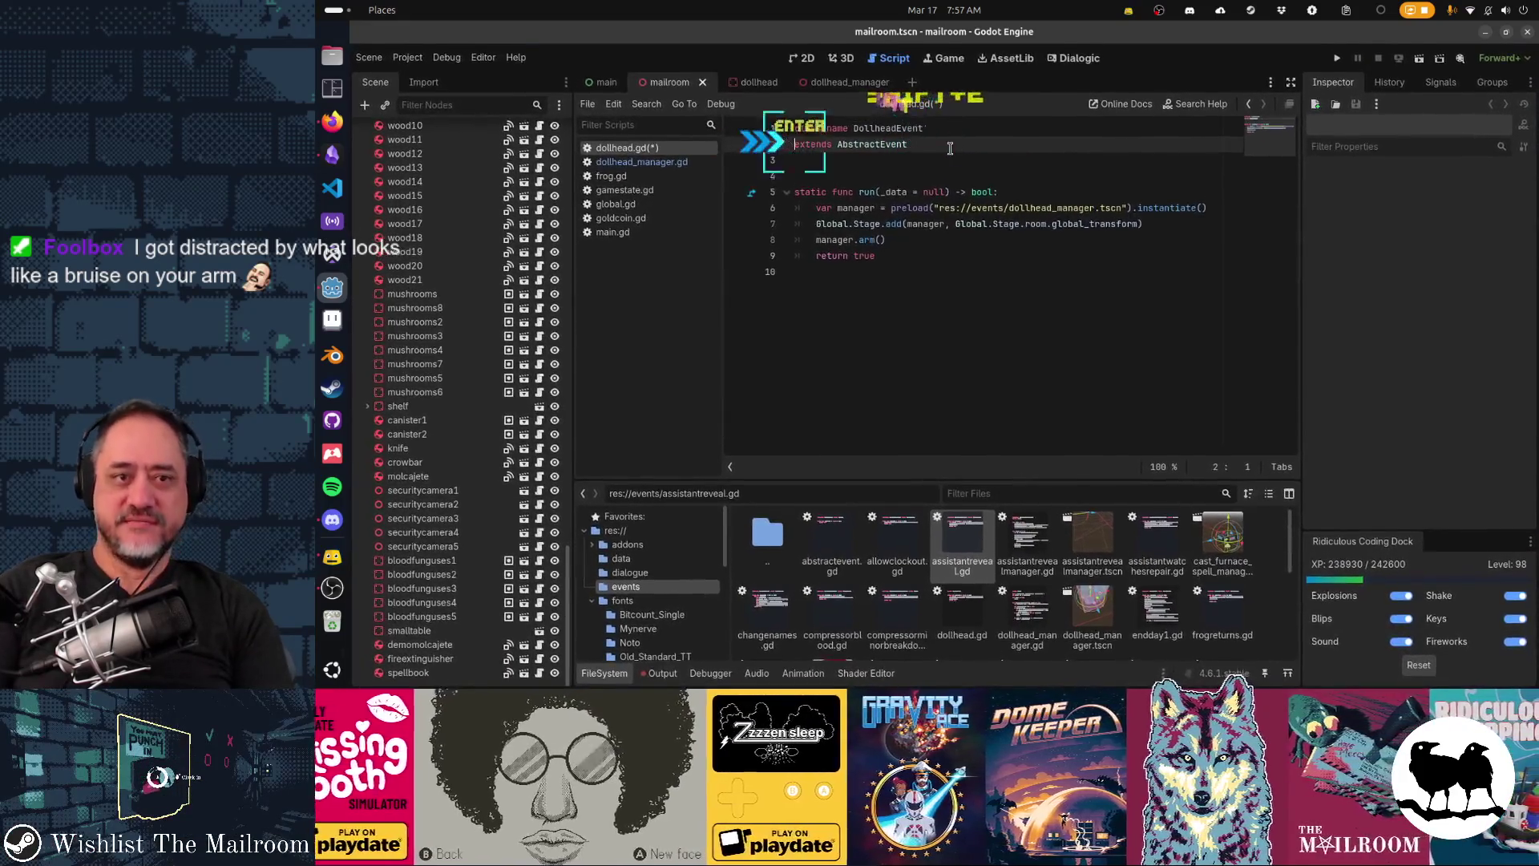
{"action": "key", "text": "ctrl+End"}
{"action": "key", "text": "ctrl+s"}
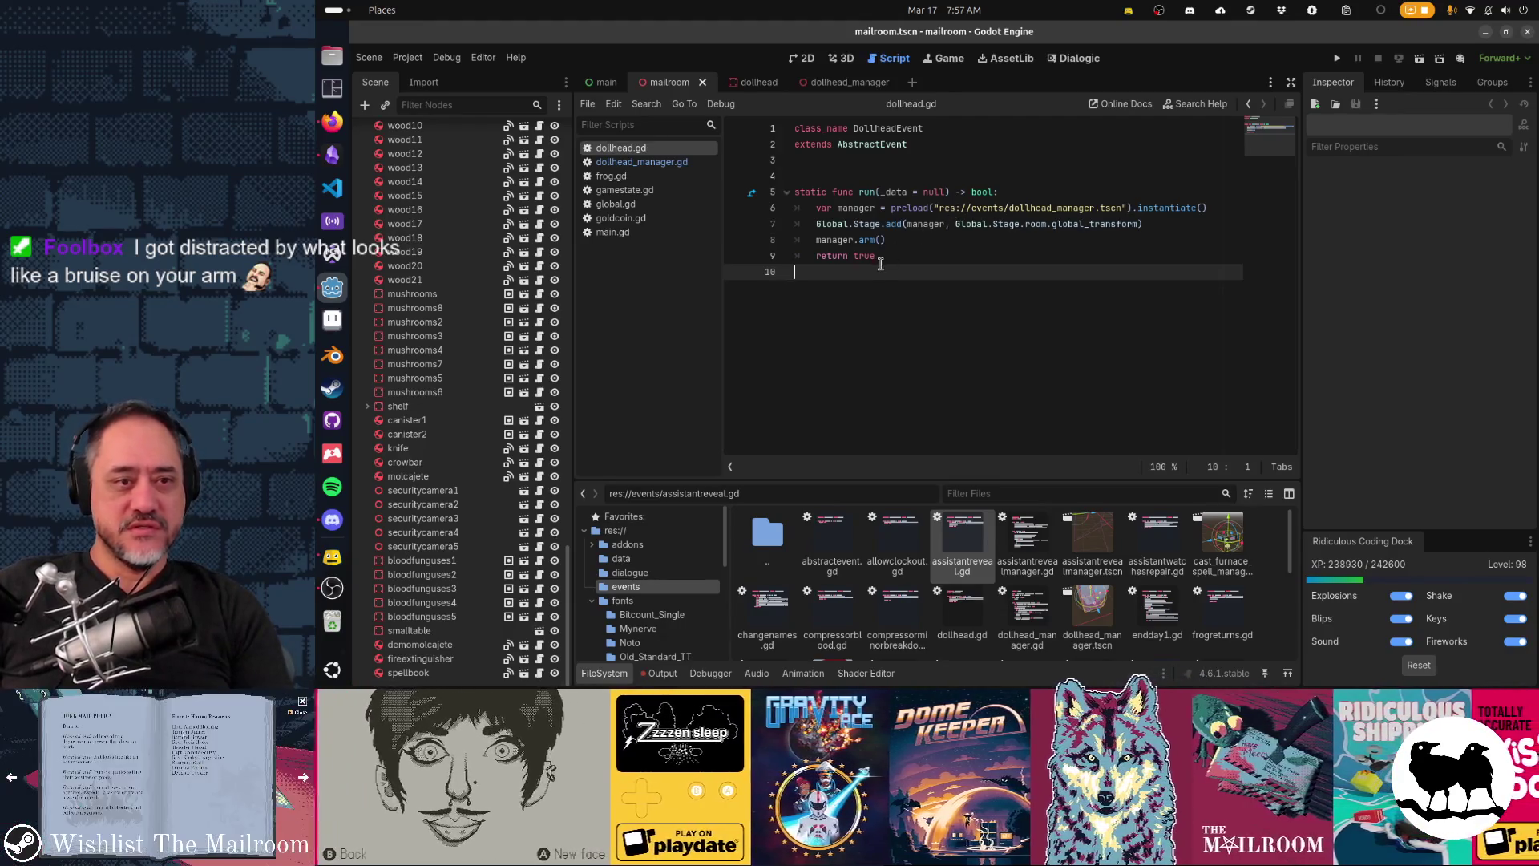
Step: Return to dollhead_manager.gd at the end of the player_looking = true line
{"action": "left_click", "coordinate": [642, 162]}
{"action": "scroll", "coordinate": [889, 265], "scroll_direction": "up", "scroll_amount": 3}
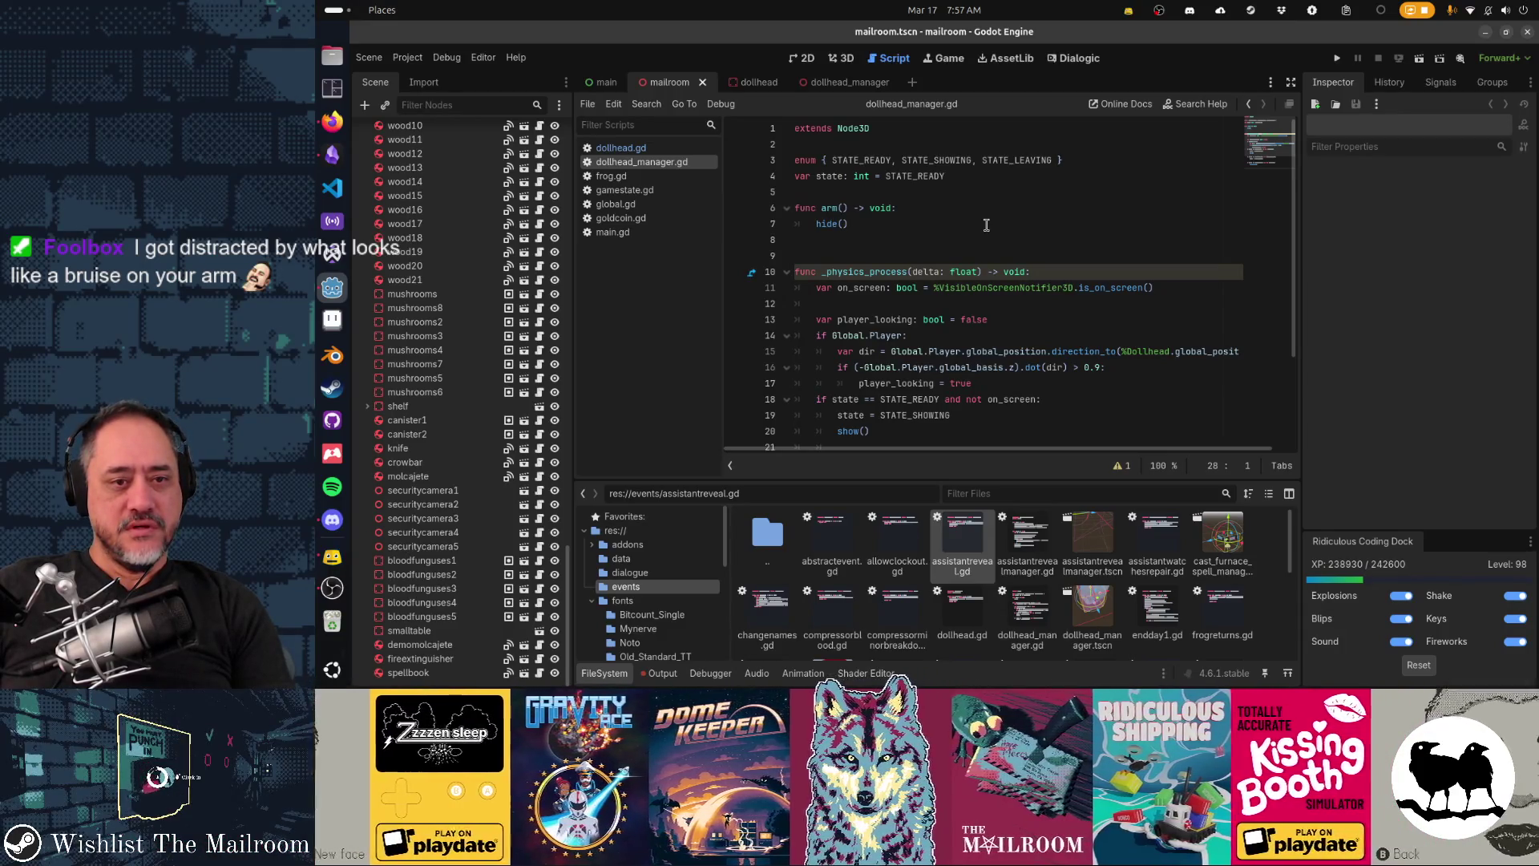
{"action": "left_click", "coordinate": [1000, 383]}
Step: Remove the stray blank line after the on_screen check near player_looking = true
{"action": "key", "text": "Return"}
{"action": "key", "text": "Up"}
{"action": "key", "text": "Up"}
{"action": "key", "text": "Up"}
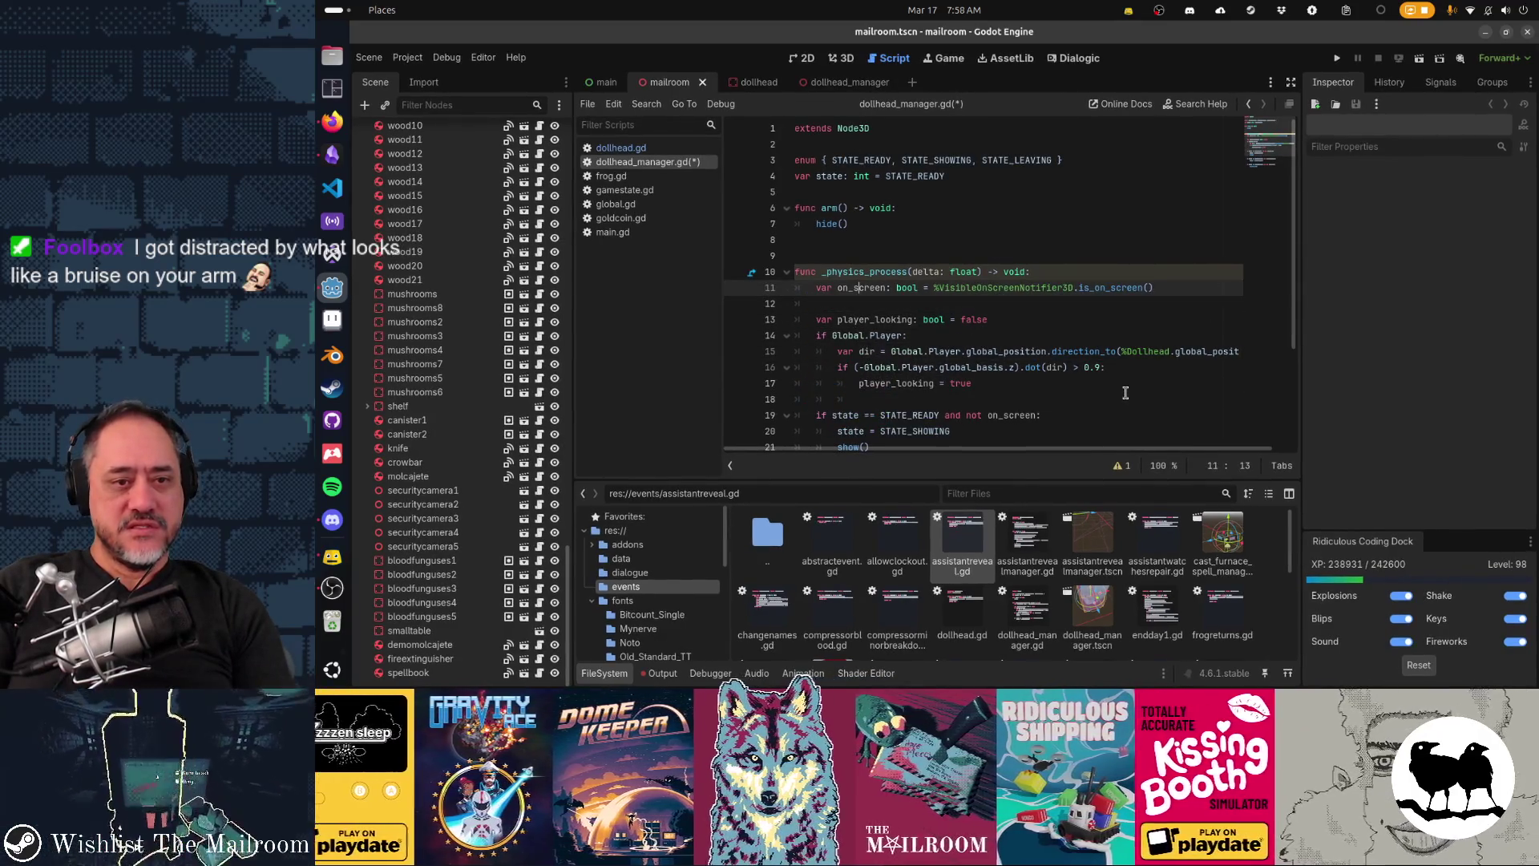
{"action": "key", "text": "ctrl+x"}
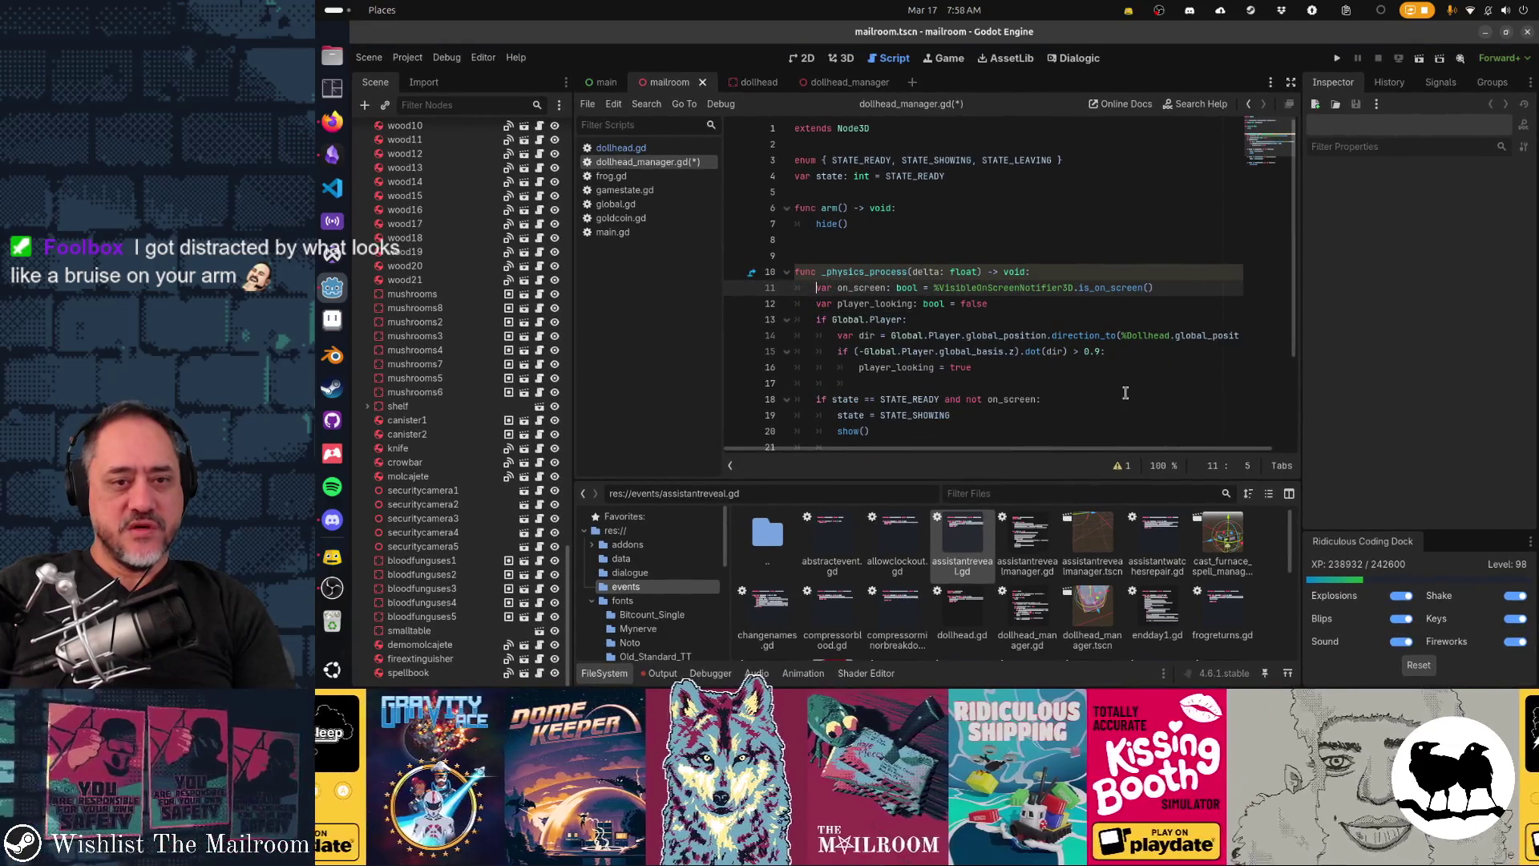
{"action": "key", "text": "Down"}
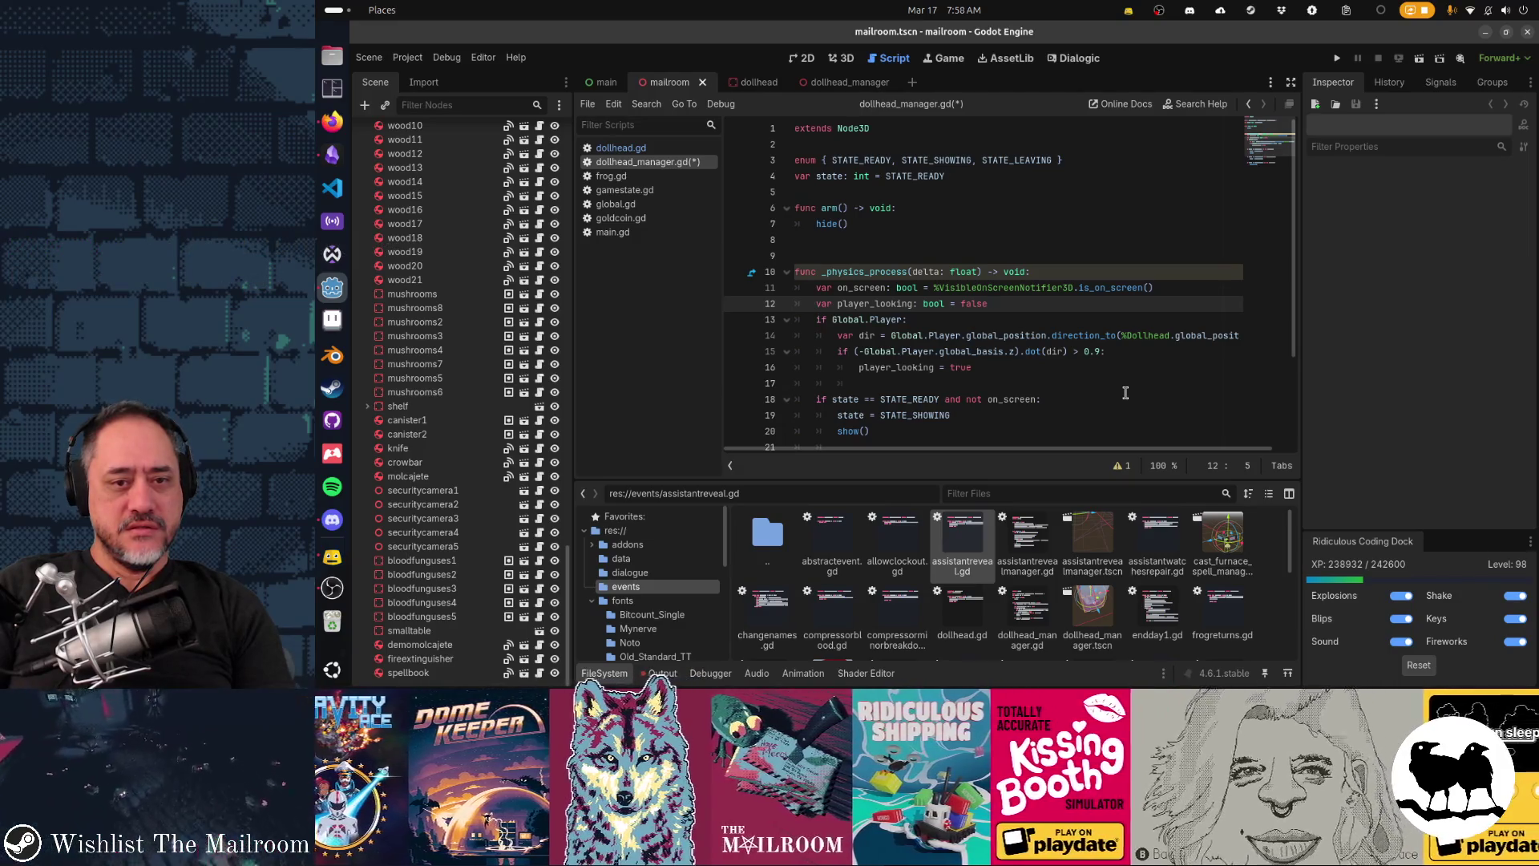
{"action": "key", "text": "Down"}
{"action": "key", "text": "Down"}
{"action": "key", "text": "Down"}
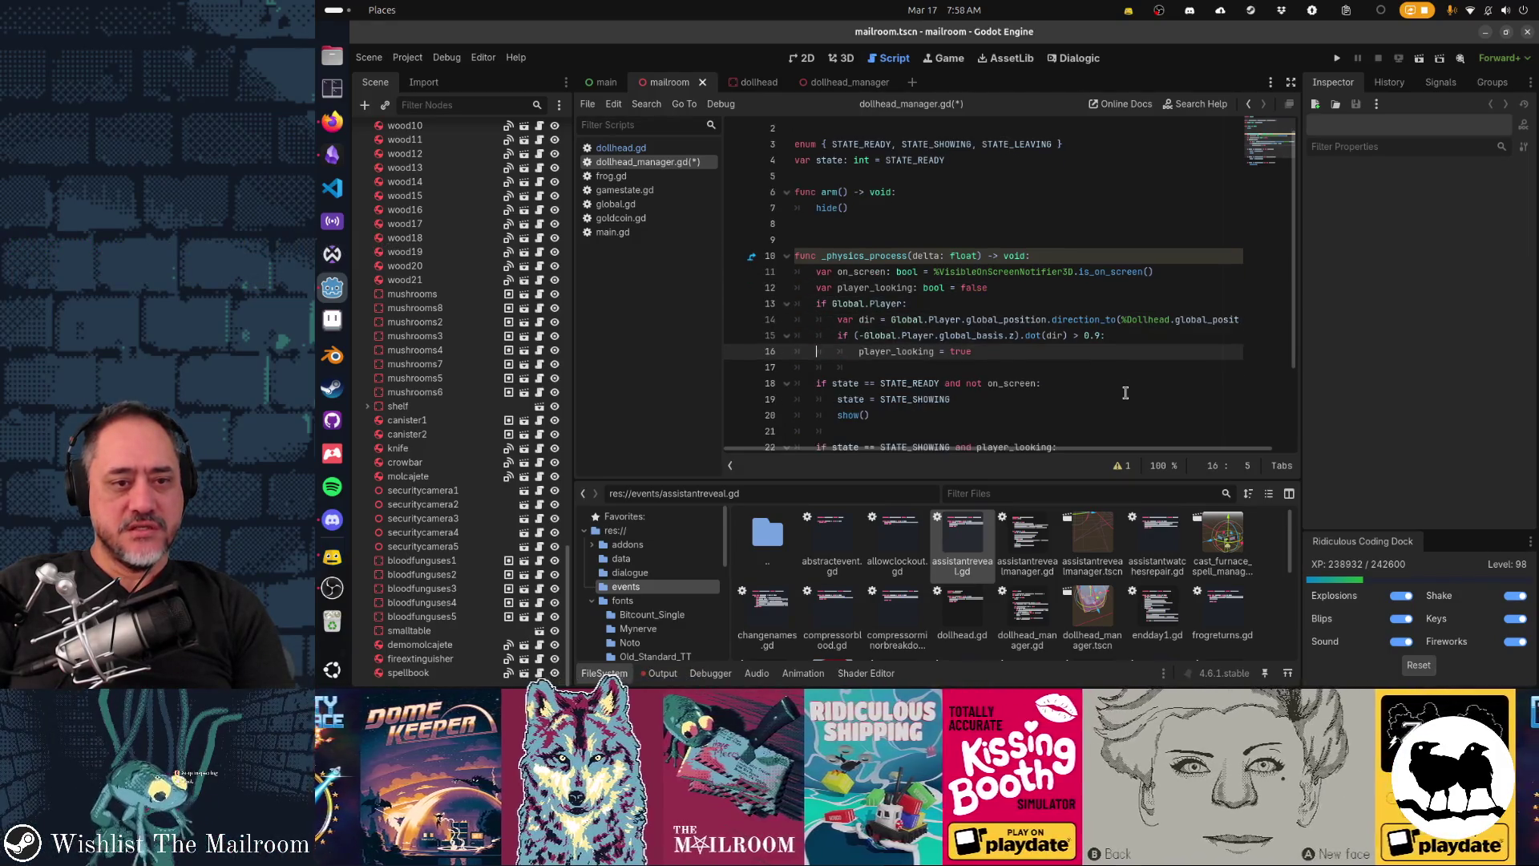
{"action": "key", "text": "Down"}
{"action": "scroll", "coordinate": [1125, 392], "scroll_direction": "down", "scroll_amount": 2}
{"action": "key", "text": "Down"}
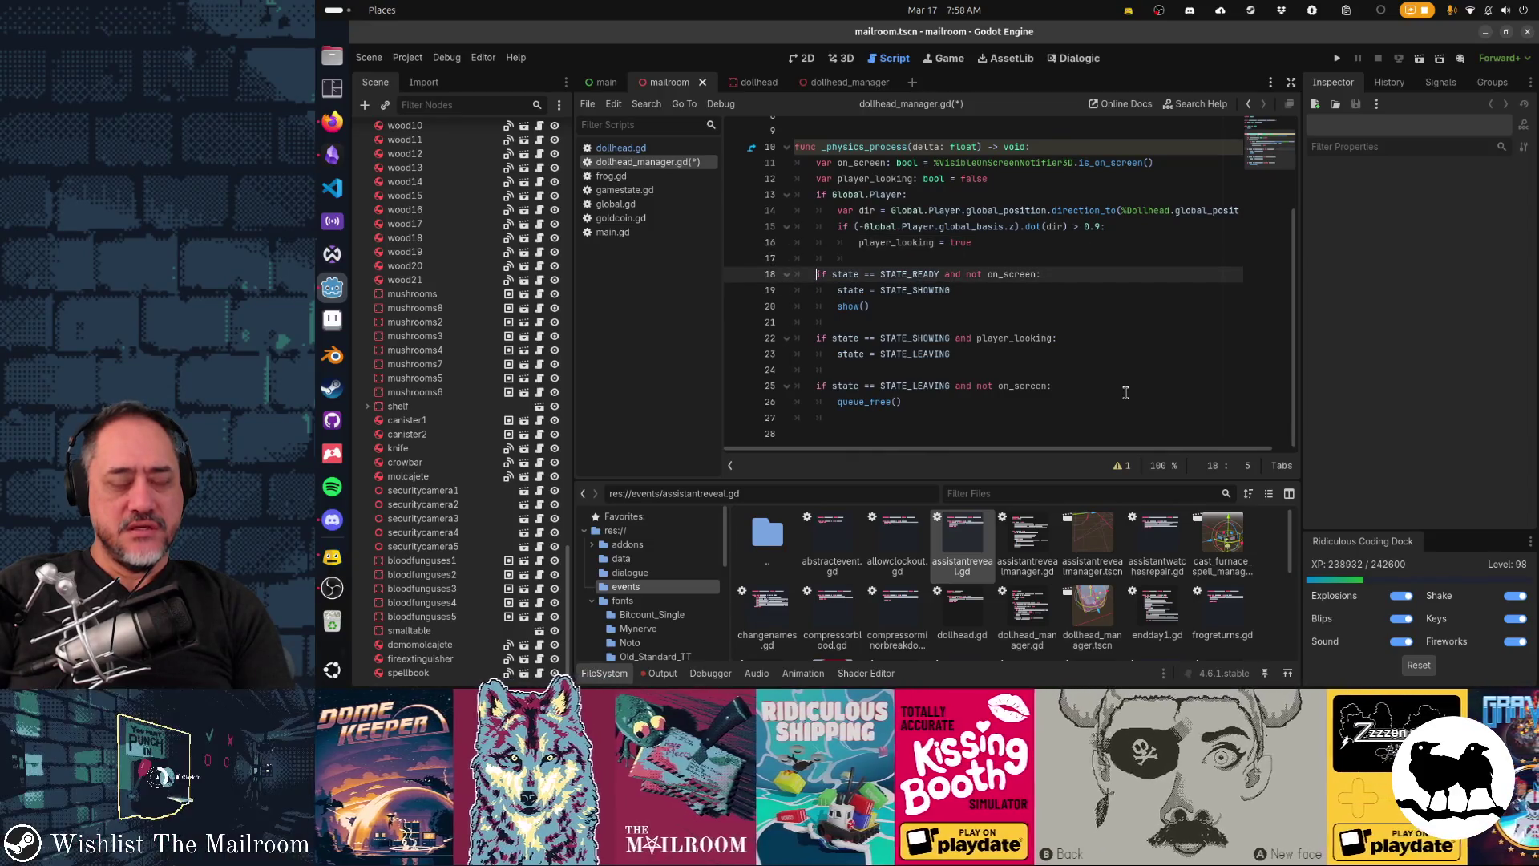
{"action": "scroll", "coordinate": [1126, 392], "scroll_direction": "up", "scroll_amount": 3}
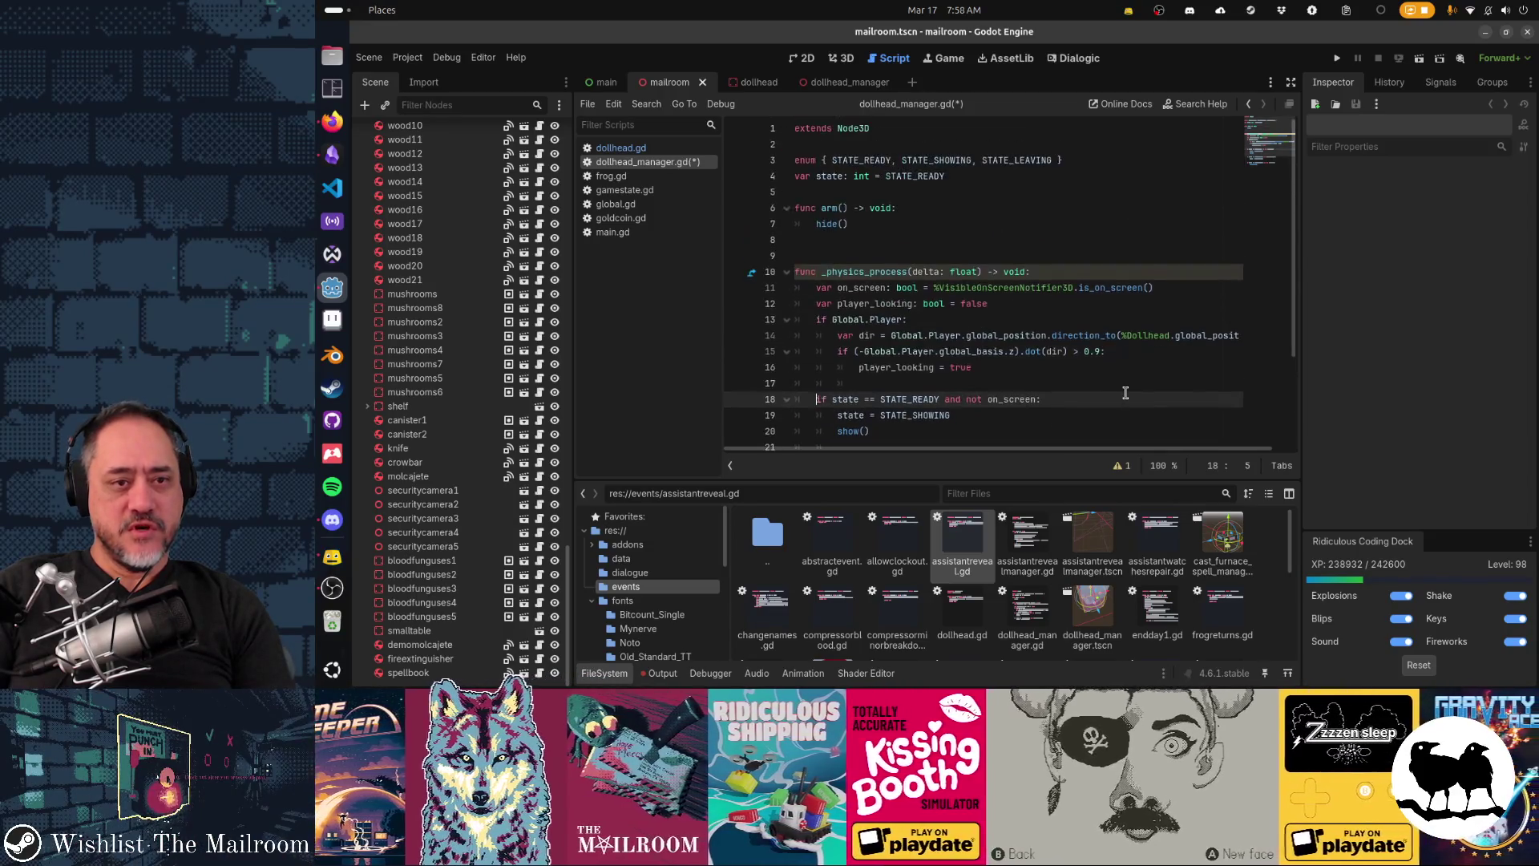
Step: Add a state = STATE_READY assignment inside the arm() function
{"action": "key", "text": "Up"}
{"action": "key", "text": "Up"}
{"action": "key", "text": "Up"}
{"action": "key", "text": "End"}
{"action": "key", "text": "Return"}
{"action": "type", "text": "state = STA"}
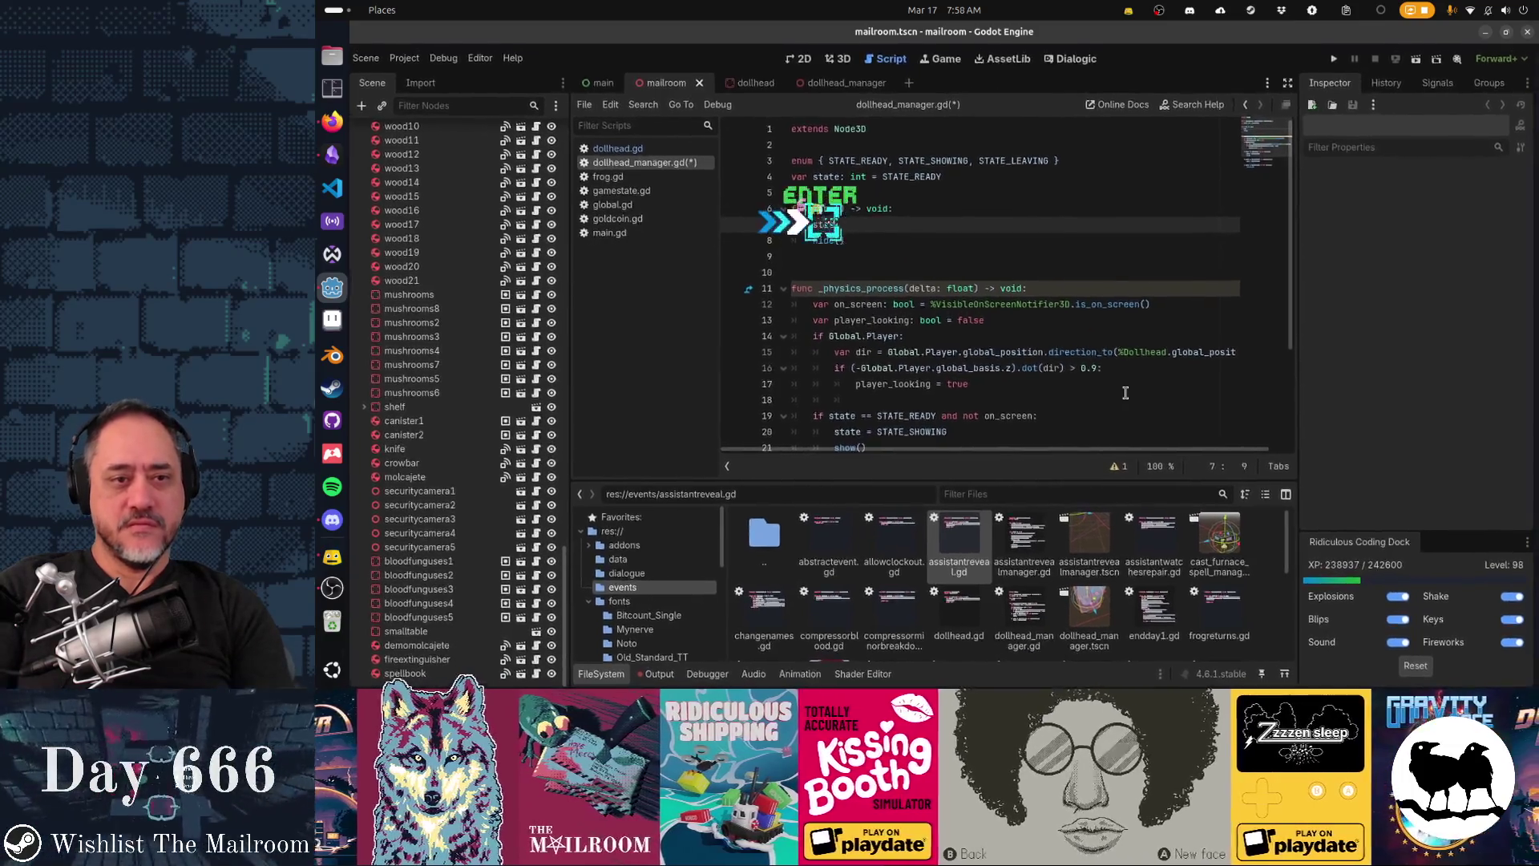
{"action": "key", "text": "Down"}
{"action": "key", "text": "Return"}
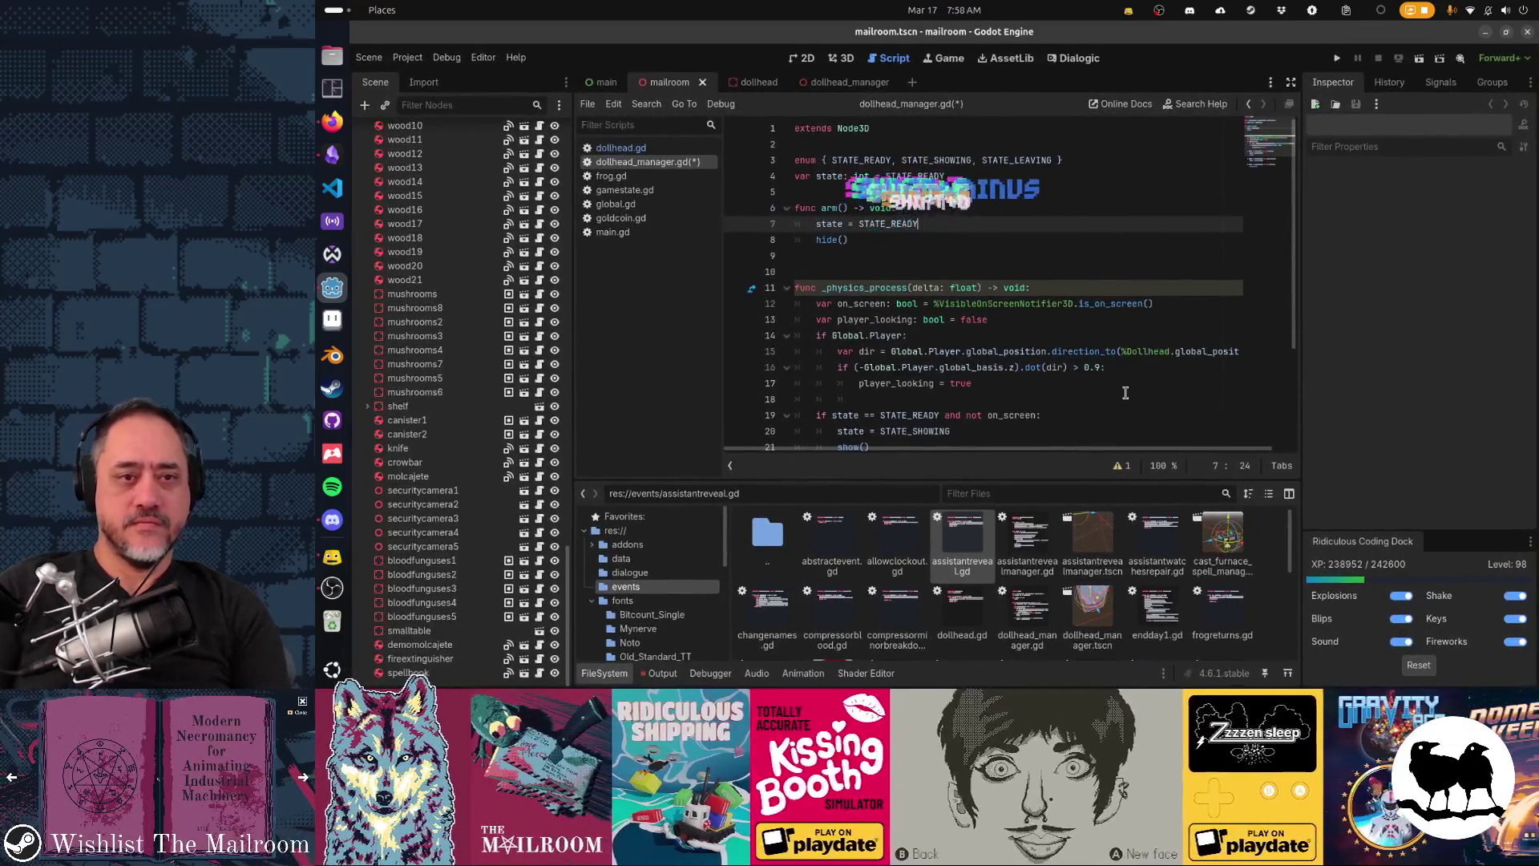
Step: Rename STATE_READY to STATE_ARMED across the enum and its uses with multi-select
{"action": "key", "text": "Down"}
{"action": "key", "text": "Down"}
{"action": "left_click", "coordinate": [1126, 392]}
{"action": "key", "text": "Down"}
{"action": "key", "text": "Home"}
{"action": "scroll", "coordinate": [1126, 392], "scroll_direction": "down", "scroll_amount": 3}
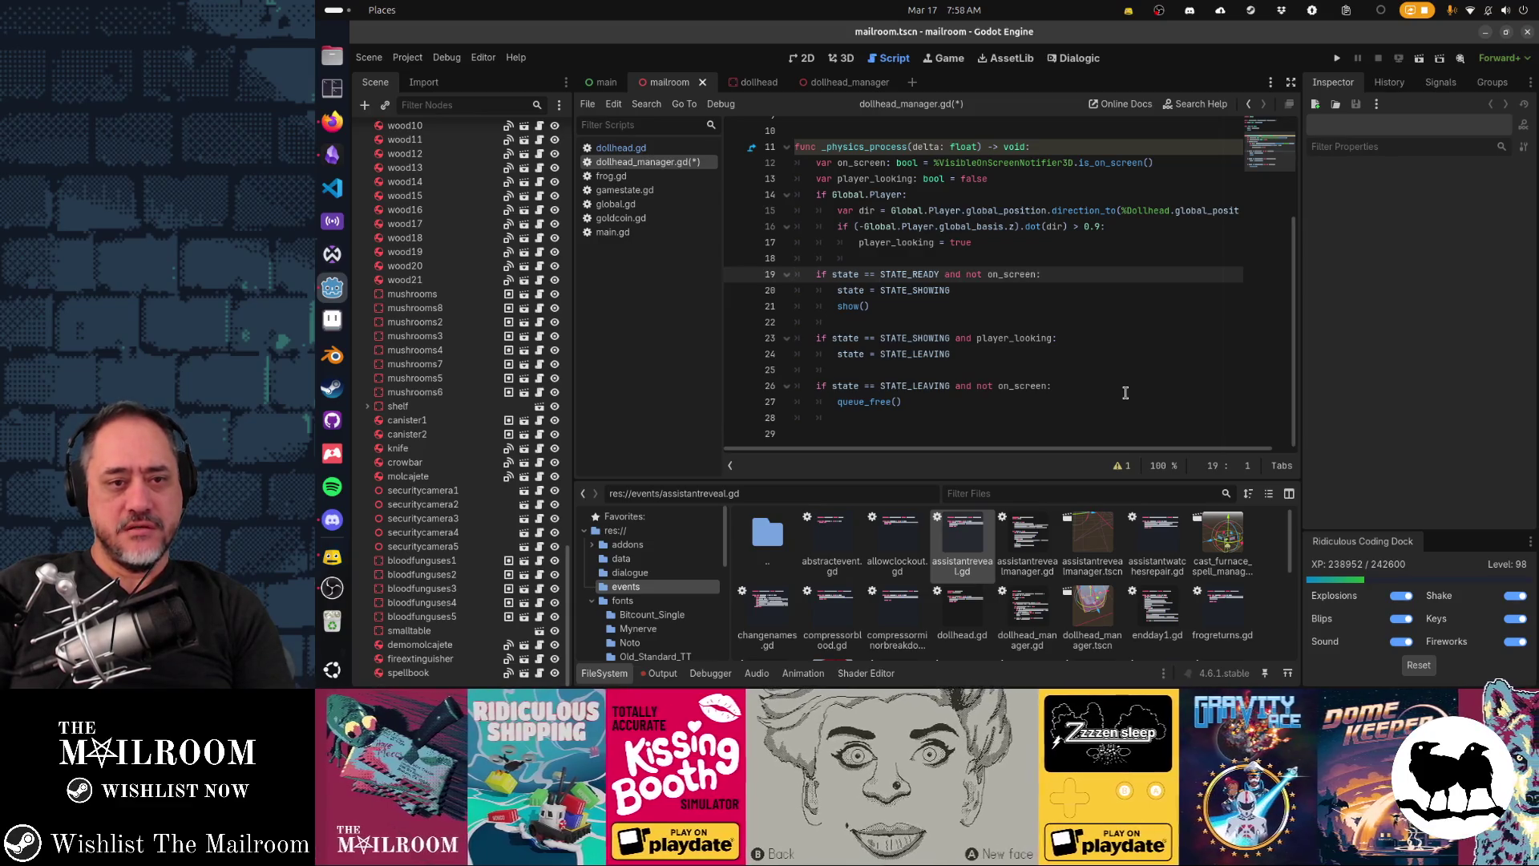
{"action": "key", "text": "Up"}
{"action": "key", "text": "Up"}
{"action": "key", "text": "Up"}
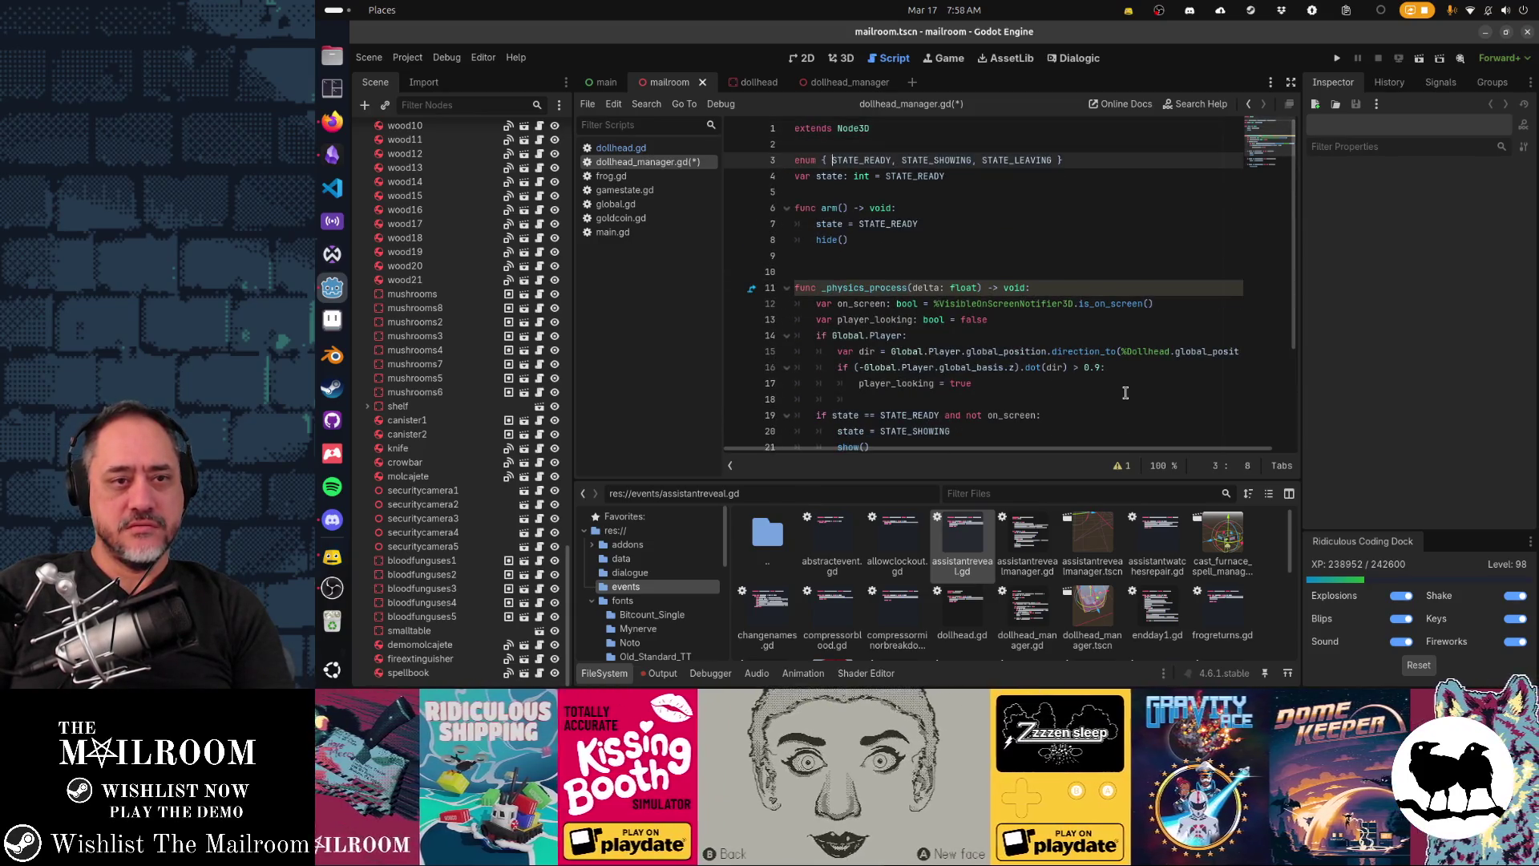
{"action": "key", "text": "ctrl+shift+Right"}
{"action": "key", "text": "ctrl+d"}
{"action": "key", "text": "ctrl+d"}
{"action": "type", "text": "STATE_ARMED"}
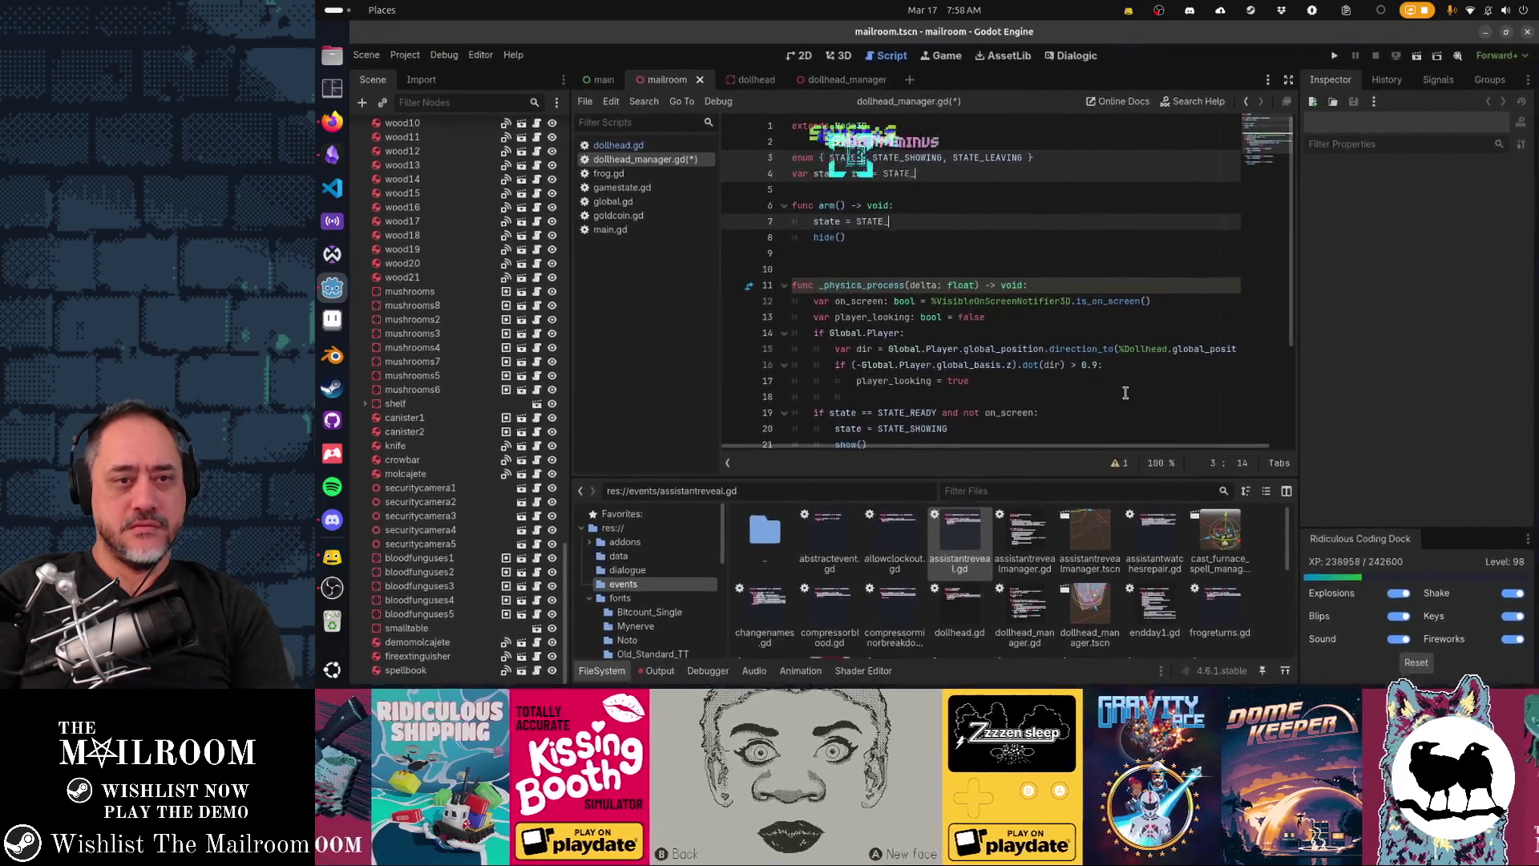
Step: Replace the leftover STATE_READY check near the script's end with STATE_ARMED
{"action": "key", "text": "Down"}
{"action": "key", "text": "Down"}
{"action": "key", "text": "Down"}
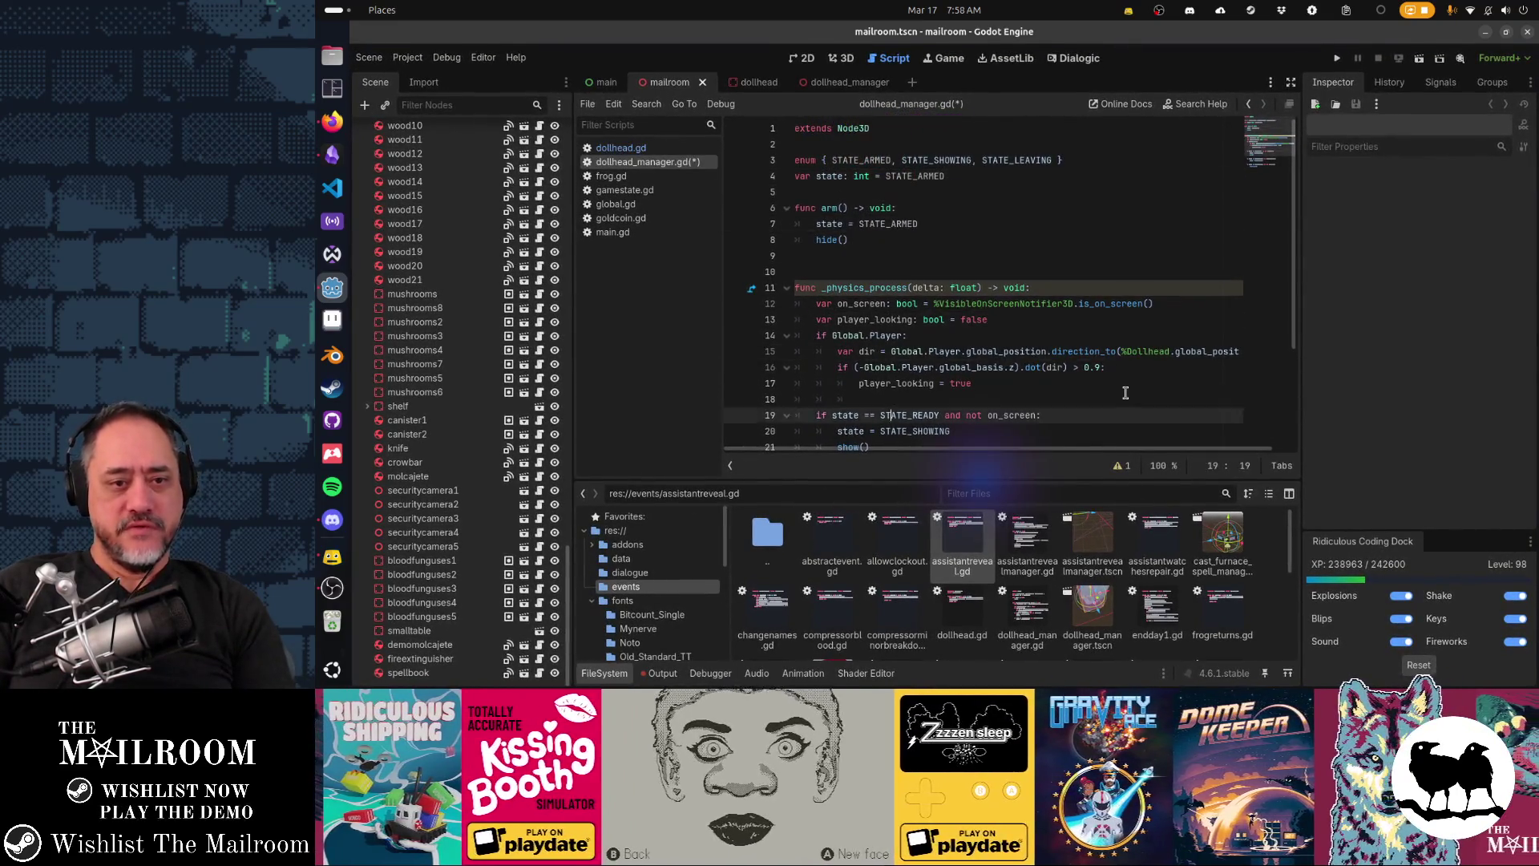
{"action": "key", "text": "Up"}
{"action": "key", "text": "Up"}
{"action": "key", "text": "Up"}
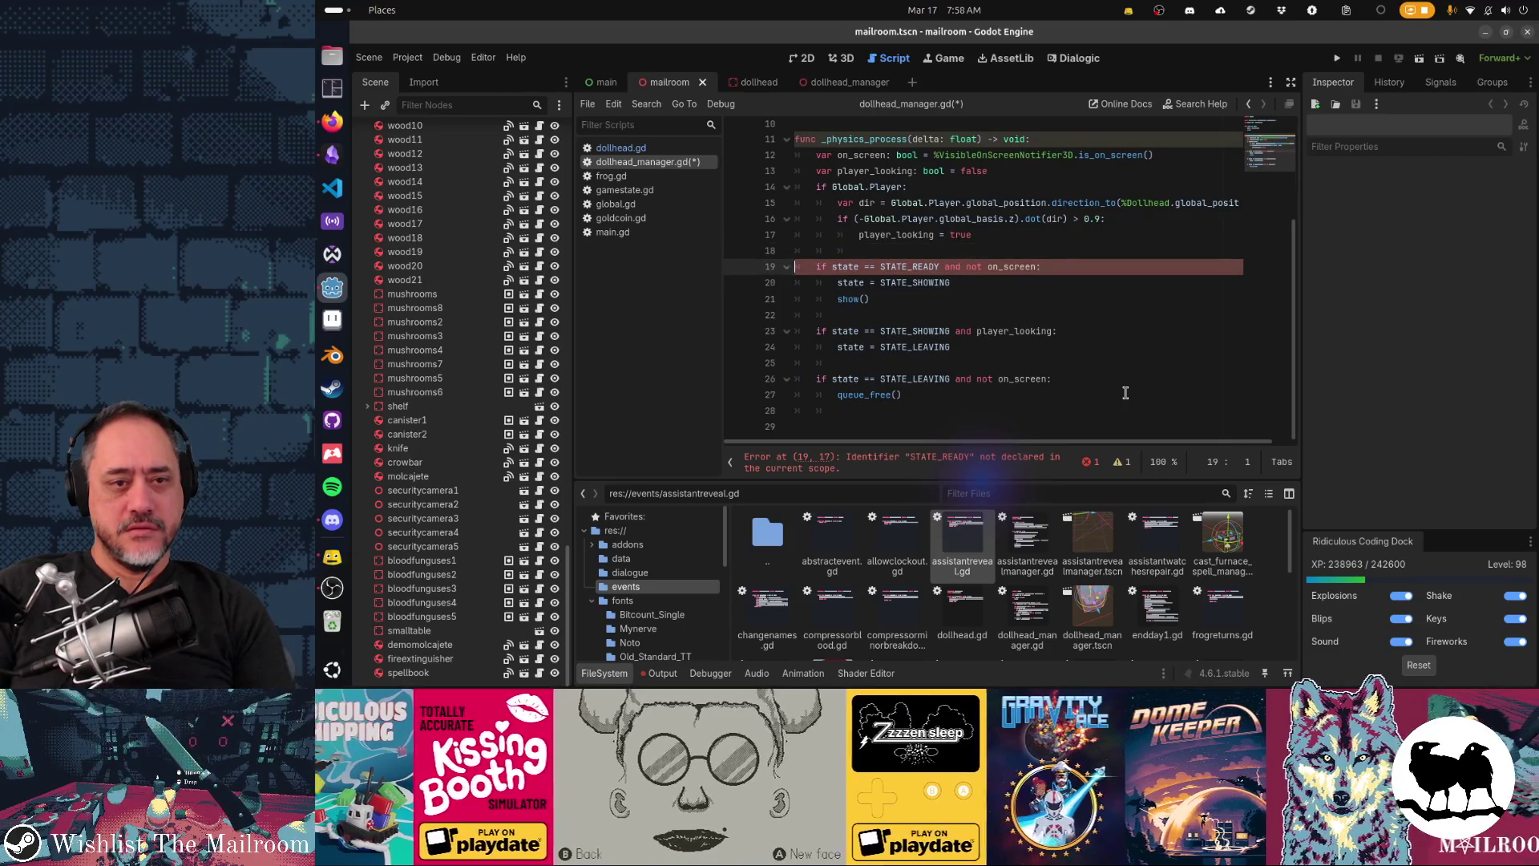
{"action": "key", "text": "ctrl+d"}
{"action": "type", "text": "STATE_ARMED"}
Step: Review the showing and leaving transitions, then save dollhead_manager.gd
{"action": "key", "text": "Down"}
{"action": "key", "text": "Home"}
{"action": "key", "text": "Left"}
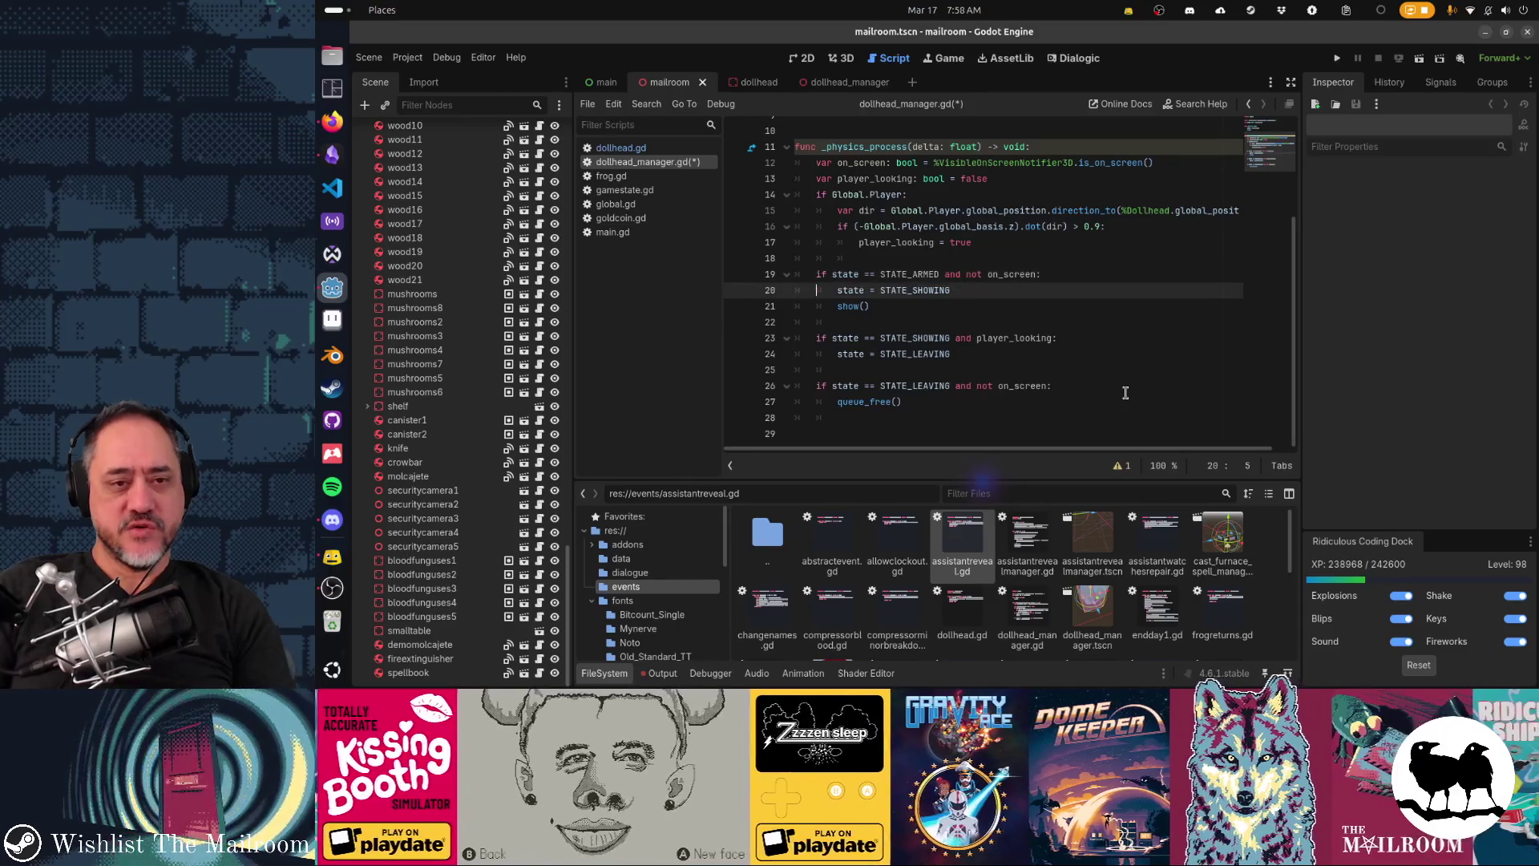
{"action": "key", "text": "Down"}
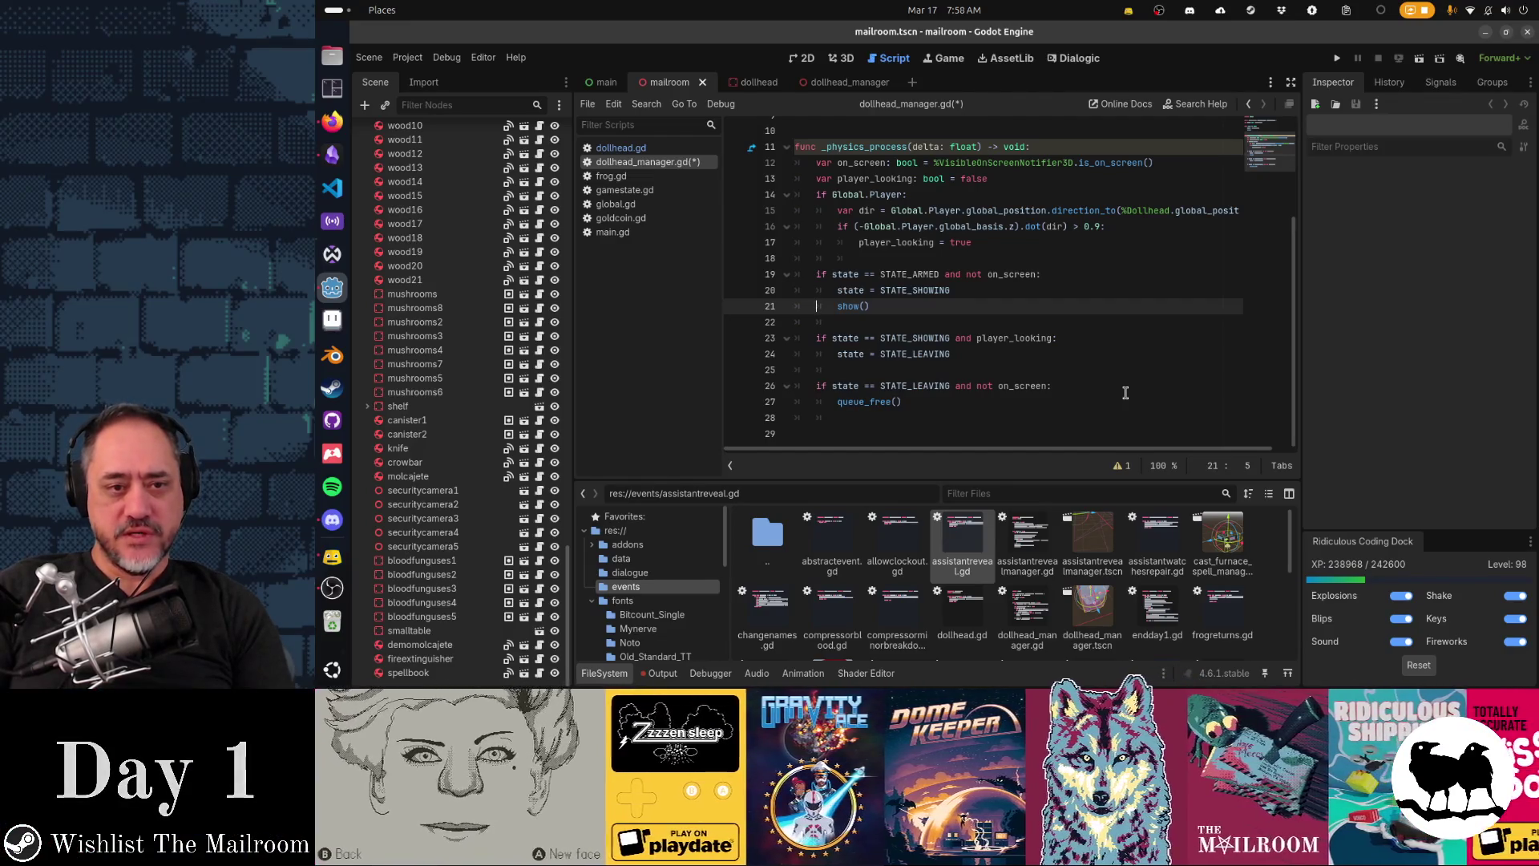
{"action": "key", "text": "Down"}
{"action": "key", "text": "Down"}
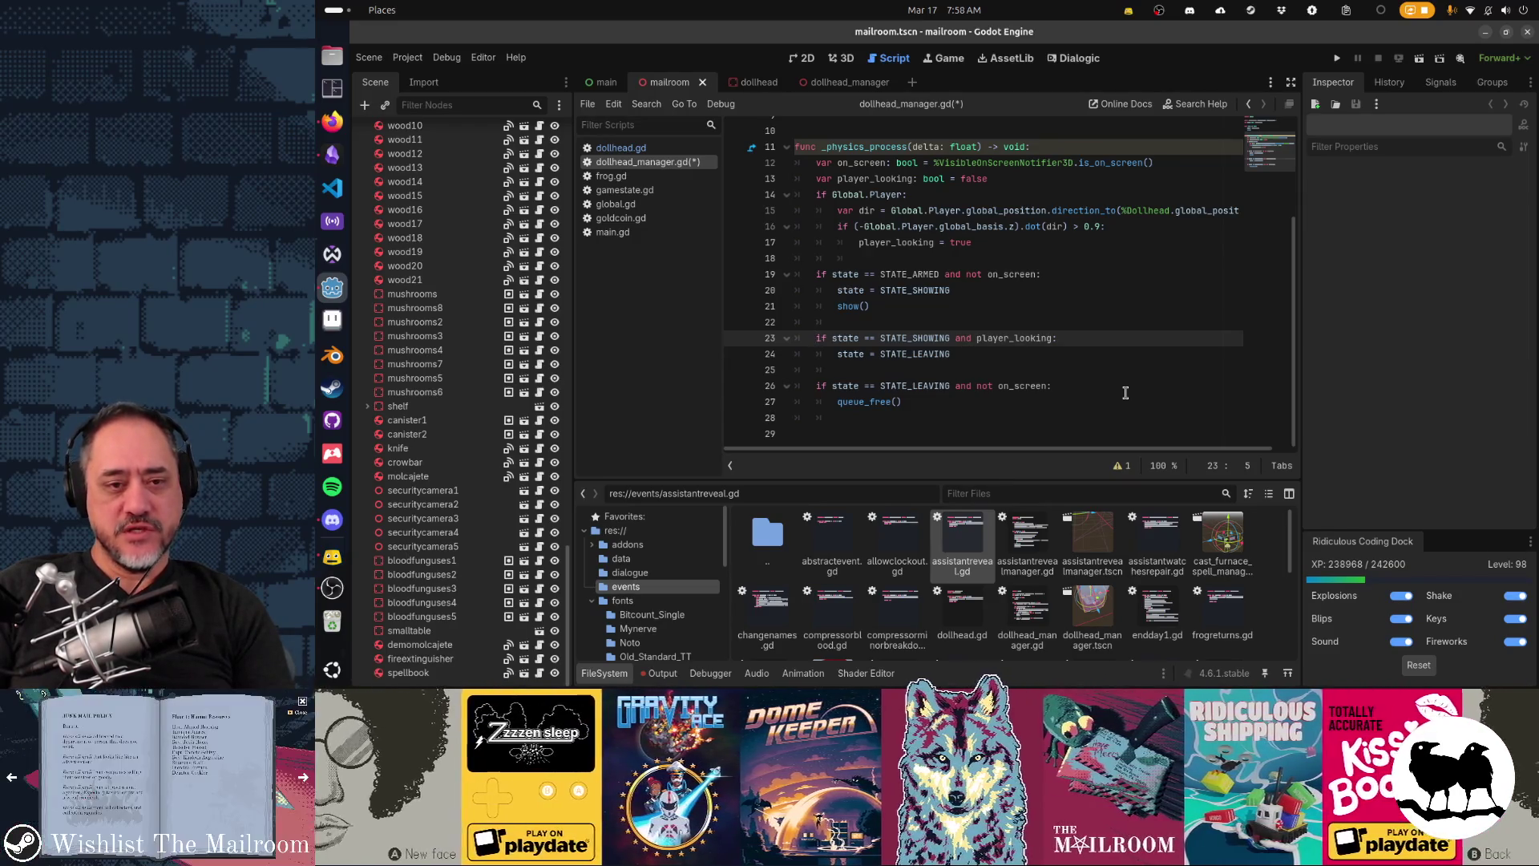
{"action": "key", "text": "Down"}
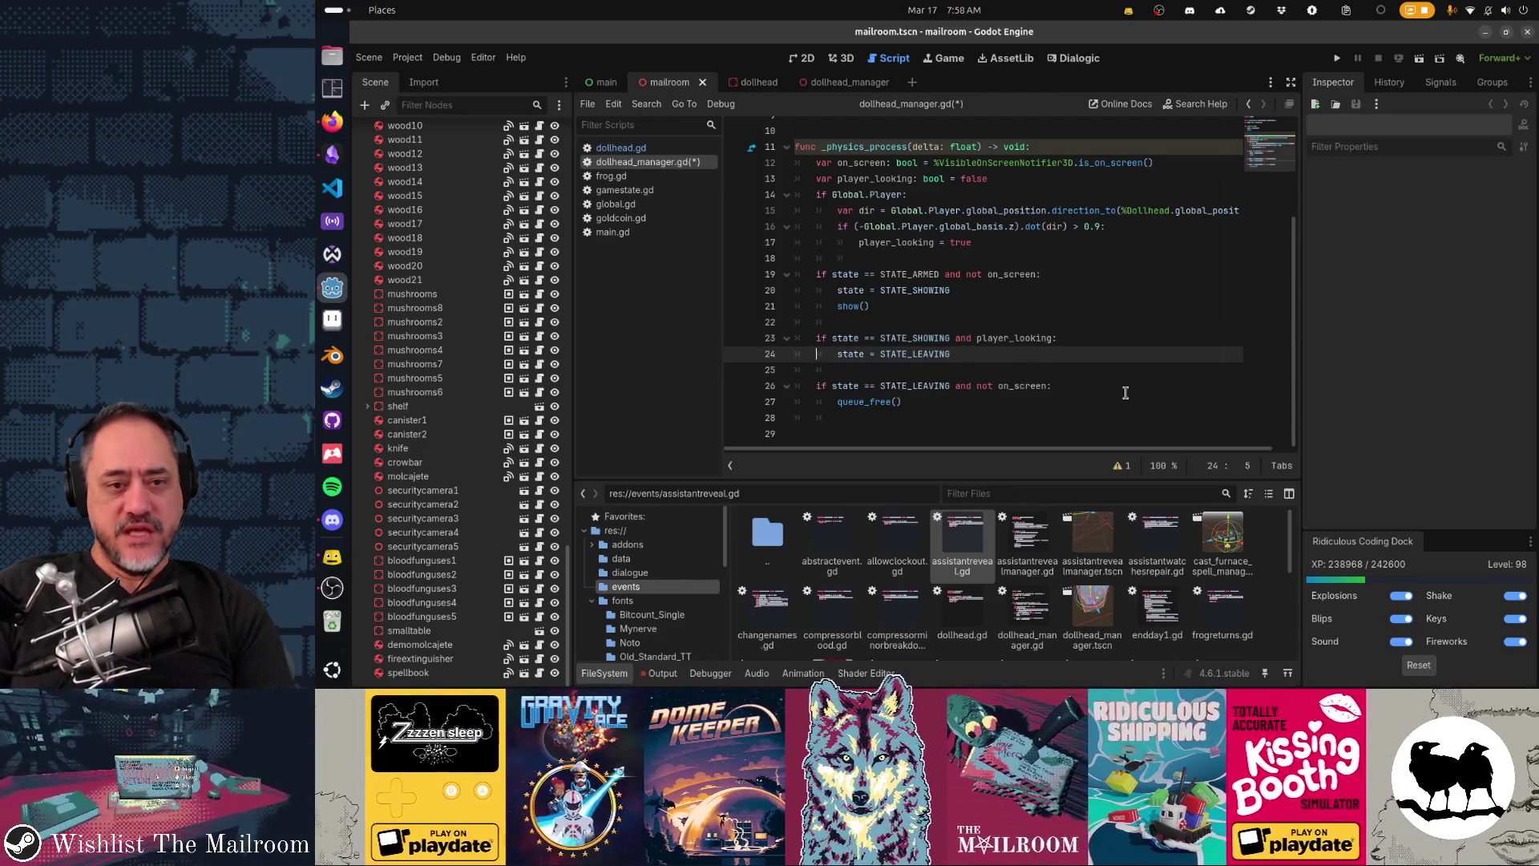
{"action": "key", "text": "Down"}
{"action": "key", "text": "Down"}
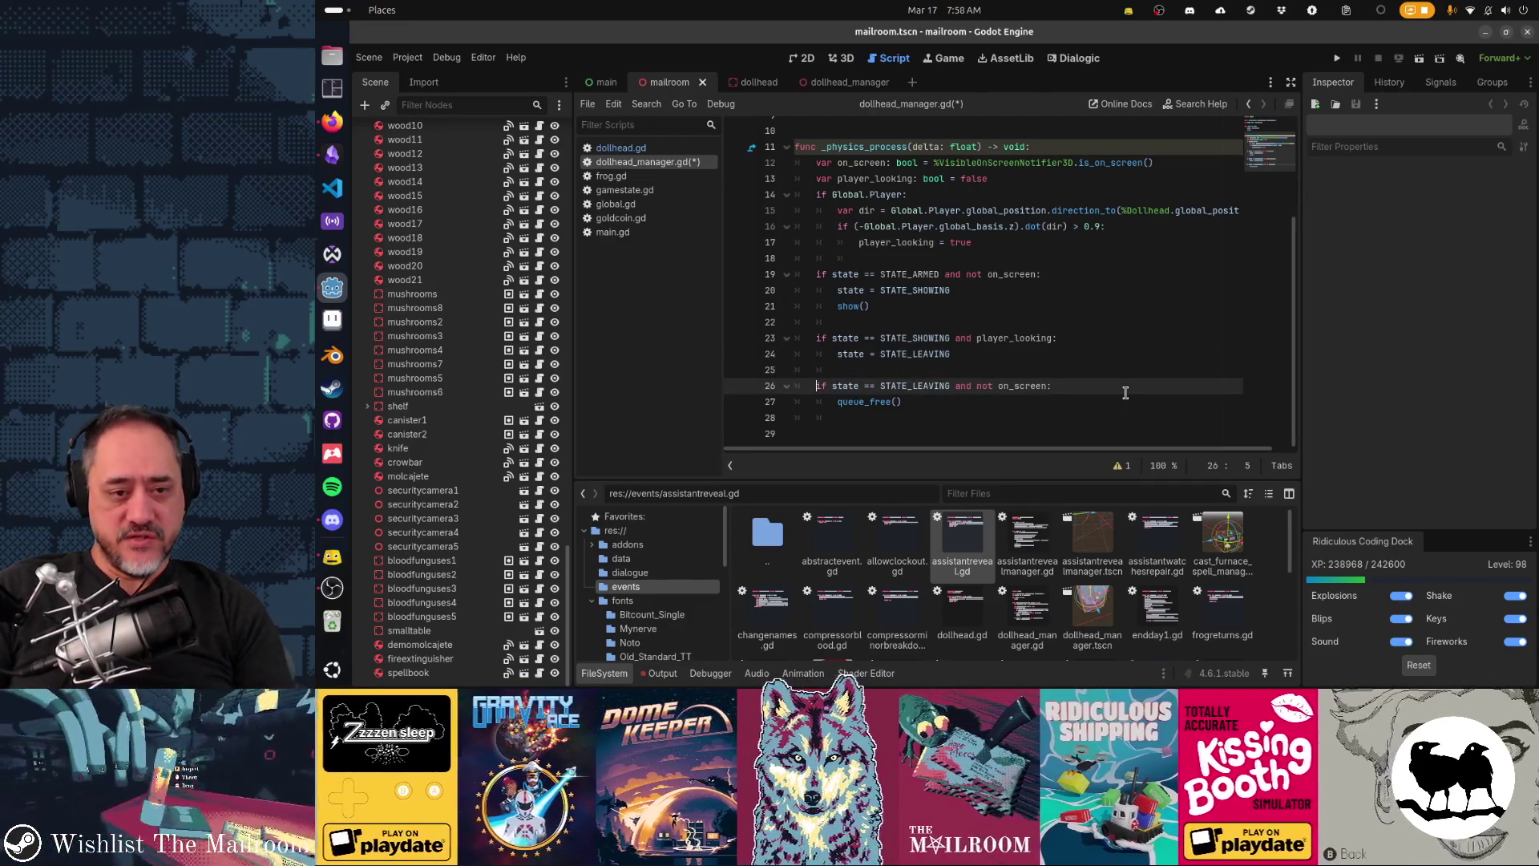
{"action": "key", "text": "Down"}
{"action": "key", "text": "Down"}
{"action": "key", "text": "Down"}
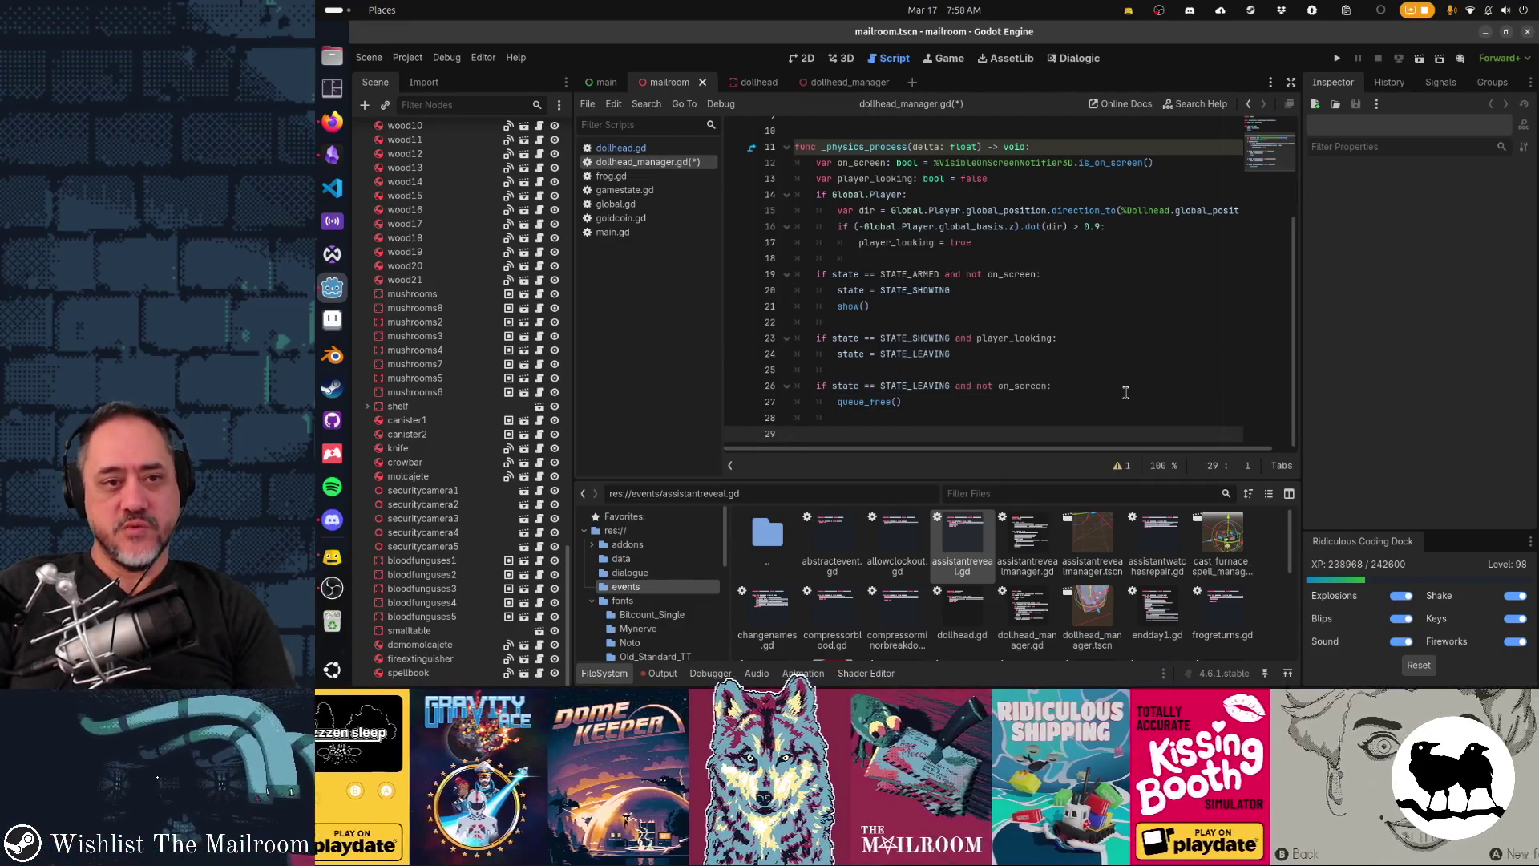
{"action": "key", "text": "ctrl+s"}
Step: Rename the _physics_process parameter delta to _delta and run the game
{"action": "key", "text": "Up"}
{"action": "key", "text": "Up"}
{"action": "key", "text": "Up"}
{"action": "key", "text": "Down"}
{"action": "key", "text": "ctrl+Right"}
{"action": "key", "text": "ctrl+Right"}
{"action": "type", "text": "_"}
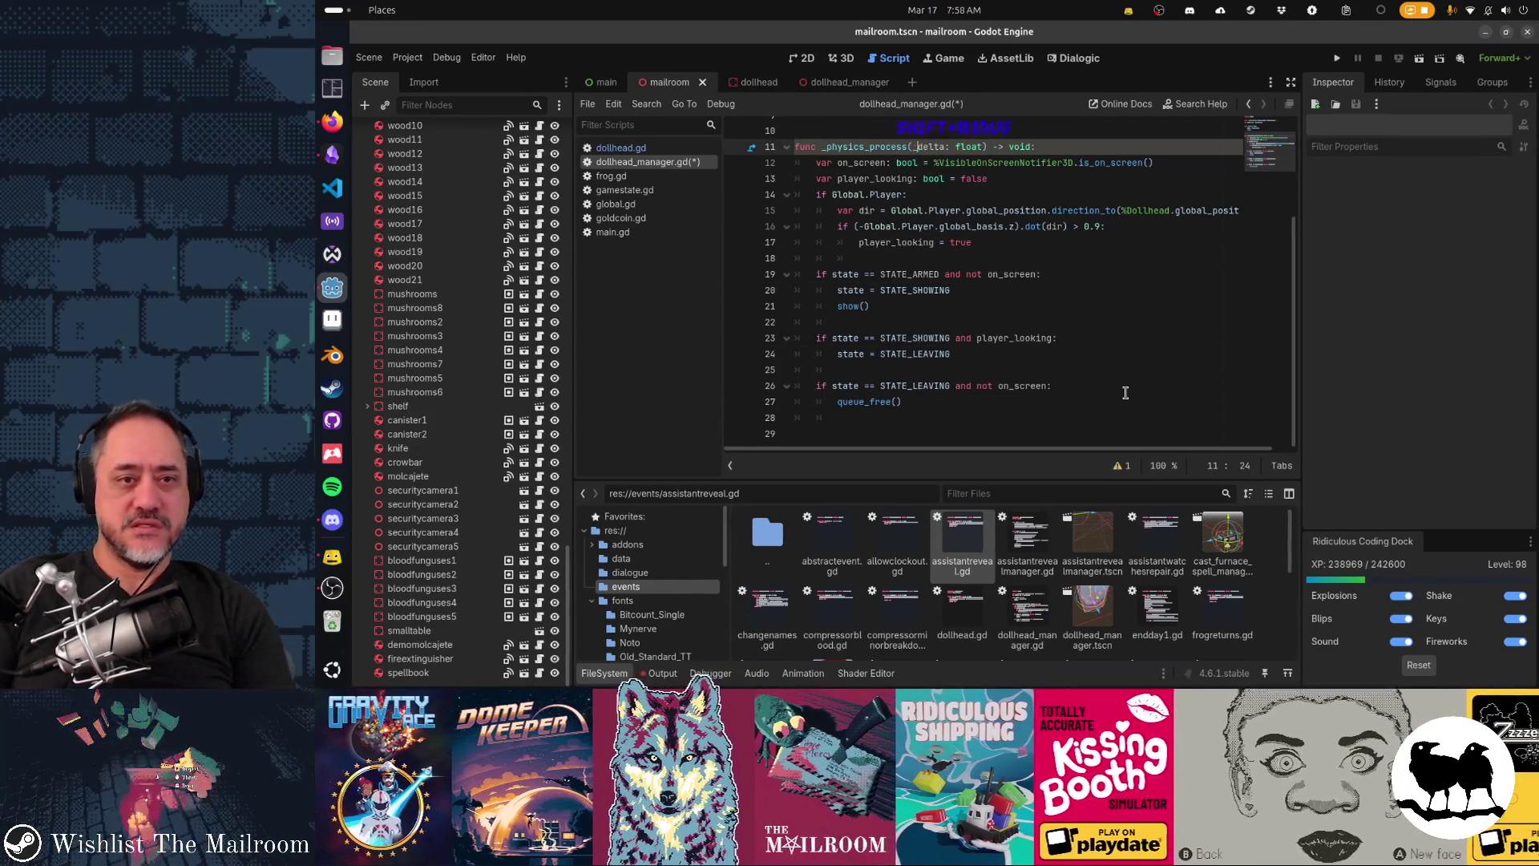
{"action": "key", "text": "Down"}
{"action": "key", "text": "Down"}
{"action": "key", "text": "Down"}
{"action": "key", "text": "F5"}
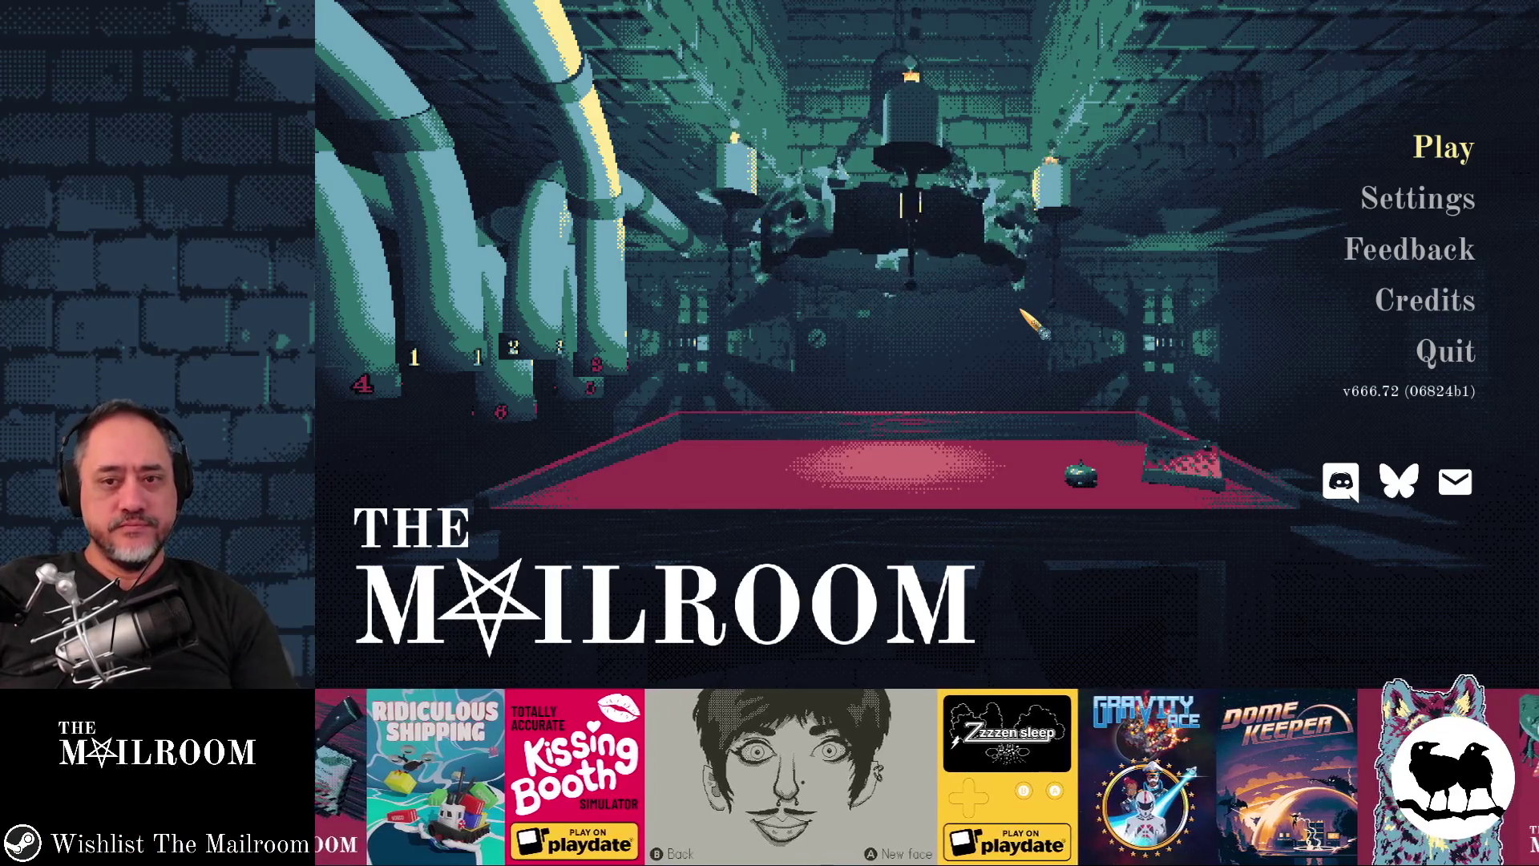
Step: Start playing from the main menu and teleport the player to the table via the debug console
{"action": "key", "text": "Return"}
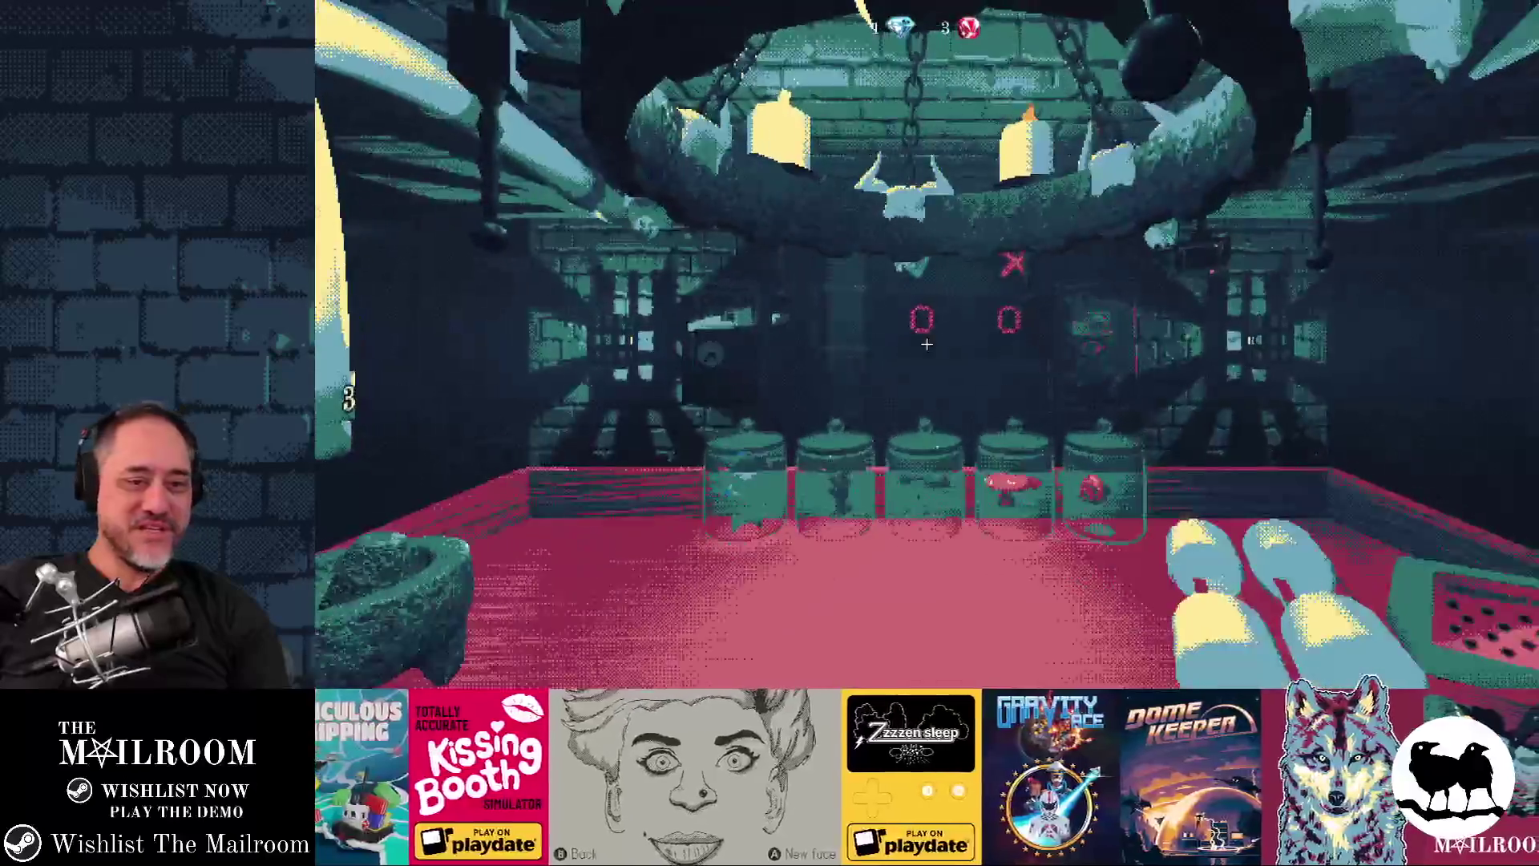
{"action": "mouse_move", "coordinate": [927, 344]}
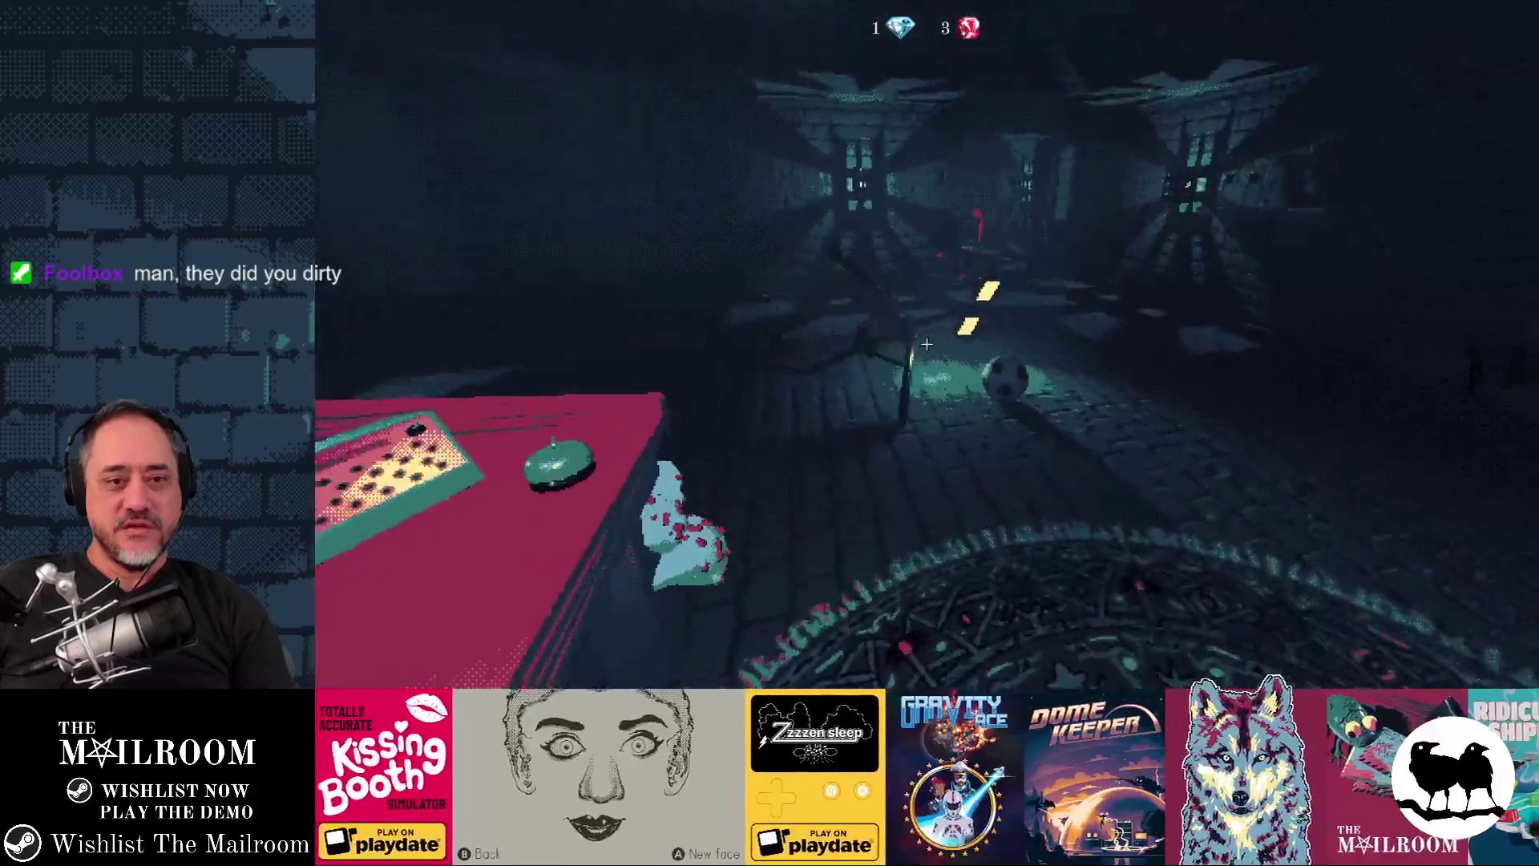
{"action": "key", "text": "grave"}
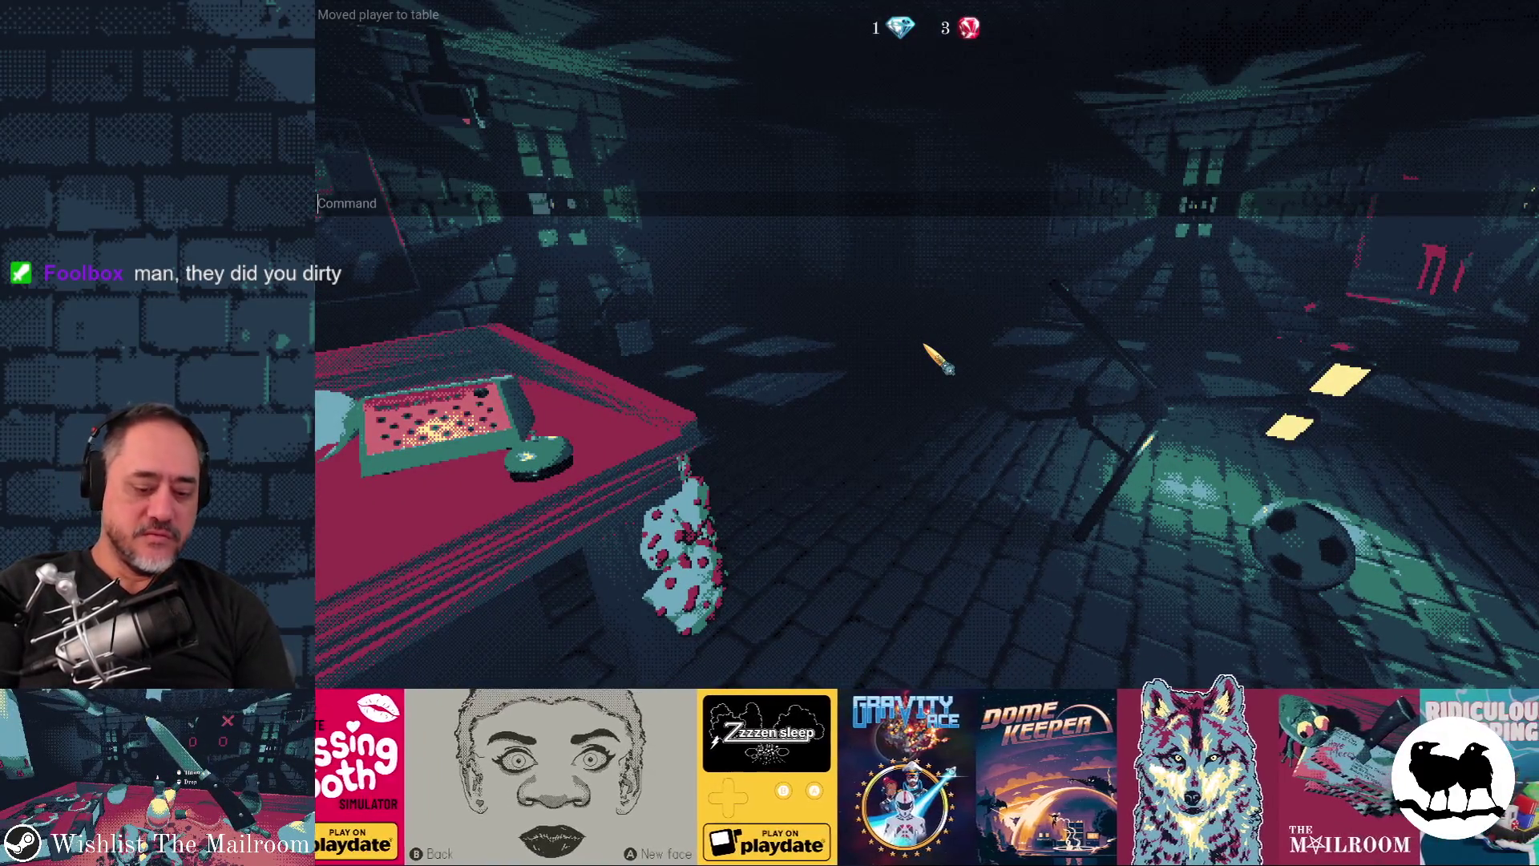
{"action": "type", "text": "even"}
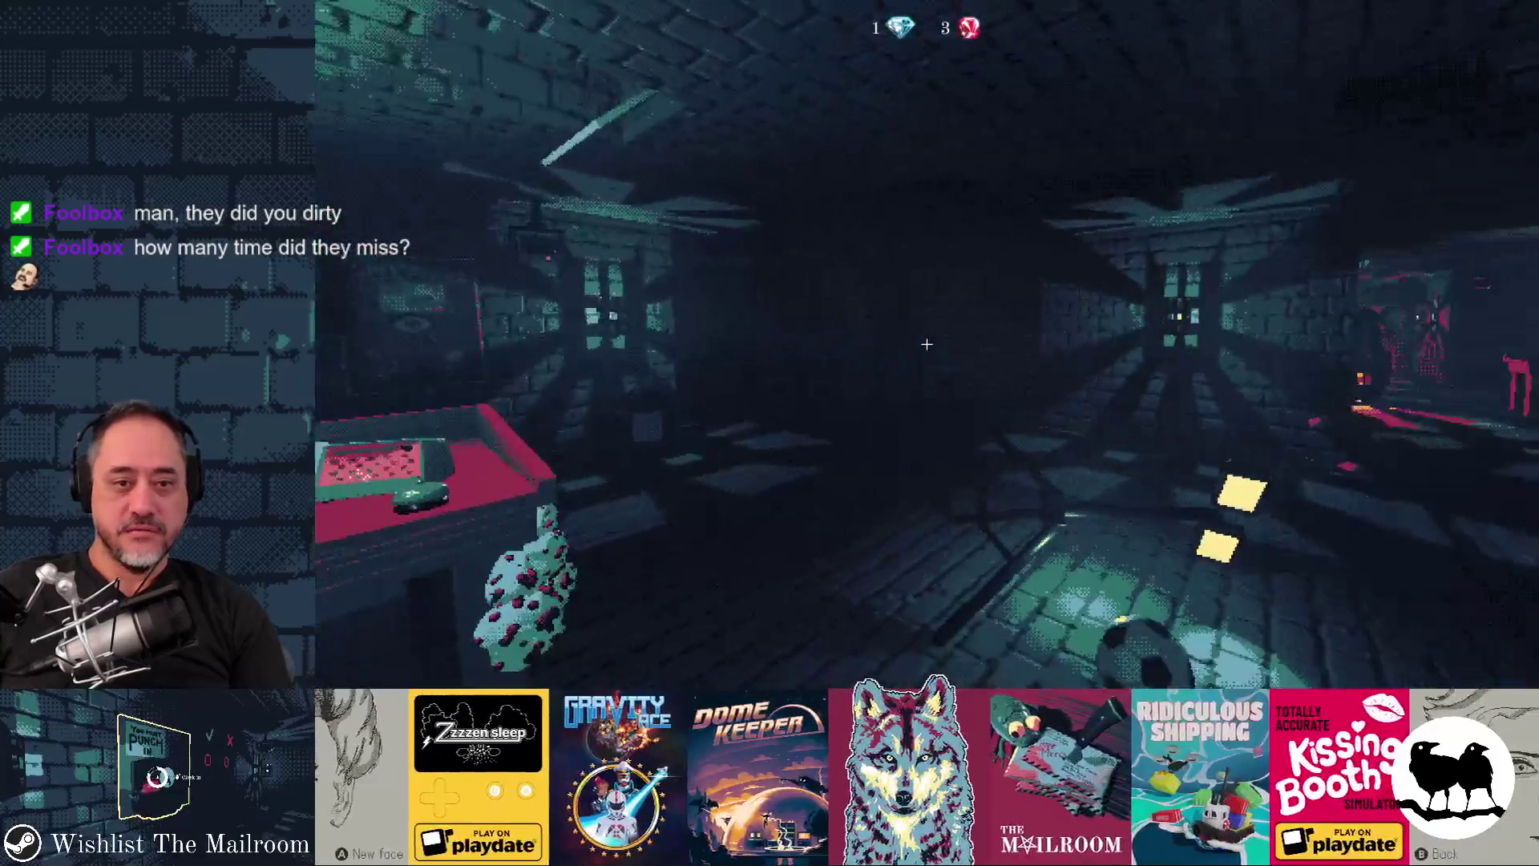
Step: Trigger the dollhead event, playtest, then pause the game and return to the Godot editor
{"action": "key", "text": "F1"}
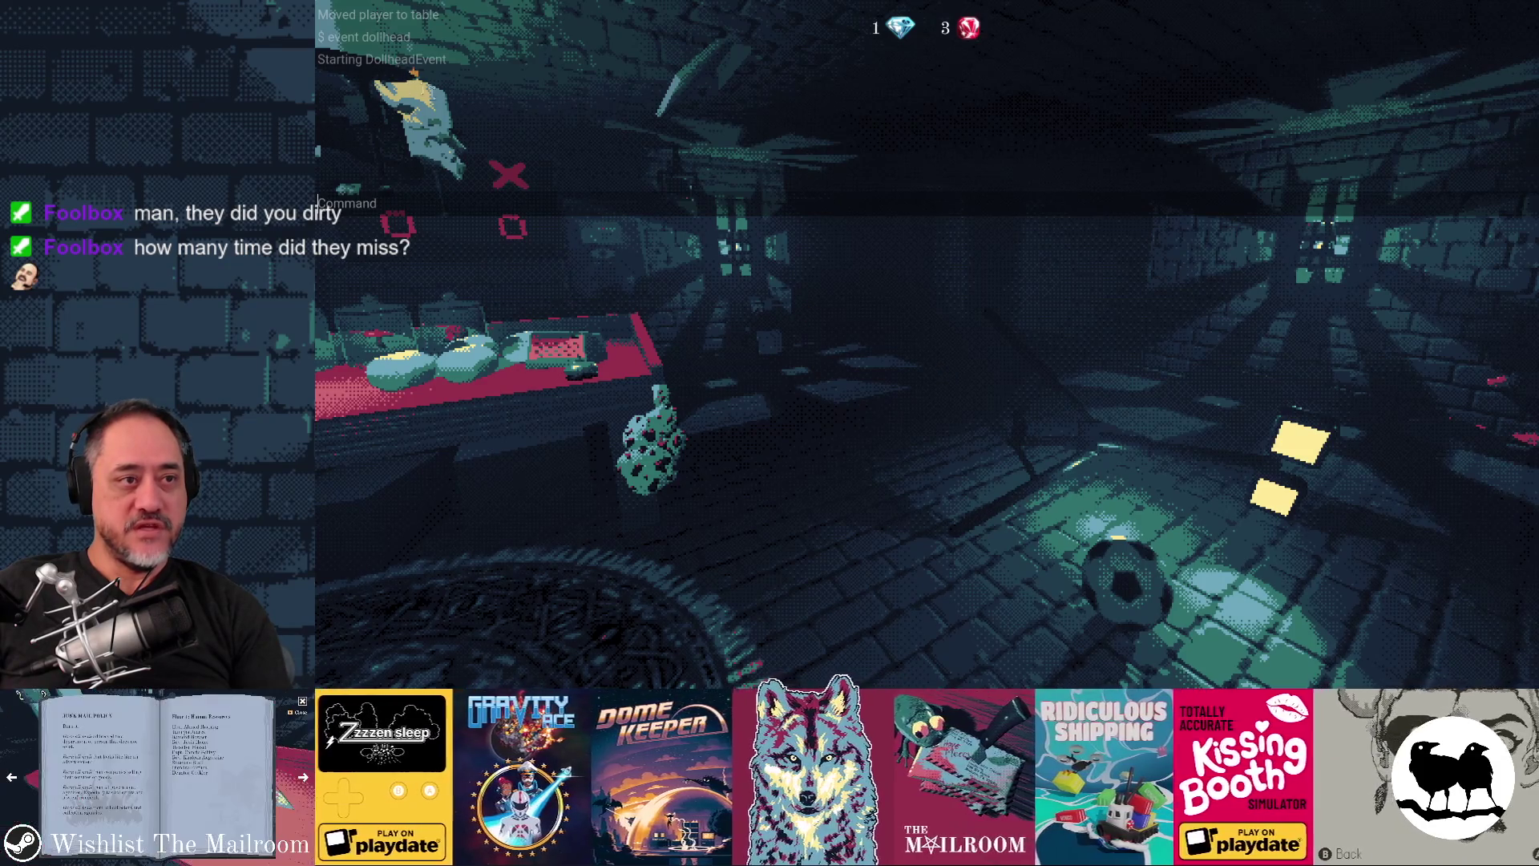
{"action": "key", "text": "Escape"}
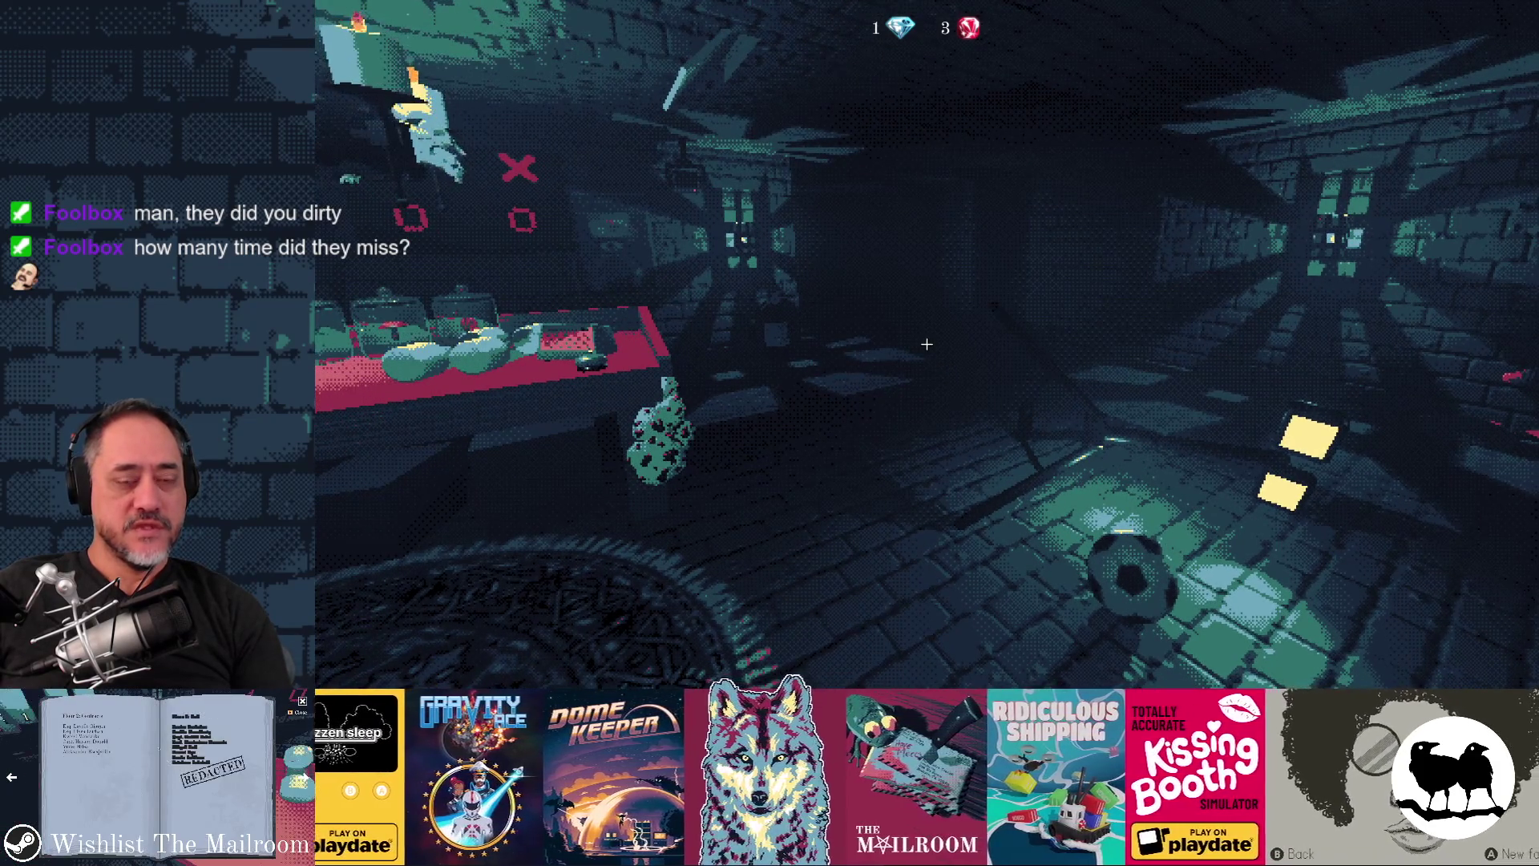
{"action": "key", "text": "Escape"}
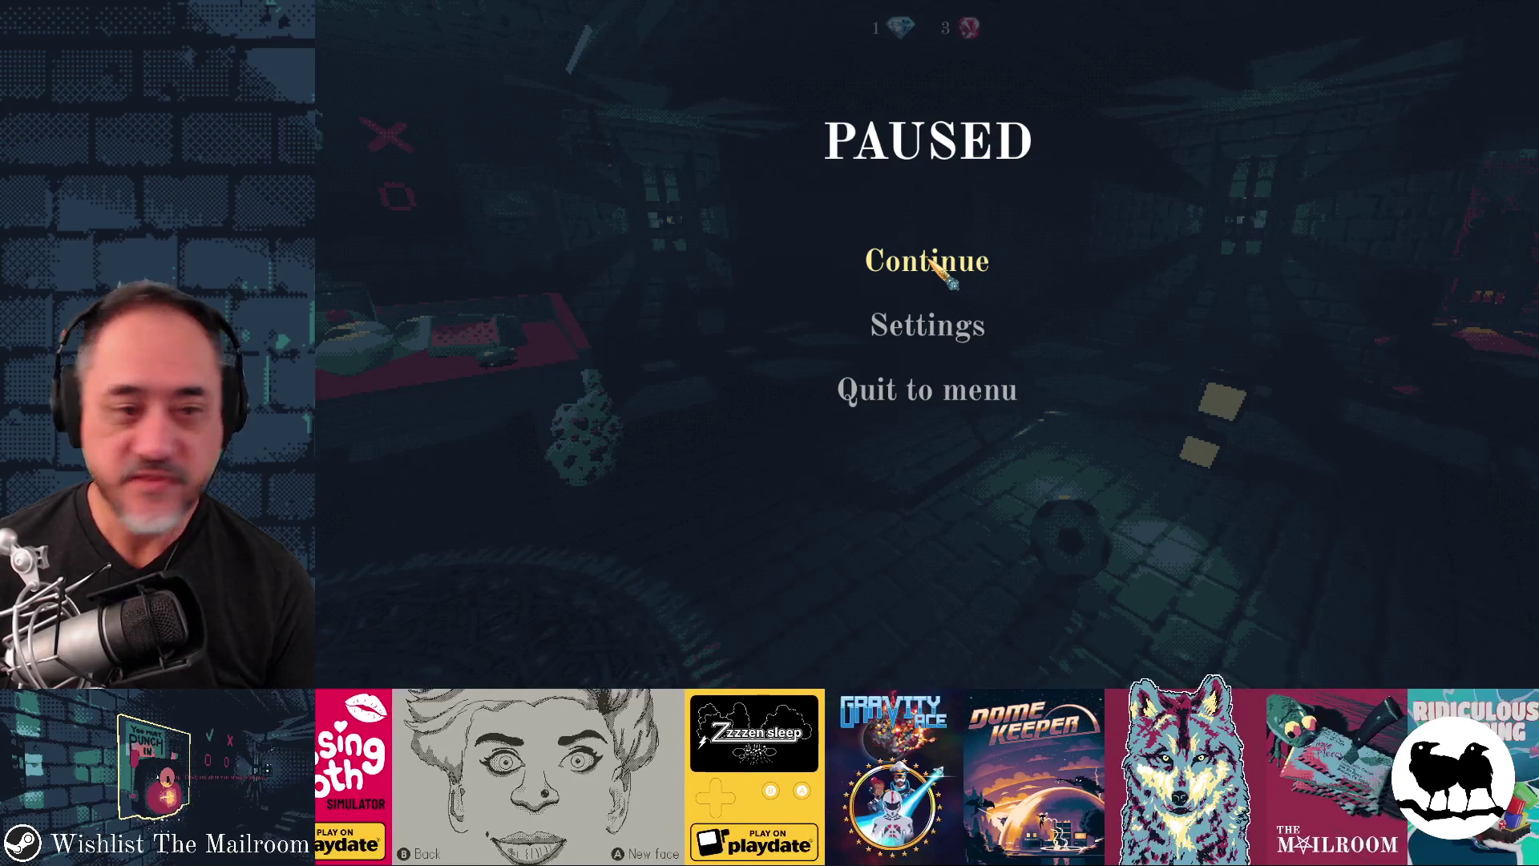
{"action": "left_click", "coordinate": [934, 265]}
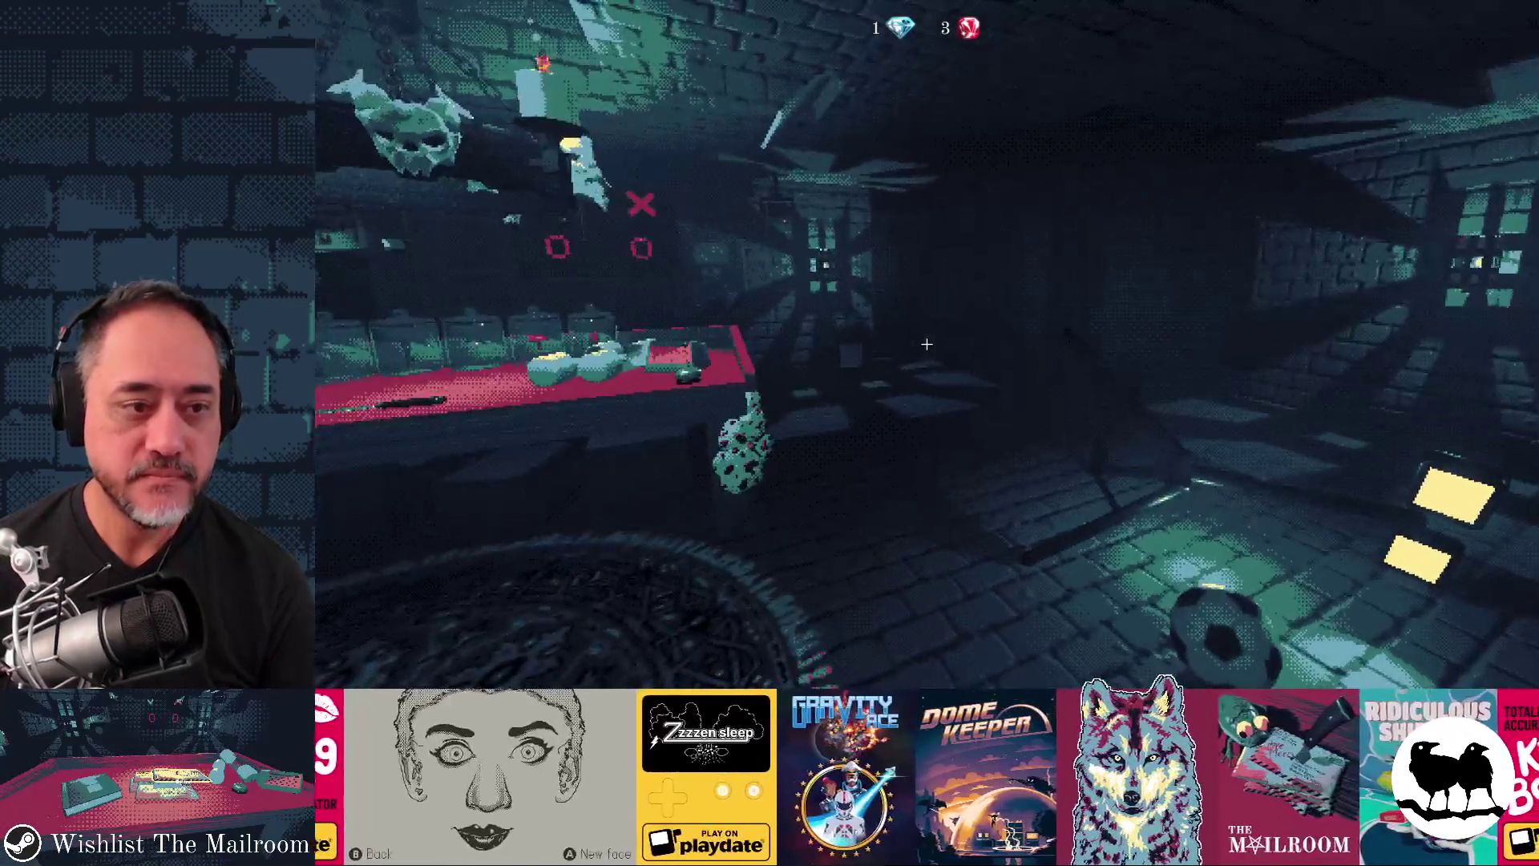
{"action": "key", "text": "Escape"}
{"action": "key", "text": "alt+Tab"}
{"action": "key", "text": "alt+Tab"}
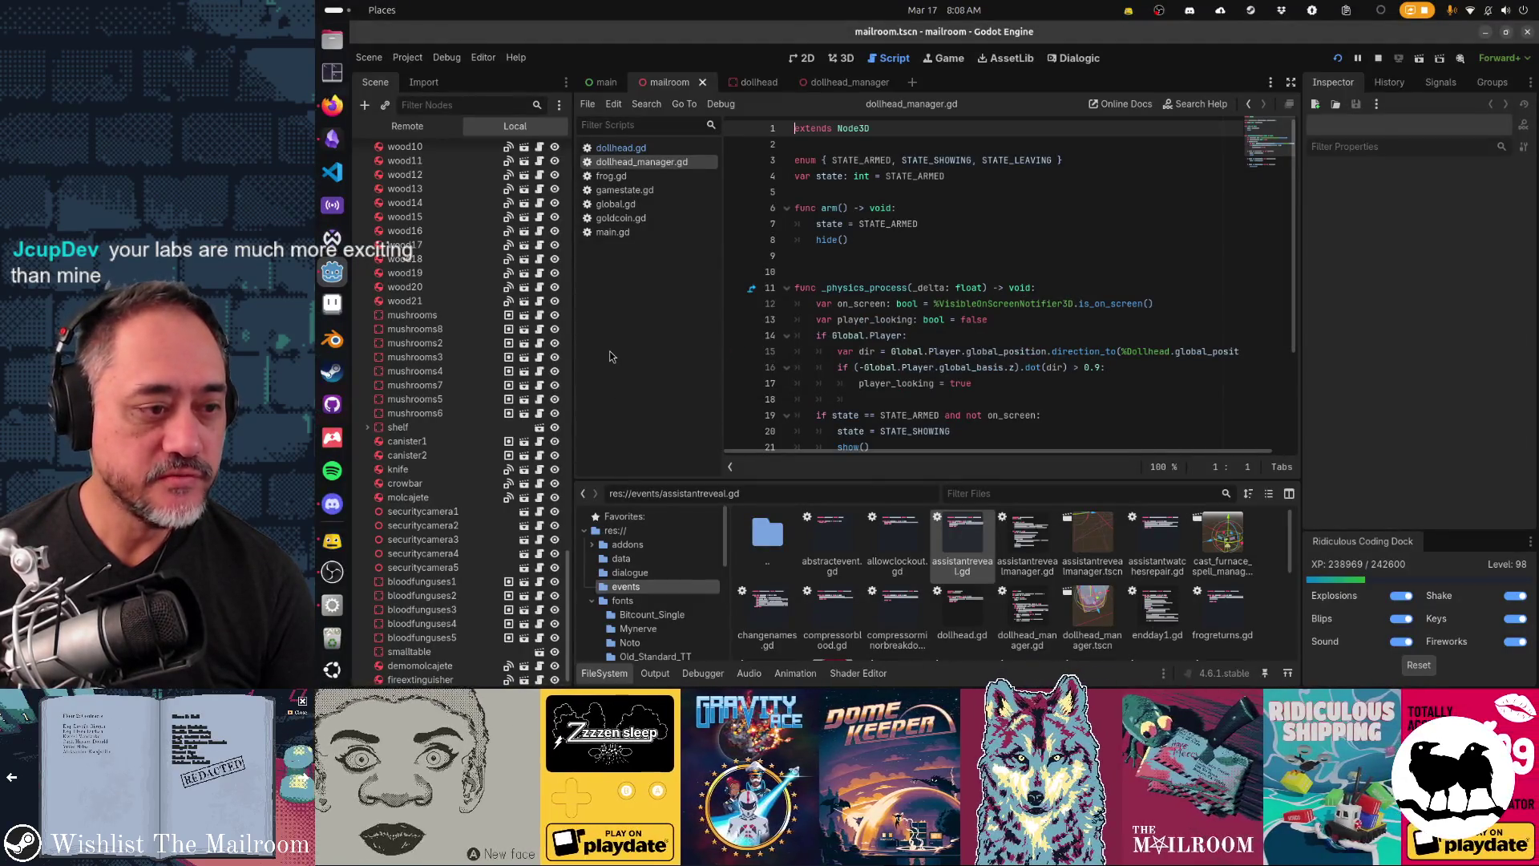
{"action": "left_click", "coordinate": [407, 126]}
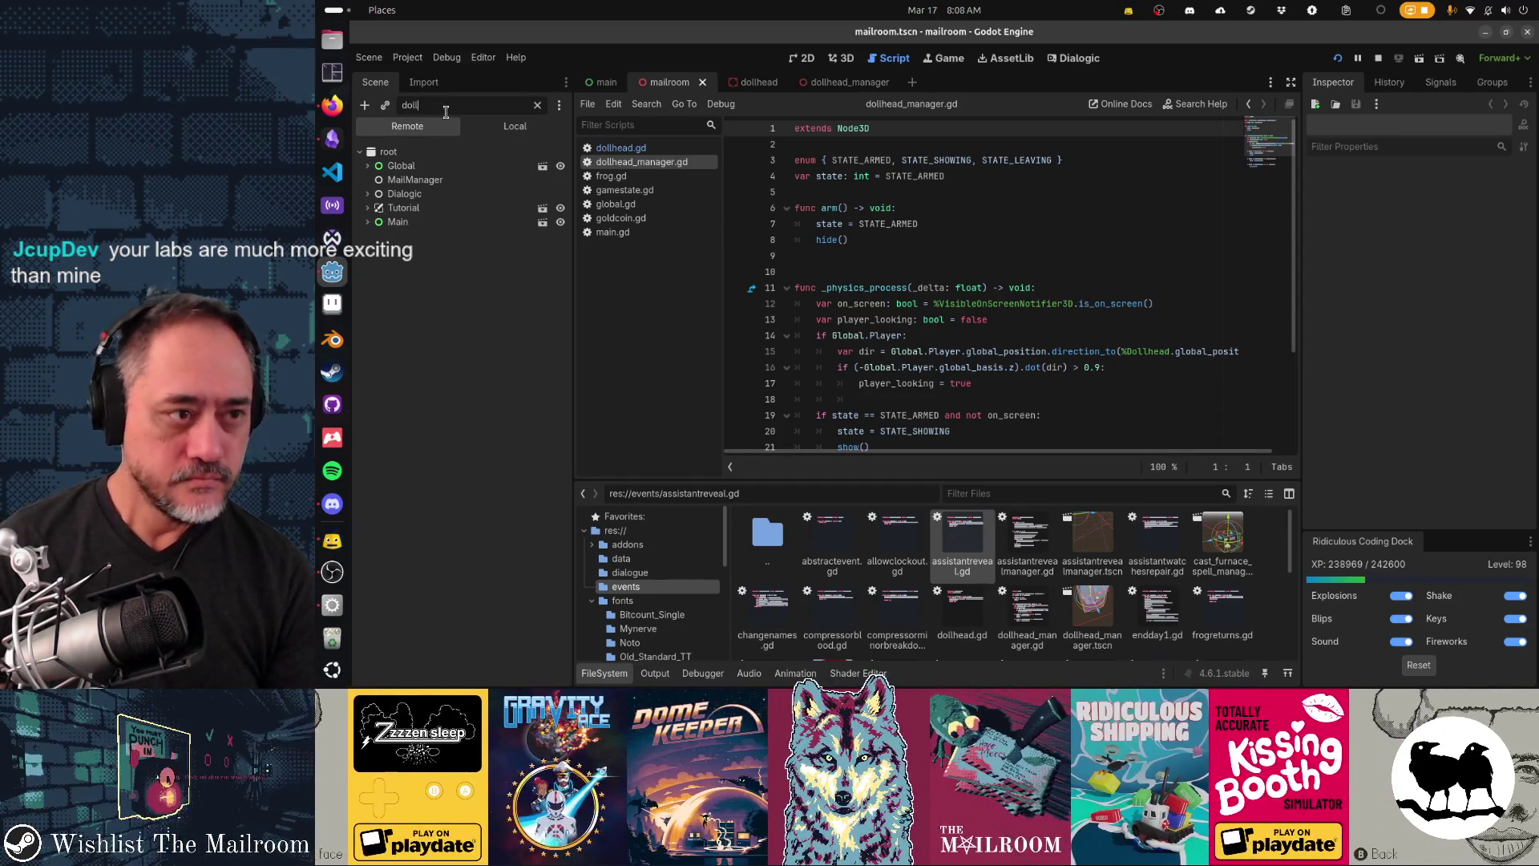
{"action": "type", "text": "head"}
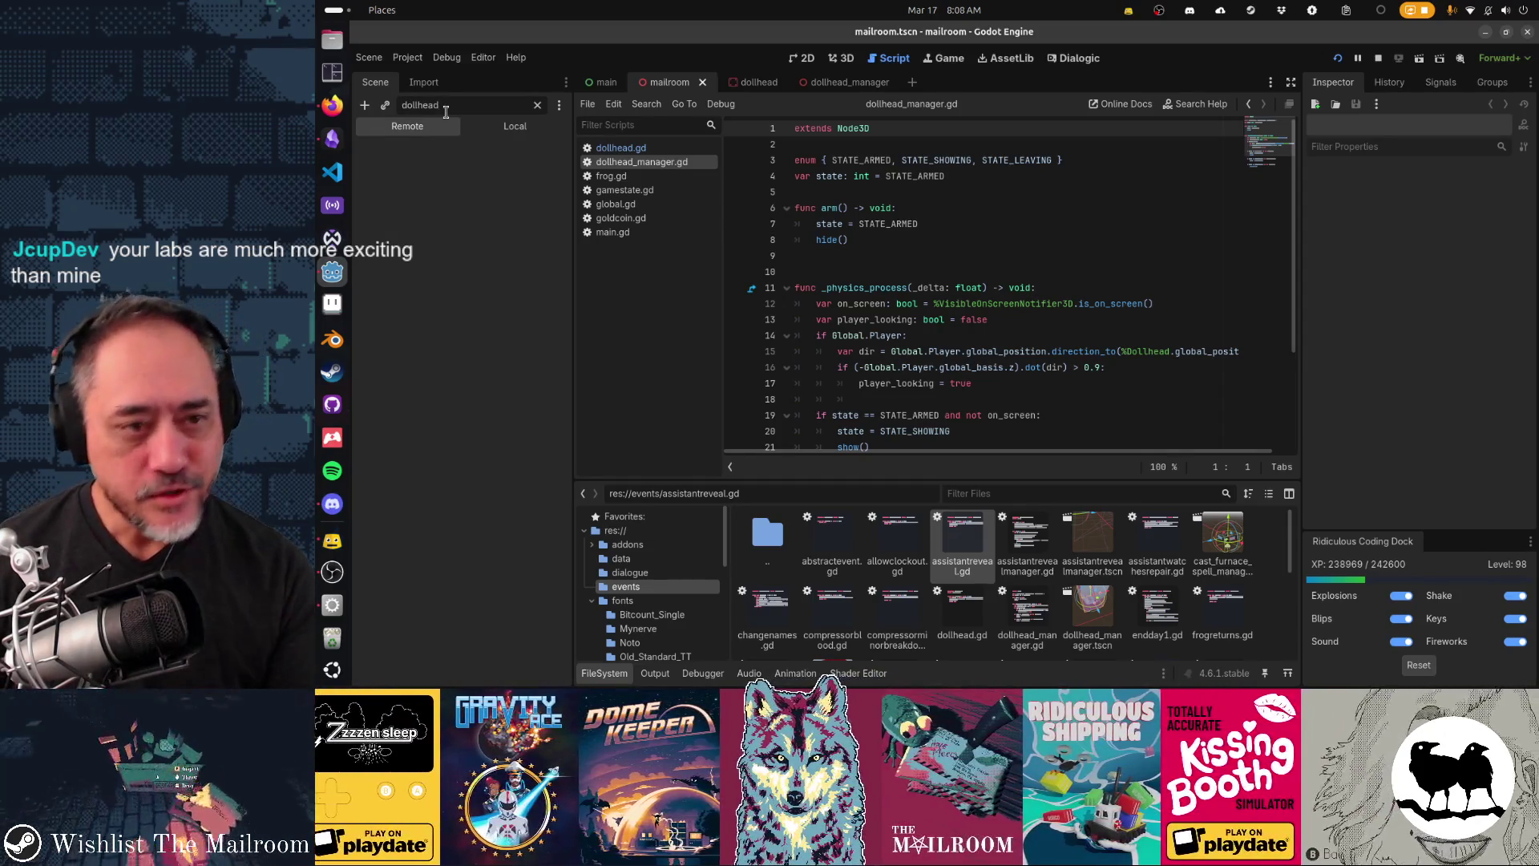
{"action": "left_click", "coordinate": [683, 151]}
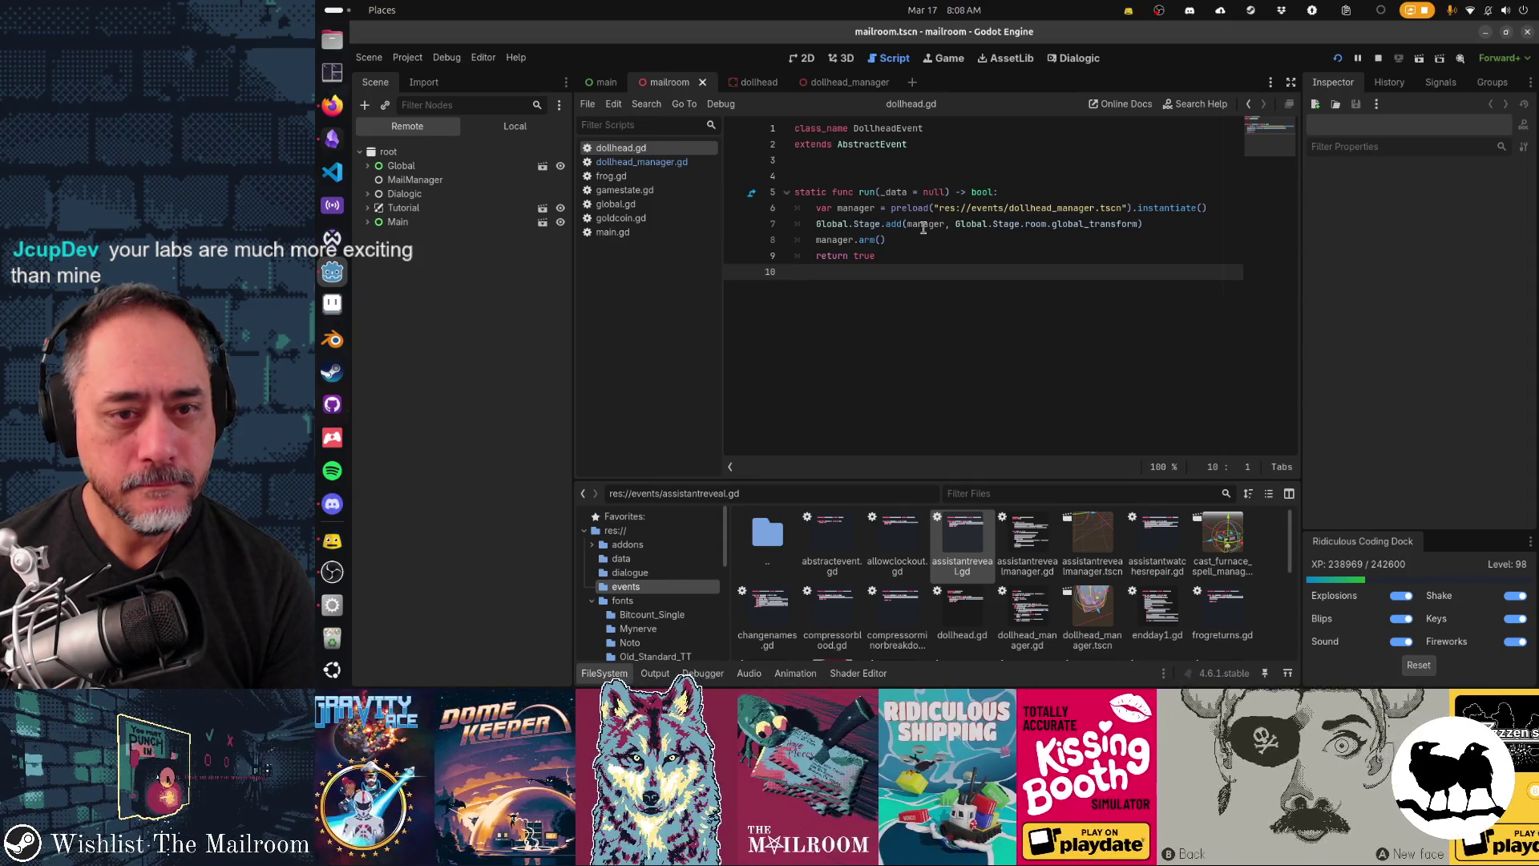
{"action": "mouse_move", "coordinate": [1107, 209]}
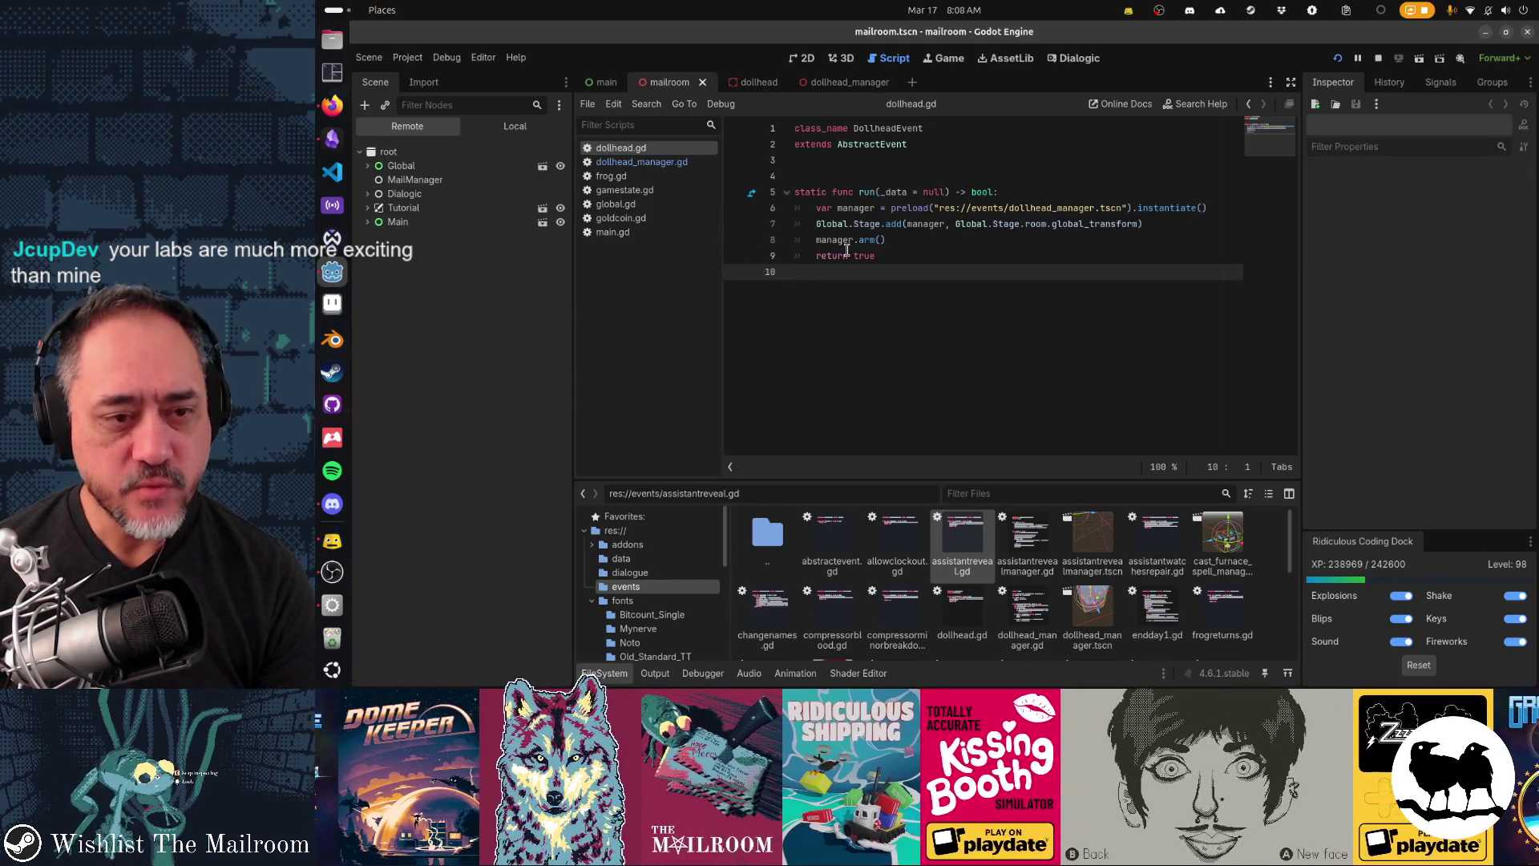
{"action": "left_click", "coordinate": [680, 163]}
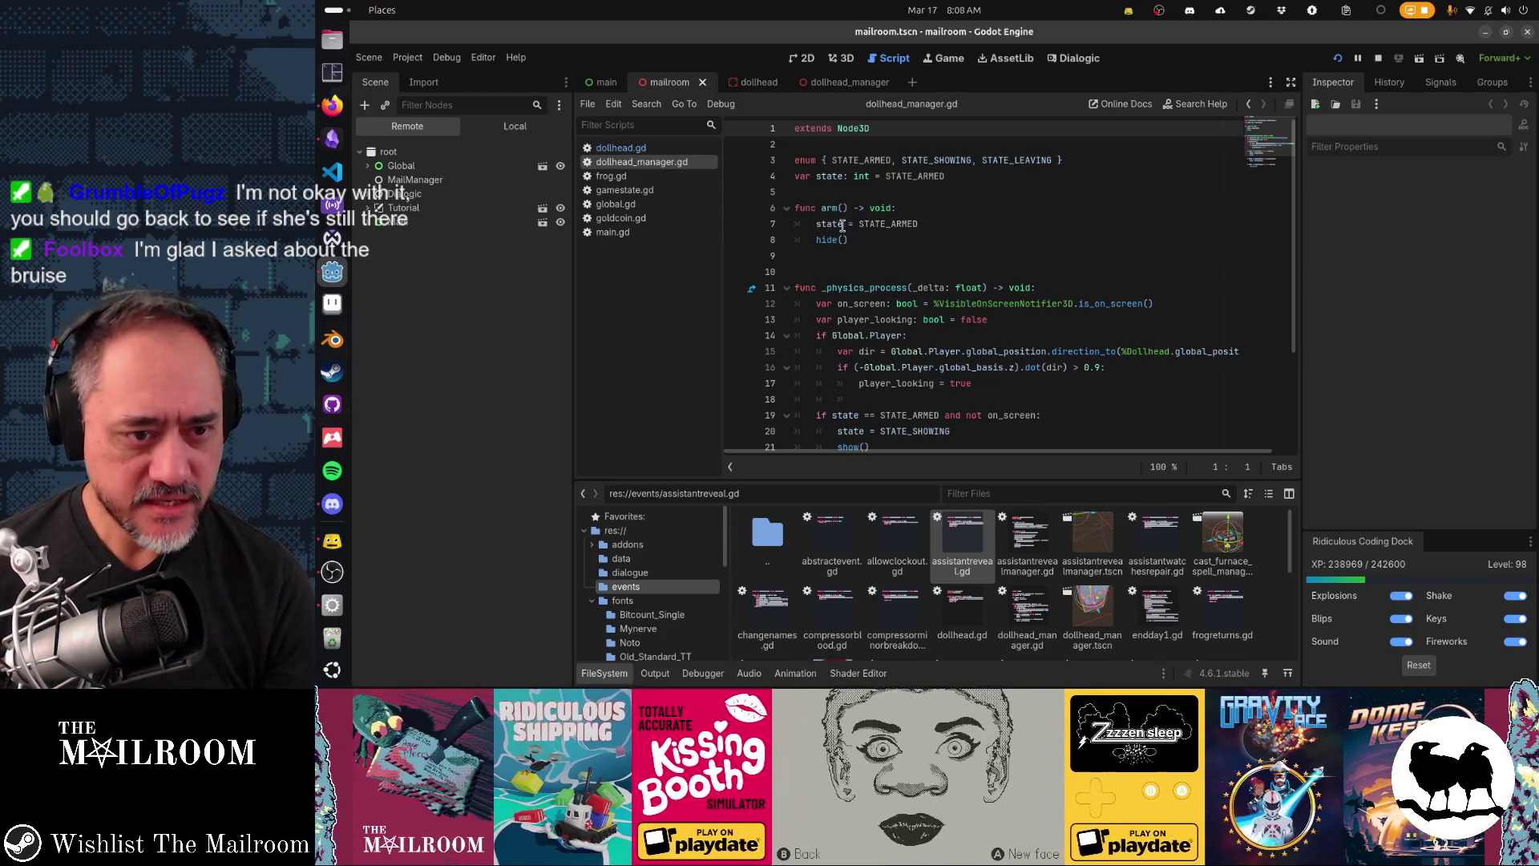
Step: Open the dollhead_manager scene and show its Local DollheadManager node tree
{"action": "left_click", "coordinate": [827, 85]}
{"action": "left_click", "coordinate": [510, 129]}
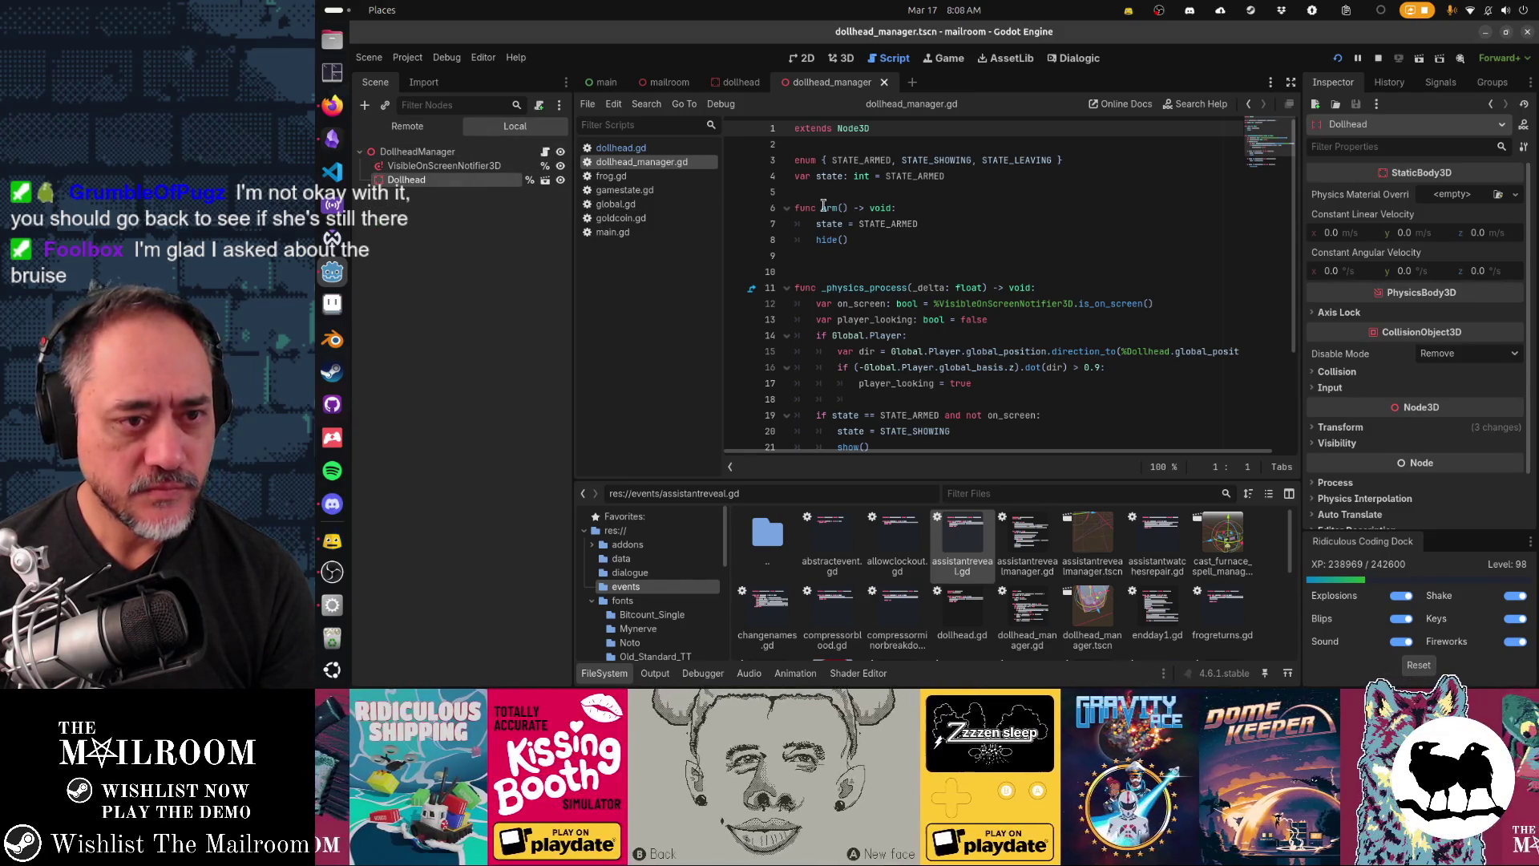
{"action": "scroll", "coordinate": [895, 310], "scroll_direction": "down", "scroll_amount": 3}
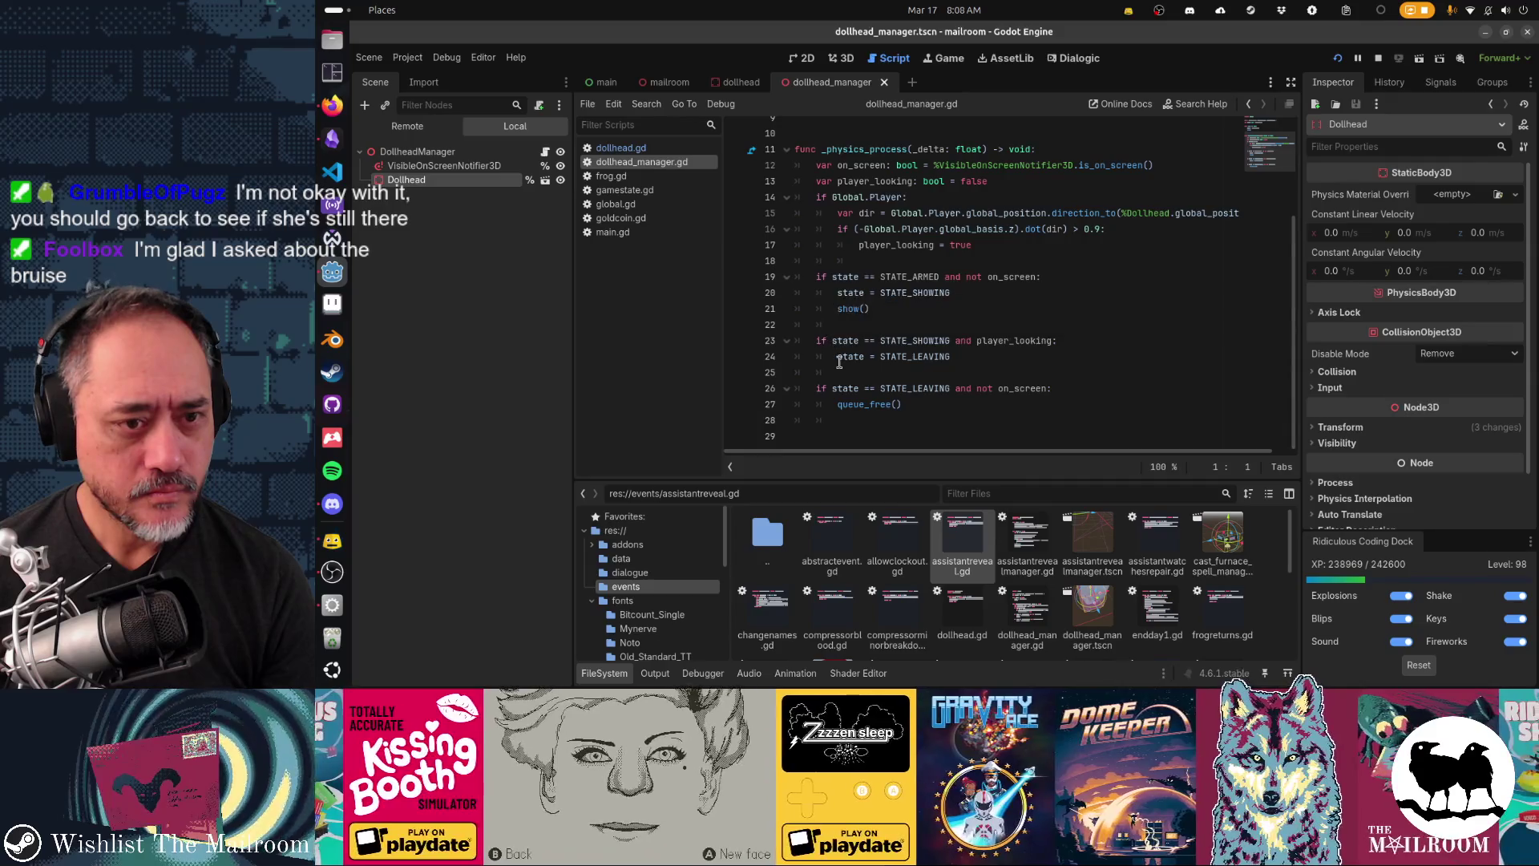
Step: Select the three state-check blocks and make room for a new statement after line 18
{"action": "mouse_move", "coordinate": [840, 362]}
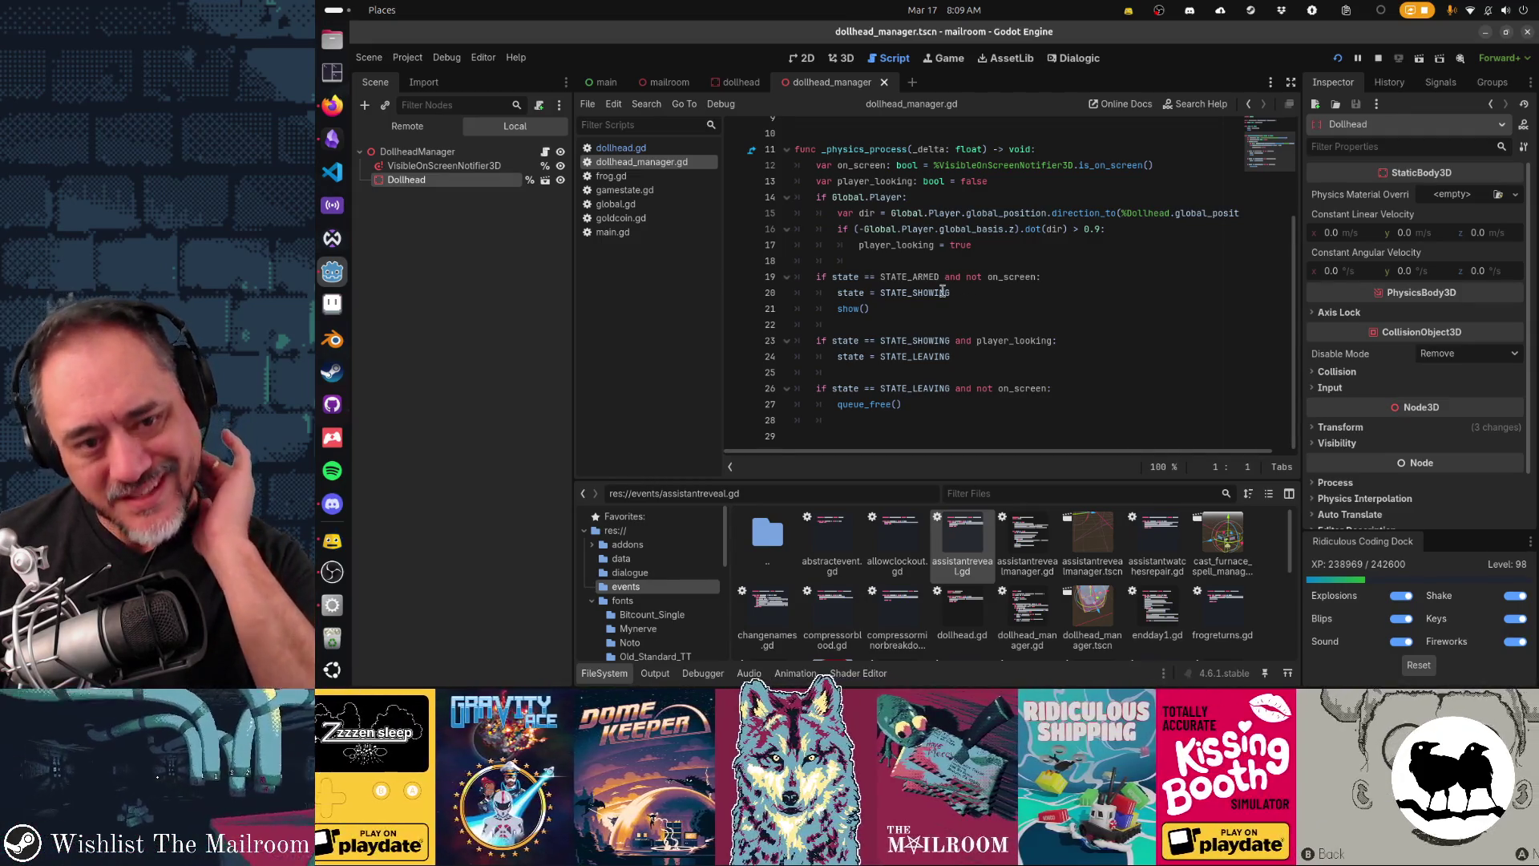
{"action": "left_click_drag", "start_coordinate": [865, 284], "coordinate": [868, 414]}
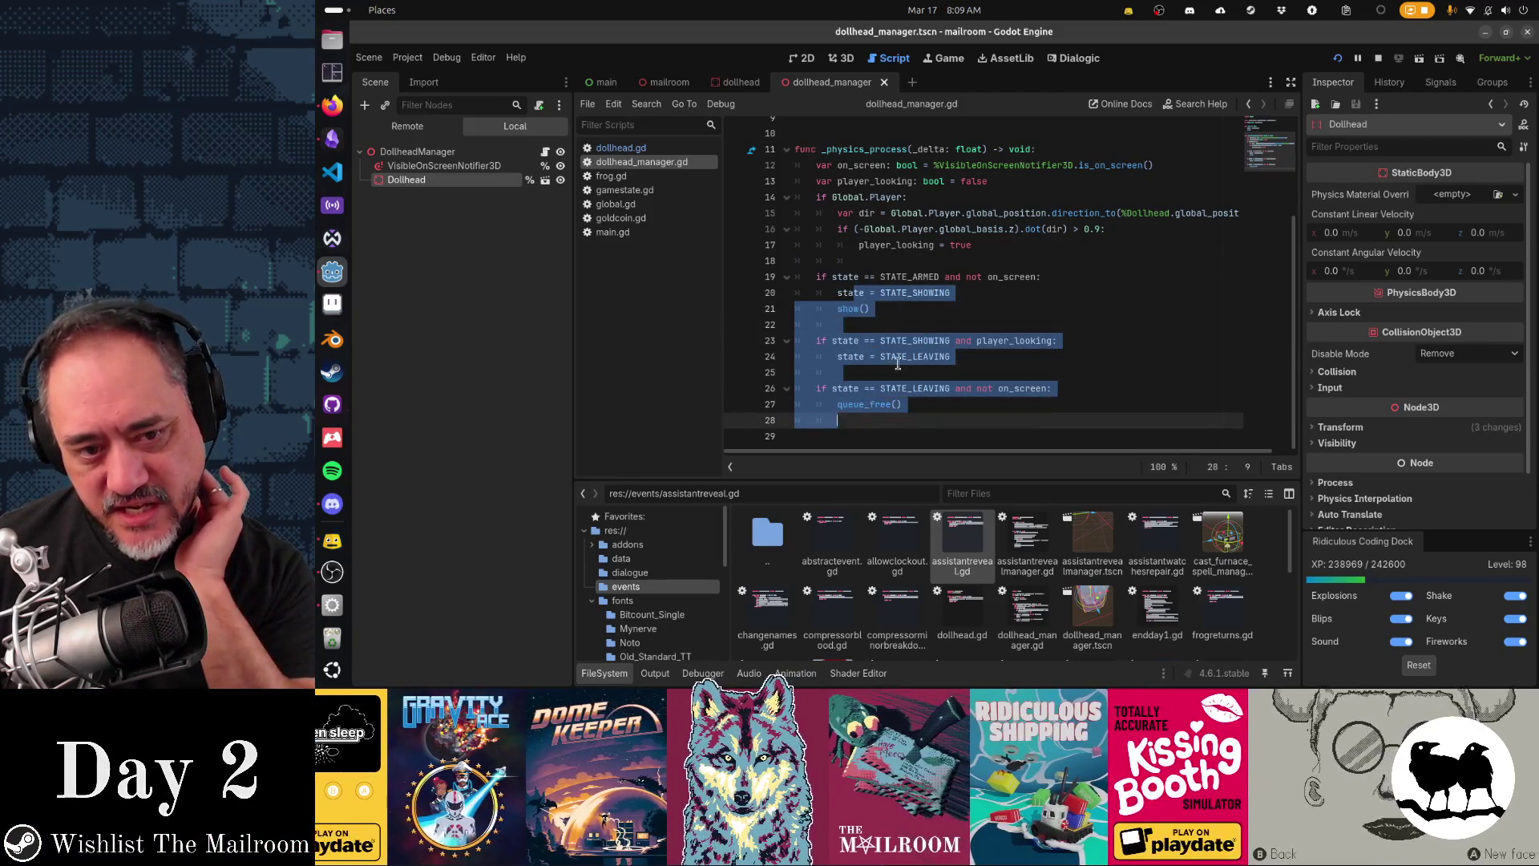
{"action": "left_click", "coordinate": [897, 356]}
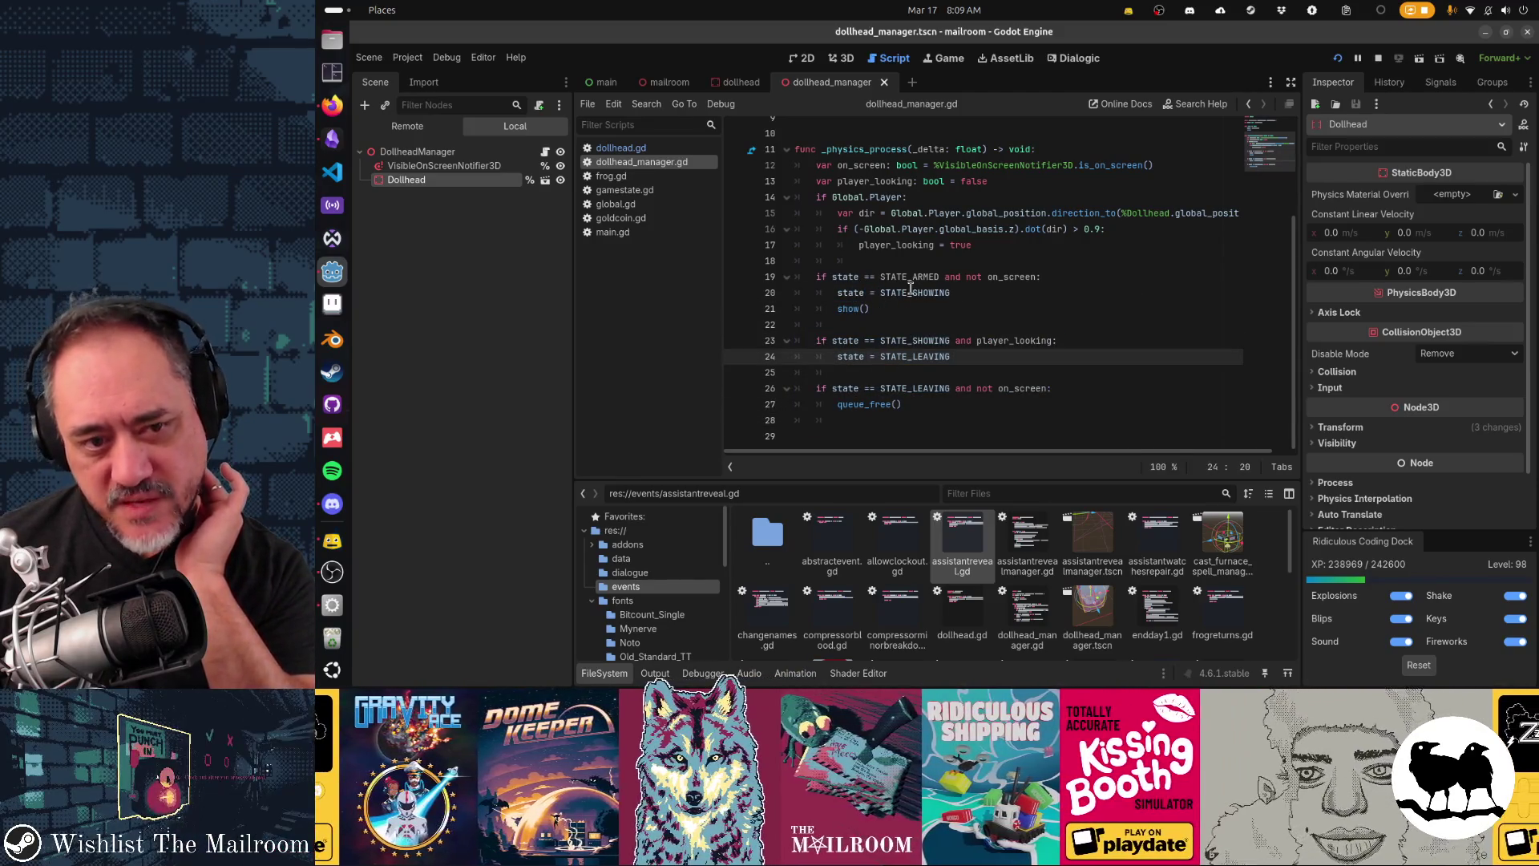
{"action": "key", "text": "Up"}
{"action": "key", "text": "Up"}
{"action": "key", "text": "Up"}
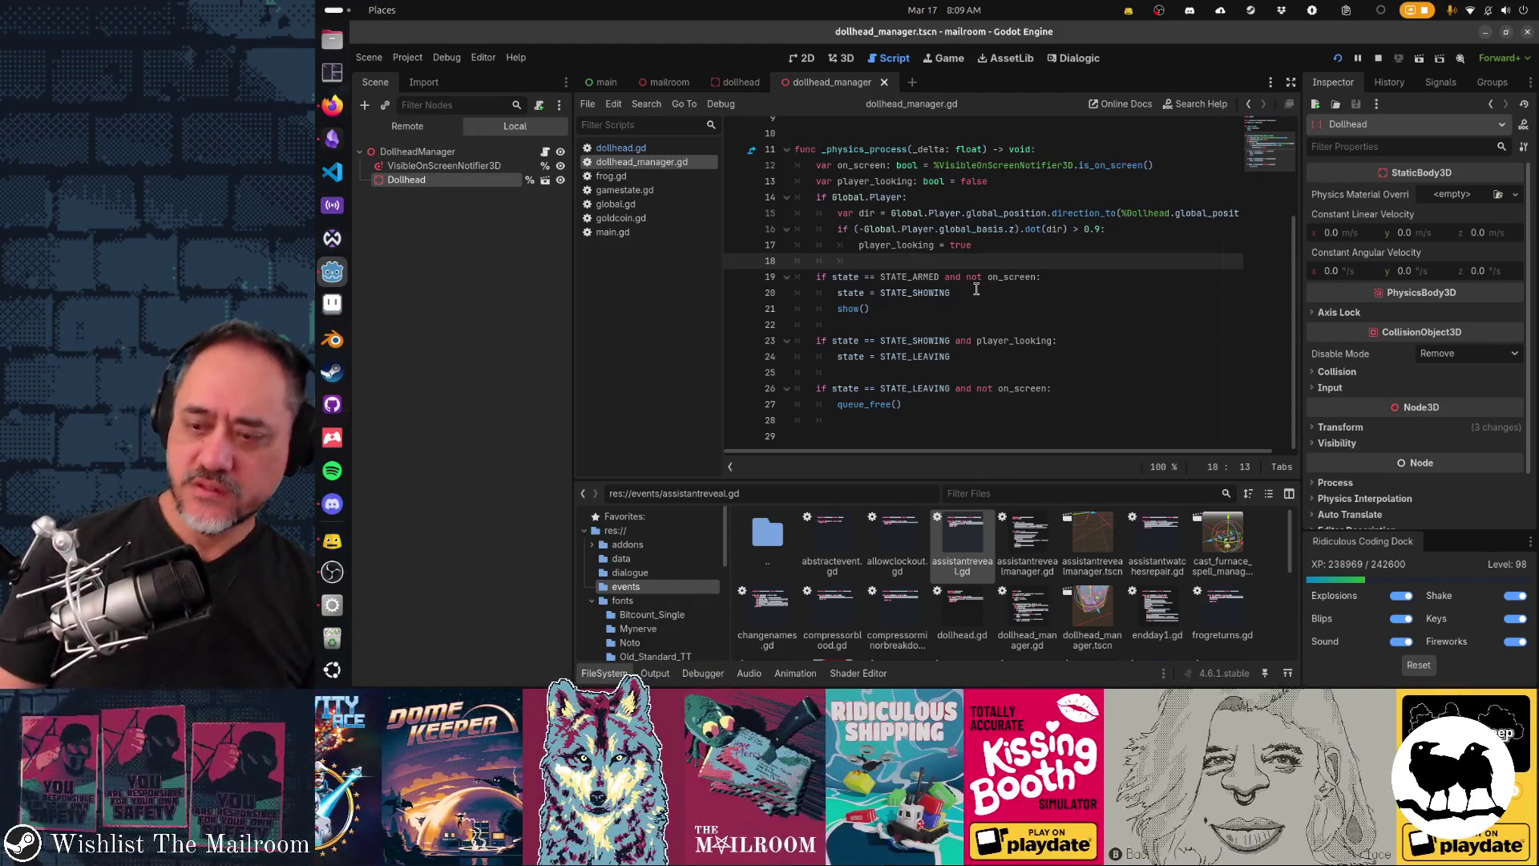
{"action": "key", "text": "BackSpace"}
{"action": "key", "text": "BackSpace"}
{"action": "key", "text": "BackSpace"}
Step: Insert 'match state:' with a STATE_ARMED branch, drop the stray 'and', indent queue_free(), add blank lines
{"action": "key", "text": "Tab"}
{"action": "key", "text": "Return"}
{"action": "type", "text": "match state"}
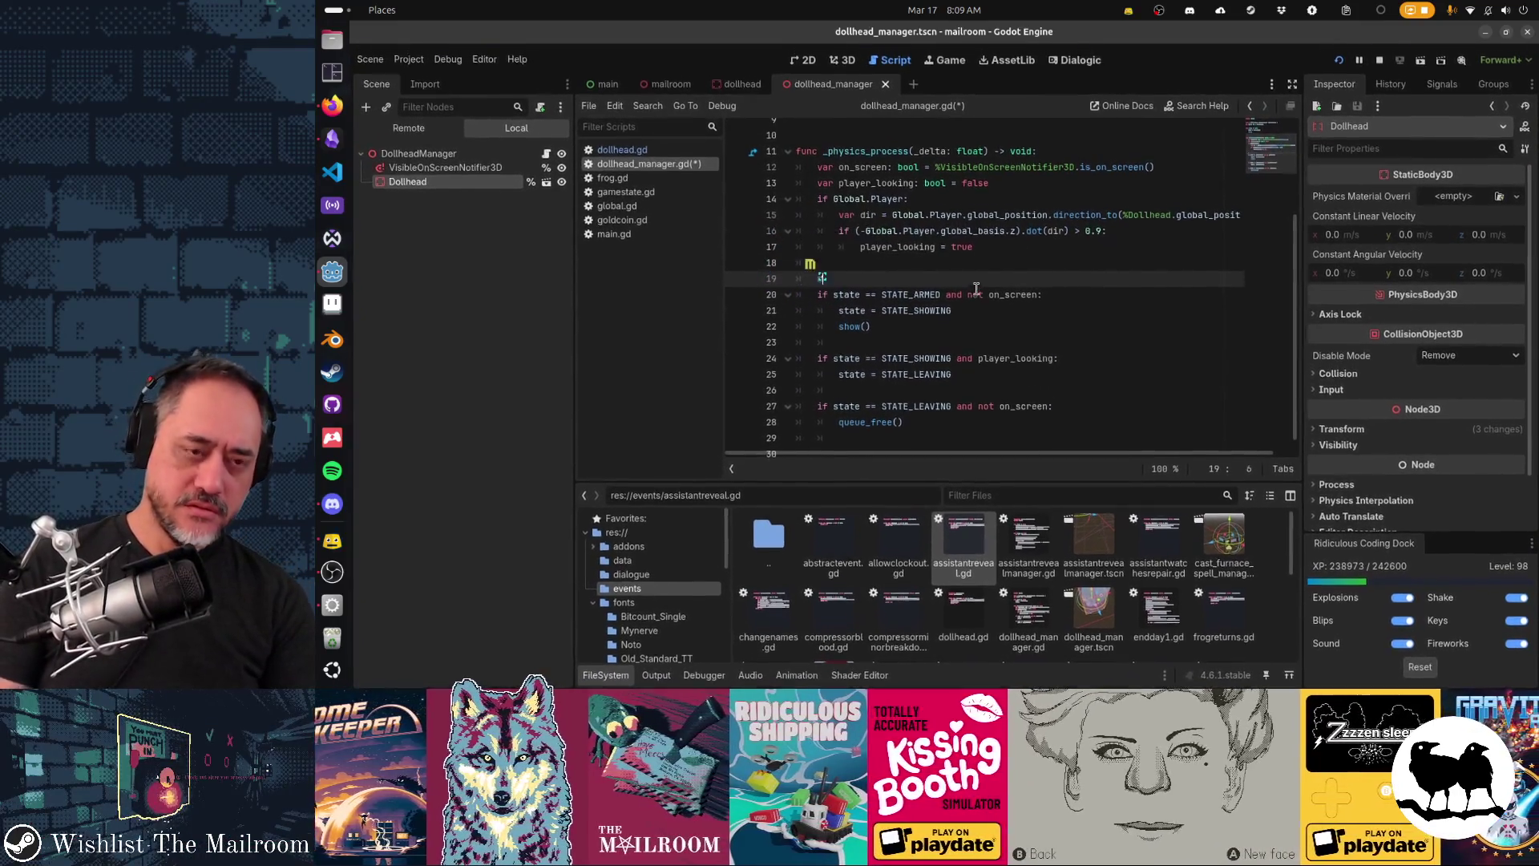
{"action": "type", "text": ": \t\t"}
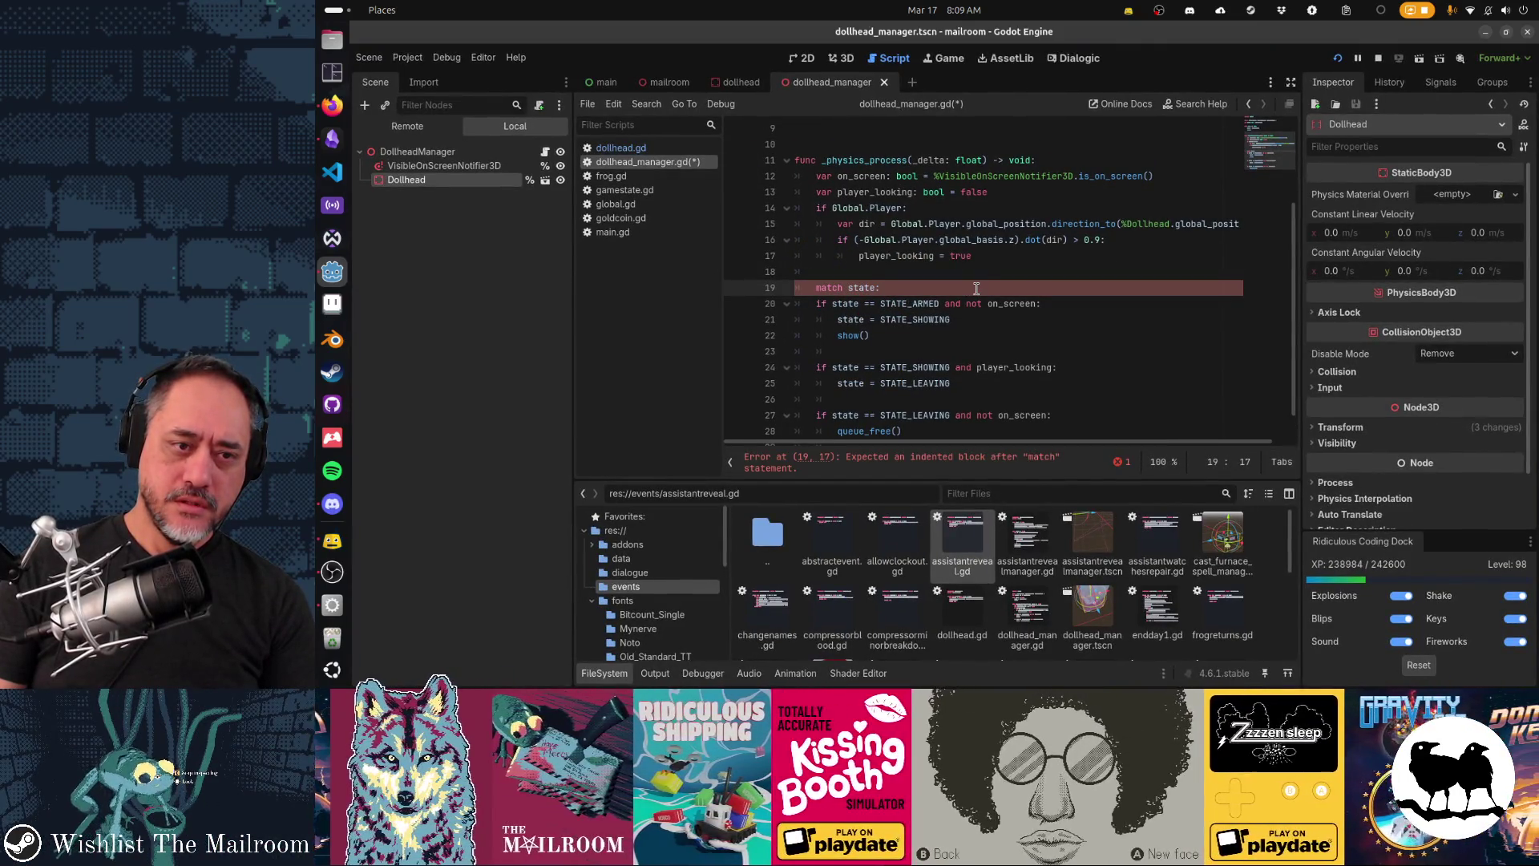
{"action": "type", "text": "STATE_ARMED: \t\t\tif not on_screen:"}
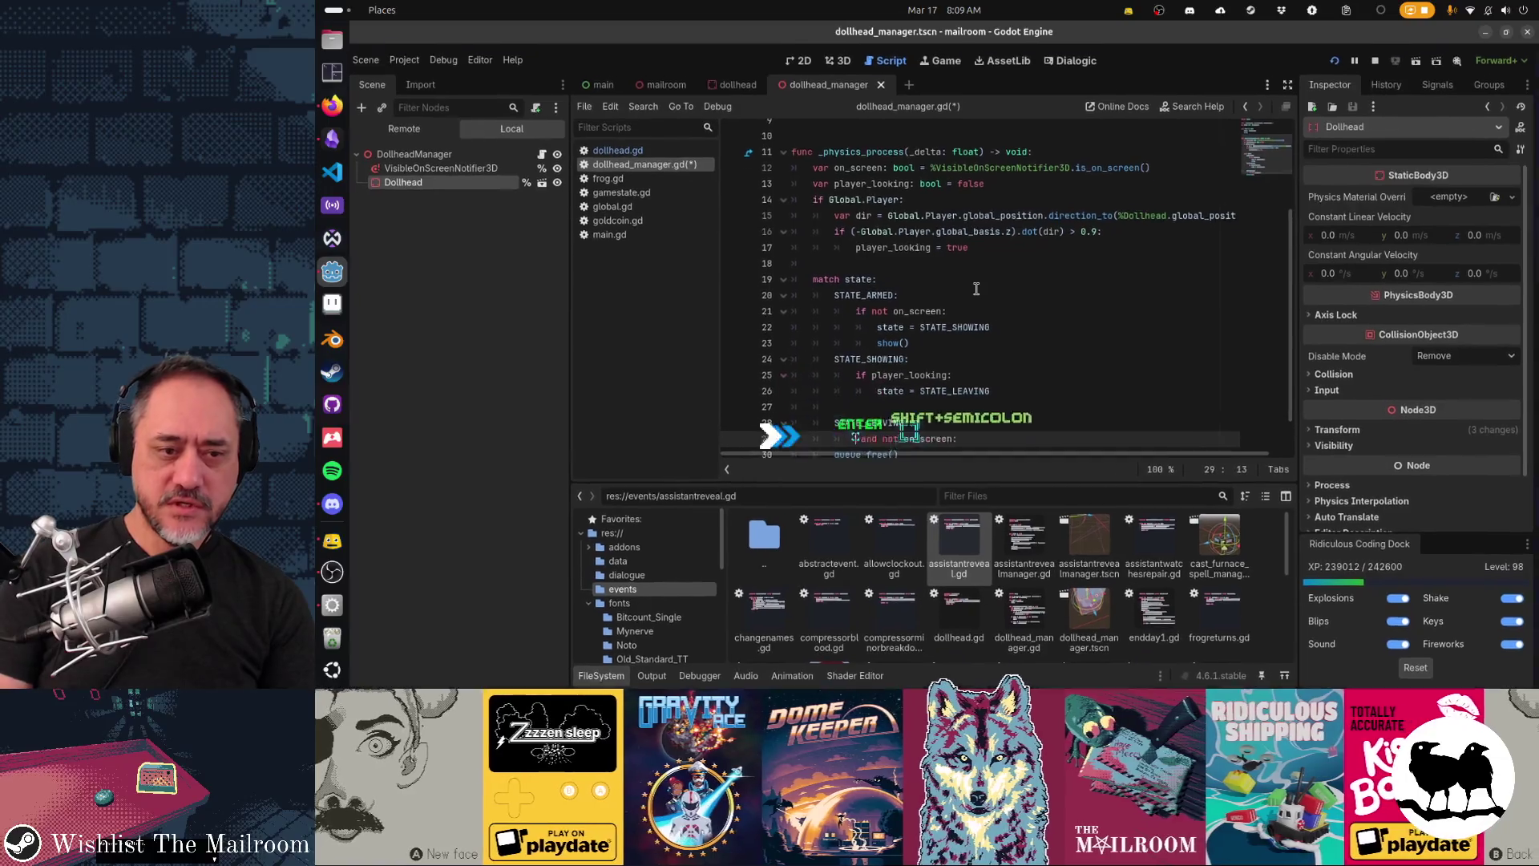
{"action": "key", "text": "Delete"}
{"action": "key", "text": "Delete"}
{"action": "key", "text": "Delete"}
{"action": "type", "text": "if"}
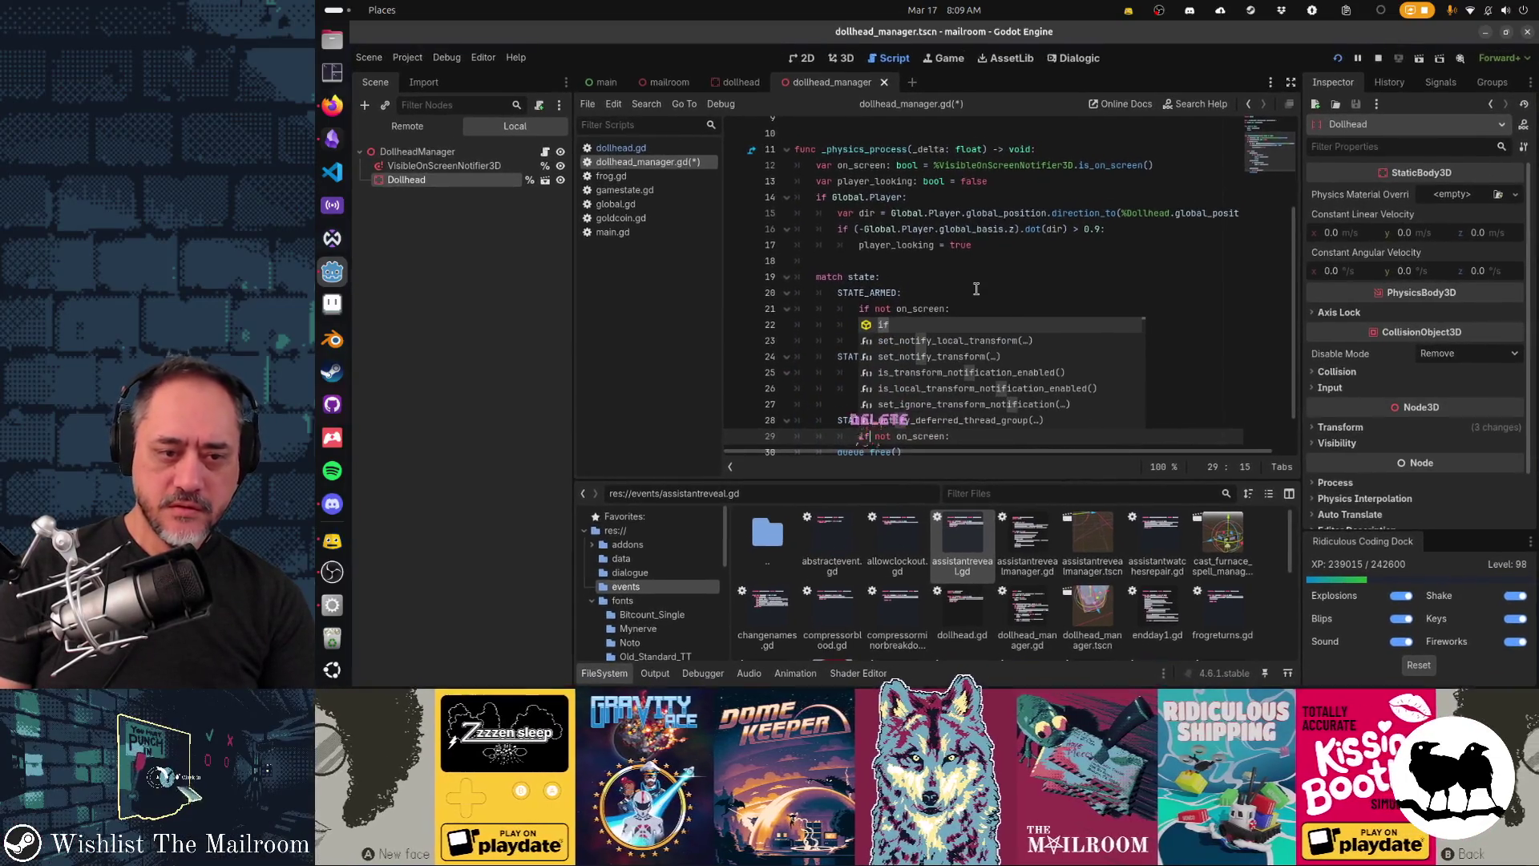
{"action": "key", "text": "Home"}
{"action": "key", "text": "Down"}
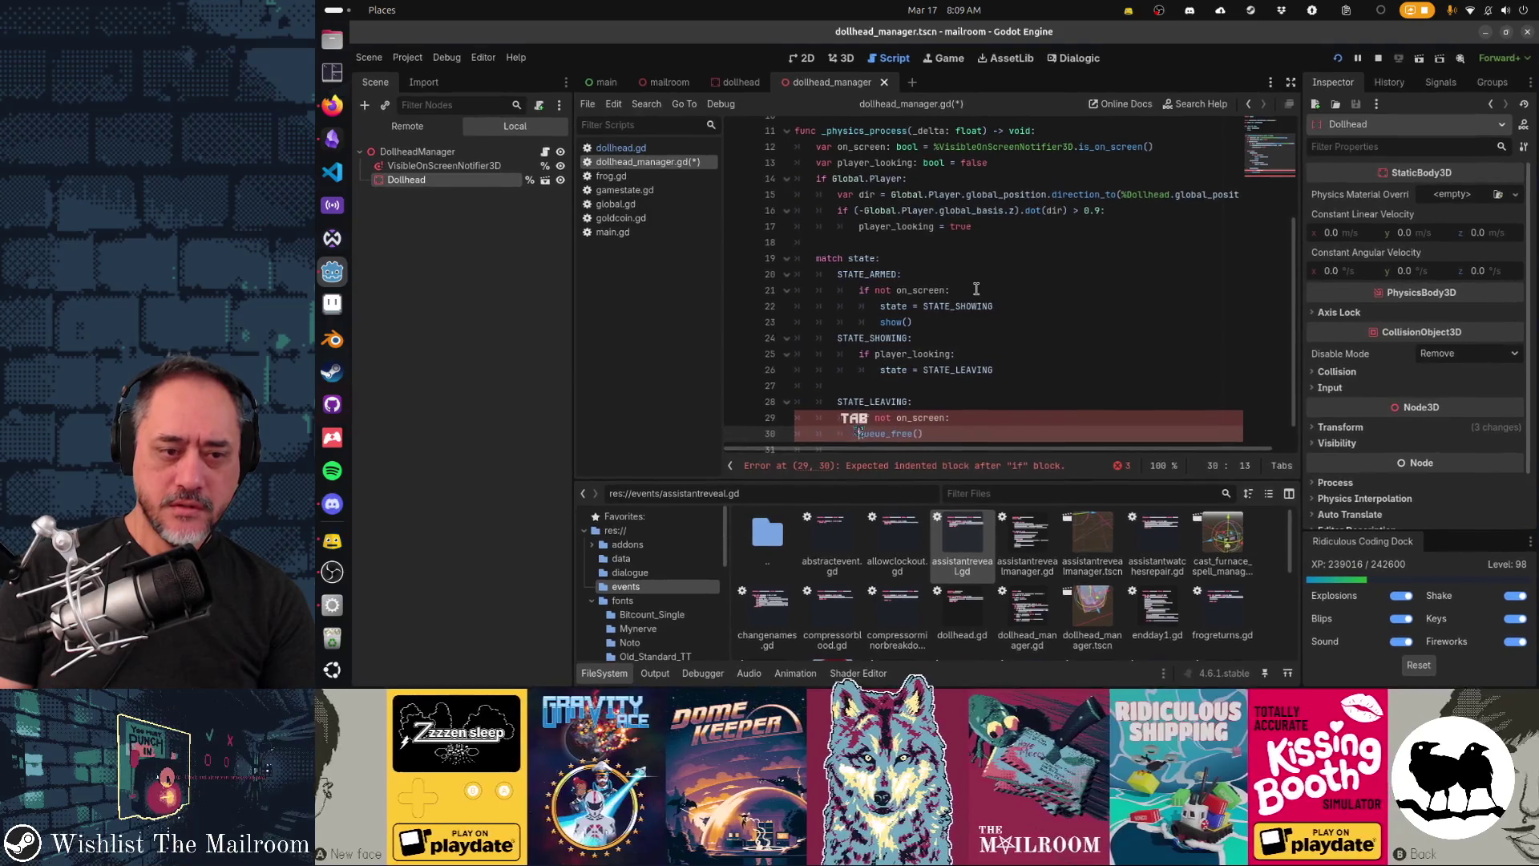
{"action": "key", "text": "Tab"}
{"action": "key", "text": "Up"}
{"action": "key", "text": "Up"}
{"action": "key", "text": "Up"}
{"action": "key", "text": "Return"}
{"action": "key", "text": "Down"}
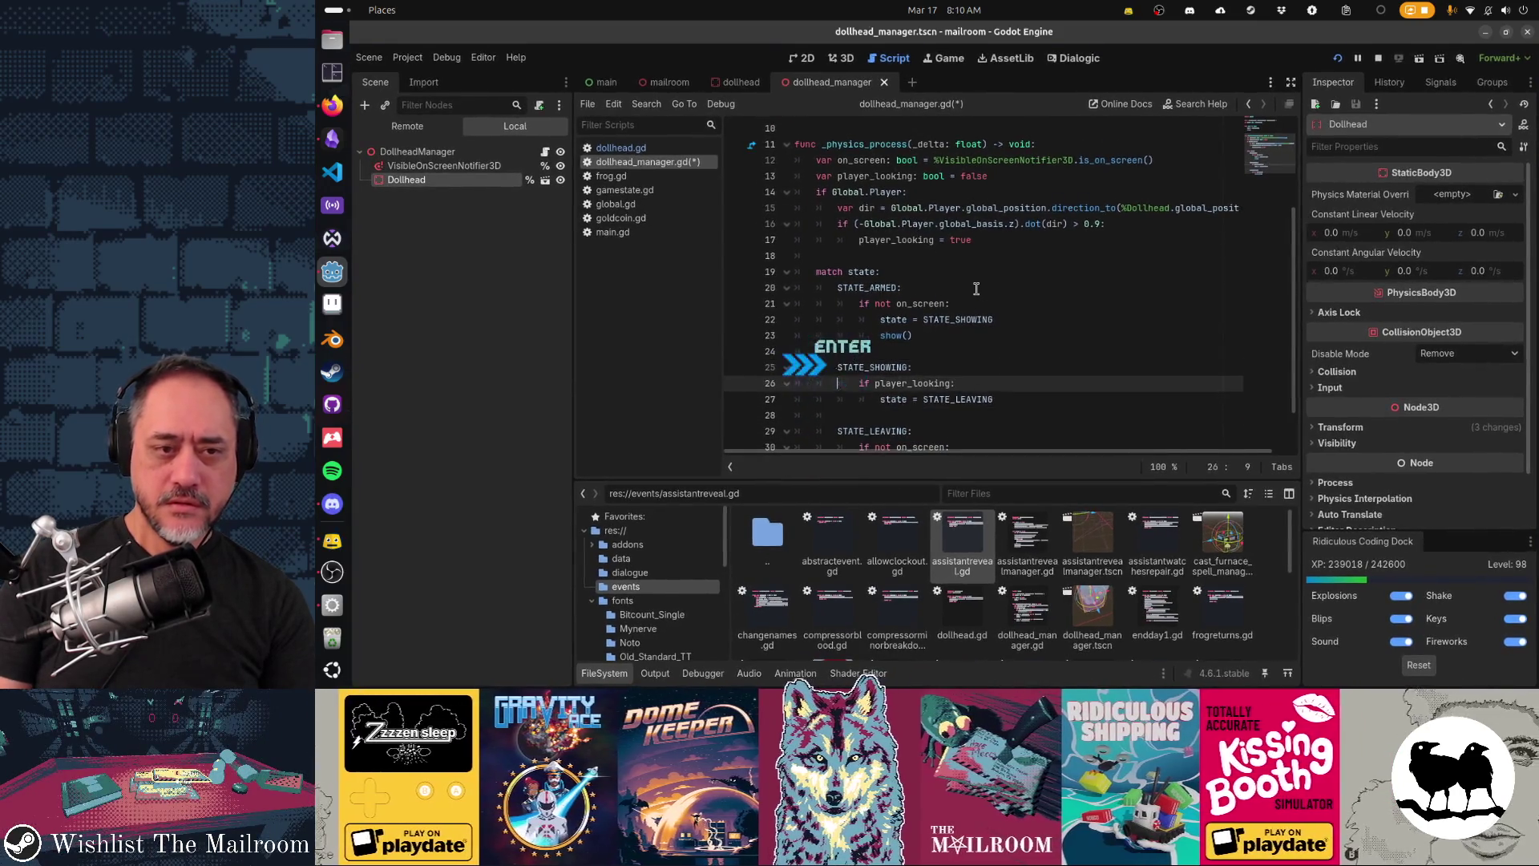
{"action": "key", "text": "ctrl+End"}
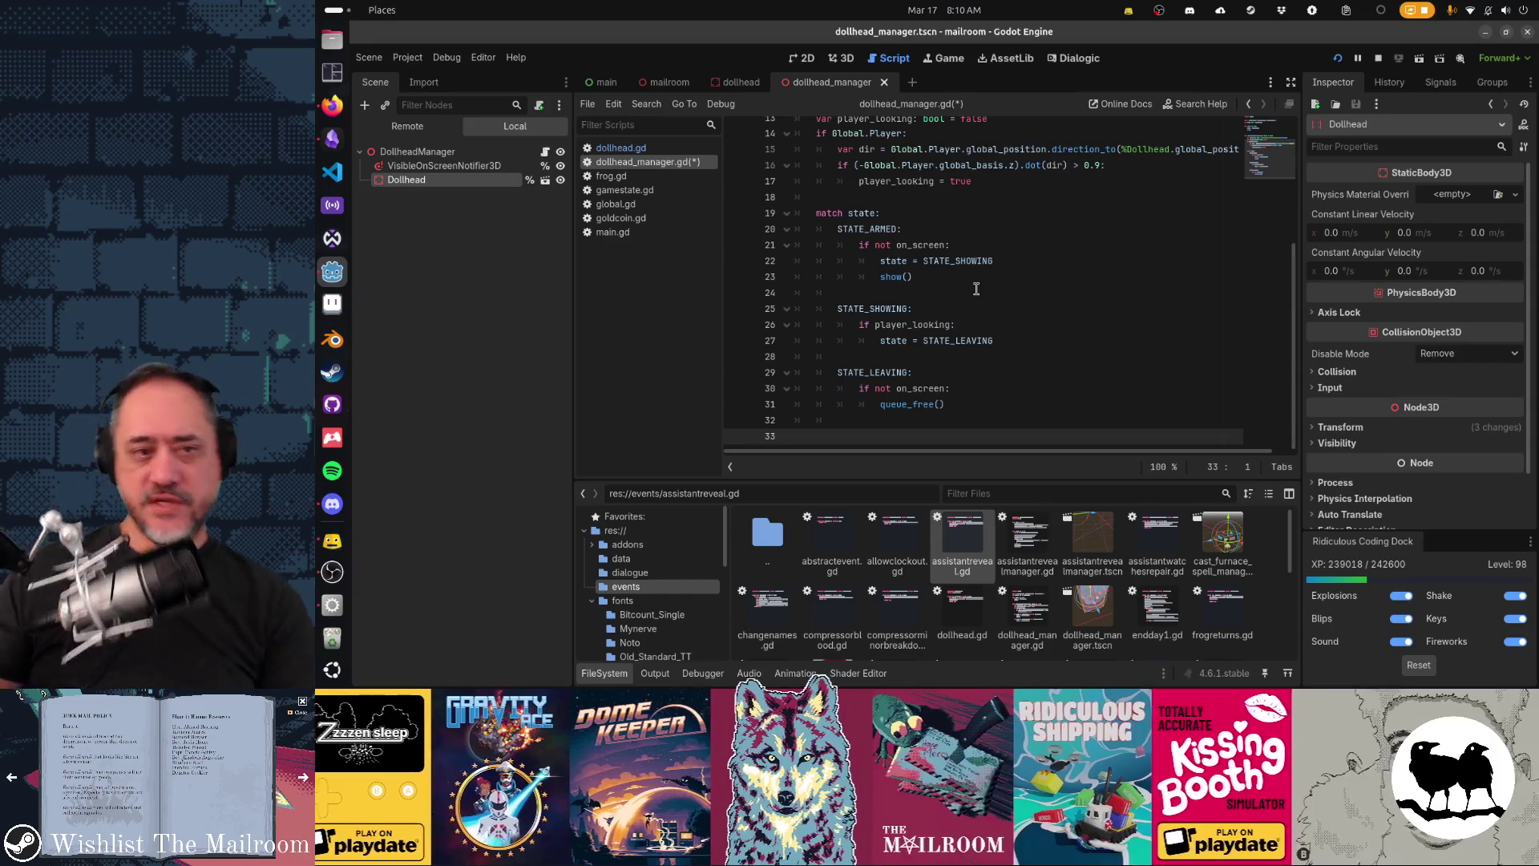
{"action": "key", "text": "Up"}
{"action": "key", "text": "Up"}
{"action": "key", "text": "Up"}
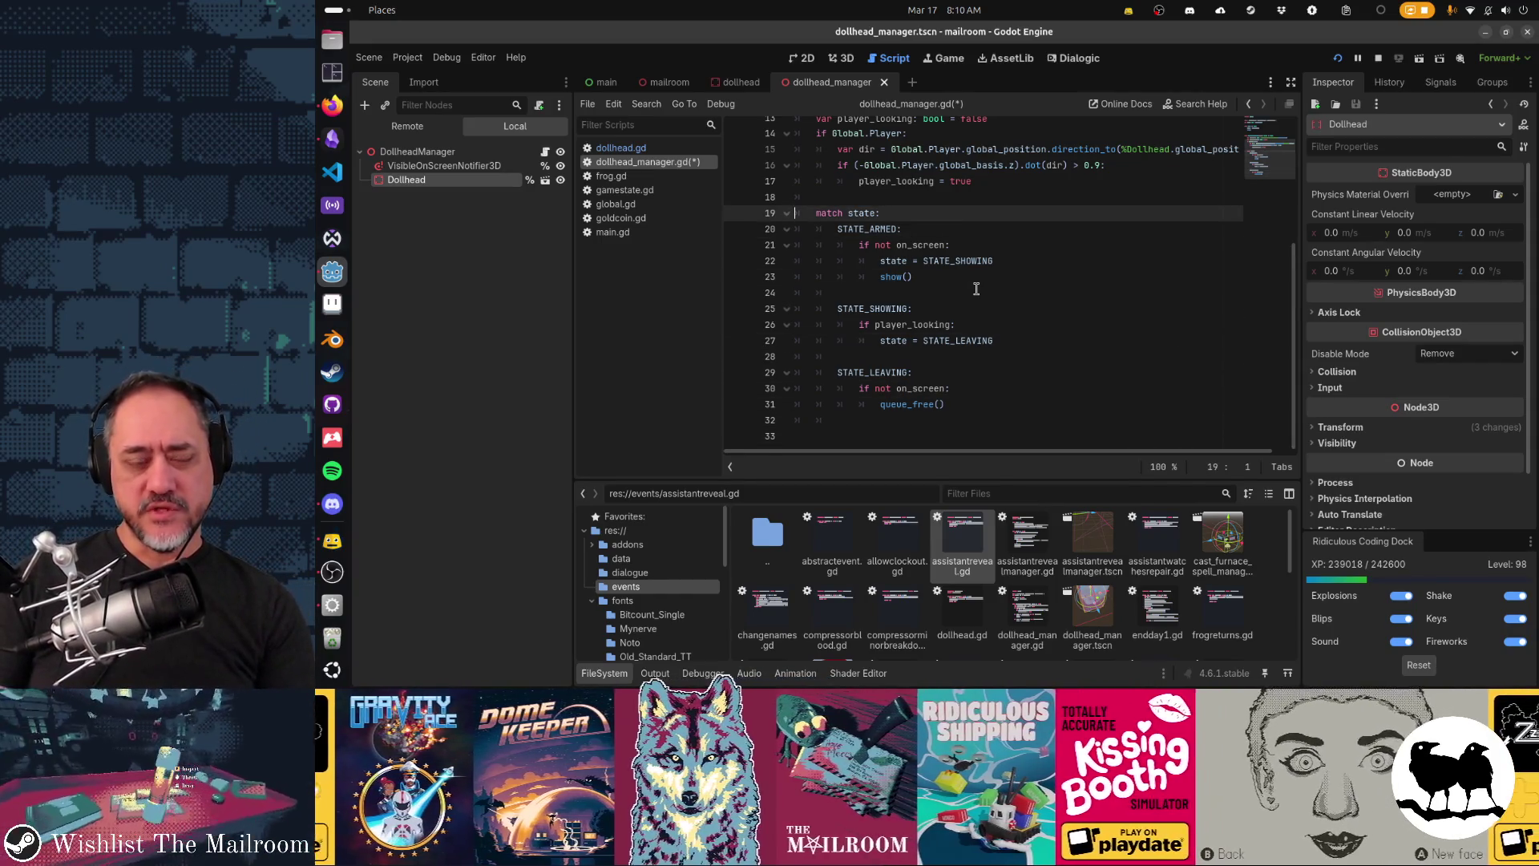
{"action": "scroll", "coordinate": [977, 288], "scroll_direction": "up", "scroll_amount": 1}
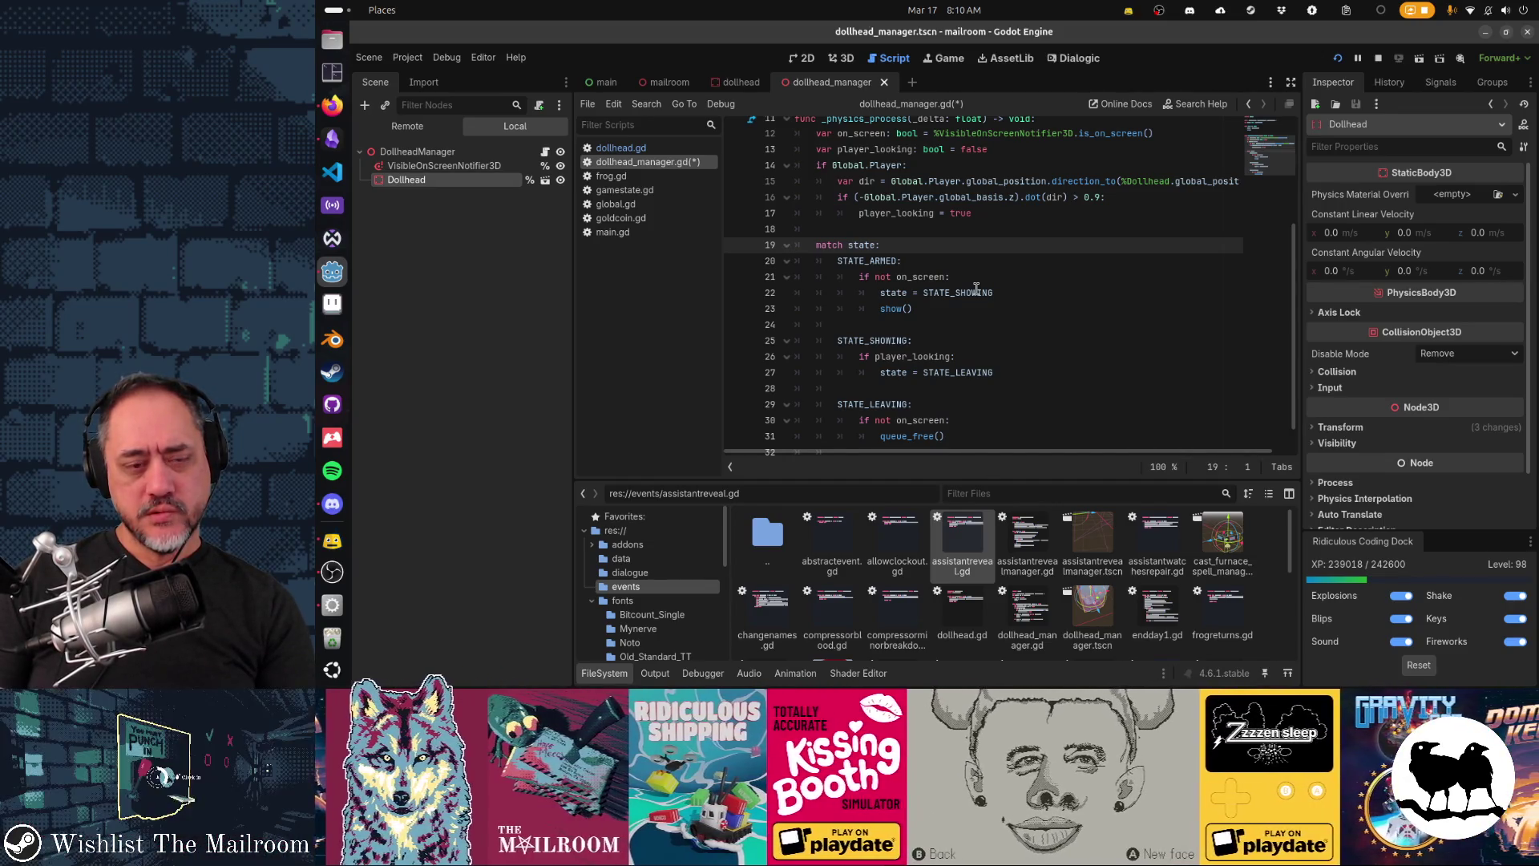
{"action": "key", "text": "Down"}
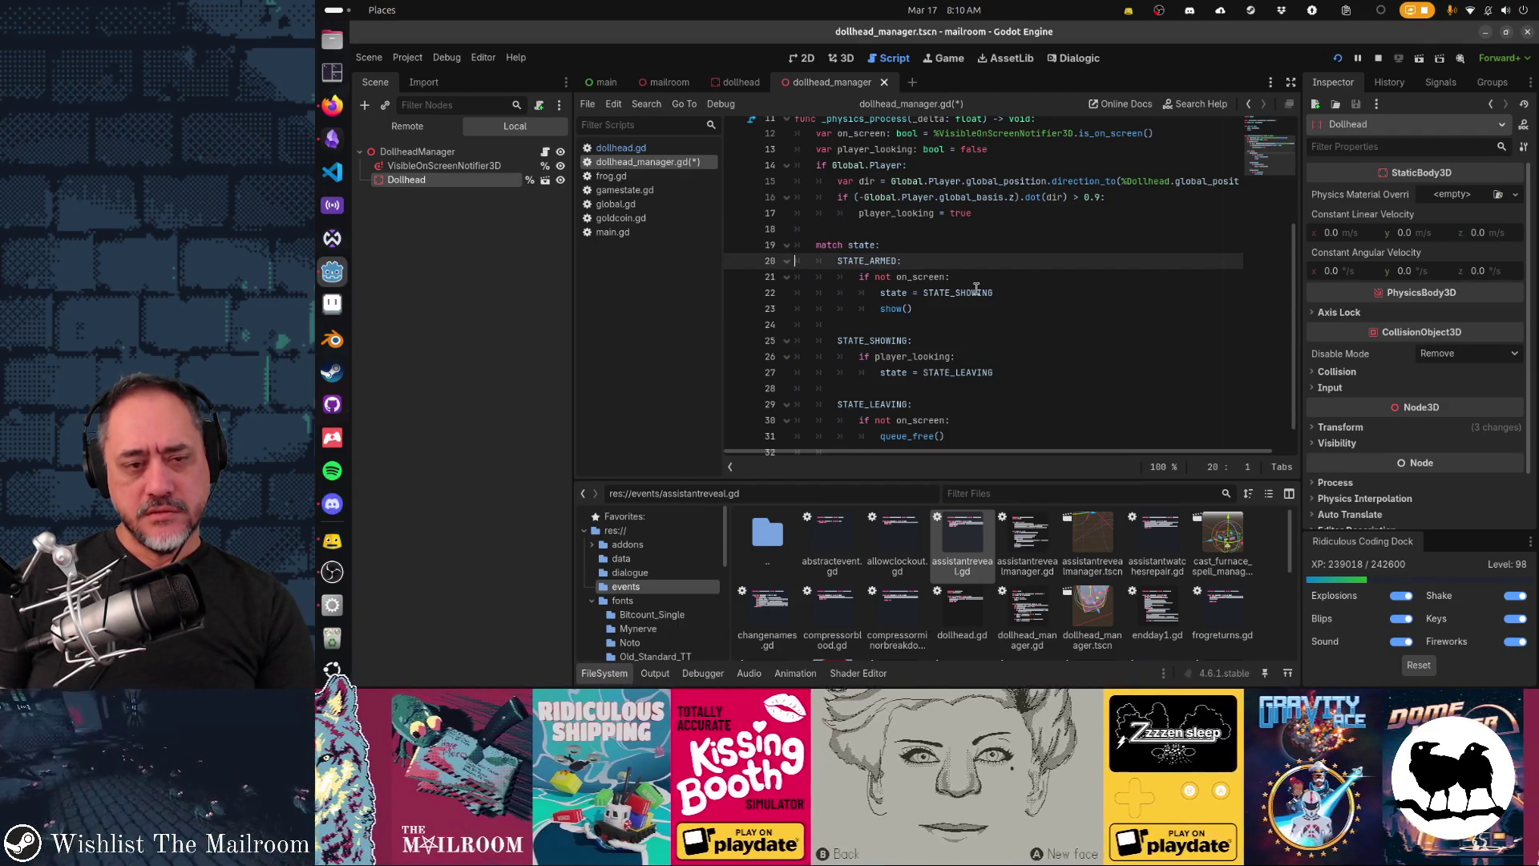
{"action": "key", "text": "Down"}
{"action": "key", "text": "Down"}
{"action": "key", "text": "Down"}
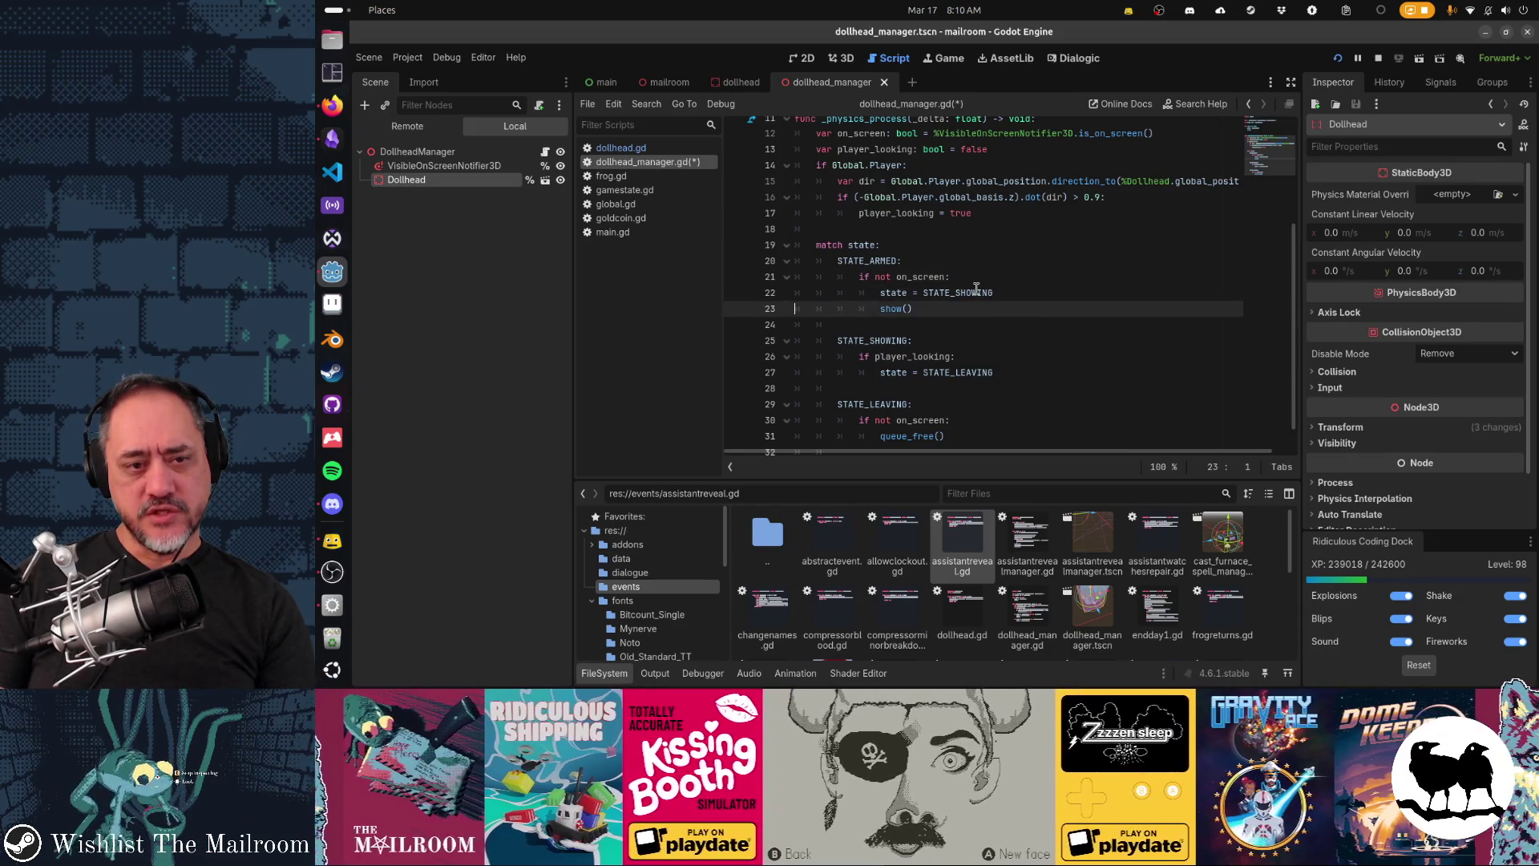
{"action": "key", "text": "Down"}
{"action": "key", "text": "Down"}
{"action": "key", "text": "Down"}
{"action": "key", "text": "Up"}
{"action": "key", "text": "Up"}
{"action": "key", "text": "Up"}
{"action": "key", "text": "Down"}
{"action": "key", "text": "Down"}
{"action": "key", "text": "Down"}
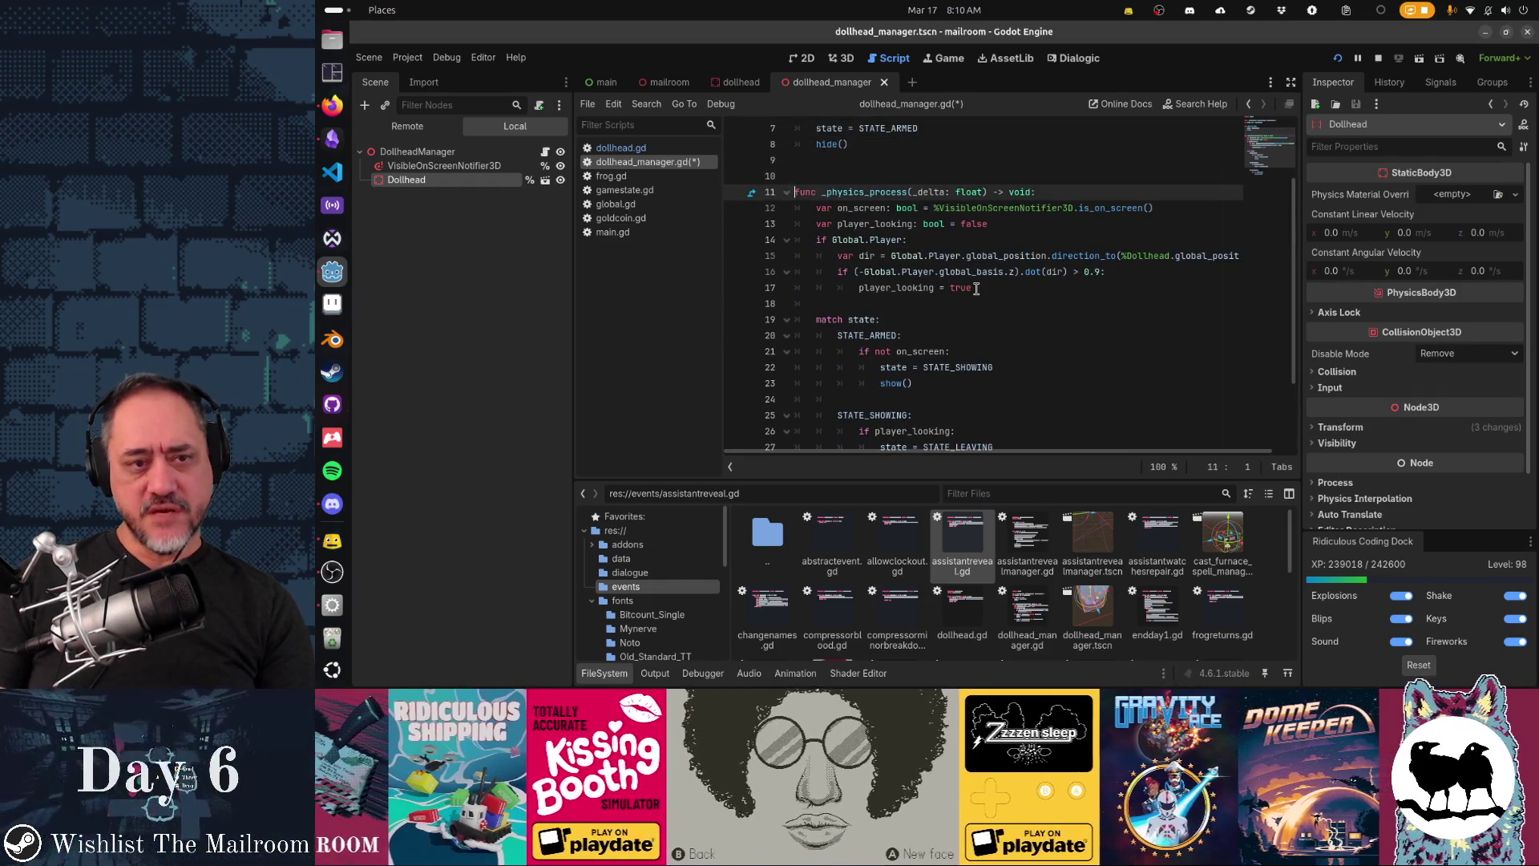
{"action": "key", "text": "Down"}
{"action": "key", "text": "Down"}
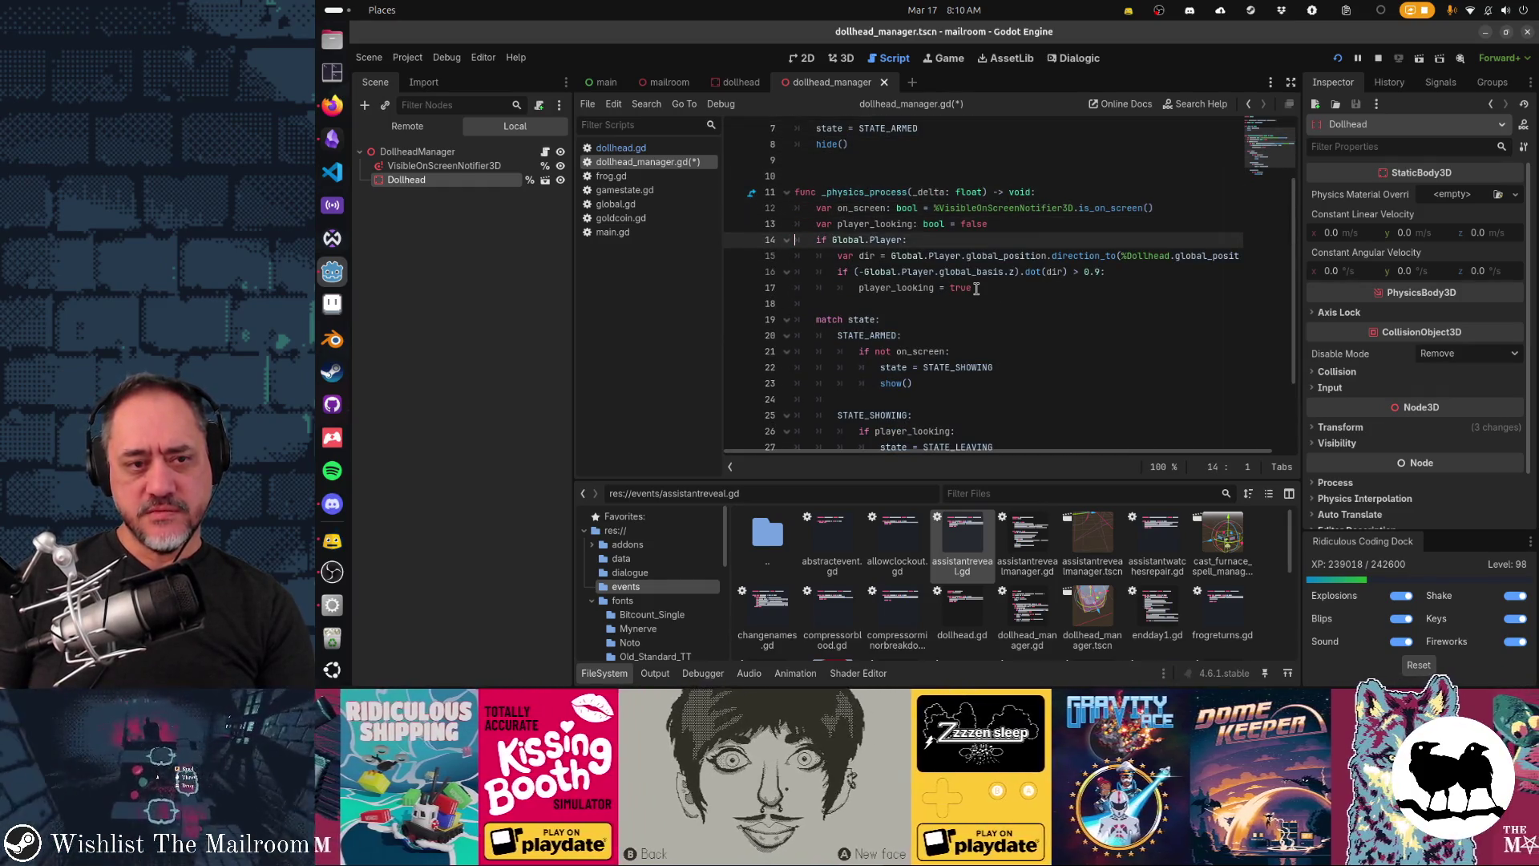
{"action": "key", "text": "Down"}
{"action": "key", "text": "Down"}
{"action": "key", "text": "Down"}
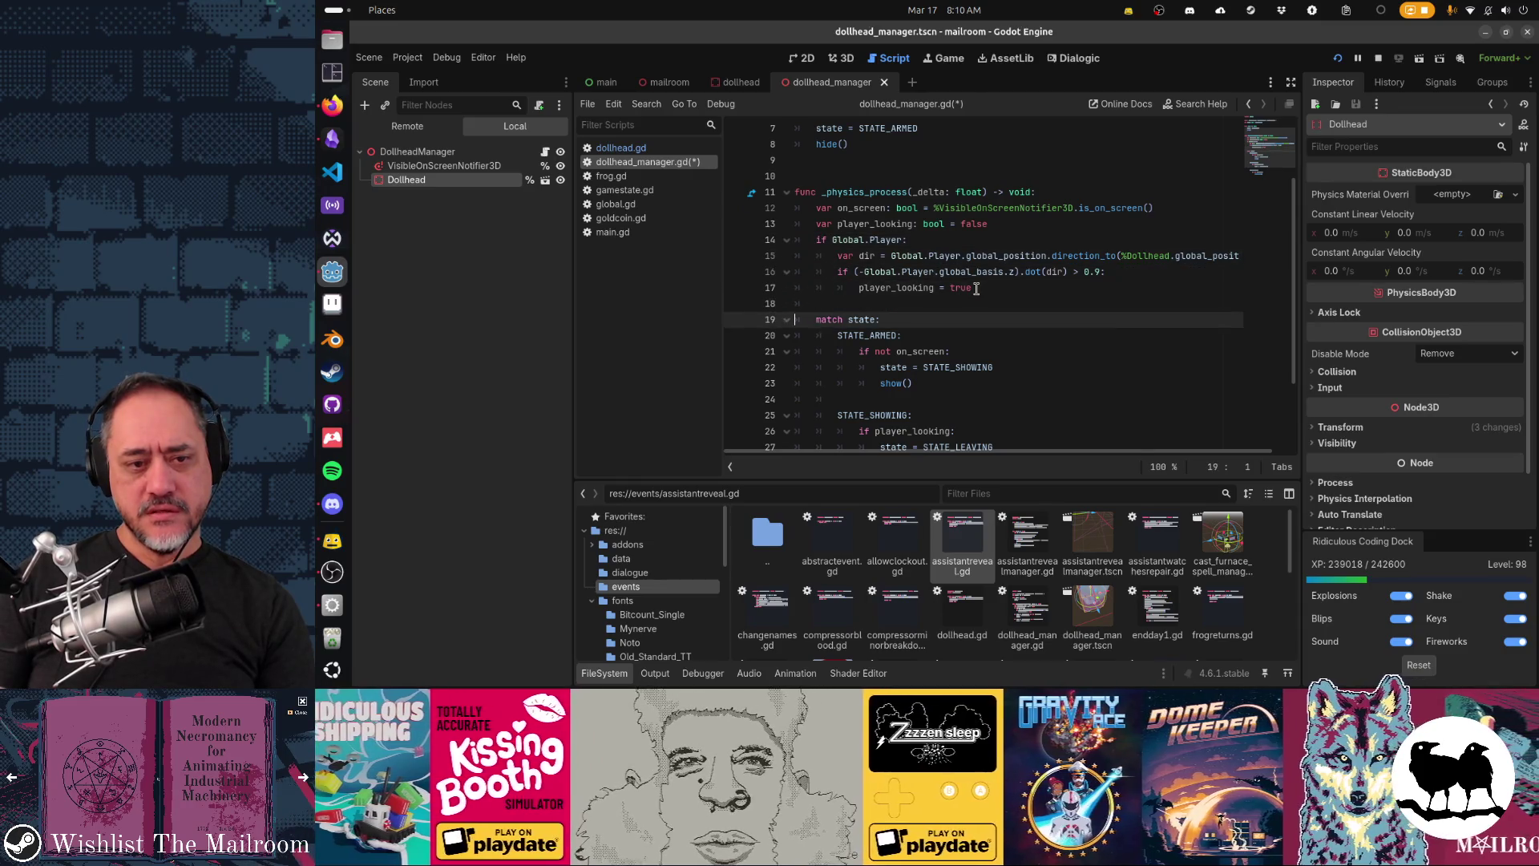
{"action": "scroll", "coordinate": [977, 289], "scroll_direction": "down", "scroll_amount": 1}
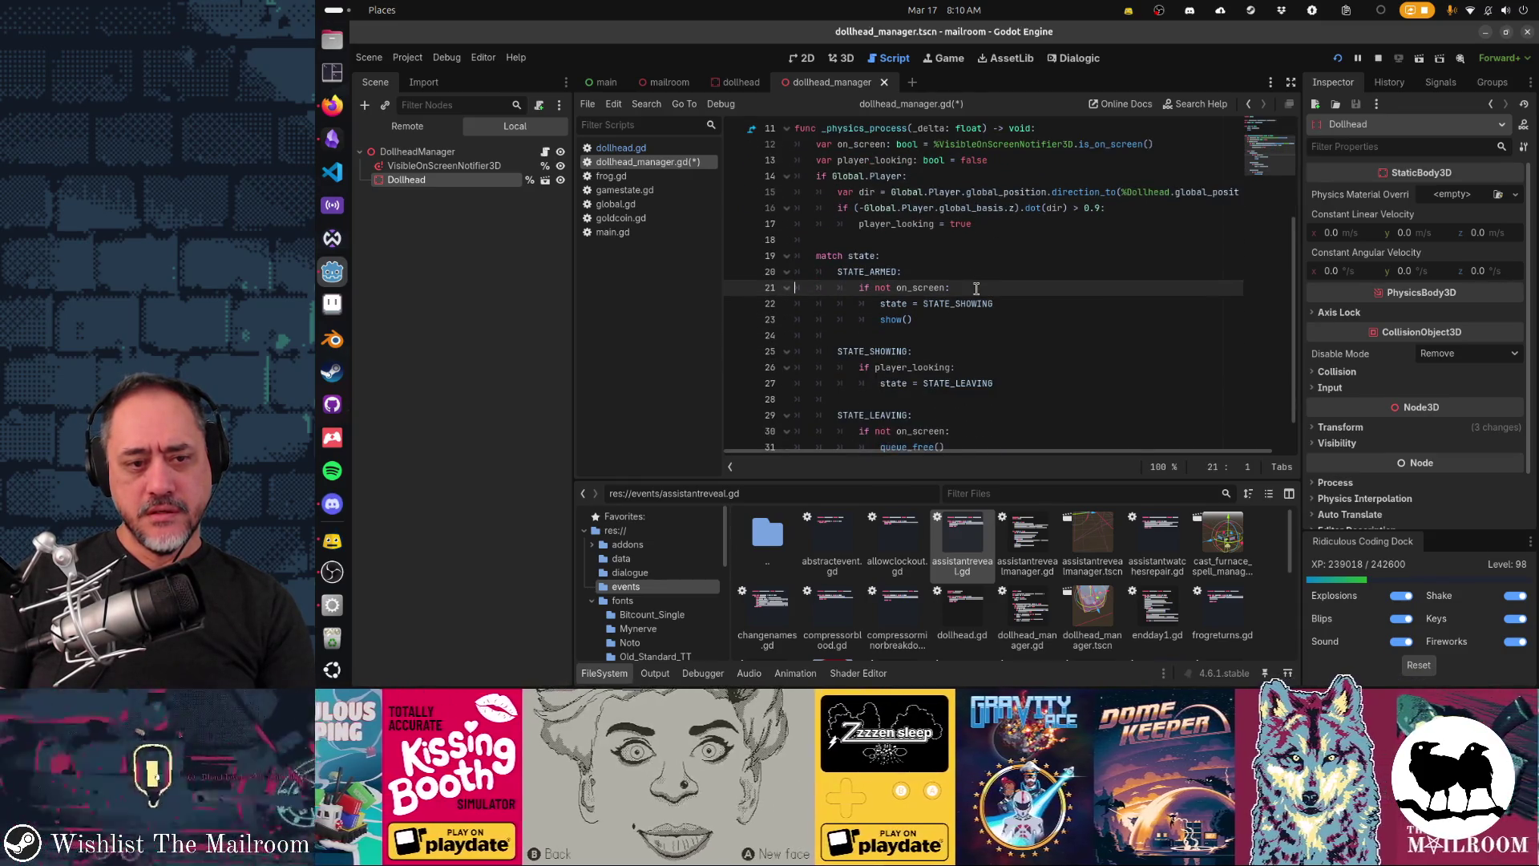
{"action": "key", "text": "Down"}
{"action": "key", "text": "Down"}
{"action": "key", "text": "Down"}
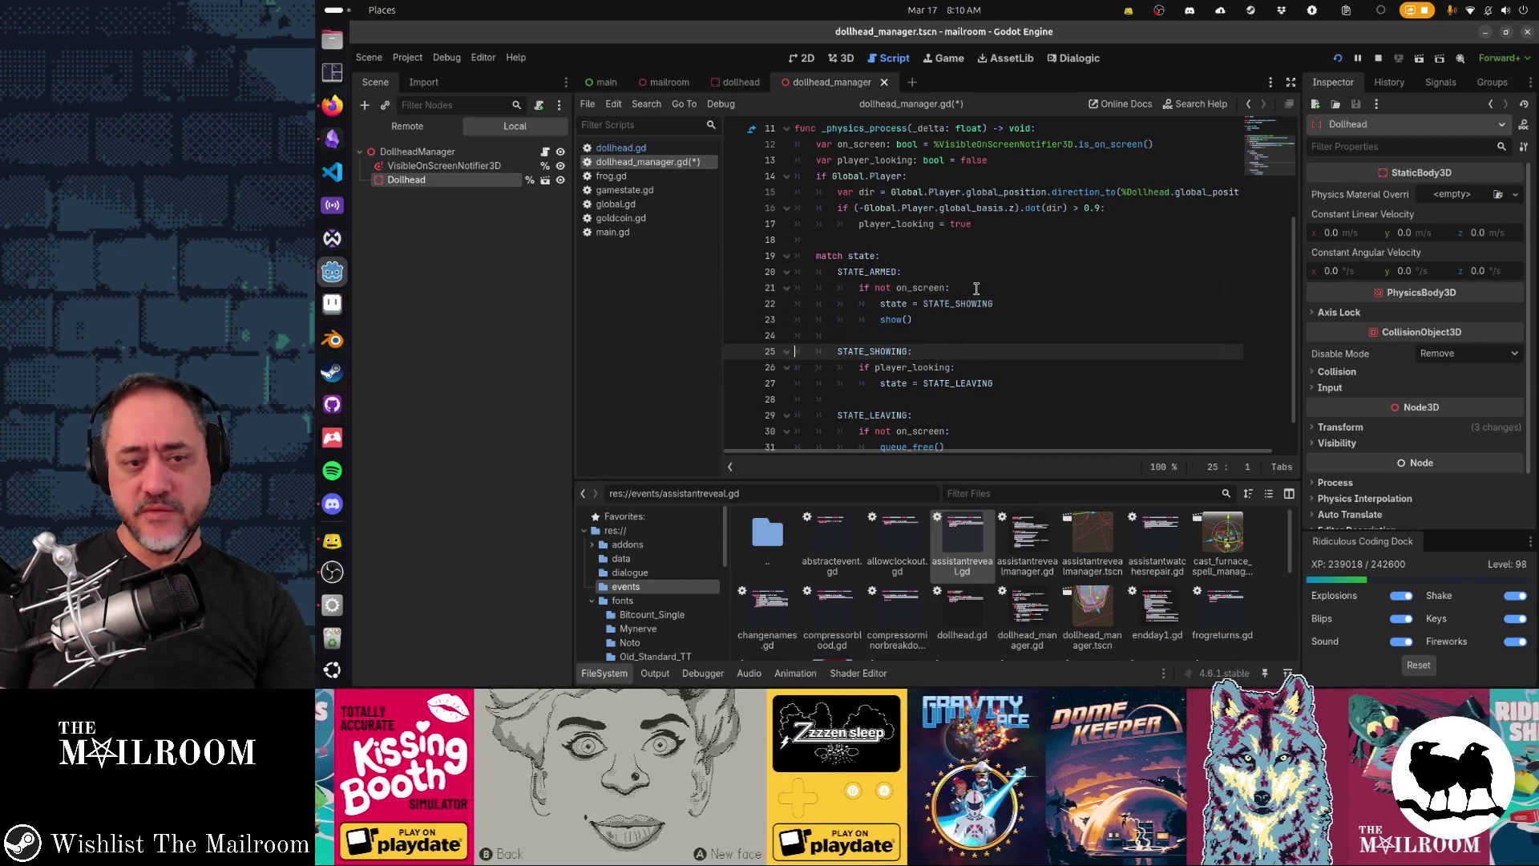
{"action": "key", "text": "Down"}
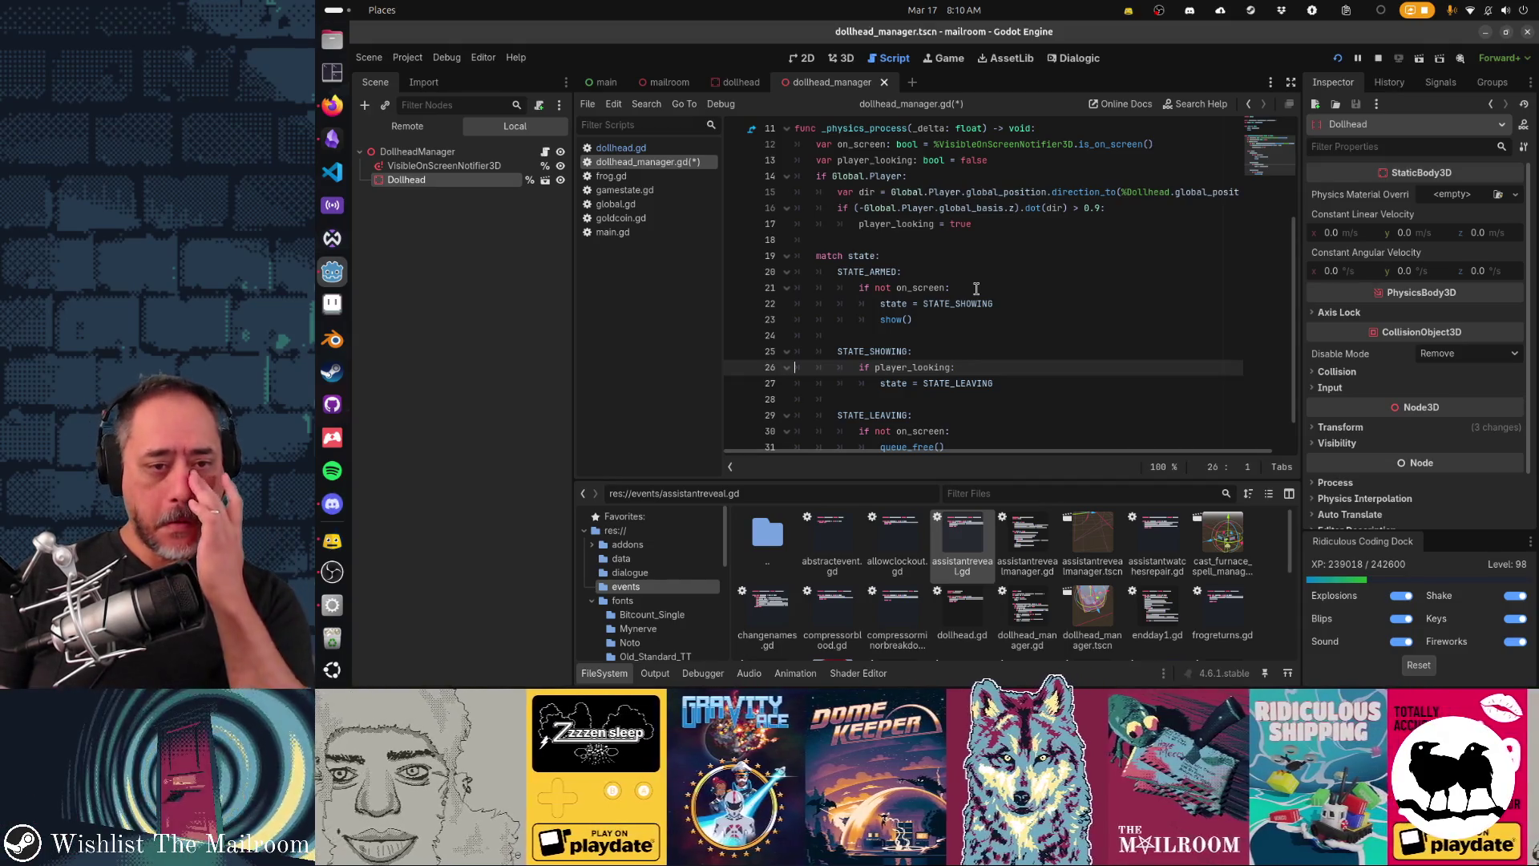
{"action": "key", "text": "Down"}
{"action": "key", "text": "Down"}
{"action": "key", "text": "Down"}
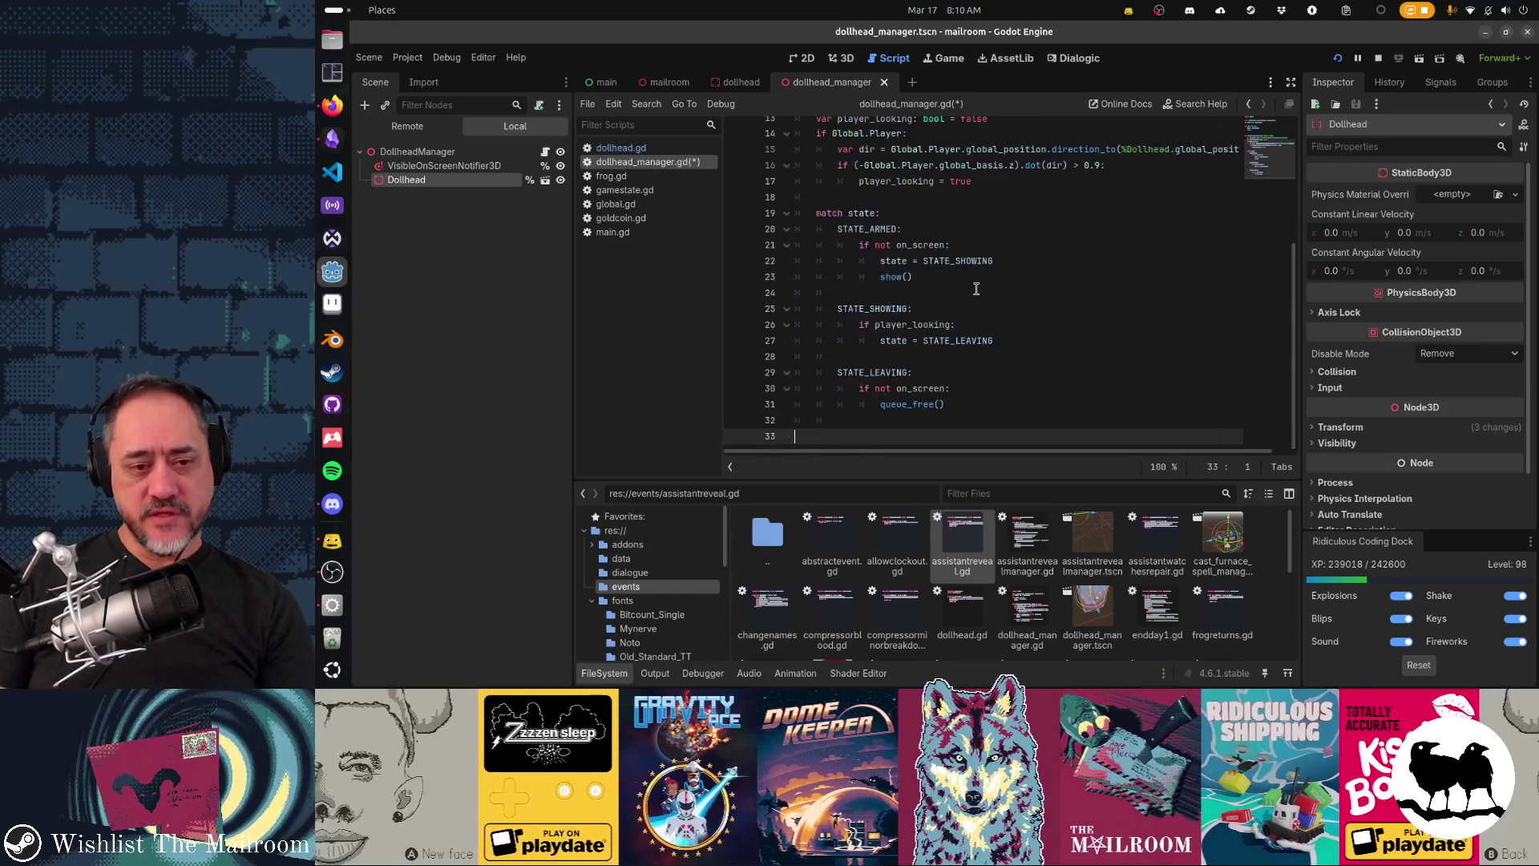
{"action": "key", "text": "Up"}
{"action": "key", "text": "Up"}
{"action": "key", "text": "Up"}
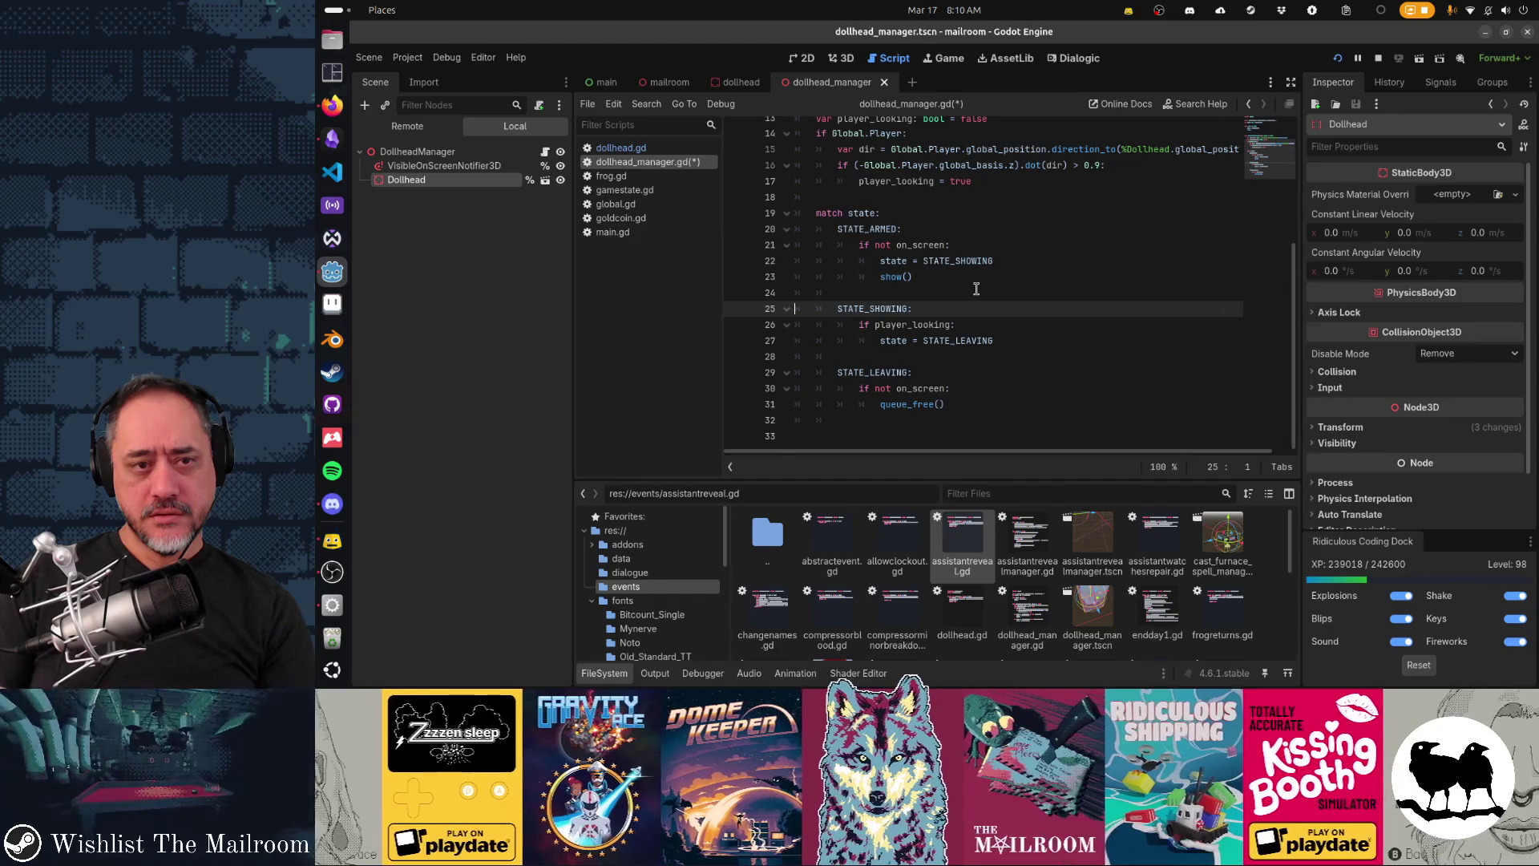
{"action": "key", "text": "Up"}
{"action": "key", "text": "Up"}
{"action": "key", "text": "Up"}
{"action": "key", "text": "Up"}
{"action": "key", "text": "Up"}
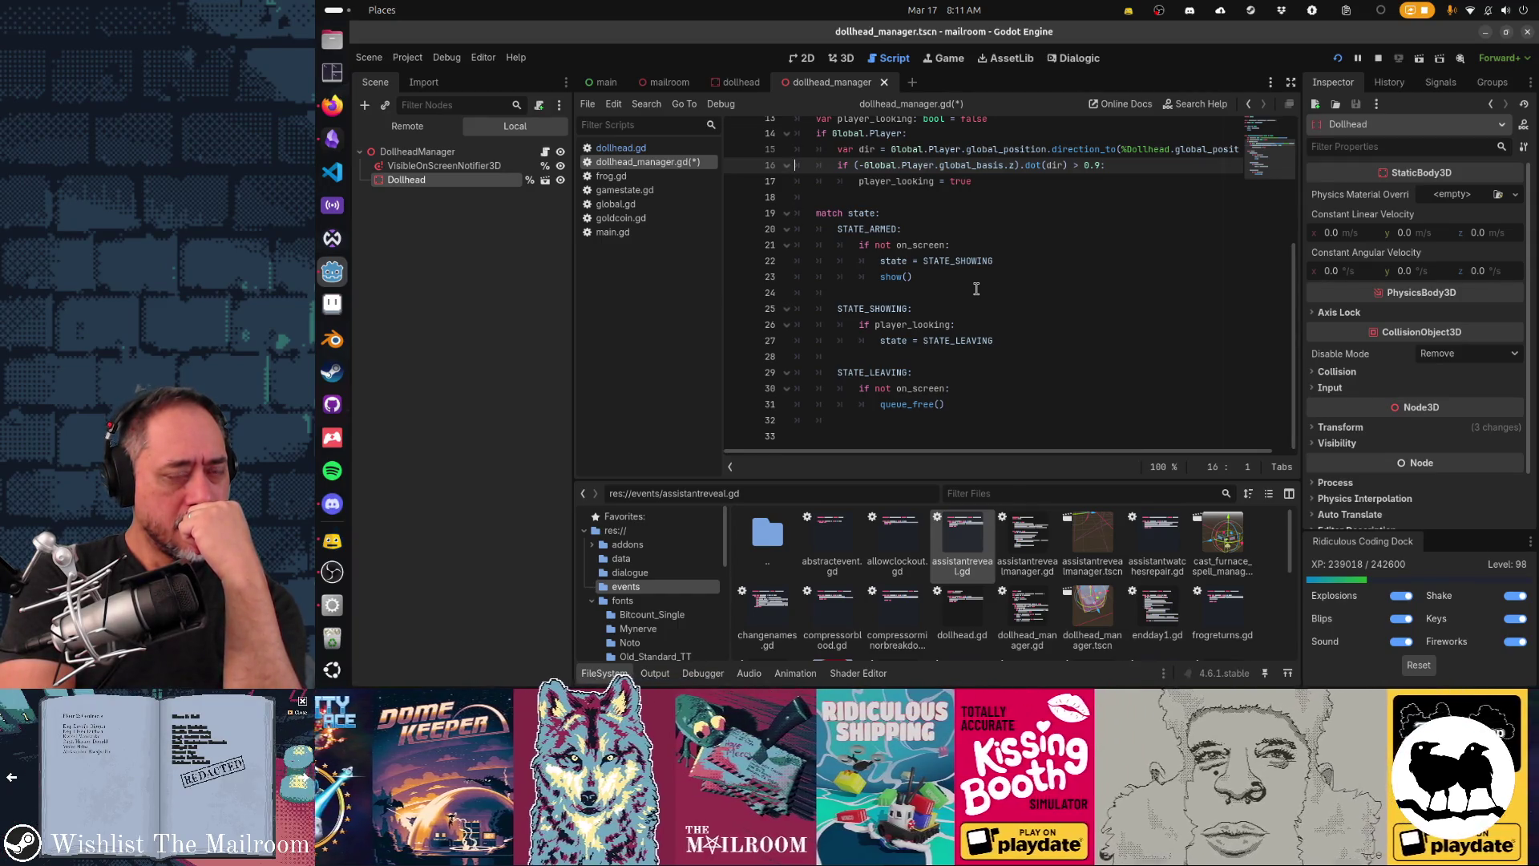
{"action": "key", "text": "Return"}
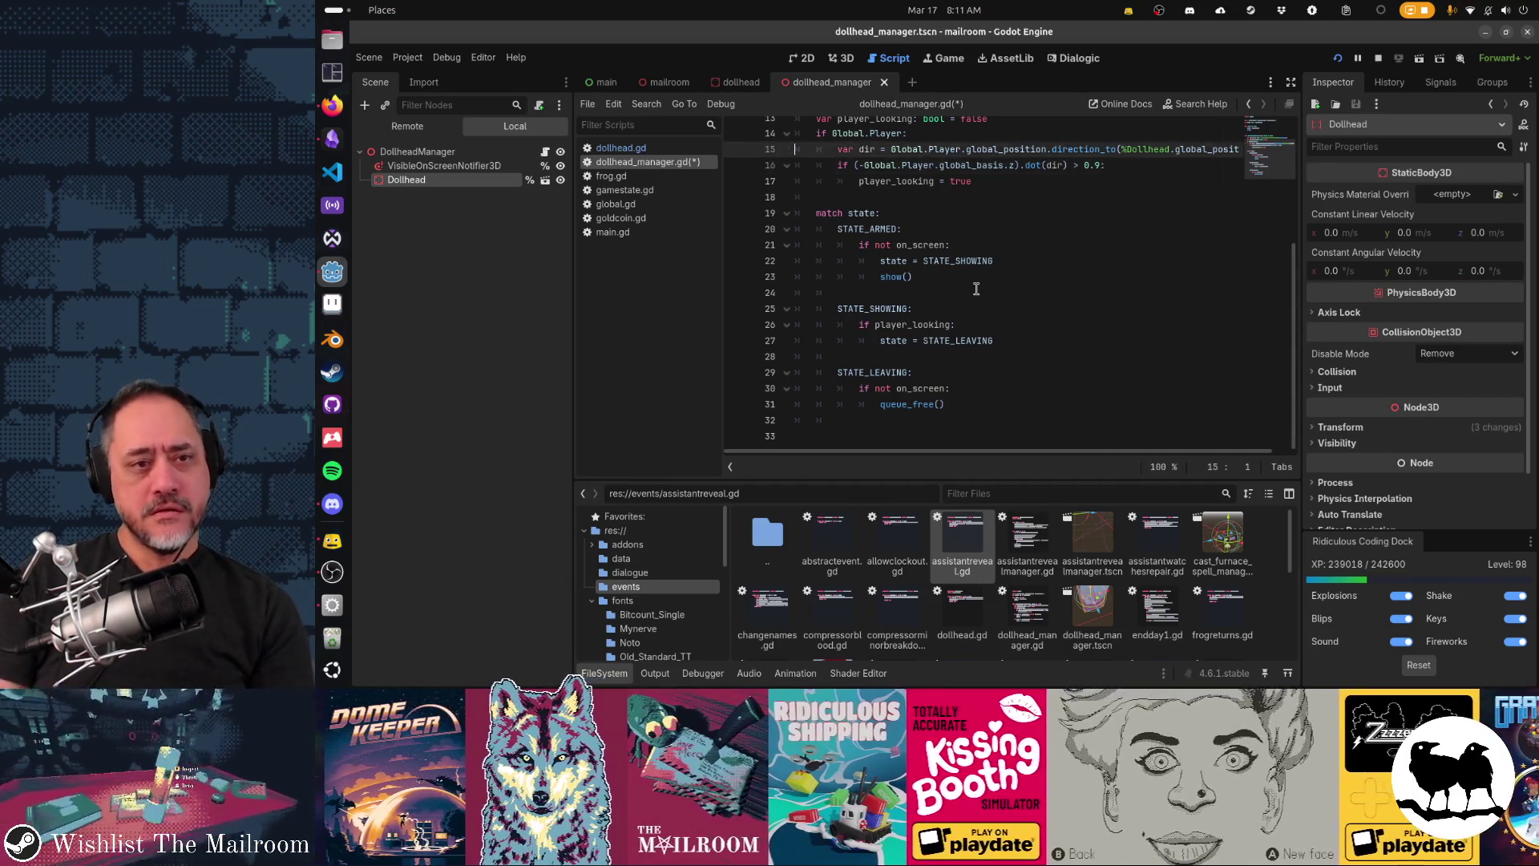
Step: Add print(dir) on line 16, save, and show the Output panel
{"action": "type", "text": "print(dir)"}
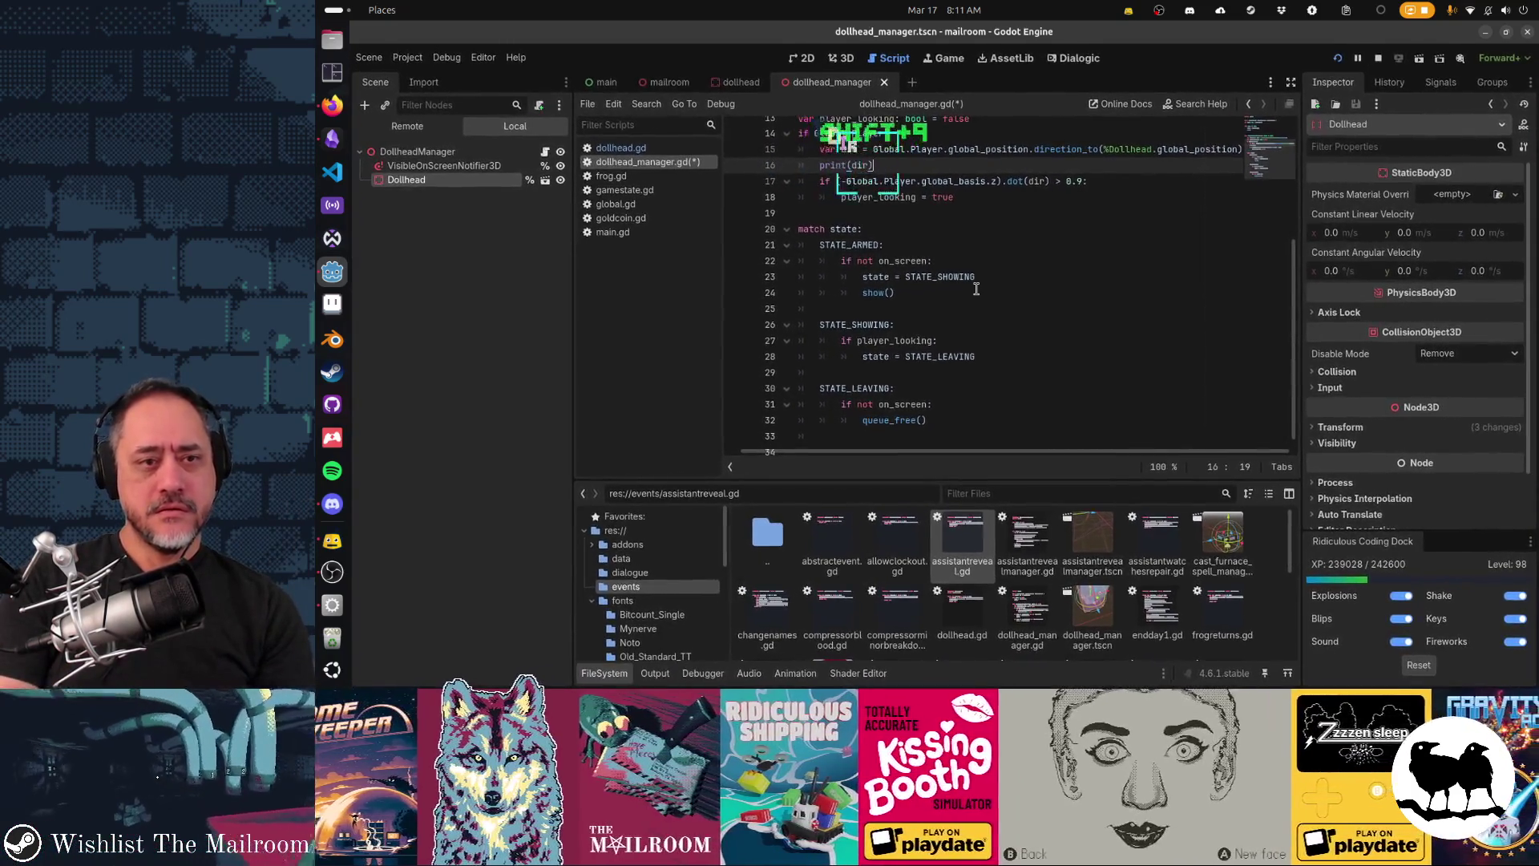
{"action": "key", "text": "ctrl+s"}
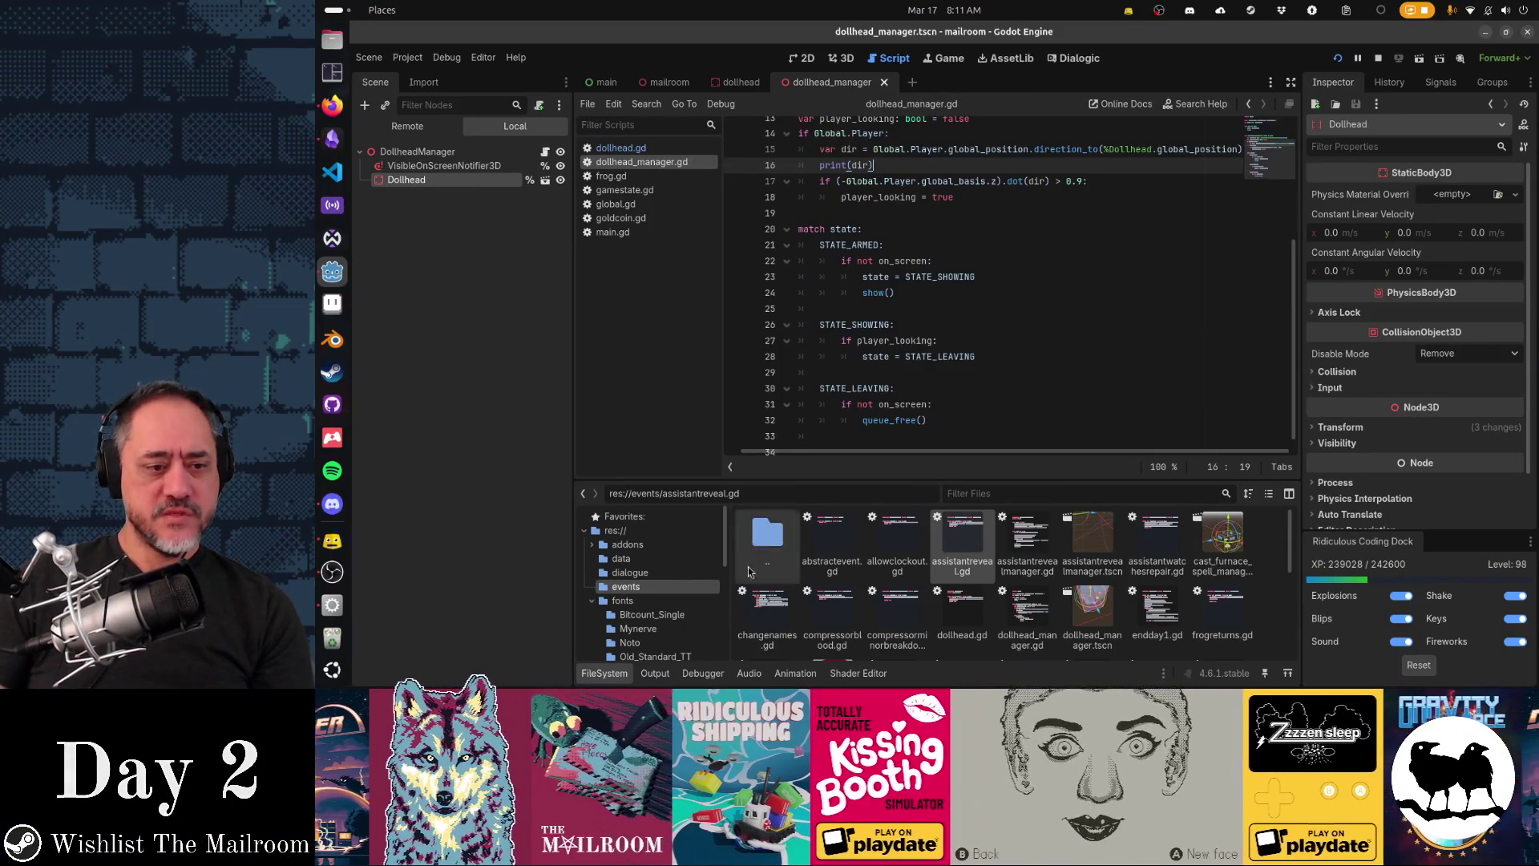
{"action": "left_click", "coordinate": [657, 673]}
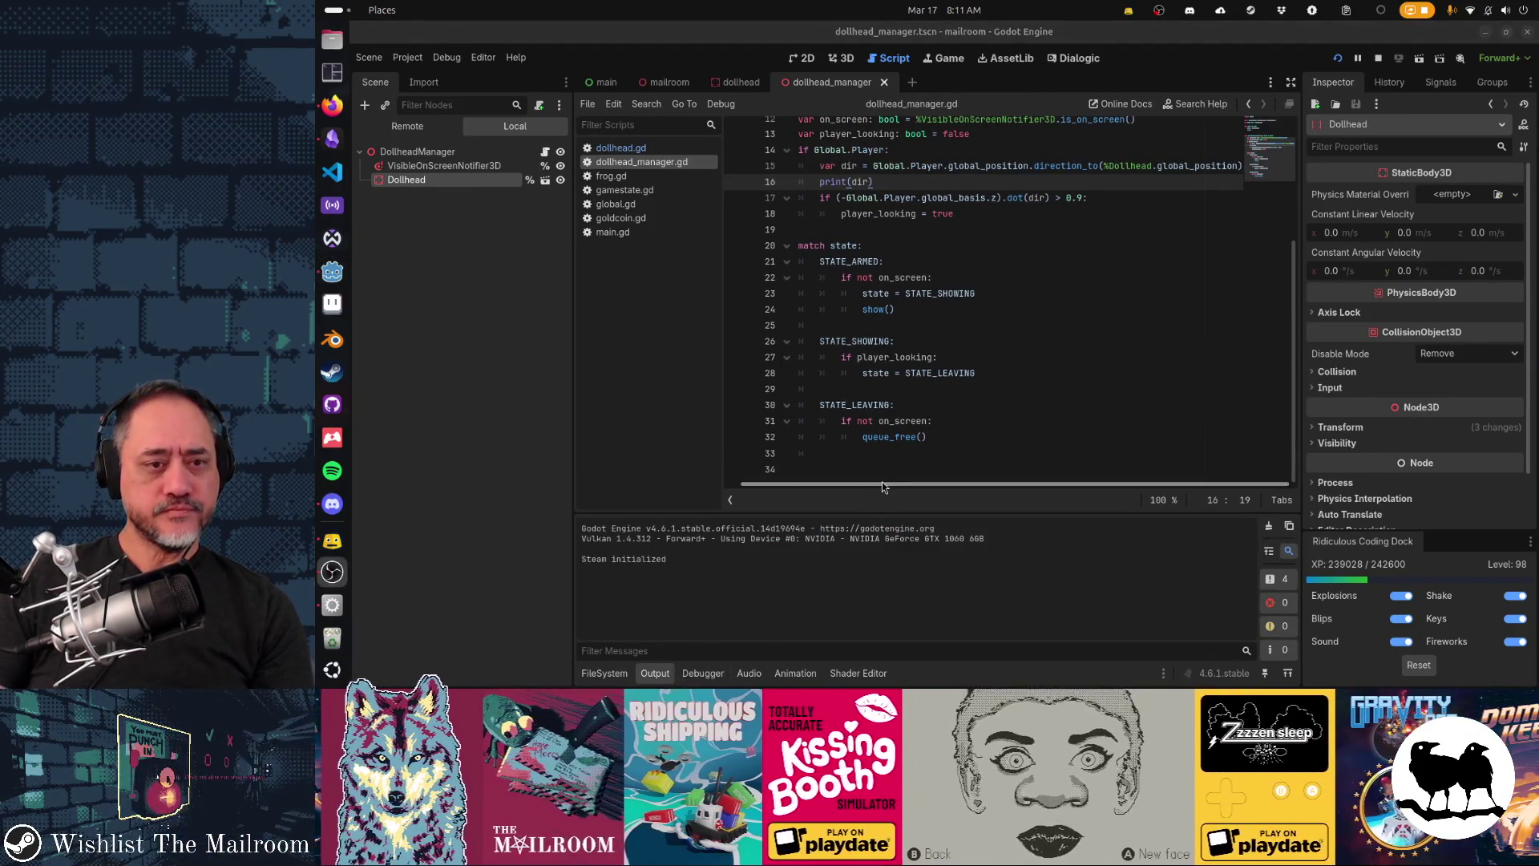
Step: In the running game, run 'event dollhead' from the console, pause, and return to the editor
{"action": "key", "text": "alt+Tab"}
{"action": "key", "text": "alt+Tab"}
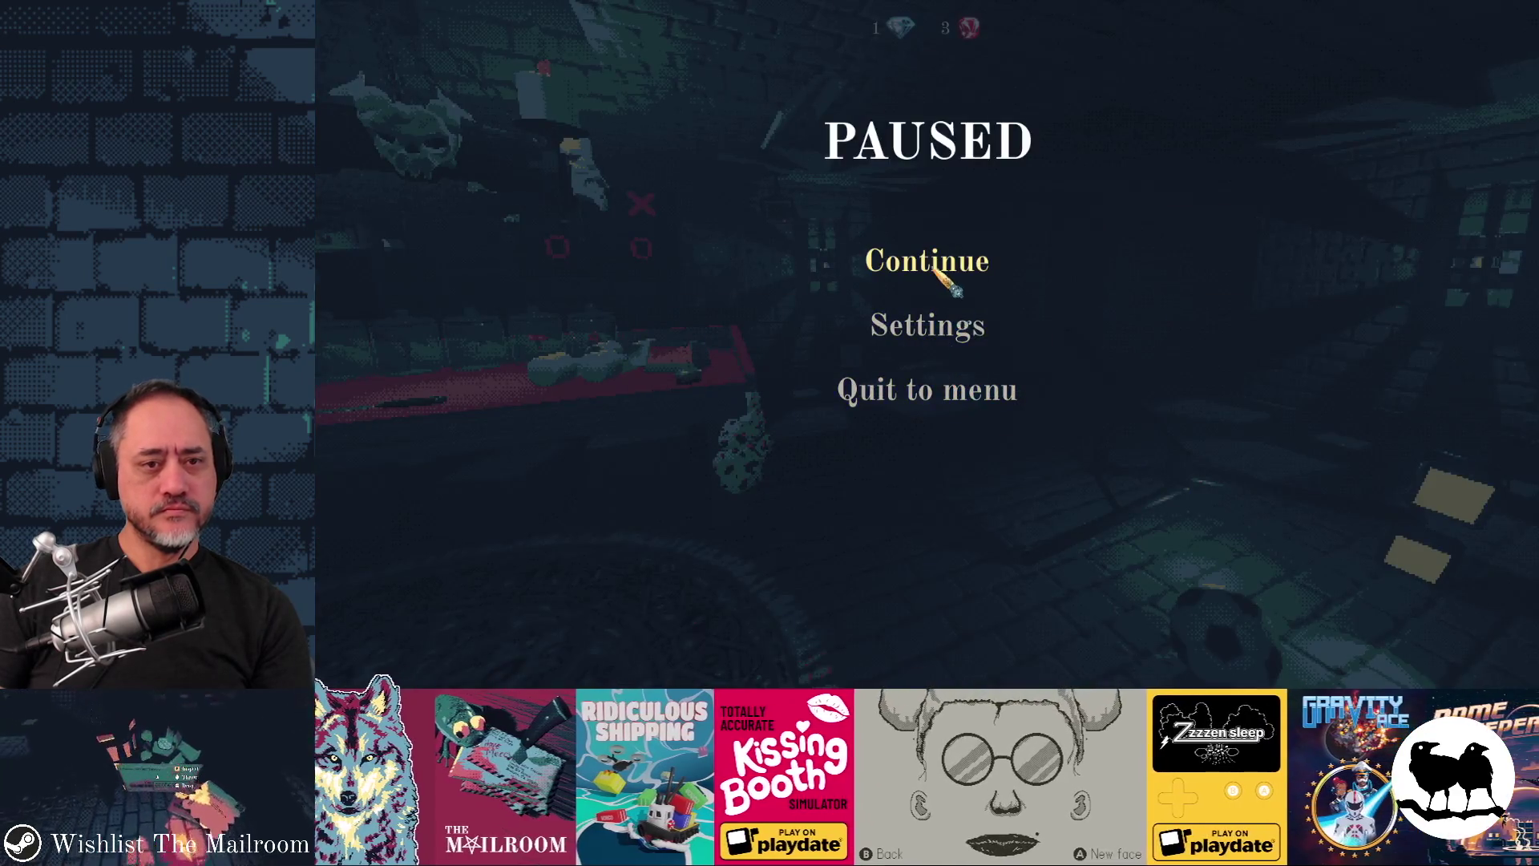
{"action": "left_click", "coordinate": [932, 271]}
{"action": "type", "text": "event dollh"}
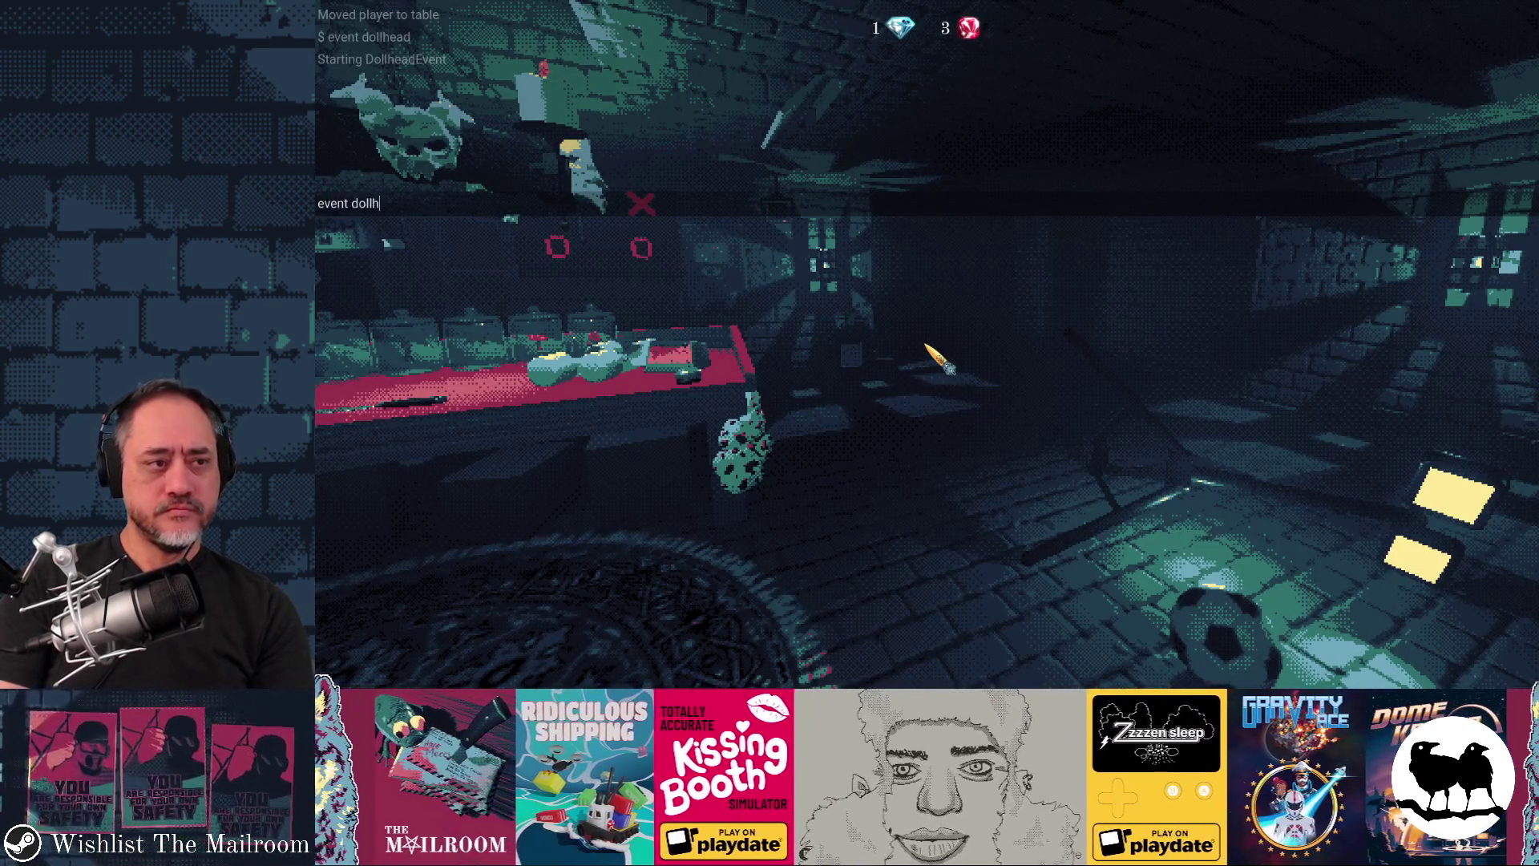
{"action": "type", "text": "ead"}
{"action": "key", "text": "Return"}
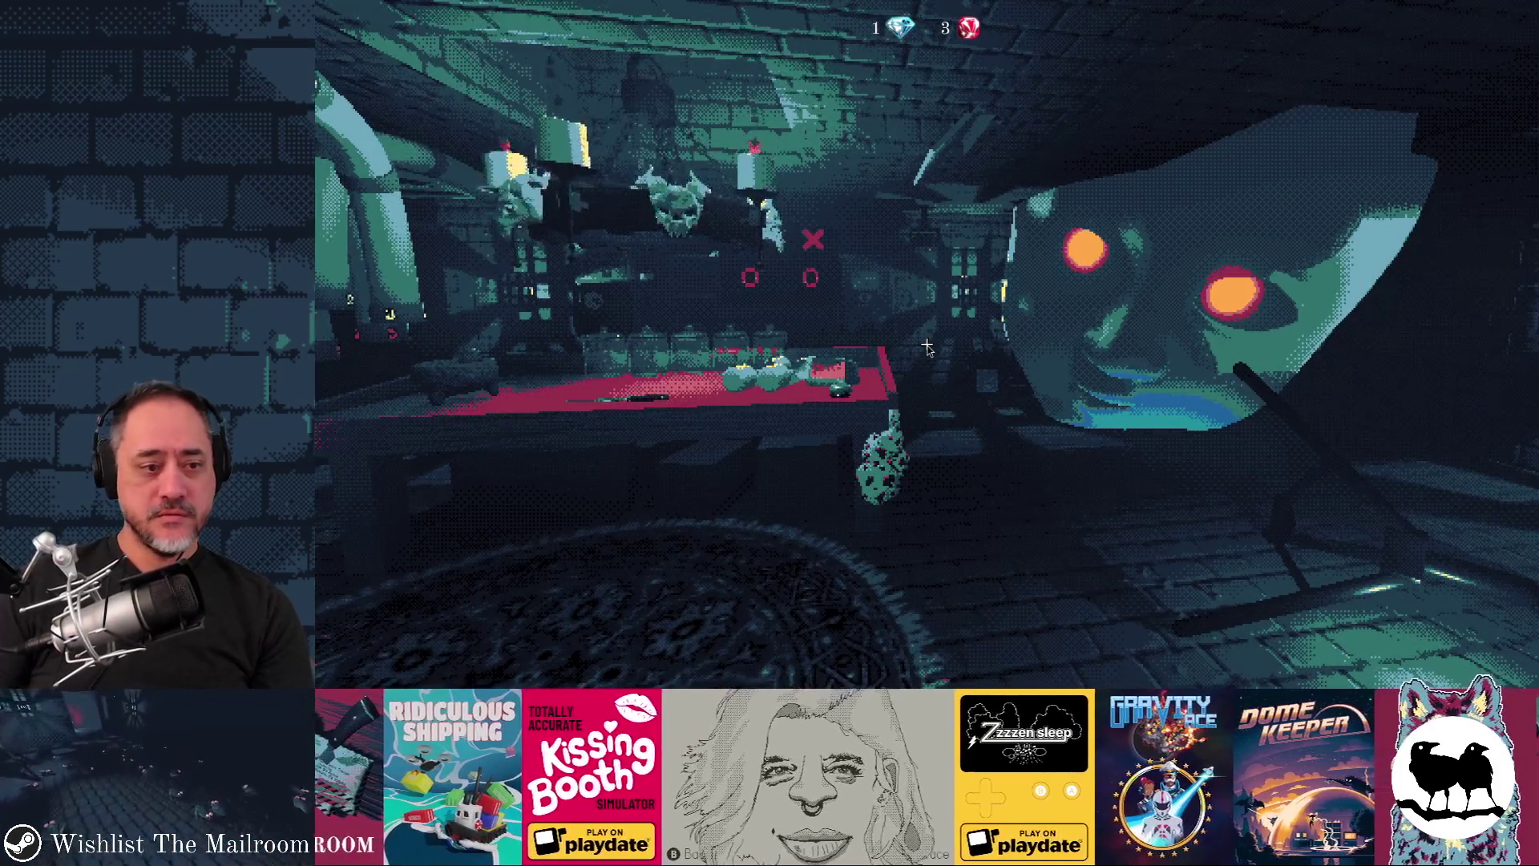
{"action": "key", "text": "Escape"}
{"action": "key", "text": "alt+Tab"}
{"action": "key", "text": "alt+Tab"}
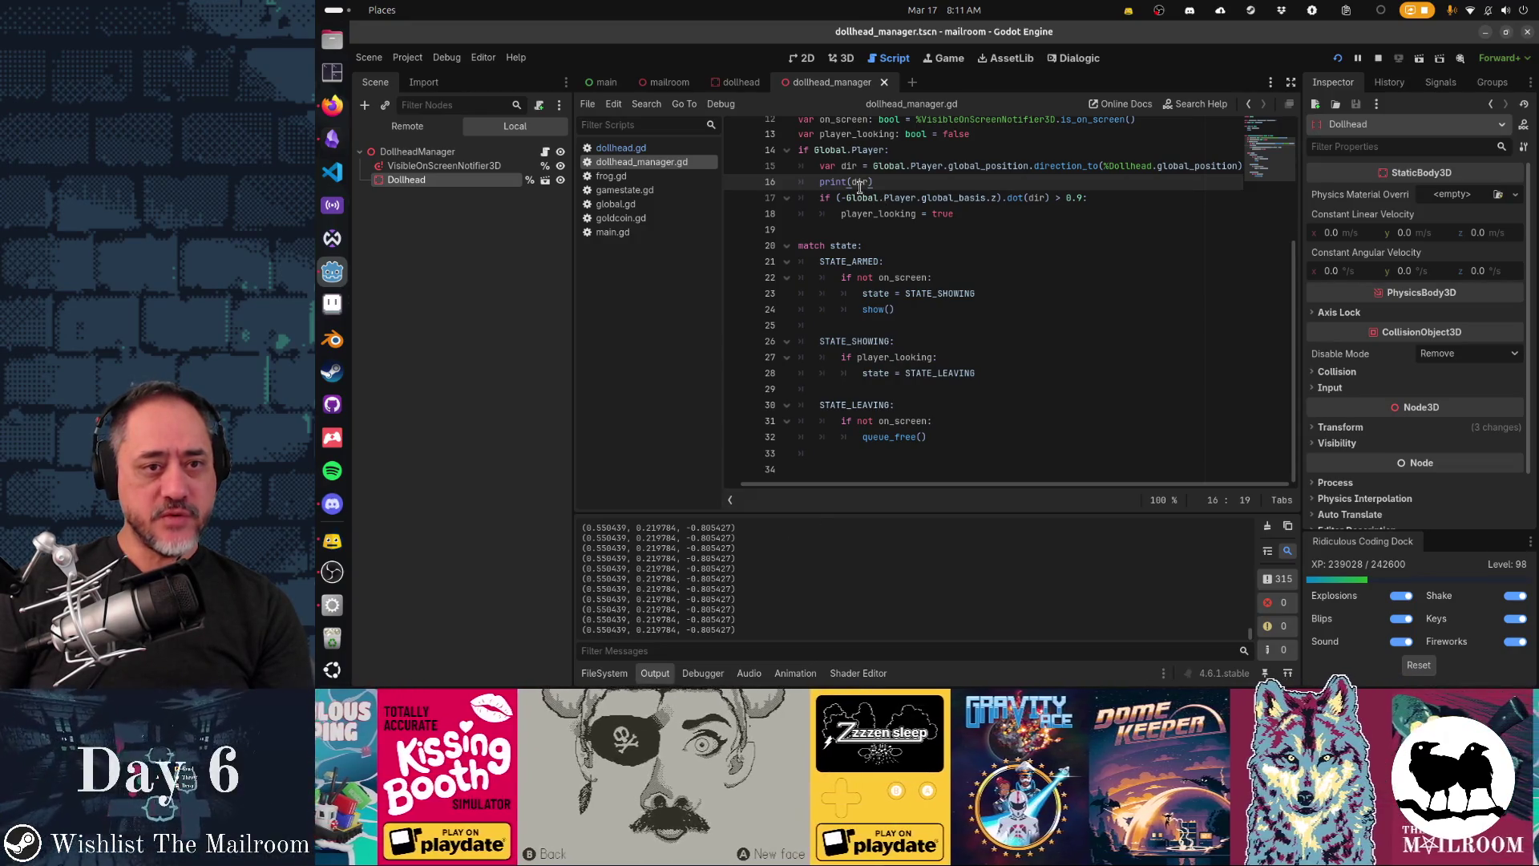
Step: Change the print to (-Global.Player.global_basis.z).dot(dir), fix the bracket, and save
{"action": "left_click_drag", "start_coordinate": [840, 197], "coordinate": [1049, 198]}
{"action": "double_click", "coordinate": [858, 181]}
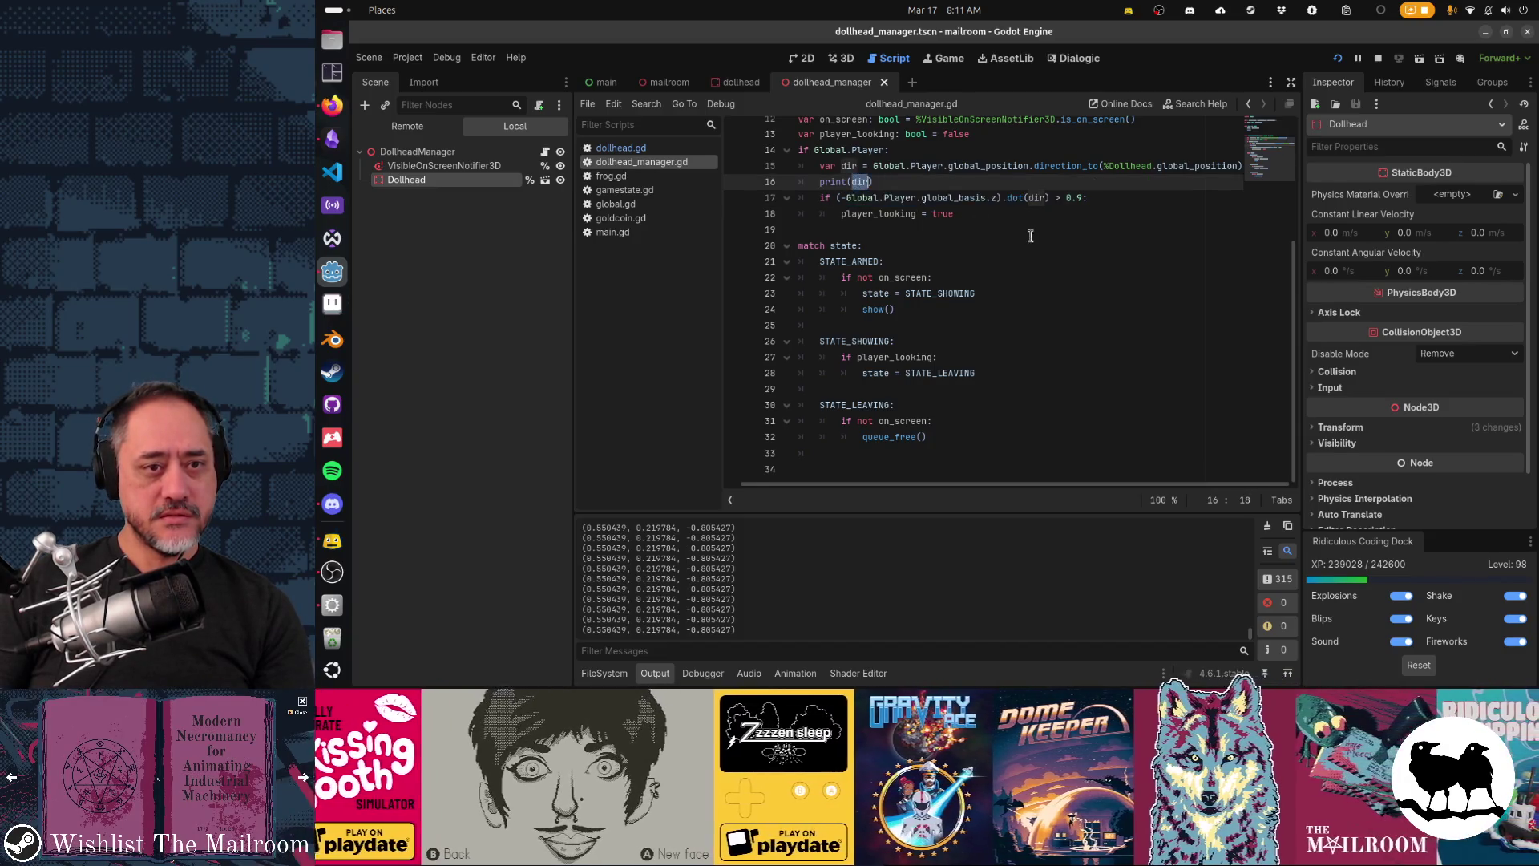
{"action": "key", "text": "ctrl+s"}
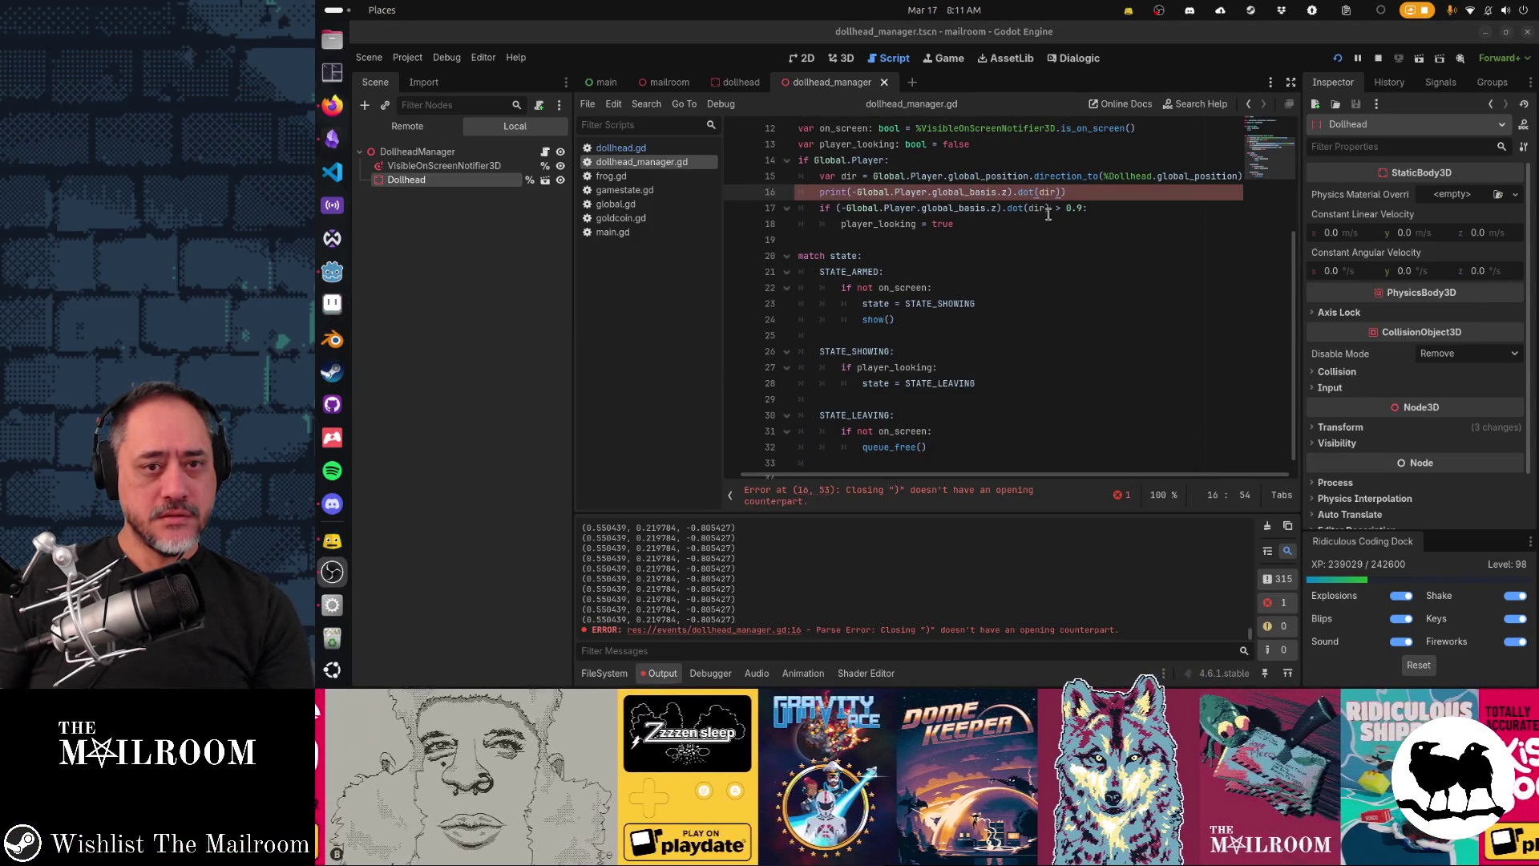
{"action": "left_click", "coordinate": [1072, 191]}
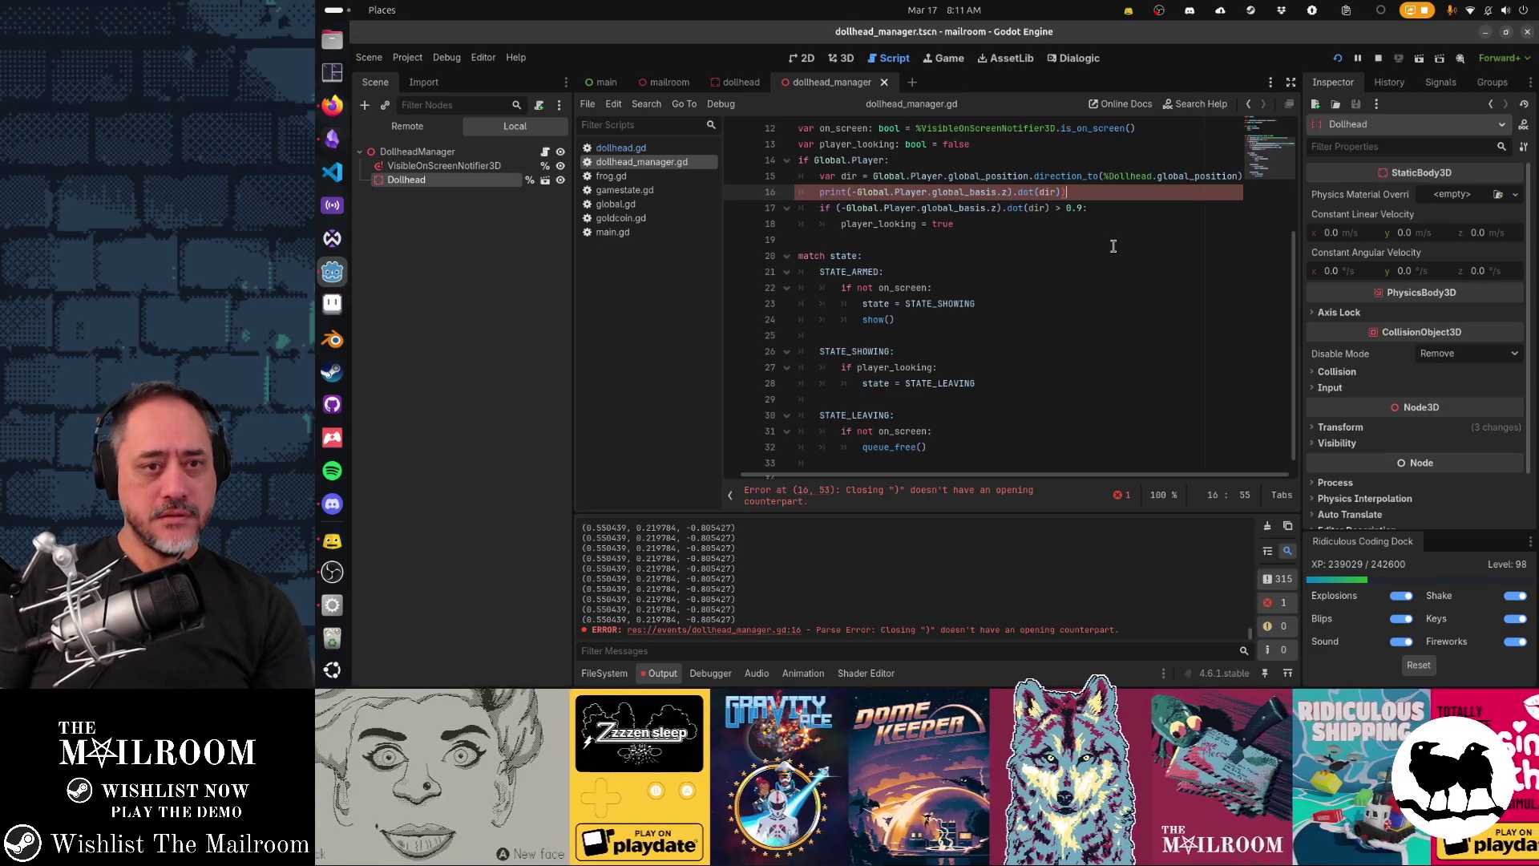
{"action": "key", "text": "Left"}
{"action": "key", "text": "Left"}
{"action": "key", "text": "Left"}
{"action": "key", "text": "Left"}
{"action": "key", "text": "Left"}
{"action": "key", "text": "Left"}
{"action": "type", "text": "("}
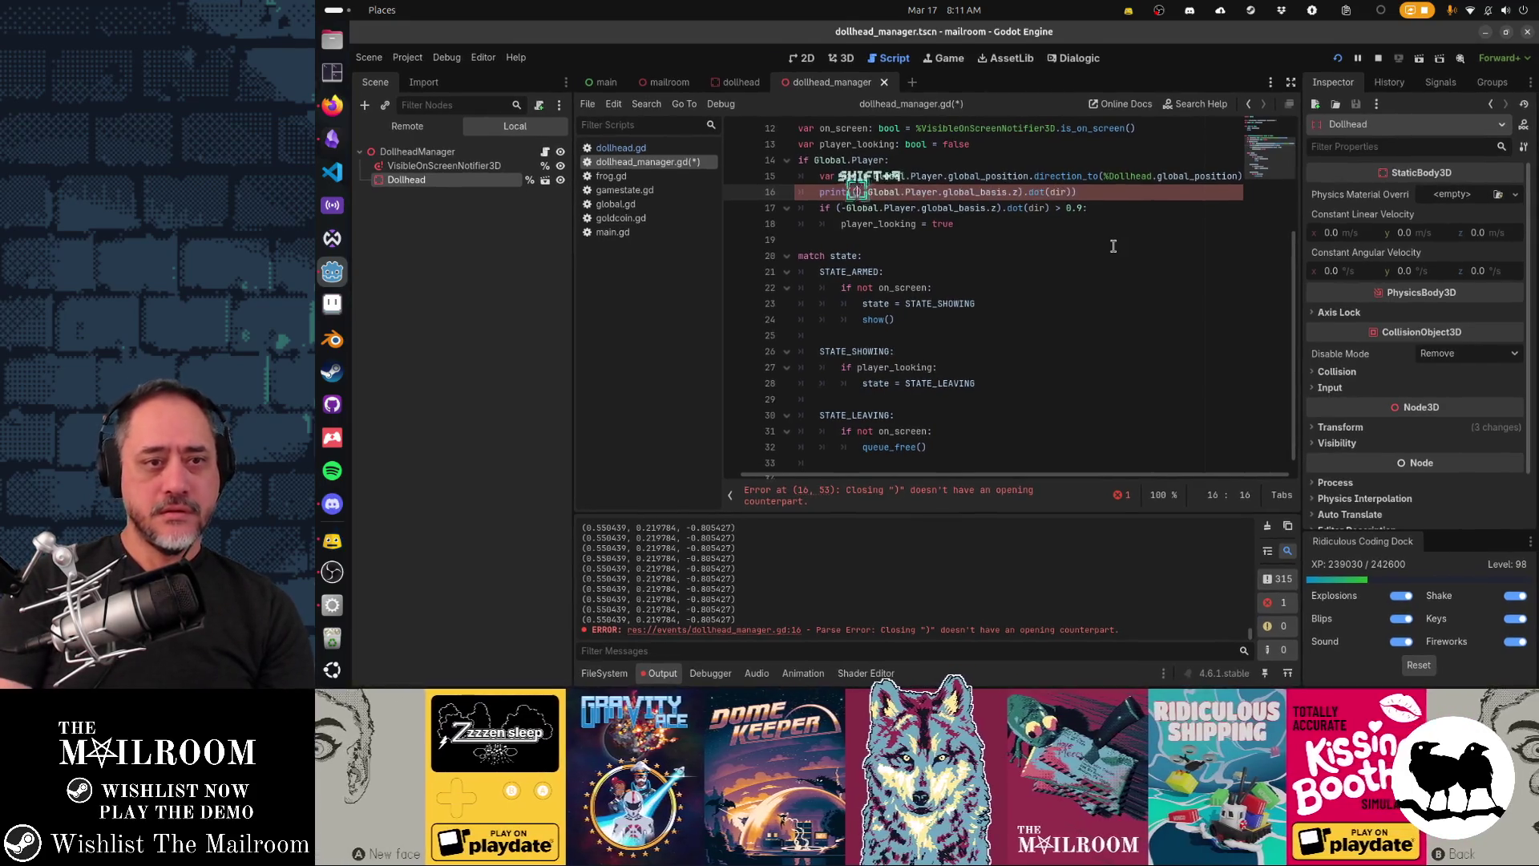
{"action": "key", "text": "Delete"}
{"action": "key", "text": "ctrl+s"}
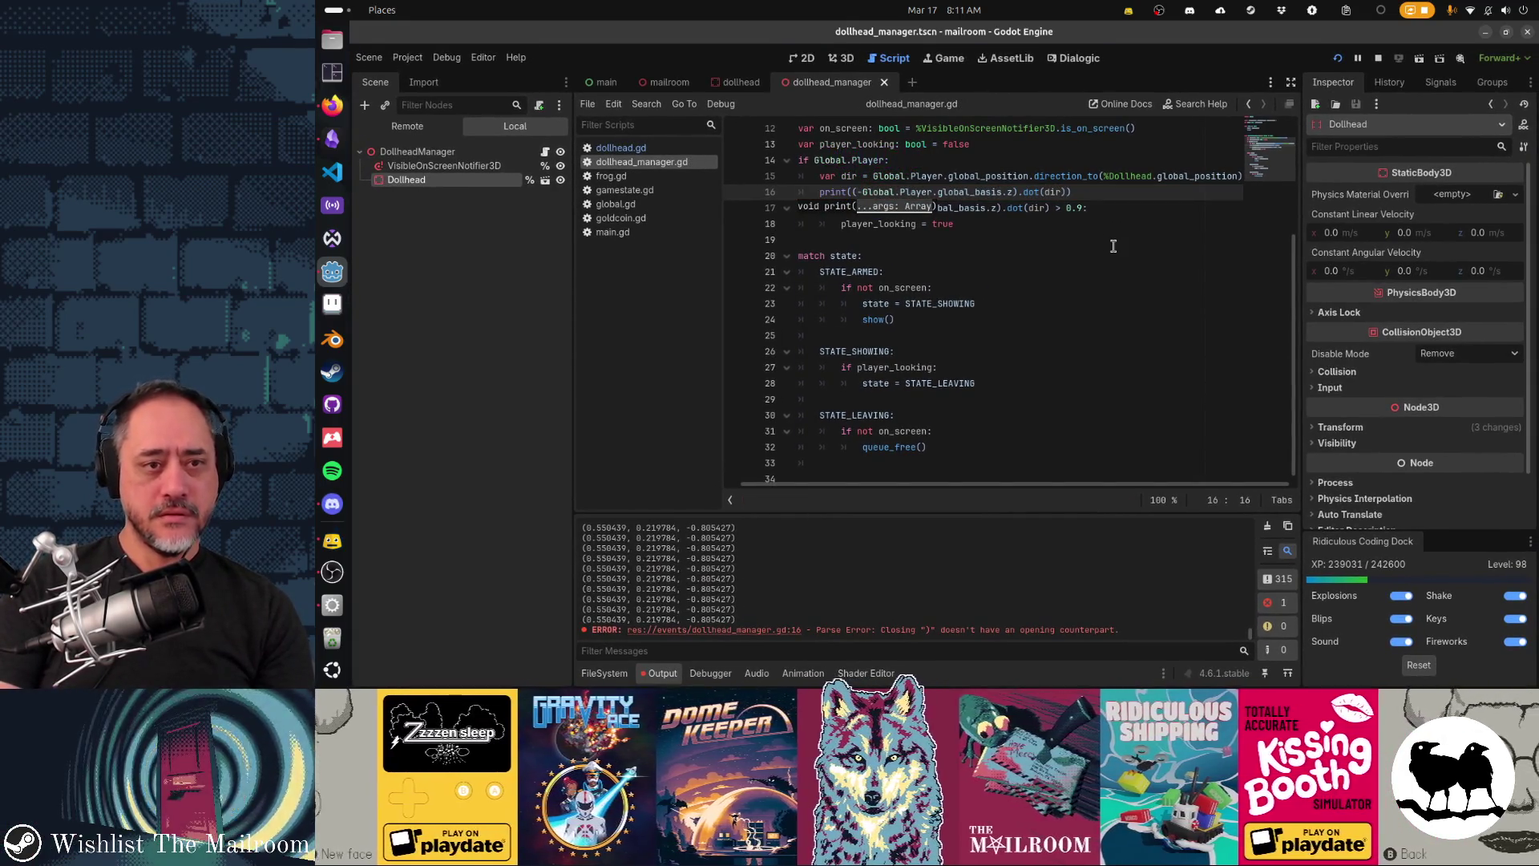
Step: Playtest to read dot-product values around 0.975 in Output, then cut the debug print line
{"action": "key", "text": "alt+Tab"}
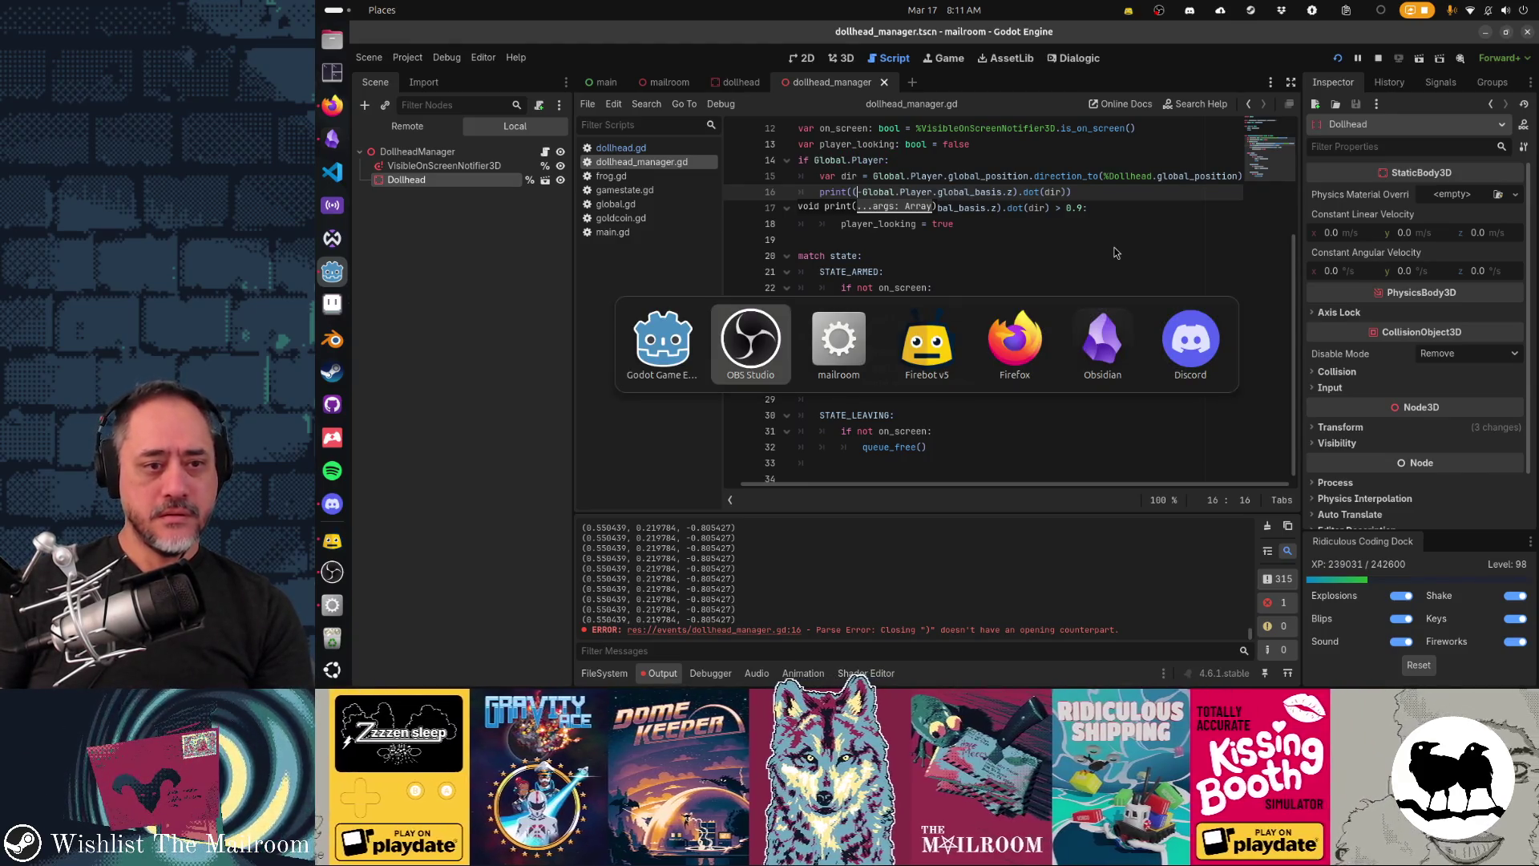
{"action": "key", "text": "alt+Tab"}
{"action": "left_click", "coordinate": [983, 268]}
{"action": "key", "text": "alt+Tab"}
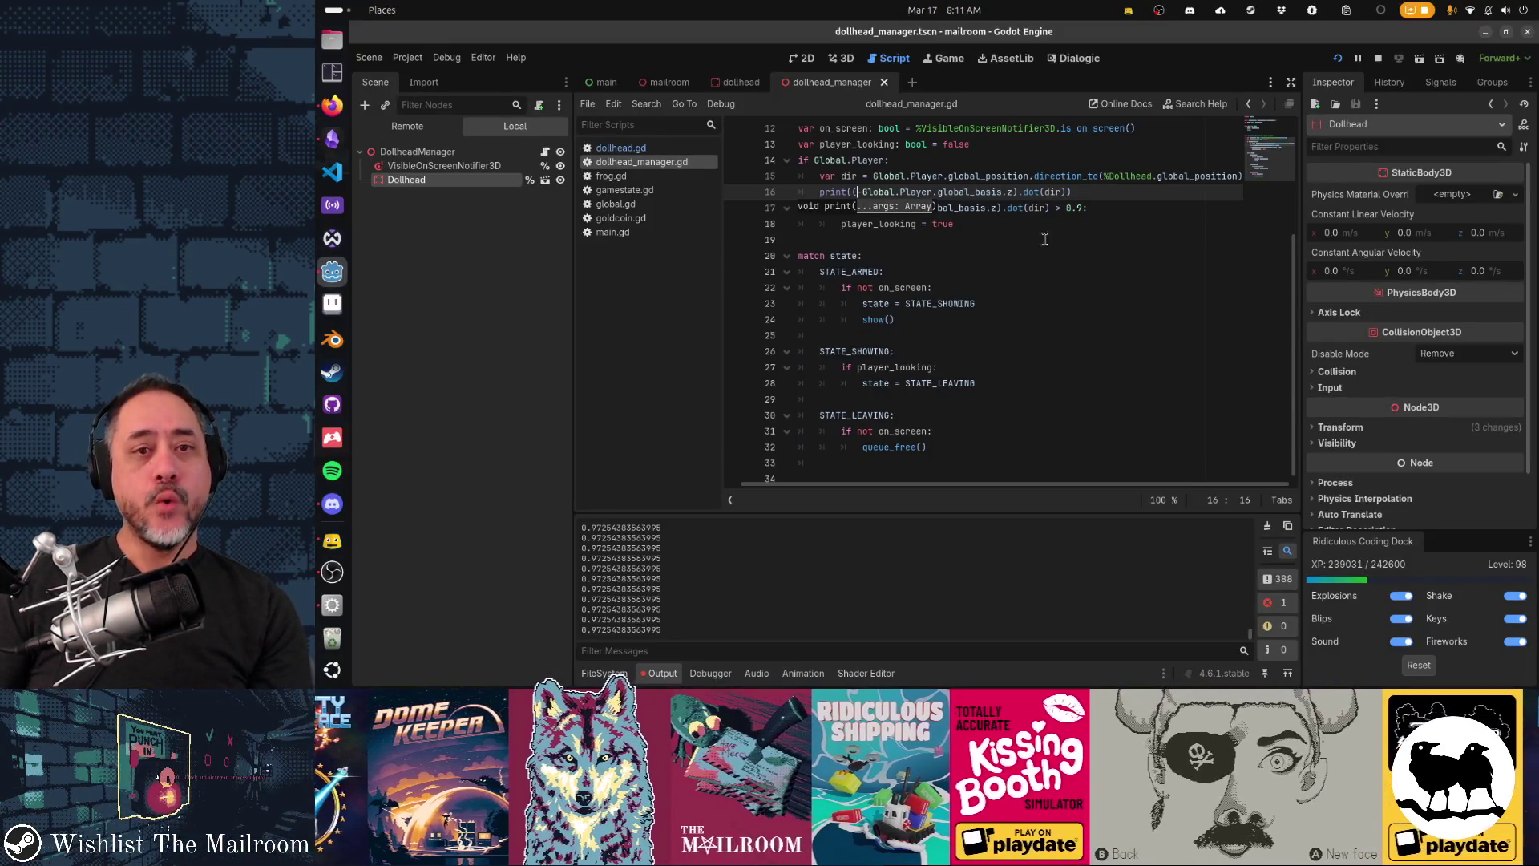
{"action": "key", "text": "Escape"}
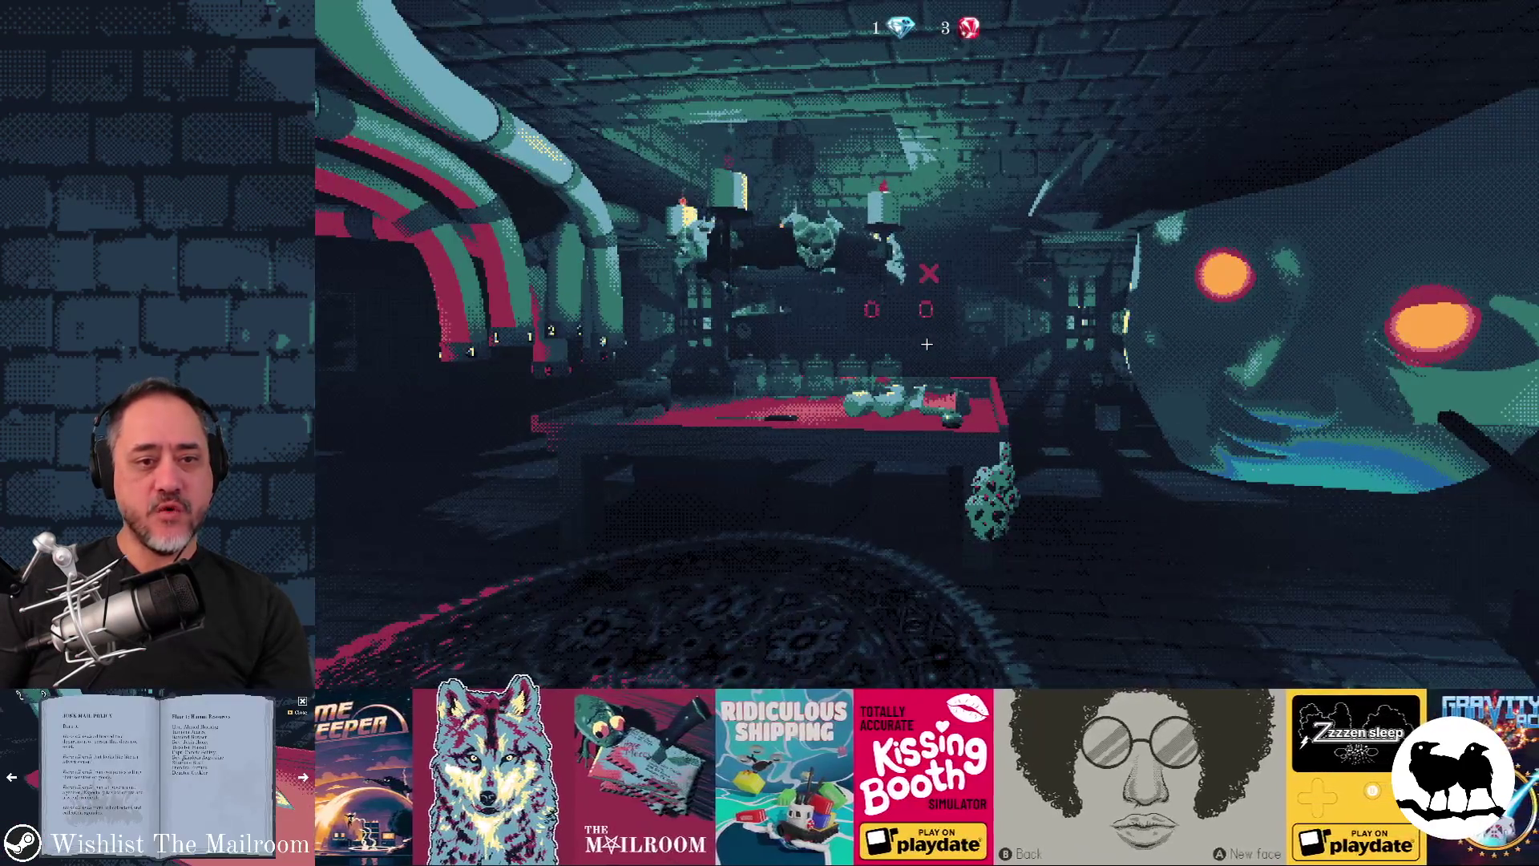
{"action": "key", "text": "alt+Tab"}
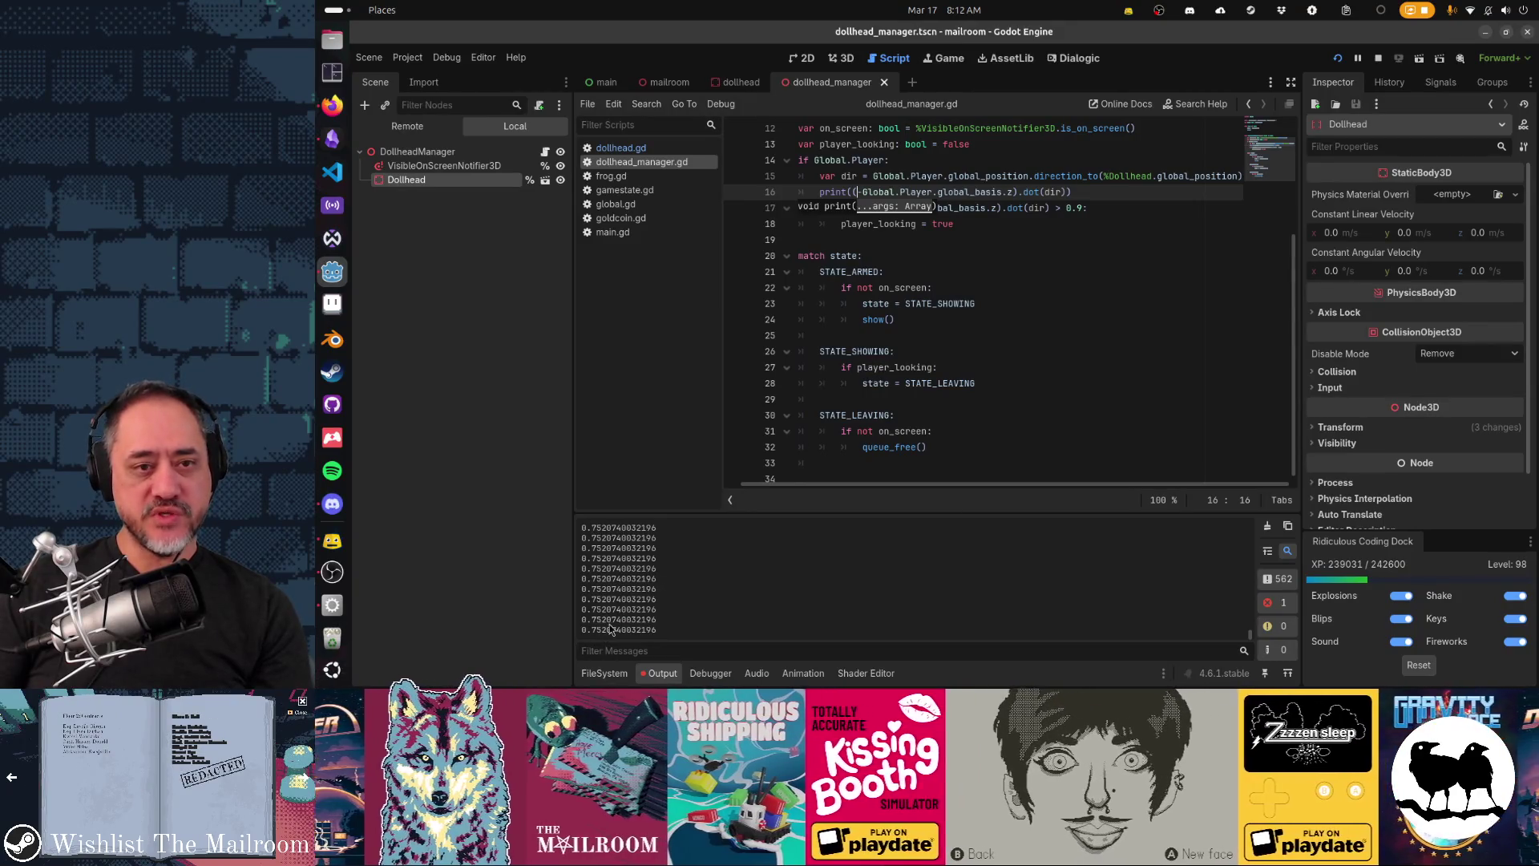
{"action": "key", "text": "alt+Tab"}
{"action": "key", "text": "Escape"}
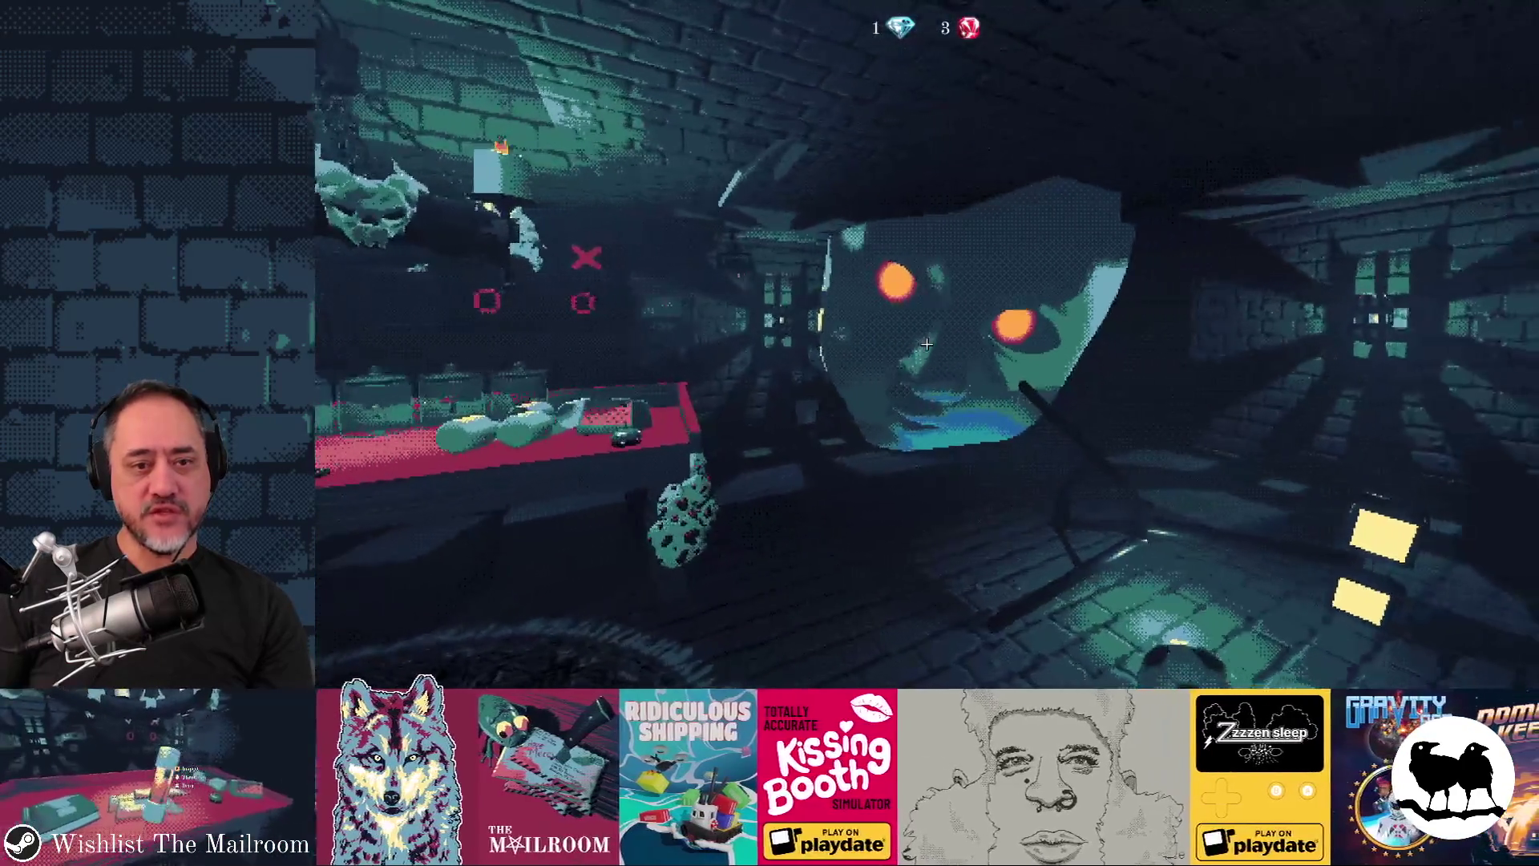
{"action": "key", "text": "alt+Tab"}
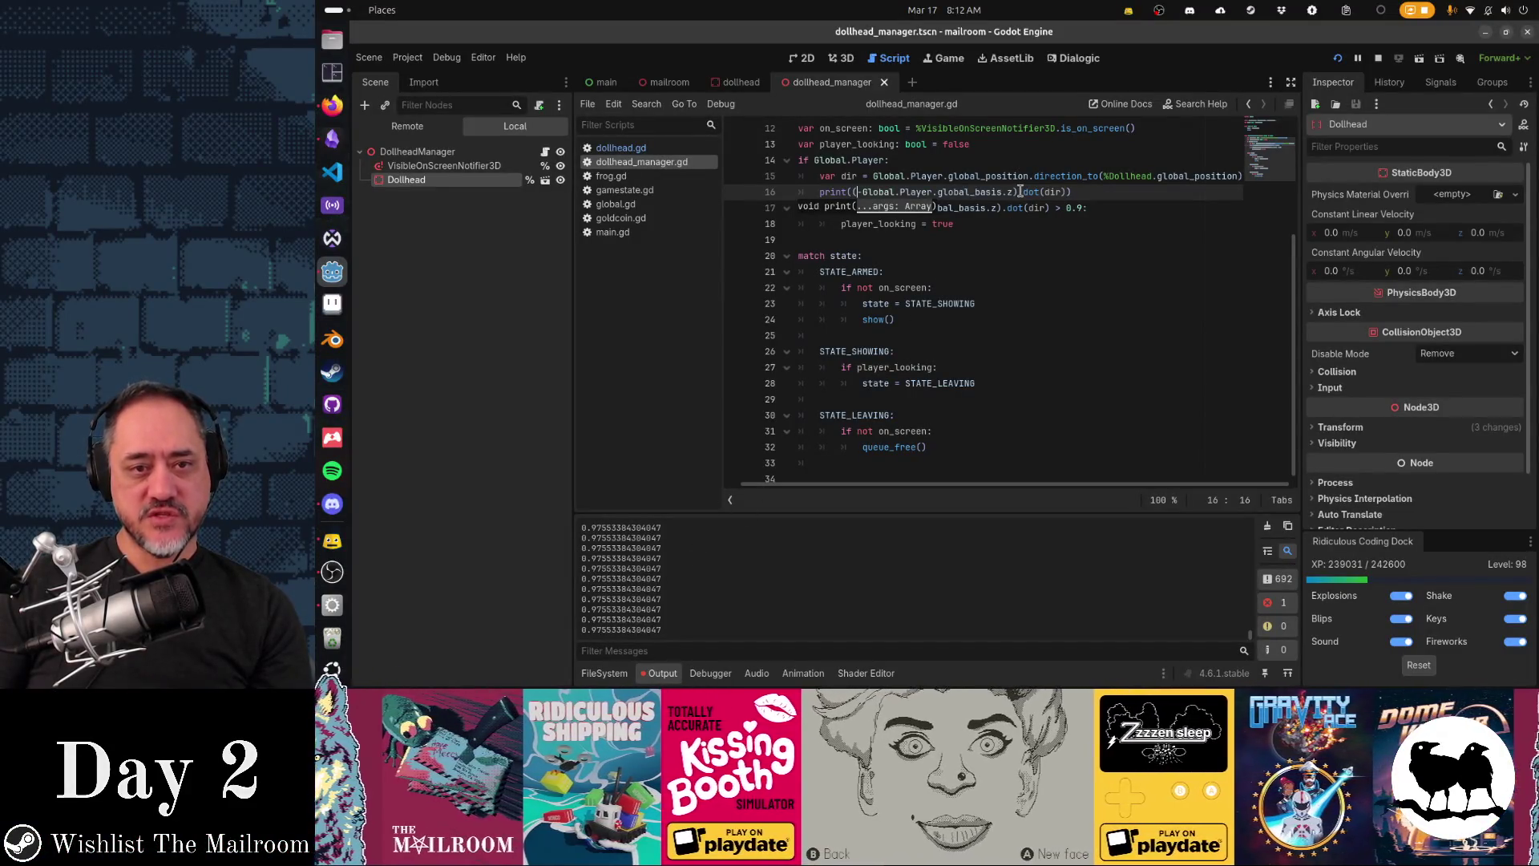
{"action": "key", "text": "ctrl+x"}
{"action": "left_click", "coordinate": [1202, 202]}
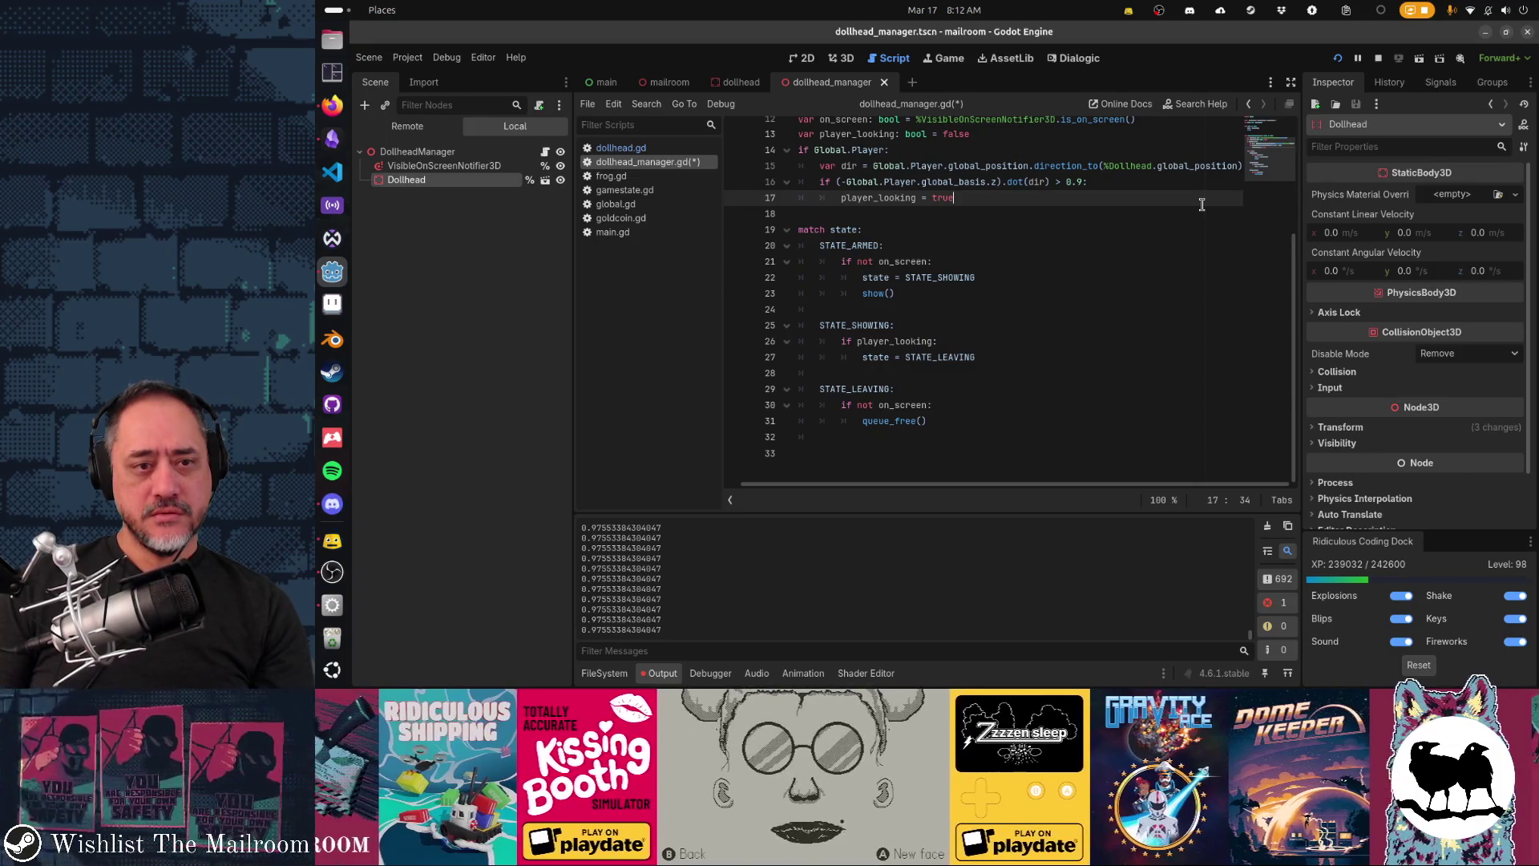
Step: Save the script without the print line and review the STATE_ARMED branch and arm()
{"action": "key", "text": "Down"}
{"action": "key", "text": "Down"}
{"action": "key", "text": "Down"}
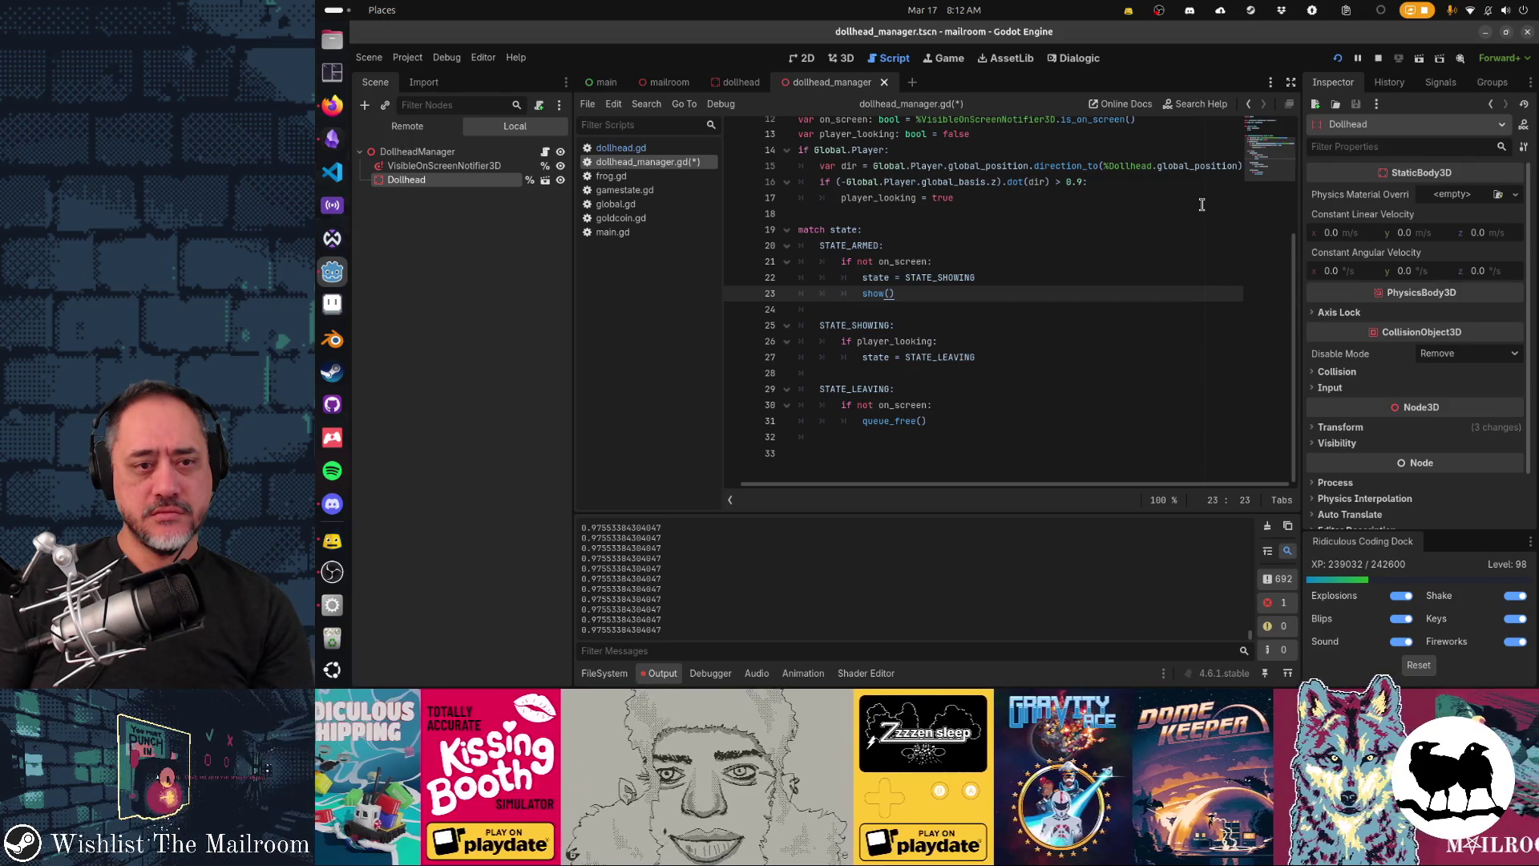
{"action": "key", "text": "Up"}
{"action": "key", "text": "Up"}
{"action": "key", "text": "Up"}
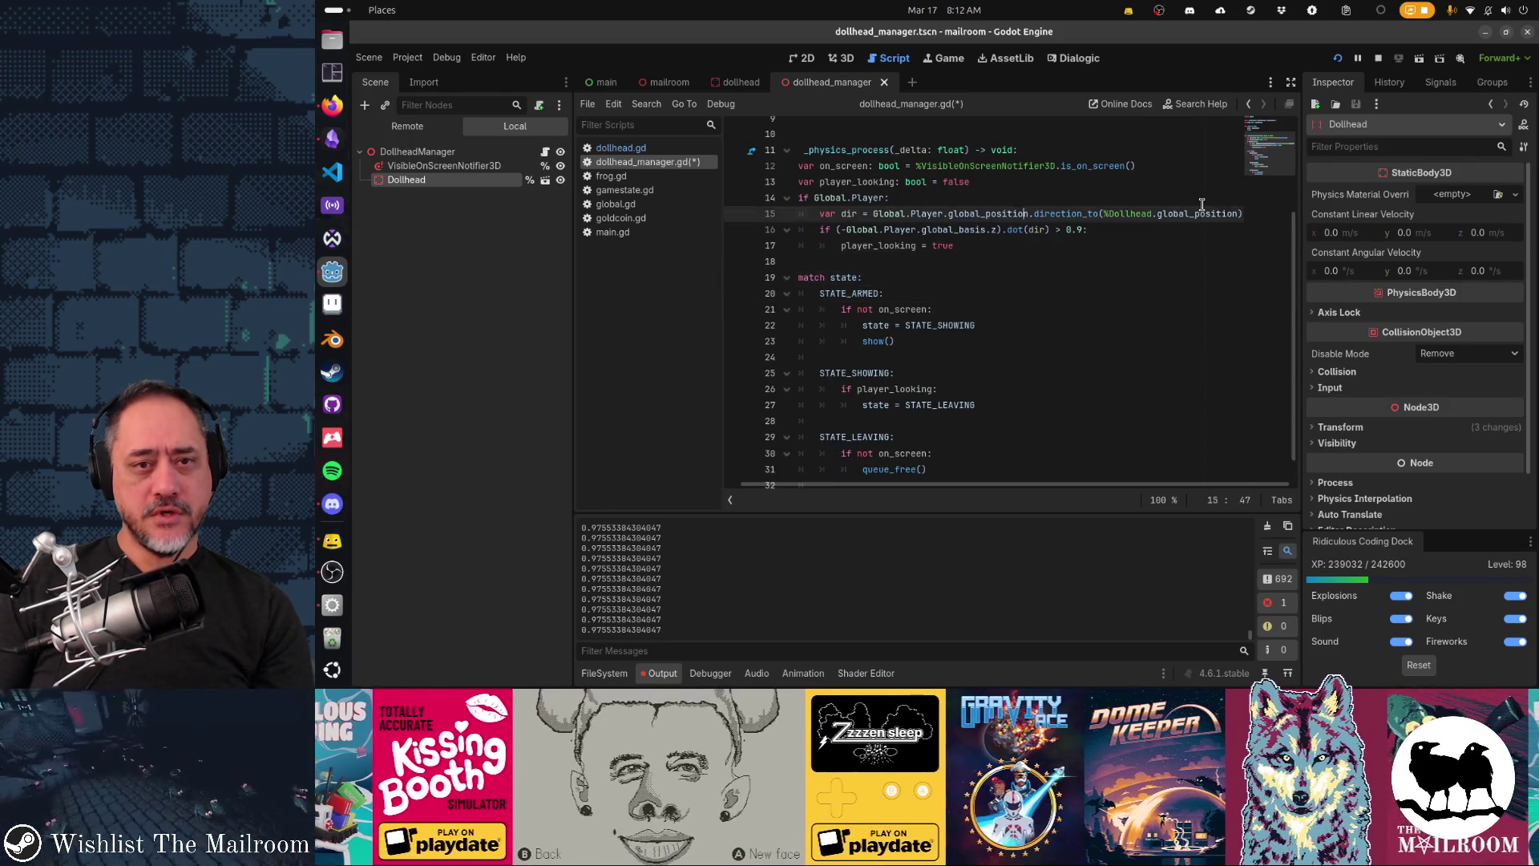
{"action": "key", "text": "Up"}
{"action": "key", "text": "Up"}
{"action": "key", "text": "Up"}
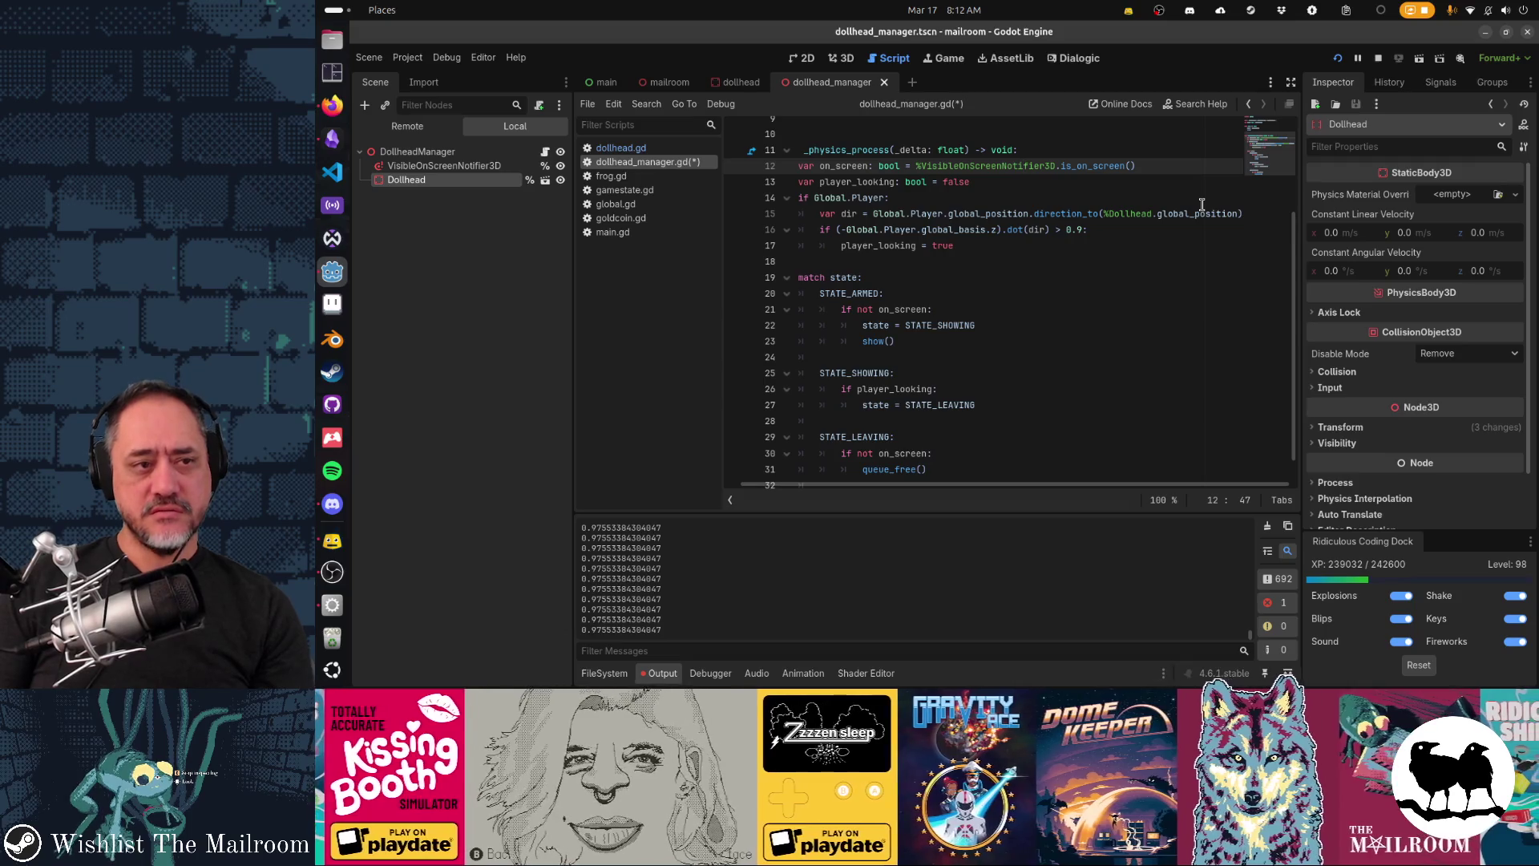
{"action": "key", "text": "ctrl+s"}
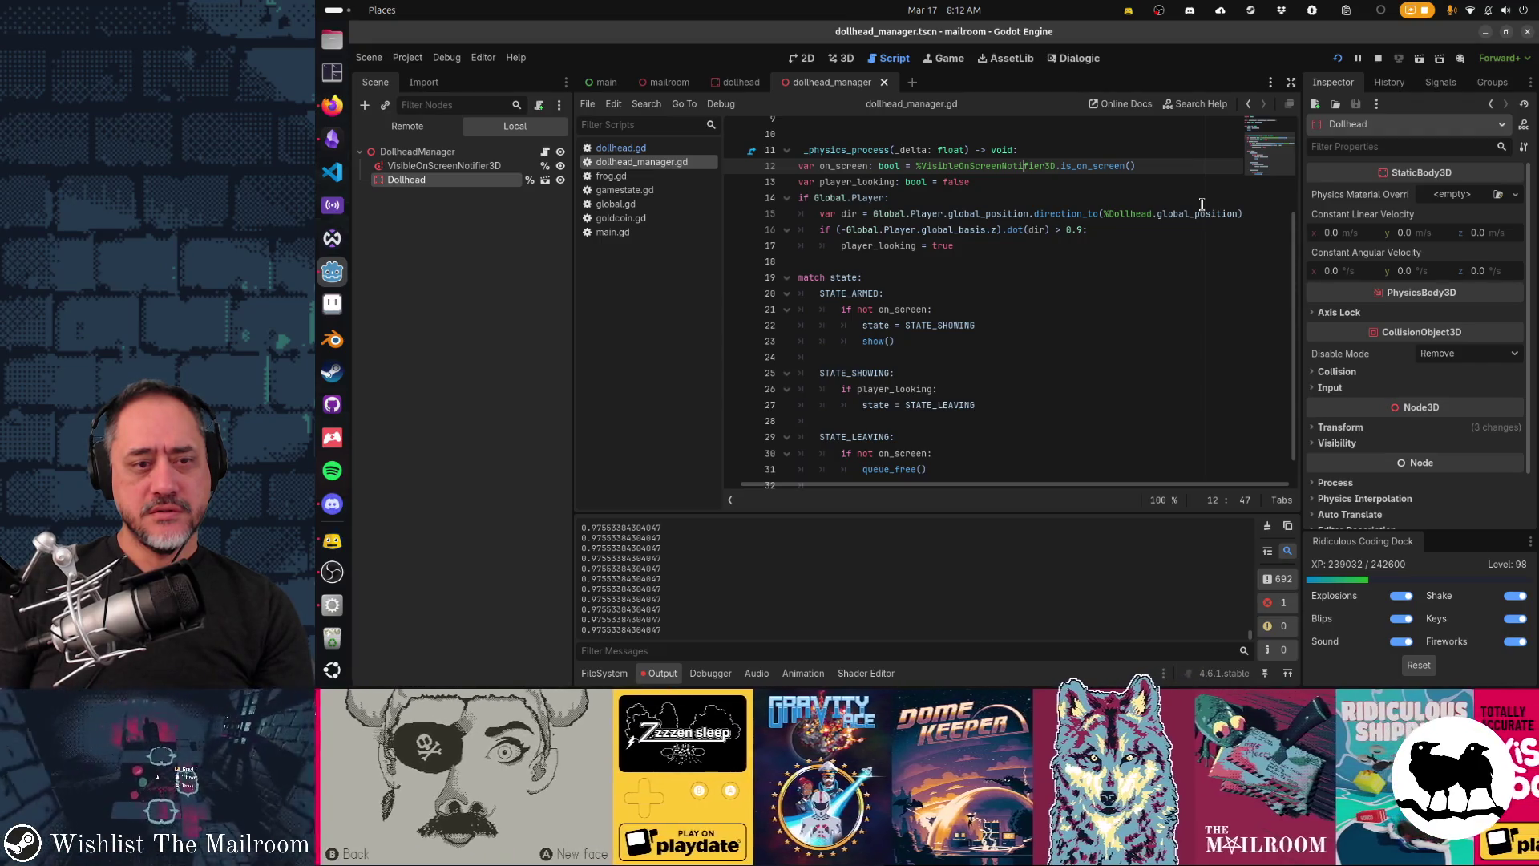
{"action": "key", "text": "Down"}
{"action": "key", "text": "Down"}
{"action": "key", "text": "Down"}
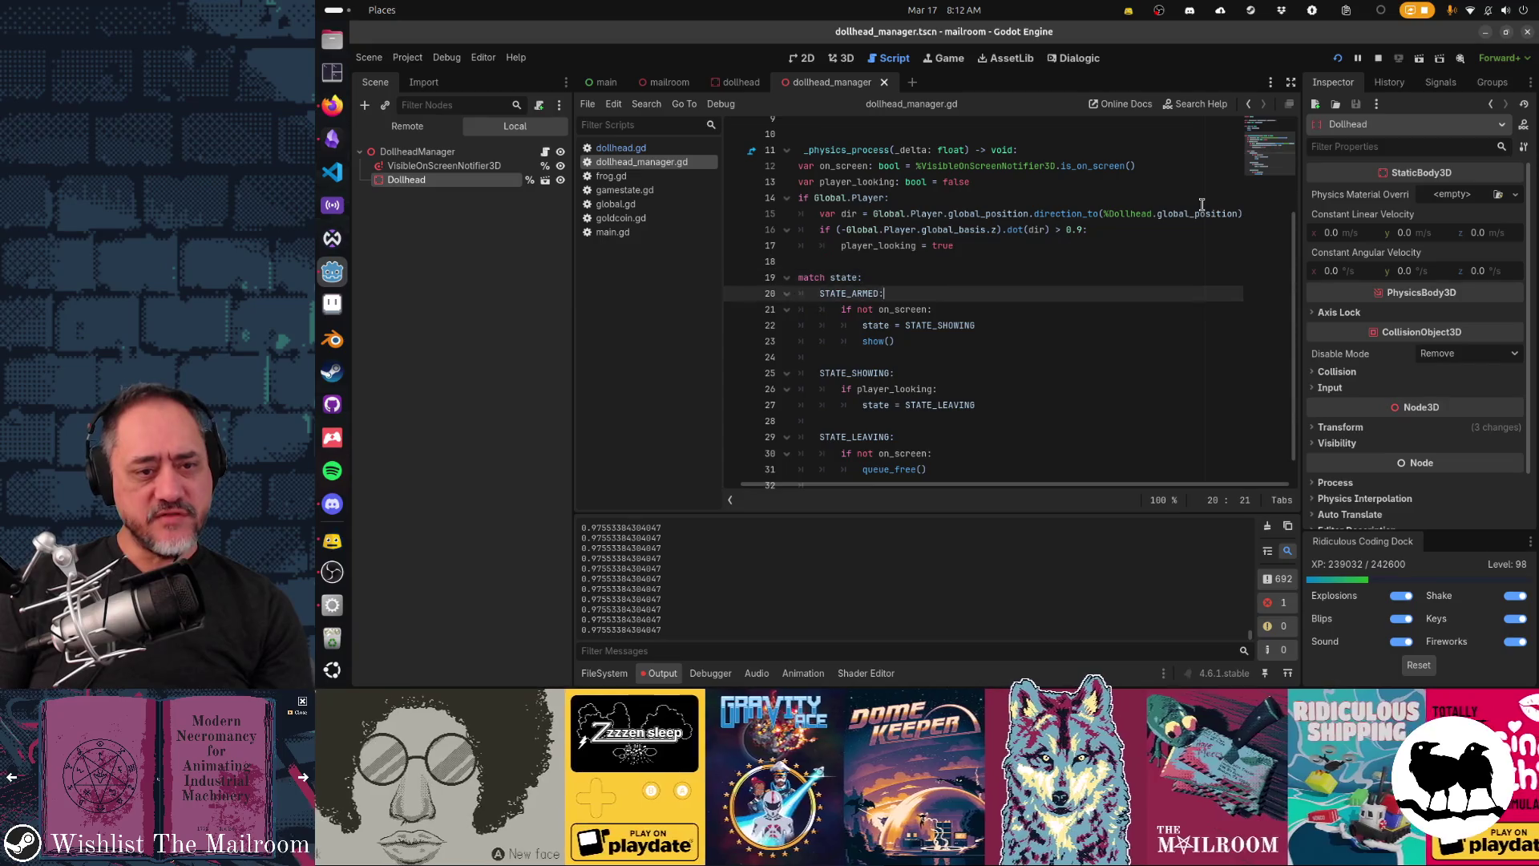
{"action": "key", "text": "Down"}
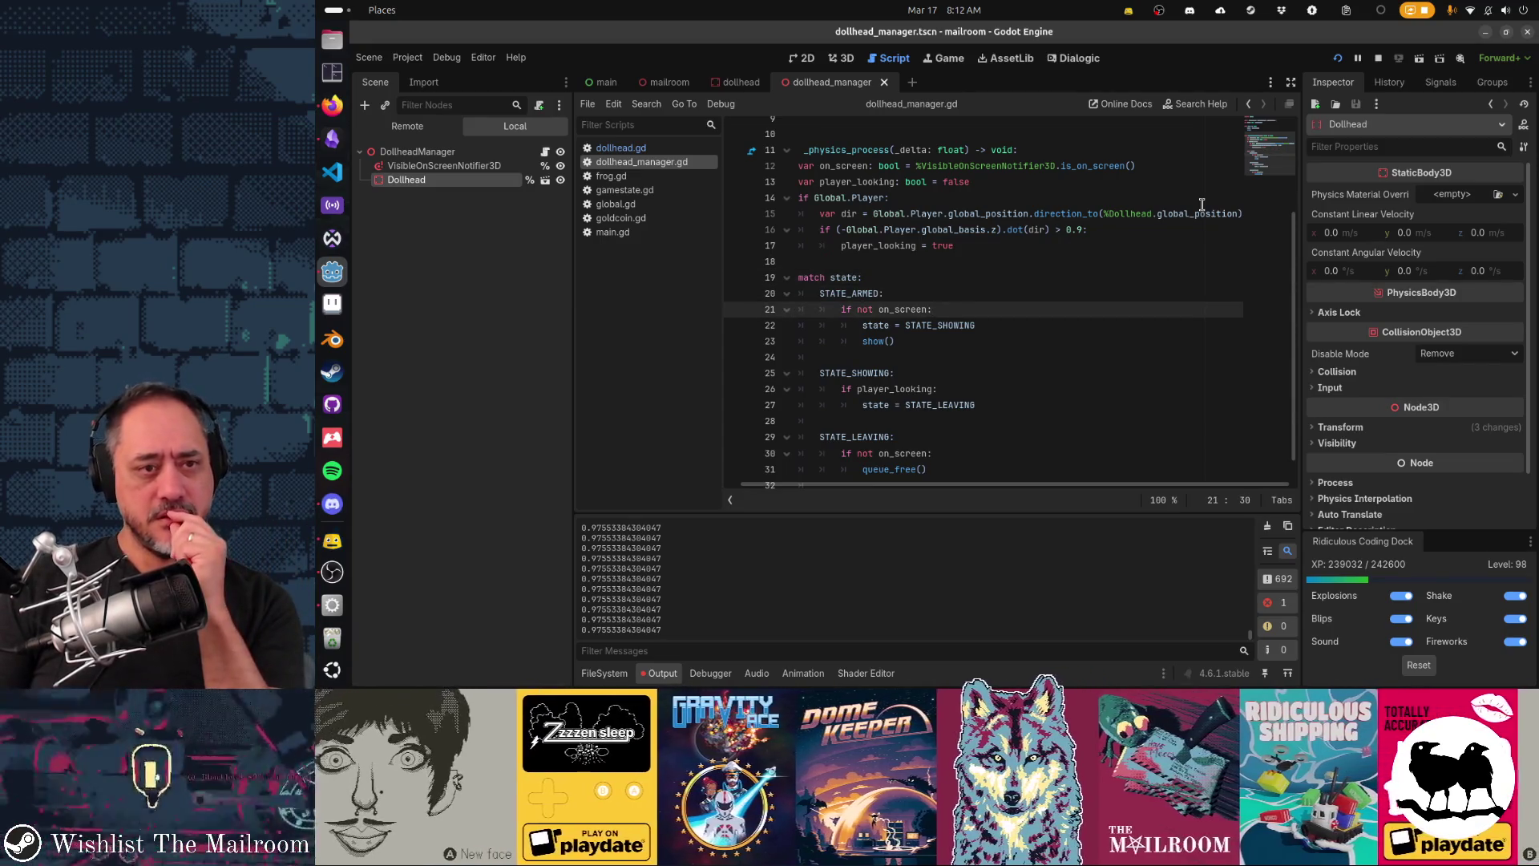
{"action": "key", "text": "Up"}
{"action": "key", "text": "Up"}
{"action": "key", "text": "Up"}
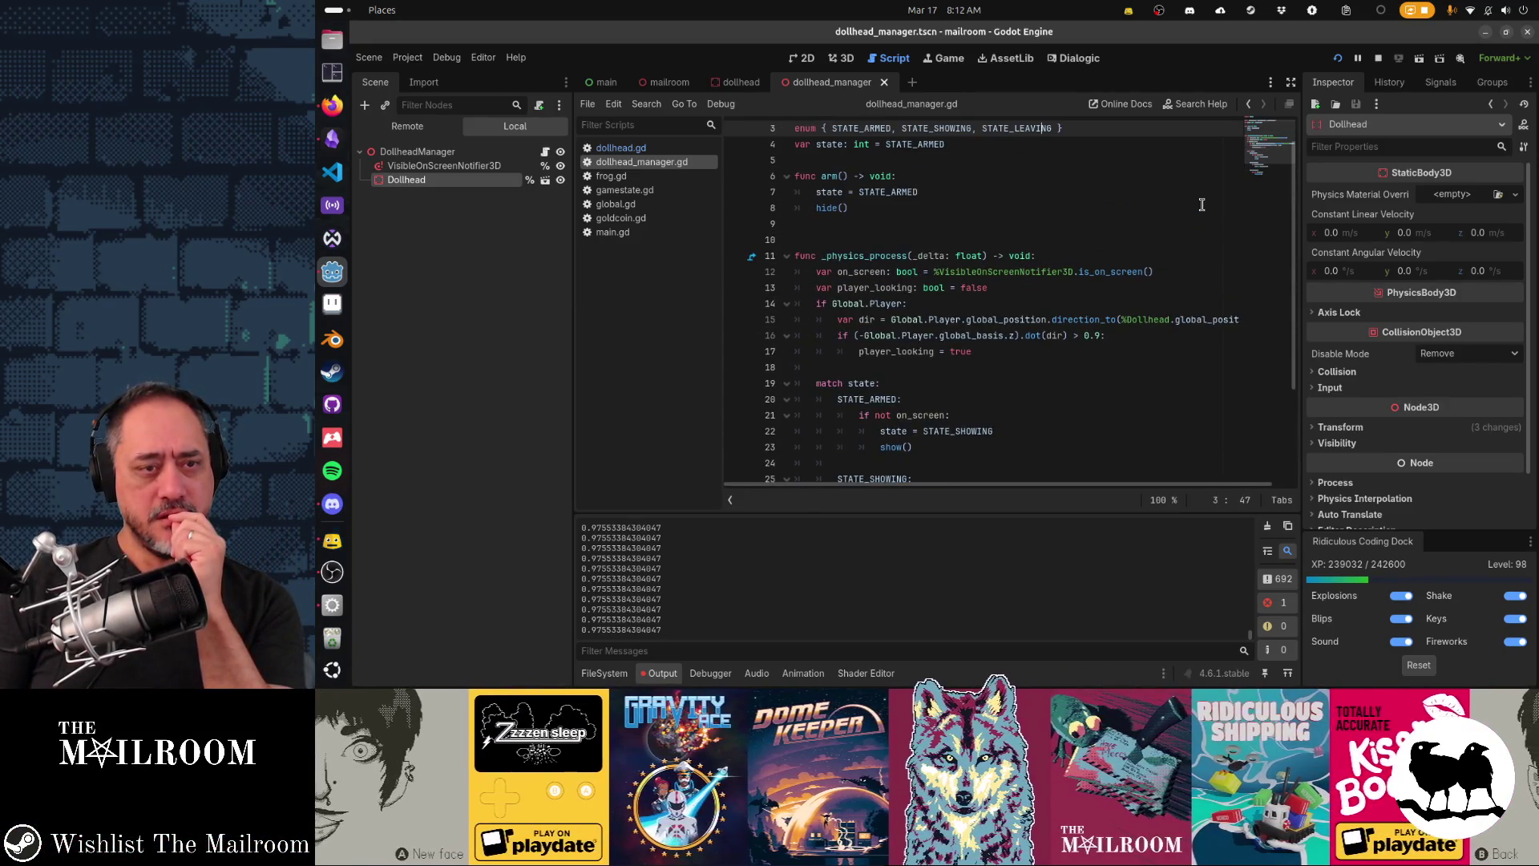
{"action": "key", "text": "Down"}
{"action": "key", "text": "Down"}
{"action": "key", "text": "Down"}
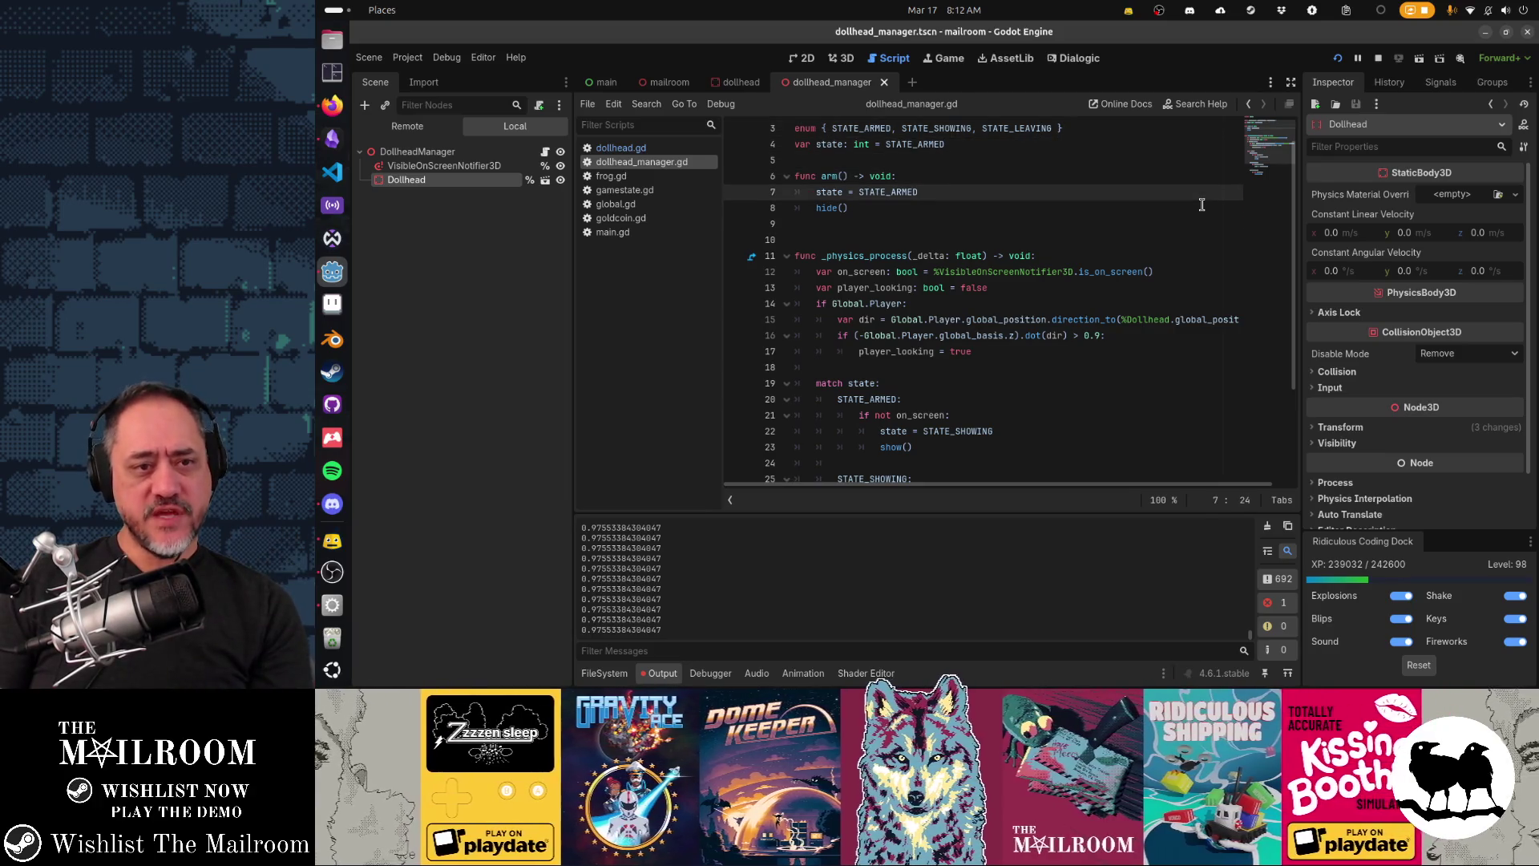
{"action": "key", "text": "Down"}
{"action": "key", "text": "Down"}
{"action": "key", "text": "Down"}
{"action": "key", "text": "Down"}
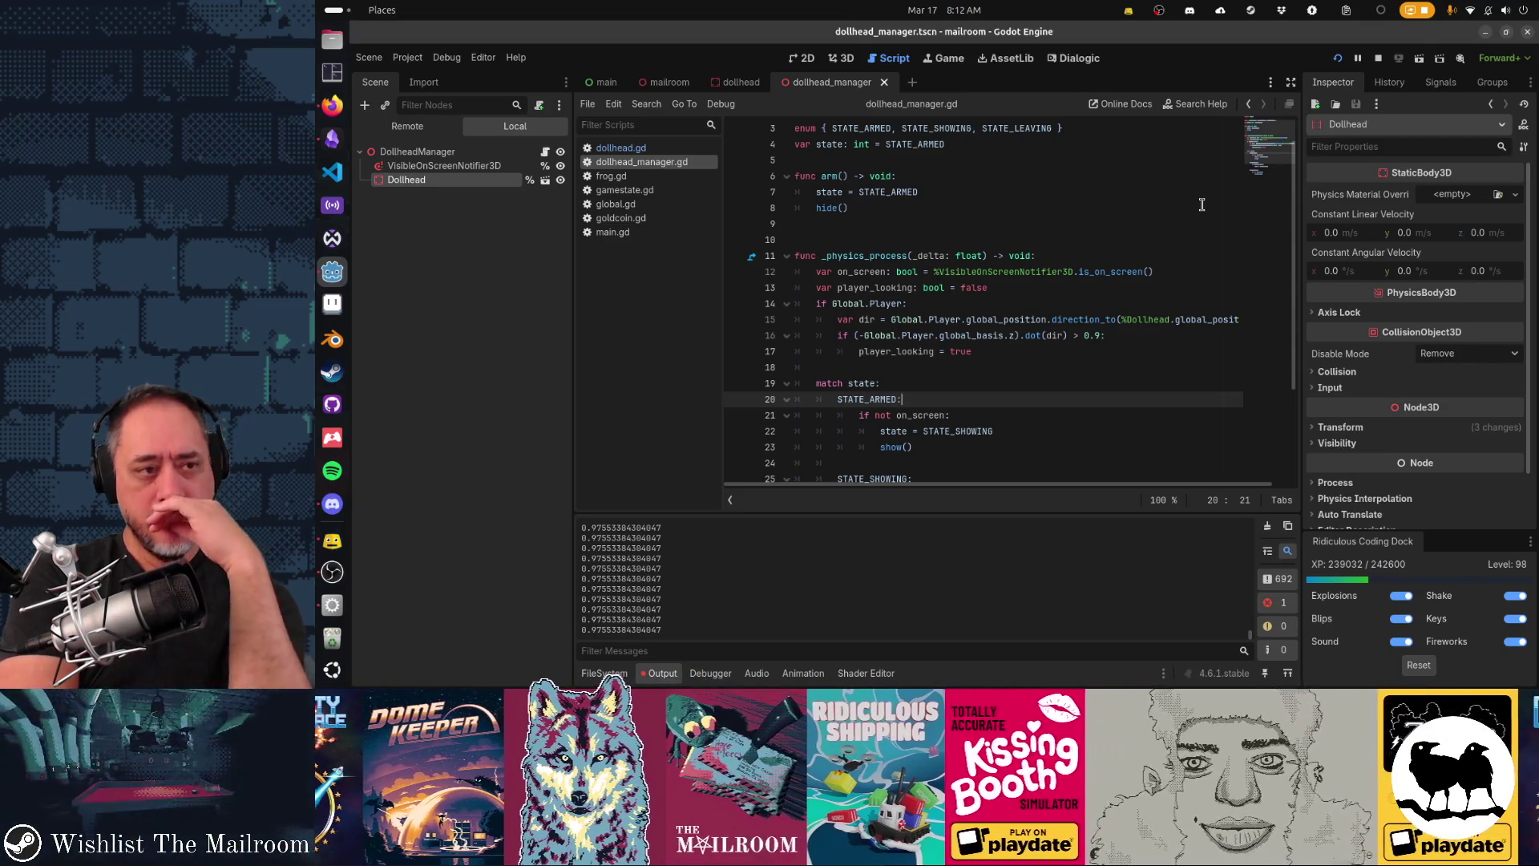
Step: Make arm() call %Dollhead.hide() instead of hide(), then switch to the running game
{"action": "key", "text": "Up"}
{"action": "key", "text": "Up"}
{"action": "key", "text": "Up"}
{"action": "key", "text": "Home"}
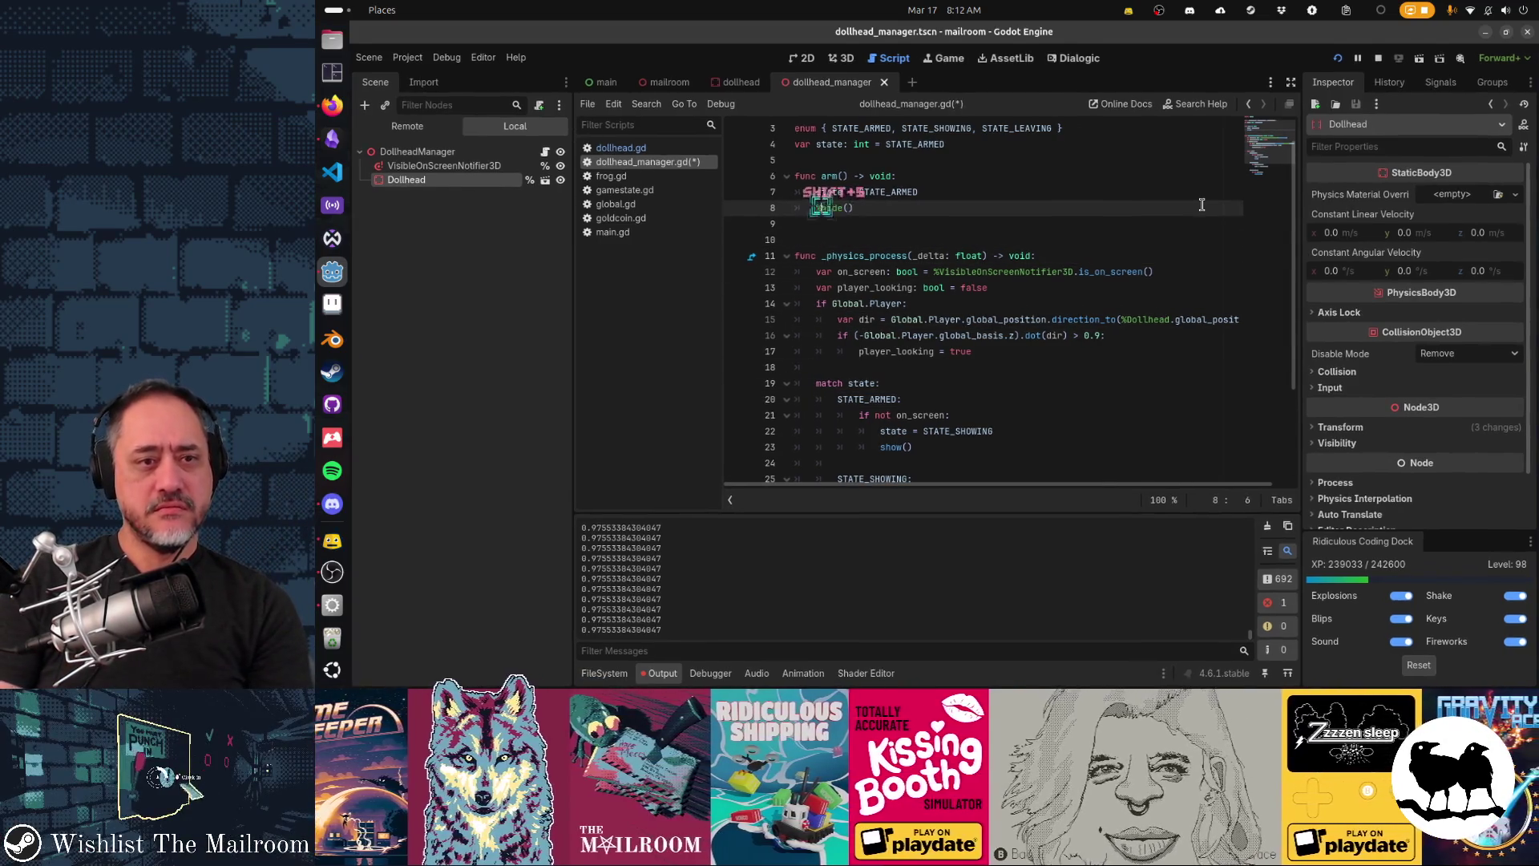
{"action": "type", "text": "Dollhea"}
{"action": "key", "text": "BackSpace"}
{"action": "type", "text": "ad."}
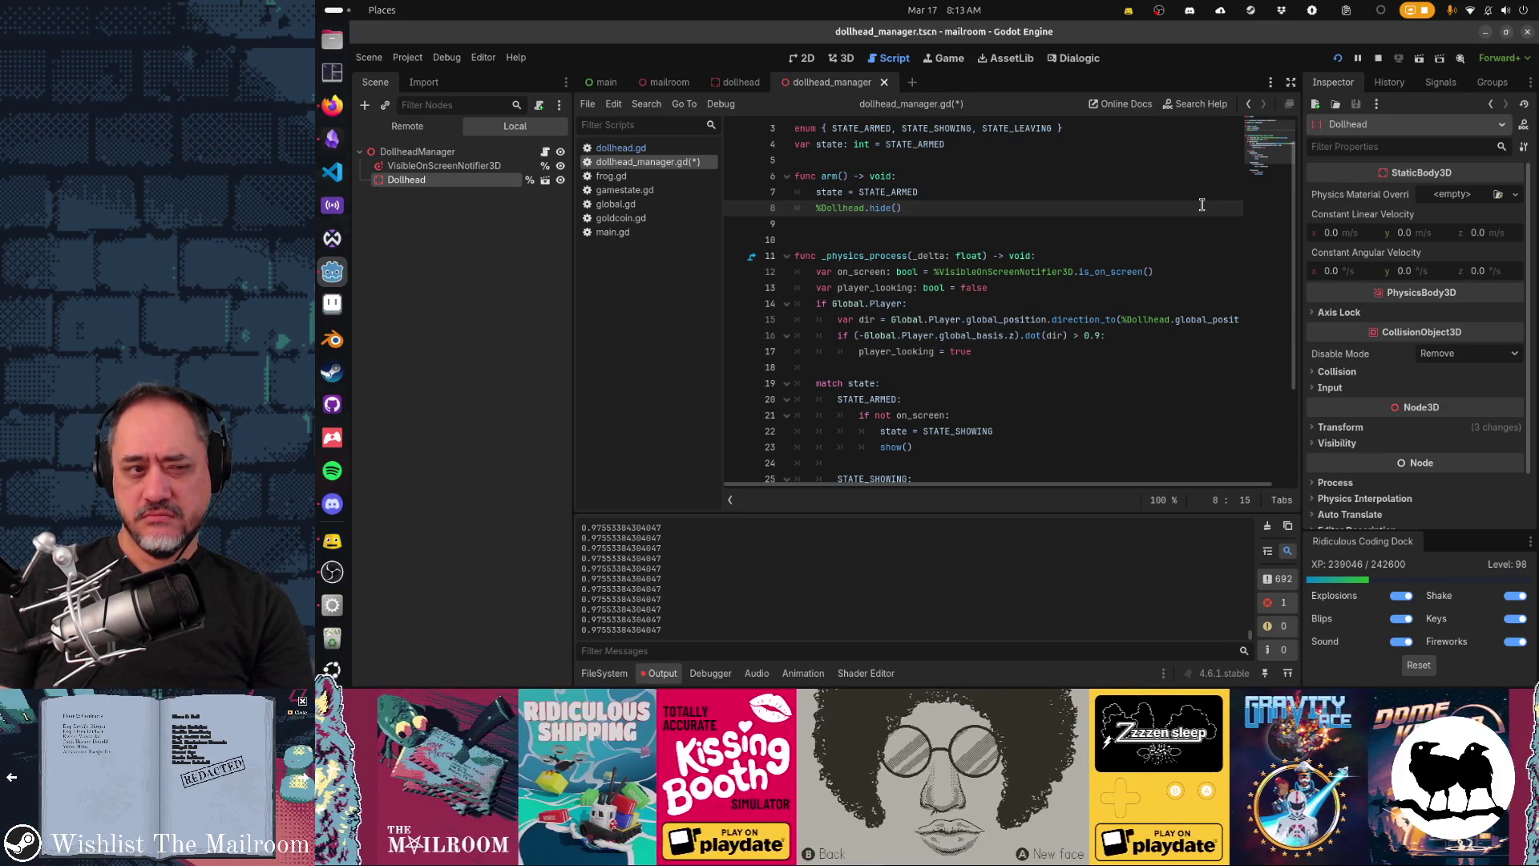
{"action": "key", "text": "Down"}
{"action": "key", "text": "Down"}
{"action": "key", "text": "Down"}
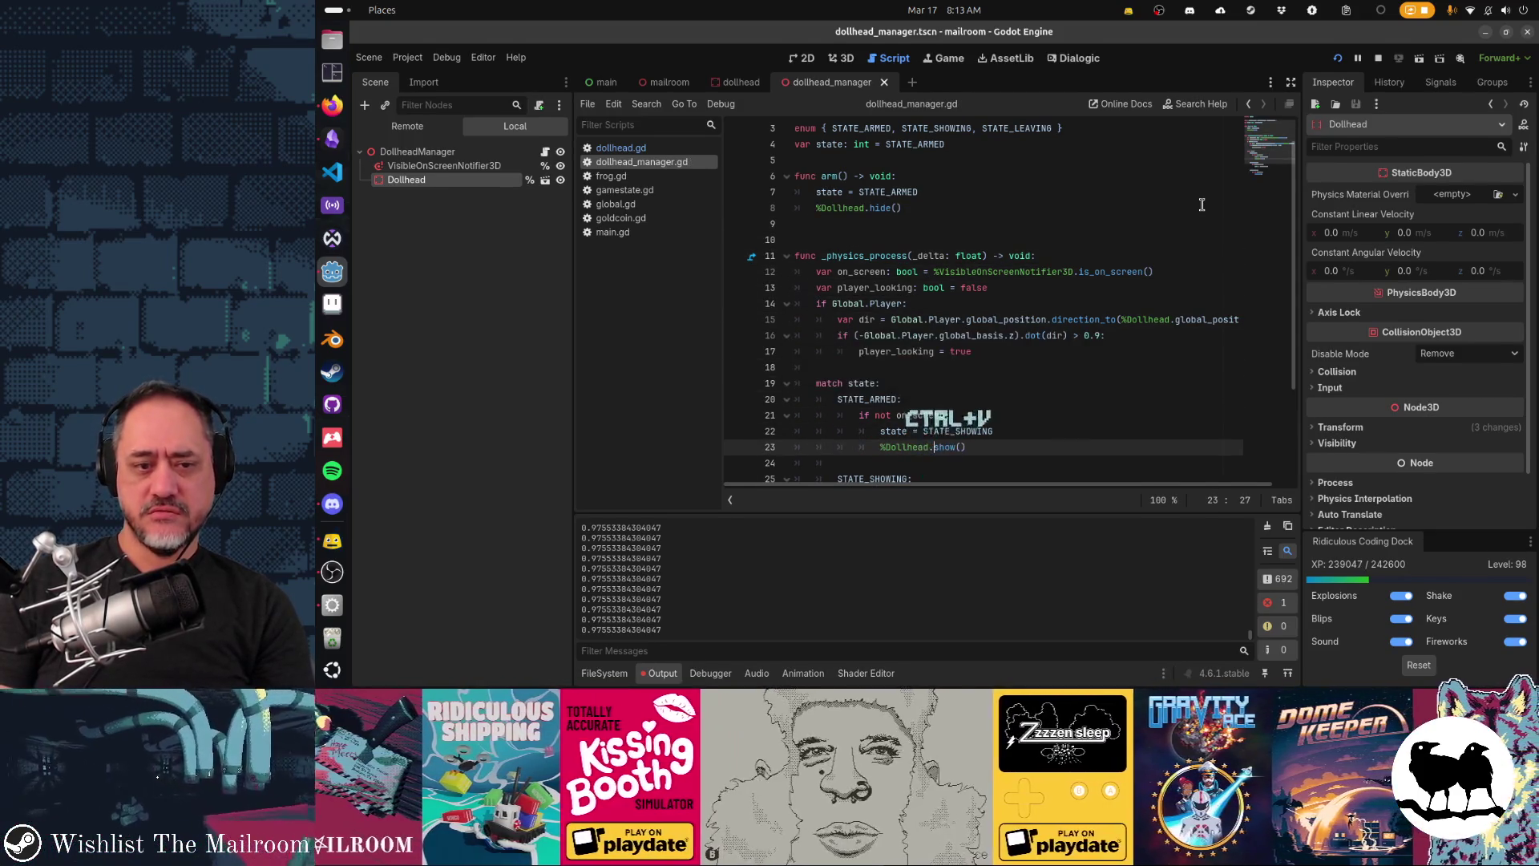
{"action": "key", "text": "Up"}
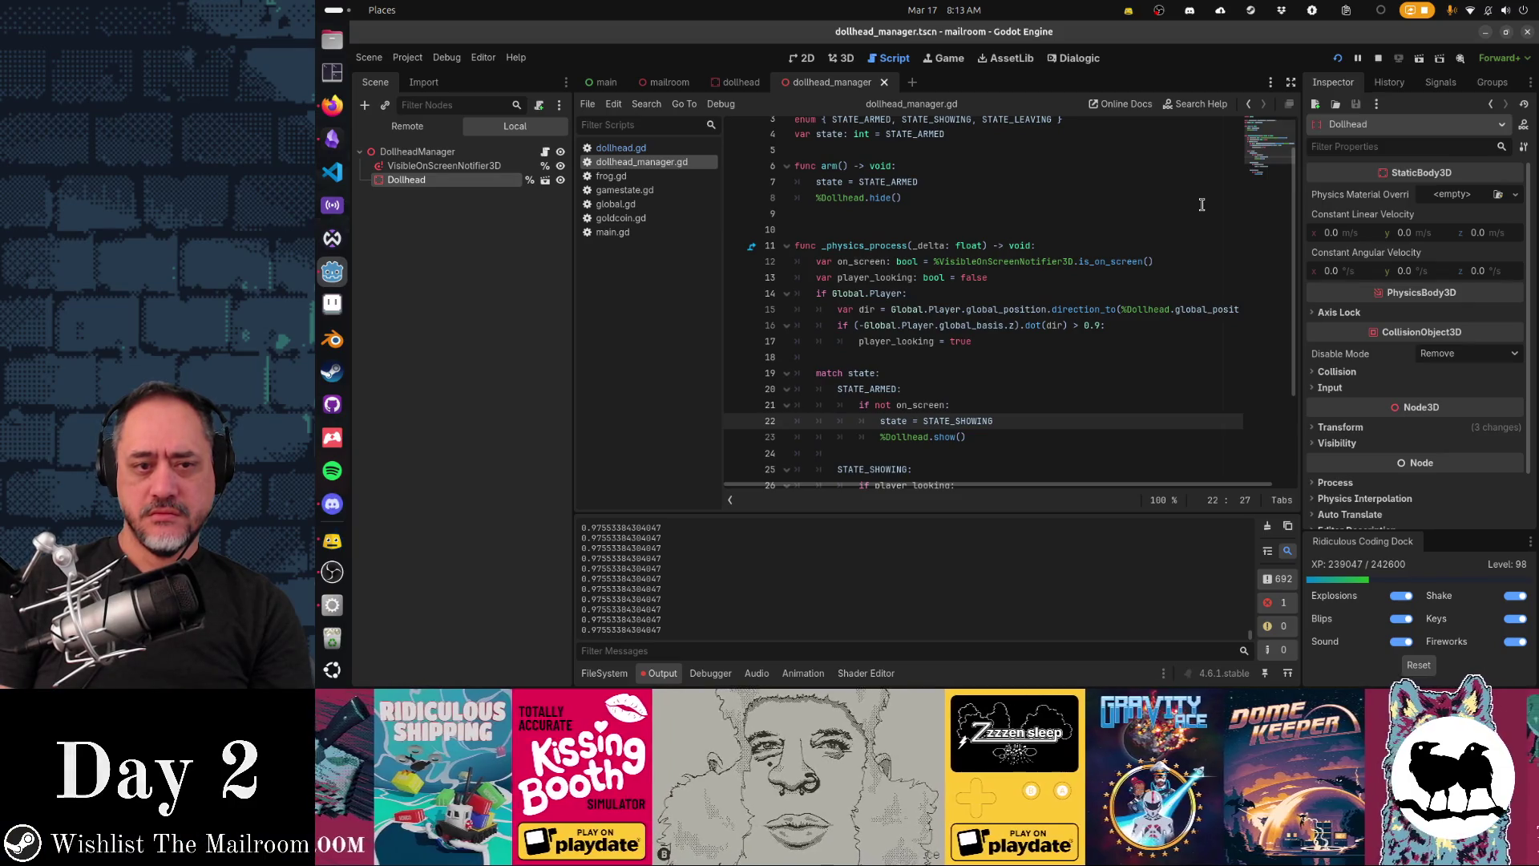
{"action": "key", "text": "alt+Tab"}
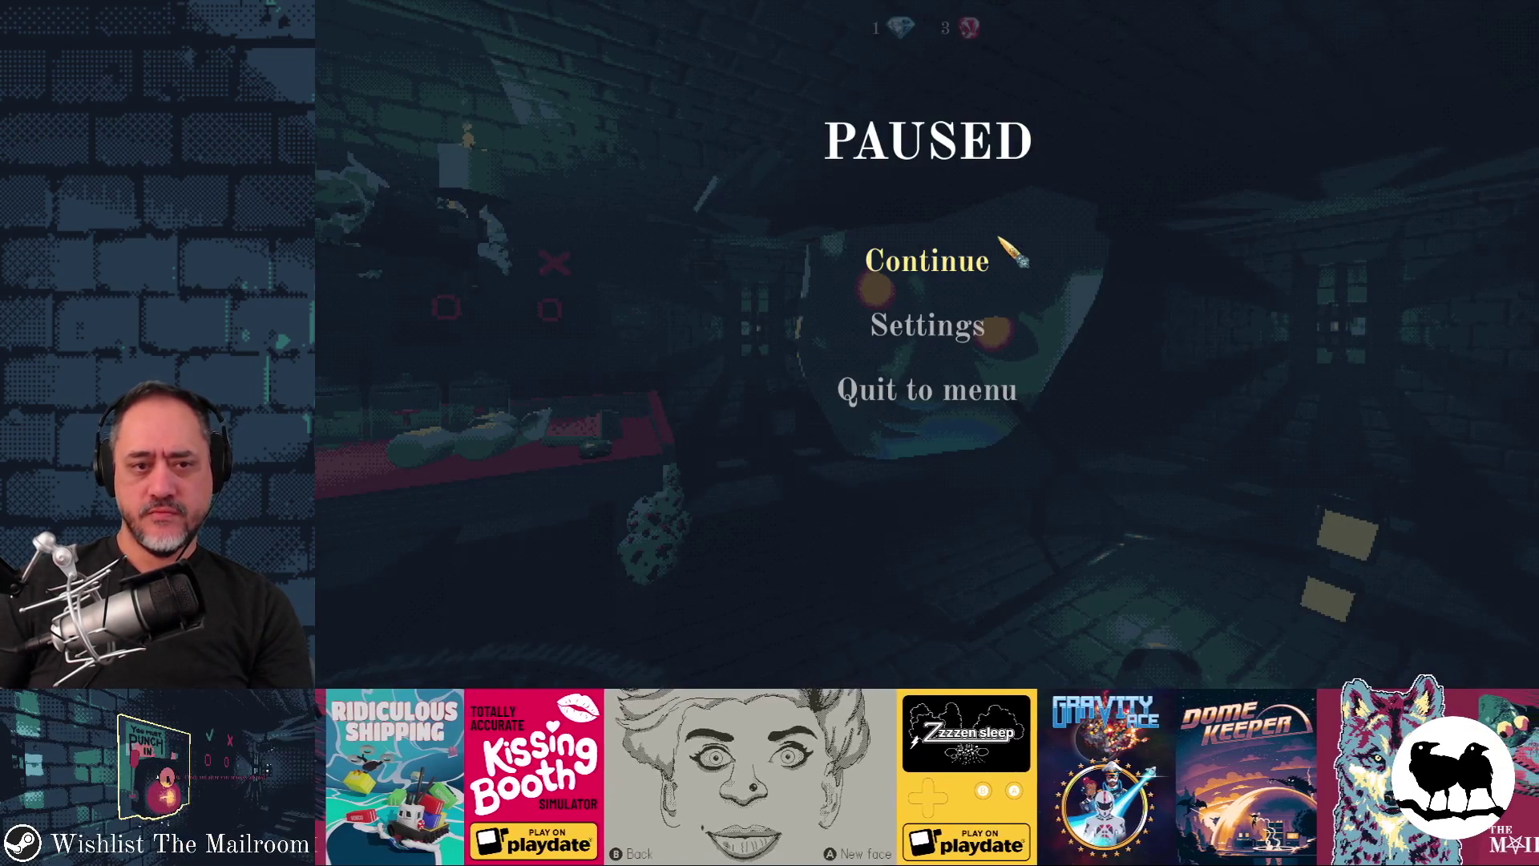
Step: Resume the game, trigger the dollhead event from the console, then stop the run with F8
{"action": "left_click", "coordinate": [970, 263]}
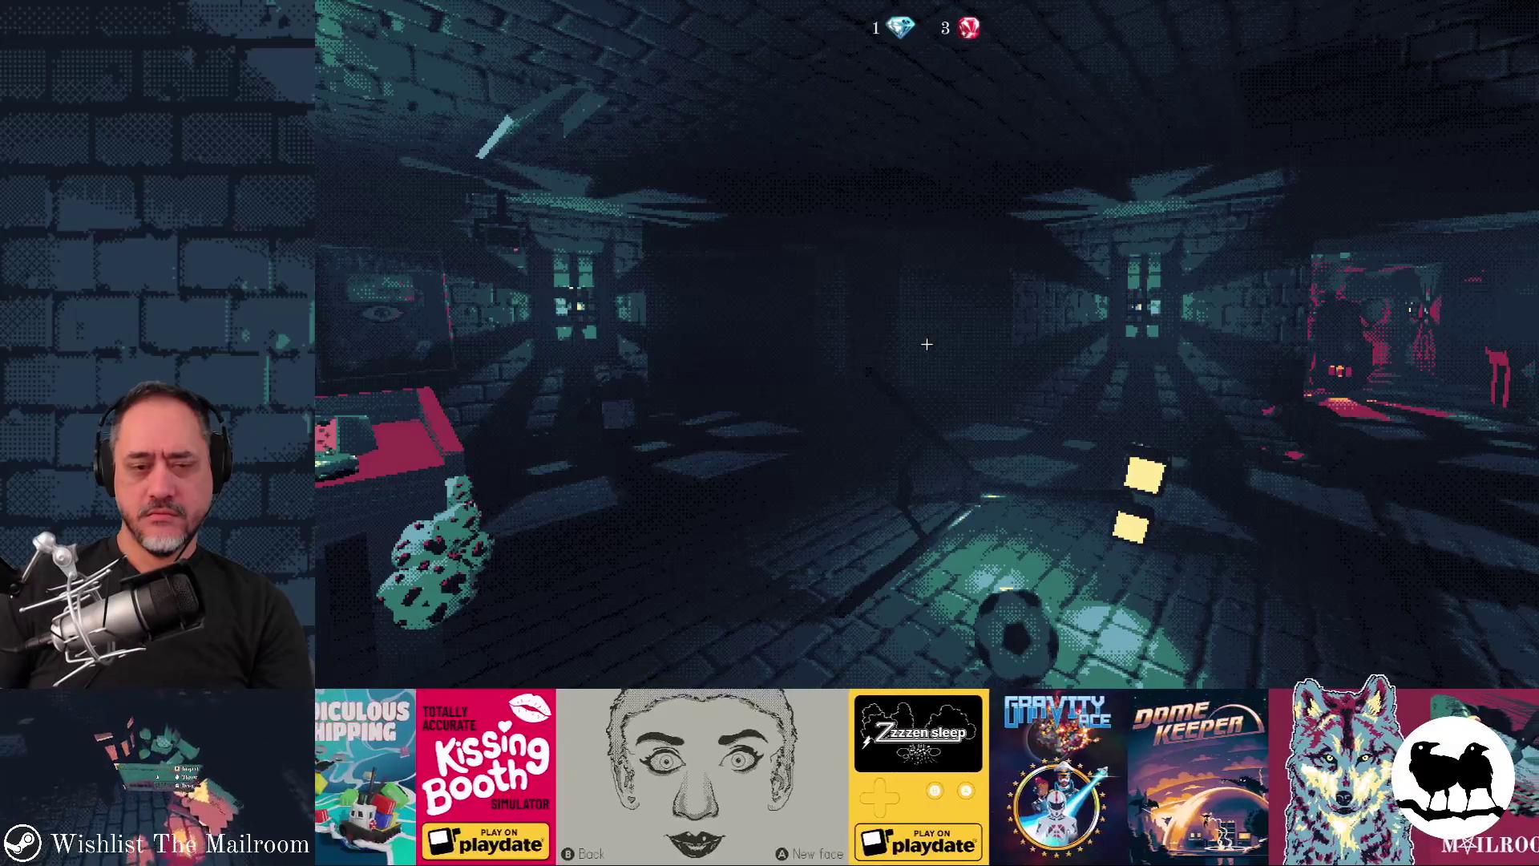
{"action": "key", "text": "grave"}
{"action": "type", "text": "event dollhead"}
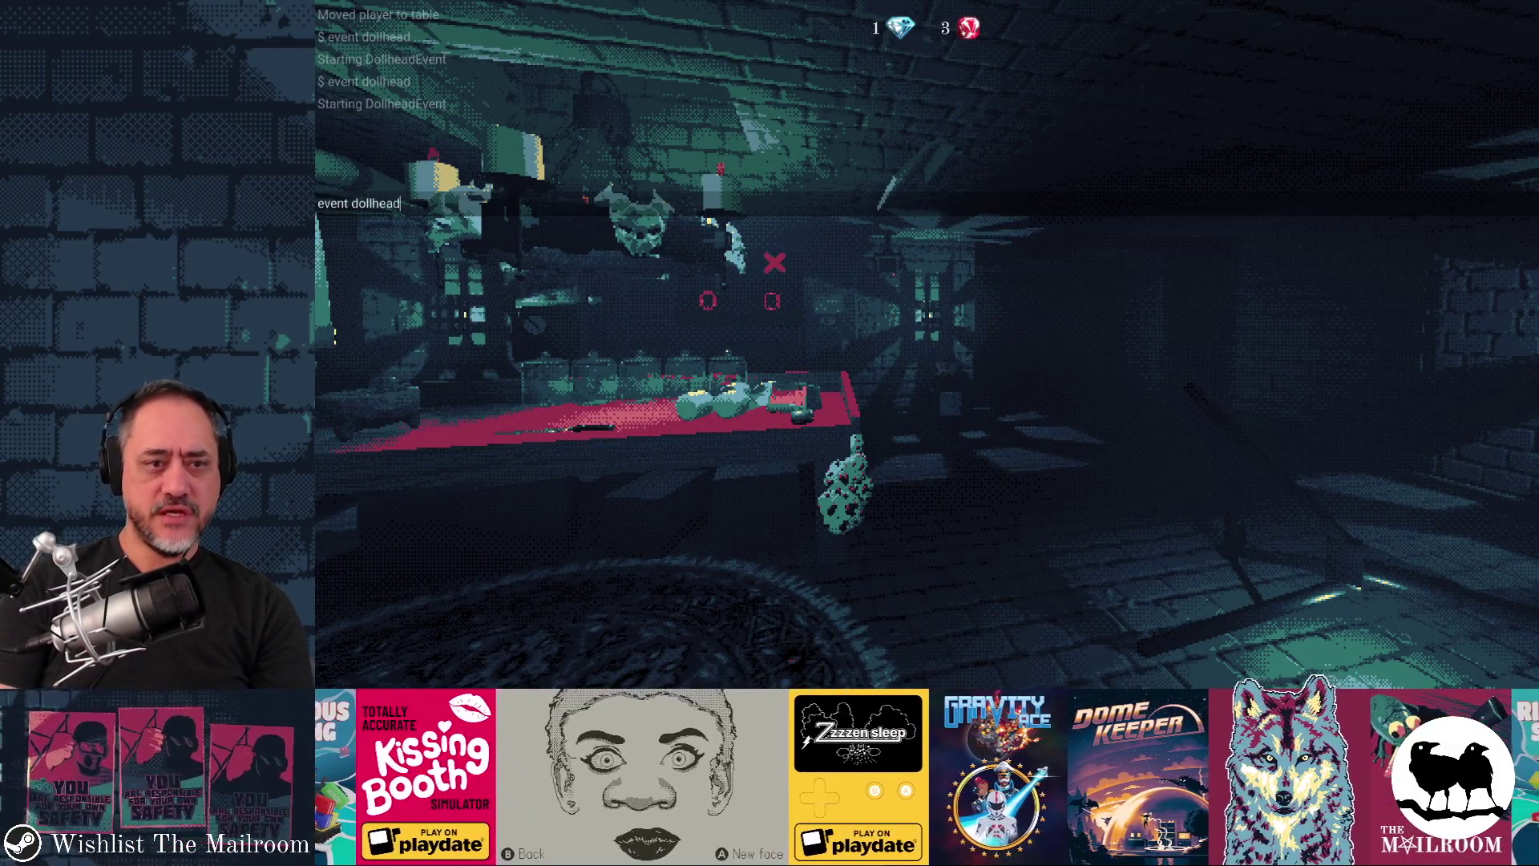
{"action": "key", "text": "Return"}
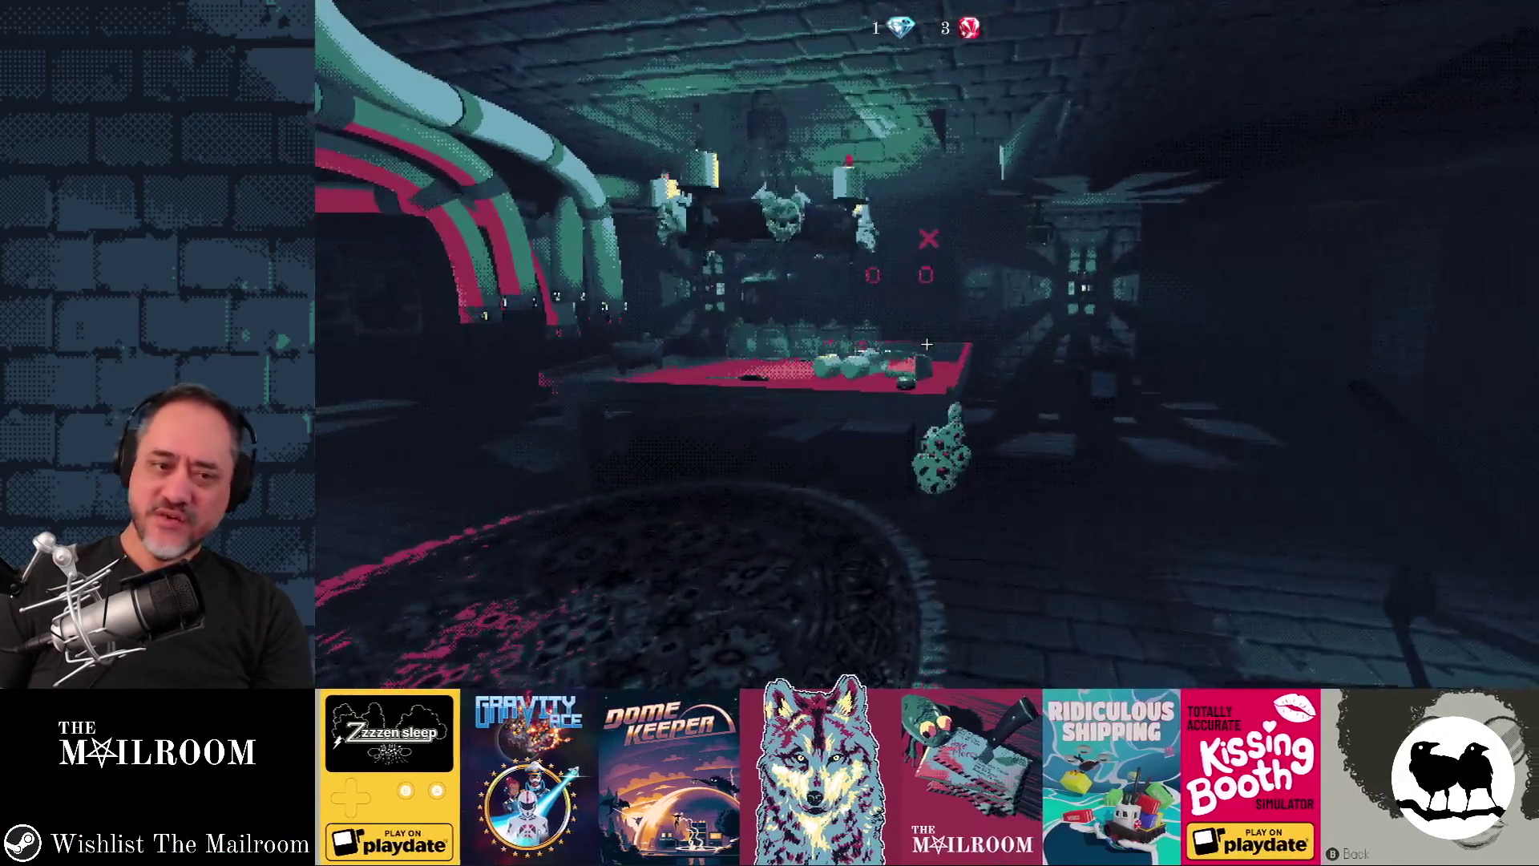
{"action": "key", "text": "F8"}
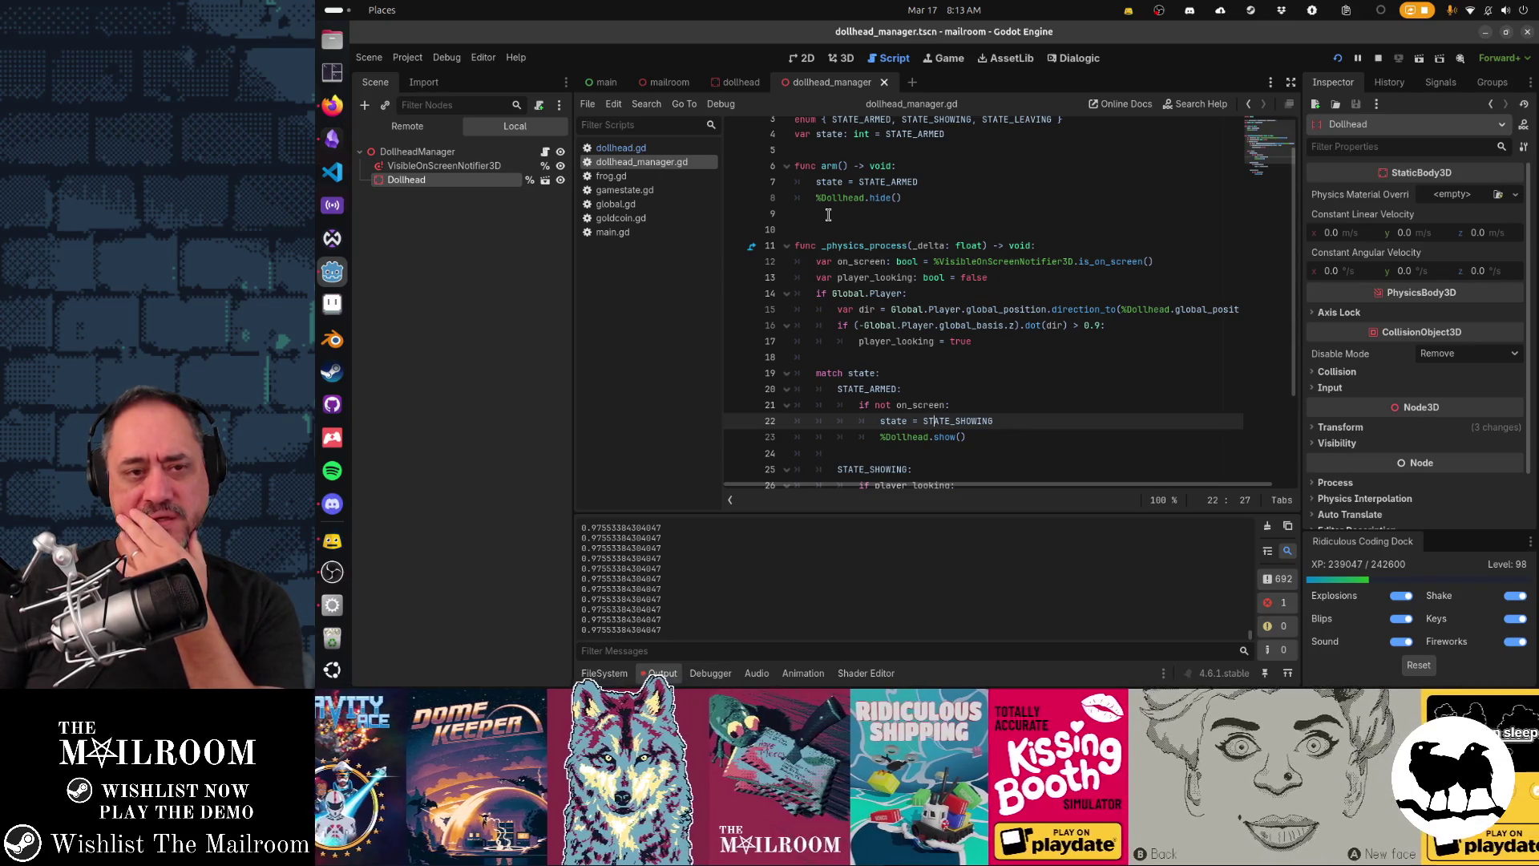
Step: Add a breakpoint on line 23's %Dollhead.show() call in dollhead_manager.gd
{"action": "left_click", "coordinate": [622, 148]}
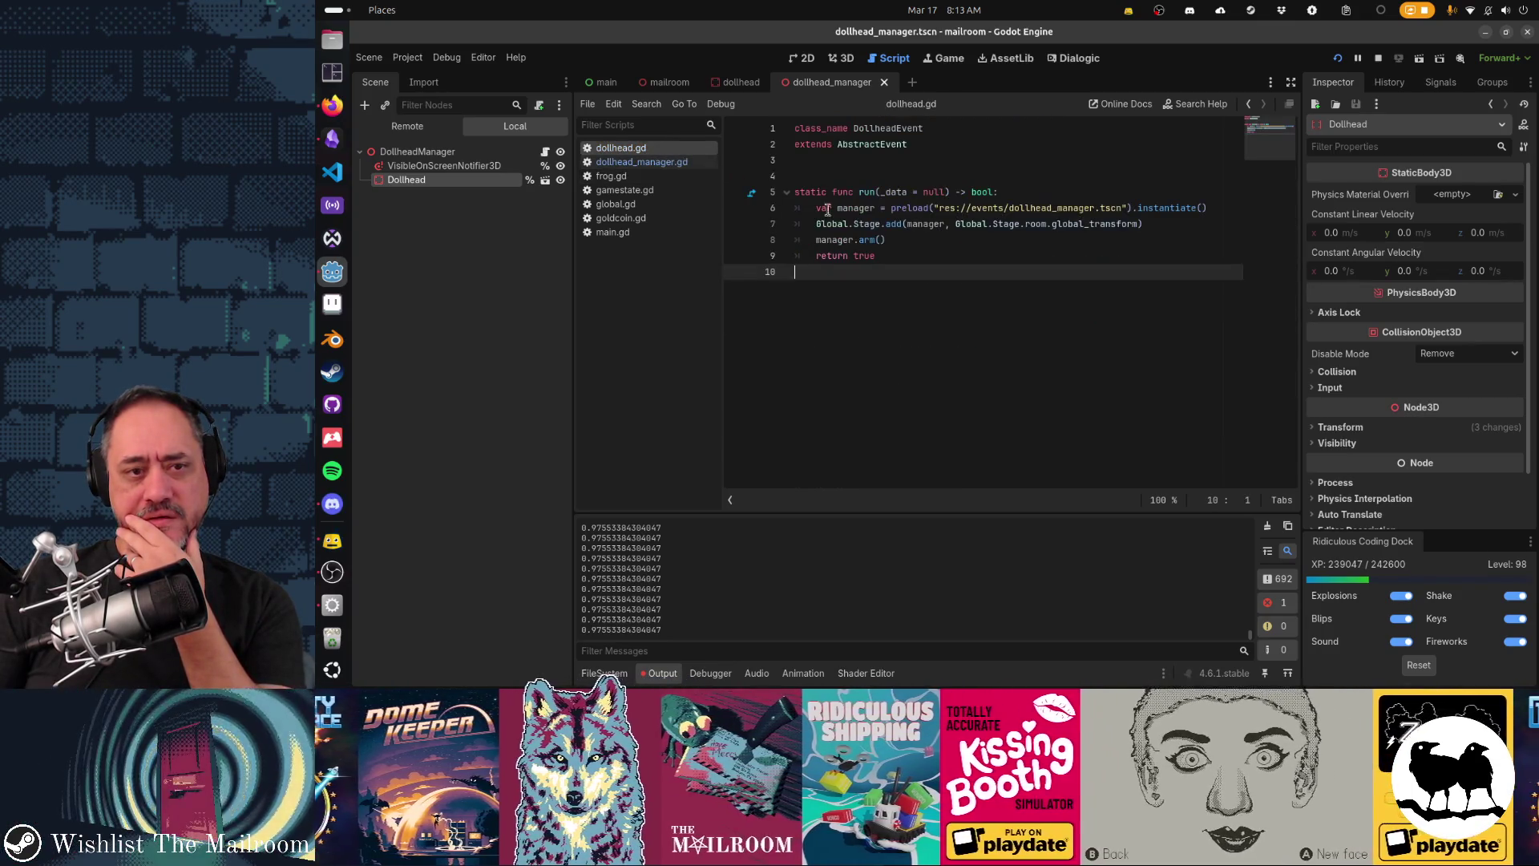
{"action": "left_click", "coordinate": [641, 161]}
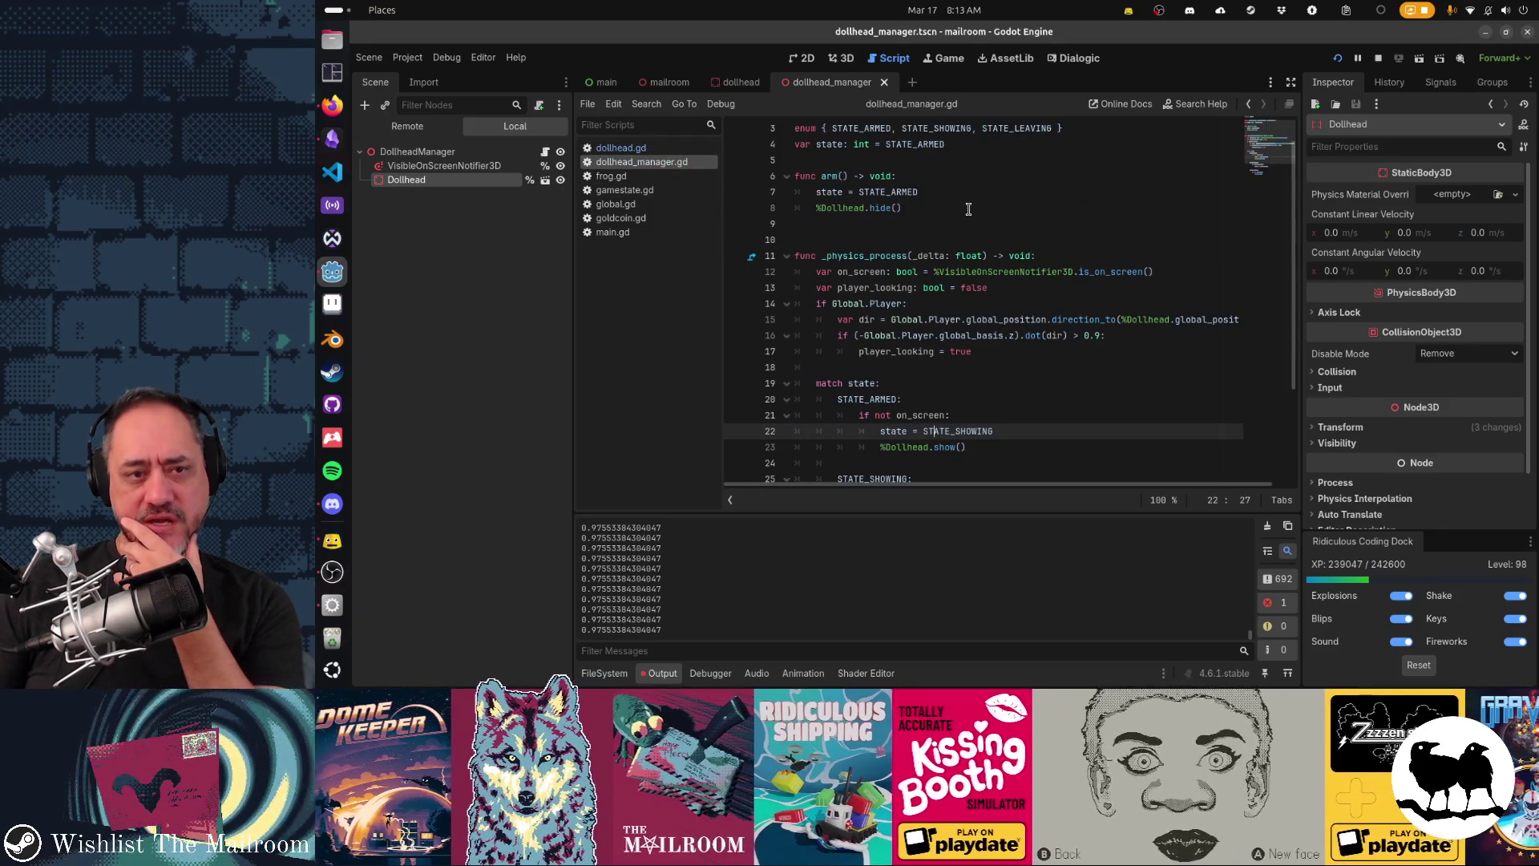
{"action": "scroll", "coordinate": [972, 421], "scroll_direction": "down", "scroll_amount": 2}
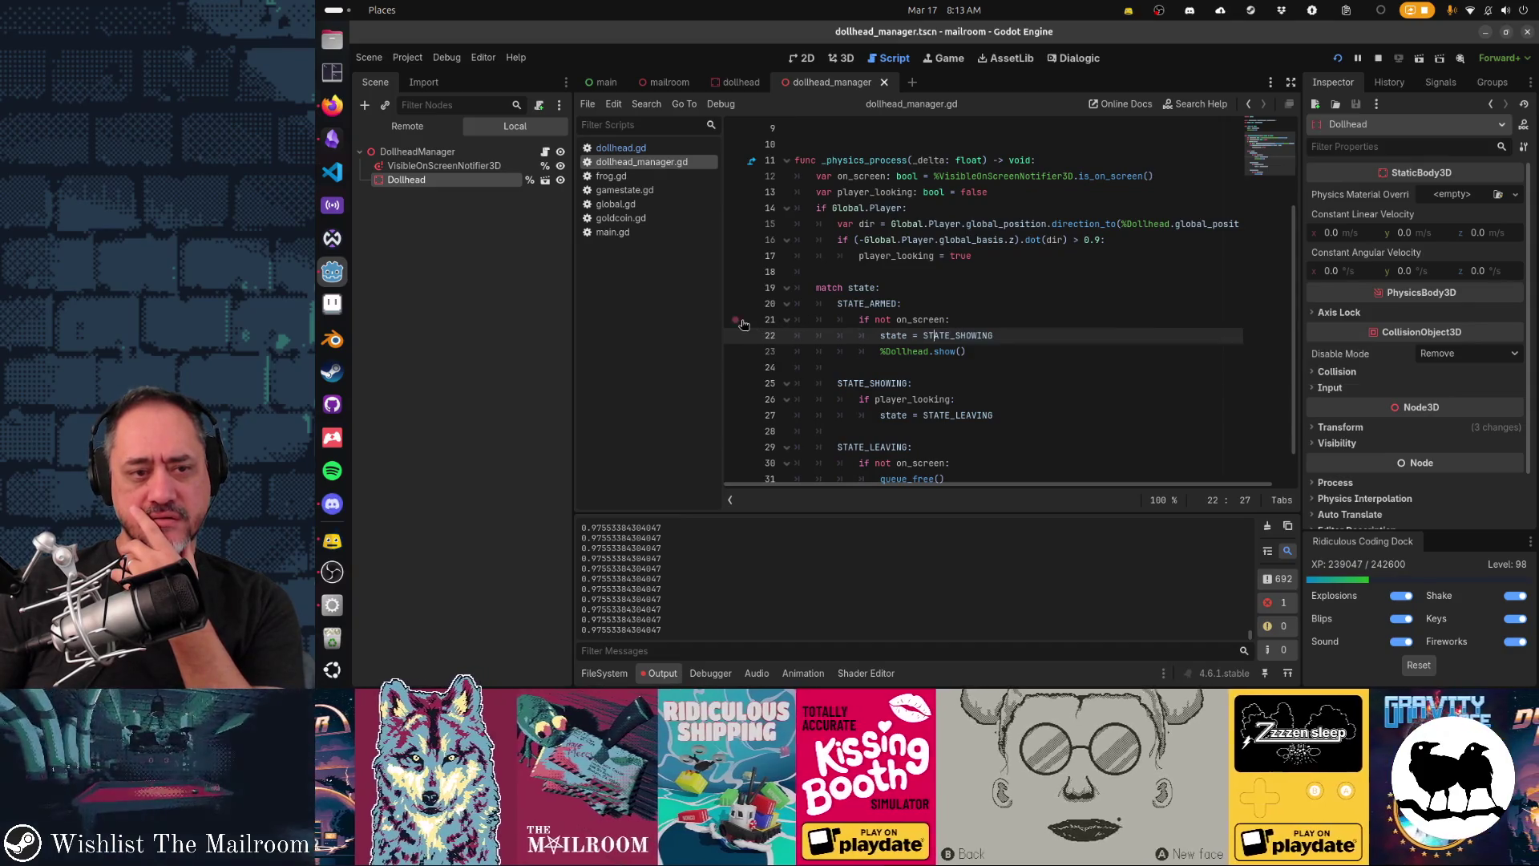
{"action": "left_click", "coordinate": [736, 351]}
Step: Resume the running game and enter 'event dollhead' in the in-game console
{"action": "key", "text": "alt+Tab"}
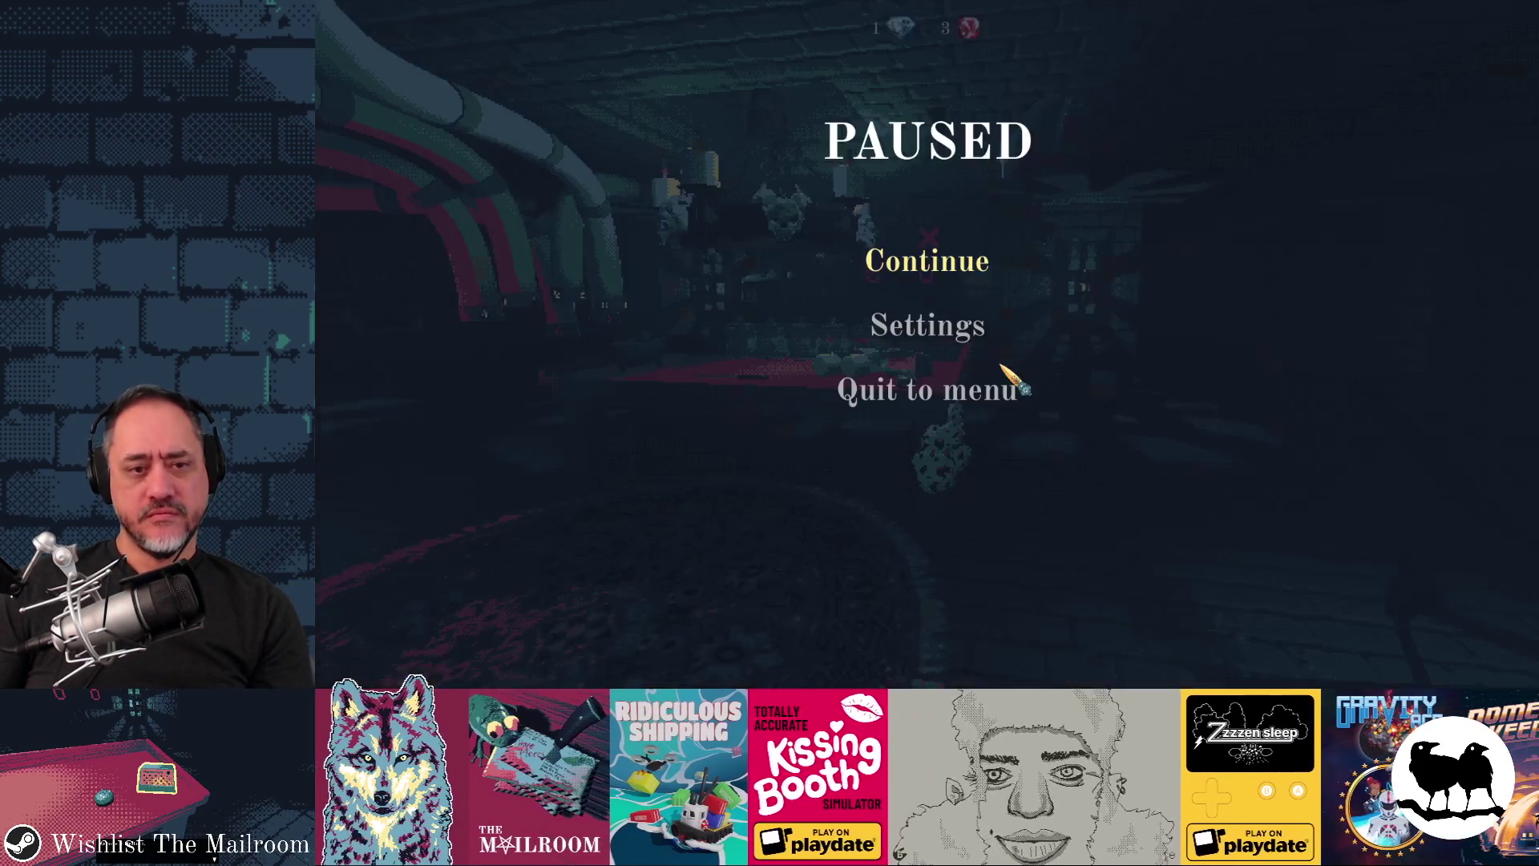
{"action": "left_click", "coordinate": [937, 270]}
{"action": "key", "text": "grave"}
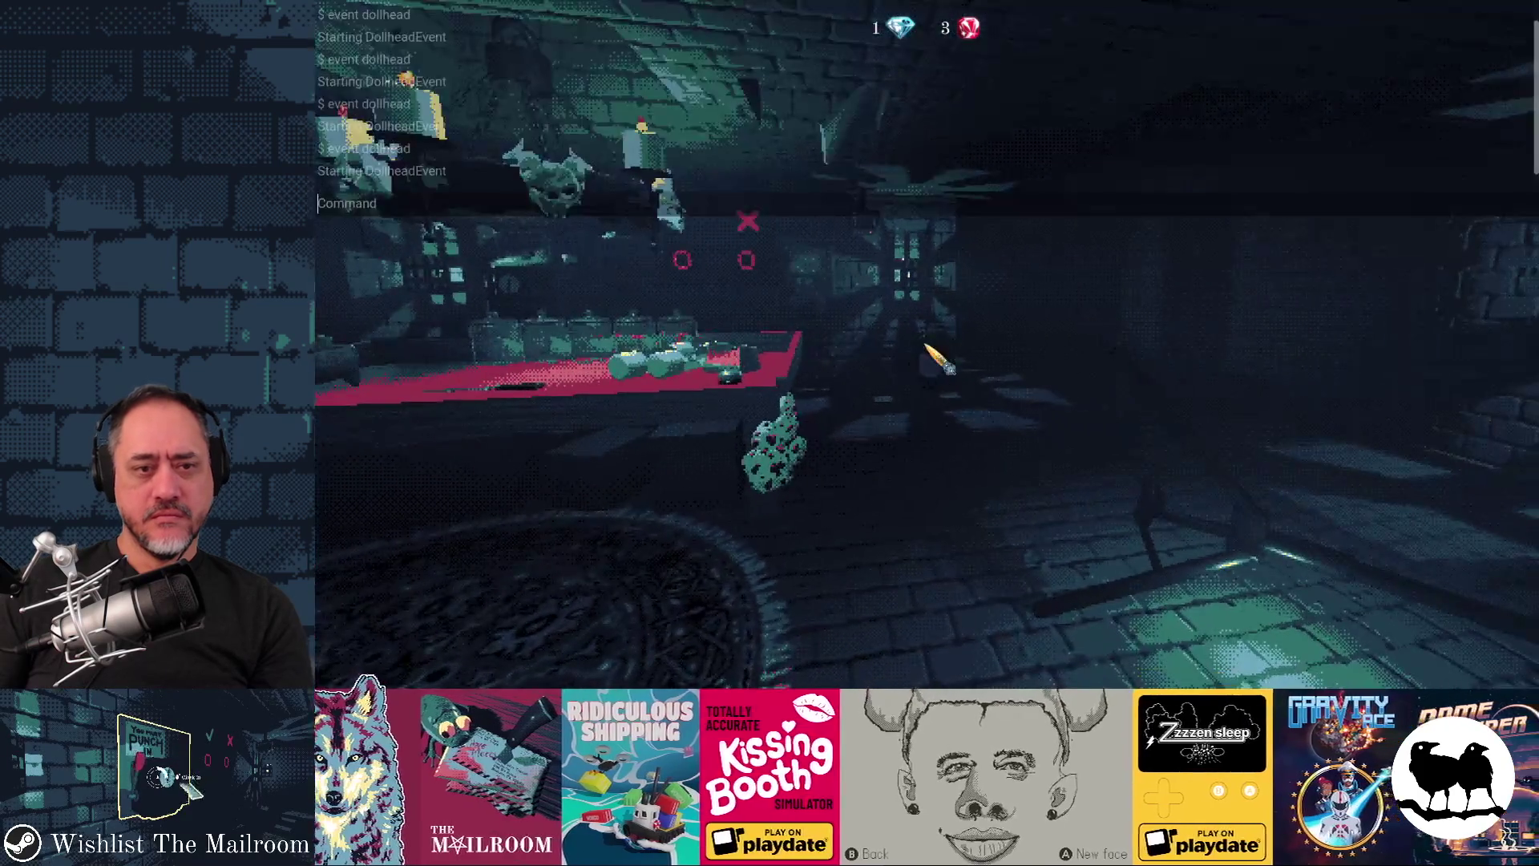
{"action": "type", "text": "event dollhead"}
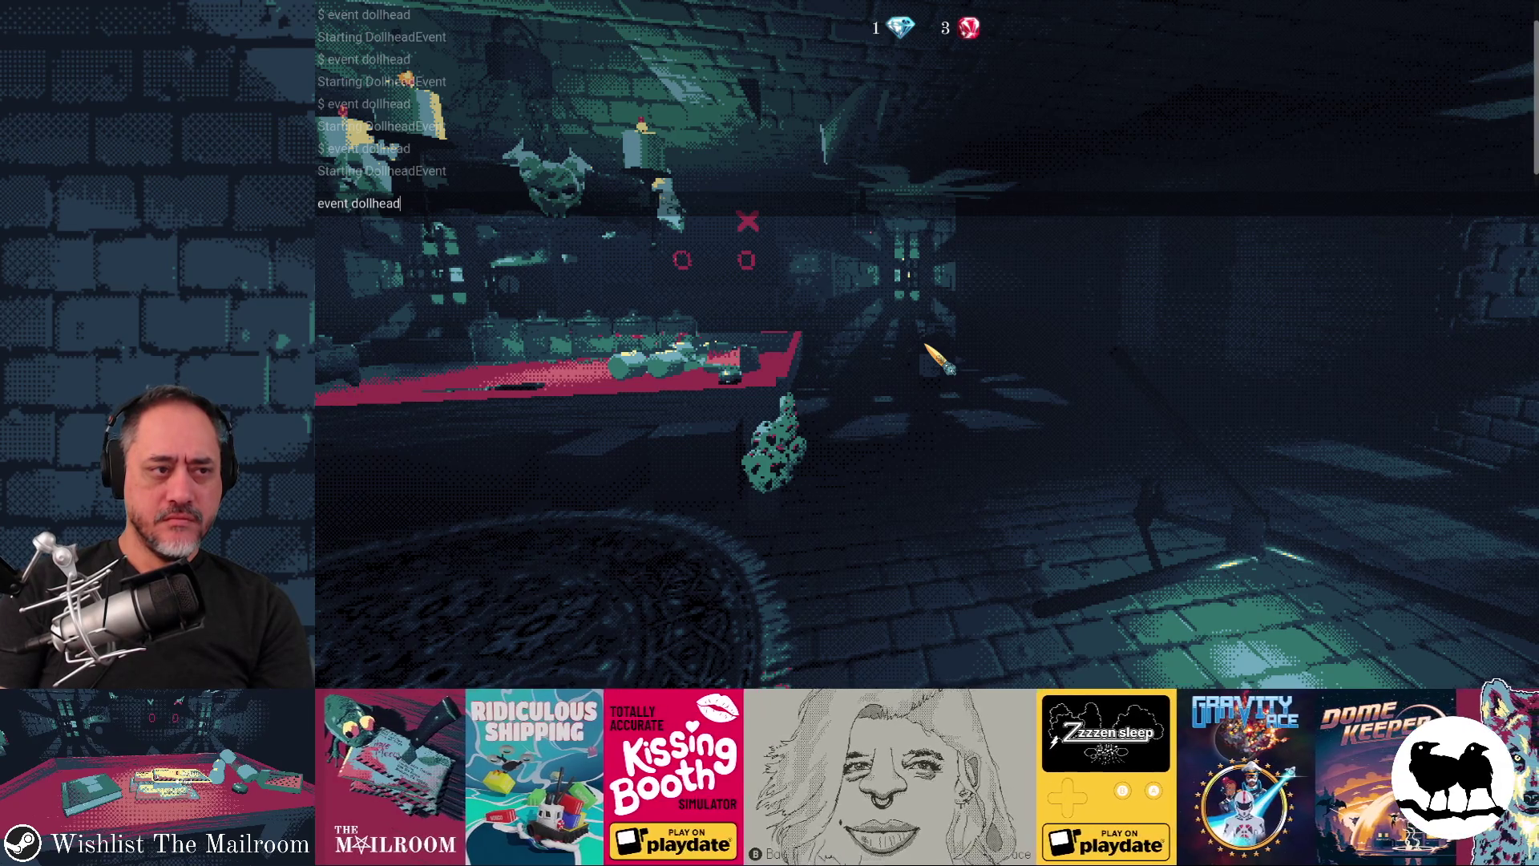
{"action": "key", "text": "Return"}
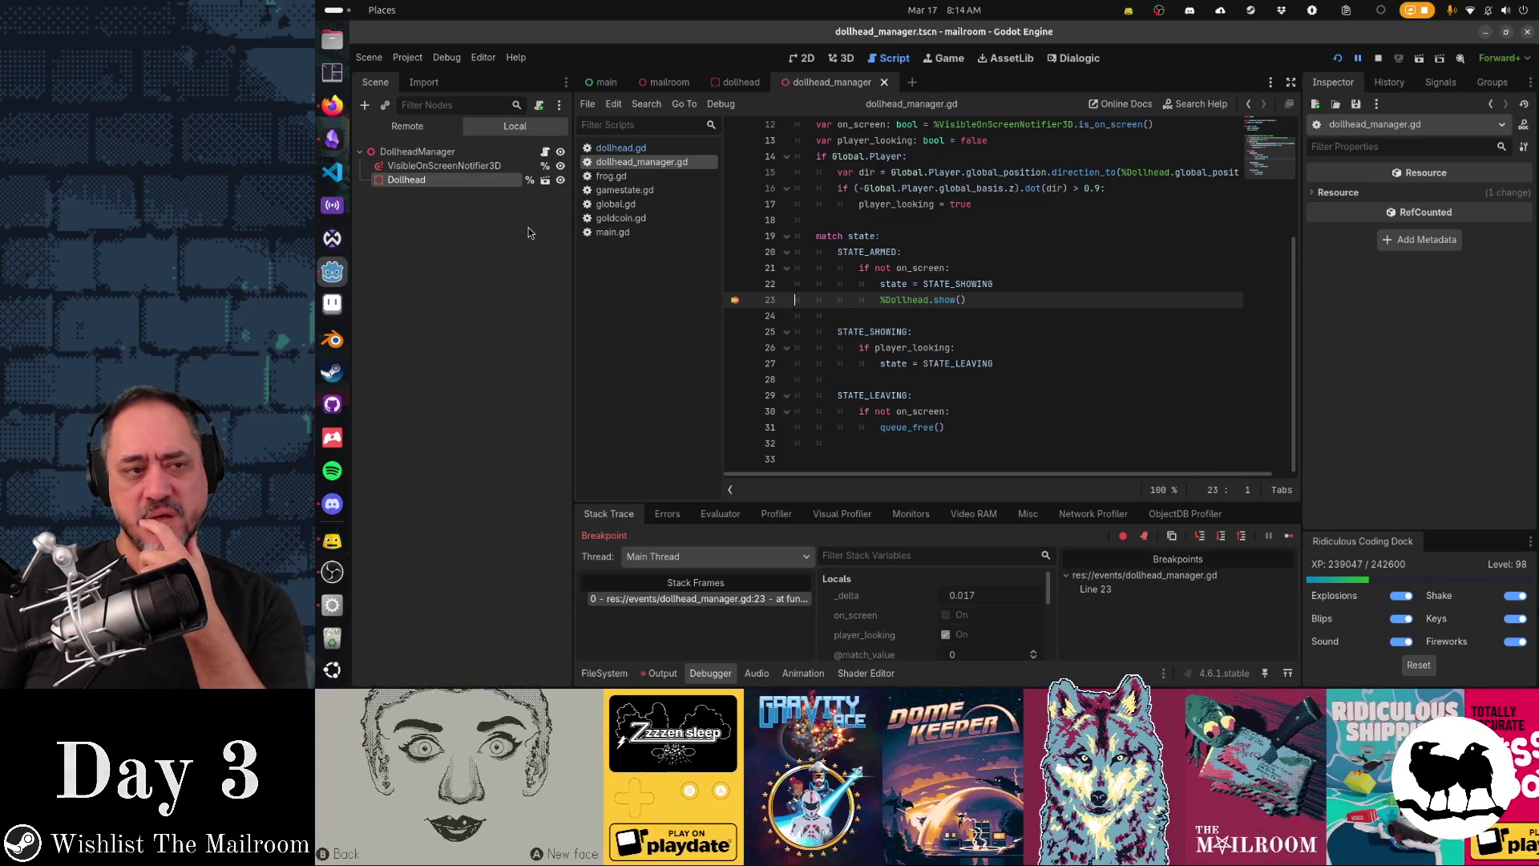
Step: Remove the line 23 breakpoint and highlight the STATE_ARMED branch of the match block
{"action": "left_click", "coordinate": [735, 300]}
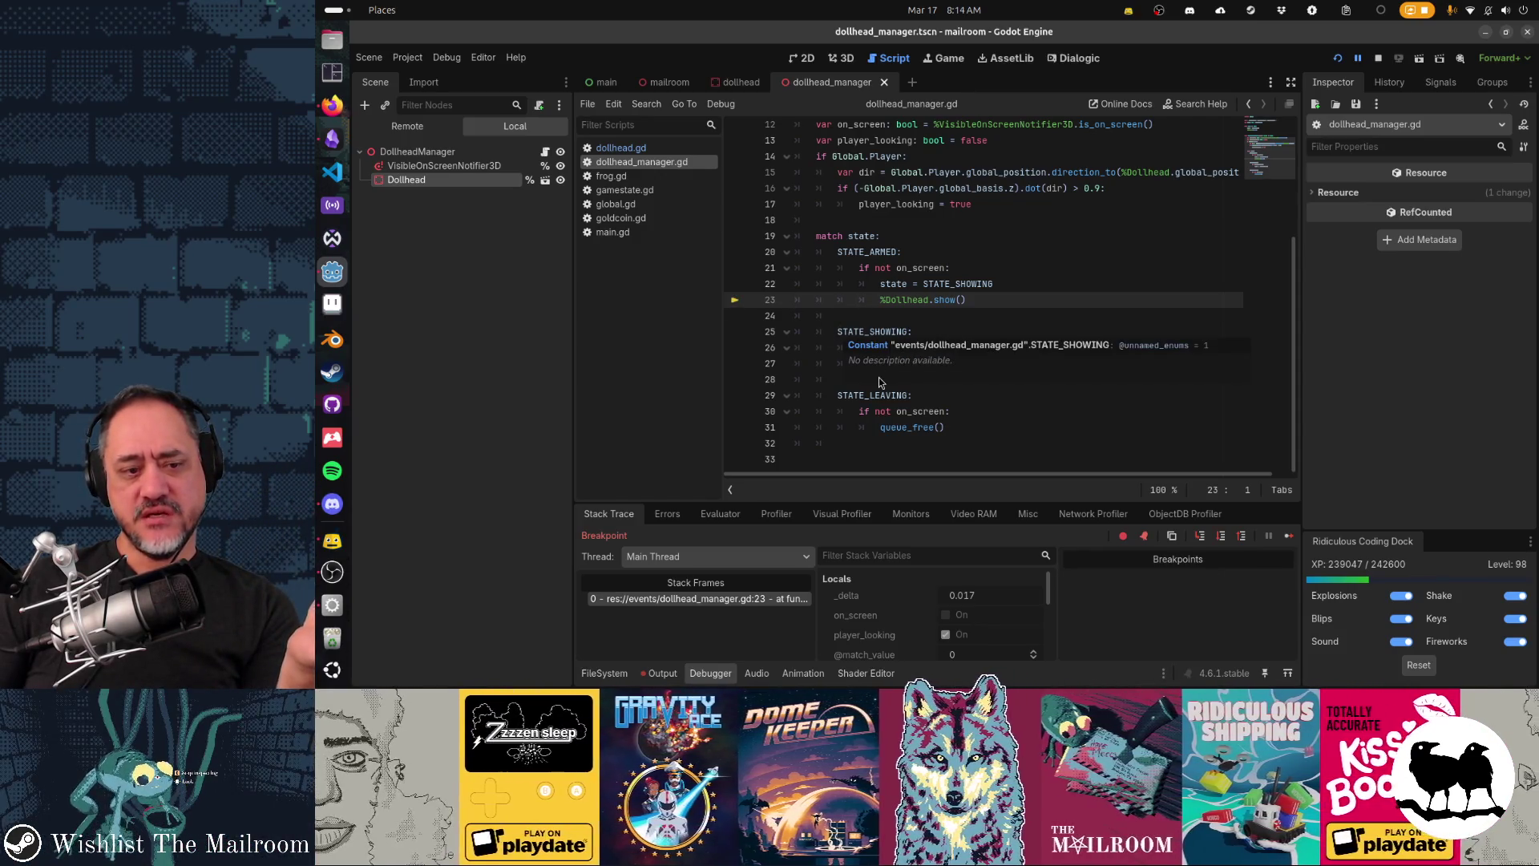
{"action": "left_click_drag", "start_coordinate": [866, 236], "coordinate": [912, 300]}
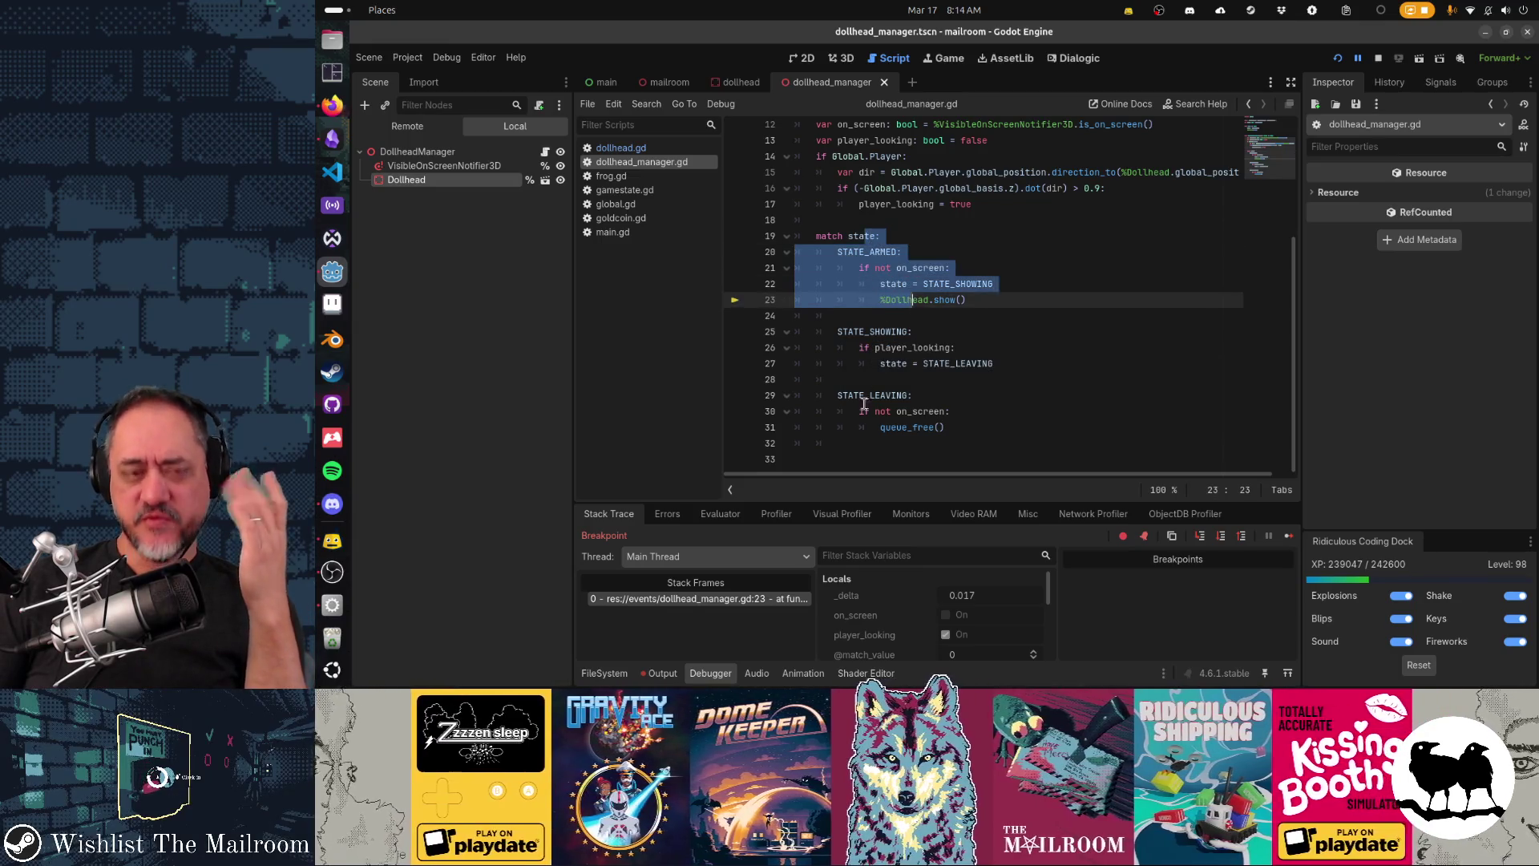
{"action": "scroll", "coordinate": [865, 403], "scroll_direction": "up", "scroll_amount": 4}
{"action": "left_click_drag", "start_coordinate": [857, 224], "coordinate": [863, 236]}
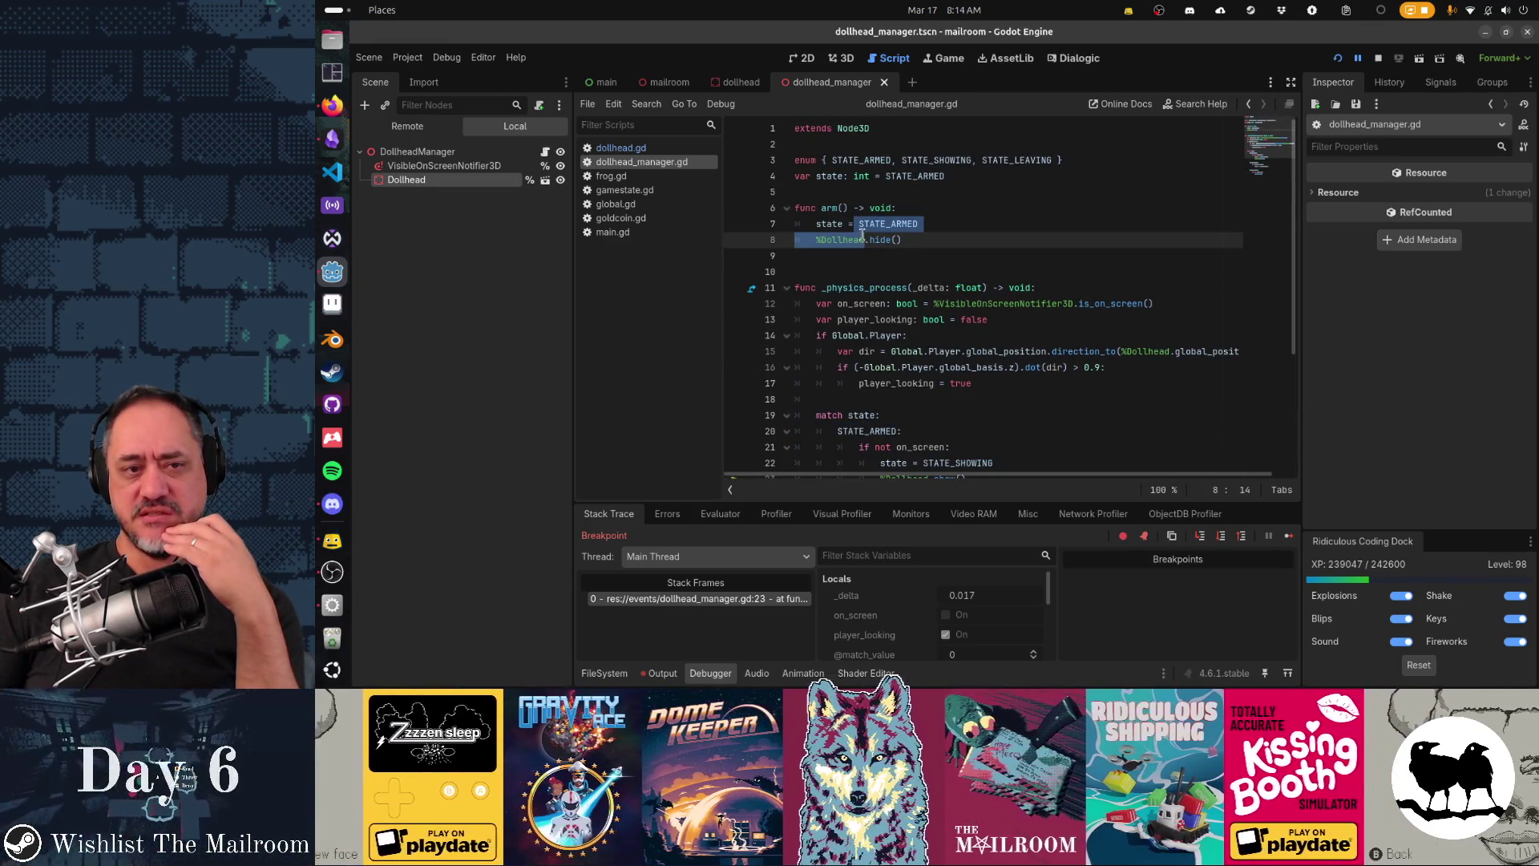
{"action": "scroll", "coordinate": [882, 321], "scroll_direction": "down", "scroll_amount": 3}
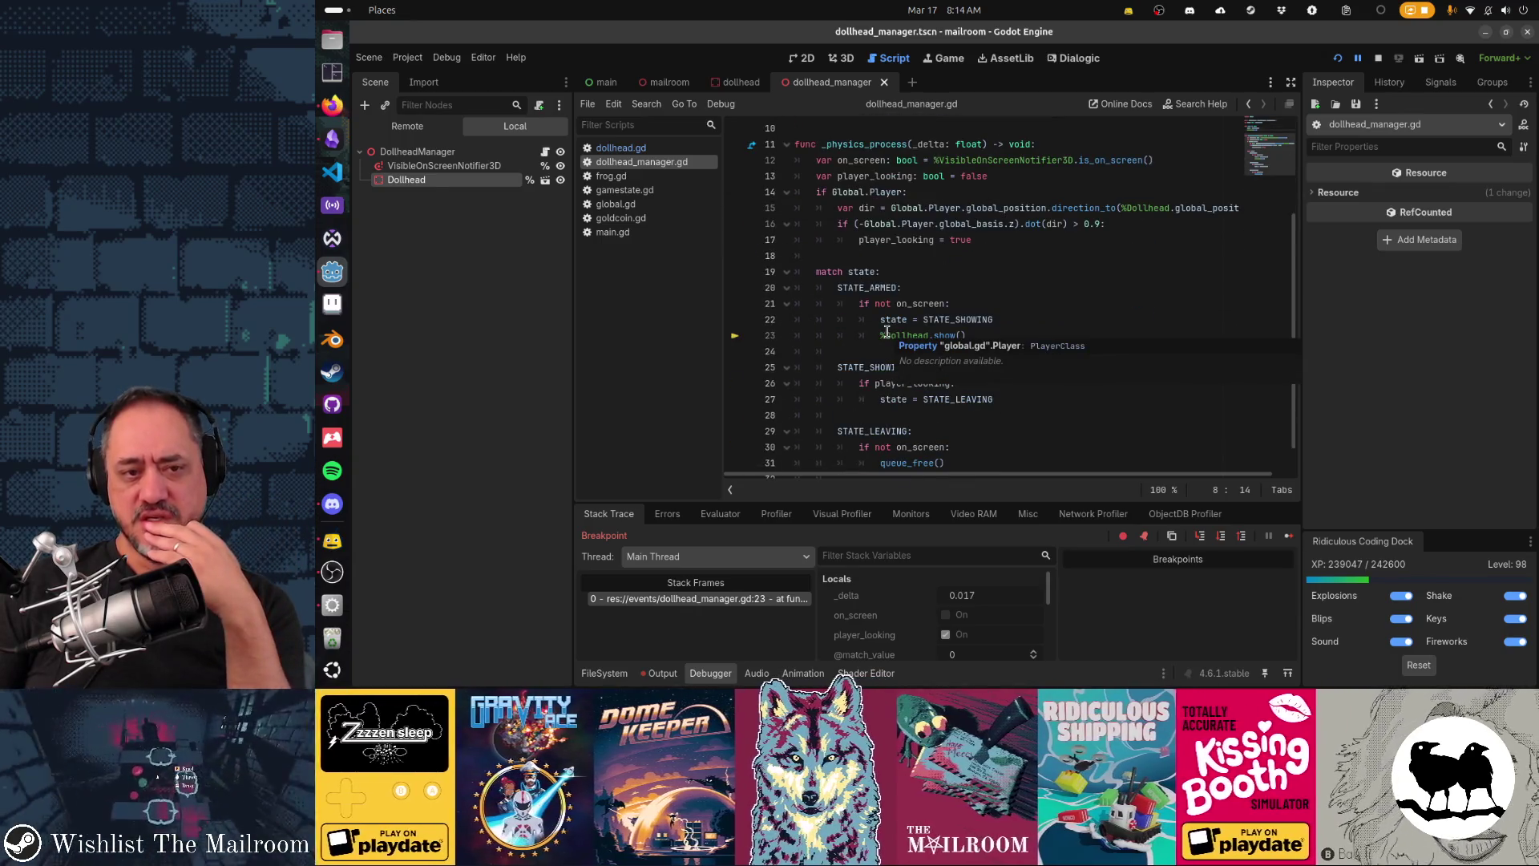
Step: Inspect the on_screen variable on line 21 and the player_looking declaration on line 13
{"action": "double_click", "coordinate": [921, 303]}
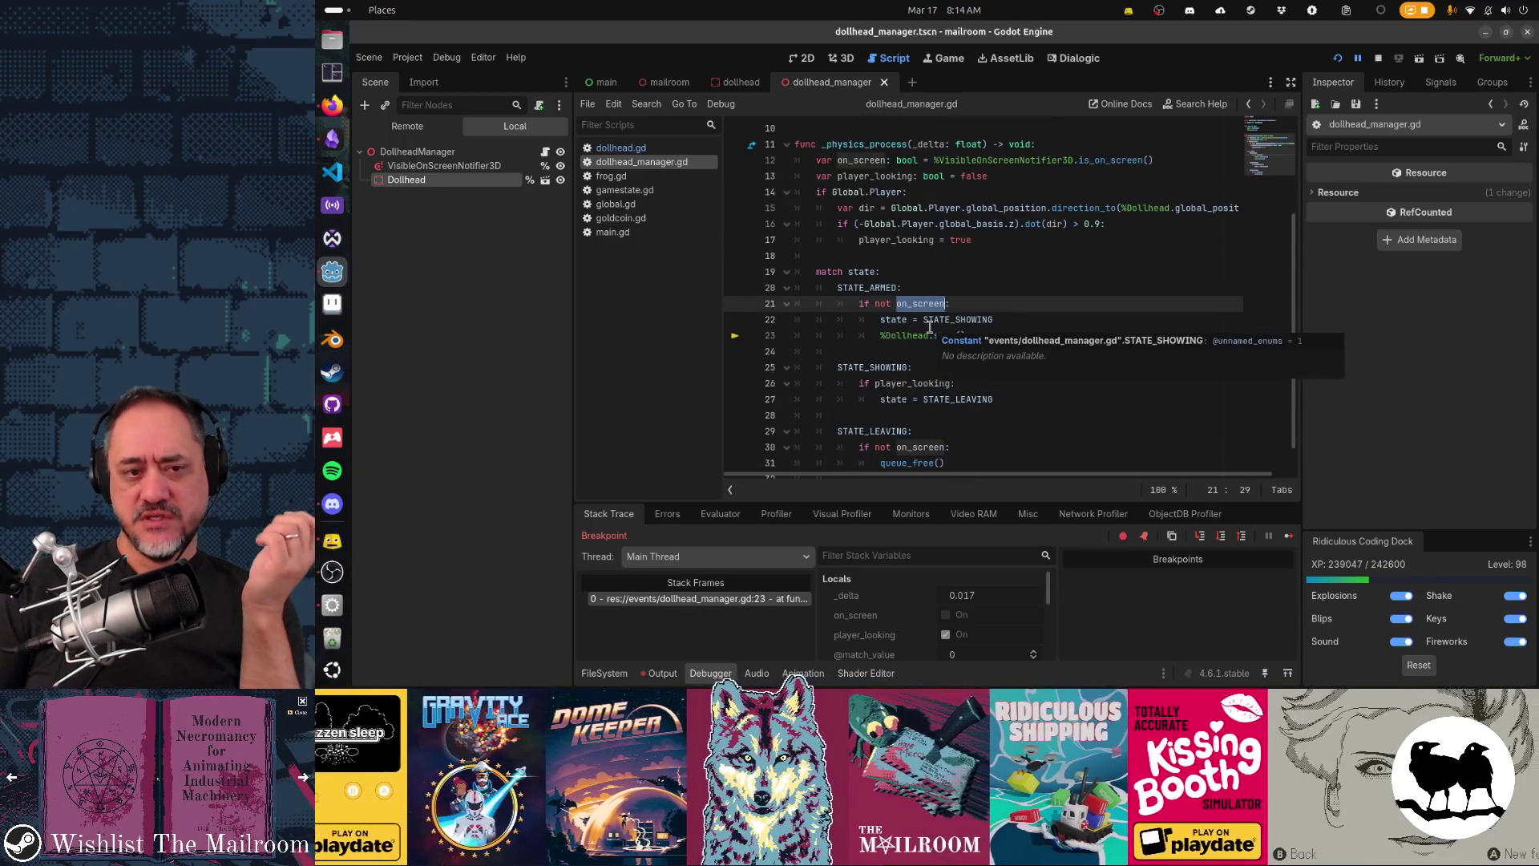
{"action": "left_click", "coordinate": [887, 303]}
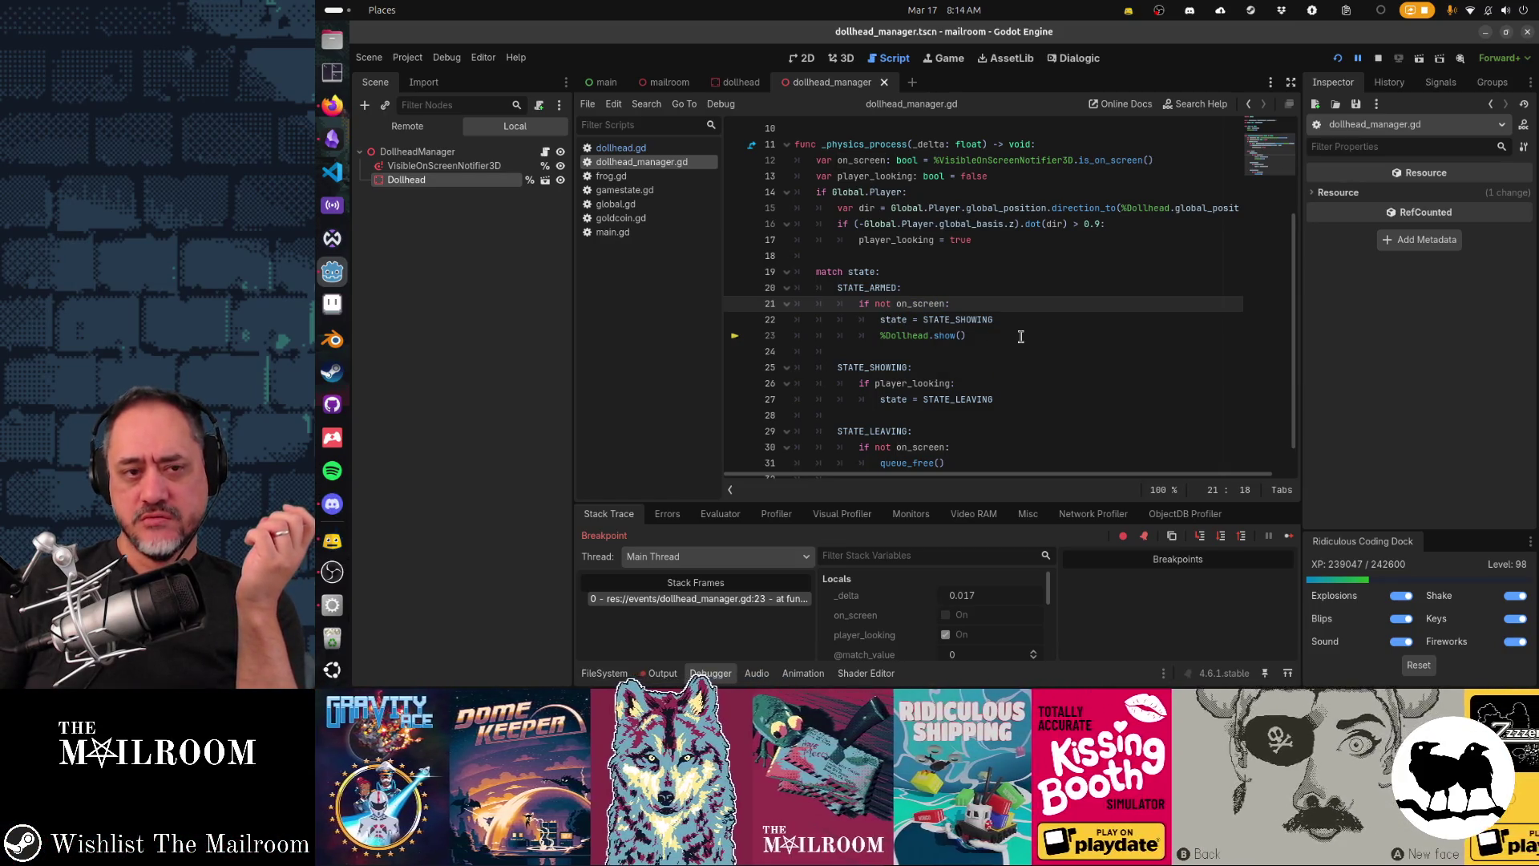
{"action": "scroll", "coordinate": [1021, 336], "scroll_direction": "up", "scroll_amount": 3}
{"action": "left_click", "coordinate": [939, 316]}
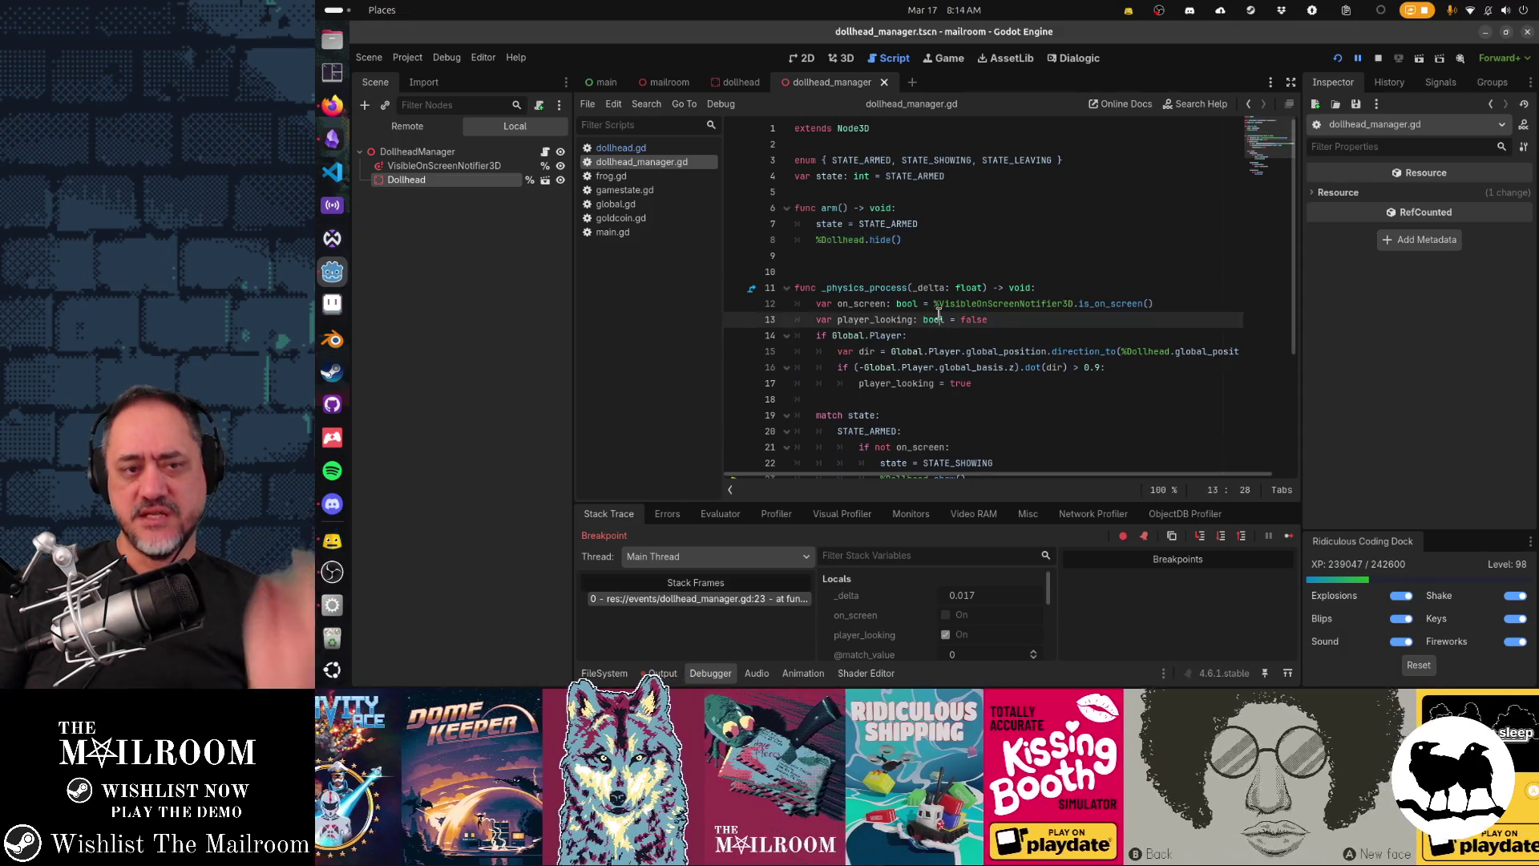
{"action": "mouse_move", "coordinate": [939, 314]}
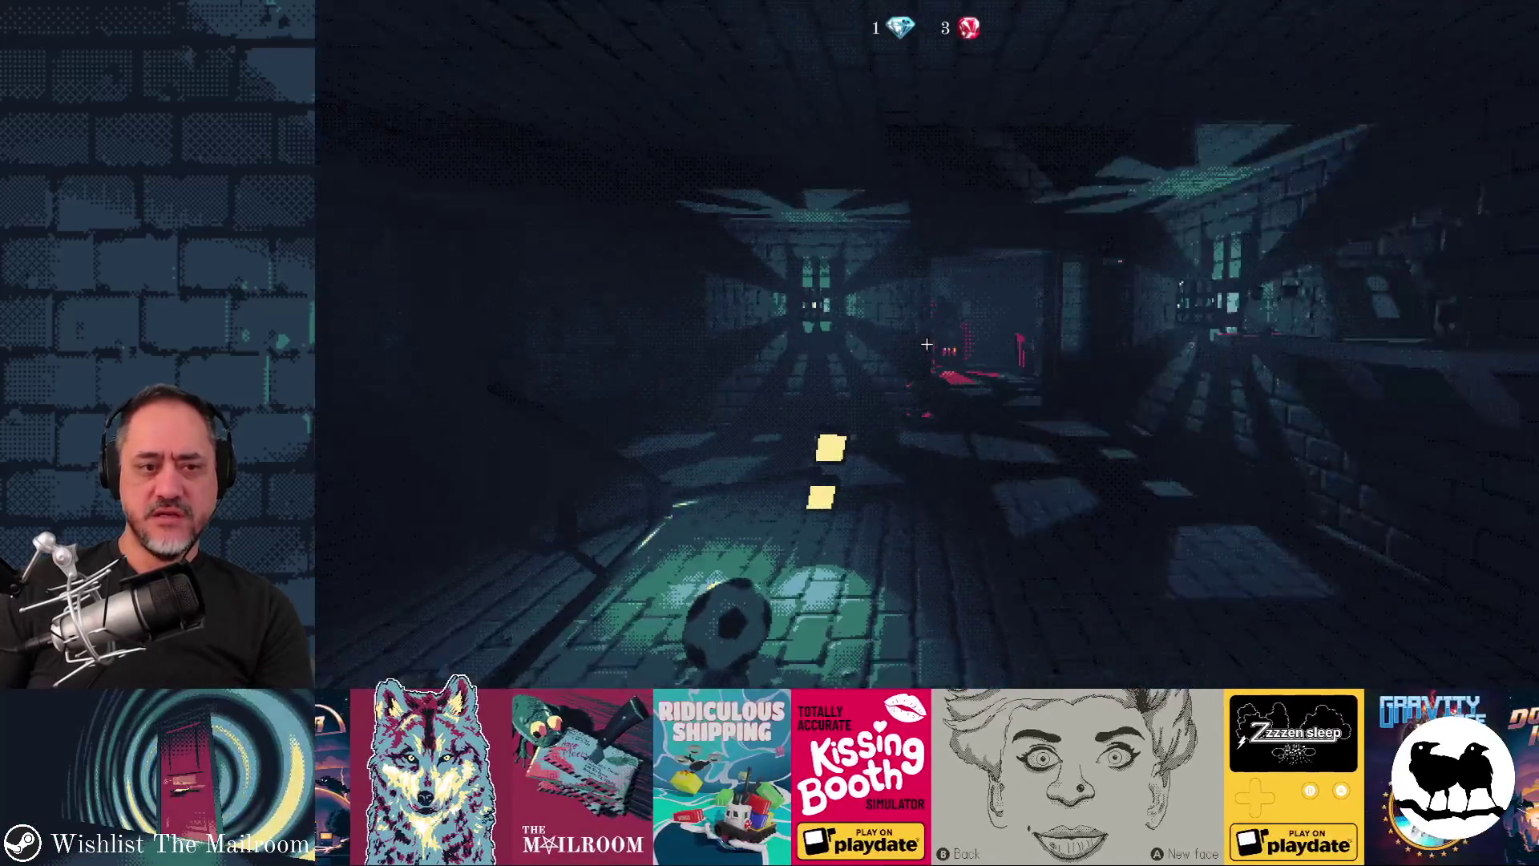
Step: Re-run 'event dollhead' in the in-game console, then return to the Godot editor
{"action": "key", "text": "grave"}
{"action": "type", "text": "event dollhead"}
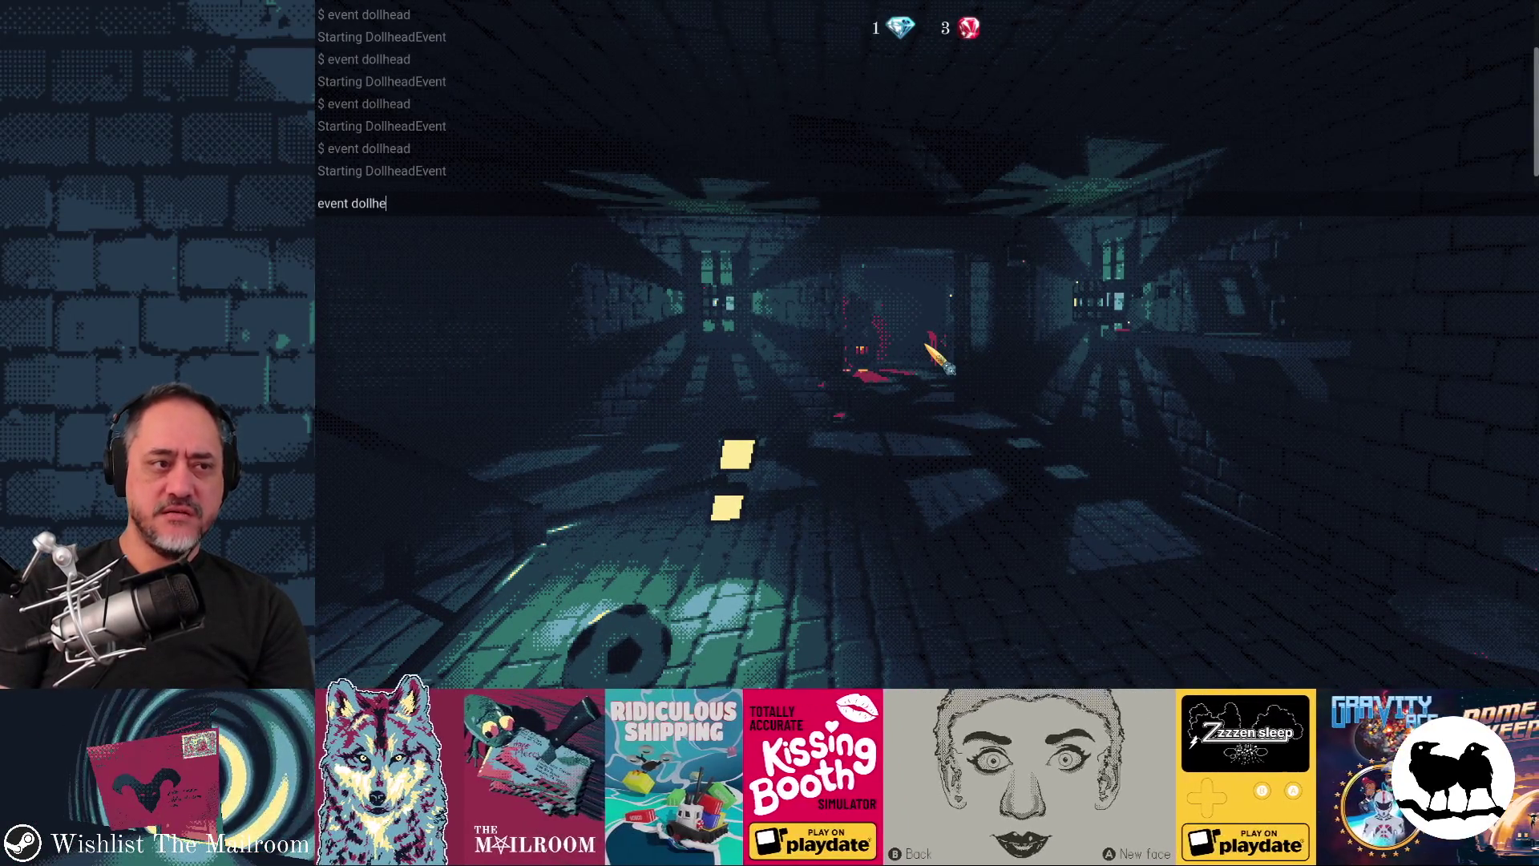
{"action": "key", "text": "Return"}
{"action": "key", "text": "grave"}
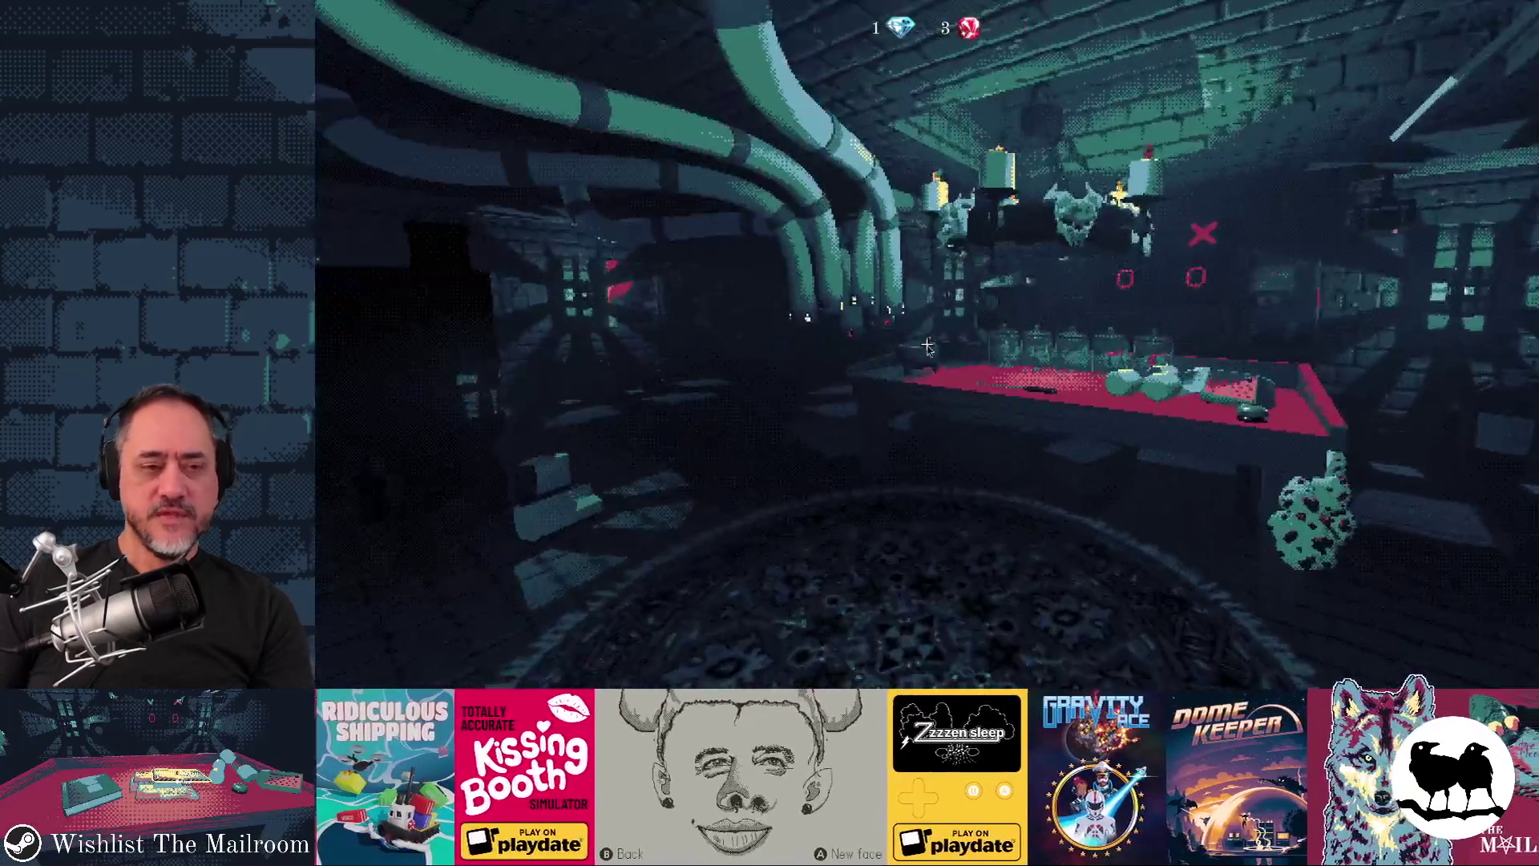
{"action": "key", "text": "alt+Tab"}
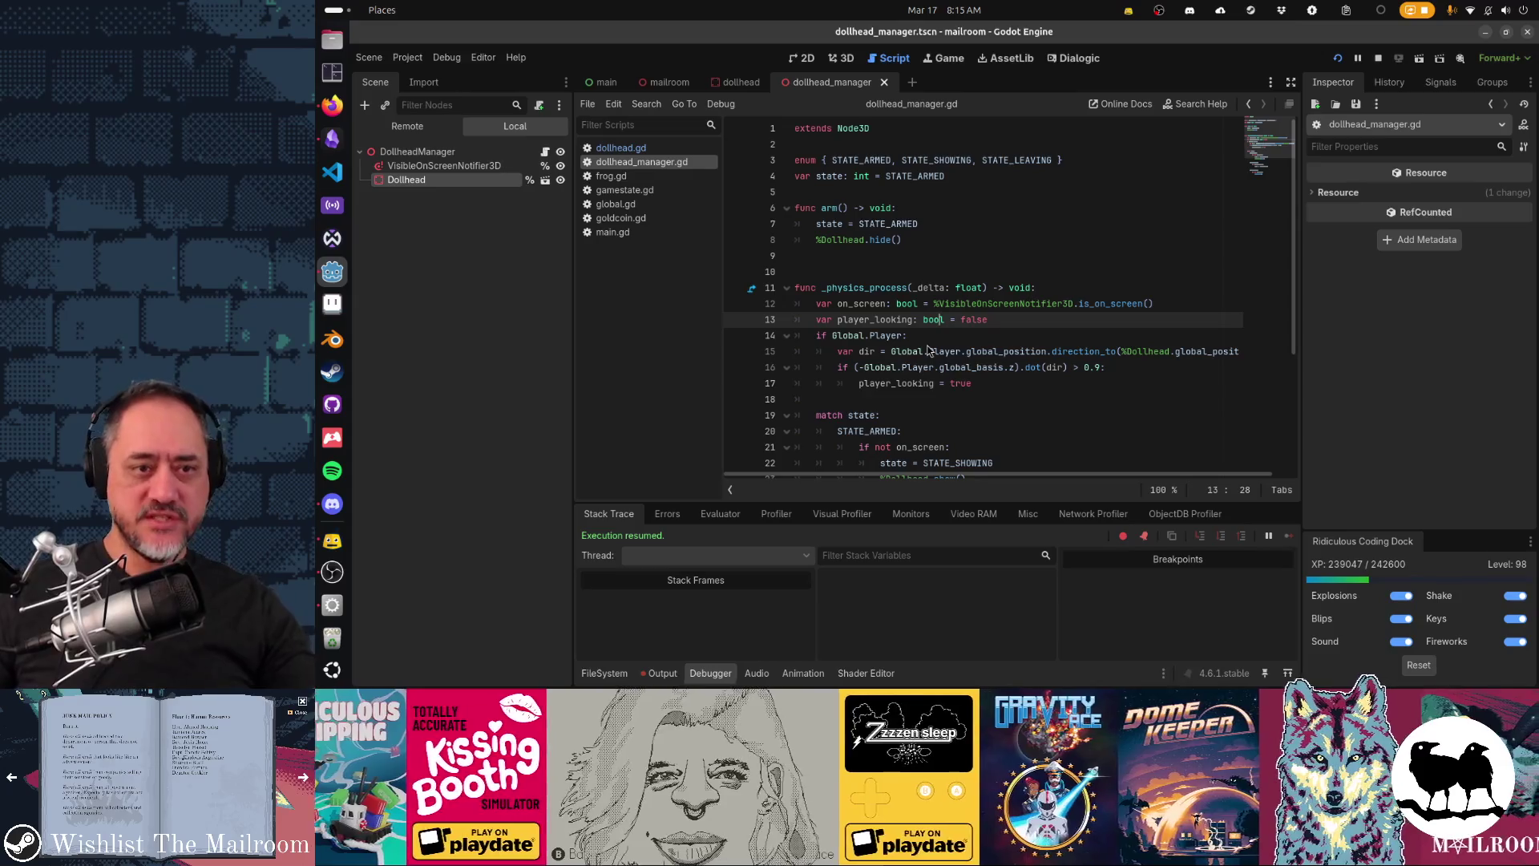
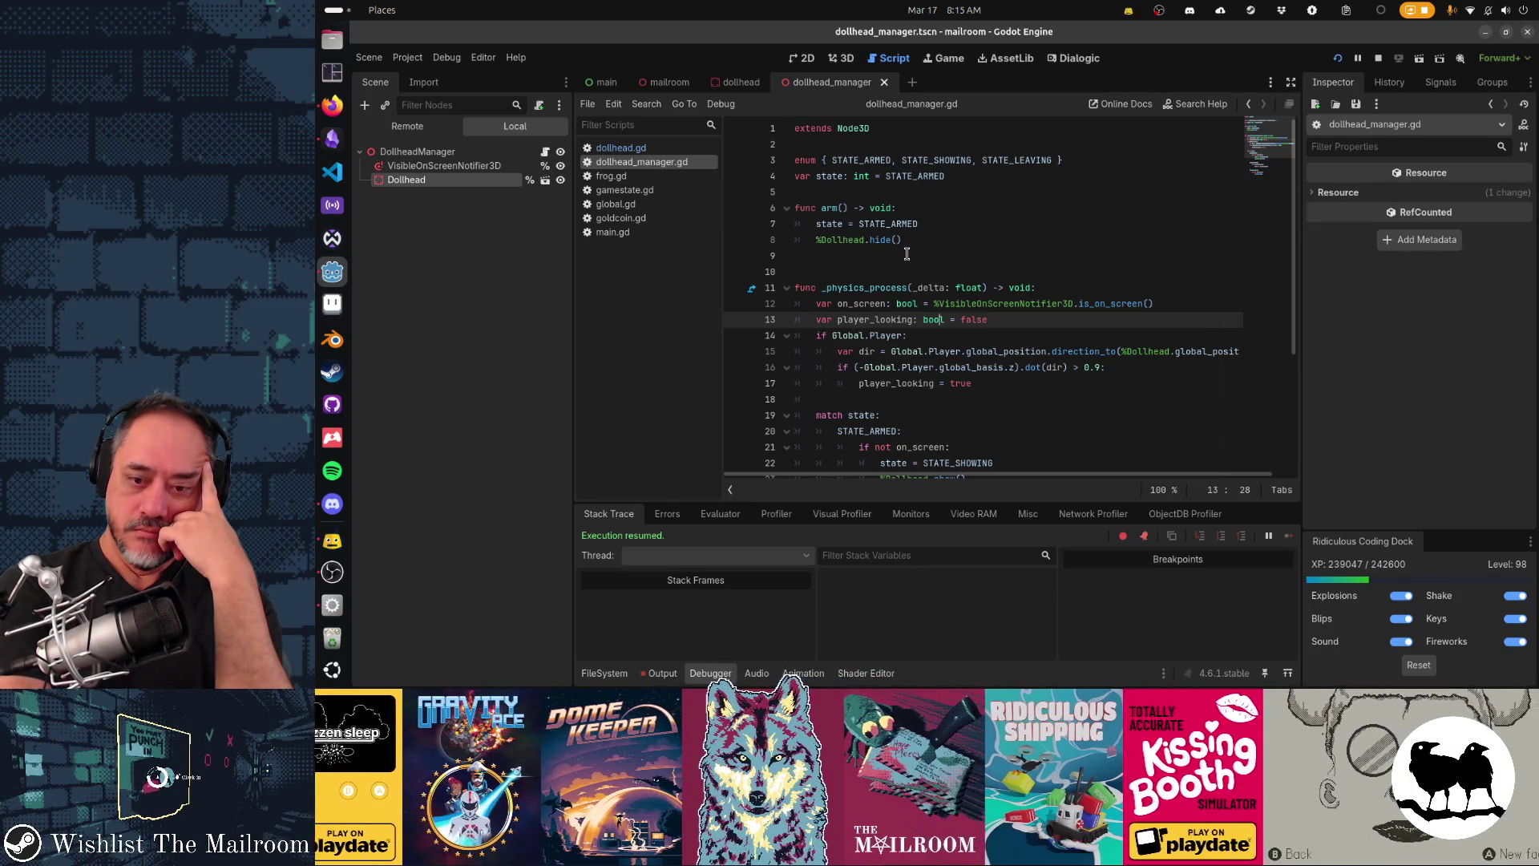
Step: Filter the Quick Open resource list by 'jump' to show frogjump.ogg and tvjumpscare.ogg
{"action": "key", "text": "alt+shift+o"}
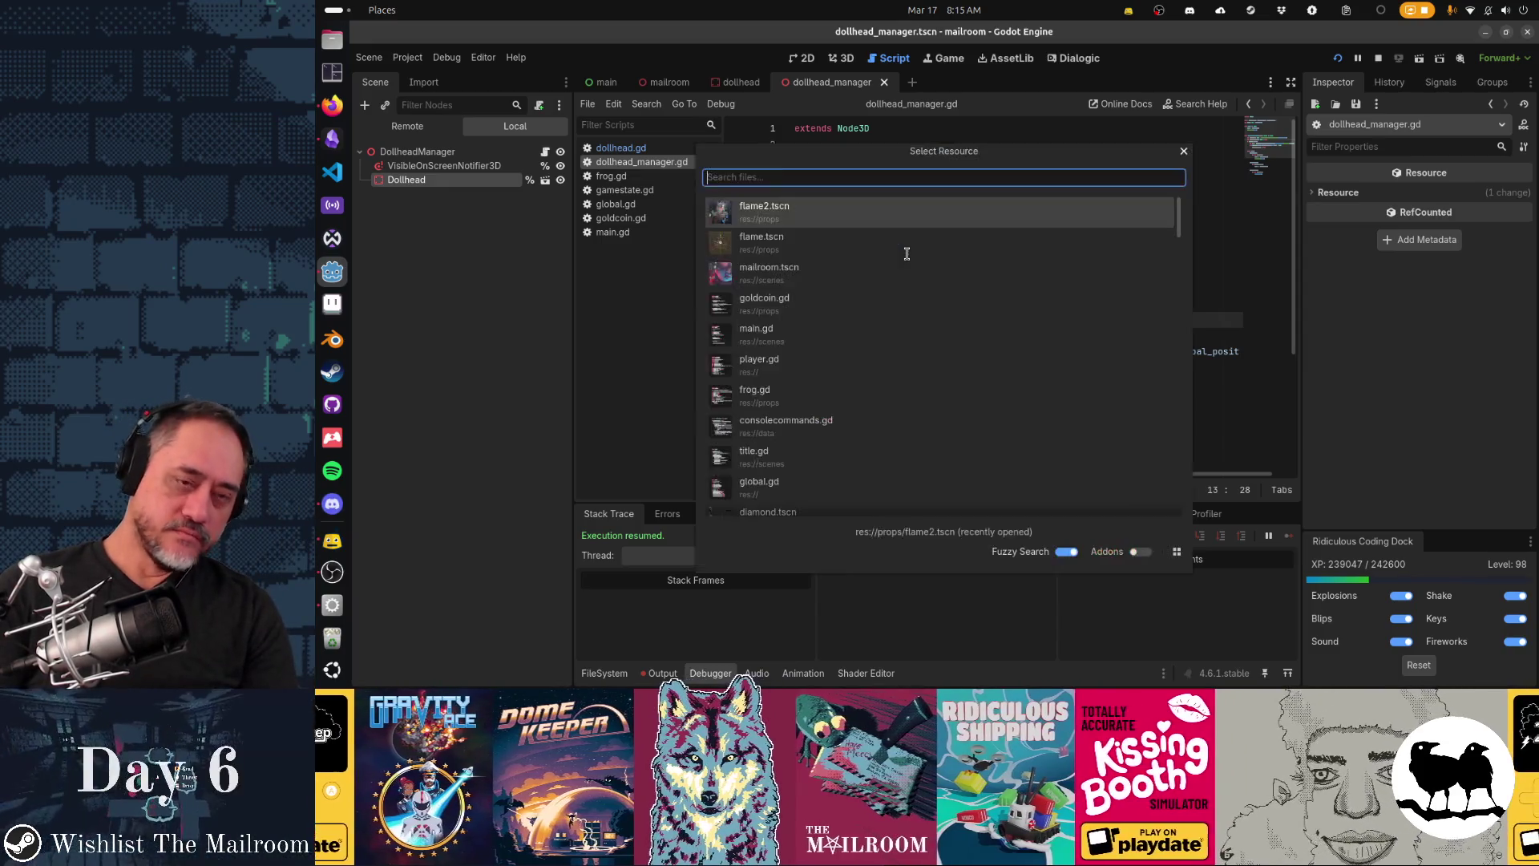
{"action": "type", "text": "toilet"}
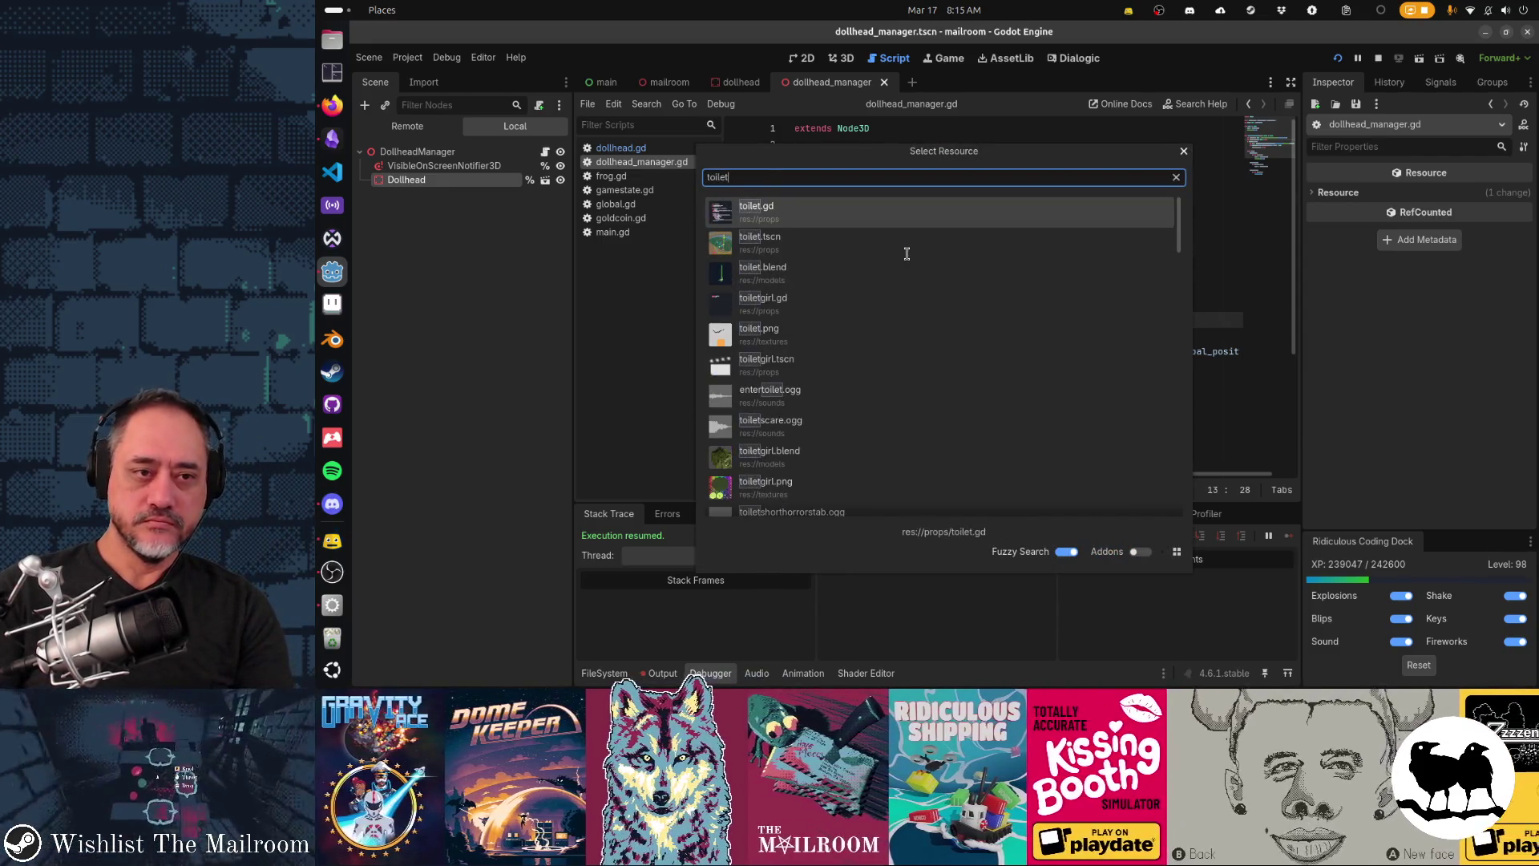
{"action": "type", "text": "m"}
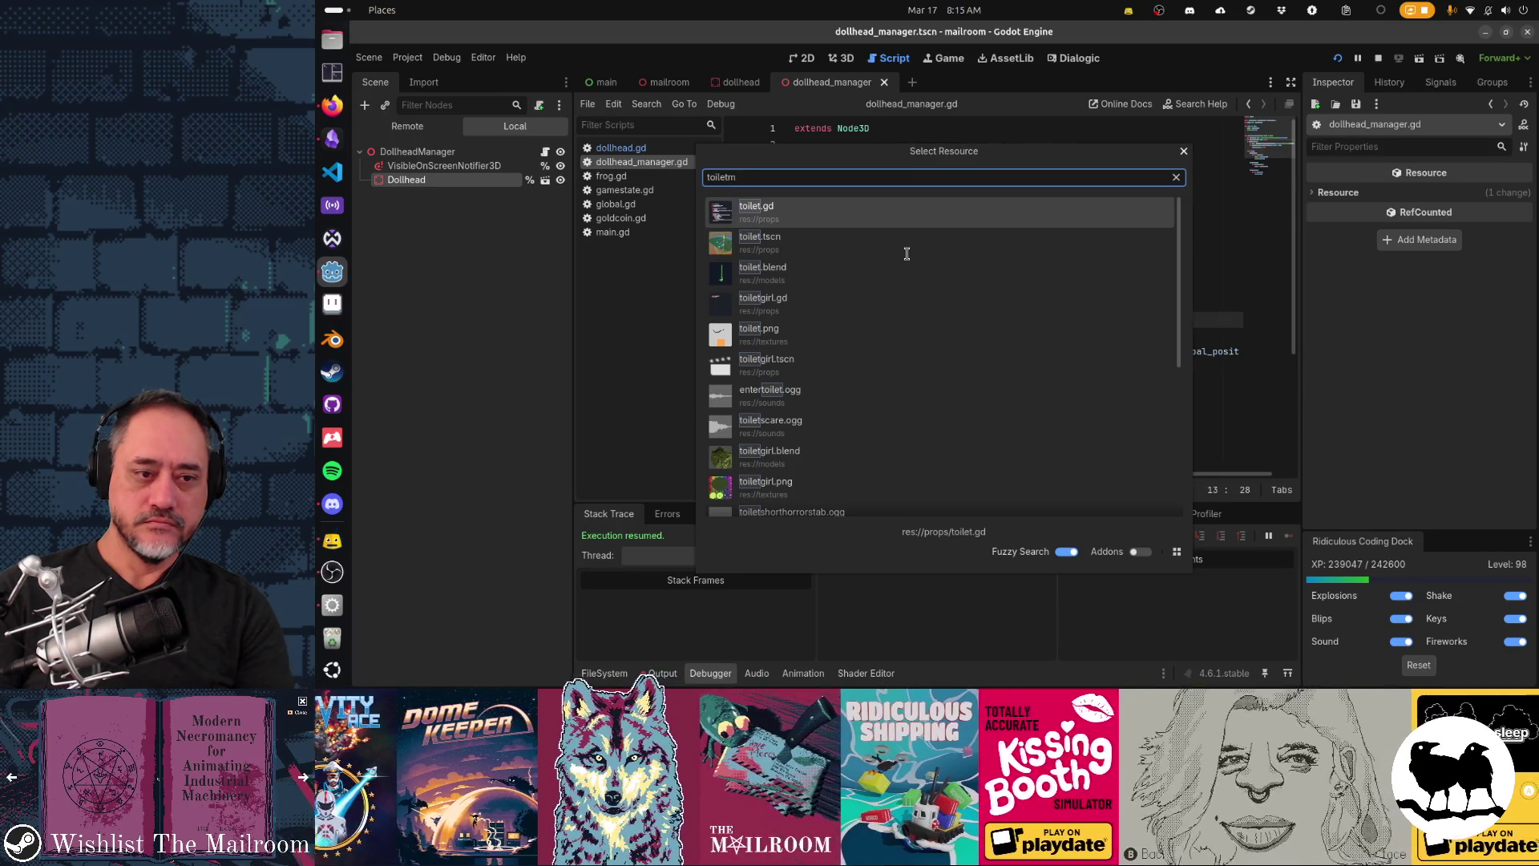
{"action": "key", "text": "ctrl+BackSpace"}
{"action": "type", "text": "toi"}
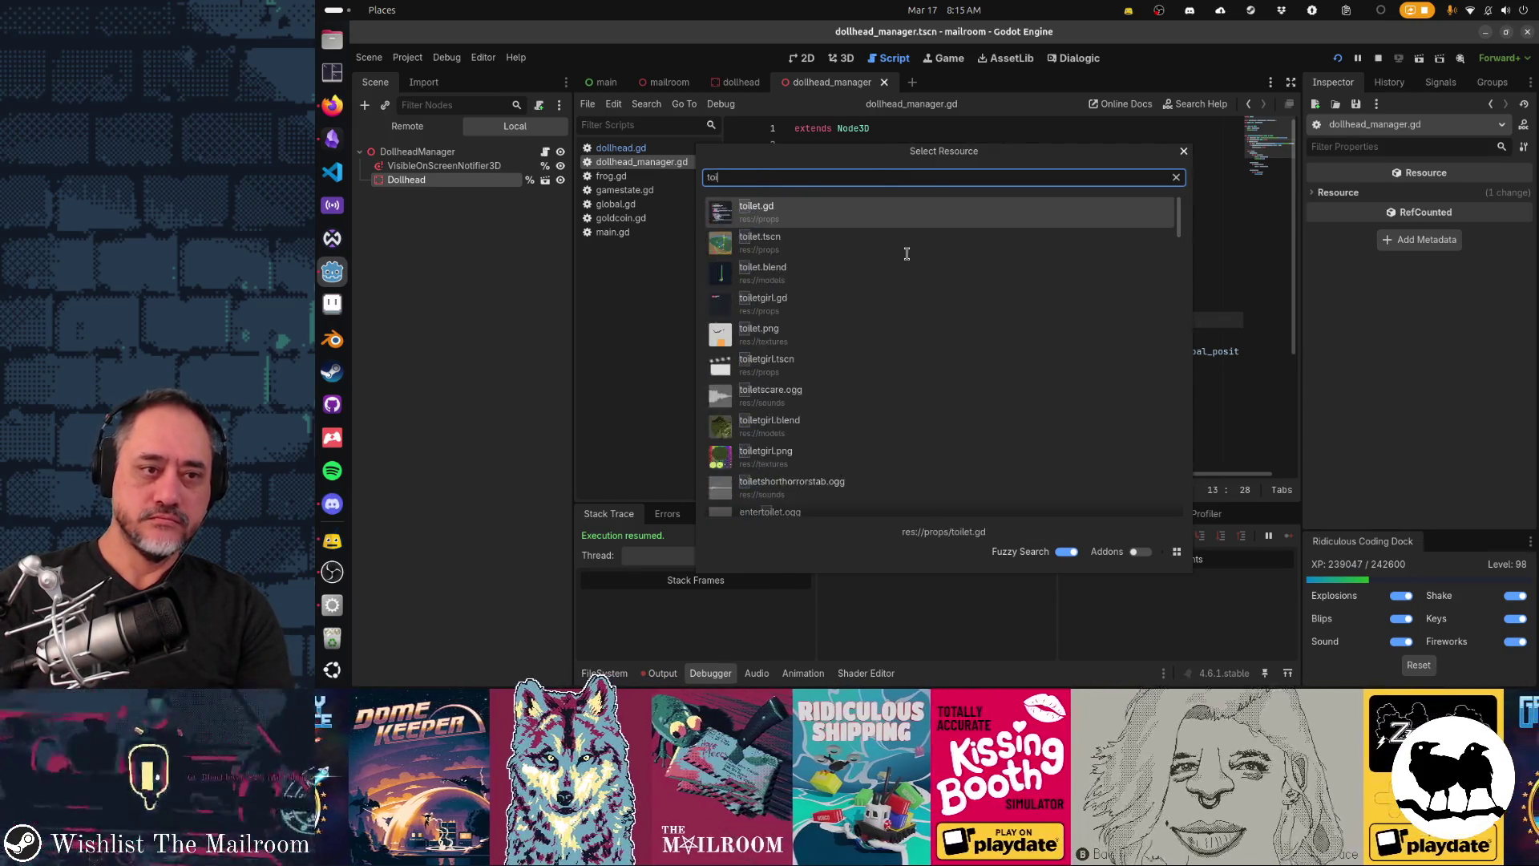
{"action": "type", "text": "letscare"}
{"action": "key", "text": "BackSpace"}
{"action": "key", "text": "BackSpace"}
{"action": "key", "text": "BackSpace"}
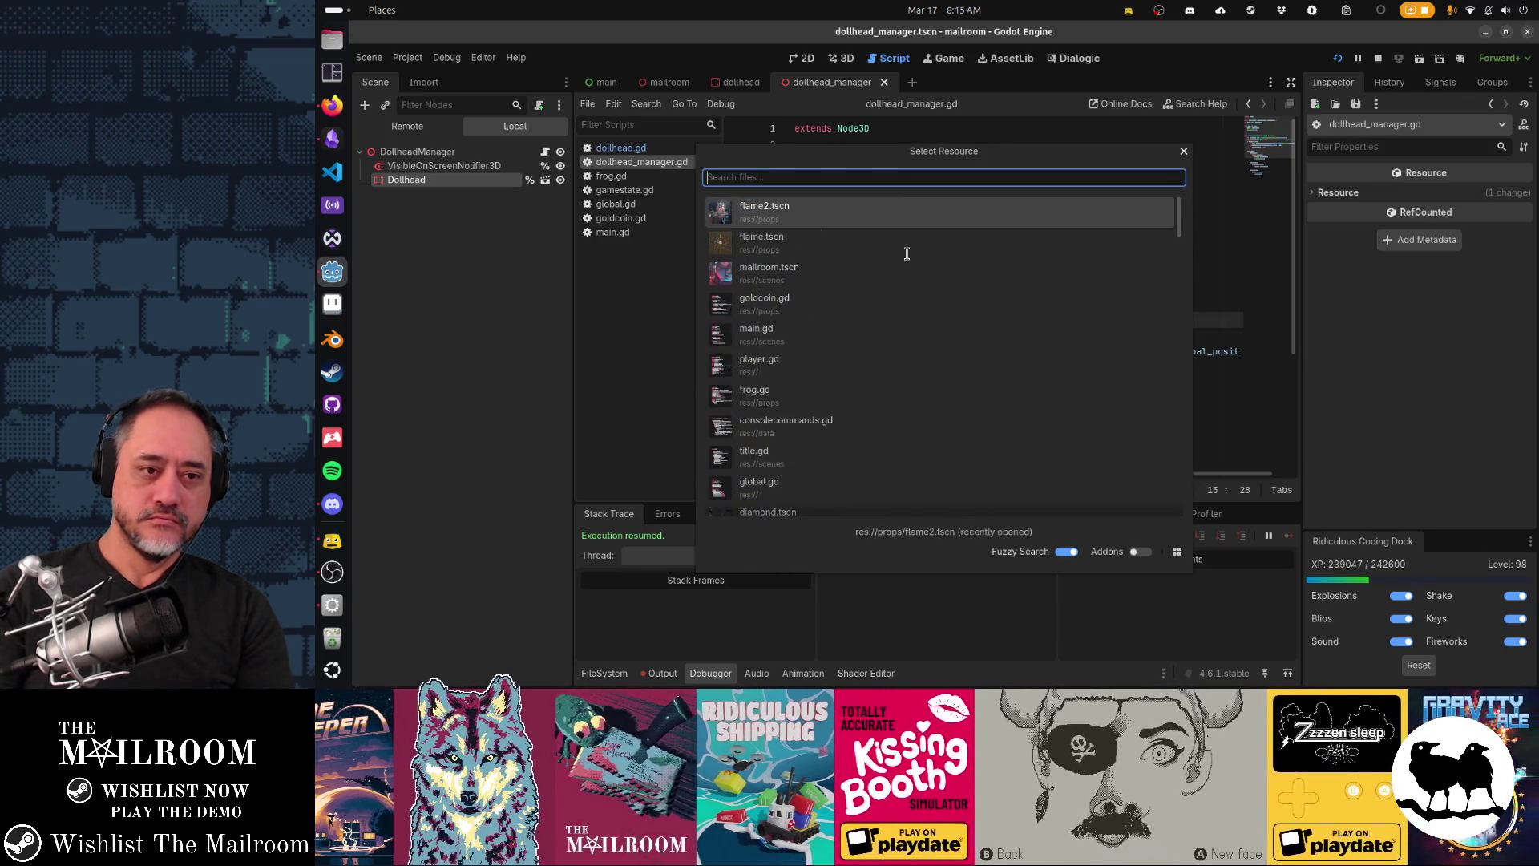
{"action": "type", "text": "jump"}
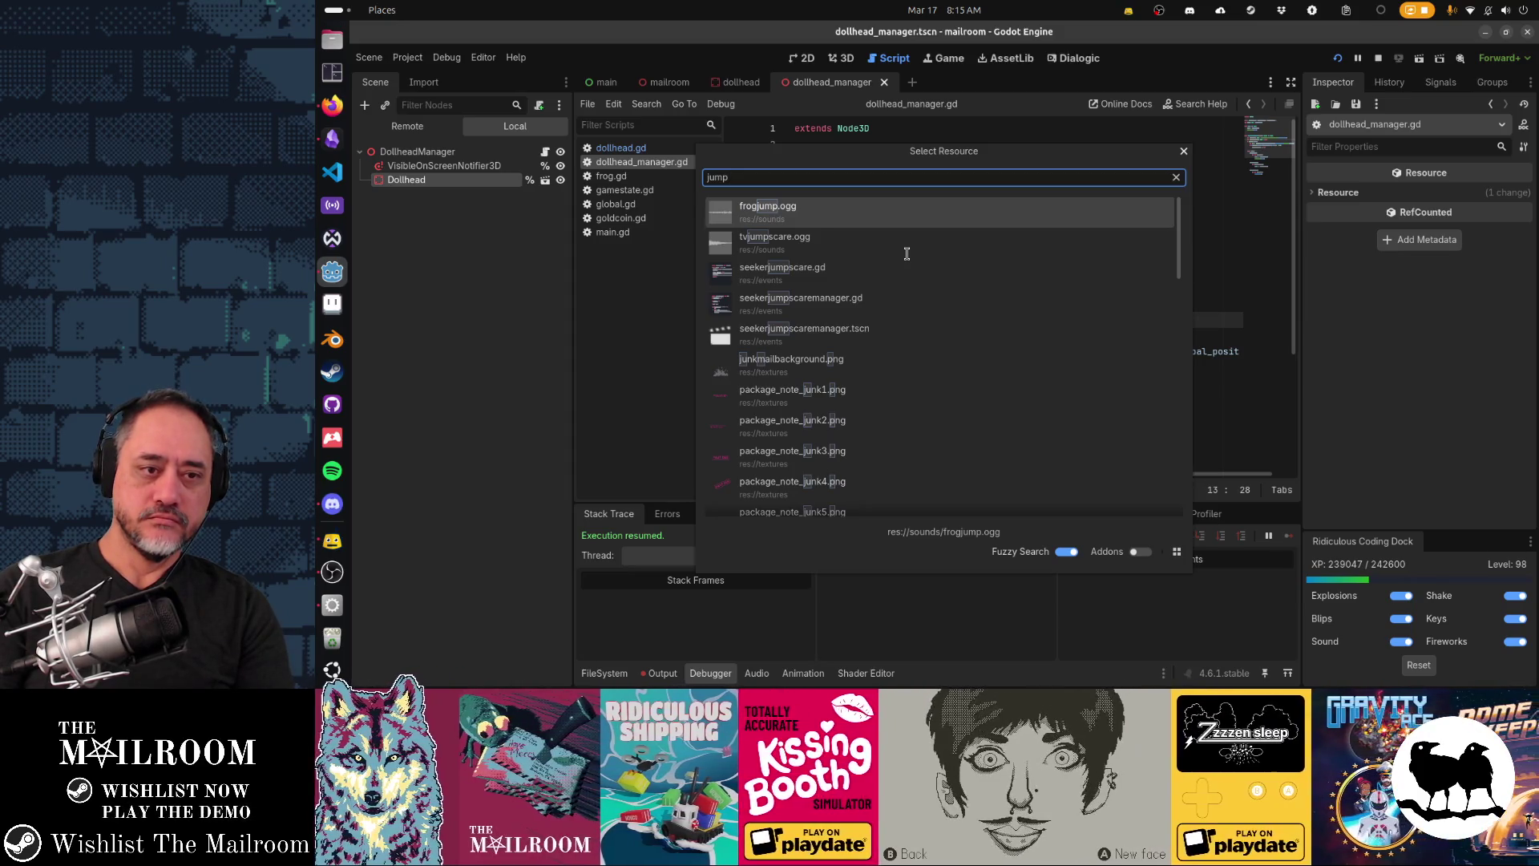
Step: Open seekerjumpscaremanager.gd and highlight its seeker hide call and the PHASE1 assignment in arm()
{"action": "key", "text": "Down"}
{"action": "key", "text": "Down"}
{"action": "key", "text": "Down"}
{"action": "key", "text": "Return"}
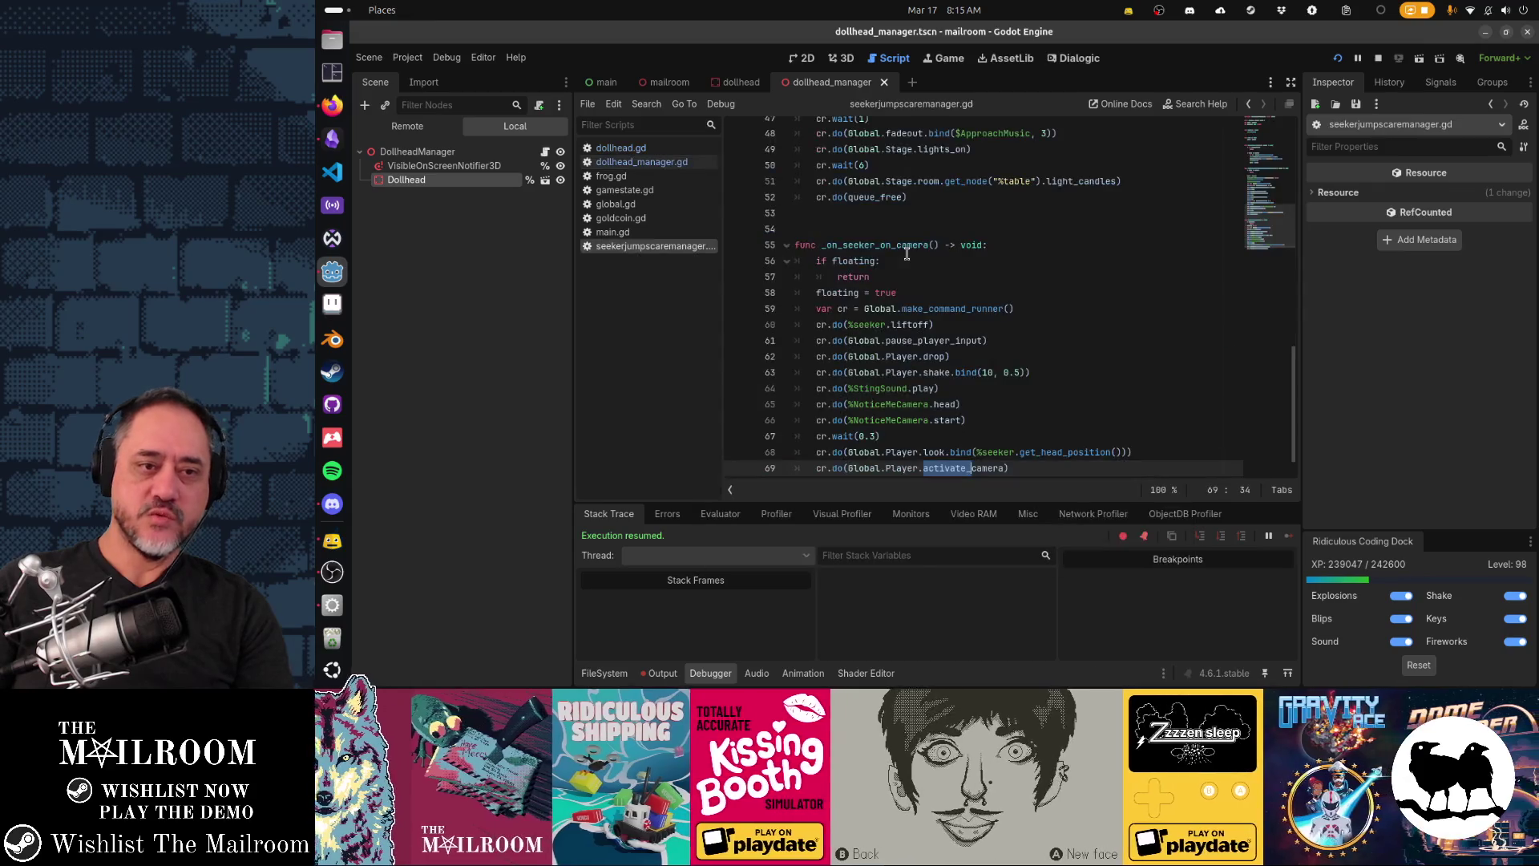
{"action": "scroll", "coordinate": [907, 254], "scroll_direction": "up", "scroll_amount": 15}
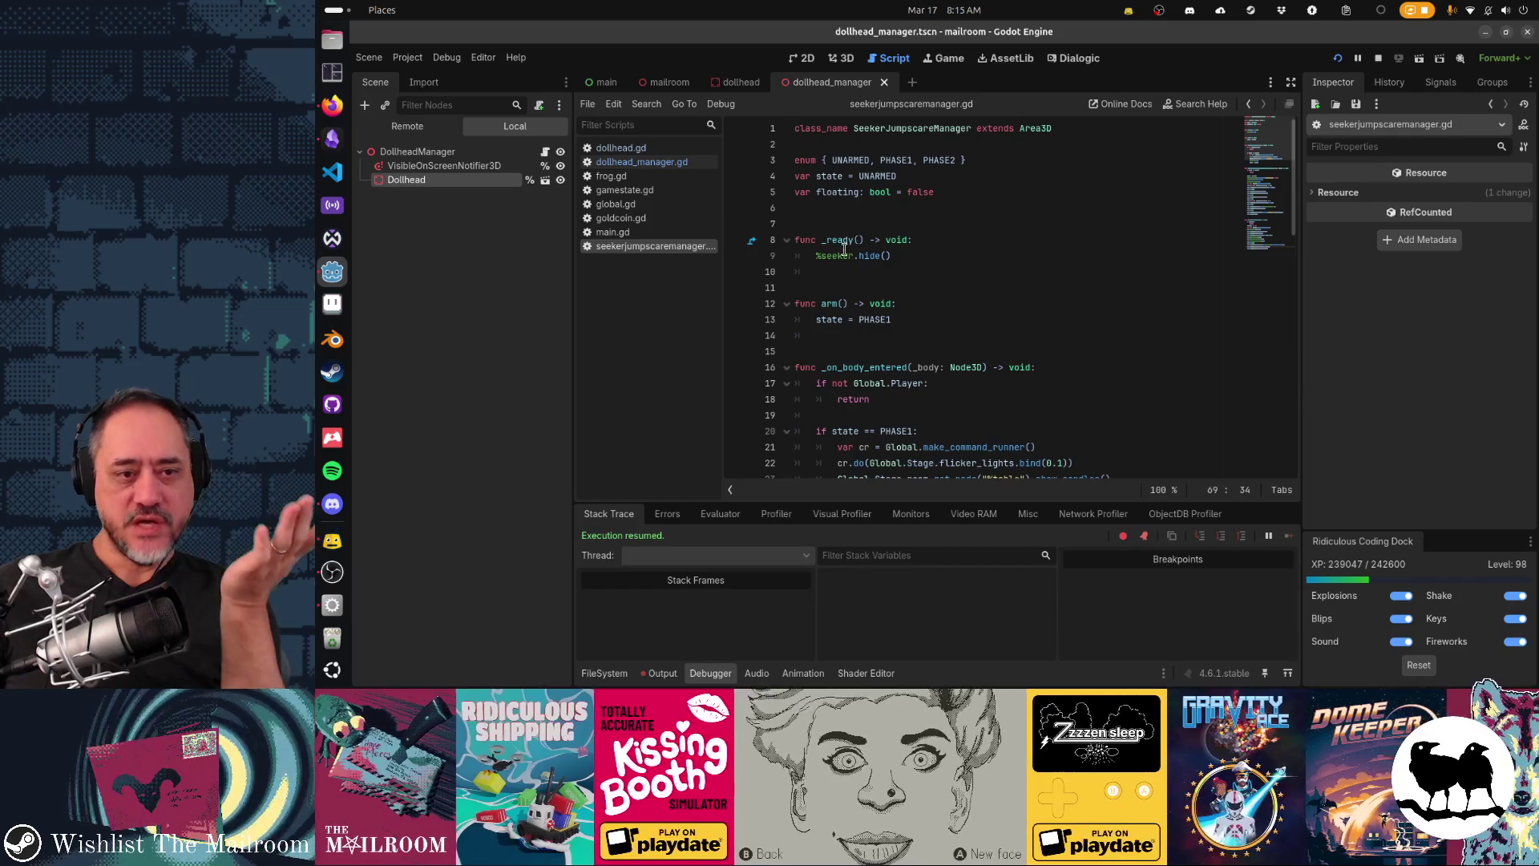
{"action": "left_click_drag", "start_coordinate": [842, 255], "coordinate": [909, 252]}
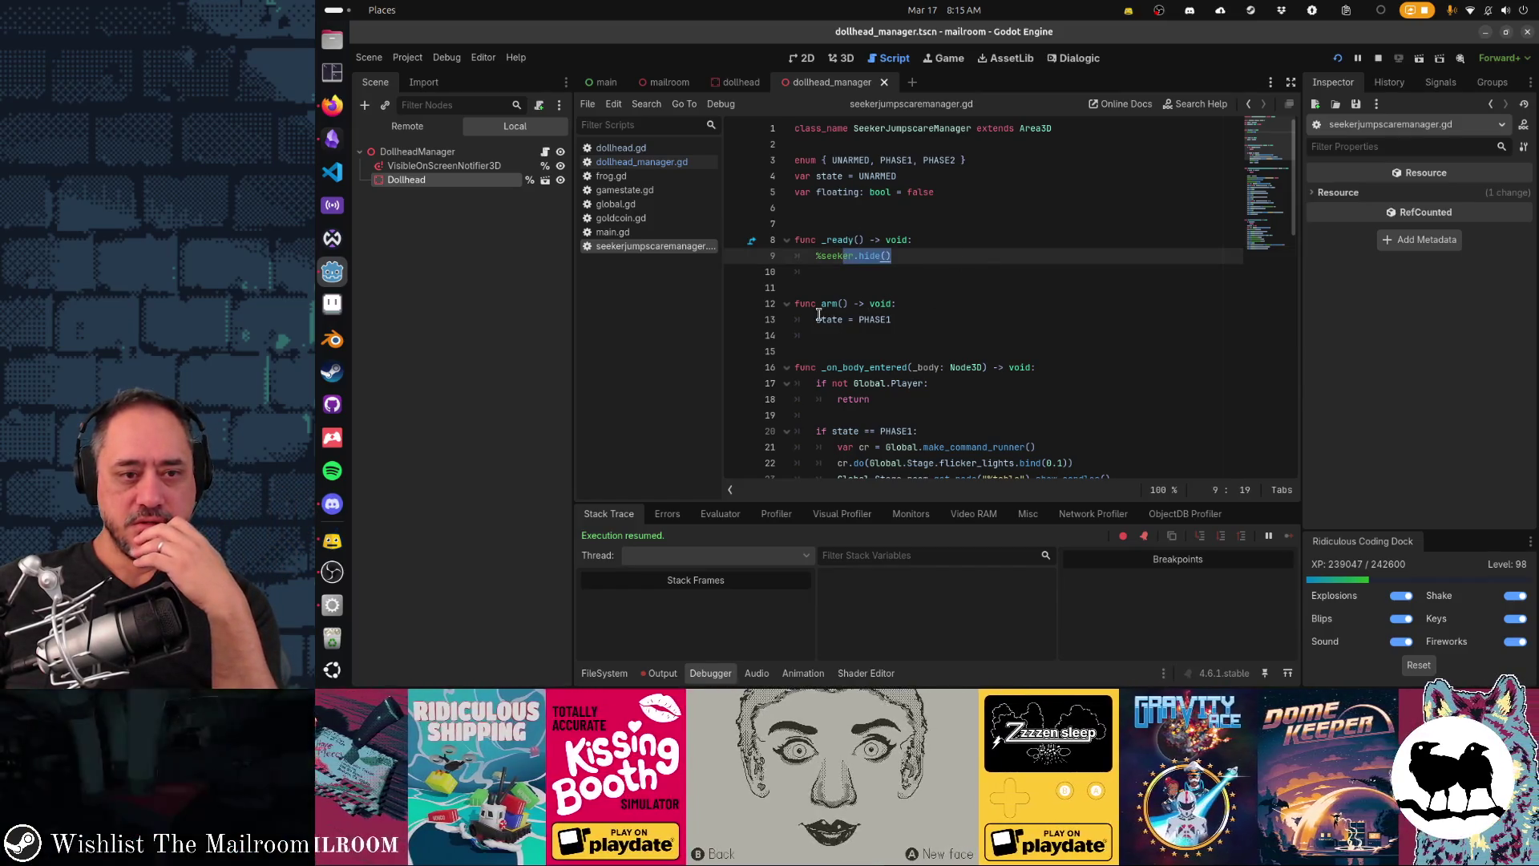
{"action": "left_click_drag", "start_coordinate": [821, 319], "coordinate": [940, 313]}
{"action": "scroll", "coordinate": [939, 313], "scroll_direction": "down", "scroll_amount": 3}
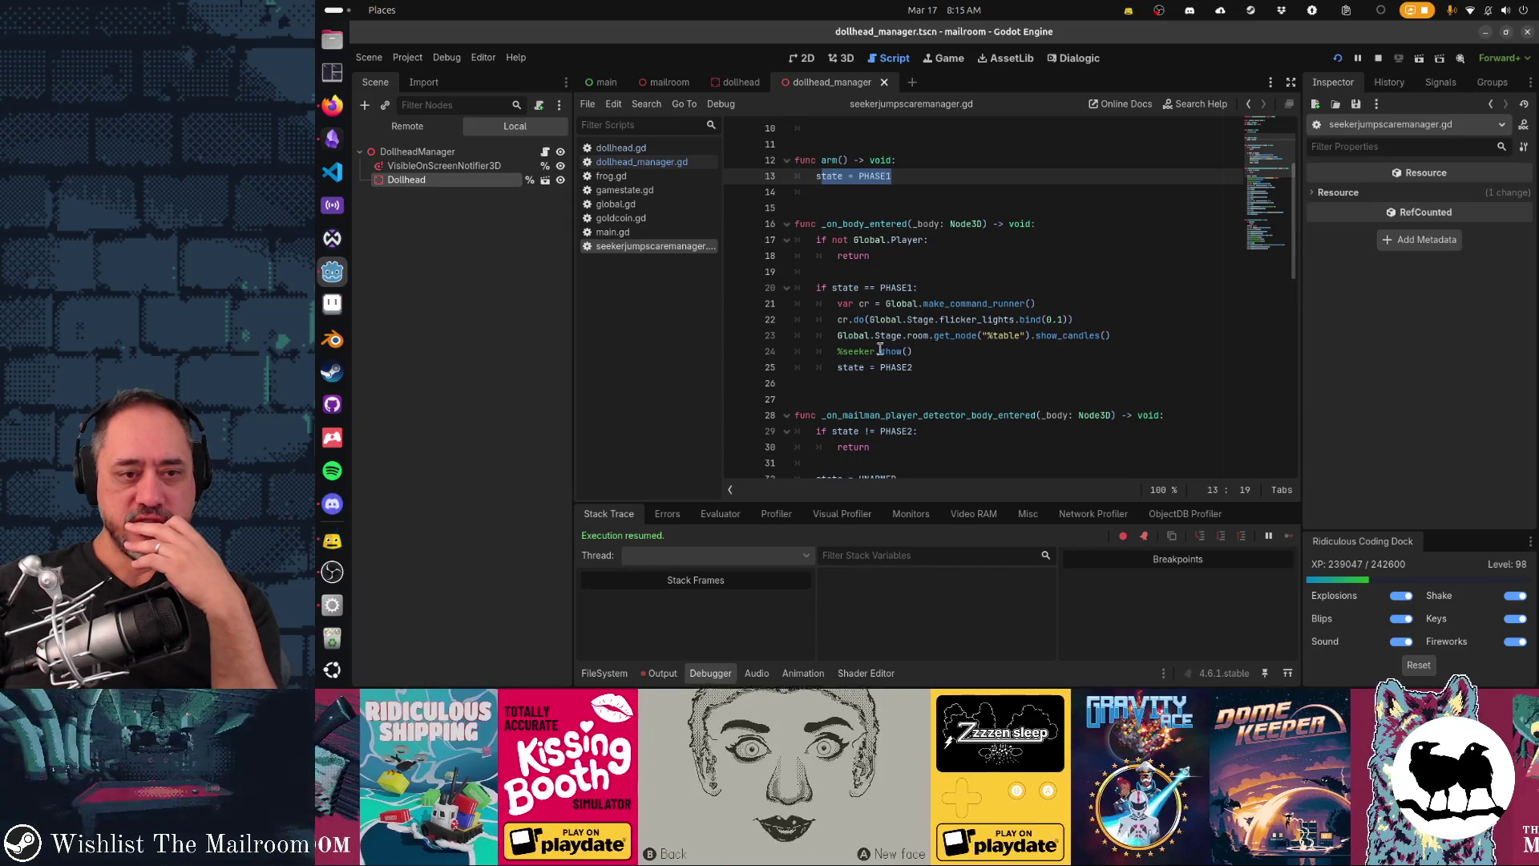
{"action": "left_click_drag", "start_coordinate": [858, 351], "coordinate": [961, 350]}
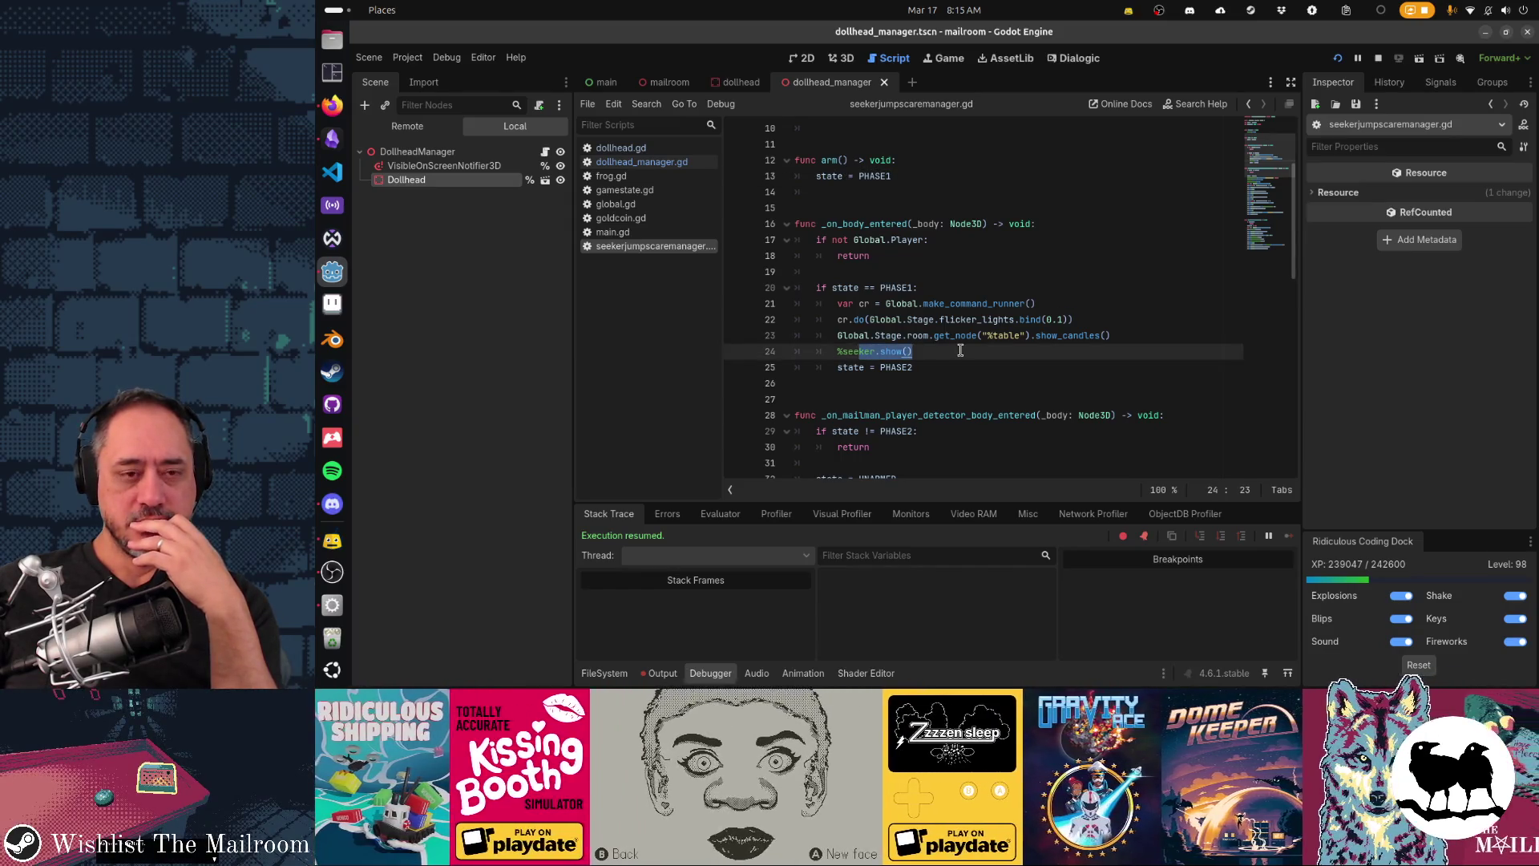
Step: Highlight the state == PHASE1 check and the _ready block, then close seekerjumpscaremanager.gd
{"action": "left_click_drag", "start_coordinate": [850, 287], "coordinate": [966, 303]}
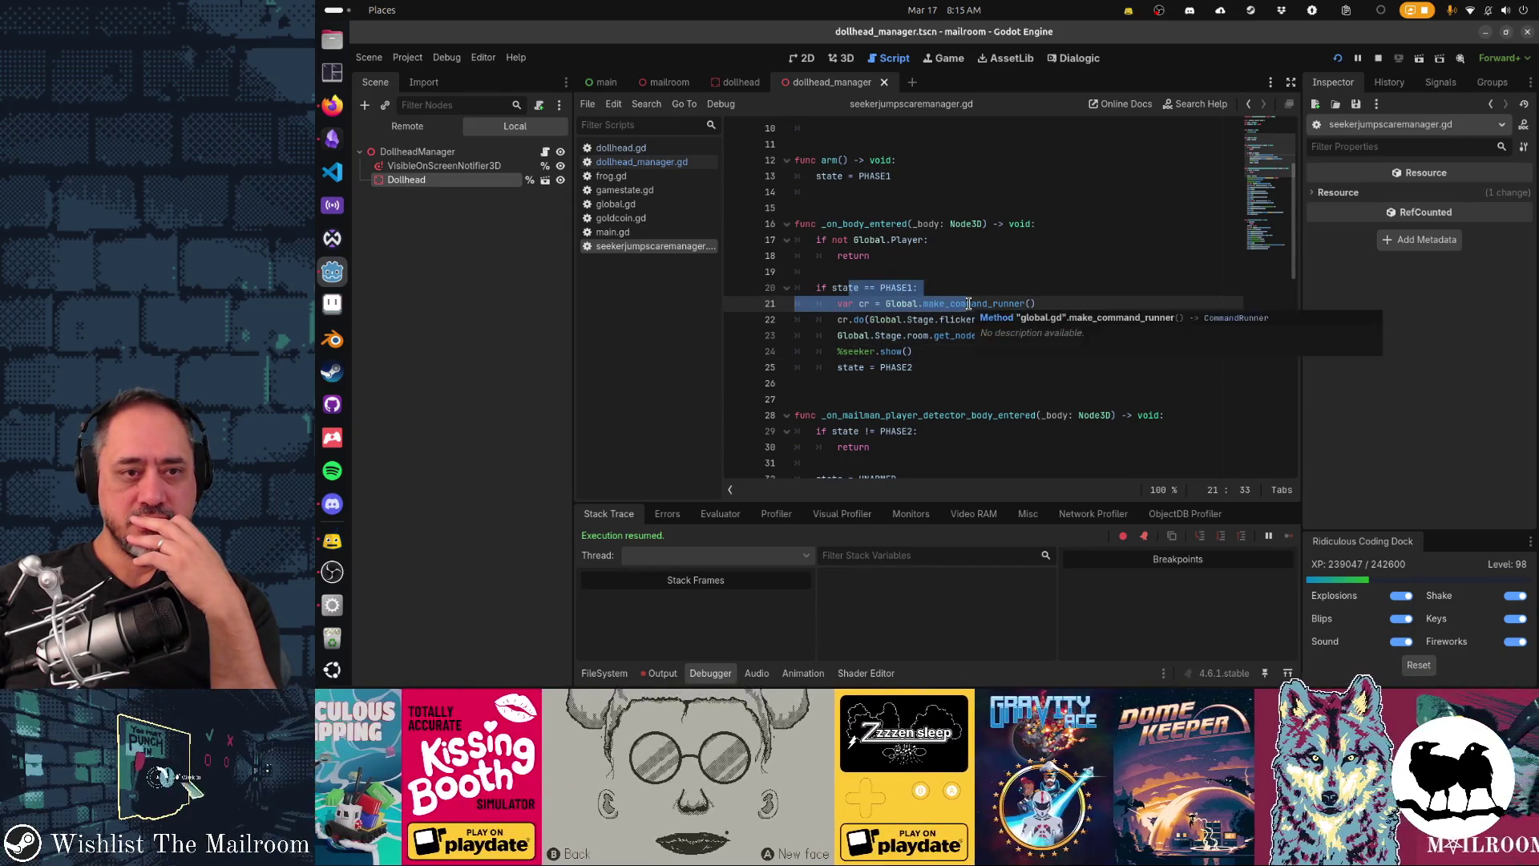
{"action": "scroll", "coordinate": [892, 282], "scroll_direction": "up", "scroll_amount": 2}
{"action": "left_click_drag", "start_coordinate": [859, 272], "coordinate": [1024, 285]}
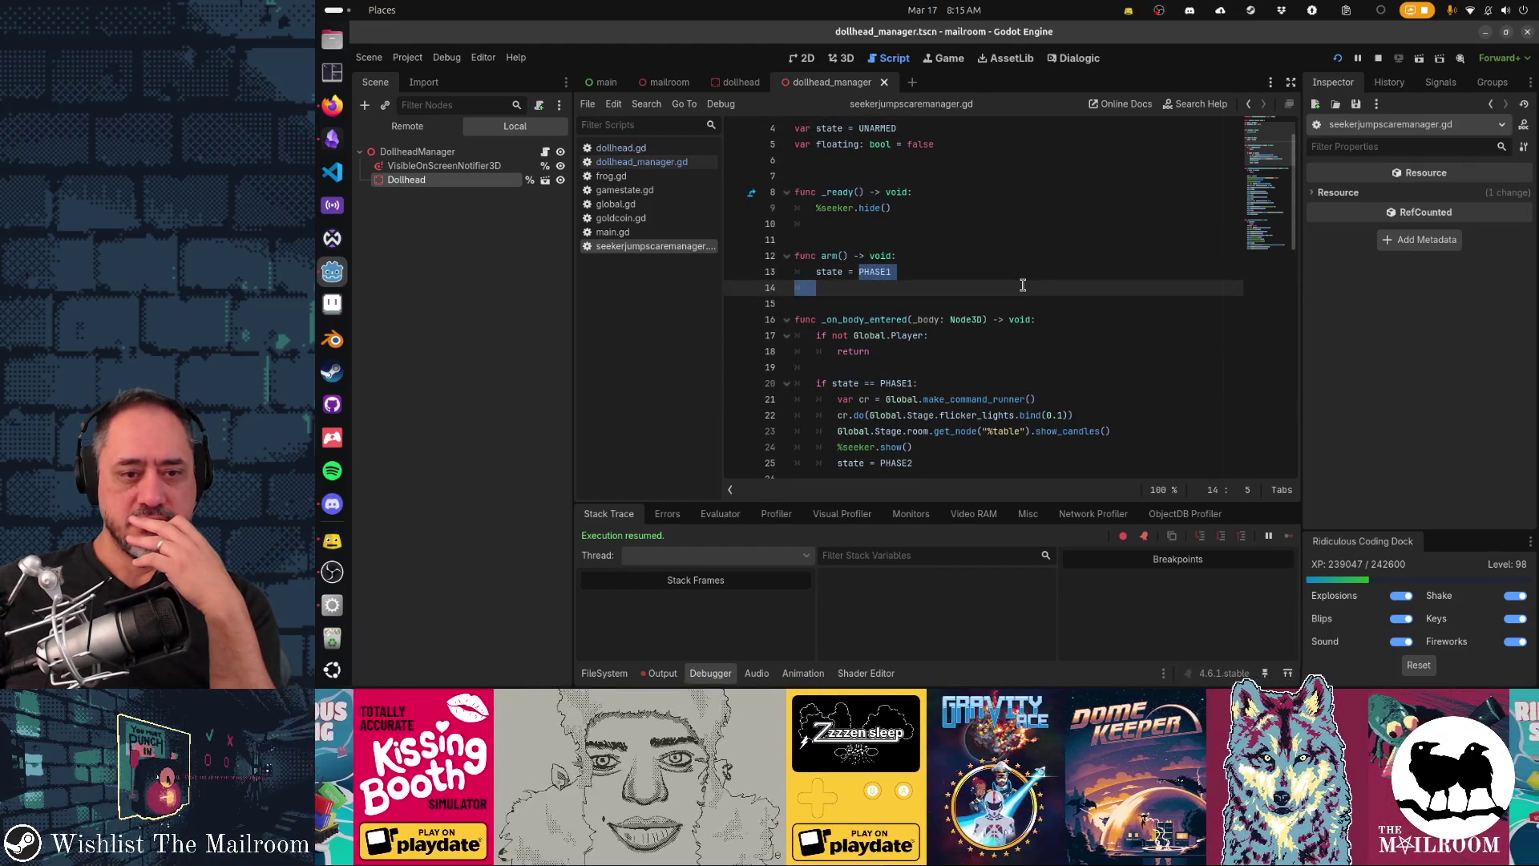
{"action": "left_click_drag", "start_coordinate": [840, 382], "coordinate": [930, 385]}
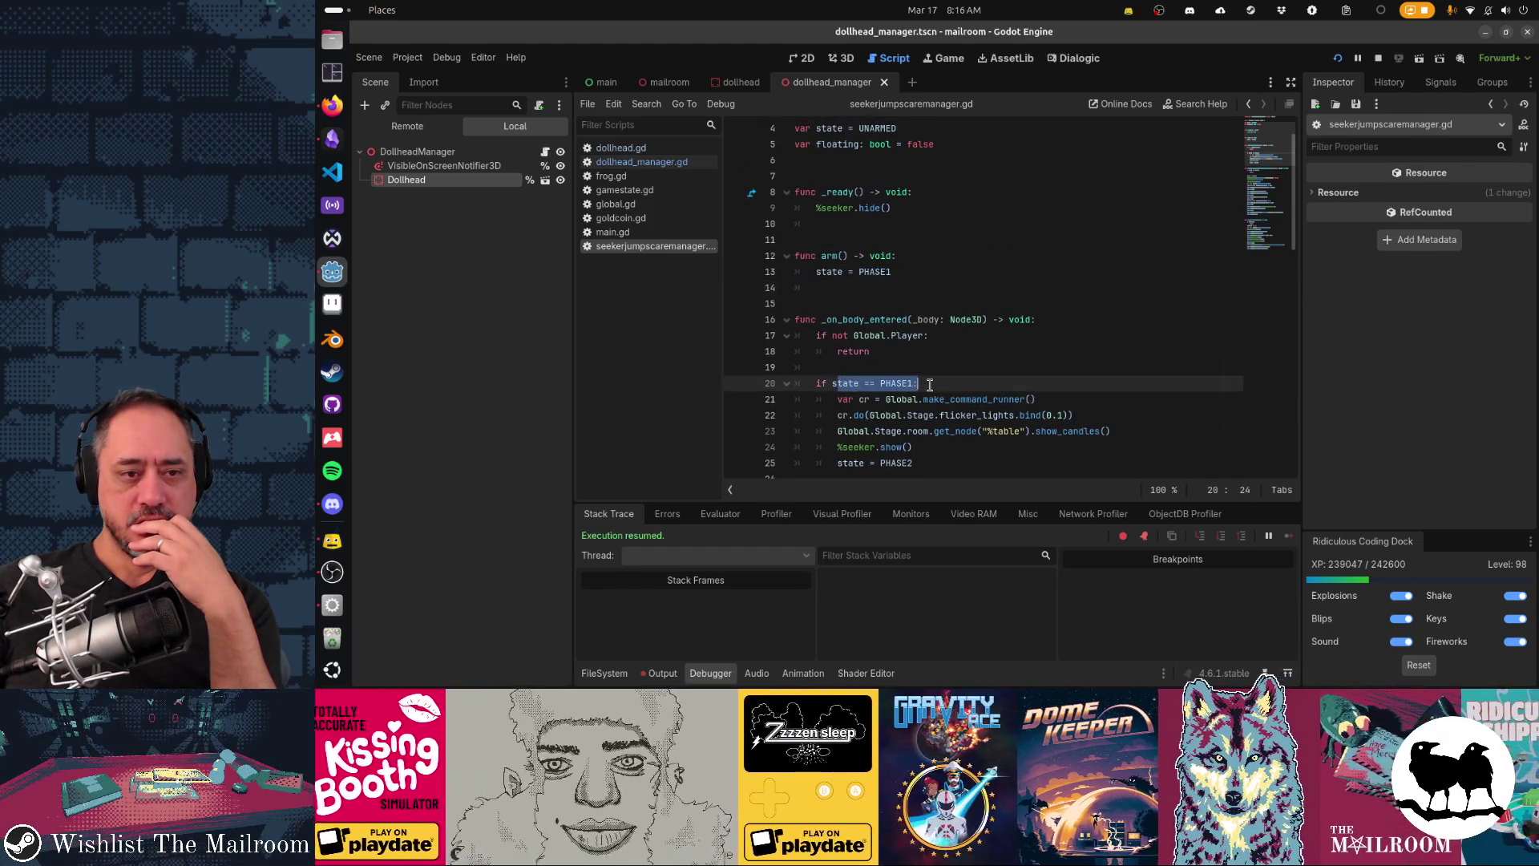
{"action": "mouse_move", "coordinate": [959, 320]}
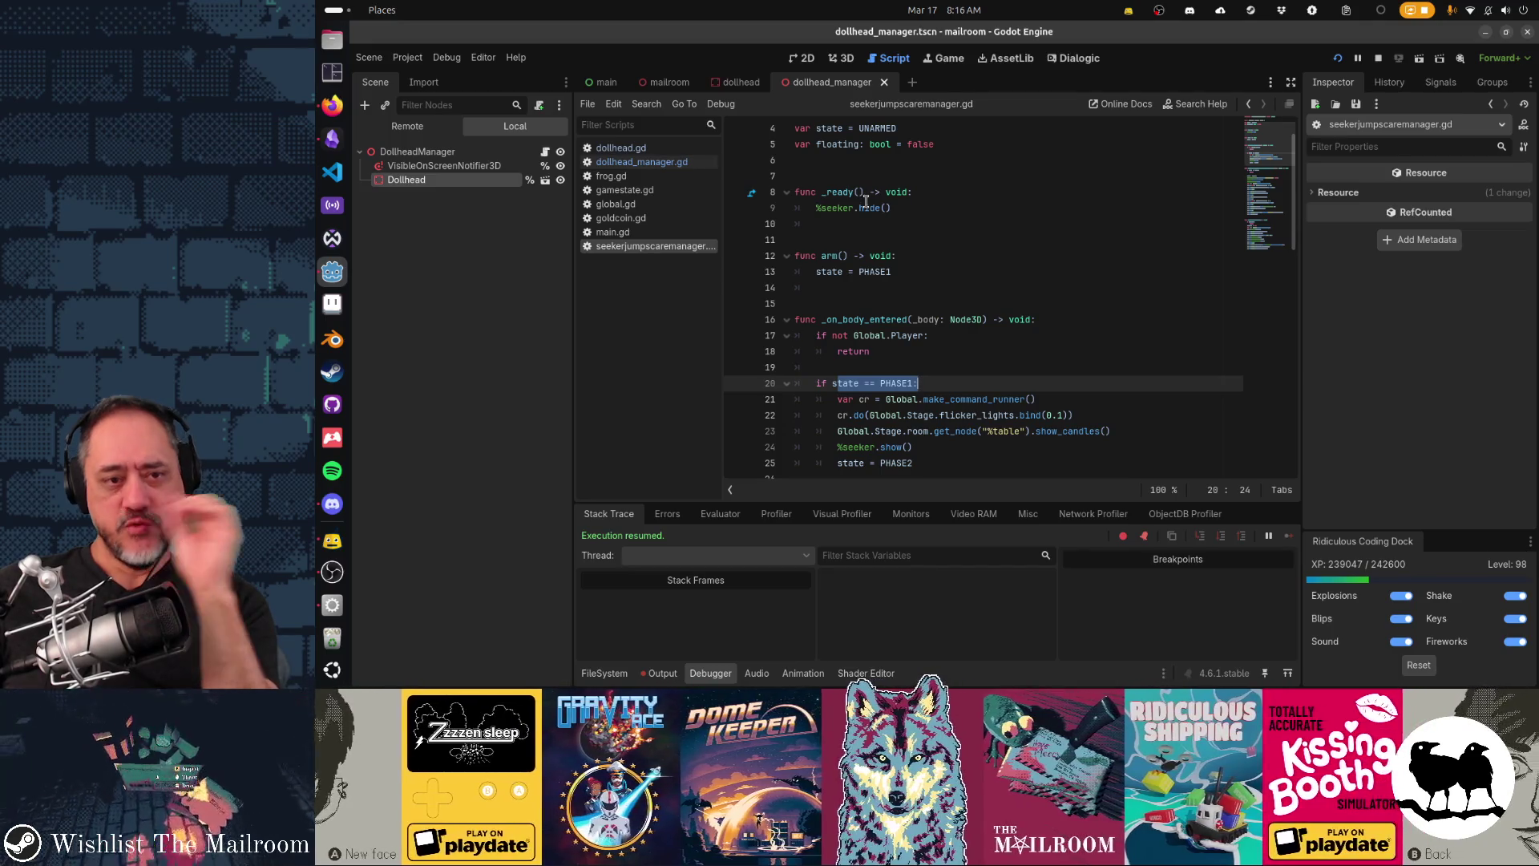
{"action": "mouse_move", "coordinate": [847, 195]}
{"action": "left_mouse_down"}
{"action": "mouse_move", "coordinate": [902, 387]}
{"action": "mouse_move", "coordinate": [946, 432]}
{"action": "left_mouse_up"}
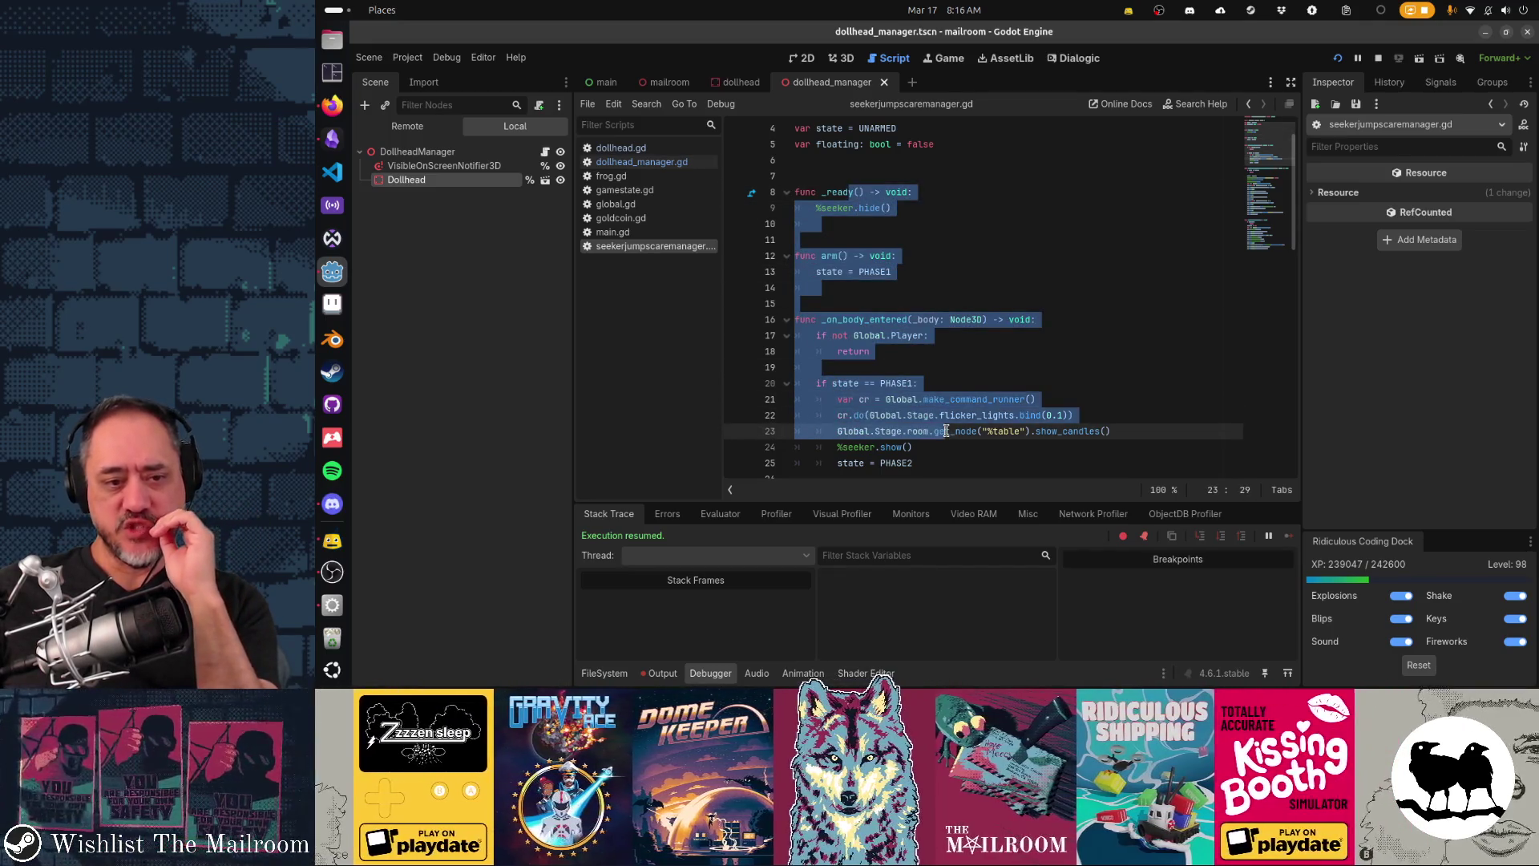
{"action": "left_click", "coordinate": [916, 394]}
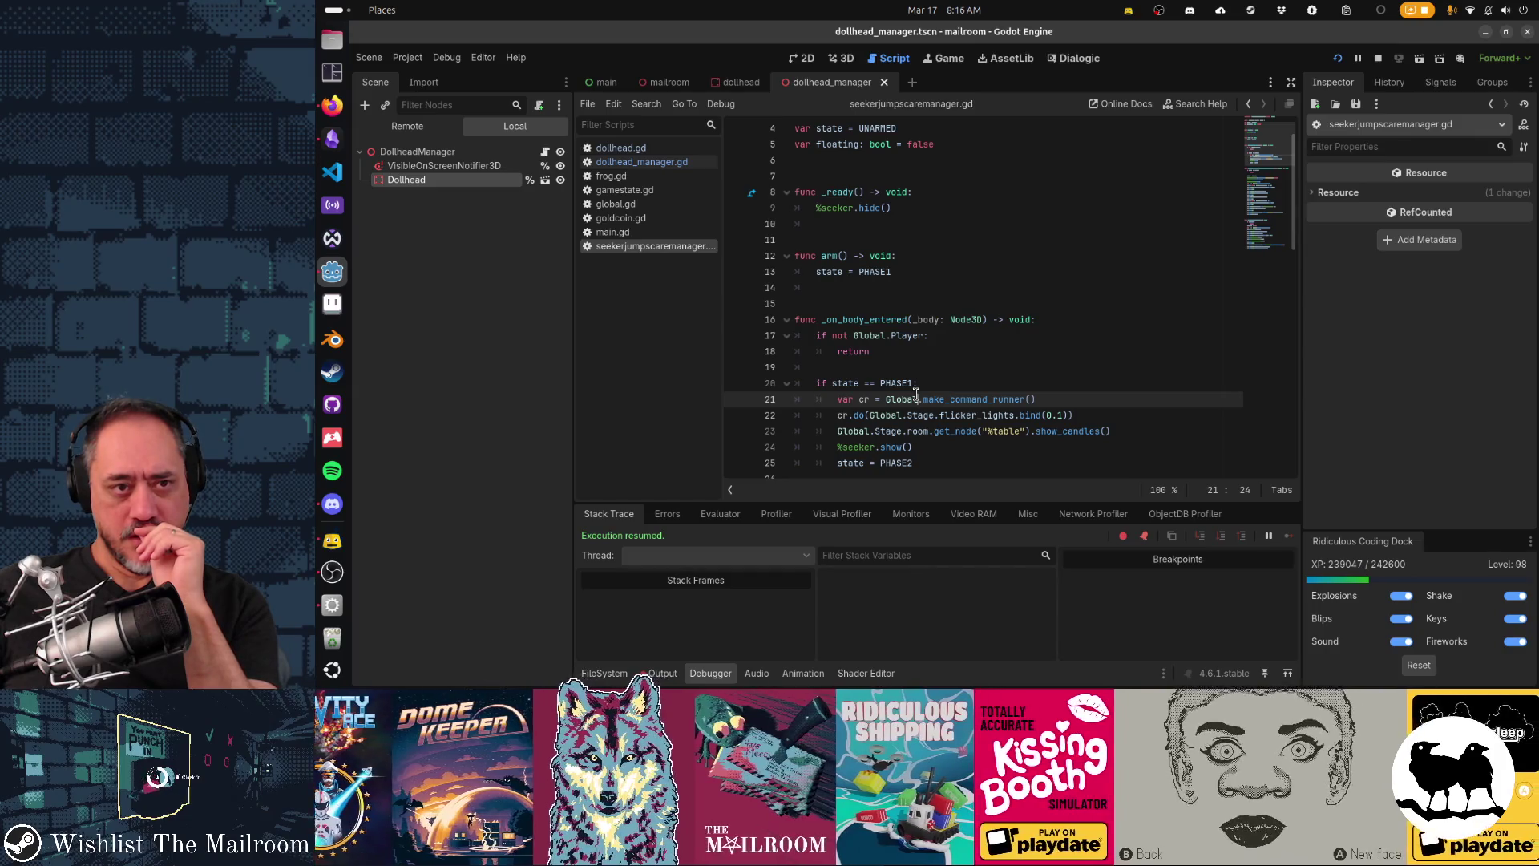
{"action": "middle_click", "coordinate": [694, 247]}
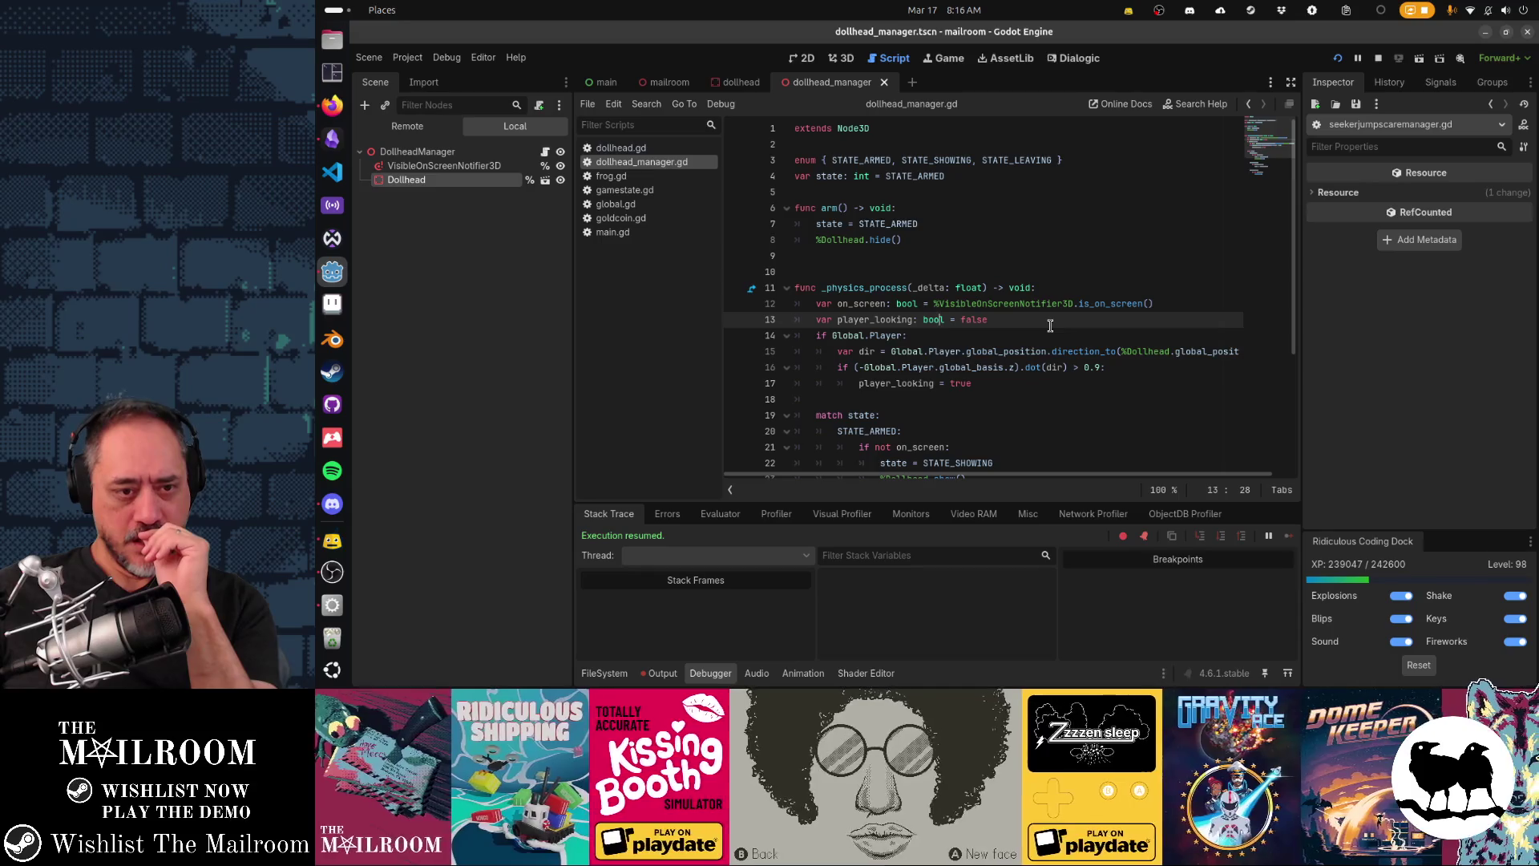
{"action": "scroll", "coordinate": [1050, 326], "scroll_direction": "down", "scroll_amount": 3}
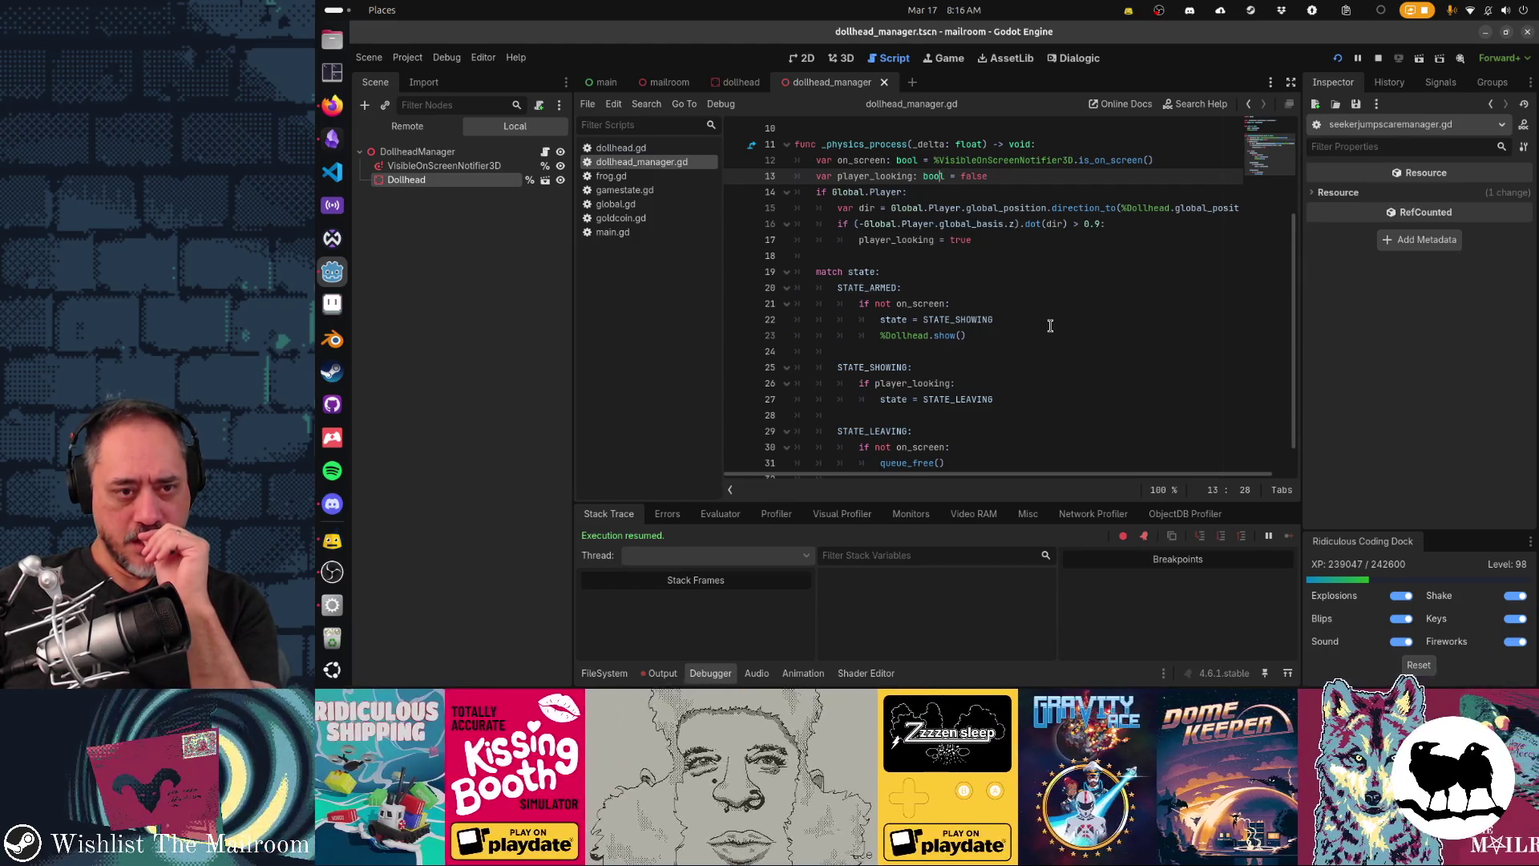
{"action": "scroll", "coordinate": [1050, 325], "scroll_direction": "up", "scroll_amount": 2}
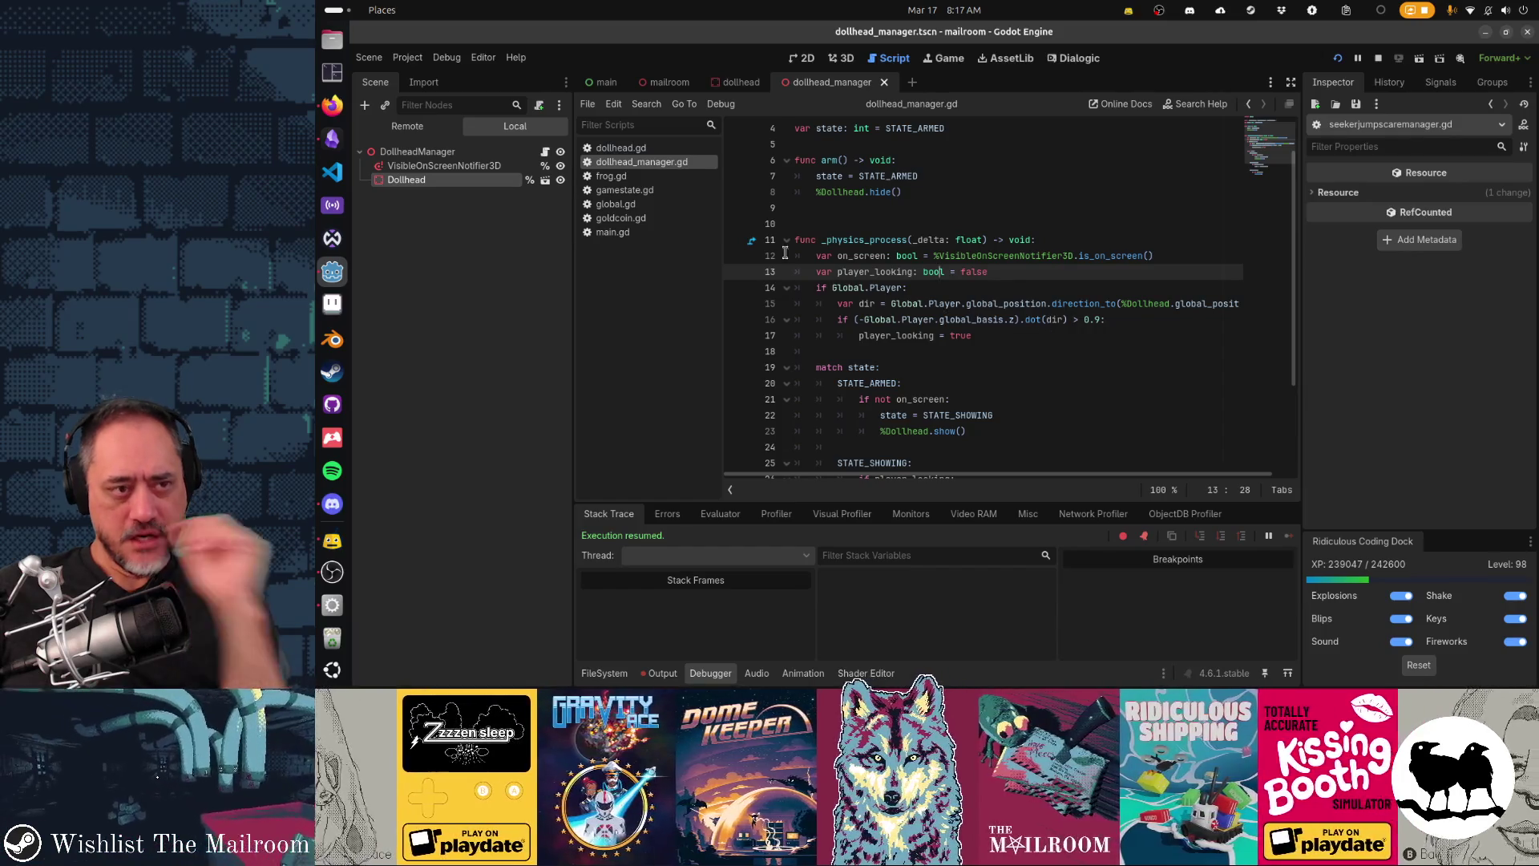
Step: Select VisibleOnScreenNotifier3D for the Inspector, view the 3D scene, then return to dollhead_manager.gd
{"action": "left_click", "coordinate": [444, 165]}
{"action": "key", "text": "ctrl+F2"}
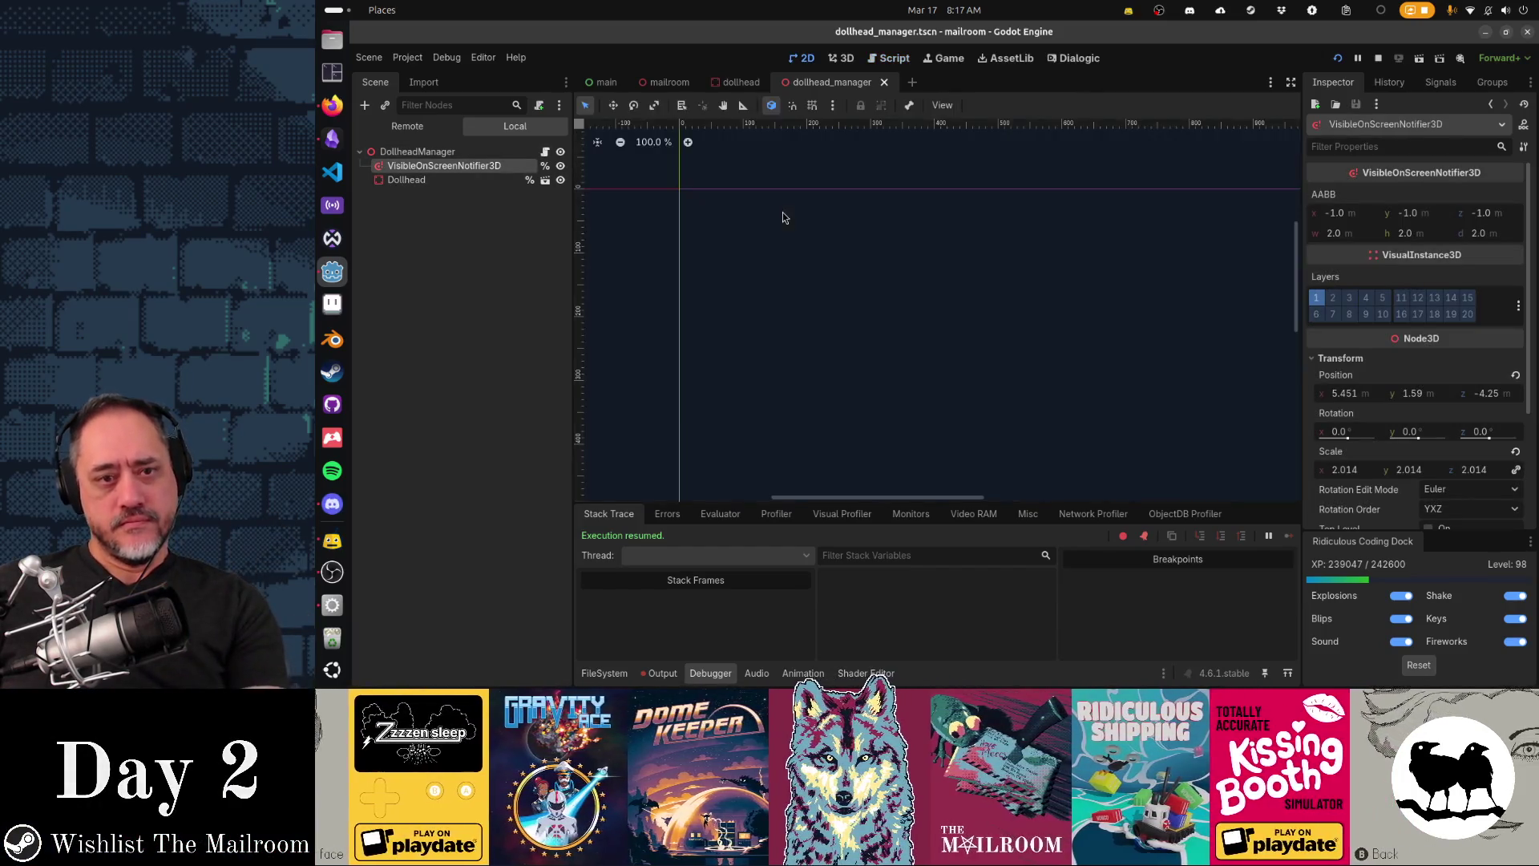
{"action": "key", "text": "ctrl+F3"}
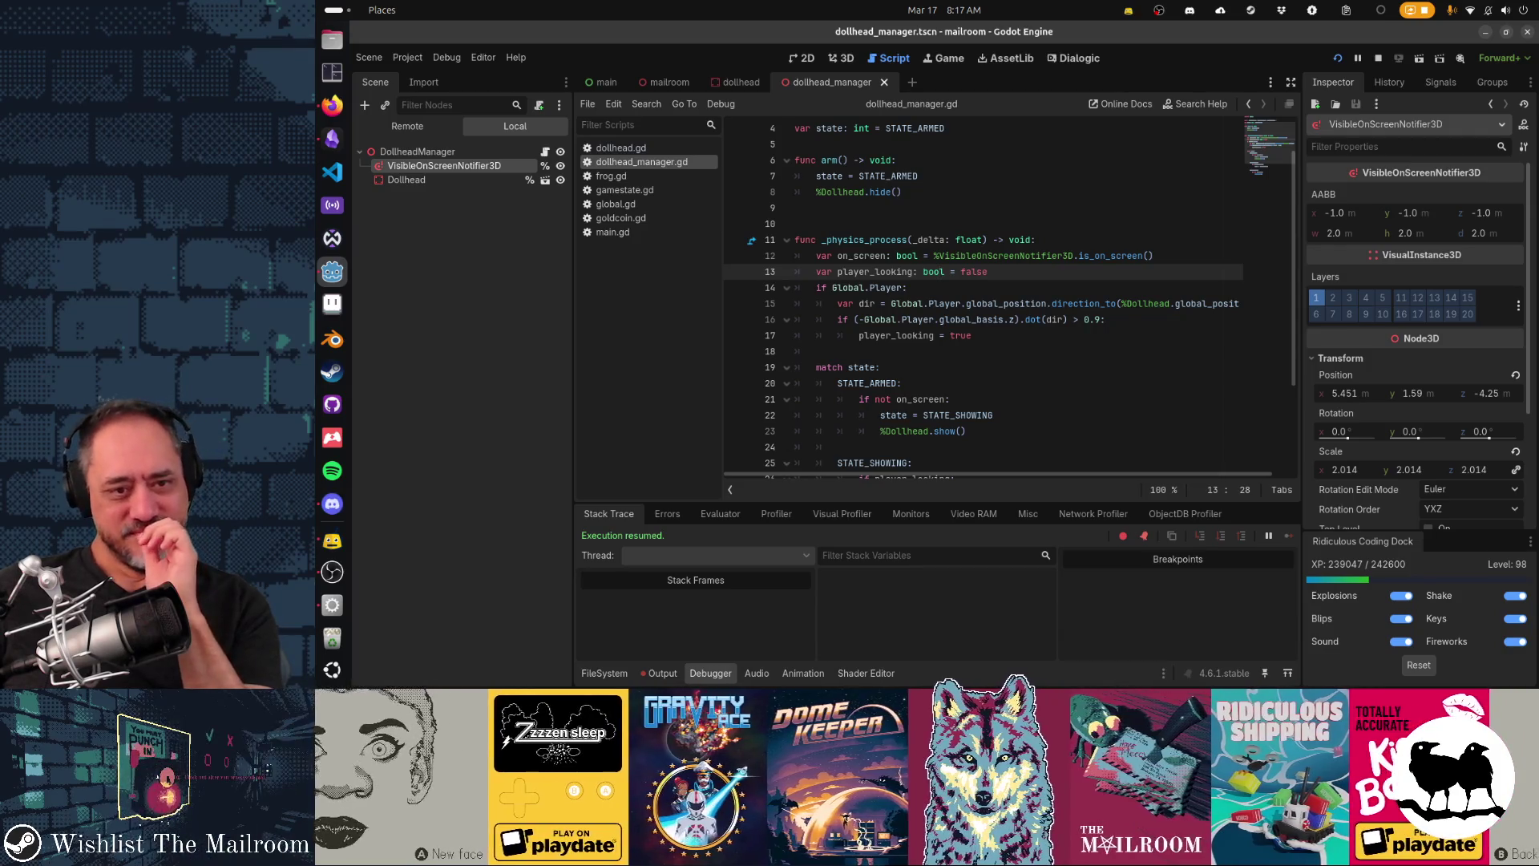
{"action": "left_click", "coordinate": [1048, 351]}
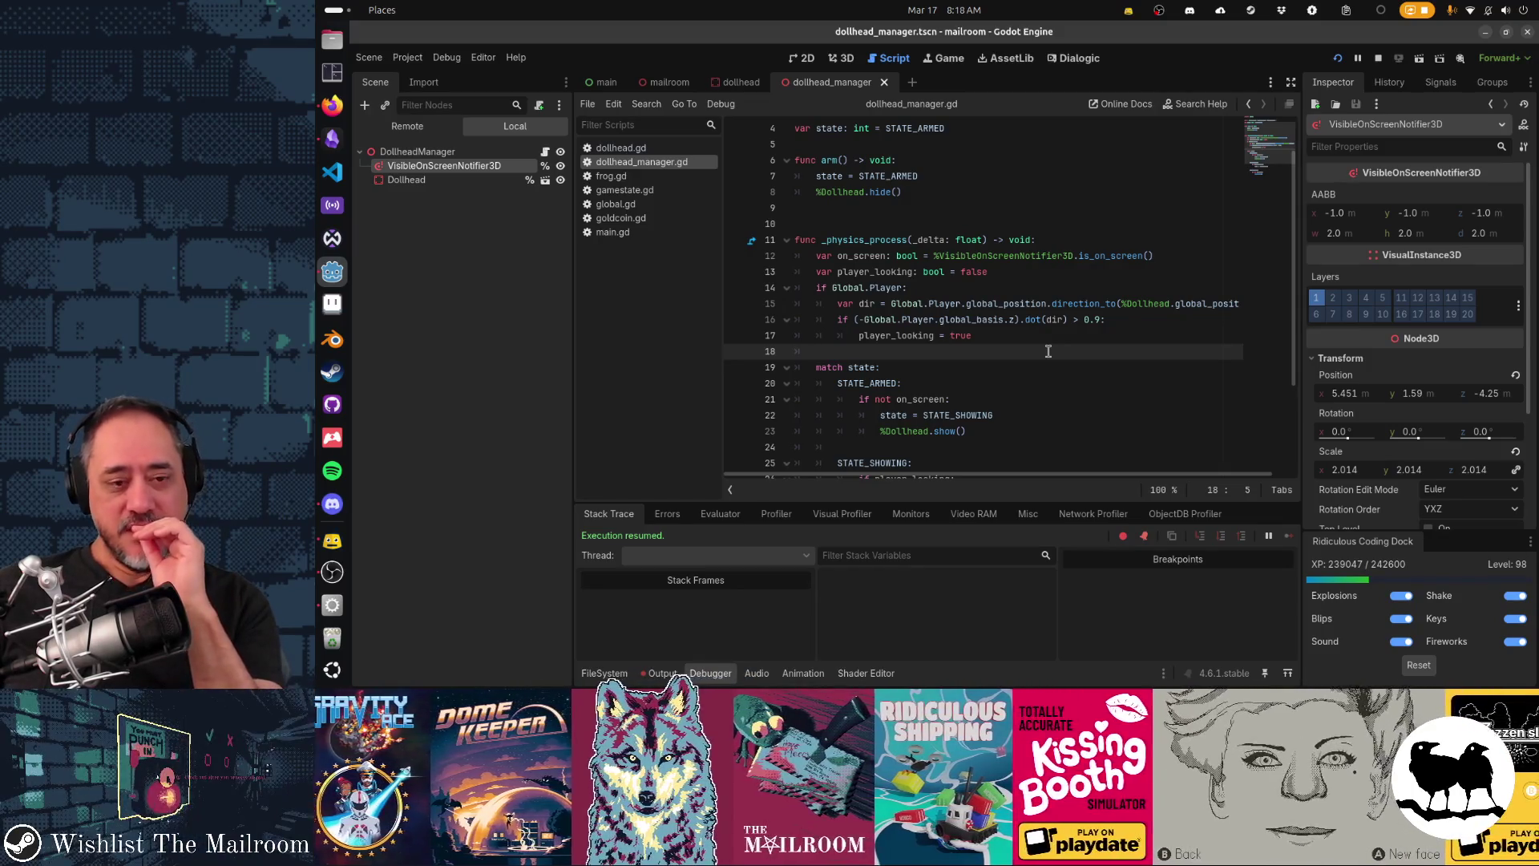
{"action": "scroll", "coordinate": [1047, 352], "scroll_direction": "down", "scroll_amount": 2}
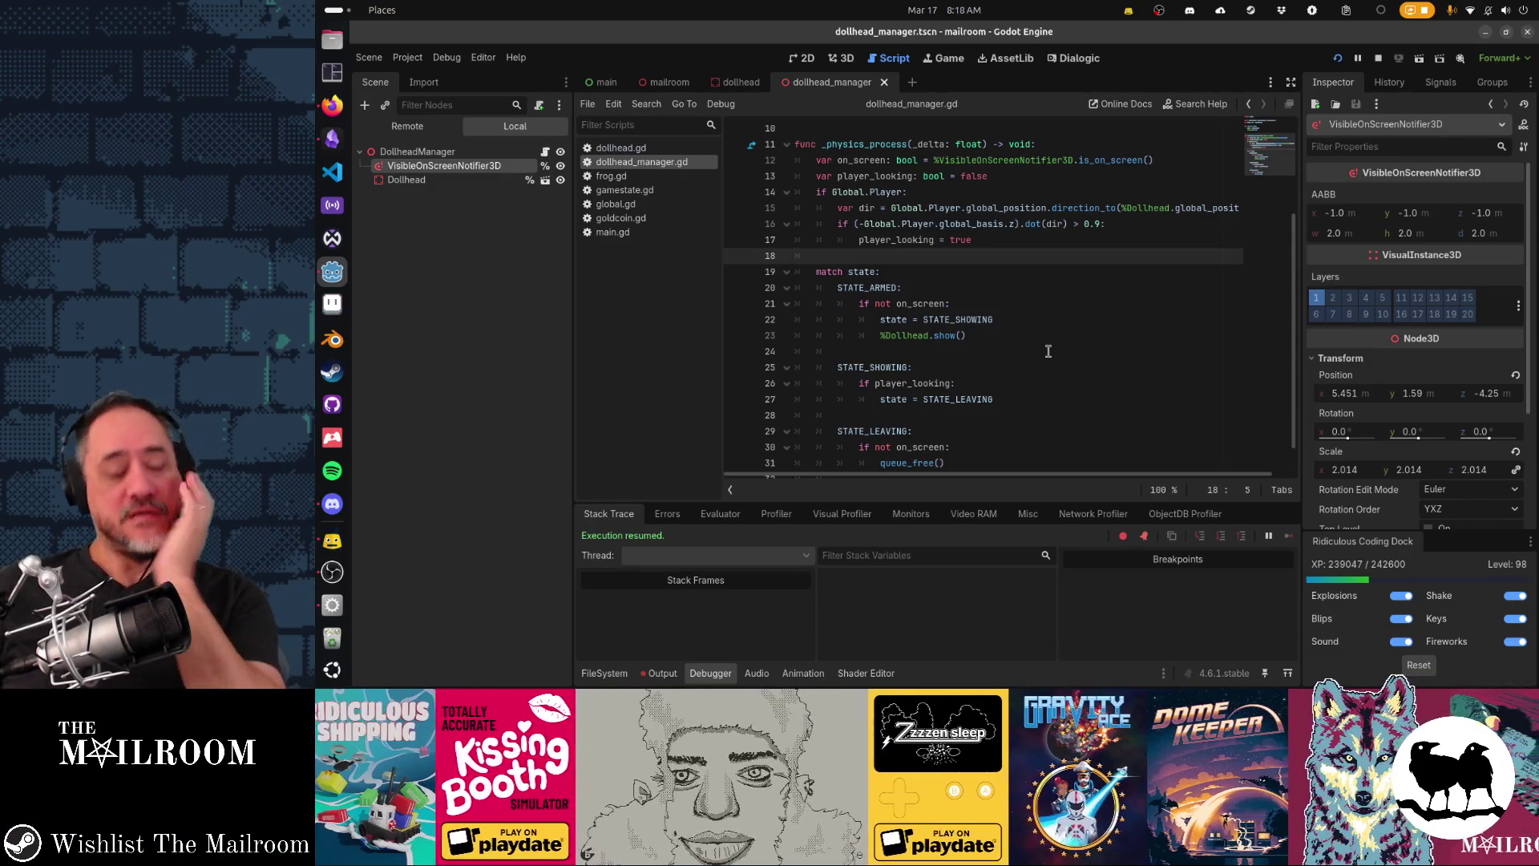
{"action": "scroll", "coordinate": [1067, 376], "scroll_direction": "down", "scroll_amount": 1}
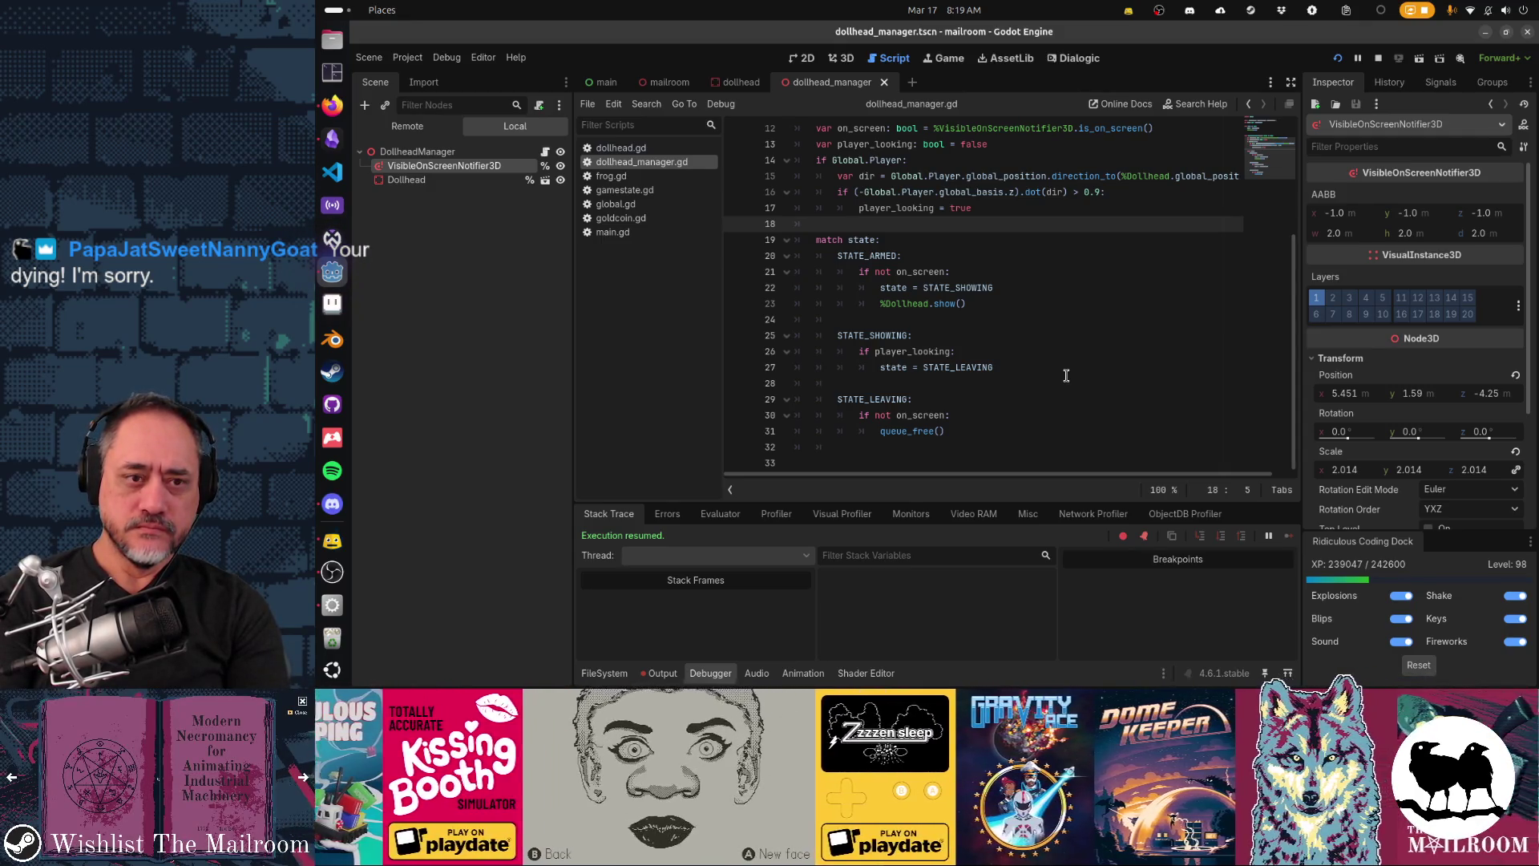
Step: Discard the draft 'var arm_cooldown: float' line and open Create New Node under DollheadManager
{"action": "key", "text": "ctrl+Home"}
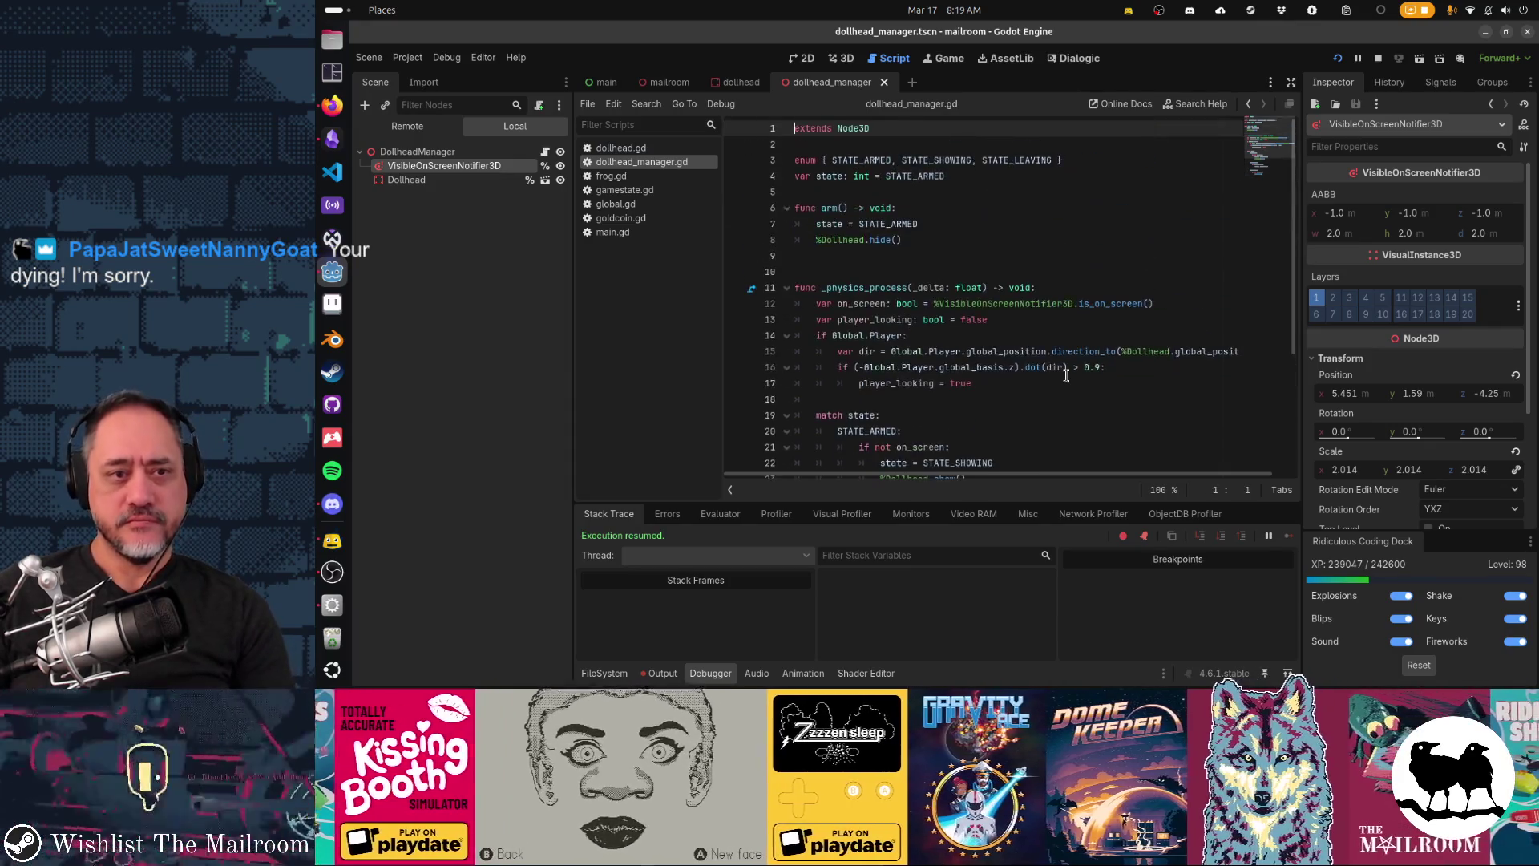
{"action": "key", "text": "Down"}
{"action": "key", "text": "Down"}
{"action": "key", "text": "Down"}
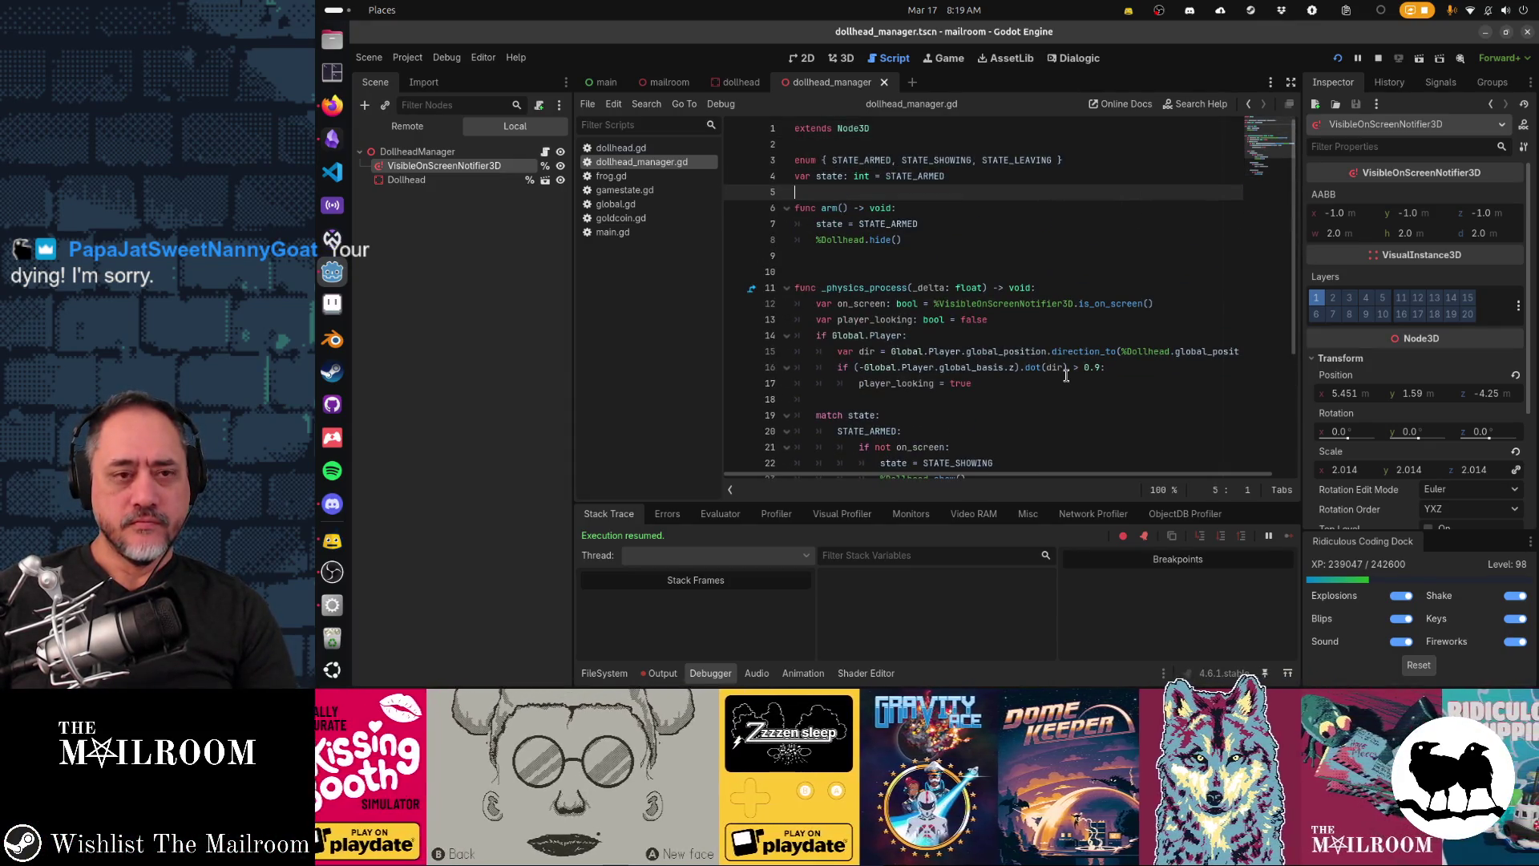
{"action": "type", "text": "v"}
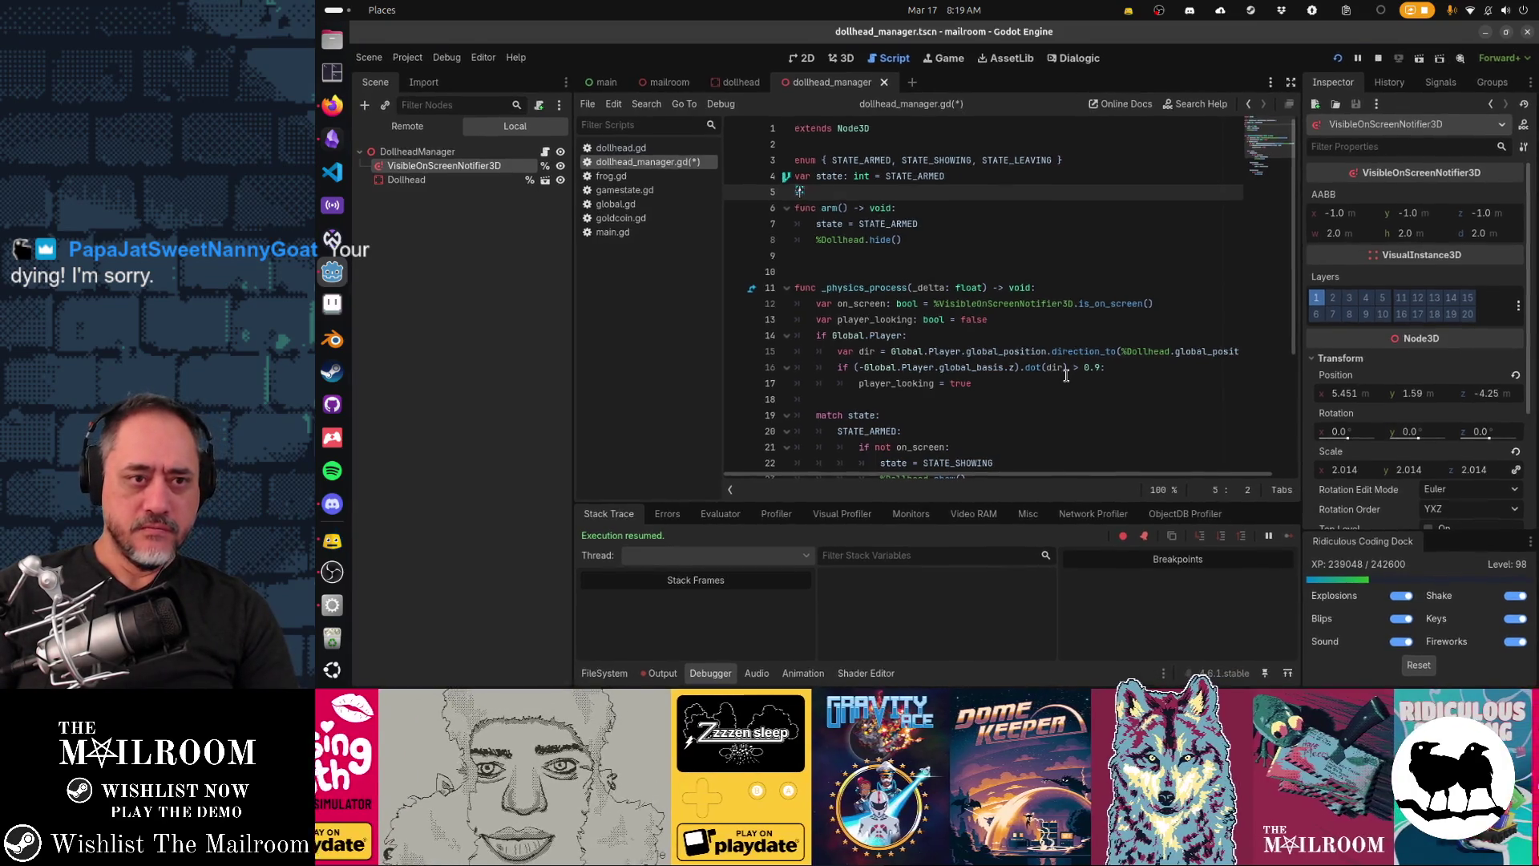
{"action": "type", "text": "ar "}
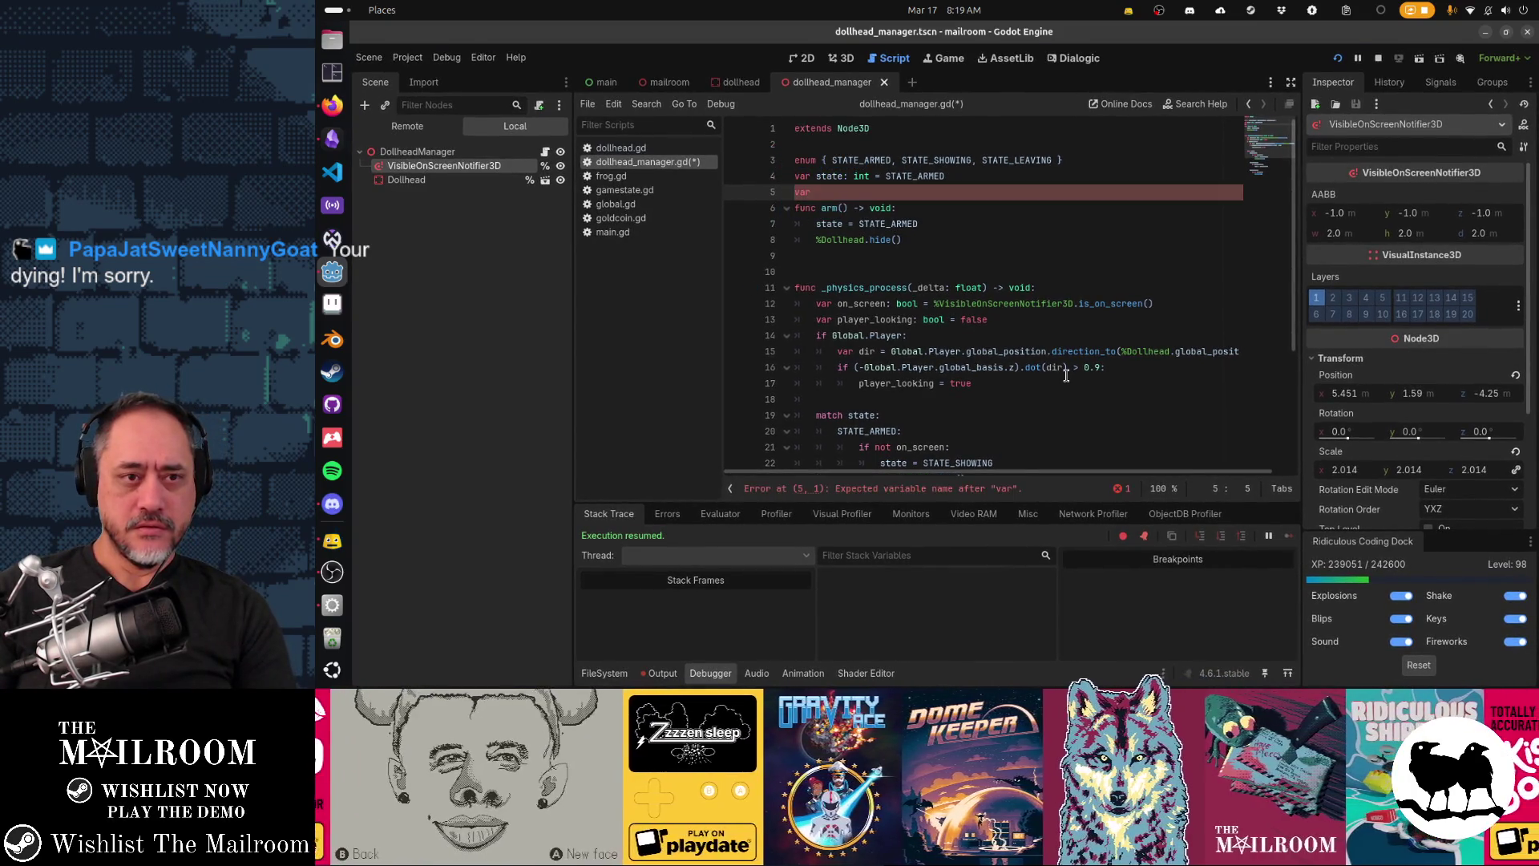
{"action": "type", "text": "arm_cooldown: float ="}
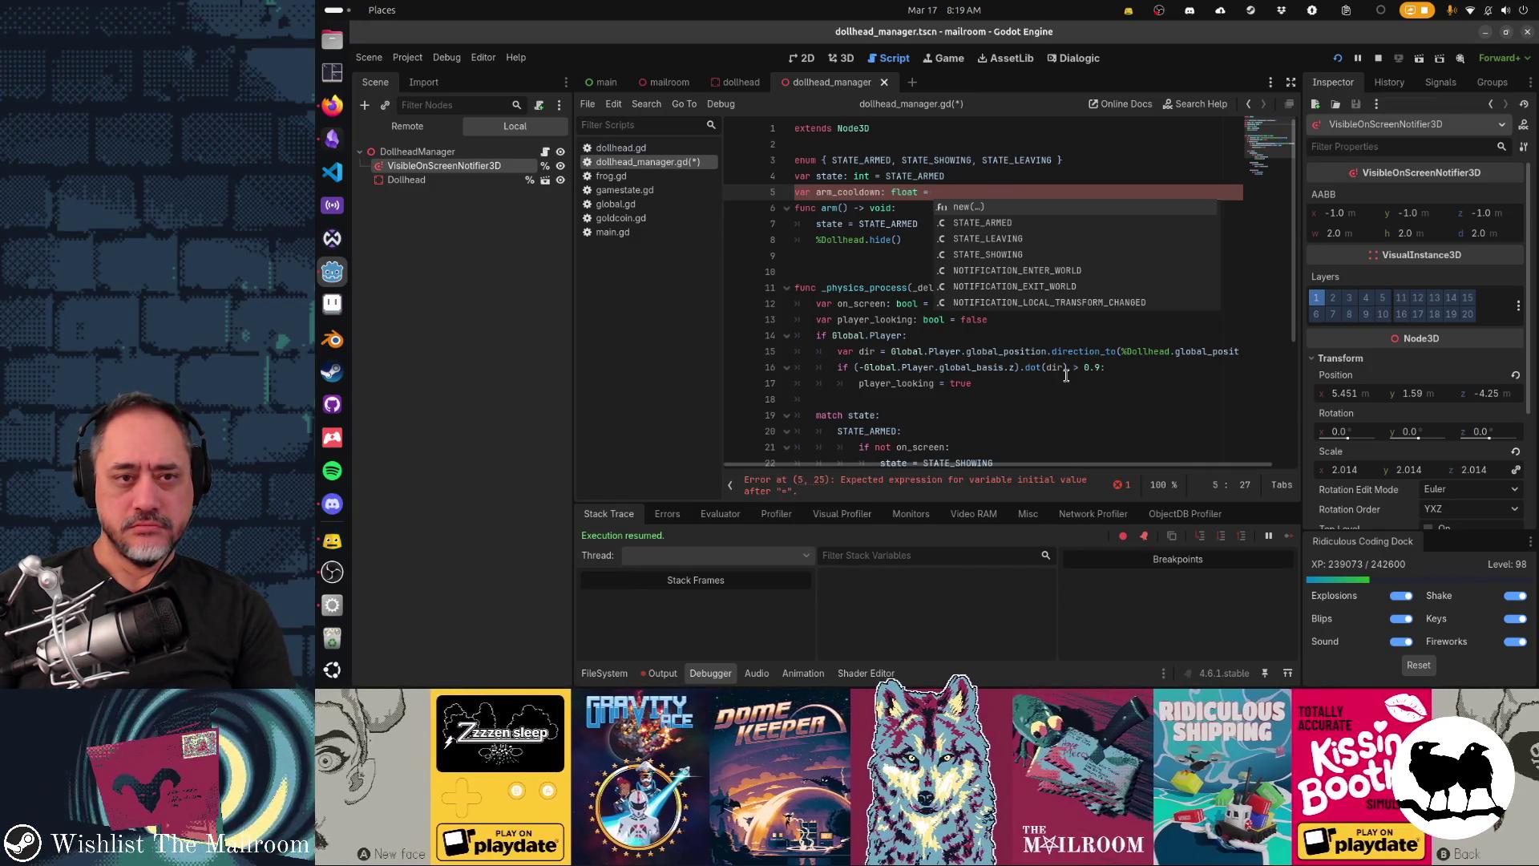
{"action": "key", "text": "shift+Home"}
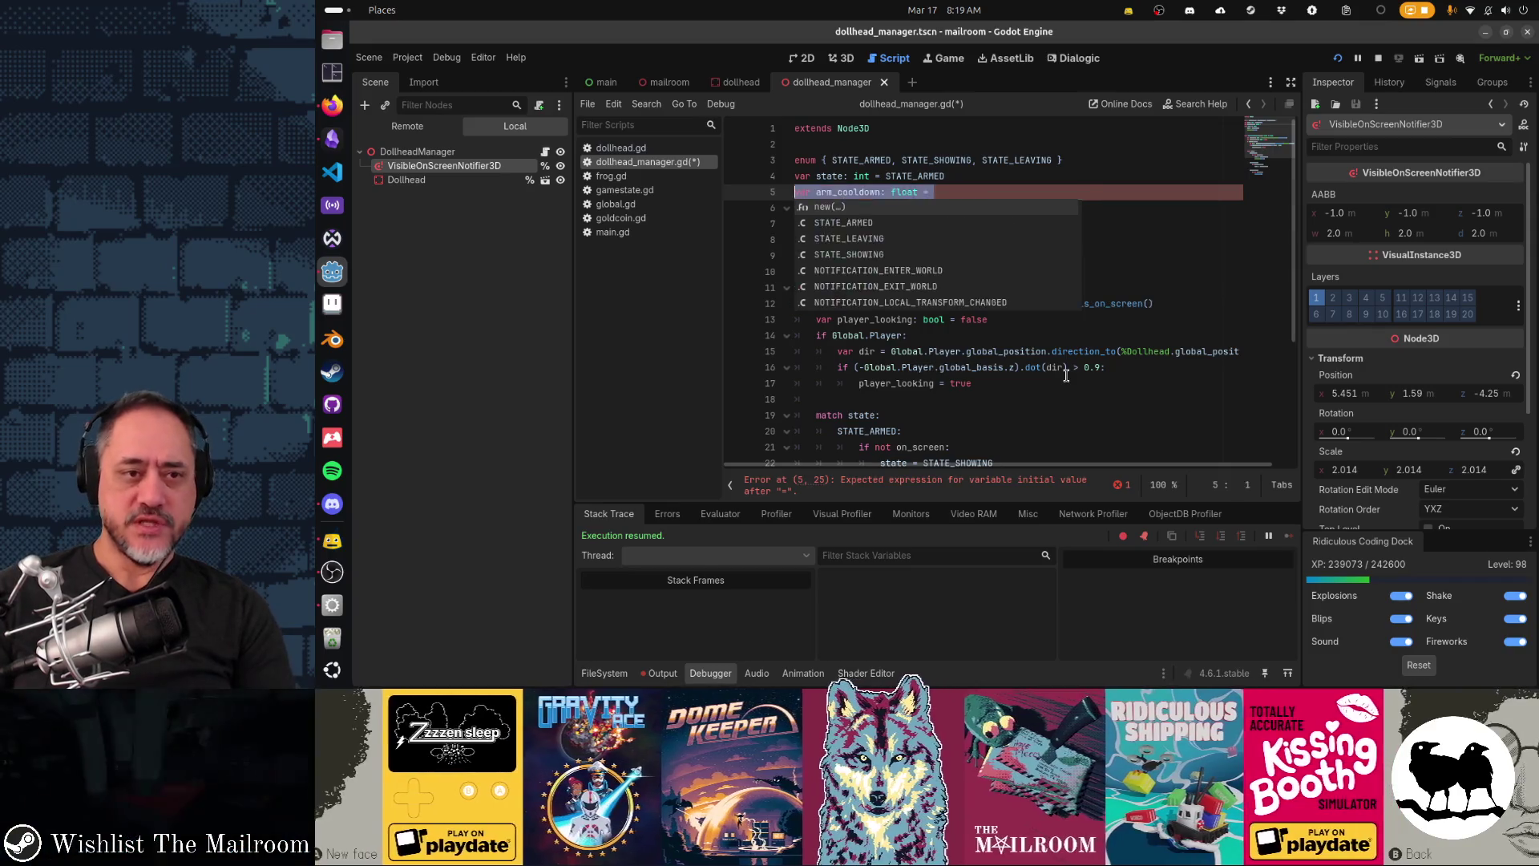
{"action": "key", "text": "BackSpace"}
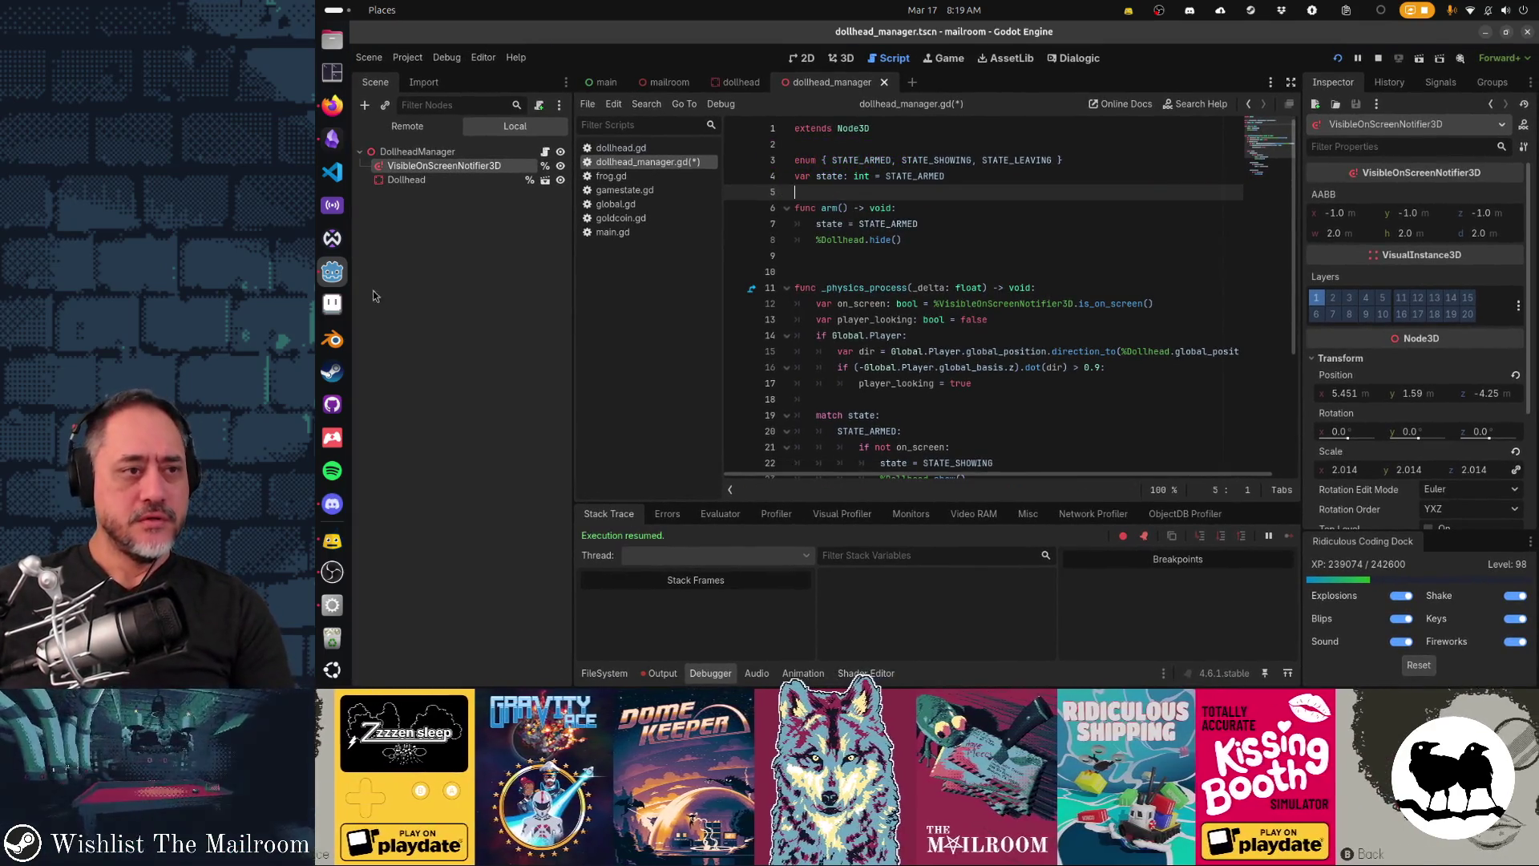
{"action": "left_click", "coordinate": [418, 151]}
{"action": "left_click", "coordinate": [366, 109]}
Step: Create a Timer node under DollheadManager and rename it ArmCooldown
{"action": "type", "text": "timer"}
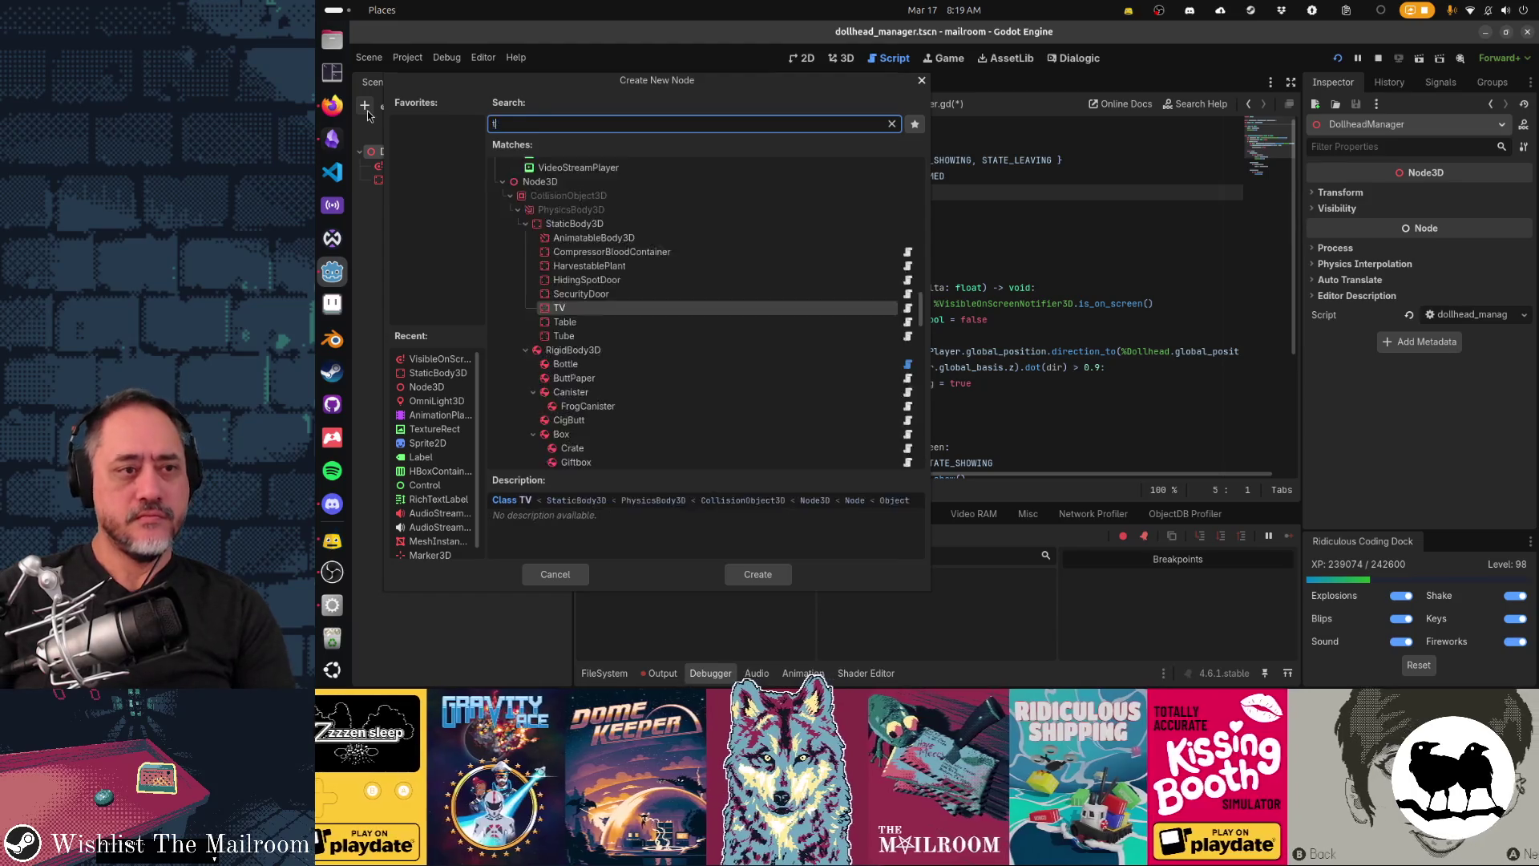
{"action": "key", "text": "Return"}
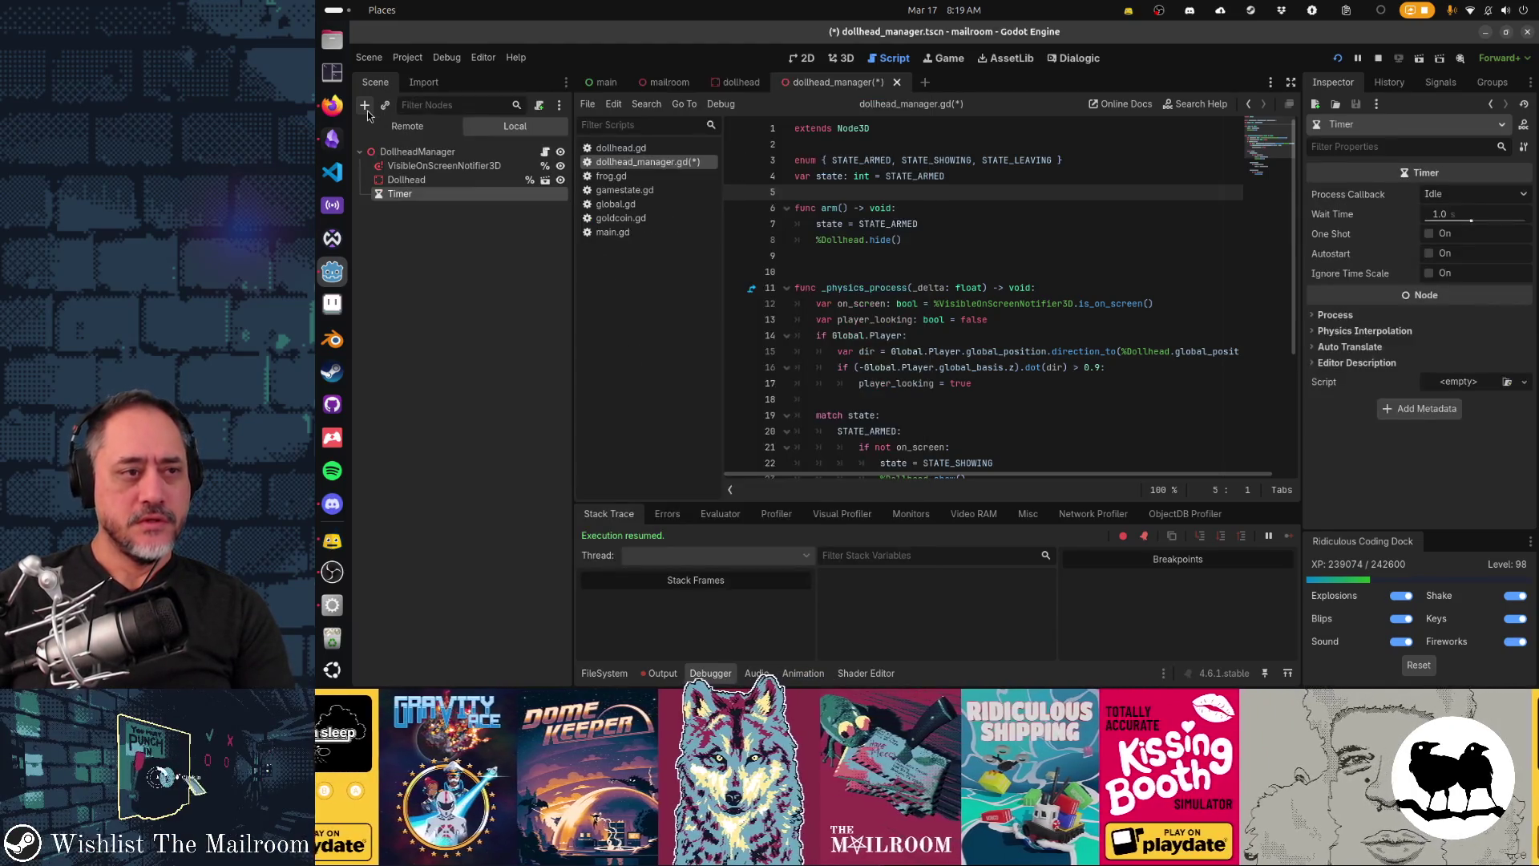
{"action": "type", "text": "ArmCoo"}
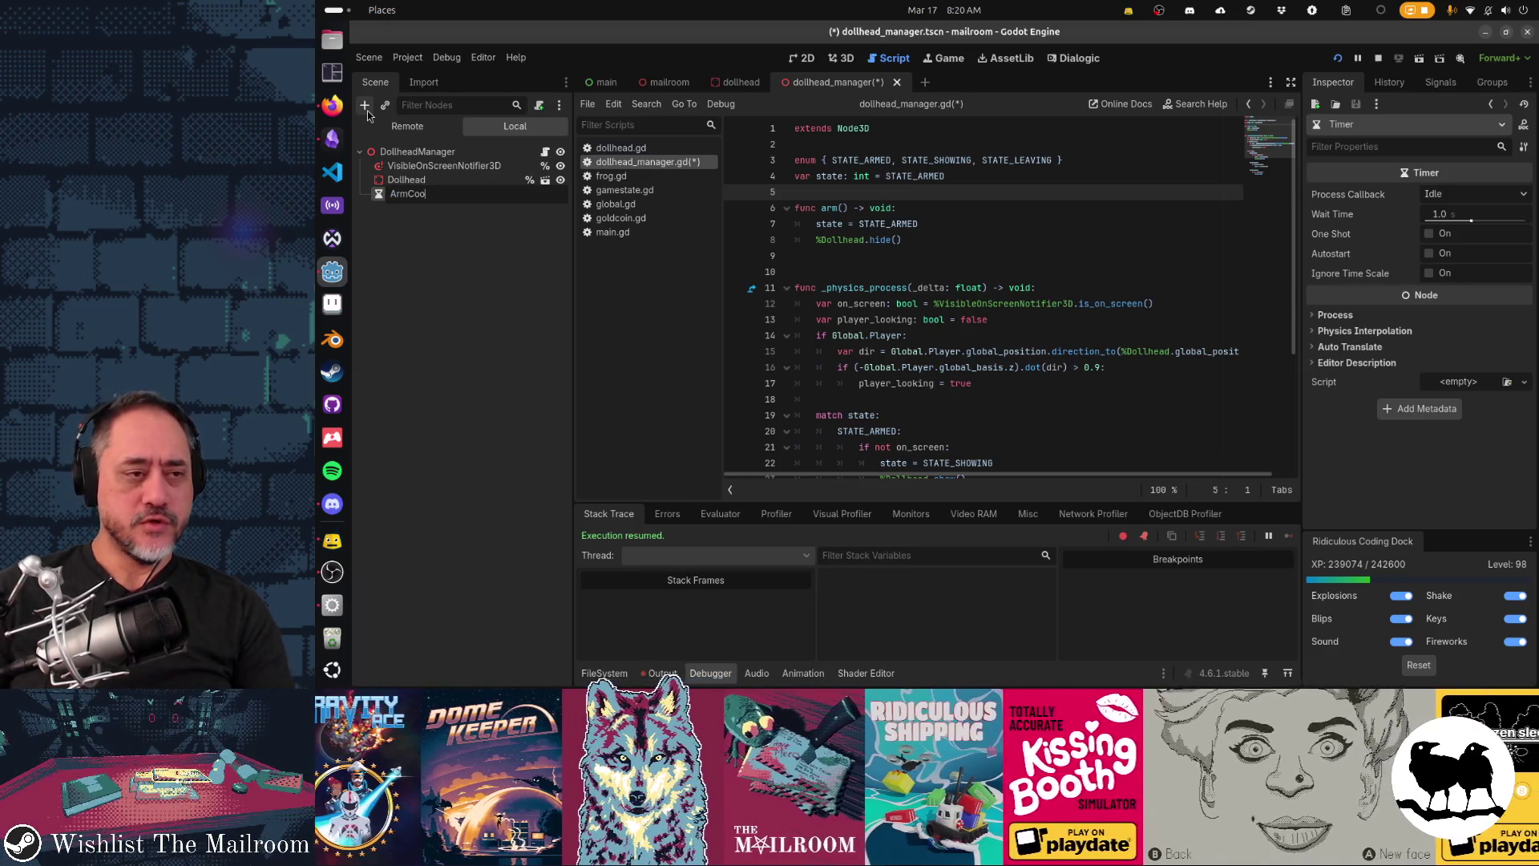
{"action": "type", "text": "ldown"}
{"action": "key", "text": "Return"}
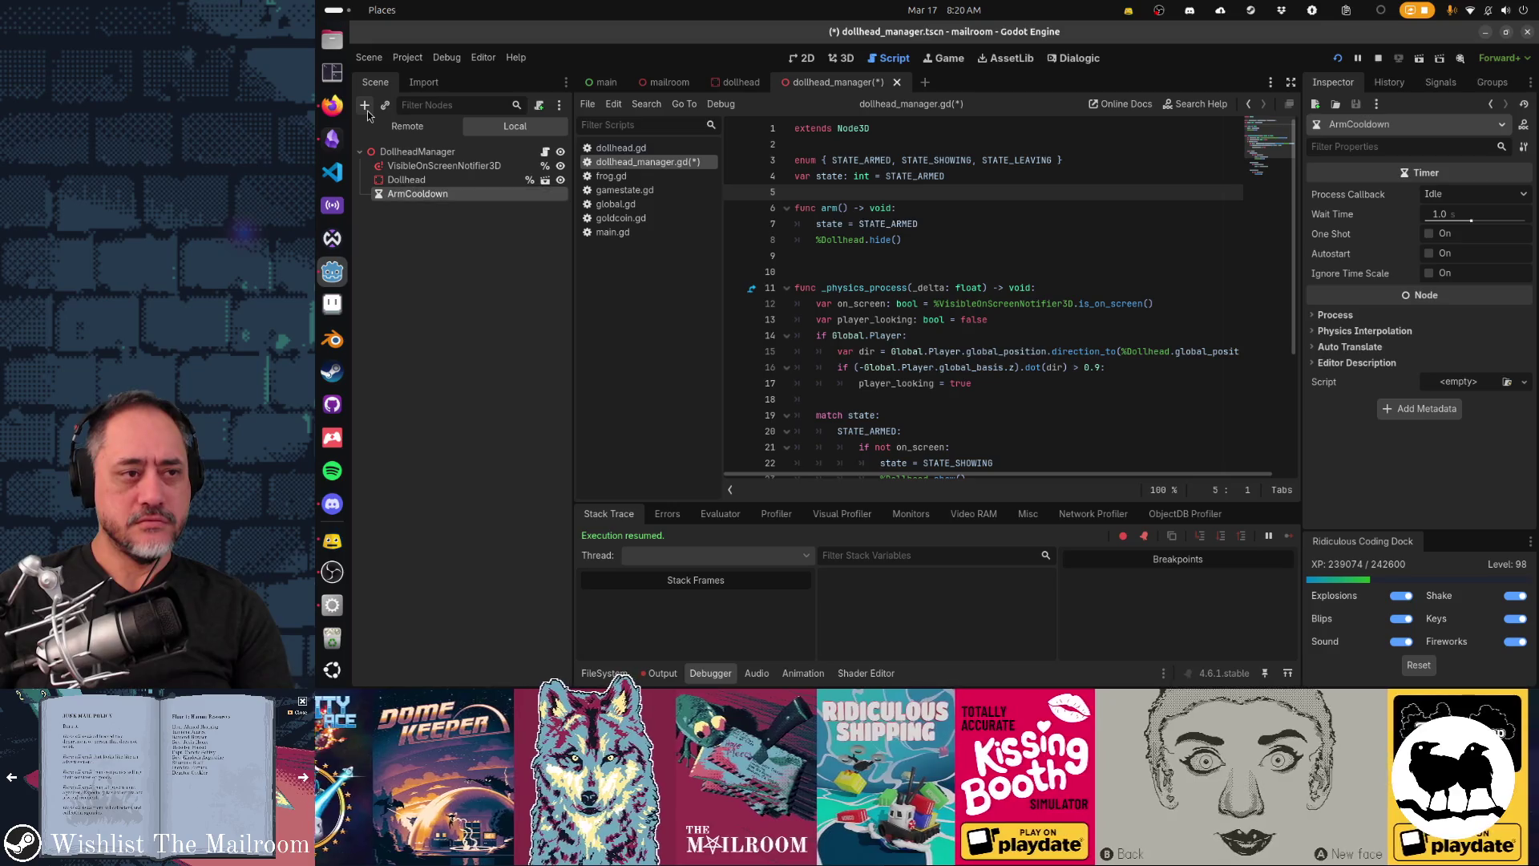
Step: Set the ArmCooldown timer's Wait Time to 2 seconds
{"action": "left_click", "coordinate": [1457, 213]}
{"action": "type", "text": "2"}
{"action": "key", "text": "Tab"}
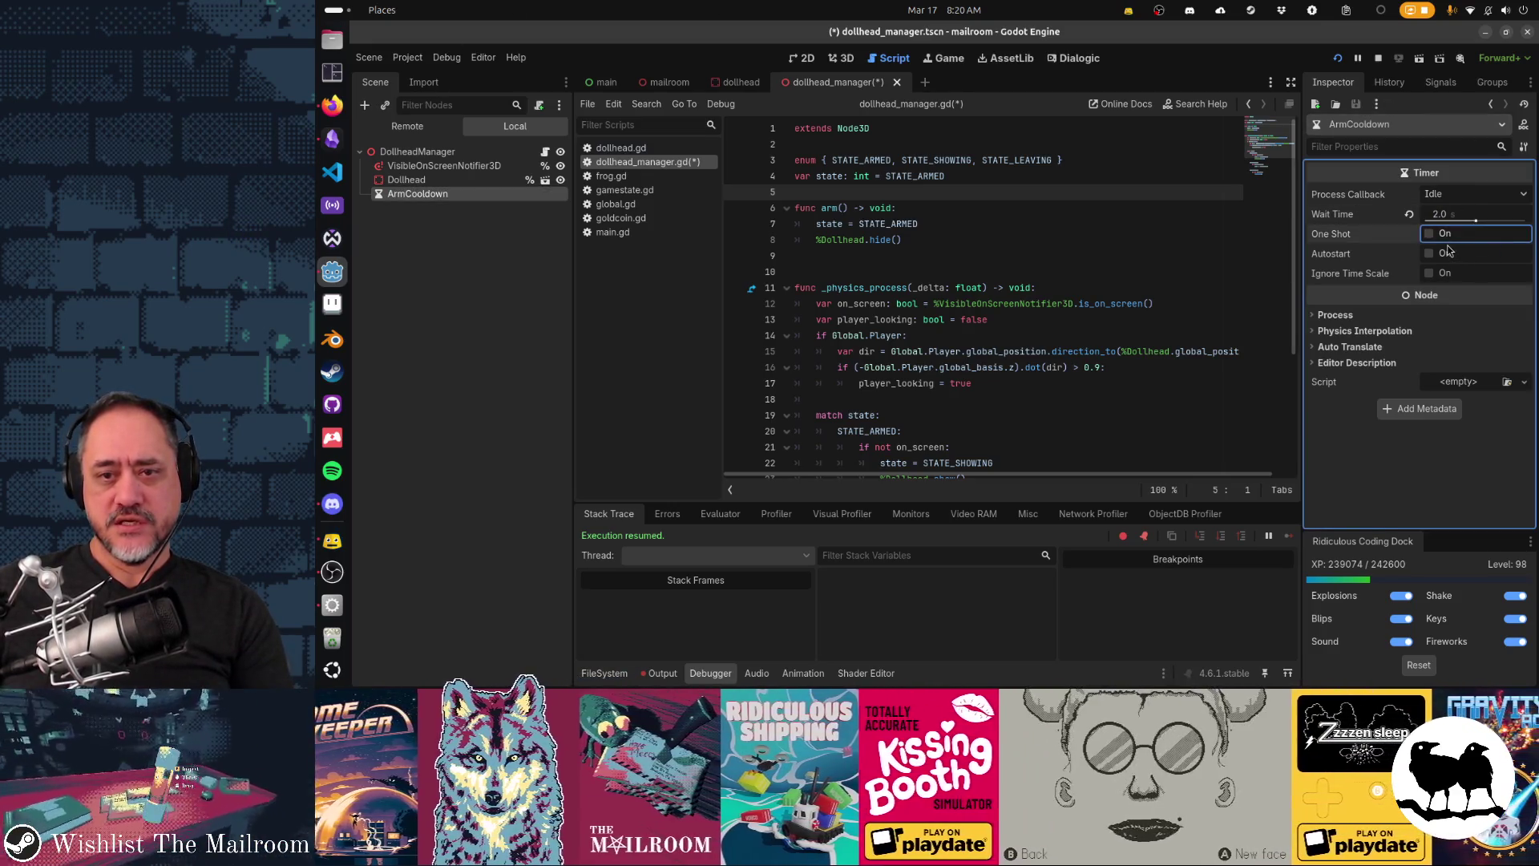
{"action": "left_click", "coordinate": [1012, 261]}
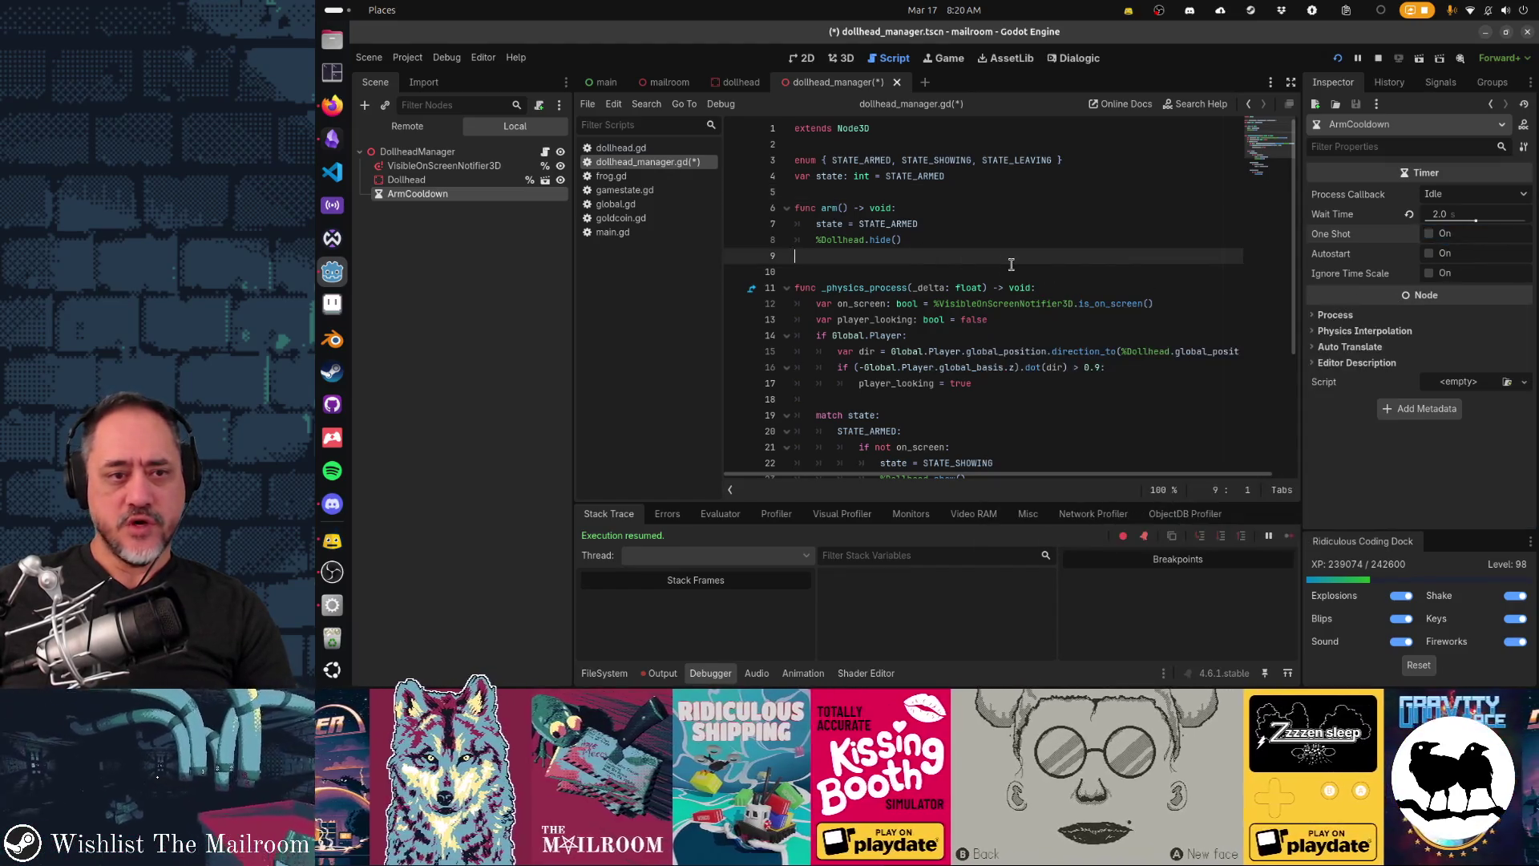
Step: Add %ArmCooldown.start() at the end of arm() and make ArmCooldown accessible by unique name
{"action": "key", "text": "ctrl+s"}
{"action": "key", "text": "Up"}
{"action": "key", "text": "End"}
{"action": "key", "text": "Return"}
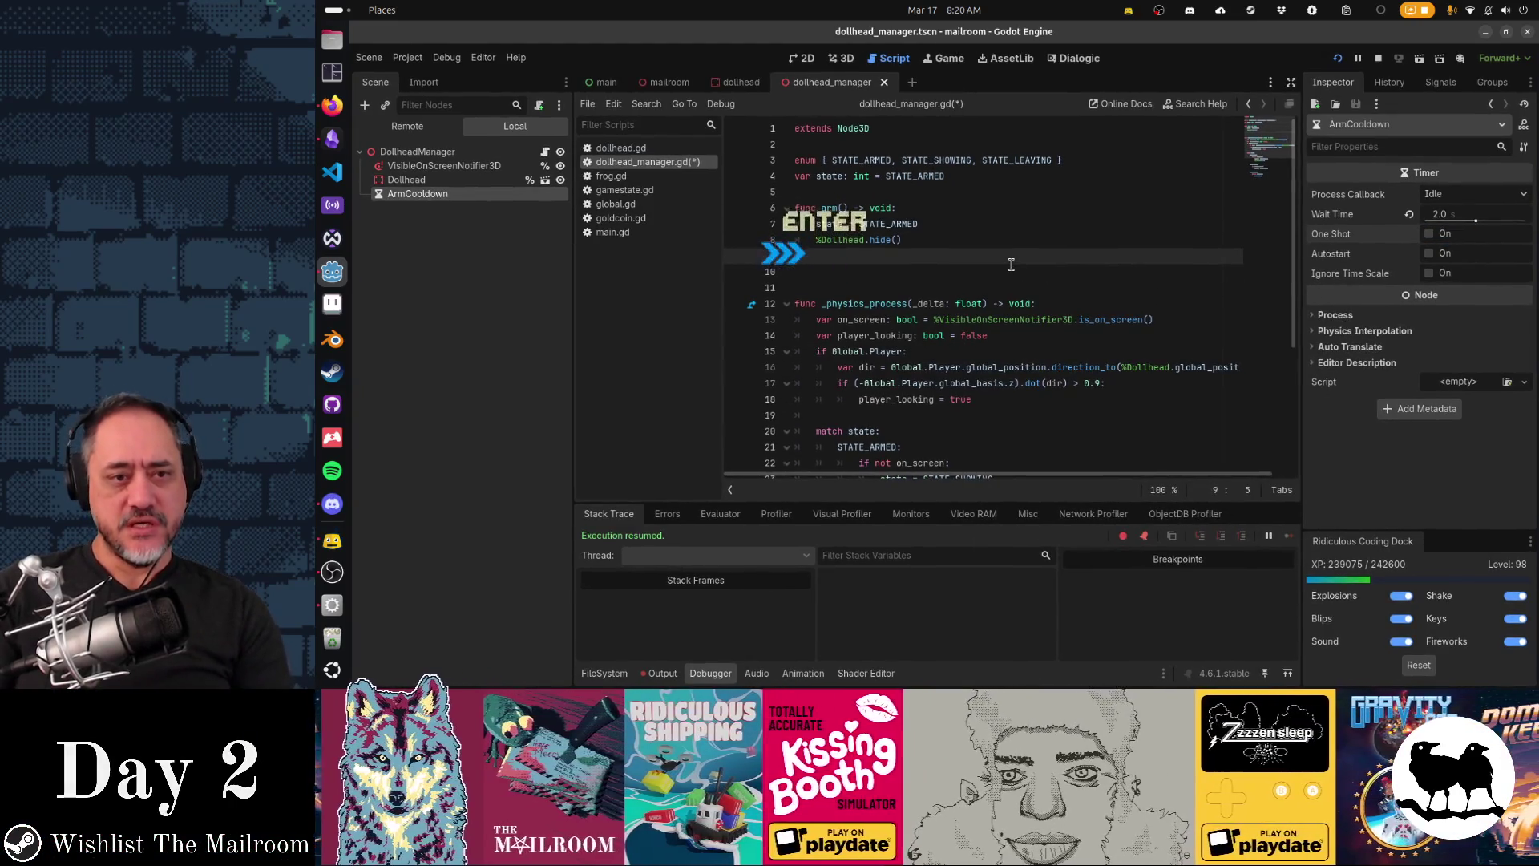
{"action": "type", "text": "%"}
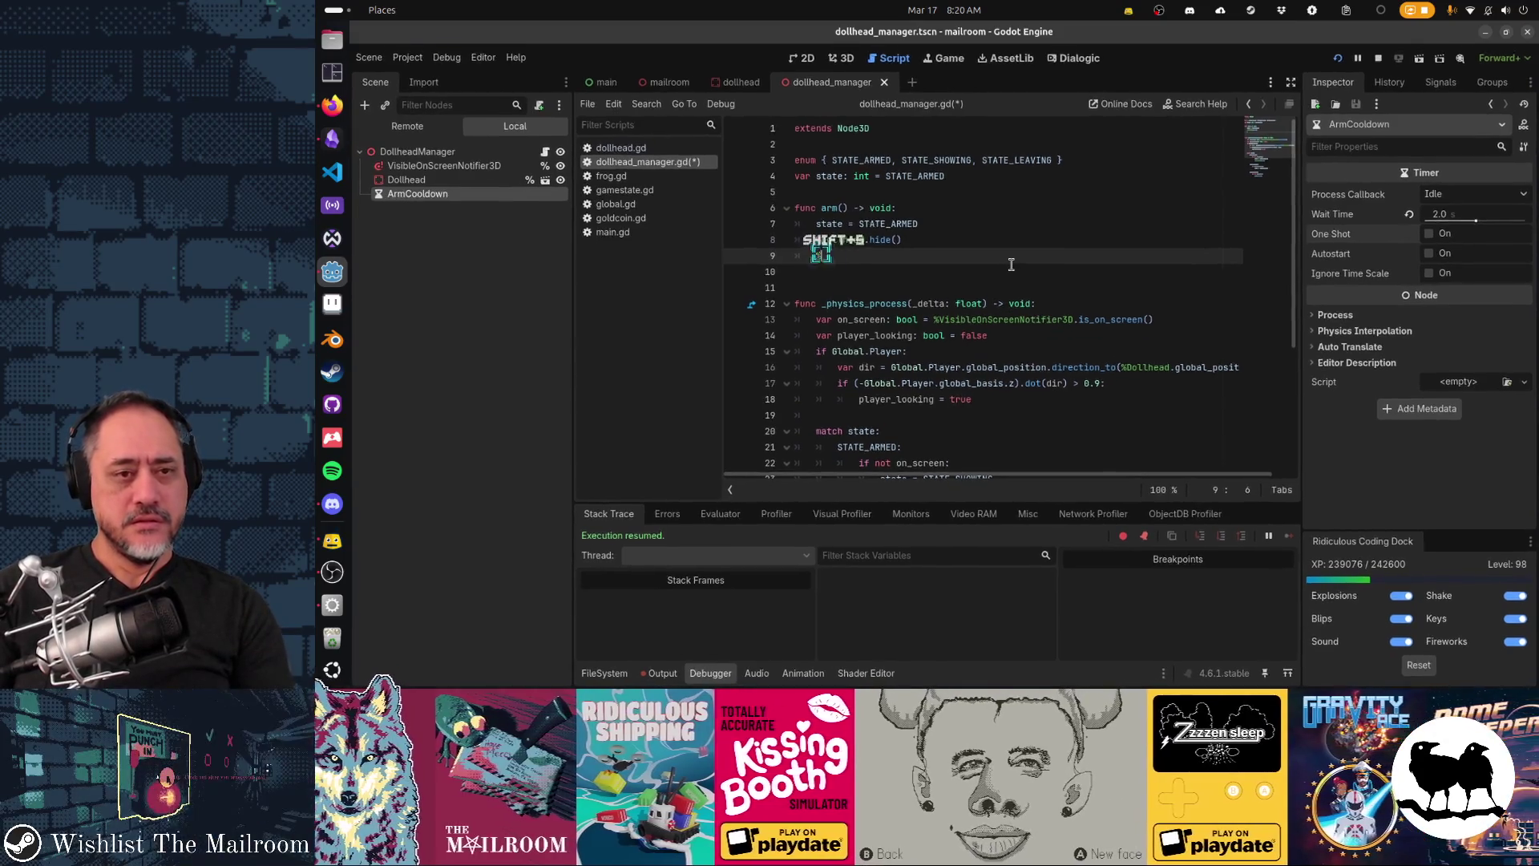
{"action": "type", "text": "ArmCooldown.start()"}
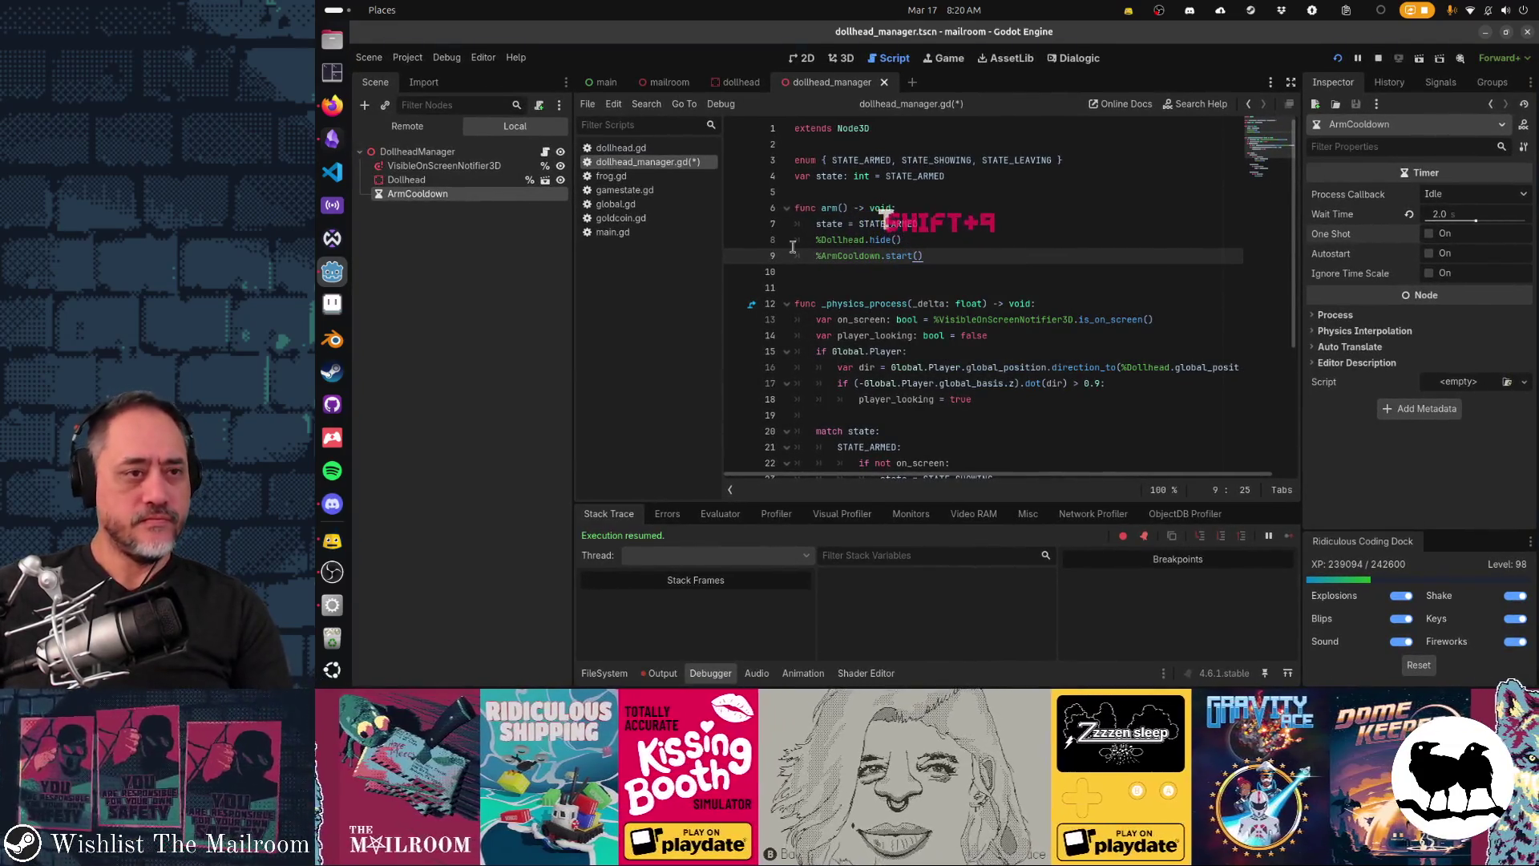
{"action": "right_click", "coordinate": [535, 194]}
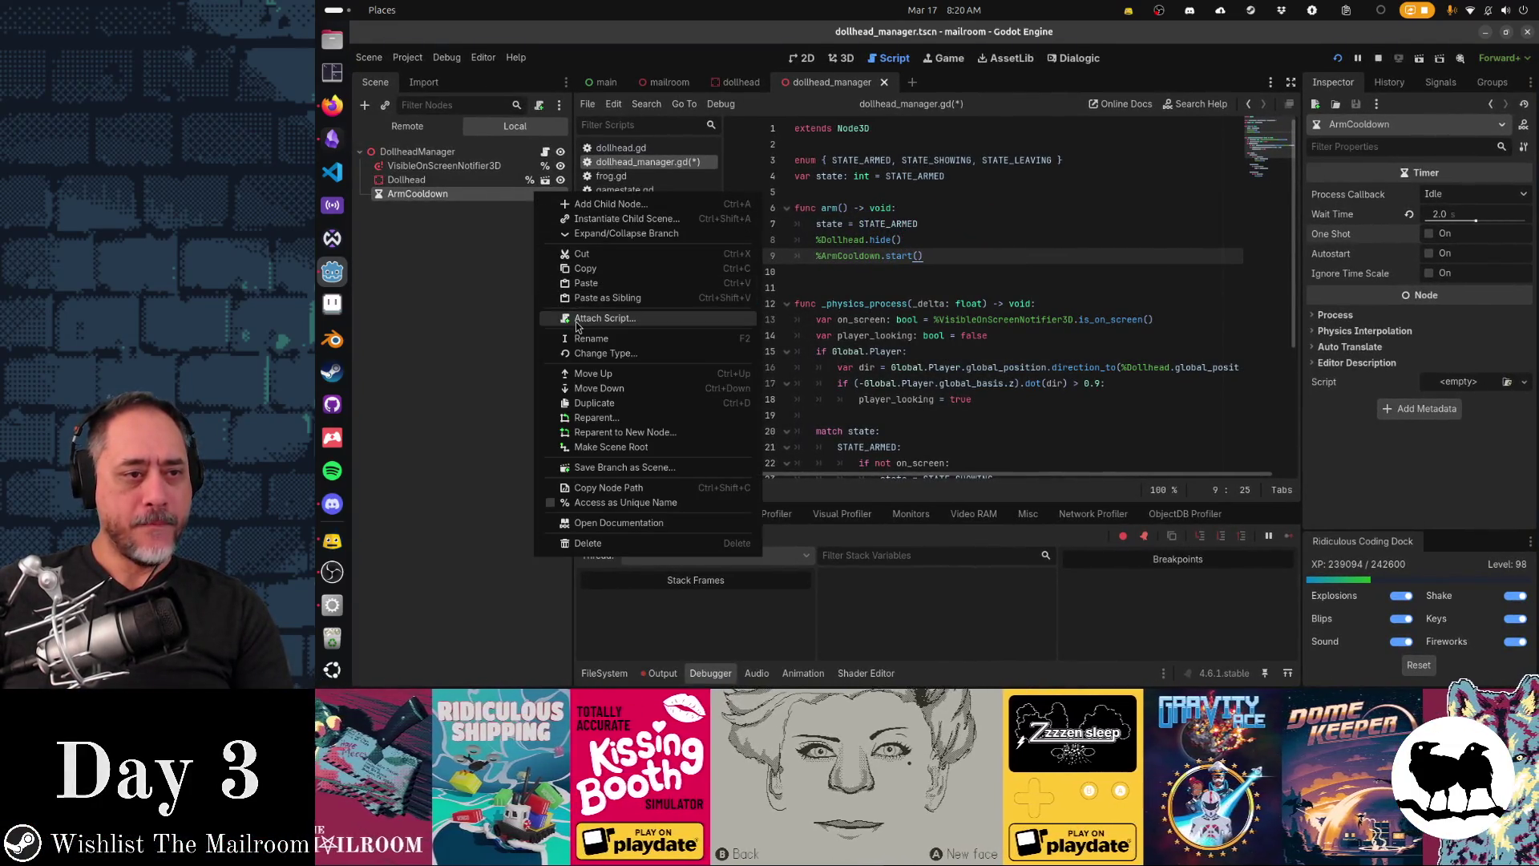
{"action": "left_click", "coordinate": [594, 503]}
{"action": "left_click", "coordinate": [1053, 304]}
Step: Add an 'if %ArmCooldown.is_stopped():' check at the top of _physics_process
{"action": "key", "text": "Return"}
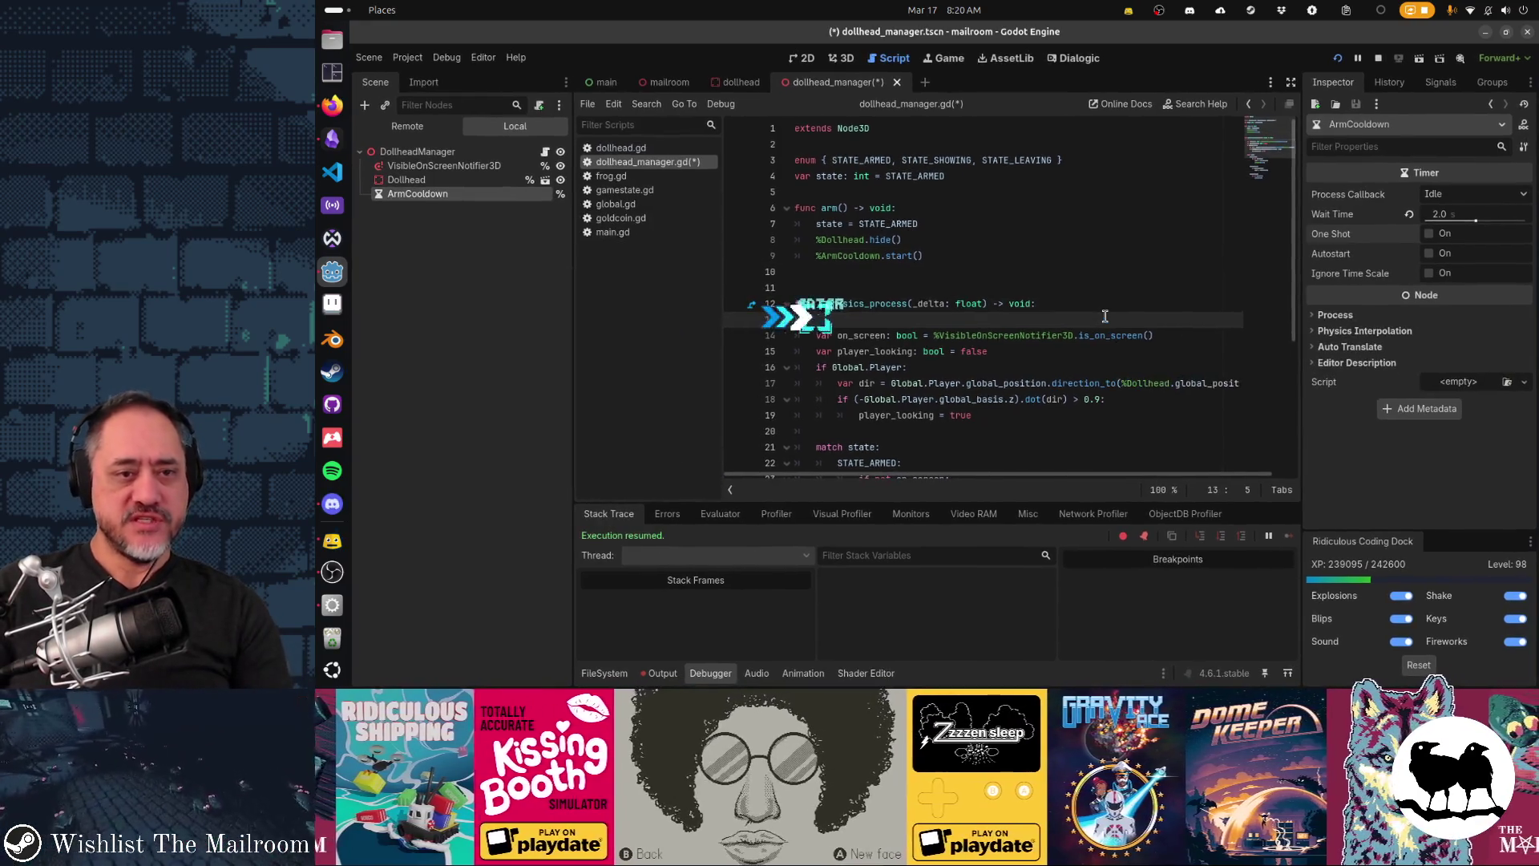
{"action": "type", "text": "if %ArmCool"}
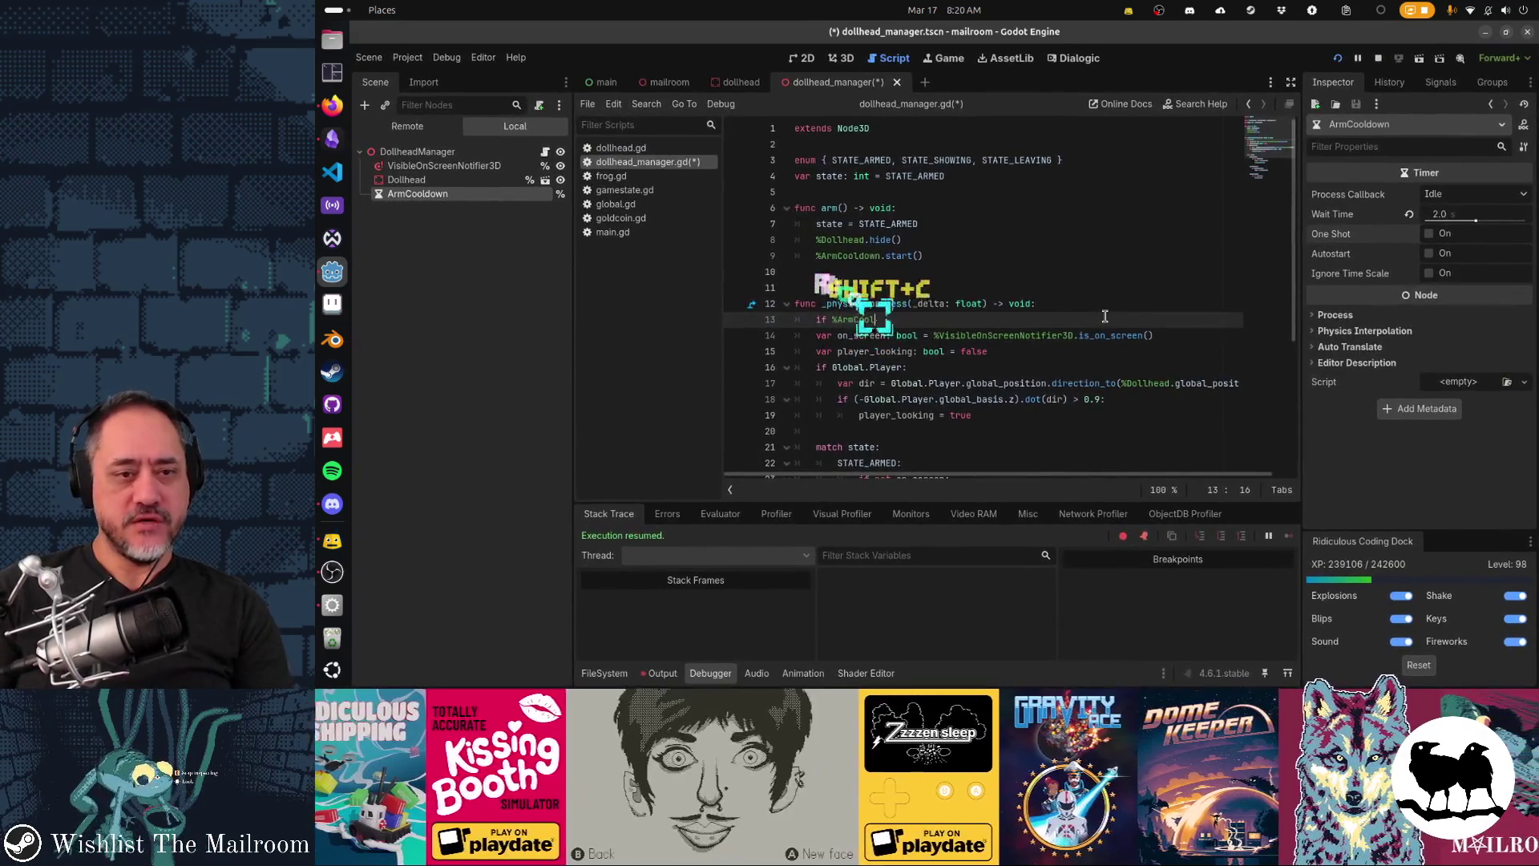
{"action": "key", "text": "Return"}
{"action": "type", "text": "."}
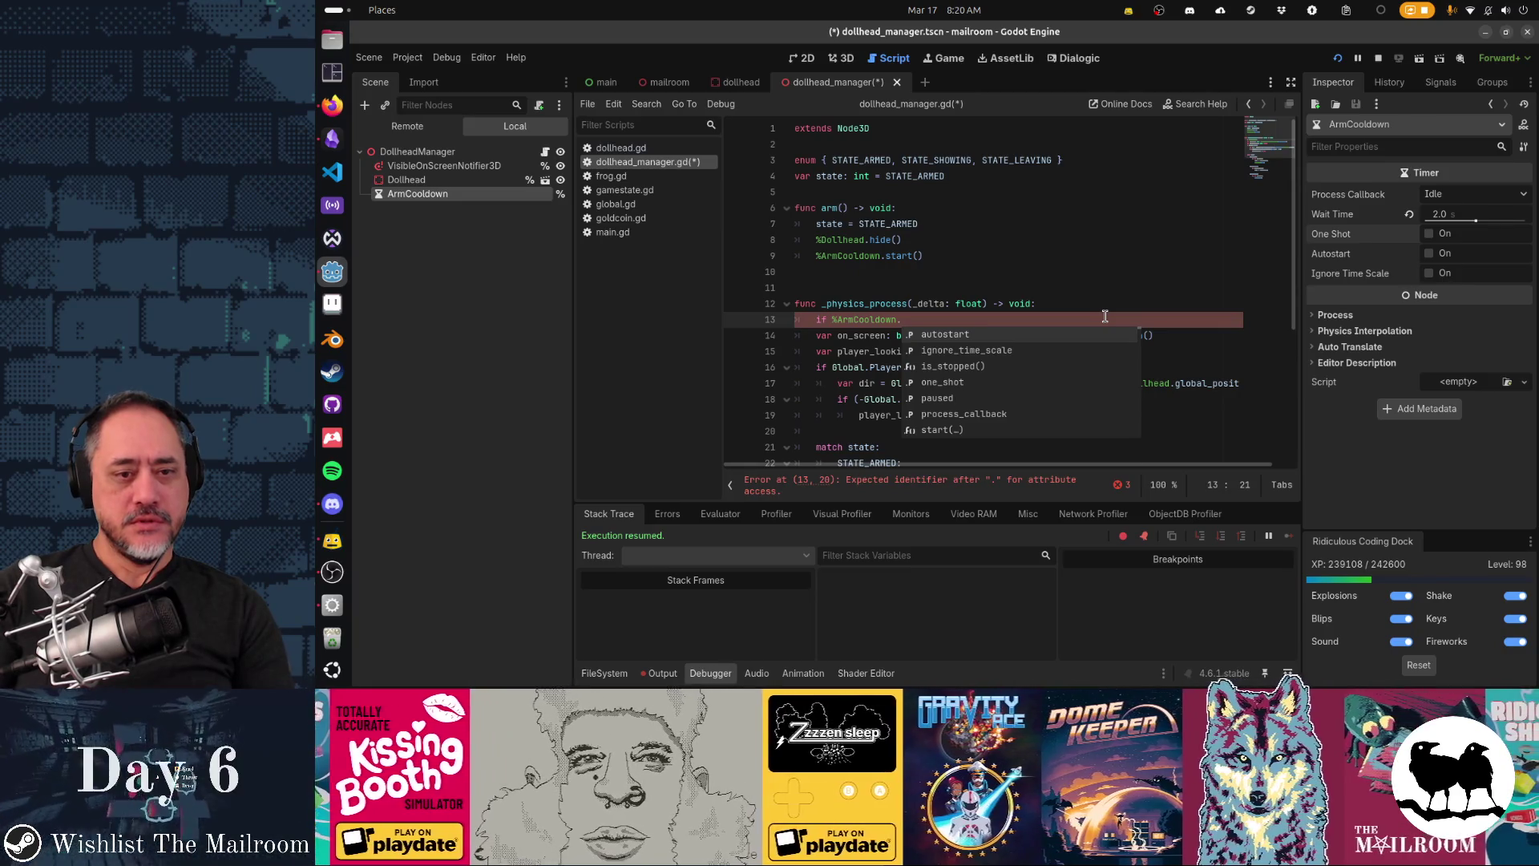
{"action": "type", "text": "is"}
{"action": "key", "text": "Return"}
{"action": "type", "text": ":"}
{"action": "key", "text": "Return"}
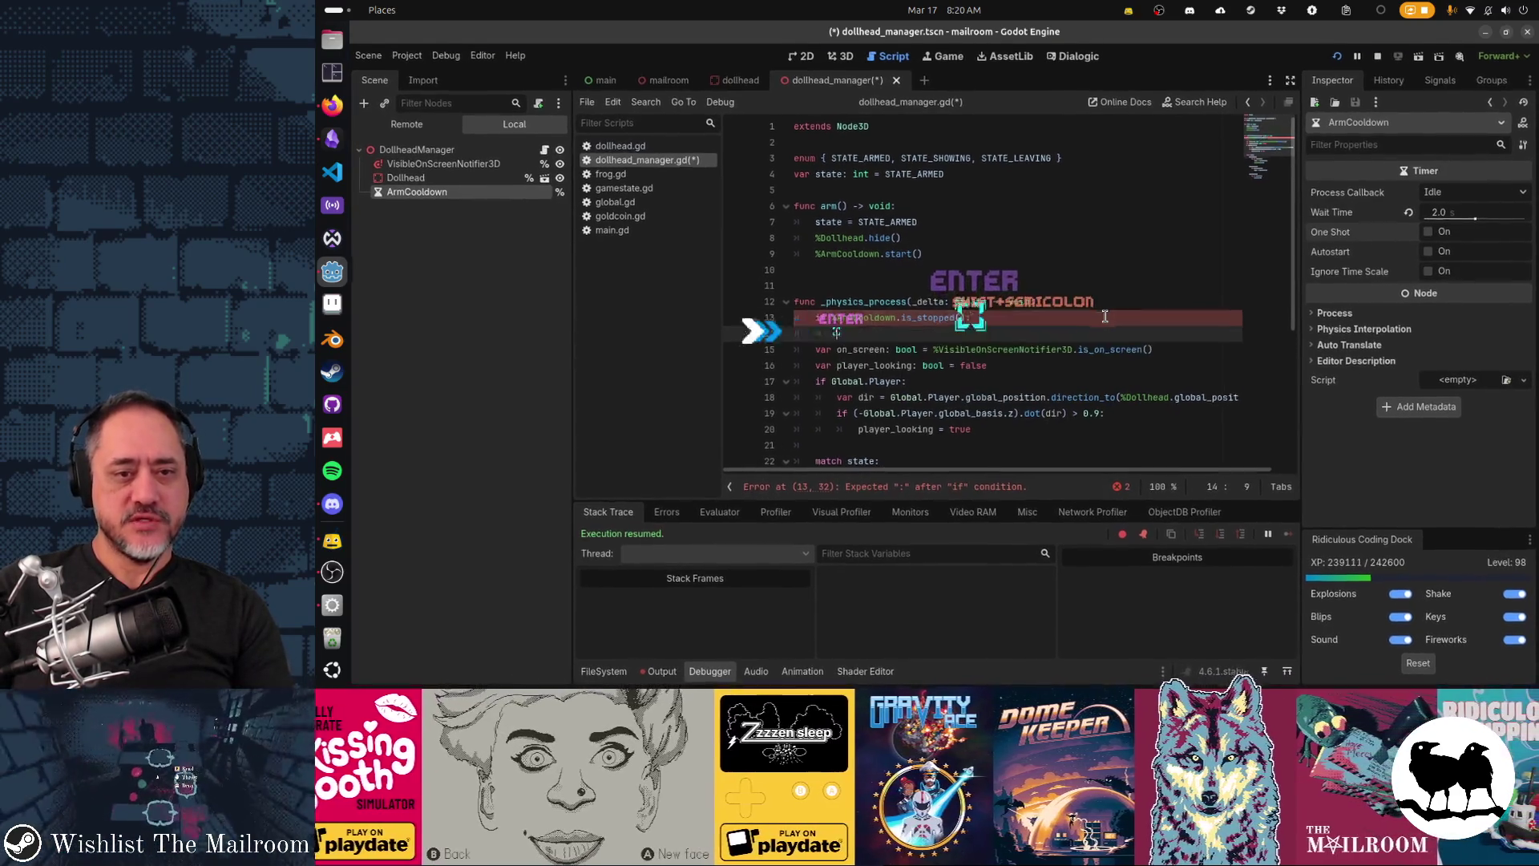
Step: Negate the check to 'if not %ArmCooldown.is_stopped():' with 'return' inside the block
{"action": "key", "text": "Up"}
{"action": "type", "text": "noit"}
{"action": "key", "text": "BackSpace"}
{"action": "key", "text": "BackSpace"}
{"action": "key", "text": "BackSpace"}
{"action": "type", "text": "t"}
{"action": "key", "text": "Down"}
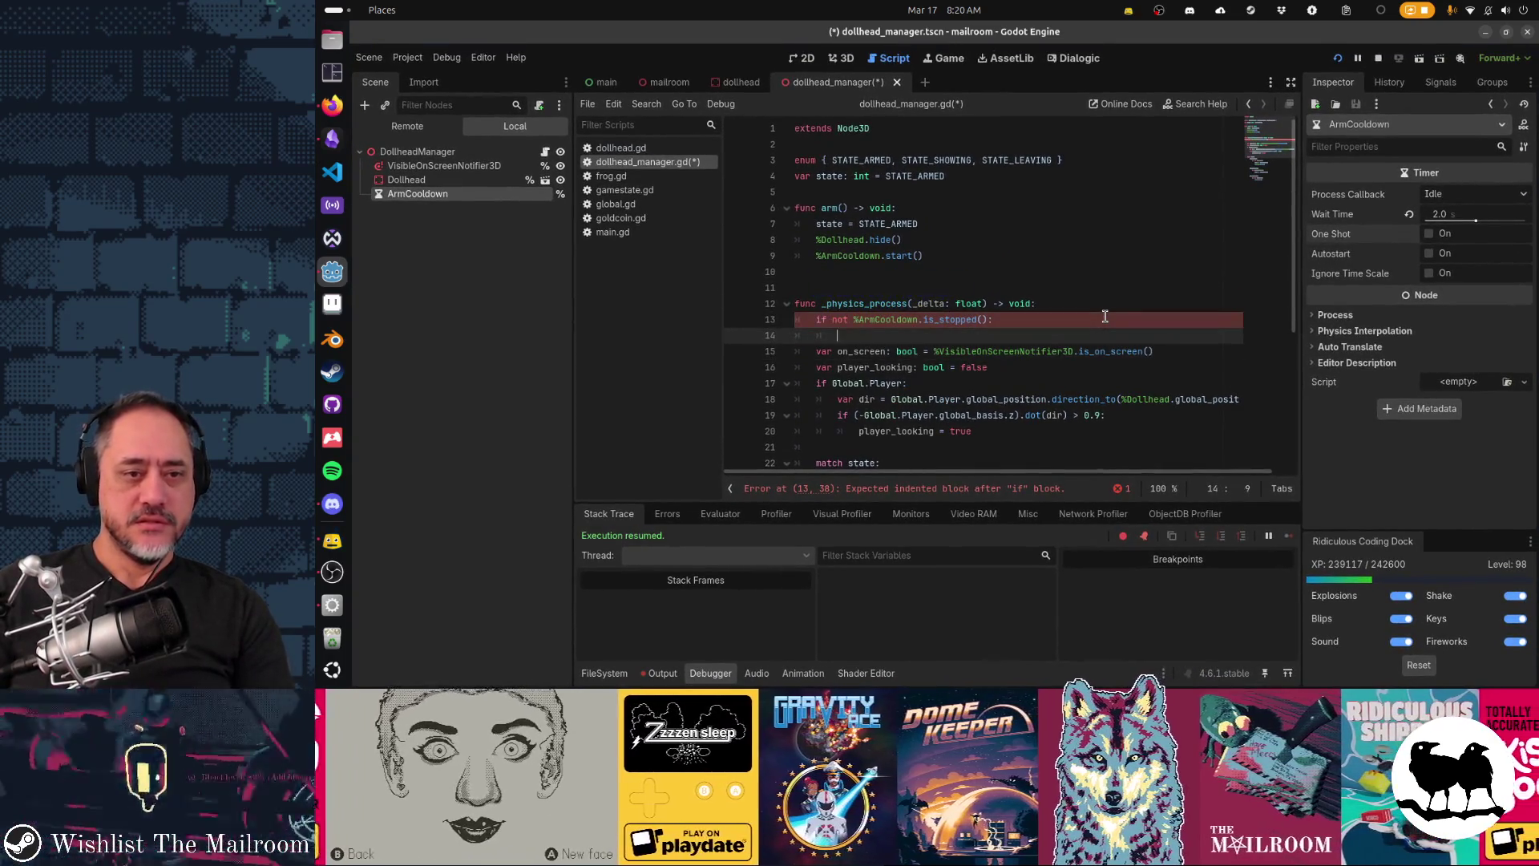
{"action": "type", "text": "return"}
{"action": "key", "text": "Return"}
{"action": "key", "text": "Up"}
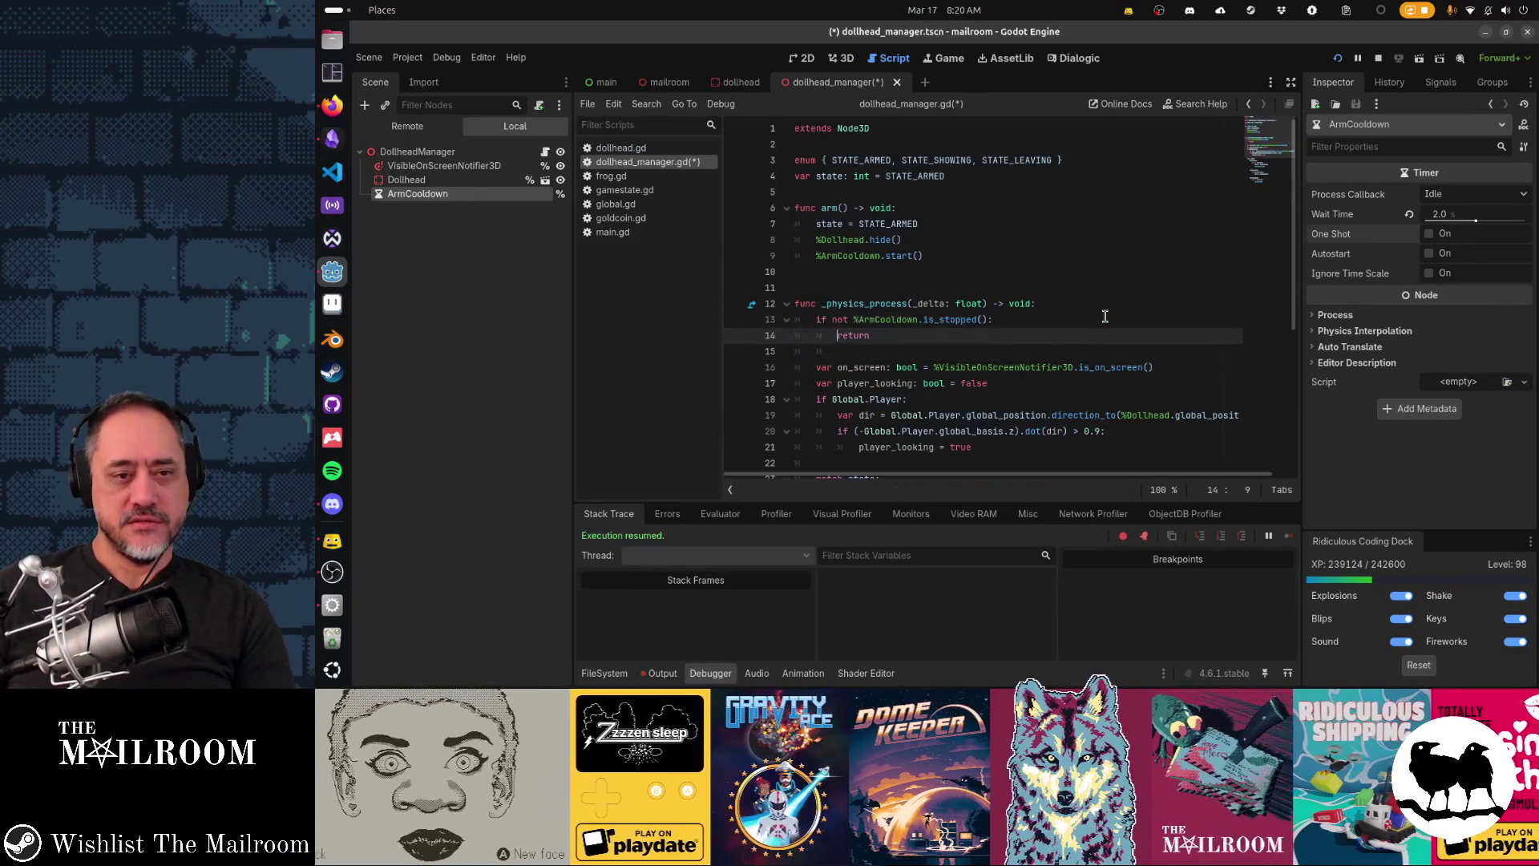
{"action": "key", "text": "Up"}
{"action": "key", "text": "Up"}
{"action": "key", "text": "Up"}
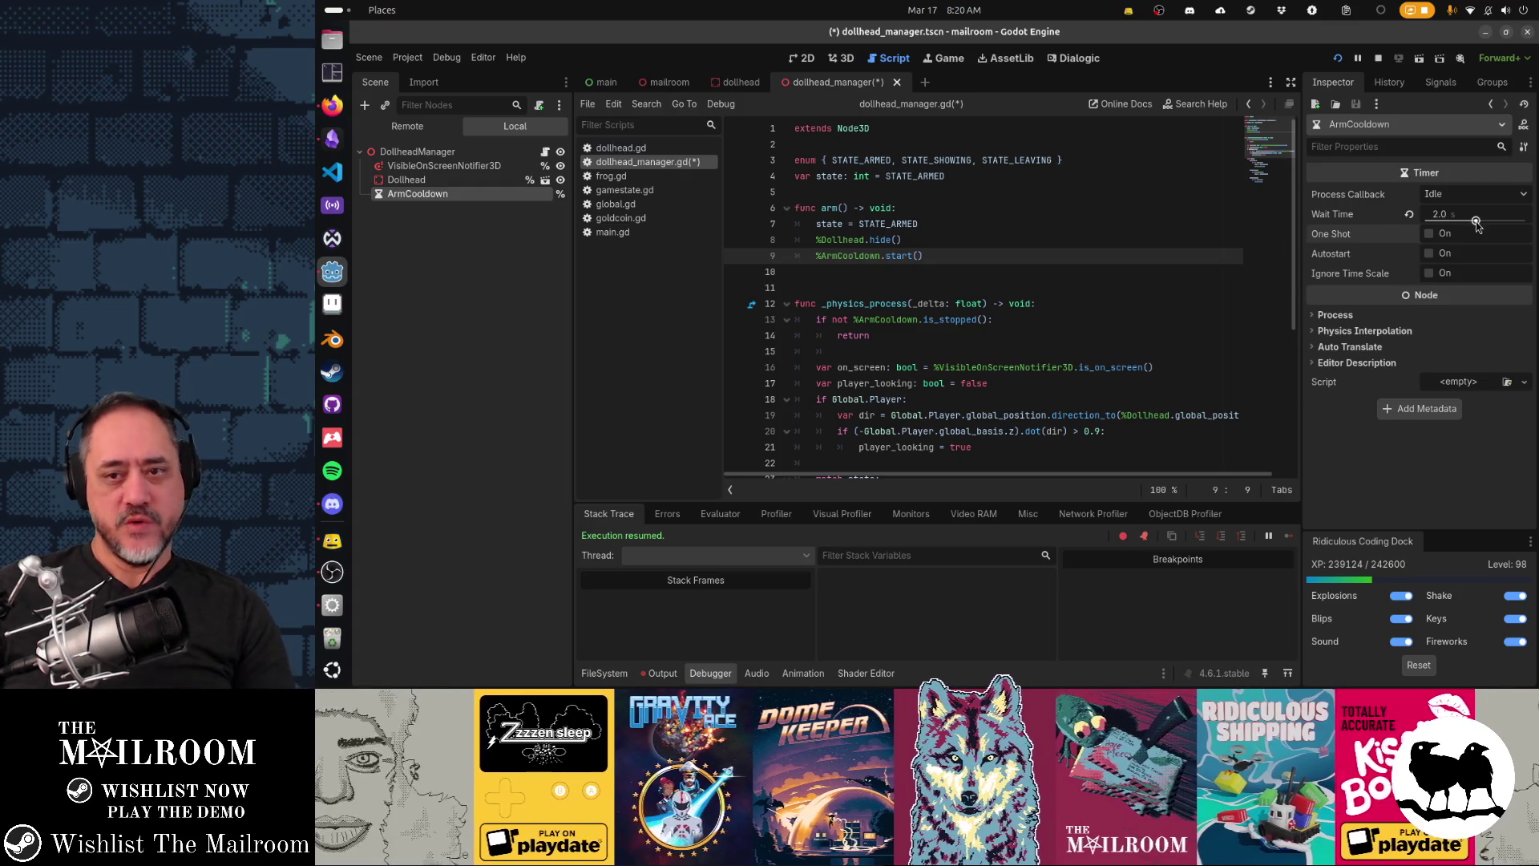
Step: Make ArmCooldown one-shot, save, and add a blank line above func arm()
{"action": "left_click", "coordinate": [1430, 234]}
{"action": "key", "text": "ctrl+s"}
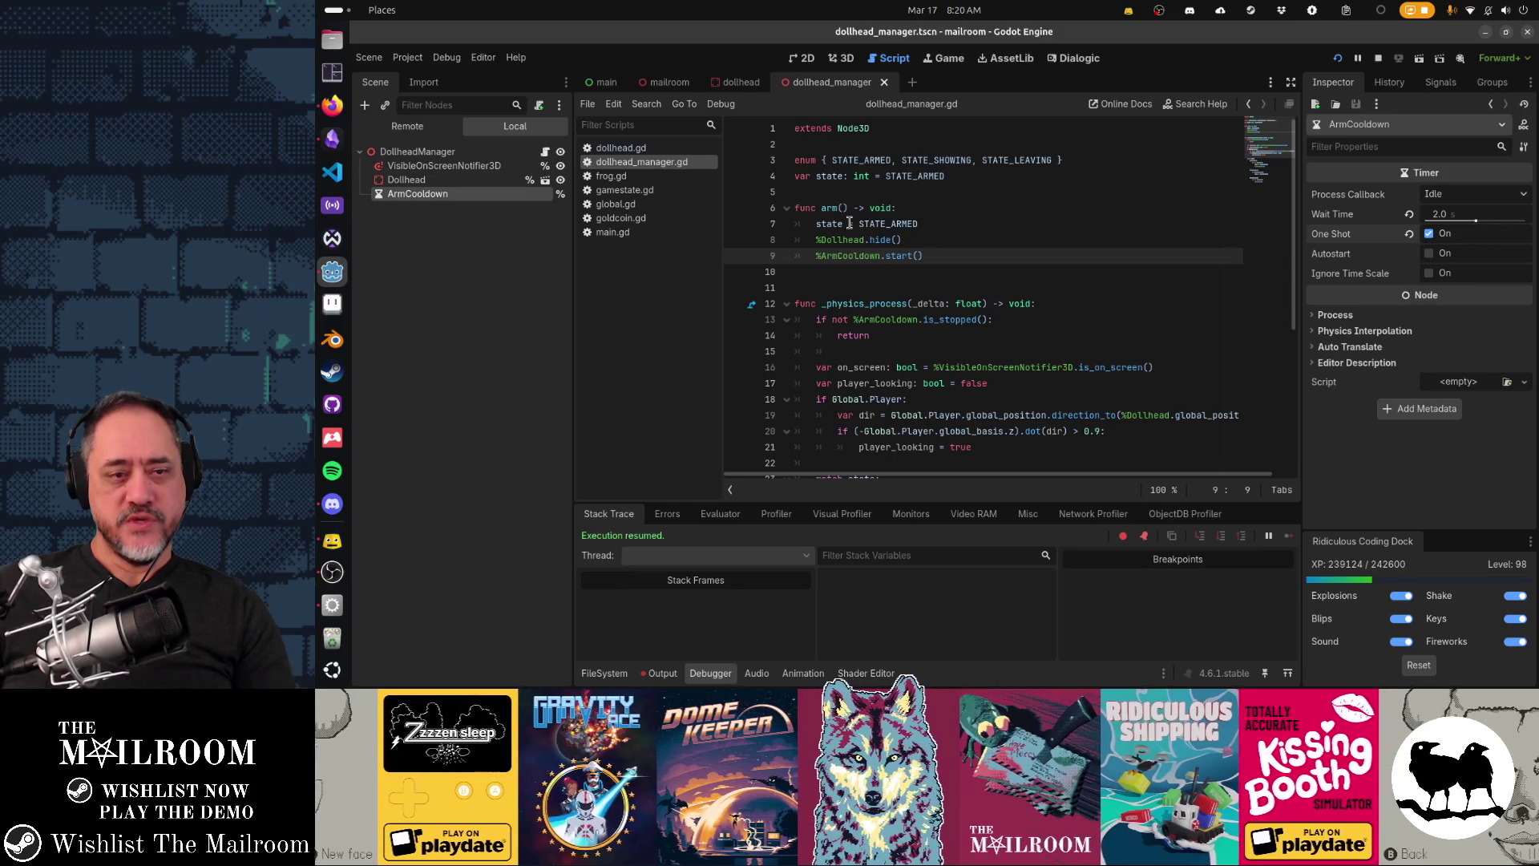
{"action": "left_click", "coordinate": [850, 194]}
{"action": "key", "text": "Return"}
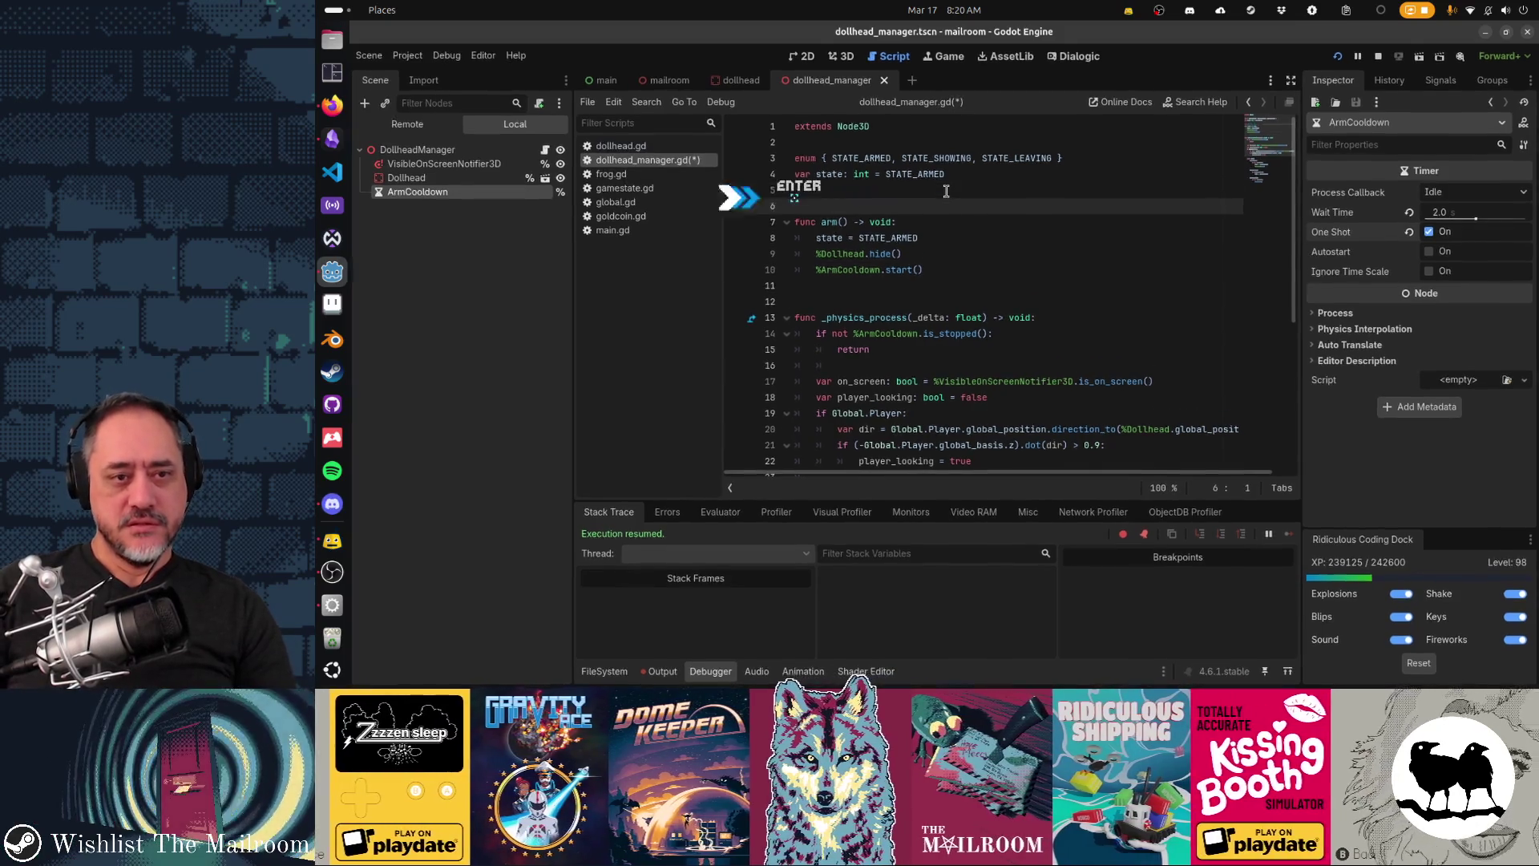
Step: Review arm() and the STATE_ARMED check, then stop the running game and relaunch it
{"action": "key", "text": "Down"}
{"action": "key", "text": "Down"}
{"action": "key", "text": "Down"}
{"action": "key", "text": "Up"}
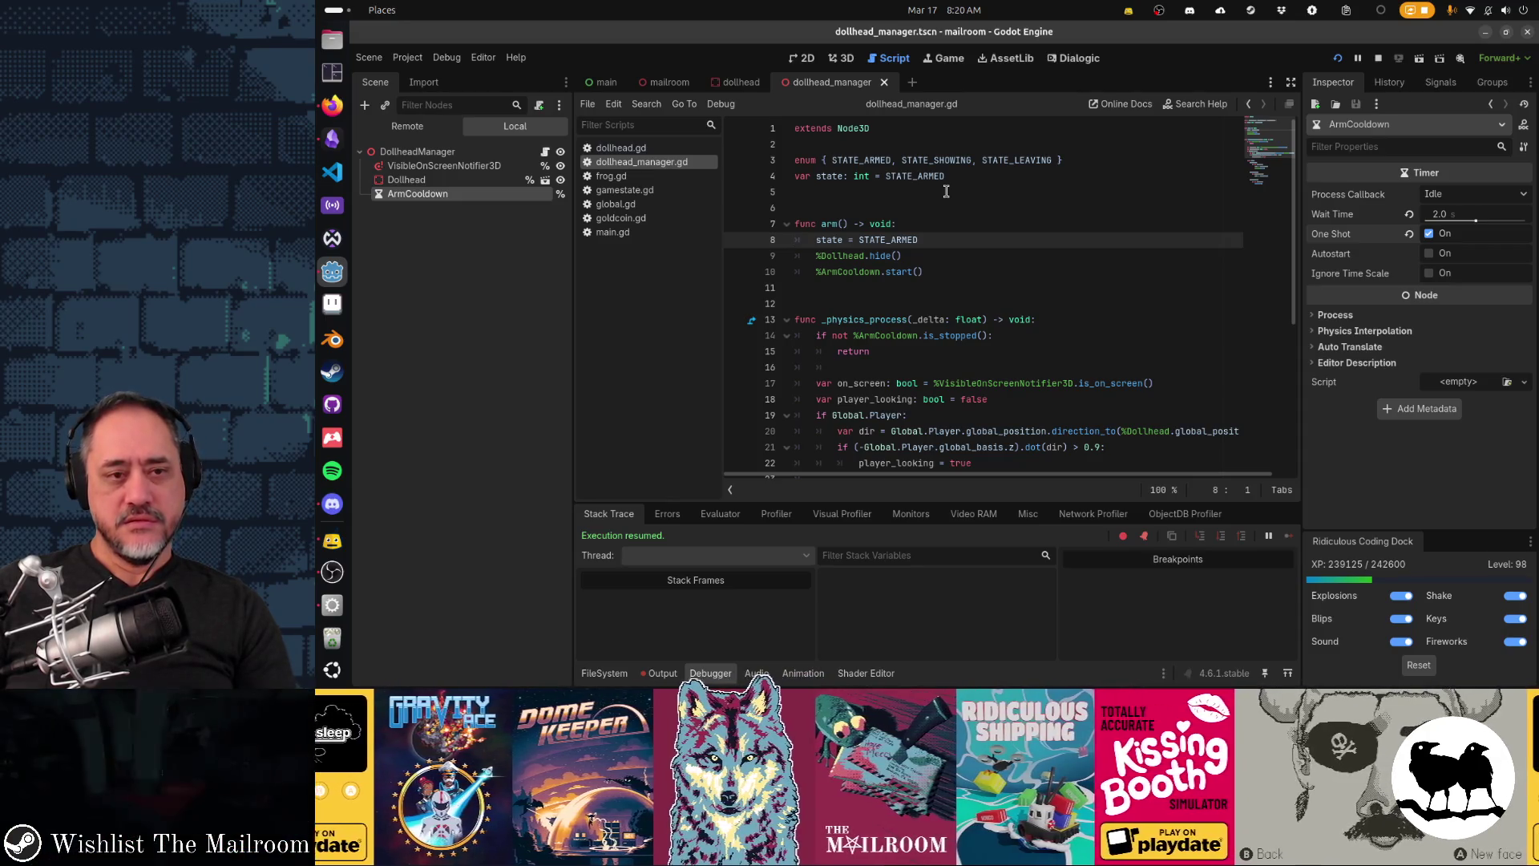
{"action": "key", "text": "Down"}
{"action": "key", "text": "Down"}
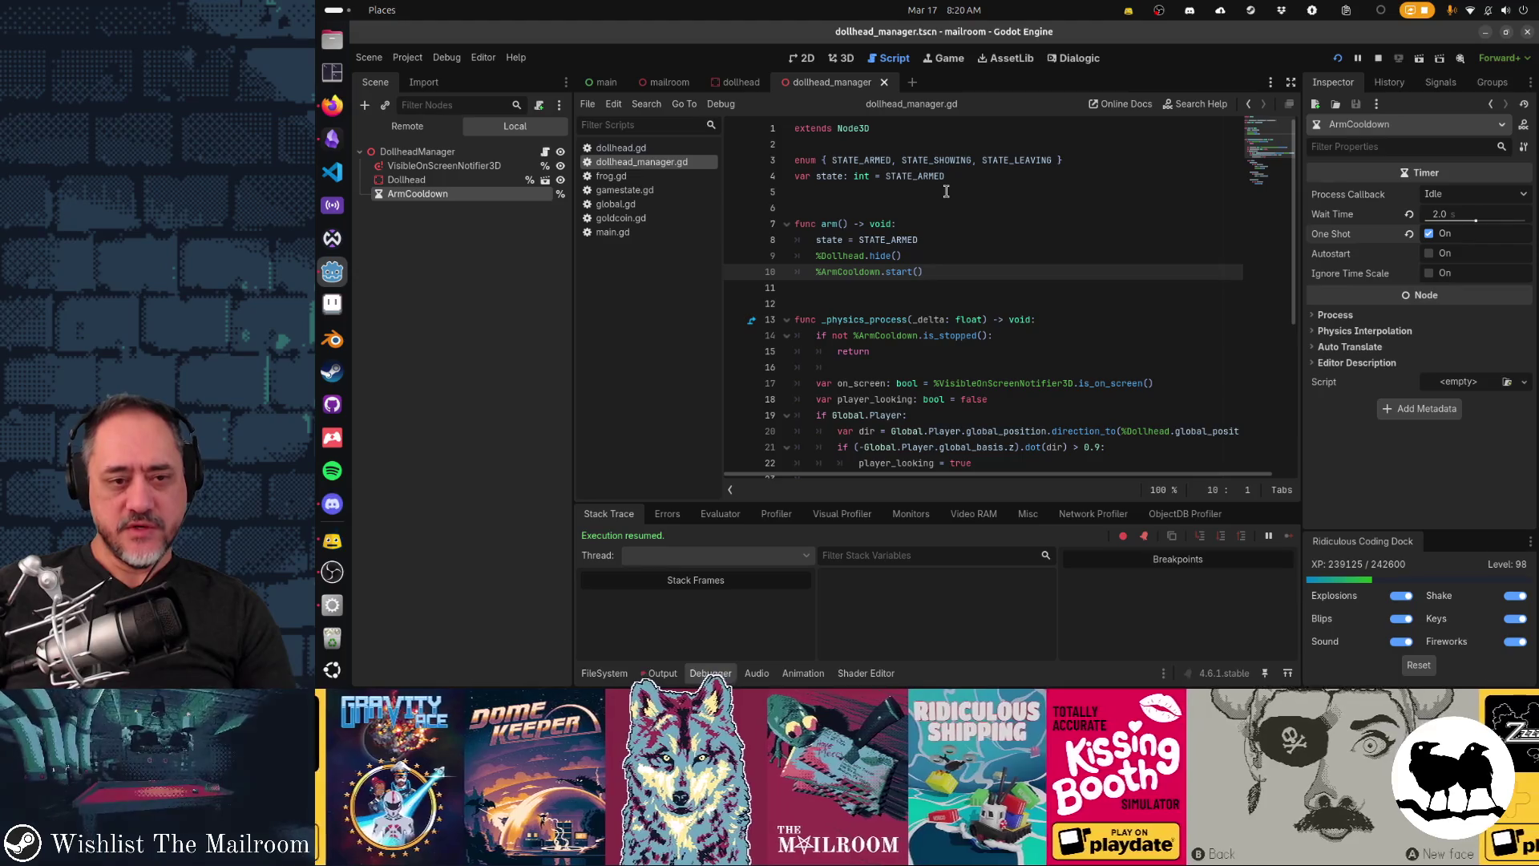
{"action": "key", "text": "Down"}
{"action": "key", "text": "Down"}
{"action": "key", "text": "Down"}
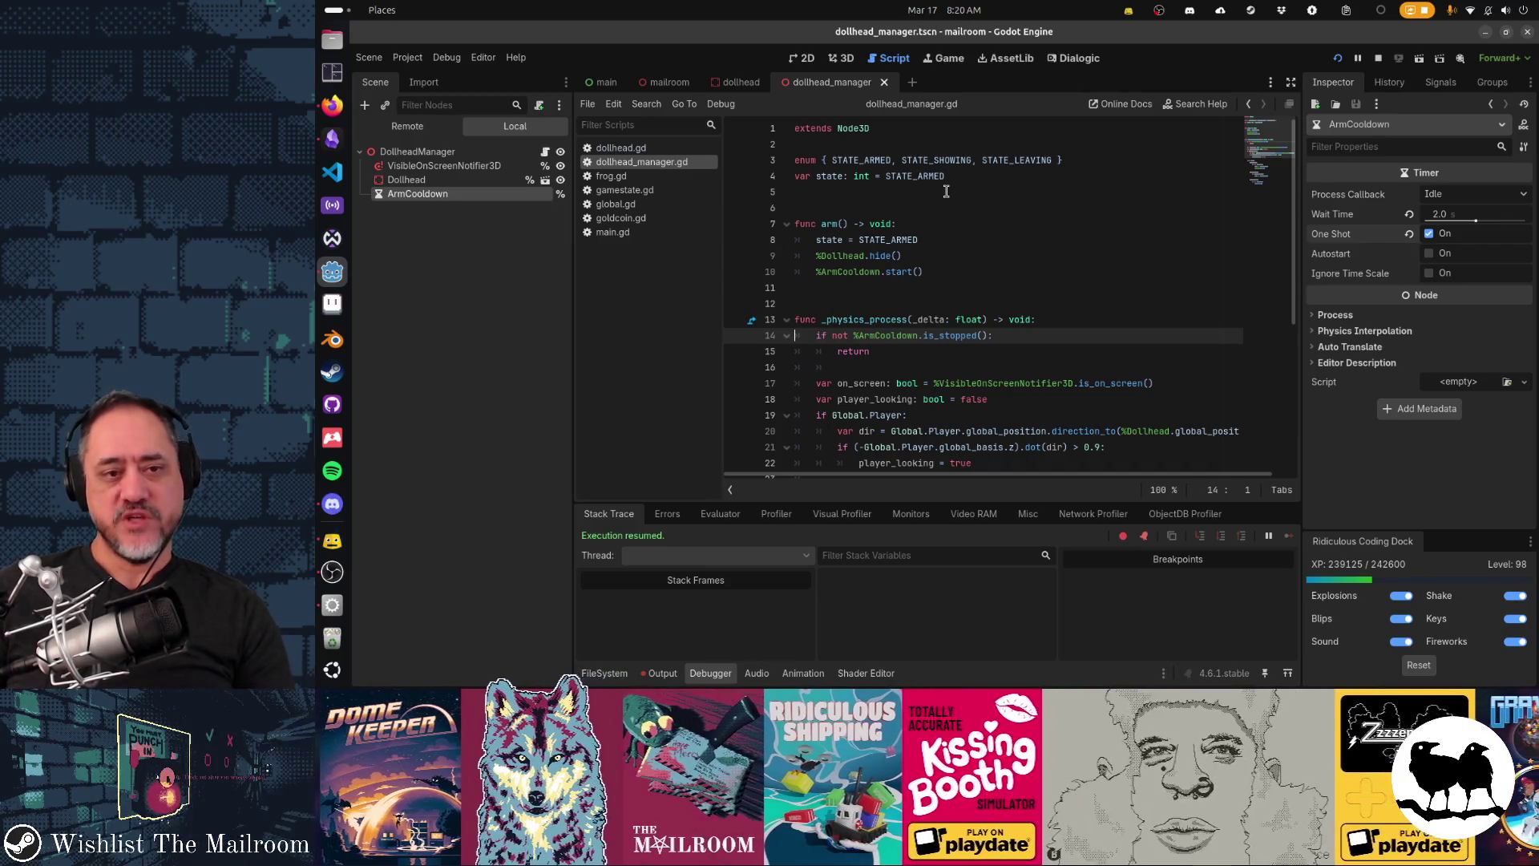
{"action": "key", "text": "Down"}
{"action": "key", "text": "Down"}
{"action": "key", "text": "Down"}
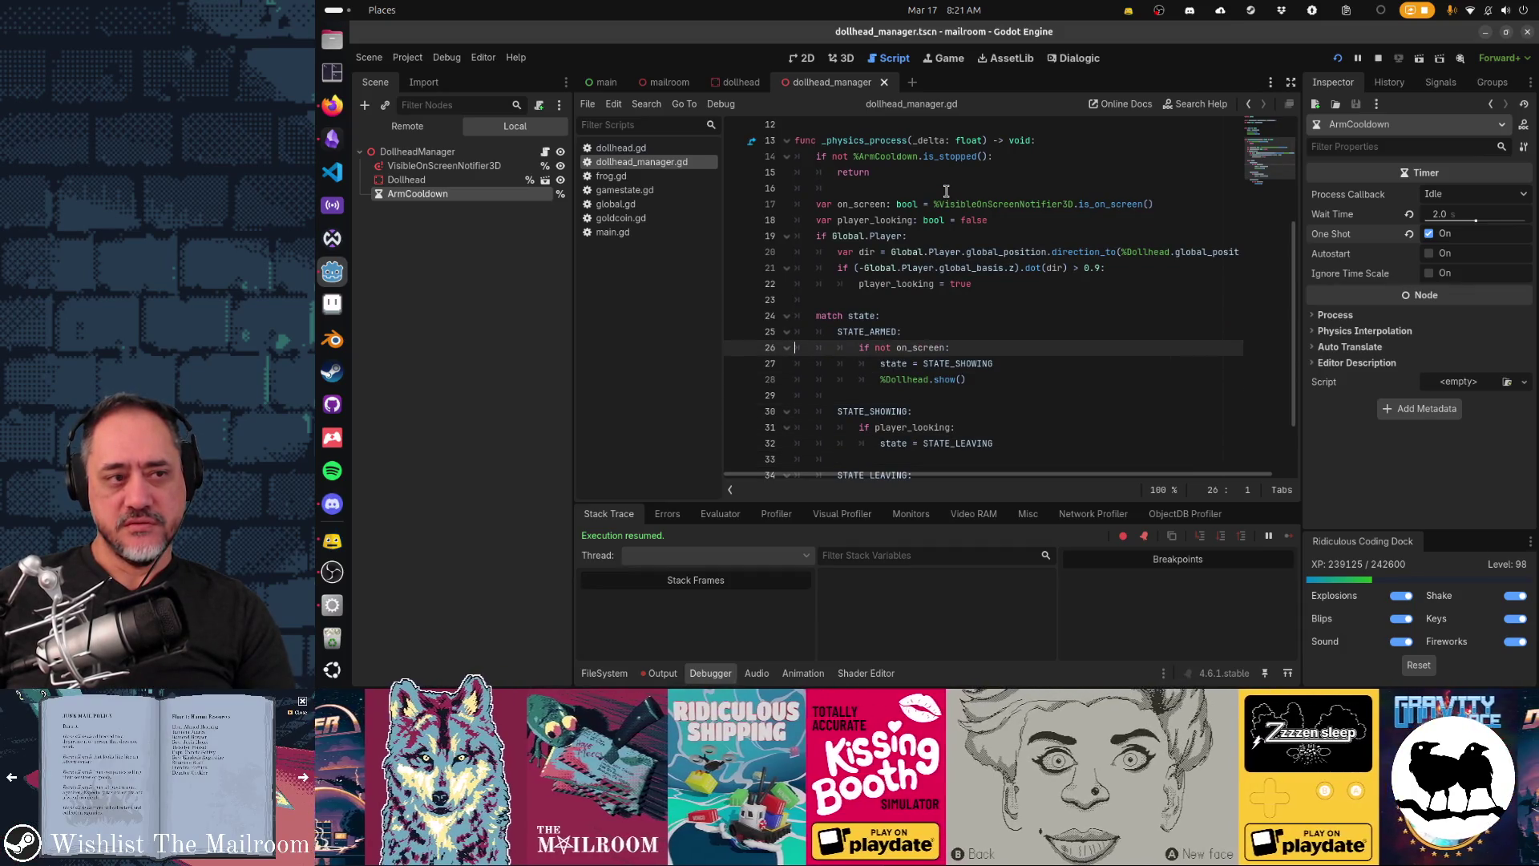
{"action": "key", "text": "Down"}
{"action": "key", "text": "Down"}
{"action": "key", "text": "Down"}
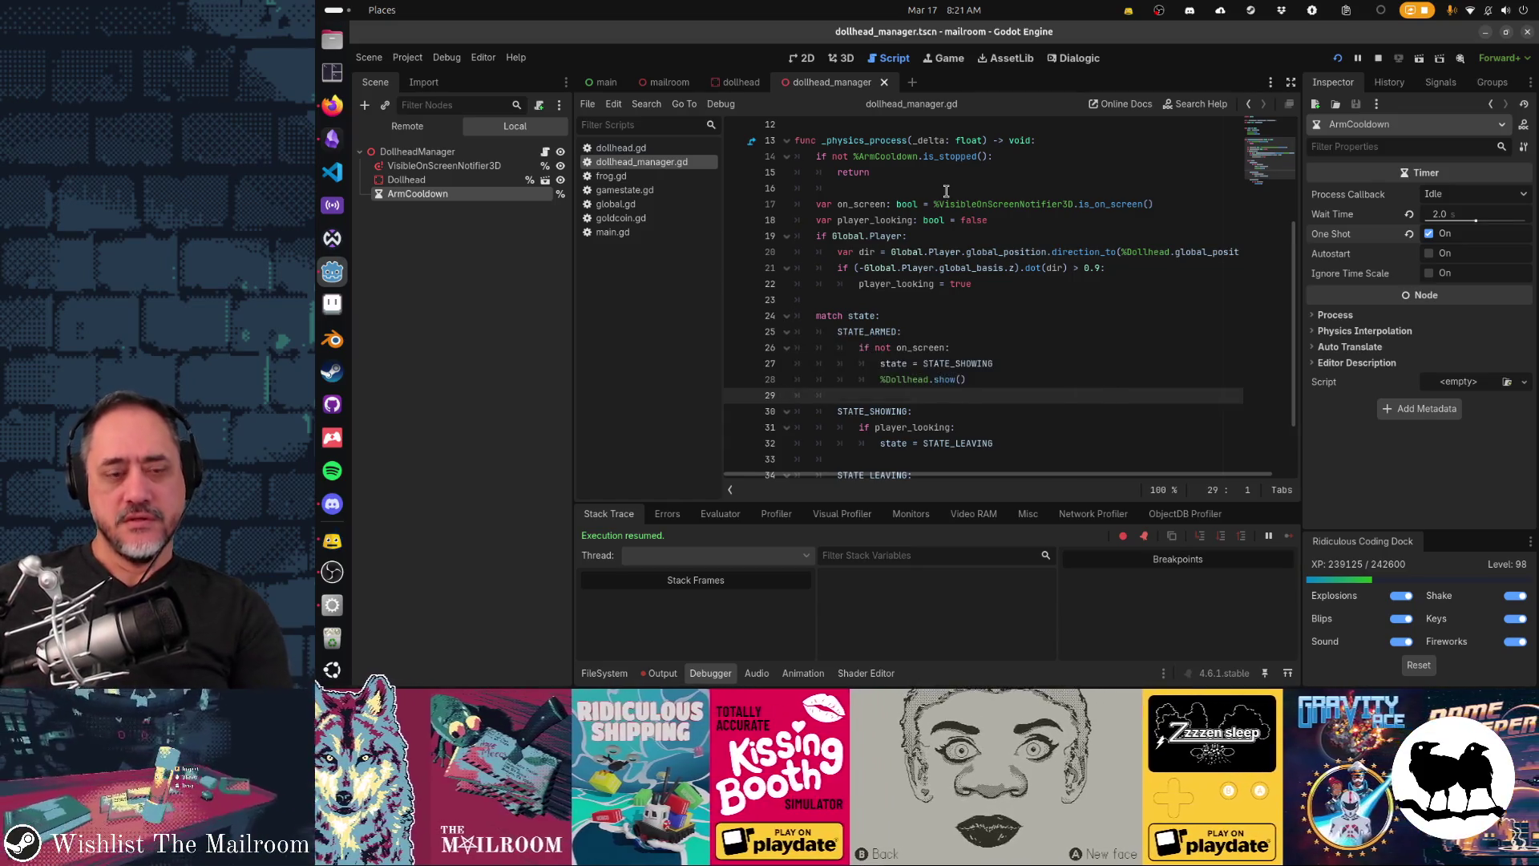
{"action": "key", "text": "F8"}
{"action": "left_click", "coordinate": [917, 354]}
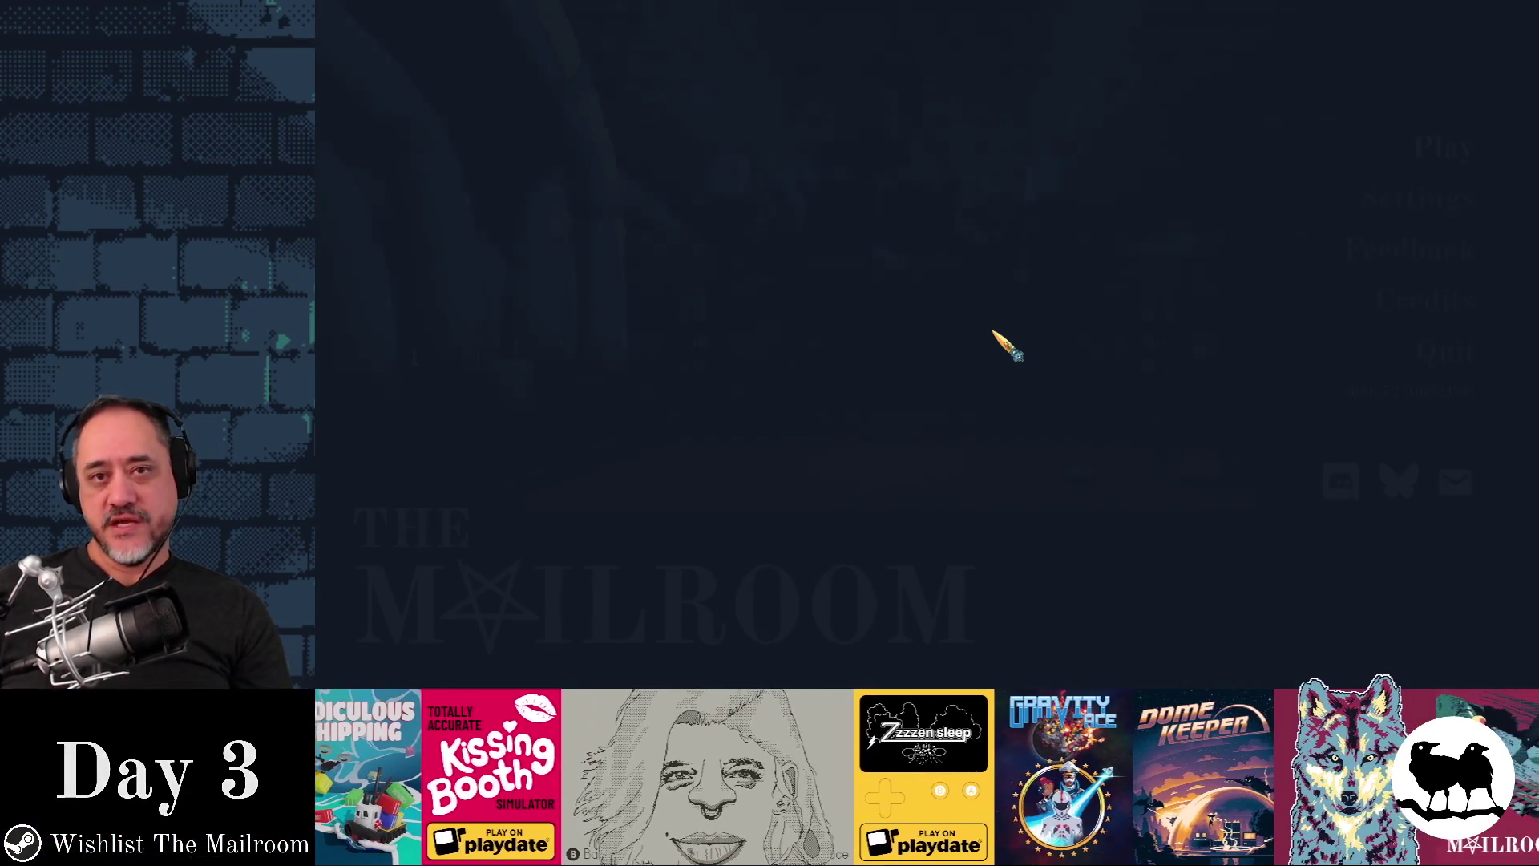
Step: Start playing, trigger the doll head event from the debug console, play through it, then pause
{"action": "key", "text": "Return"}
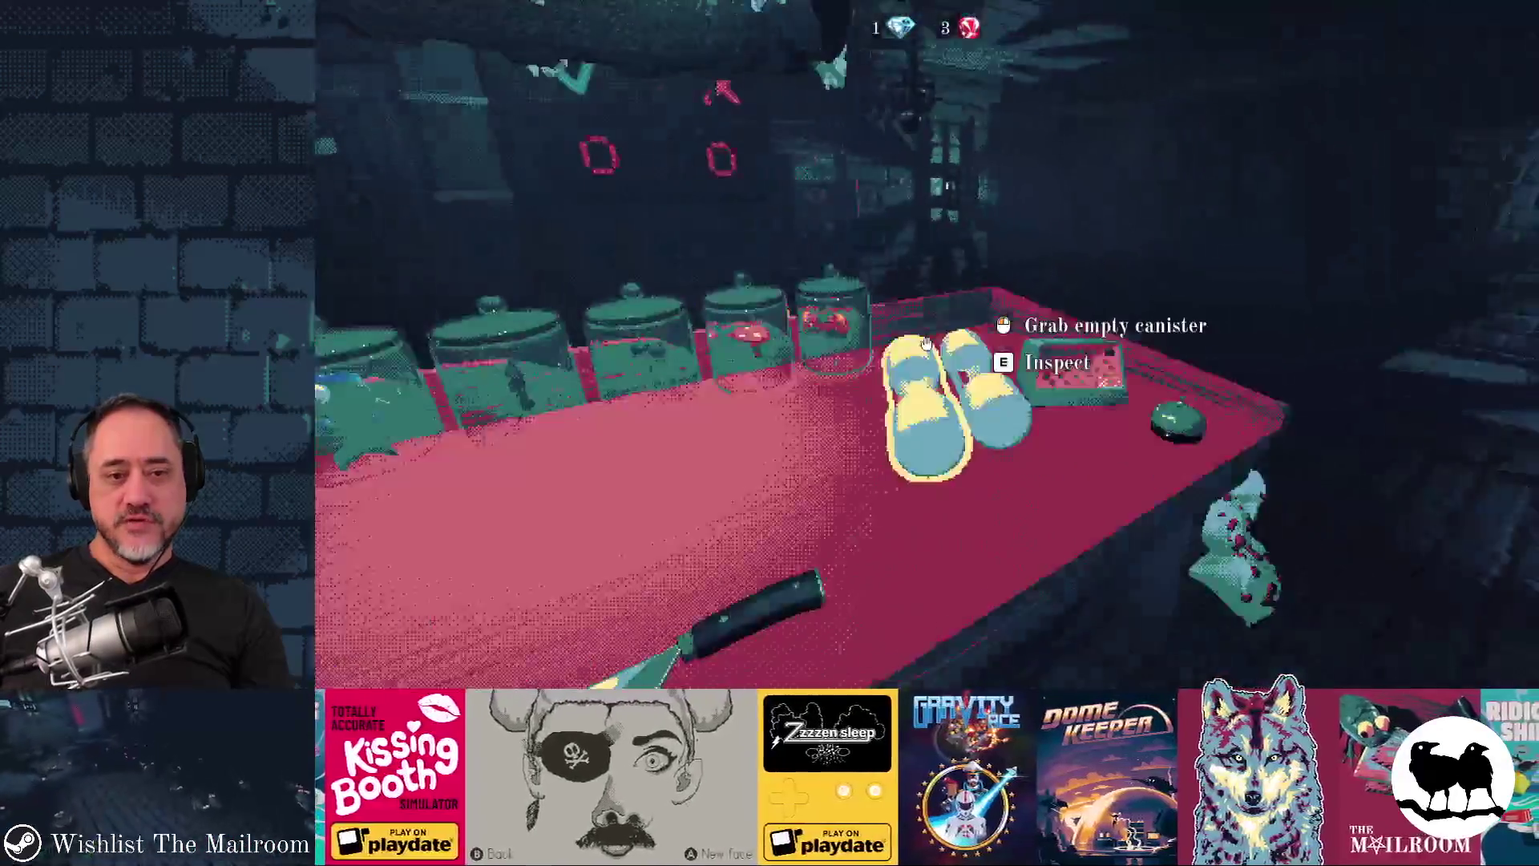
{"action": "key", "text": "grave"}
{"action": "type", "text": "event dool"}
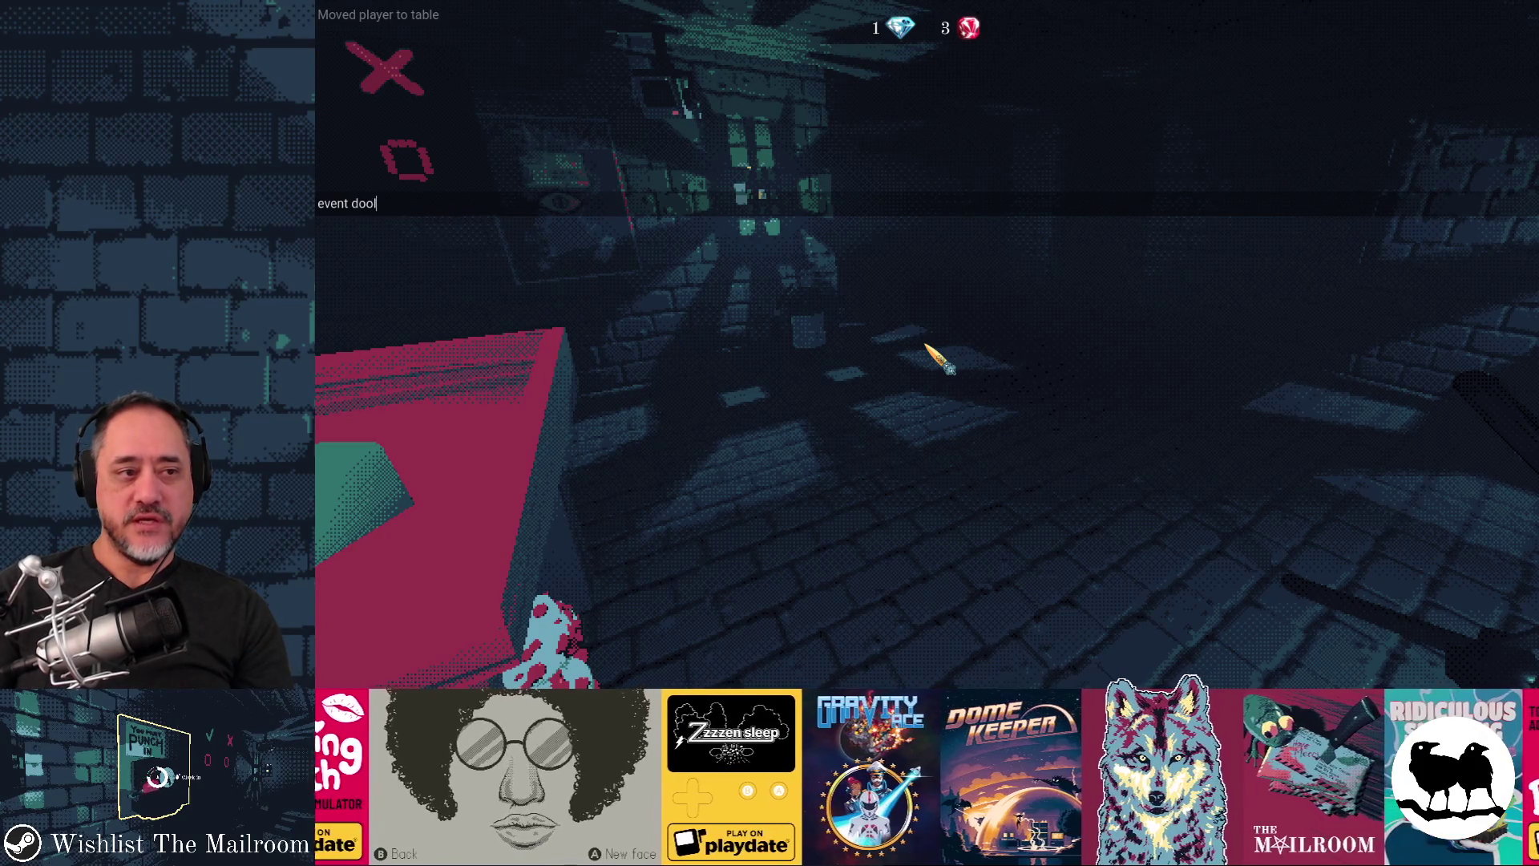
{"action": "type", "text": "head"}
{"action": "key", "text": "Return"}
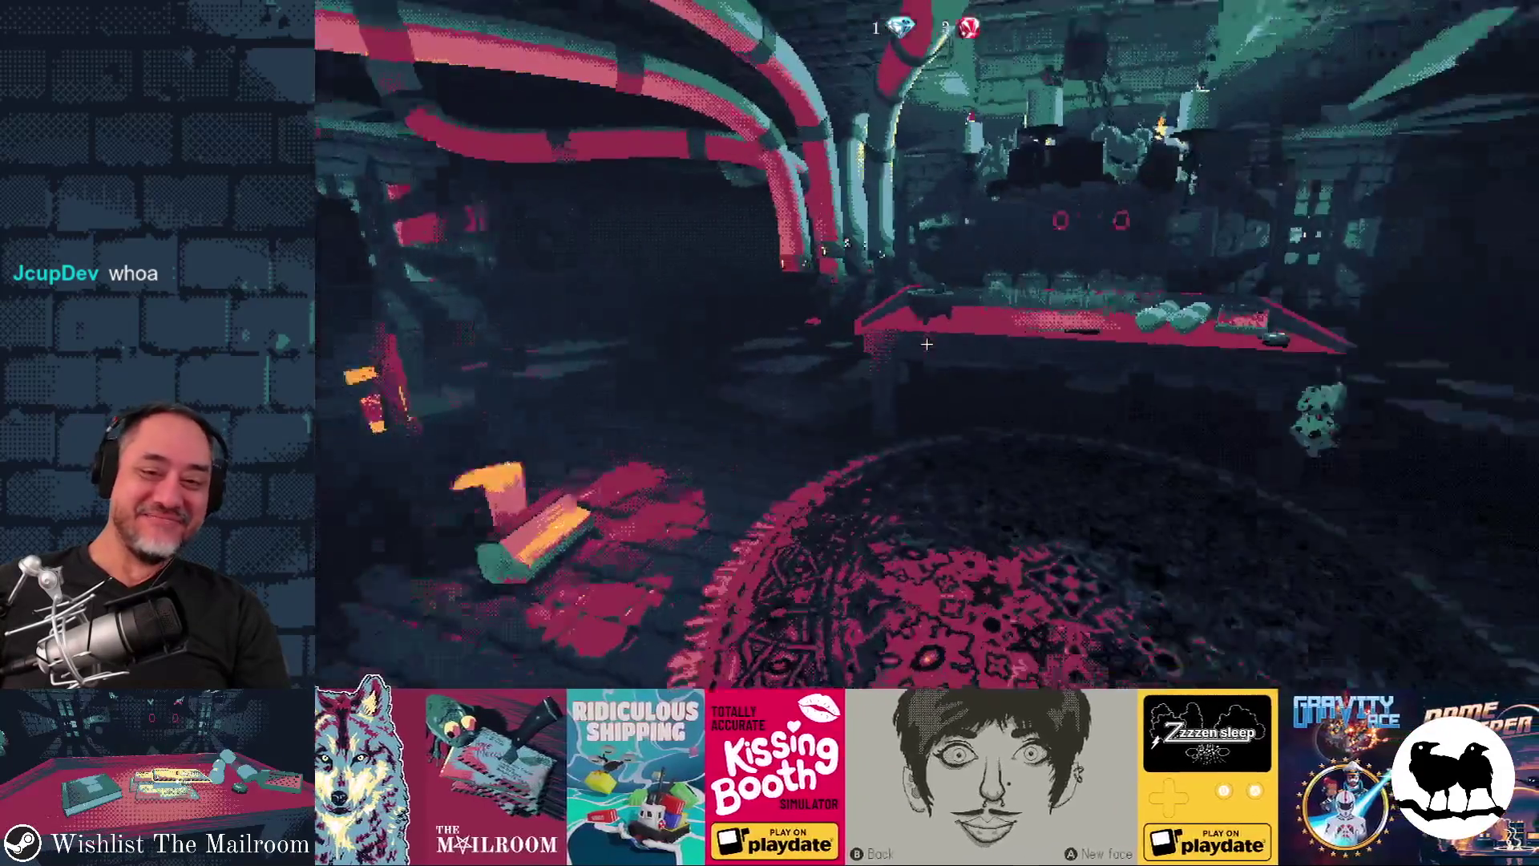
{"action": "key", "text": "Escape"}
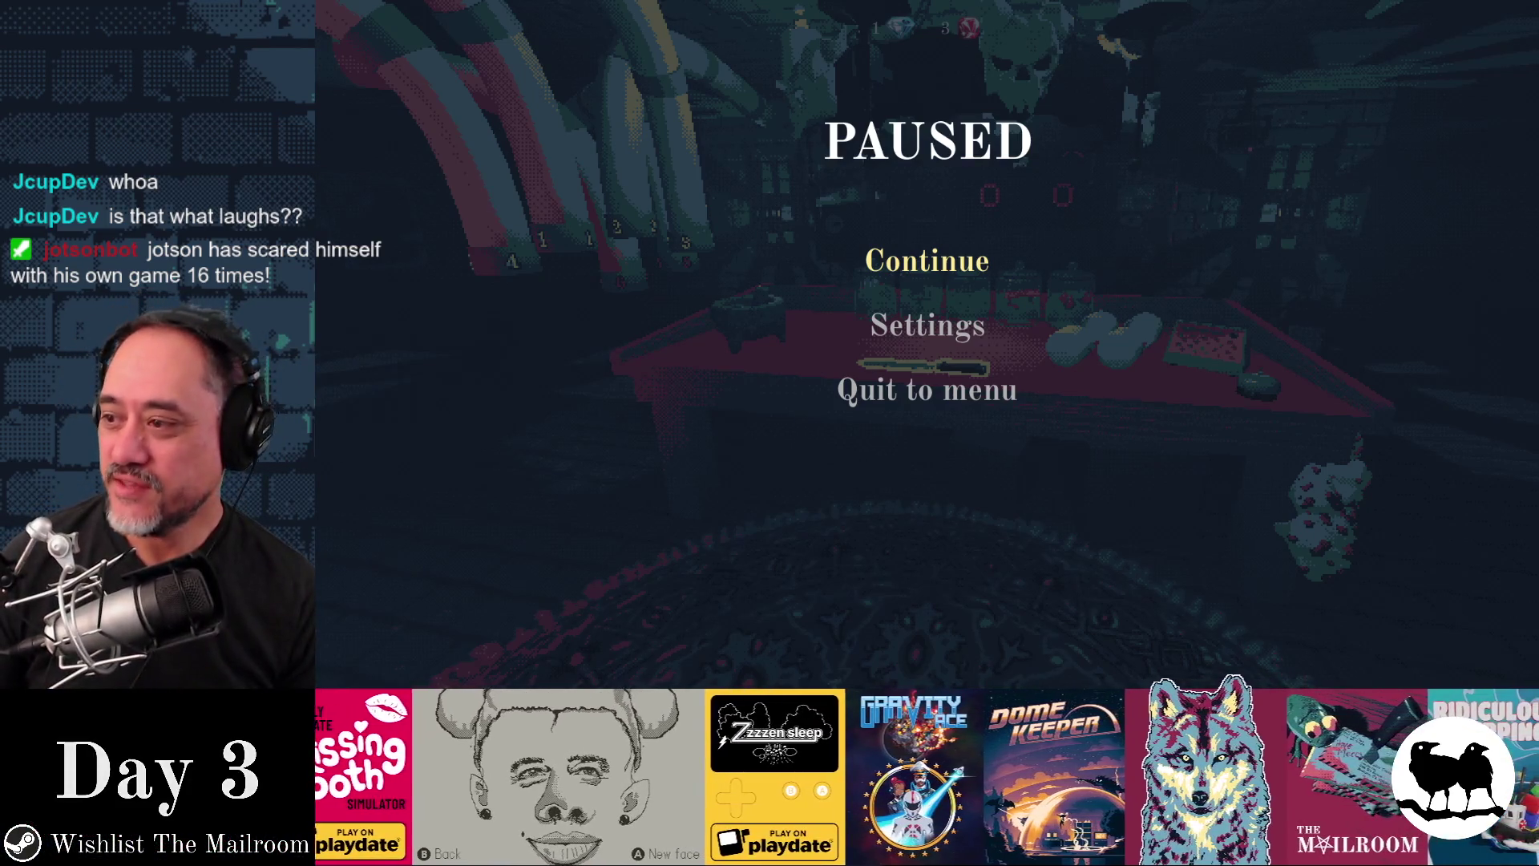
Step: Glance at the Godot issues page in Firefox, then return to the paused game
{"action": "key", "text": "super"}
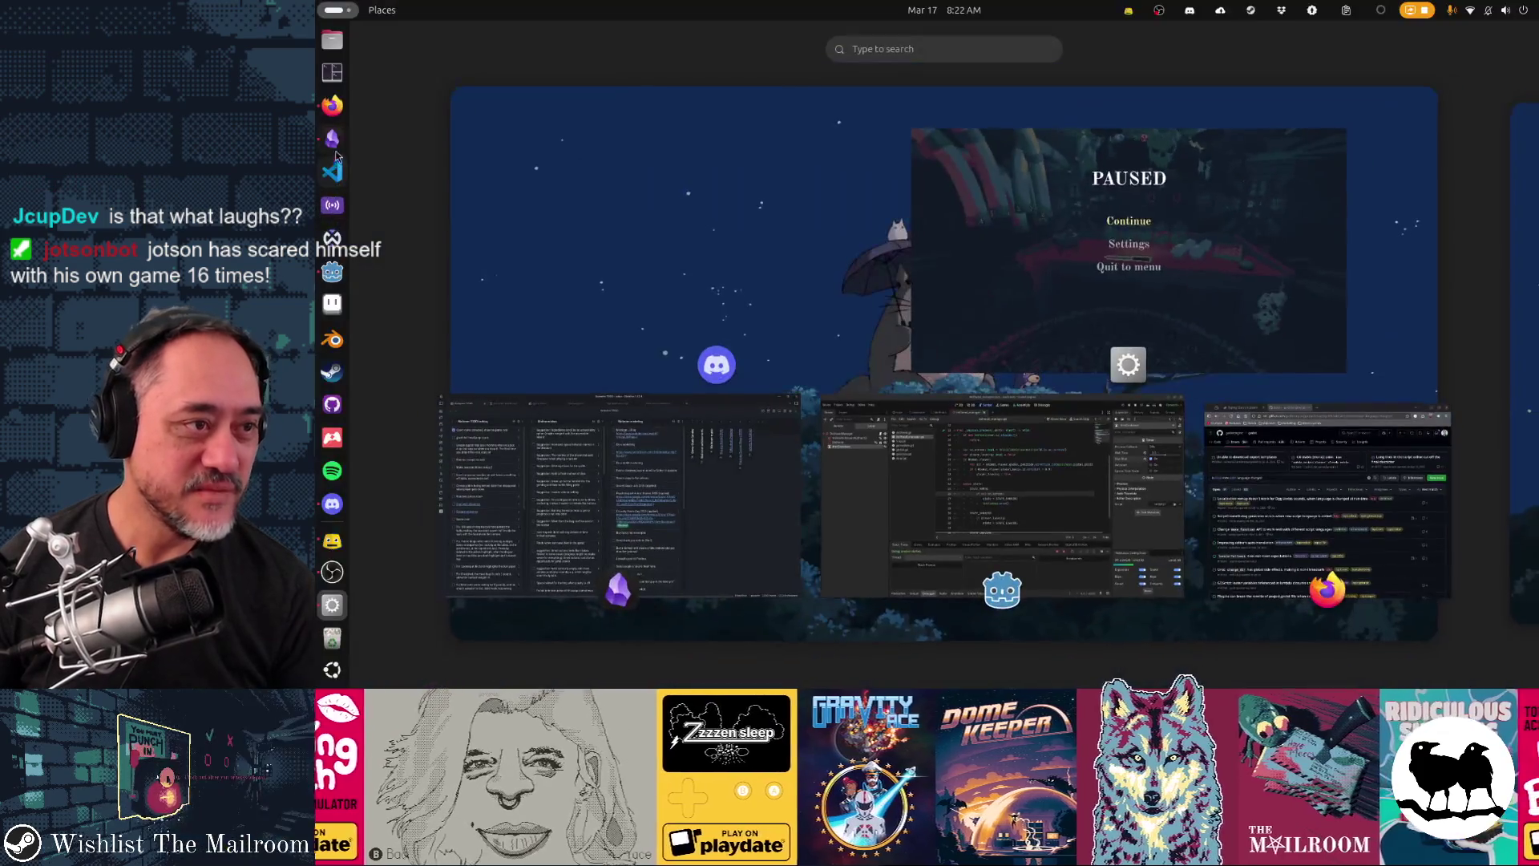
{"action": "left_click", "coordinate": [331, 114]}
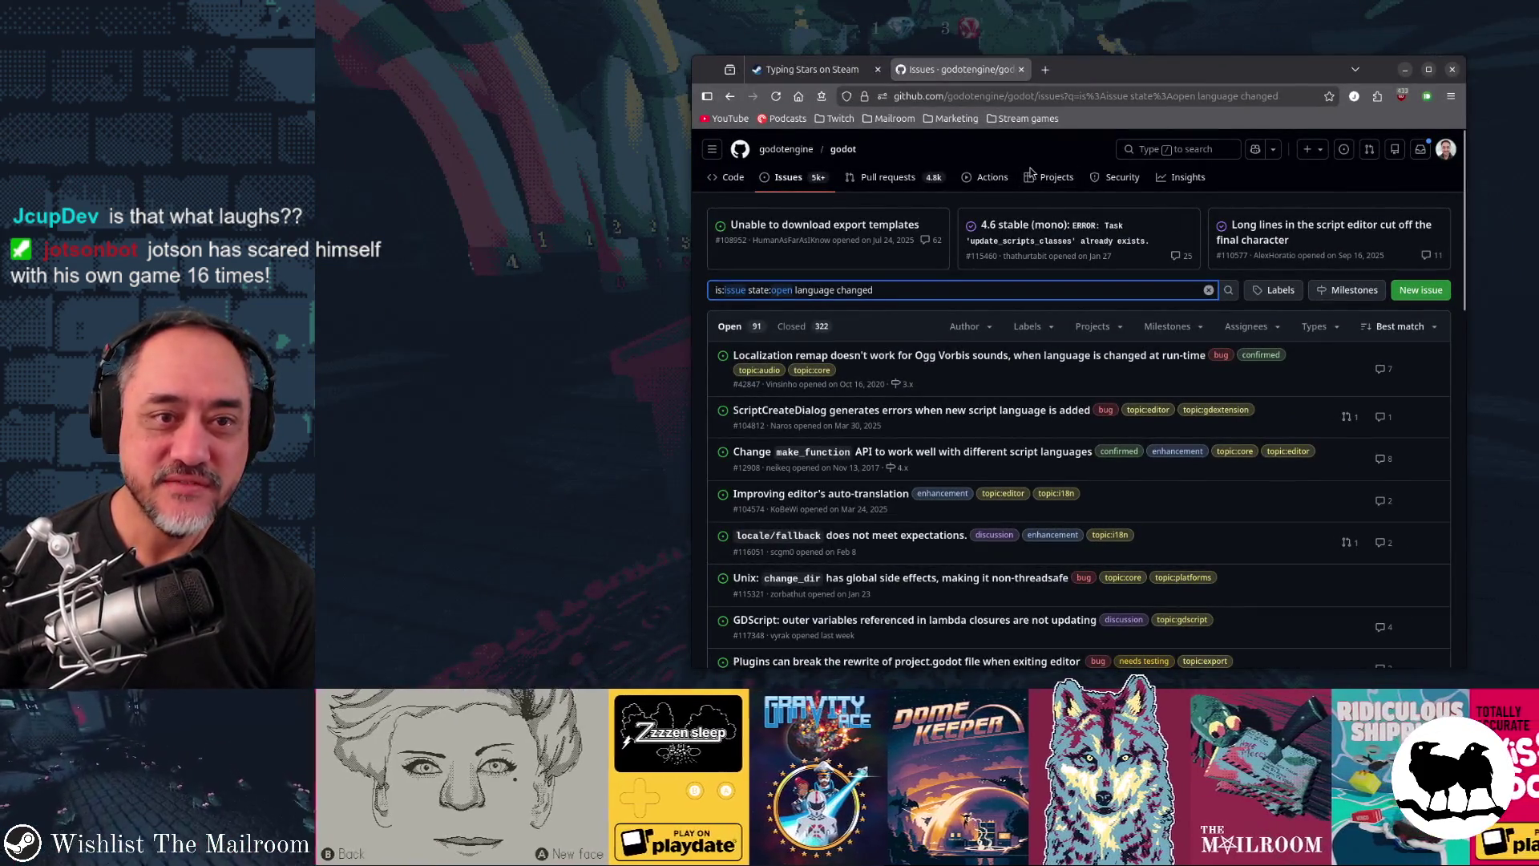
{"action": "key", "text": "alt+Tab"}
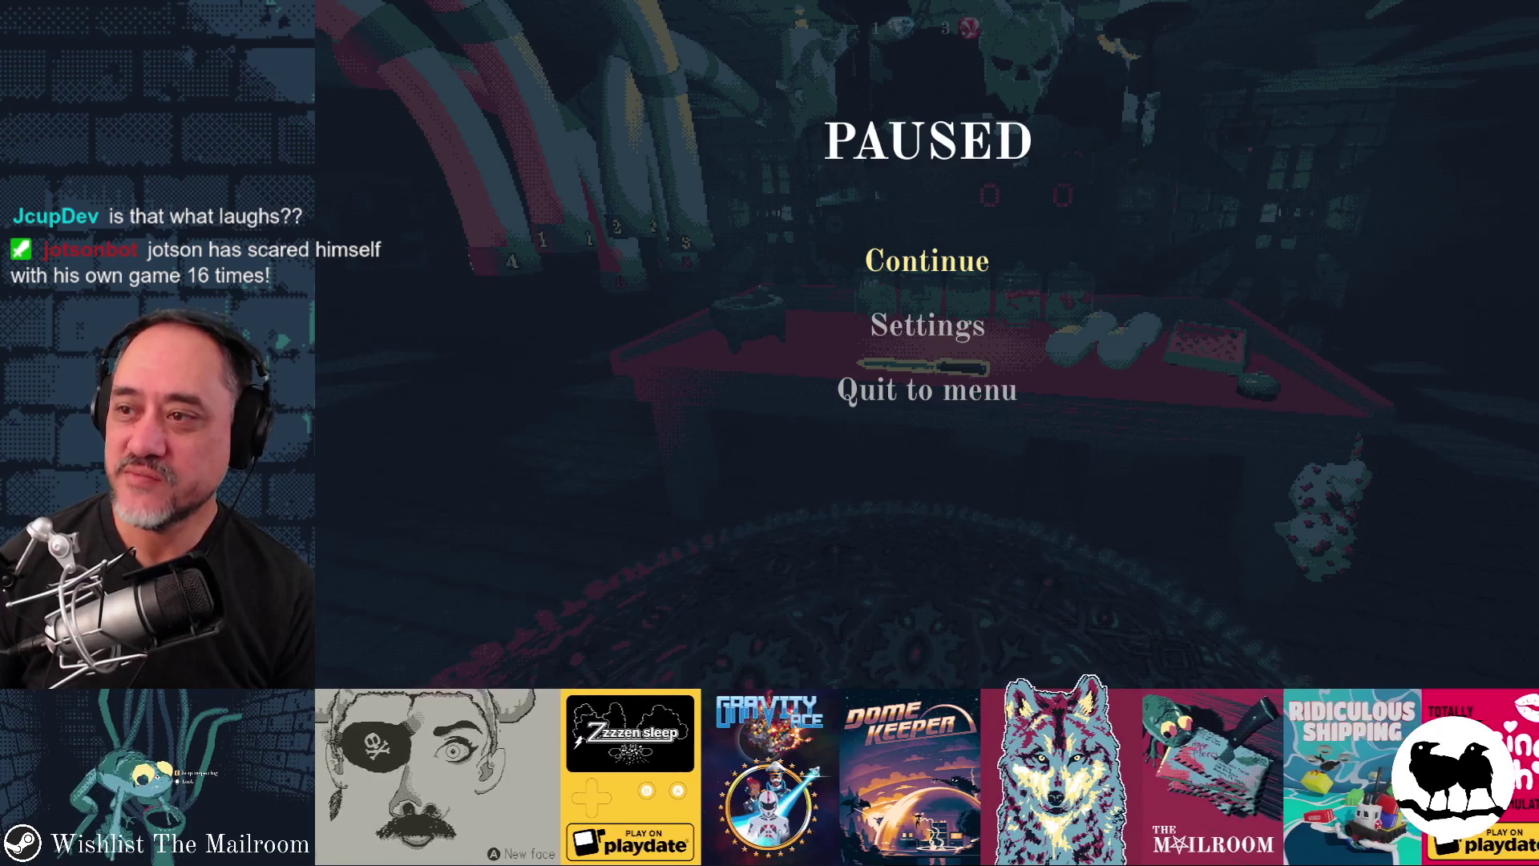